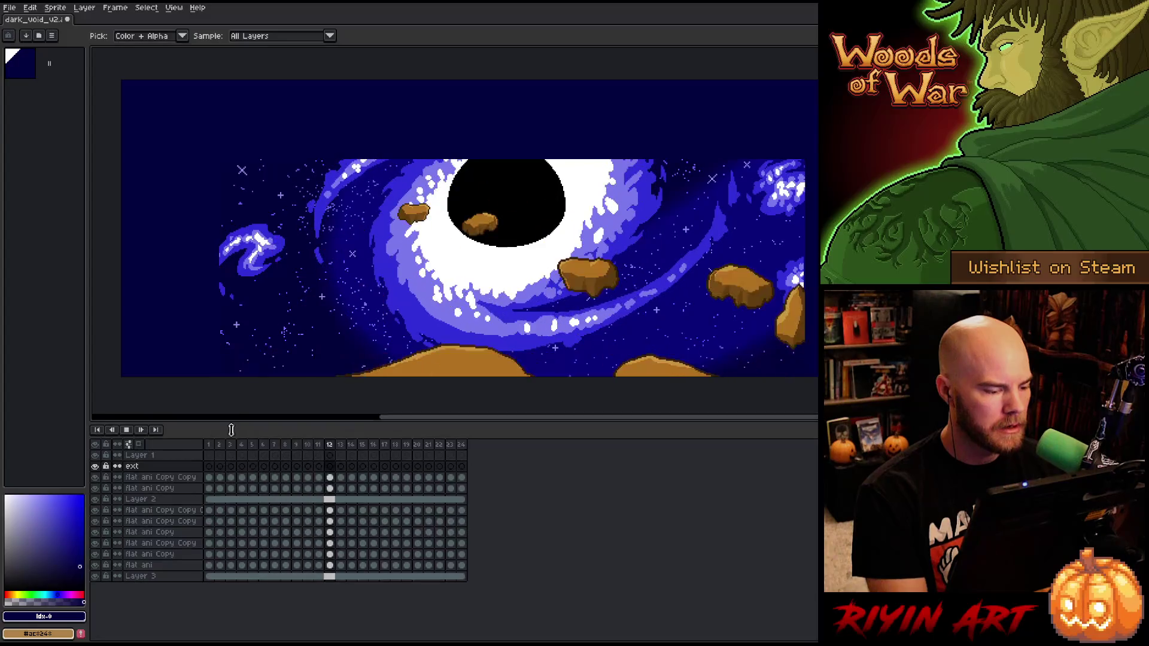
# Save the galaxy animation as dark_void_v3.aseprite, changing v2 to v3 in the name
pyautogui.moveTo(499, 288); pyautogui.dragTo(551, 319)
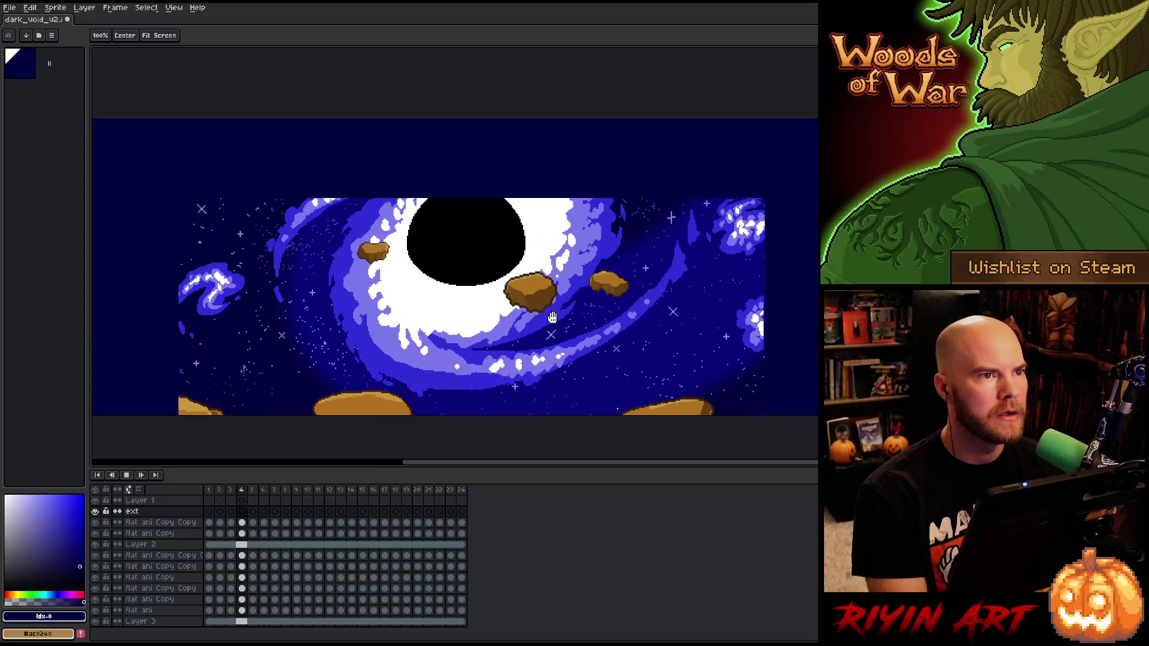
pyautogui.click(12, 8)
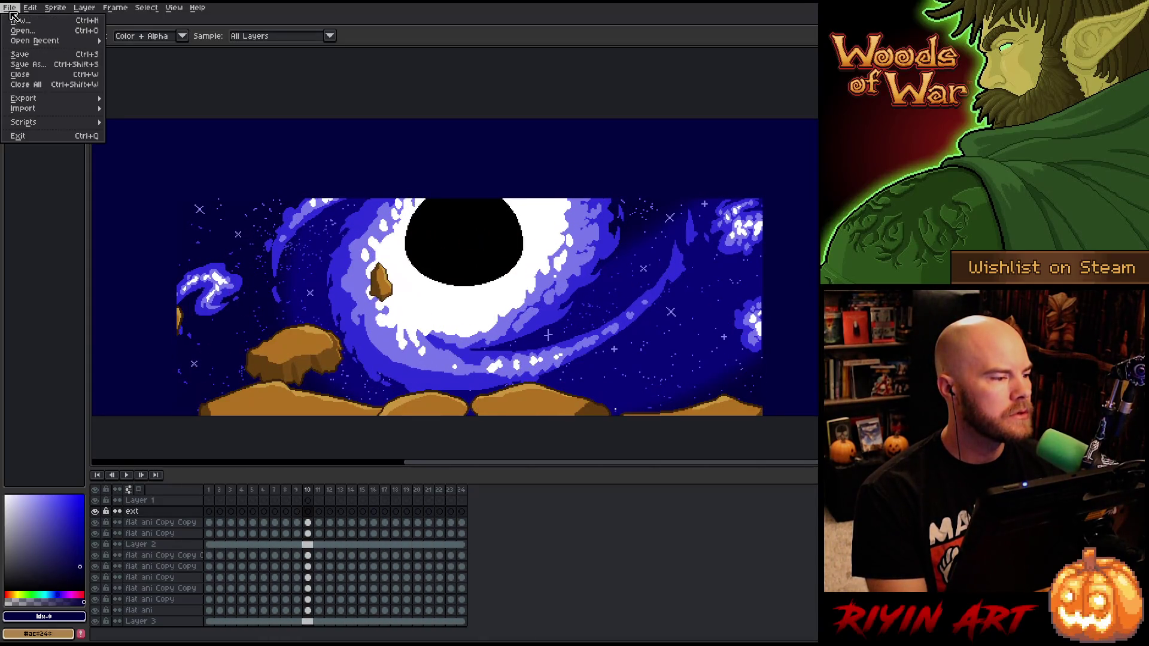
pyautogui.click(24, 64)
pyautogui.click(399, 376)
pyautogui.press('BackSpace')
pyautogui.write('3')
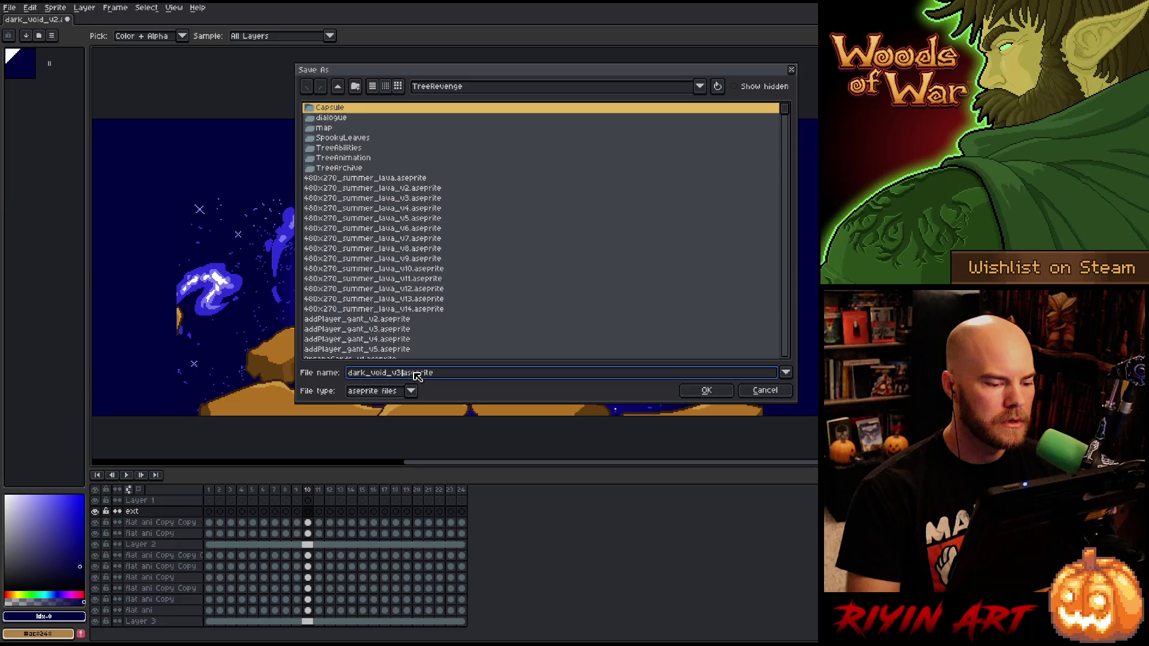
pyautogui.press('Return')
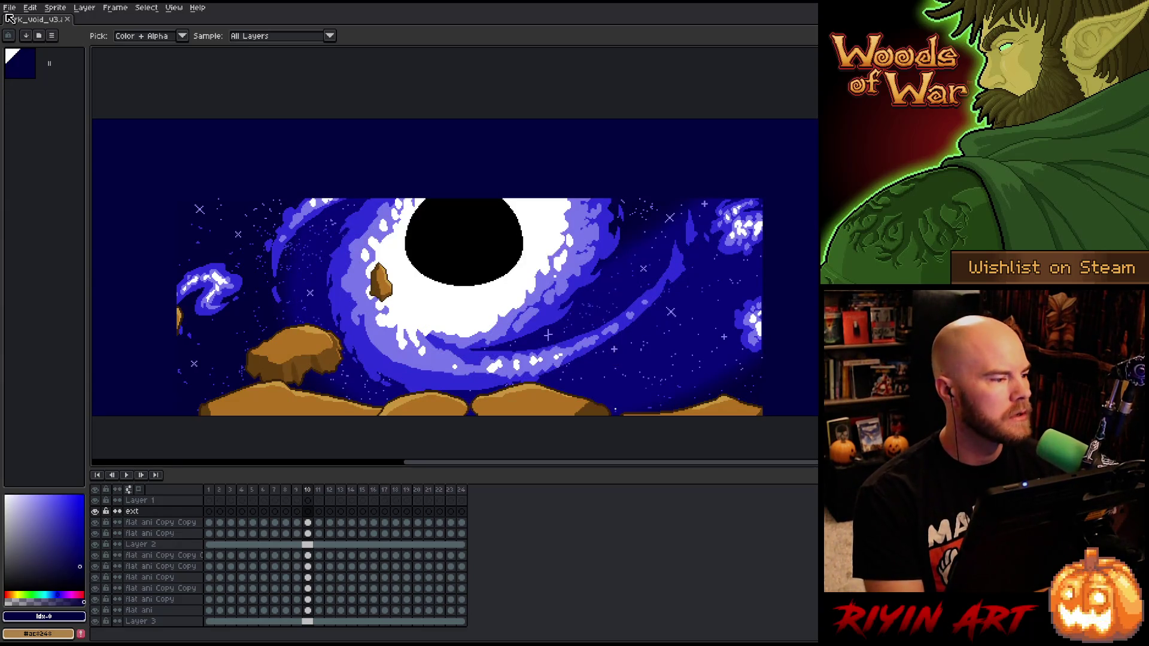
pyautogui.click(10, 8)
# In the Open dialog, go to the dialogue folder inside the pinned images folder
pyautogui.click(23, 31)
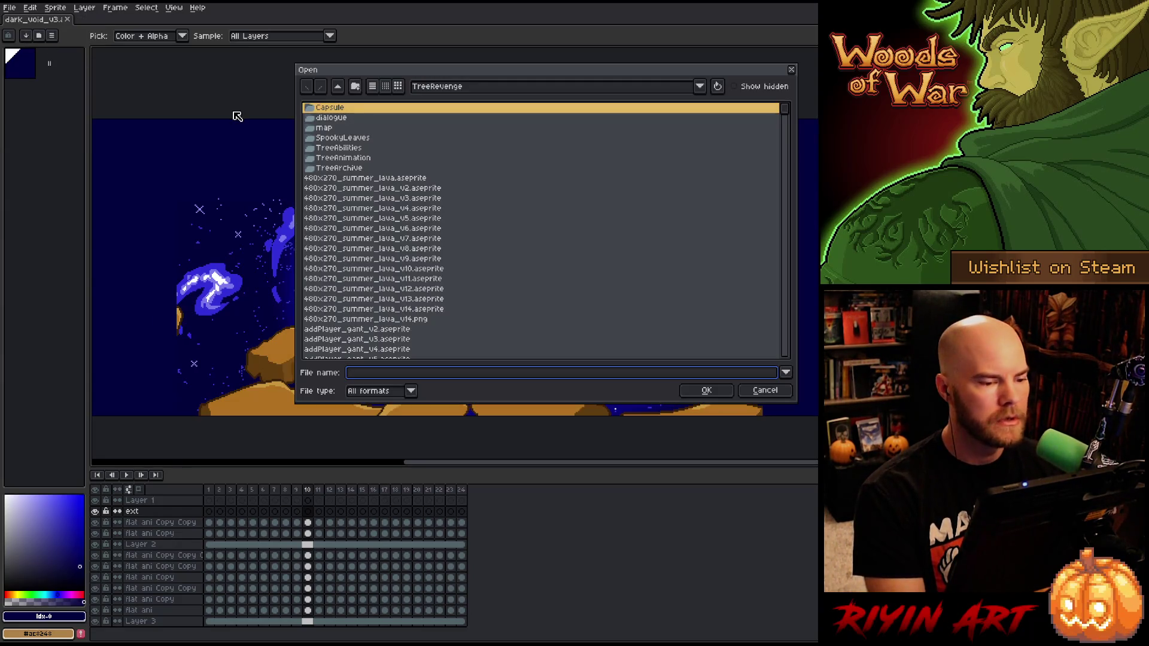
pyautogui.doubleClick(353, 117)
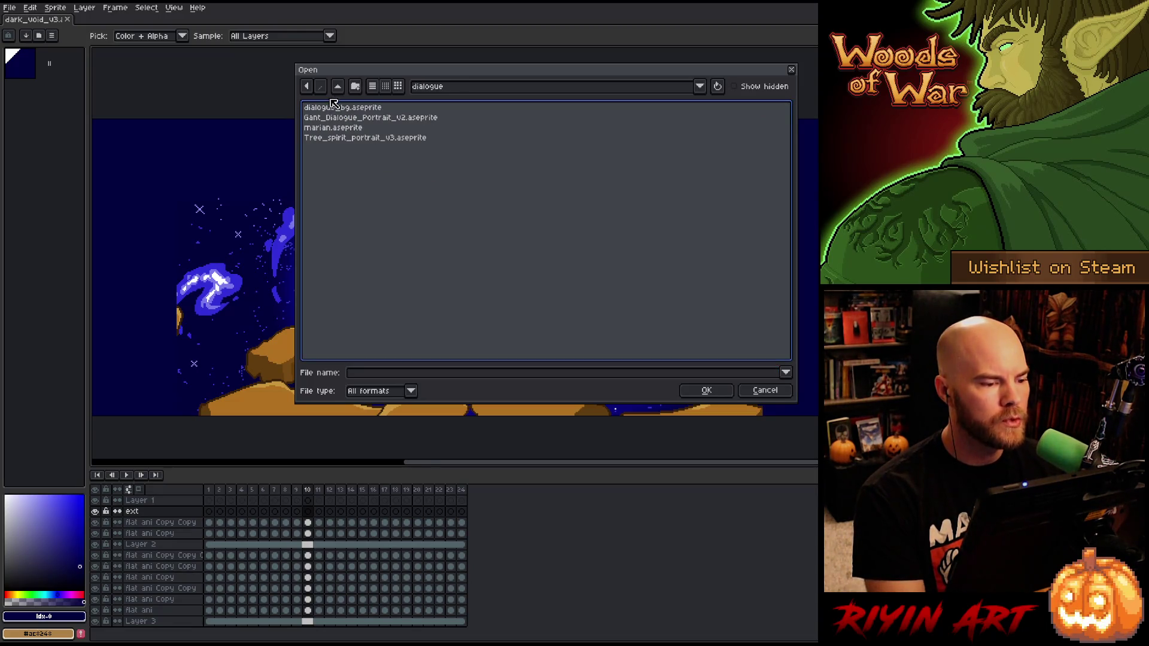
pyautogui.click(307, 89)
pyautogui.click(464, 86)
pyautogui.click(465, 87)
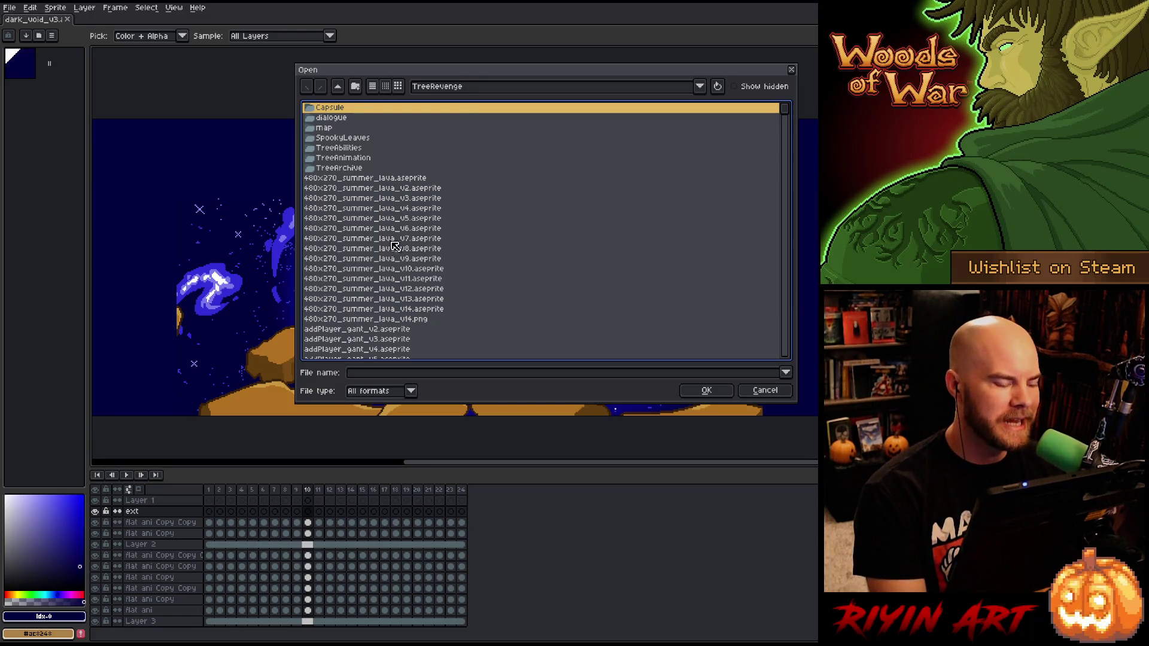
pyautogui.click(352, 119)
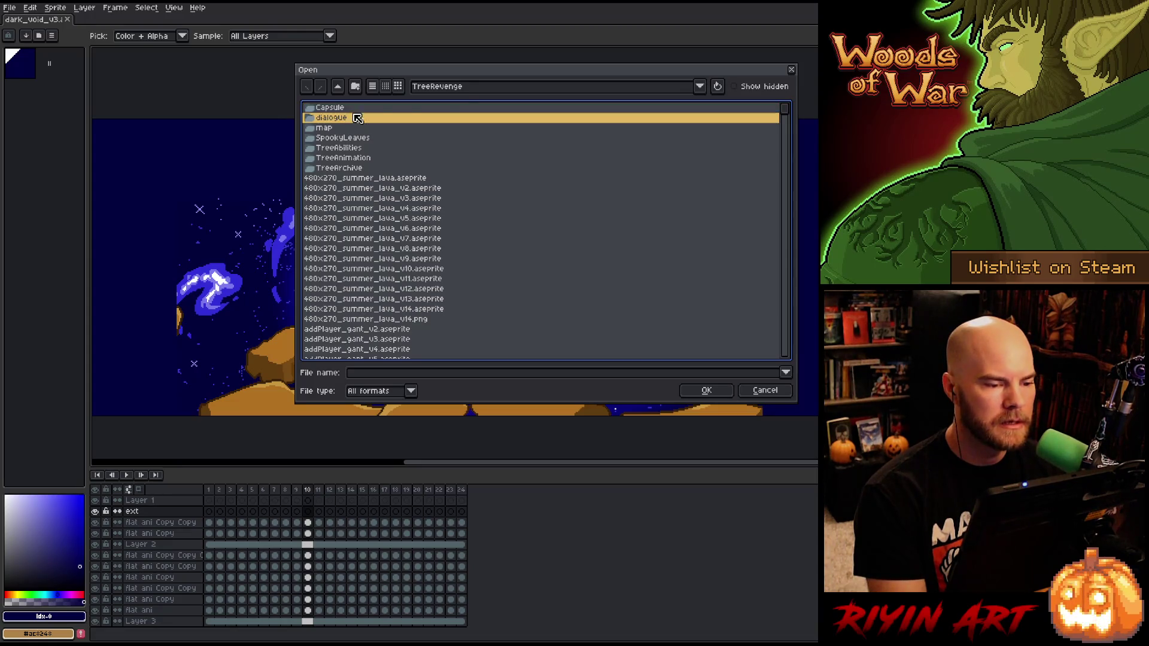
pyautogui.click(467, 93)
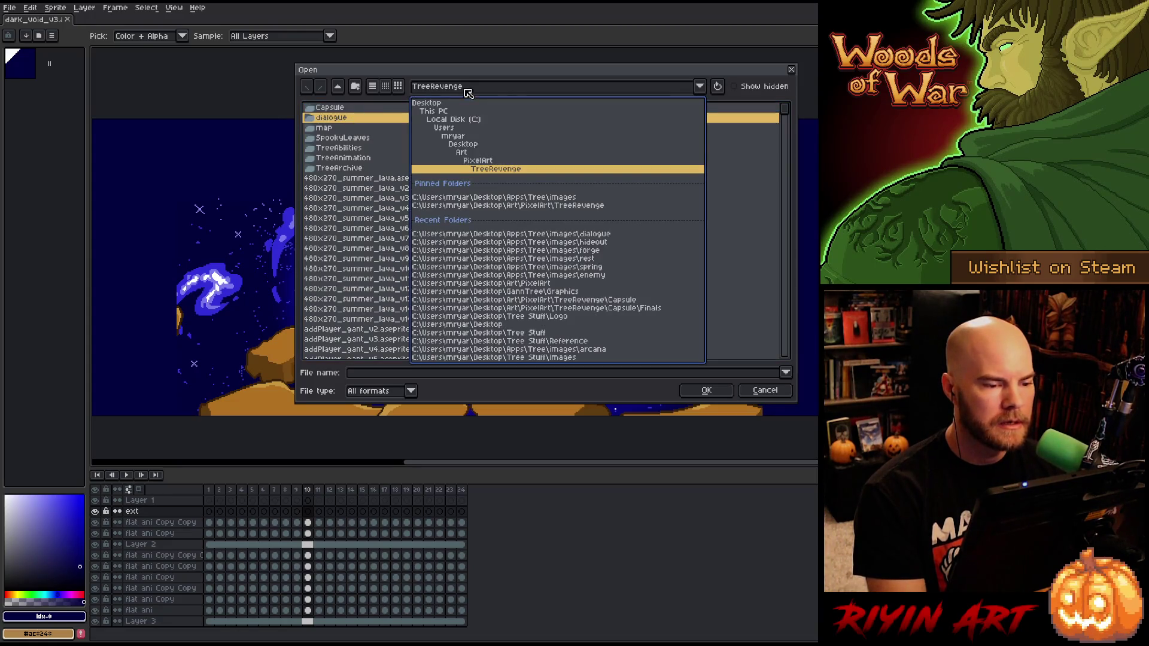
pyautogui.click(464, 198)
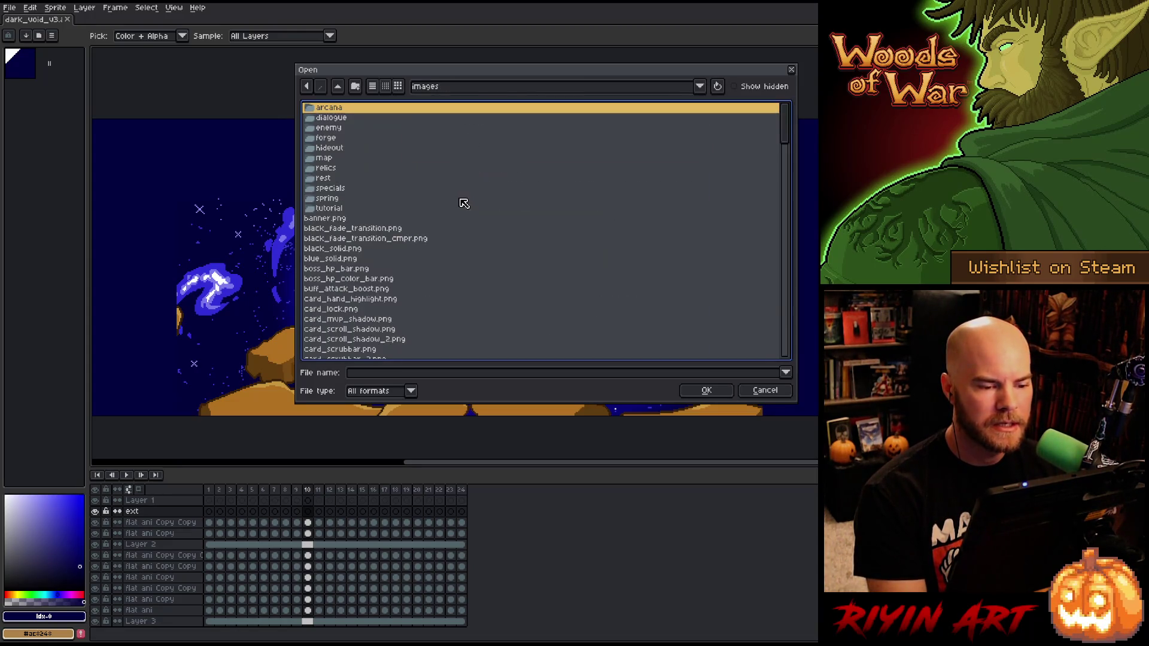
pyautogui.doubleClick(345, 119)
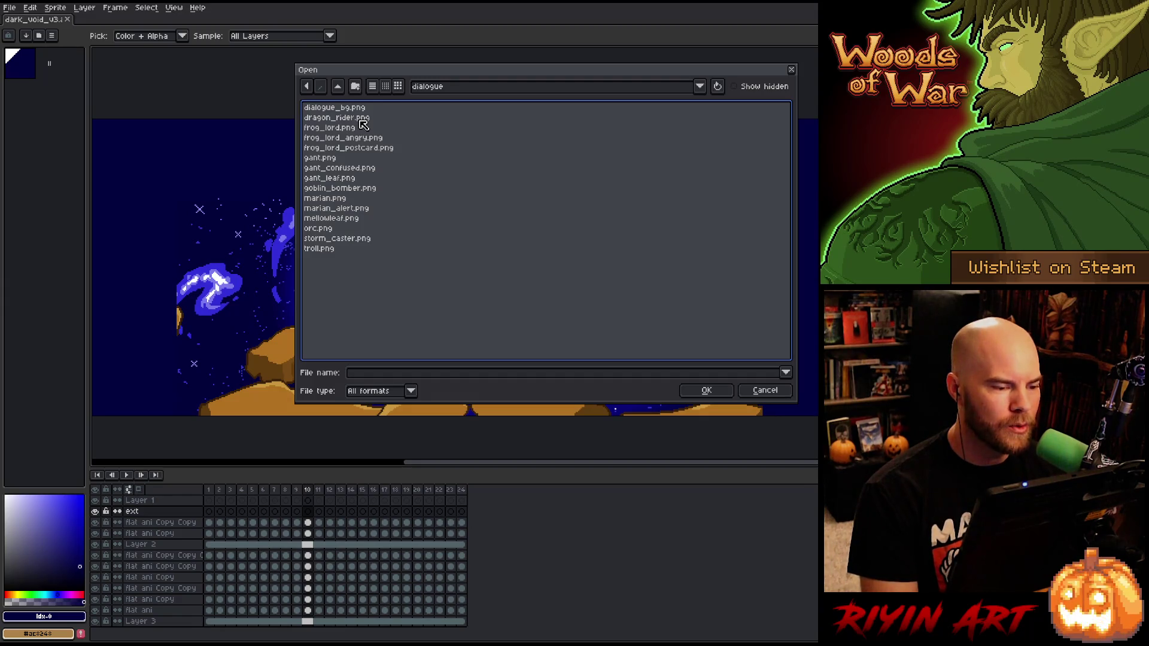
# Open marian_alert.png and marian.png together
pyautogui.click(346, 209)
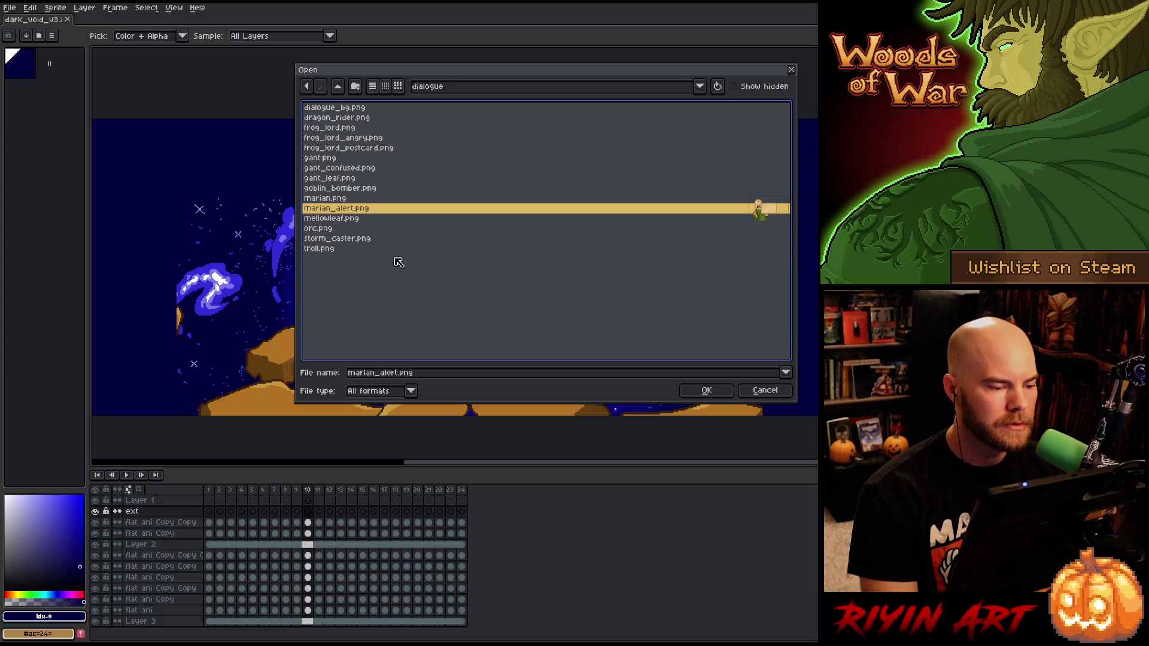
pyautogui.keyDown('shift'); pyautogui.click(337, 199); pyautogui.keyUp('shift')
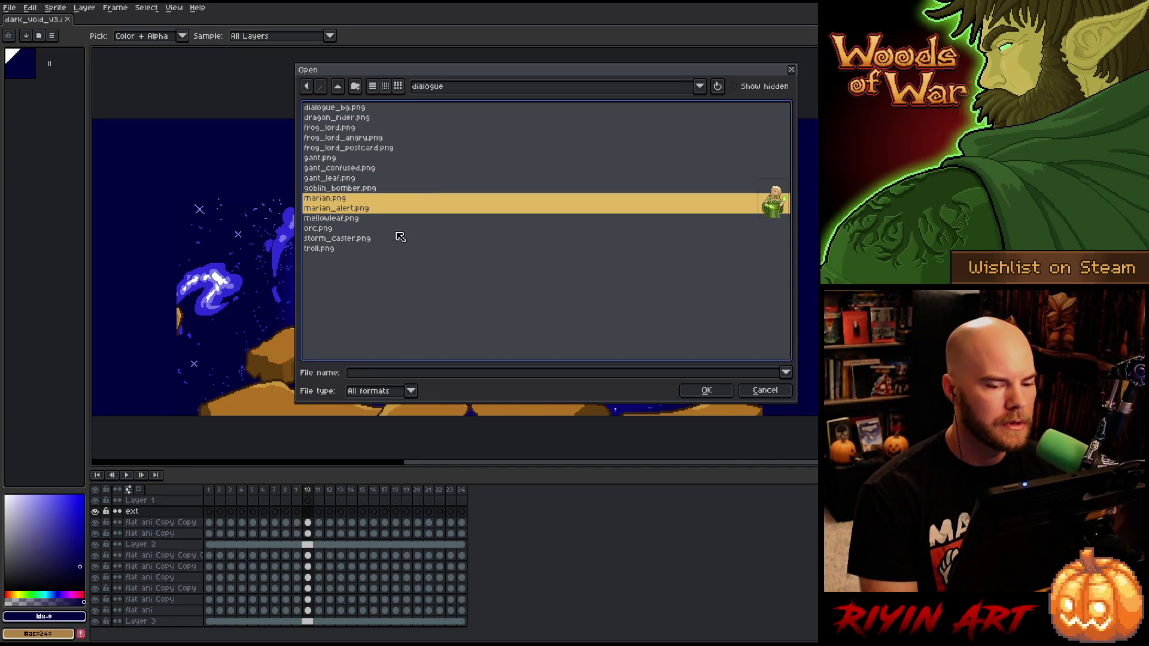
pyautogui.press('Return')
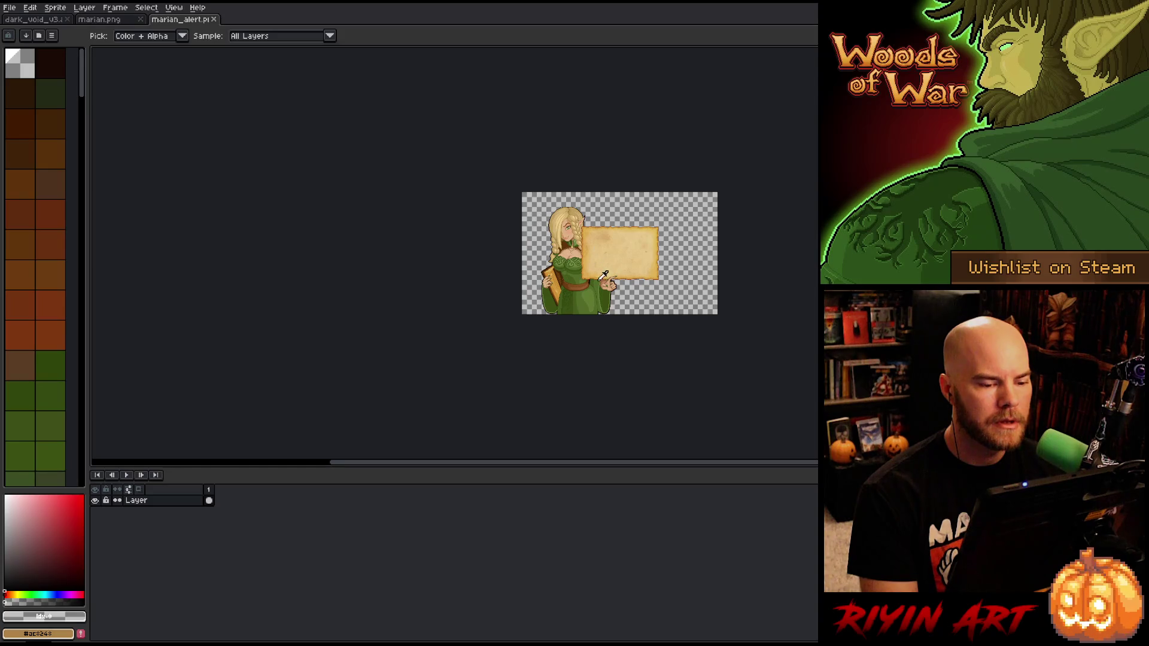
# Add a new Layer 1 and move it beneath the original layer
pyautogui.scroll(3, 602, 273)
pyautogui.scroll(-2, 608, 257)
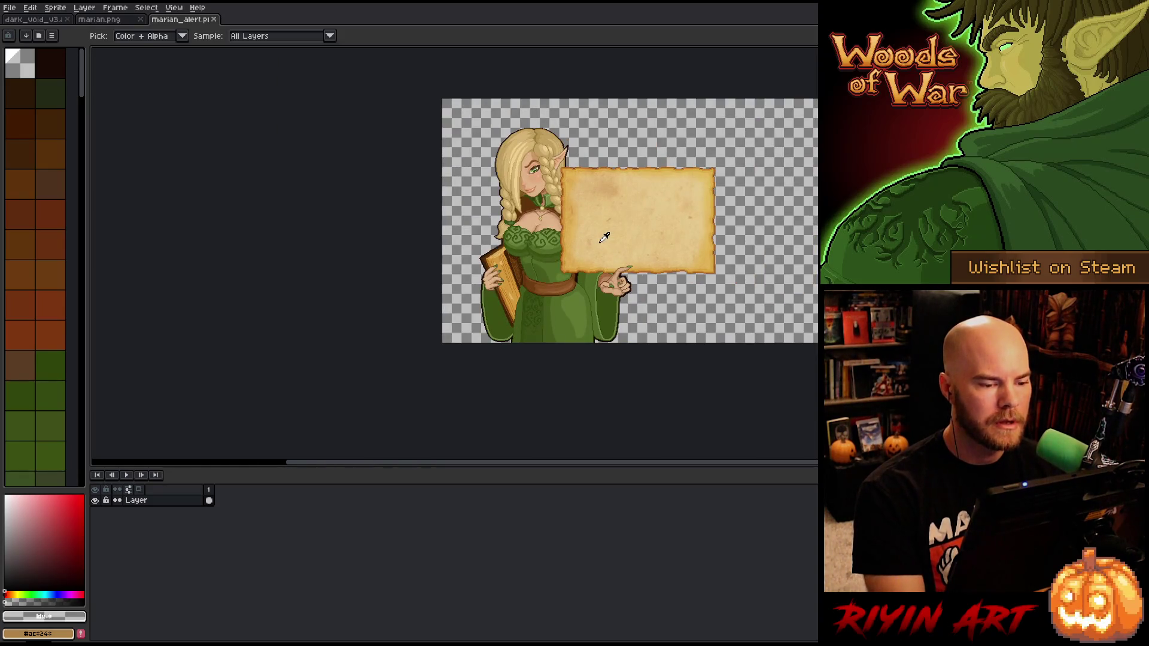
pyautogui.hotkey('shift', 'n')
pyautogui.moveTo(162, 500); pyautogui.dragTo(166, 512)
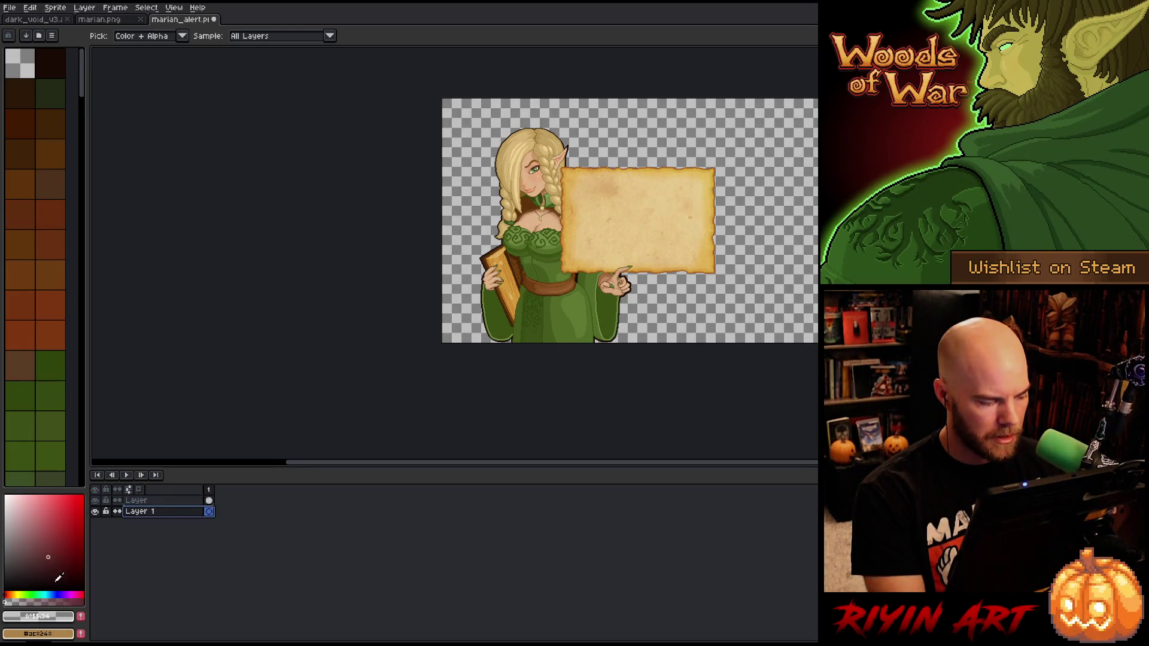
# Set the Magic Wand tolerance to 0 with Layer 1 active
pyautogui.press('w')
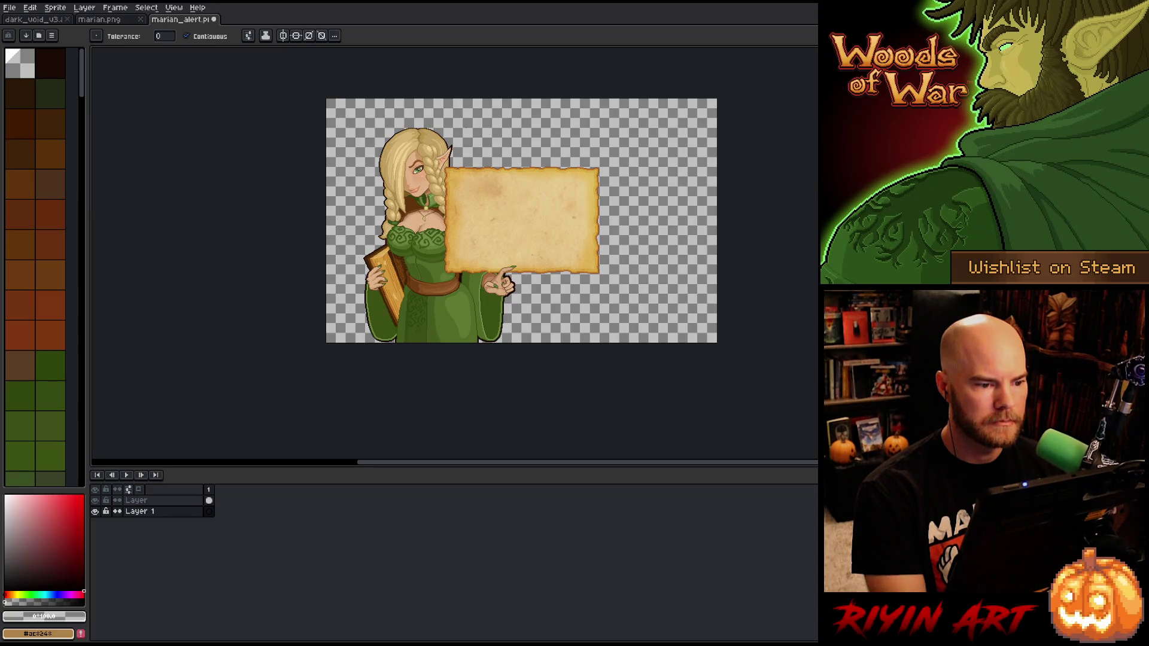
pyautogui.click(155, 511)
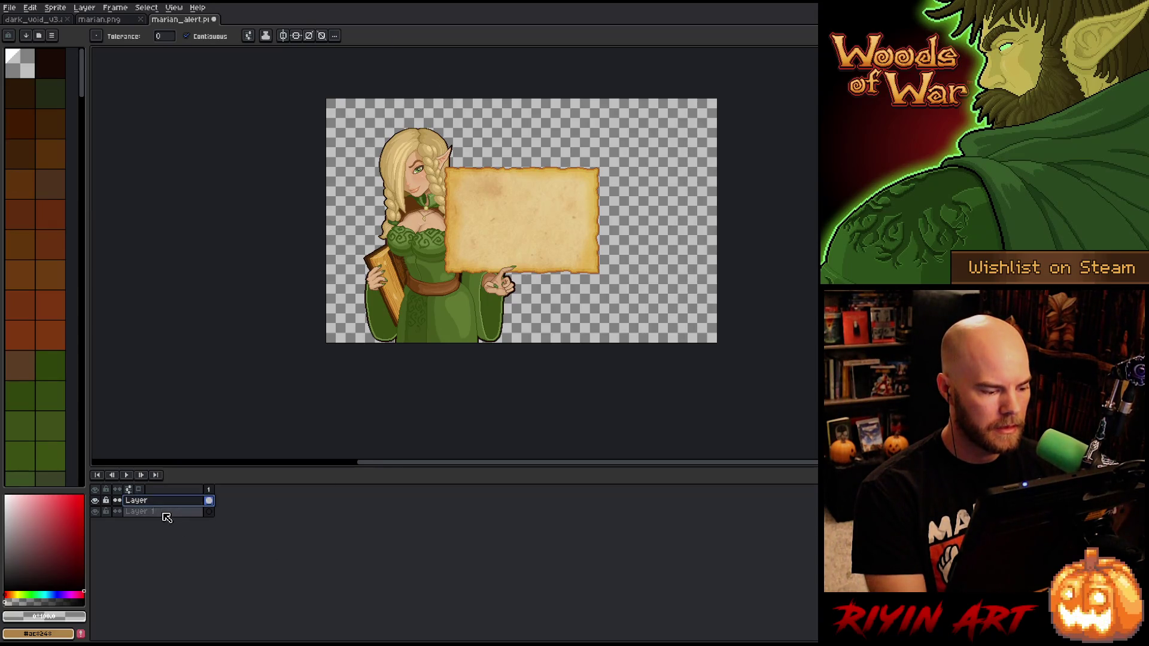
pyautogui.press('v')
pyautogui.press('w')
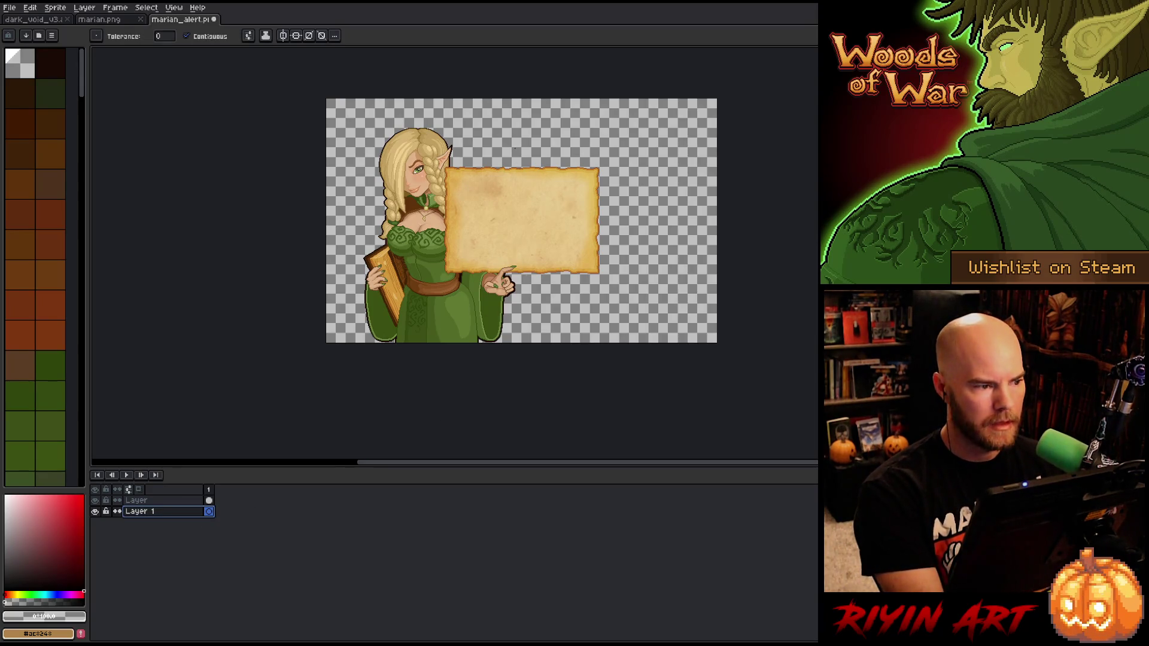
pyautogui.press('Escape')
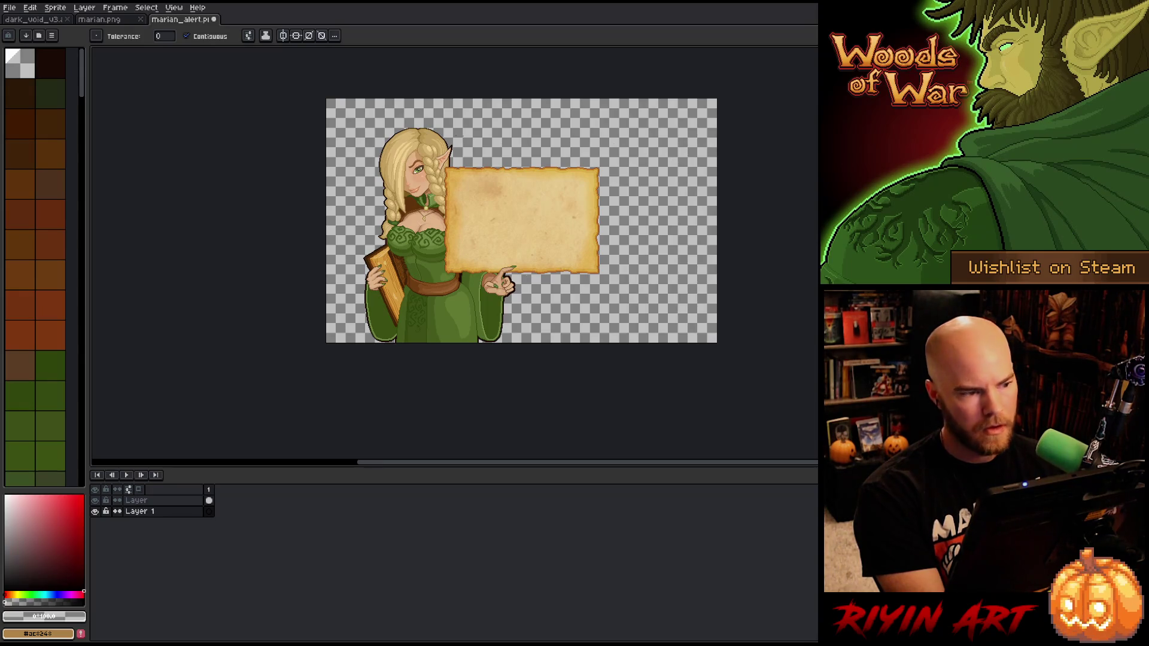
pyautogui.click(164, 36)
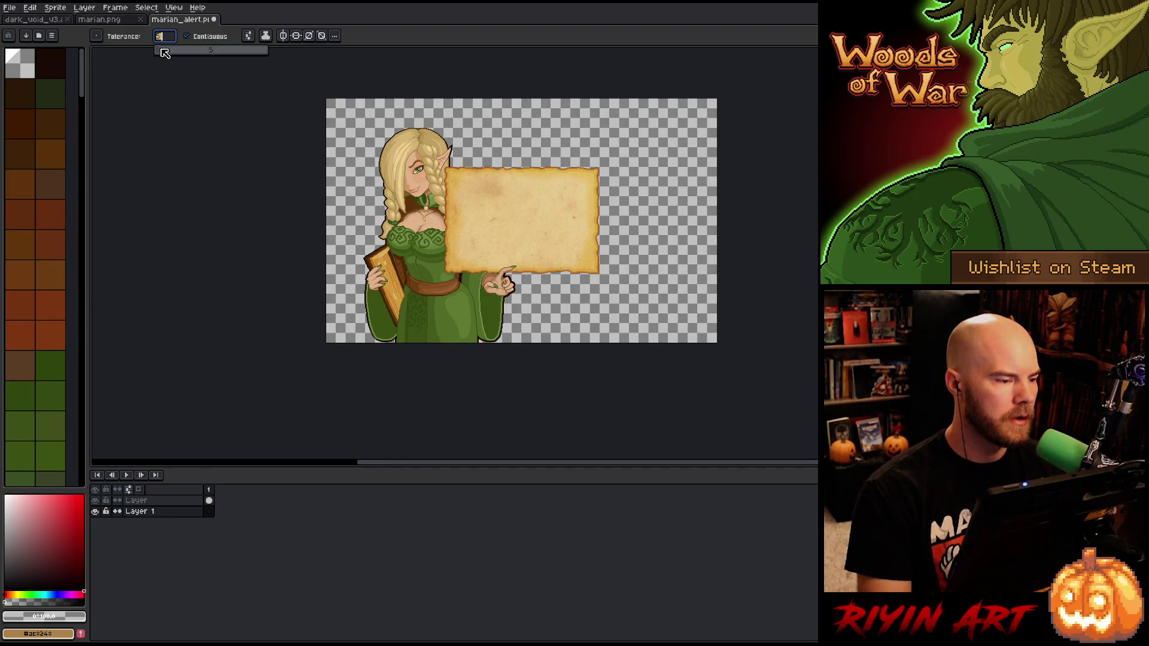
pyautogui.press('Return')
pyautogui.moveTo(164, 36)
pyautogui.mouseDown()
pyautogui.moveTo(172, 48)
pyautogui.moveTo(127, 58)
pyautogui.mouseUp()
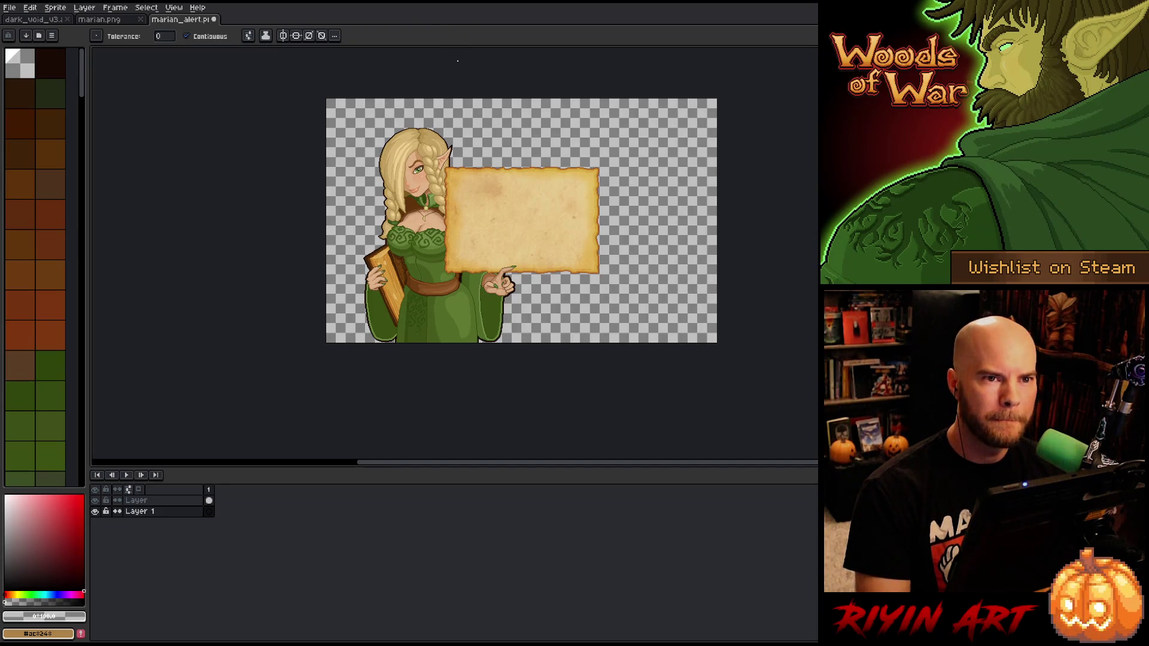
# Fill Layer 1's empty background dark grey behind the elf, then deselect
pyautogui.hotkey('ctrl', 'a')
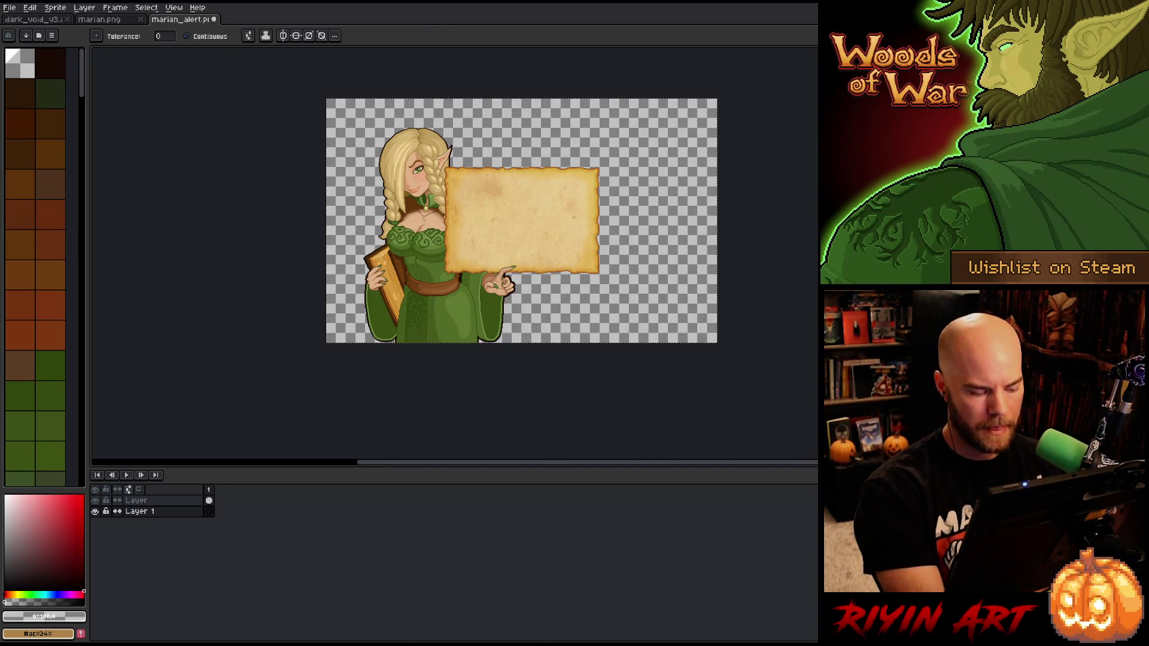
pyautogui.scroll(1, 546, 175)
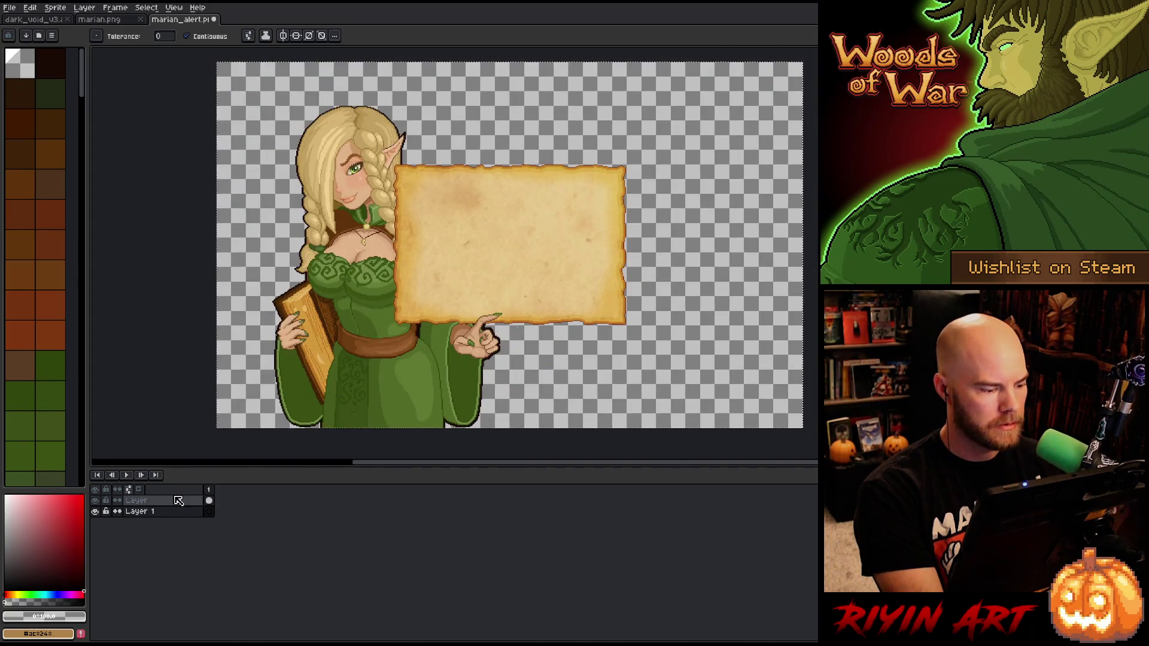
pyautogui.click(163, 513)
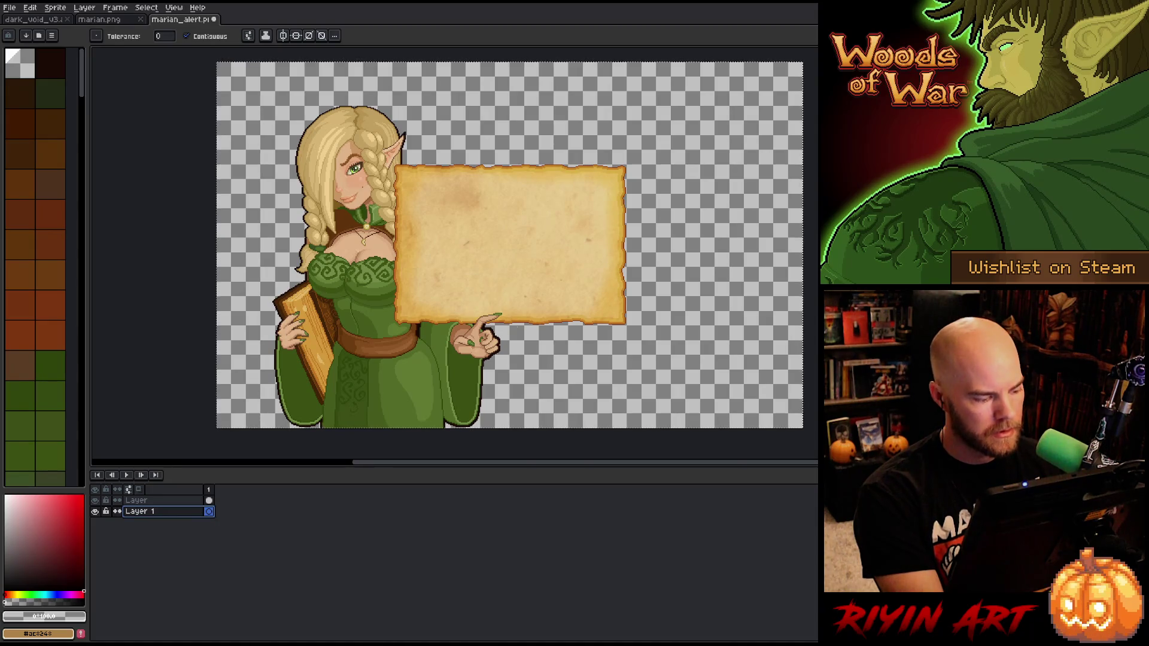
pyautogui.click(74, 600)
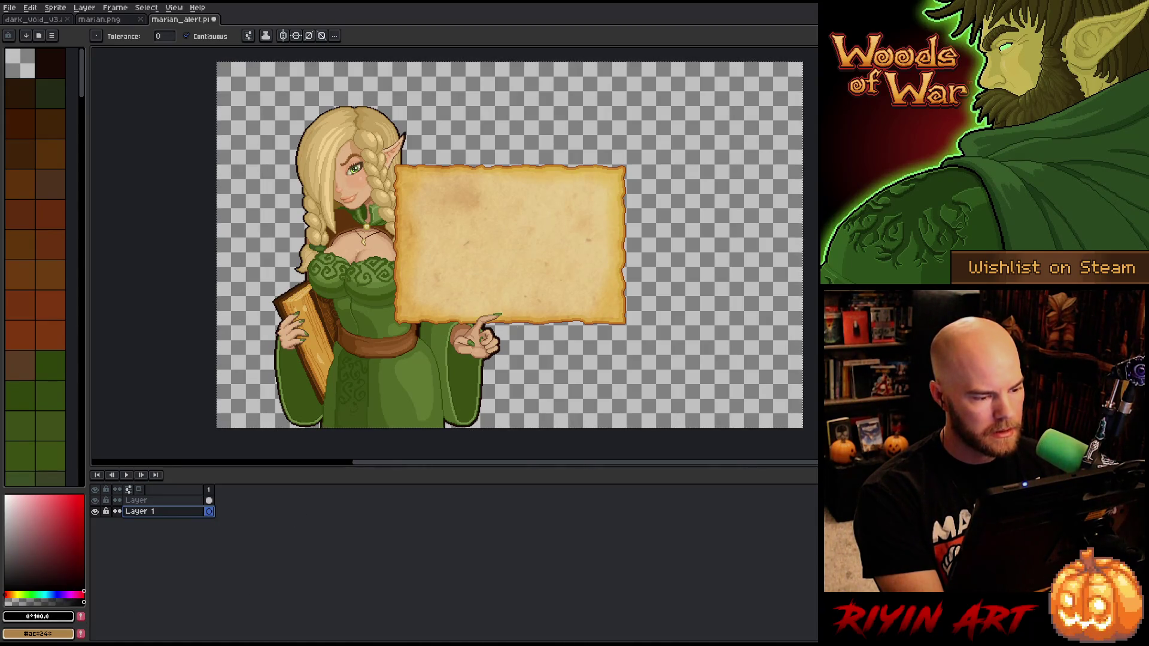
pyautogui.click(517, 327)
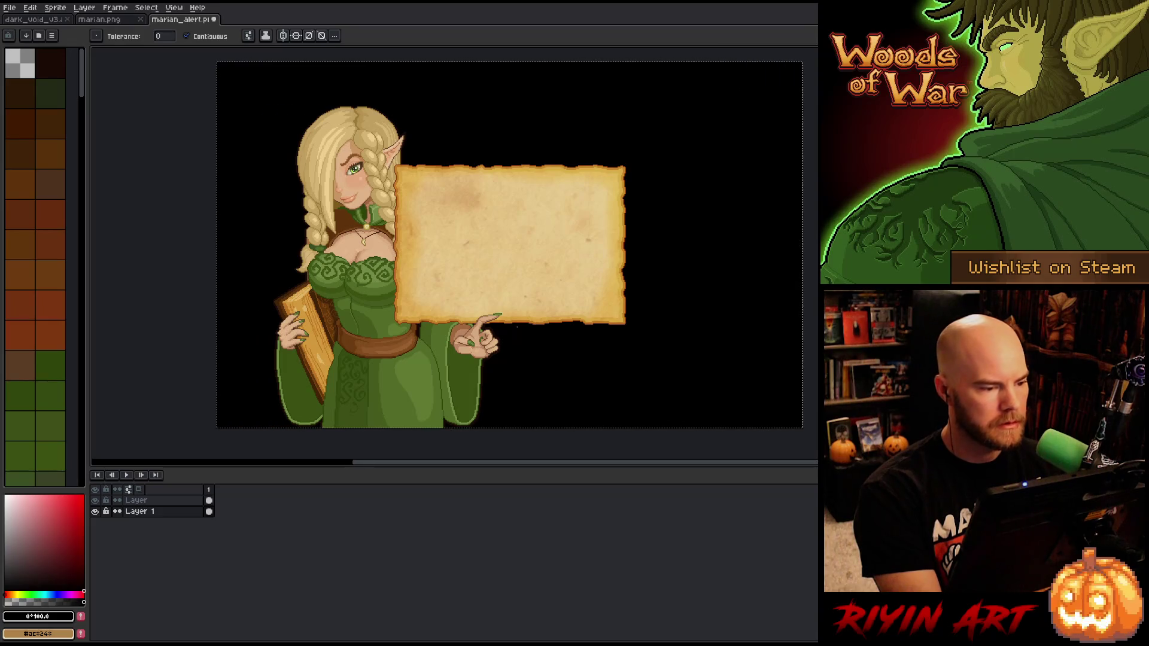
pyautogui.press('v')
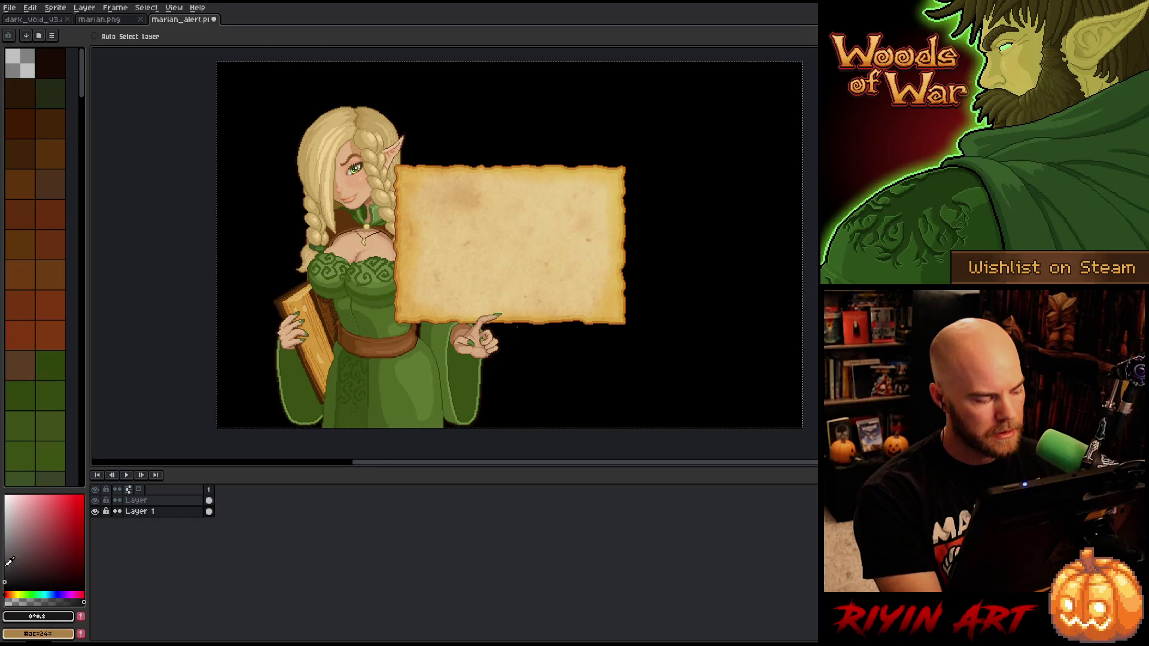
pyautogui.press('g')
pyautogui.click(299, 214)
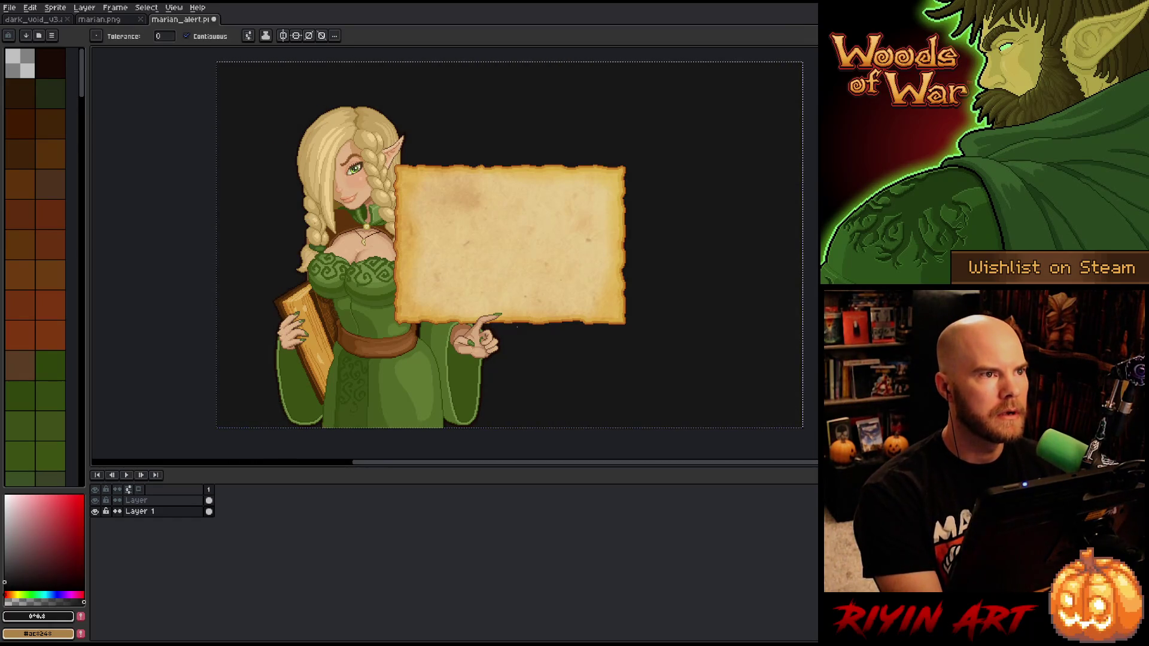
pyautogui.hotkey('ctrl', 'd')
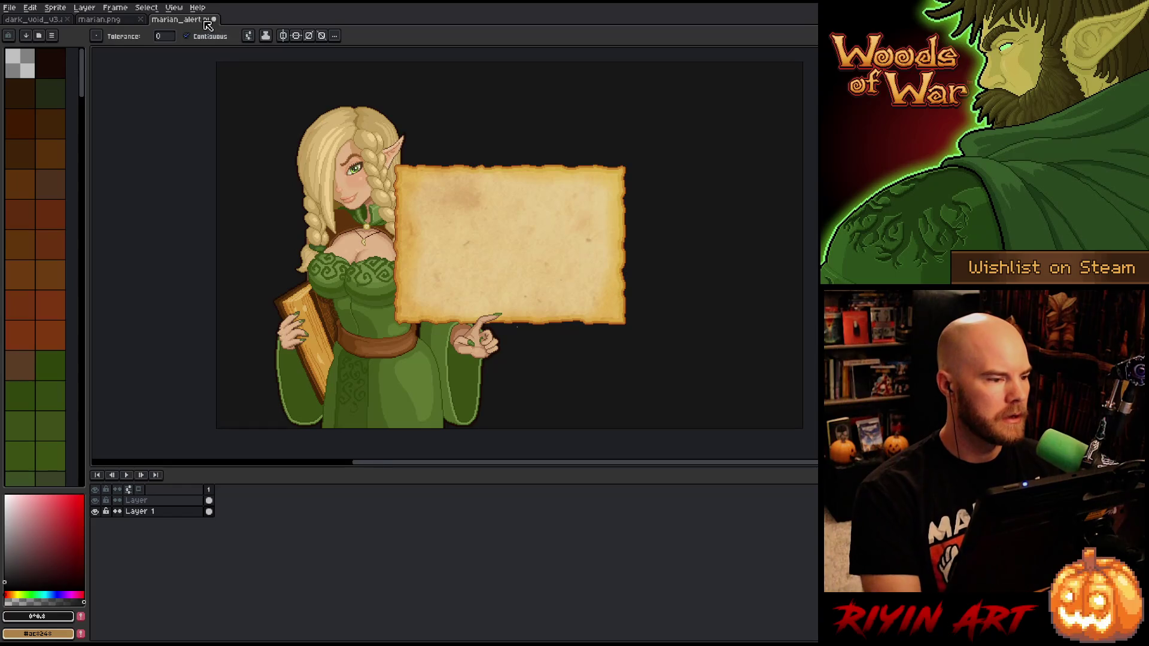
pyautogui.moveTo(200, 25); pyautogui.dragTo(106, 105)
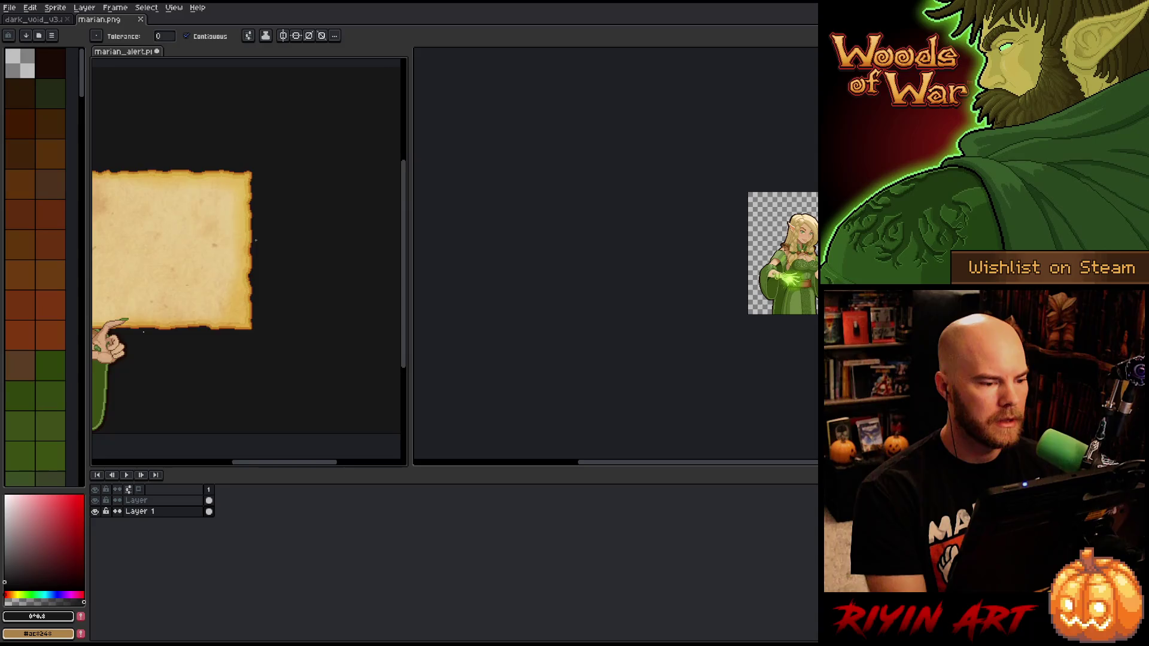
# Zoom and pan the marian_alert reference view onto the elf's face
pyautogui.scroll(2, 266, 240)
pyautogui.hscroll(-5, 195, 211)
pyautogui.moveTo(174, 225); pyautogui.dragTo(113, 308)
pyautogui.scroll(-1, 182, 211)
pyautogui.moveTo(238, 274)
pyautogui.mouseDown()
pyautogui.moveTo(243, 246)
pyautogui.moveTo(260, 246)
pyautogui.moveTo(255, 259)
pyautogui.moveTo(333, 256)
pyautogui.moveTo(203, 222)
pyautogui.mouseUp()
# Narrow the left image view and close marian.png
pyautogui.click(20, 67)
pyautogui.press('w')
pyautogui.moveTo(411, 164); pyautogui.dragTo(303, 163)
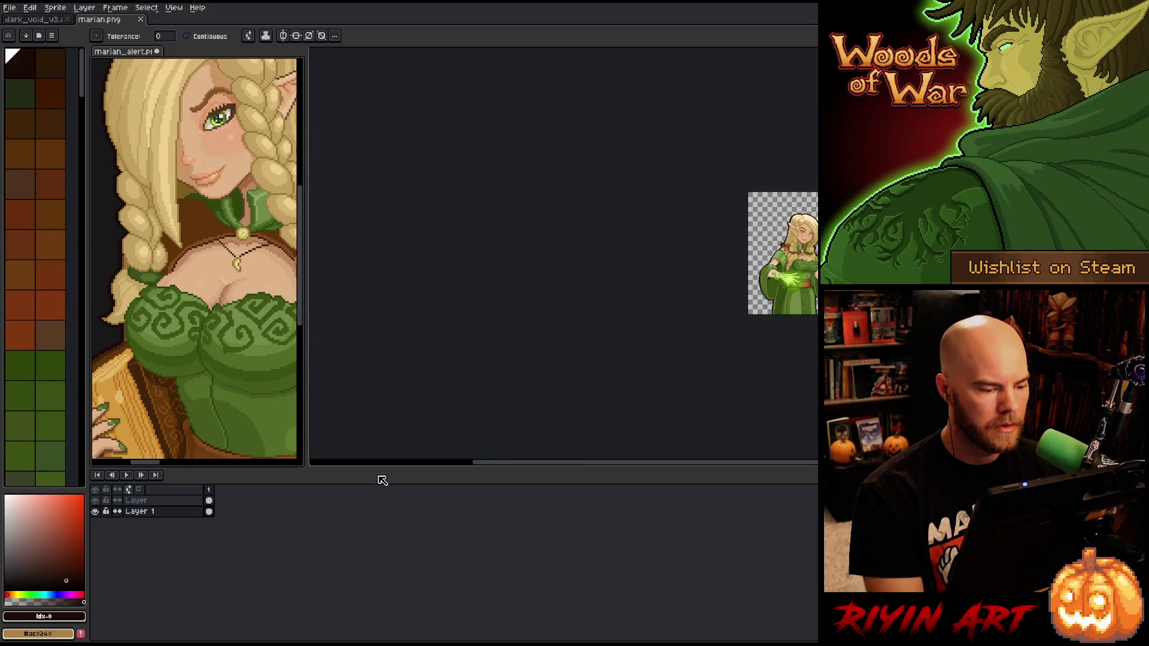
pyautogui.middleClick(106, 20)
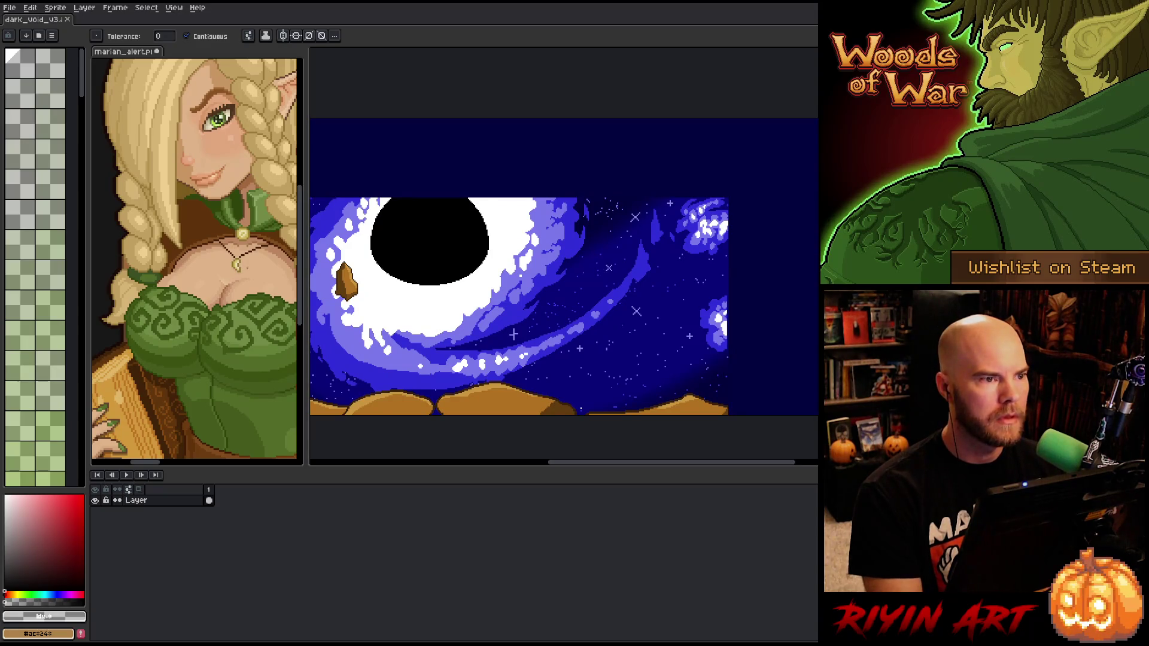
# Reframe the elf's head and narrow the reference panel to widen the galaxy canvas
pyautogui.scroll(-3, 228, 227)
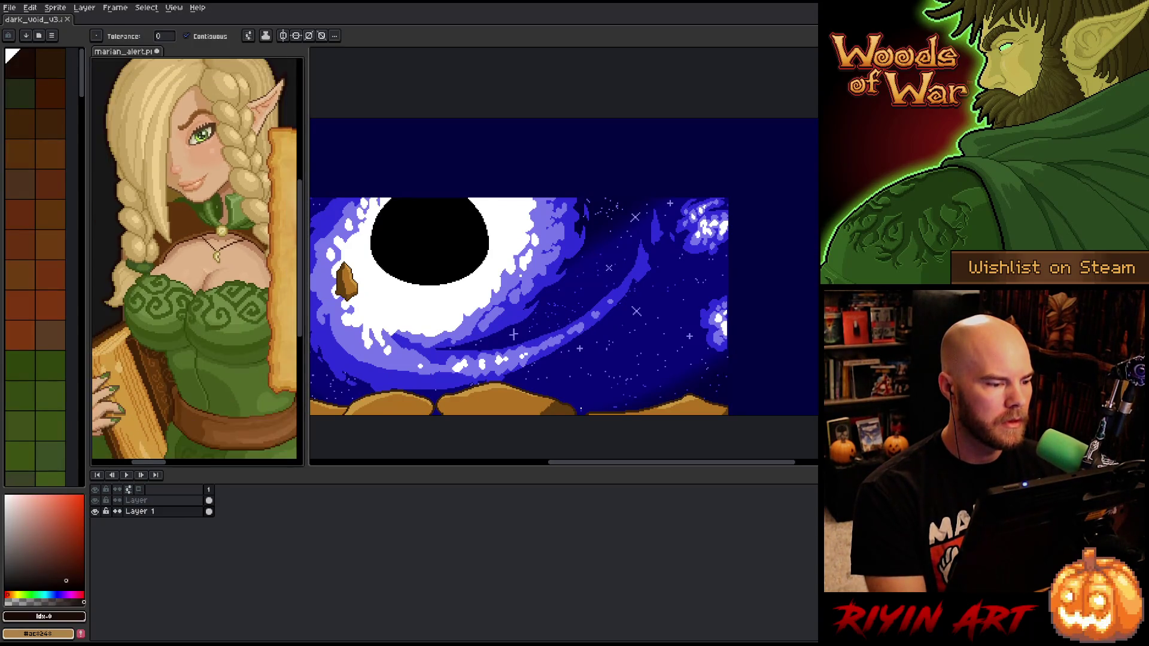
pyautogui.moveTo(228, 227)
pyautogui.mouseDown()
pyautogui.moveTo(212, 191)
pyautogui.moveTo(203, 200)
pyautogui.mouseUp()
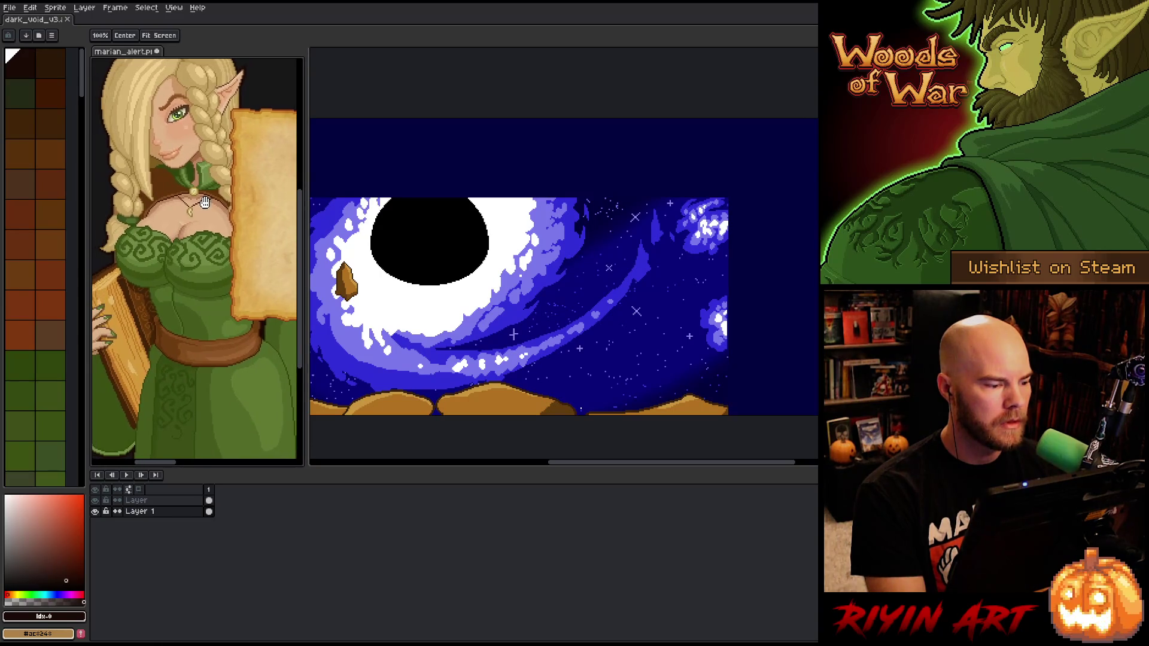
pyautogui.moveTo(306, 205); pyautogui.dragTo(234, 204)
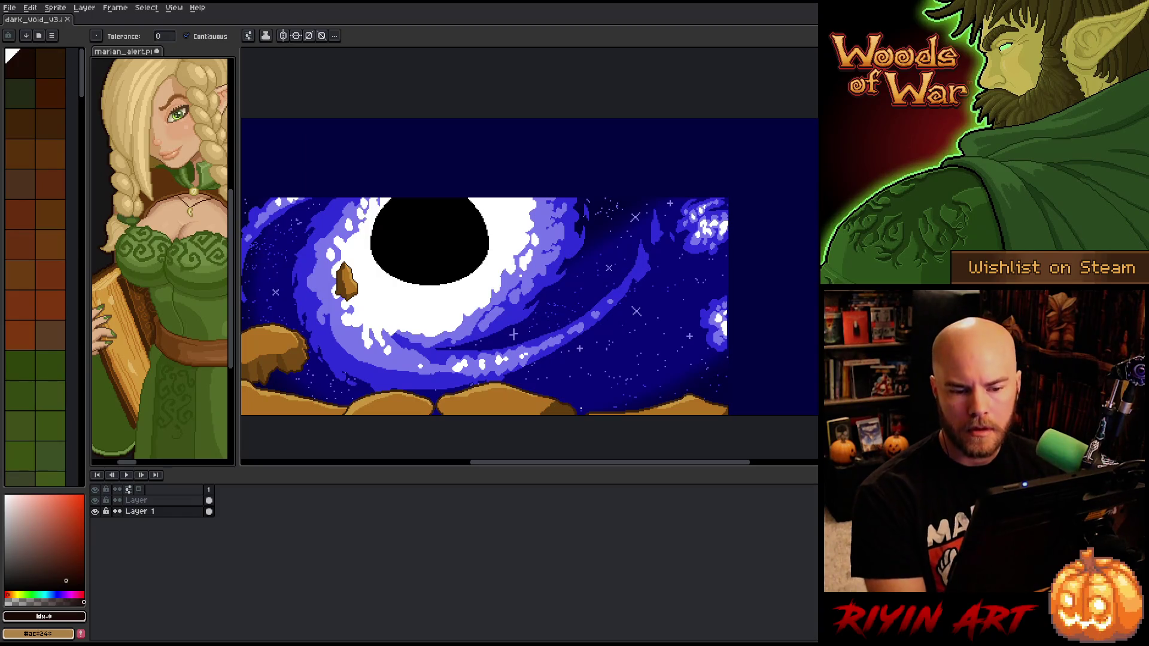
pyautogui.moveTo(797, 240)
pyautogui.mouseDown()
pyautogui.moveTo(687, 241)
pyautogui.moveTo(818, 241)
pyautogui.mouseUp()
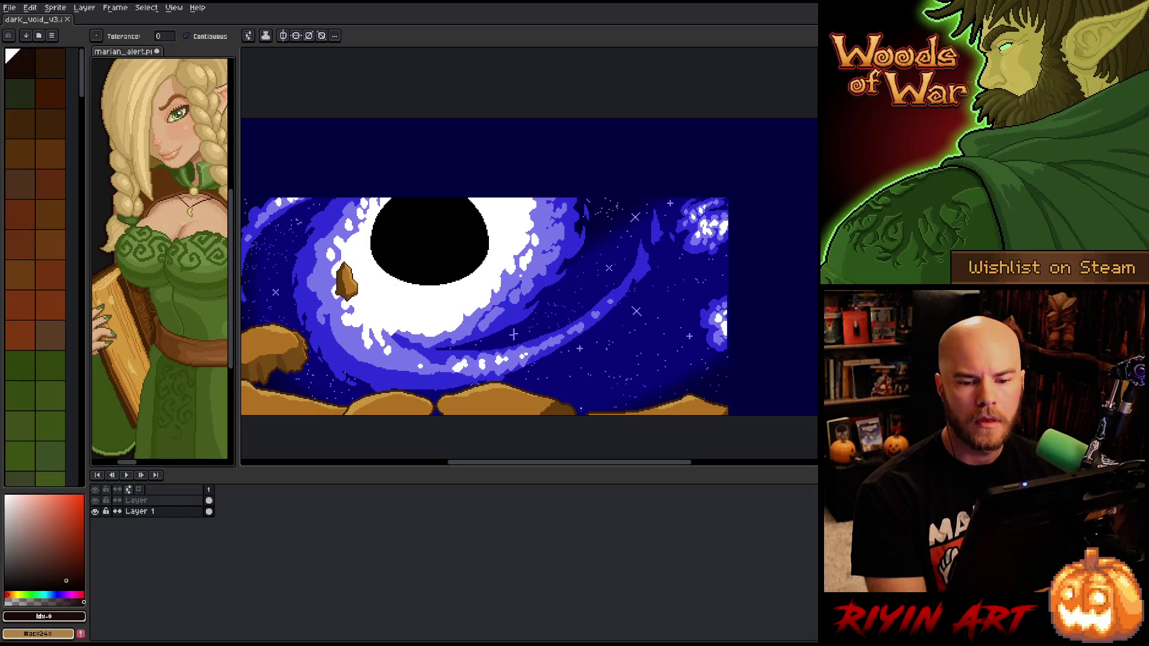
pyautogui.hotkey('ctrl', 'z')
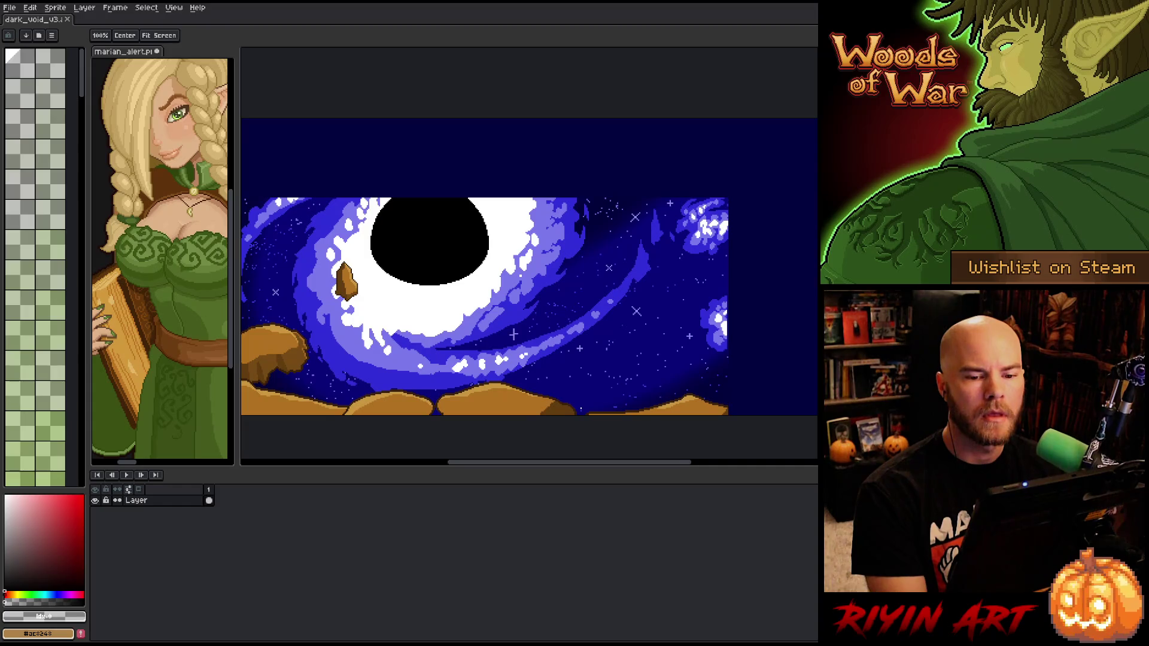
pyautogui.click(34, 19)
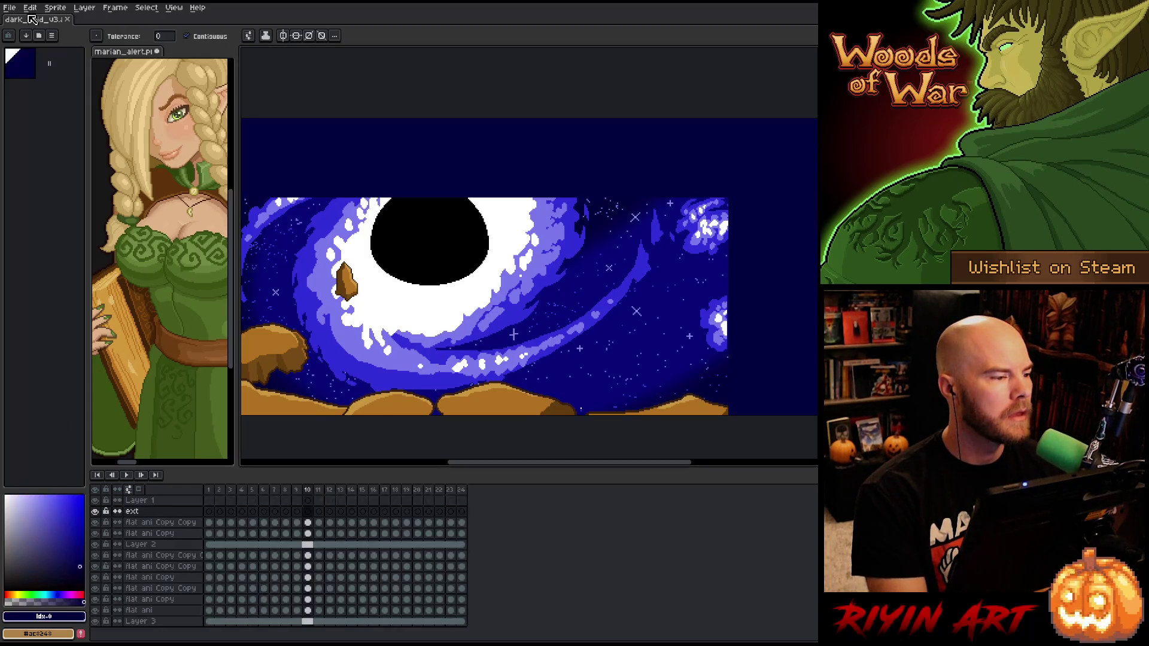
# Go to frame 1 of the ext layer and pick the hole's black as colour
pyautogui.scroll(-1, 547, 249)
pyautogui.scroll(3, 547, 249)
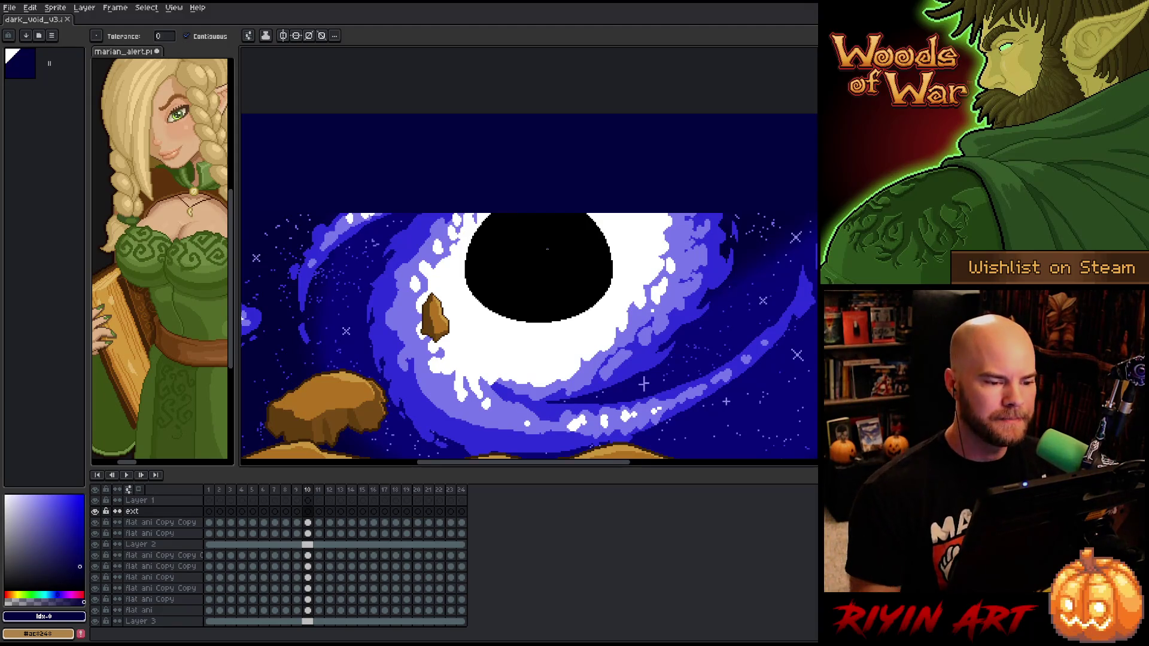
pyautogui.click(209, 512)
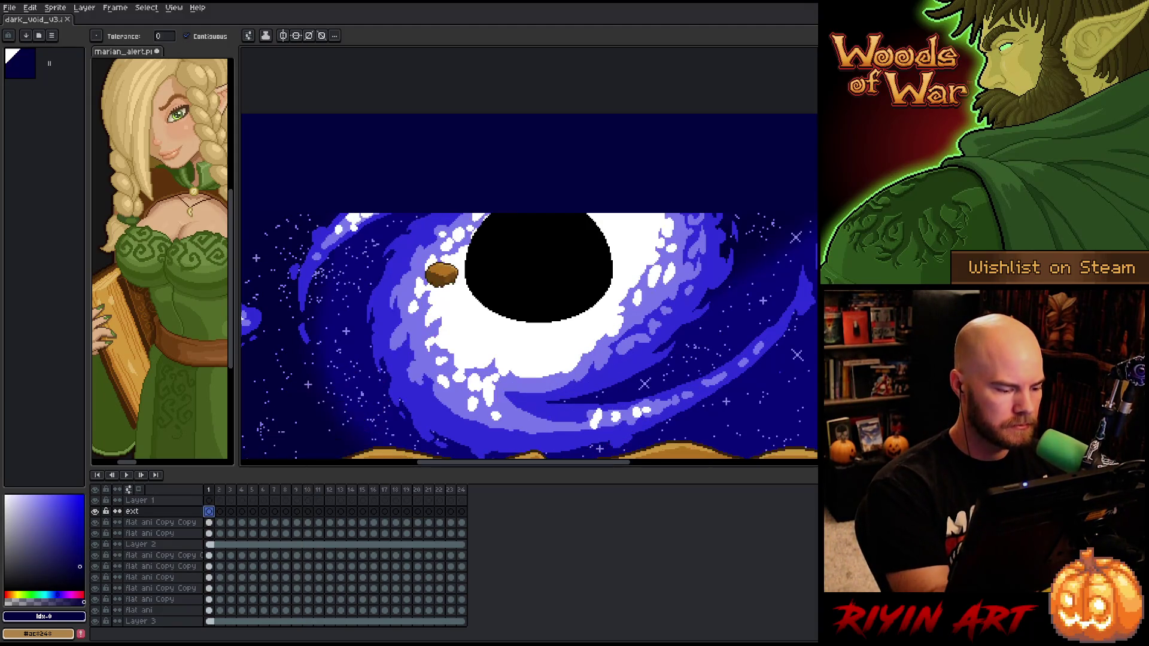
pyautogui.scroll(3, 496, 226)
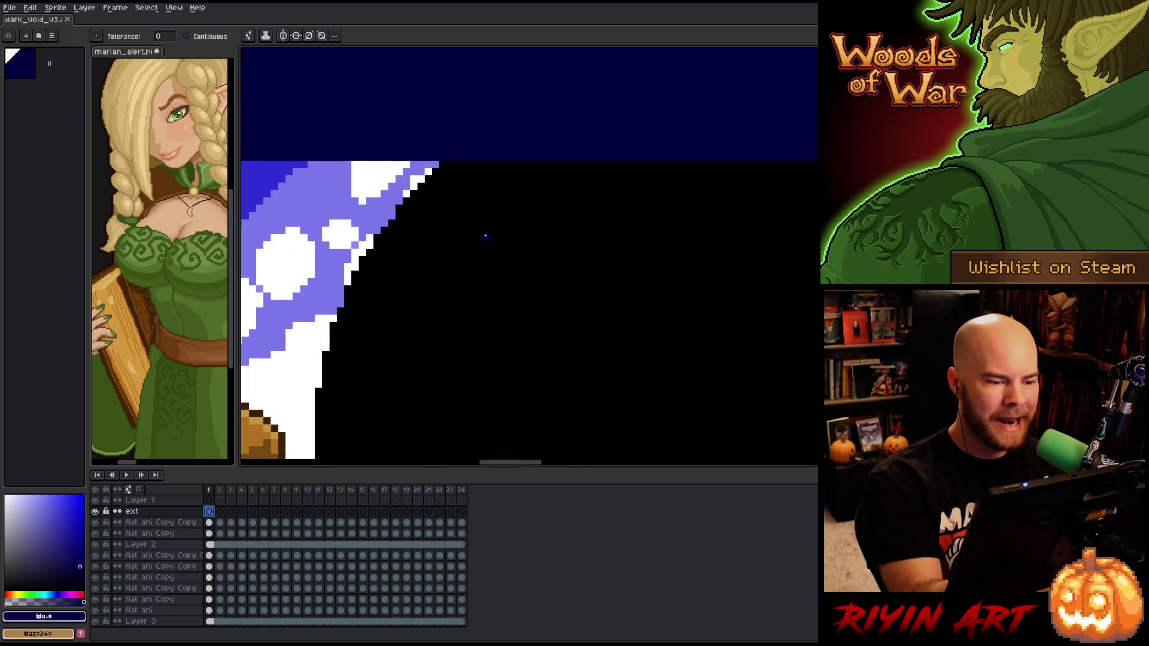
pyautogui.keyDown('alt'); pyautogui.click(466, 209); pyautogui.keyUp('alt')
pyautogui.scroll(-3, 466, 209)
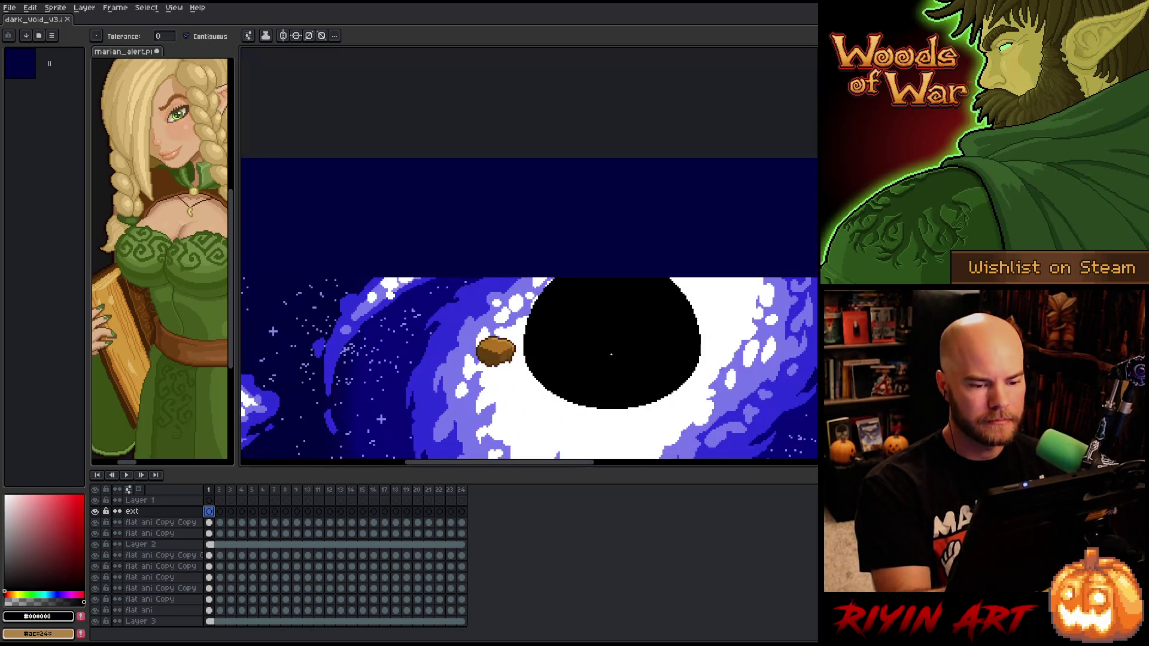
pyautogui.scroll(1, 510, 312)
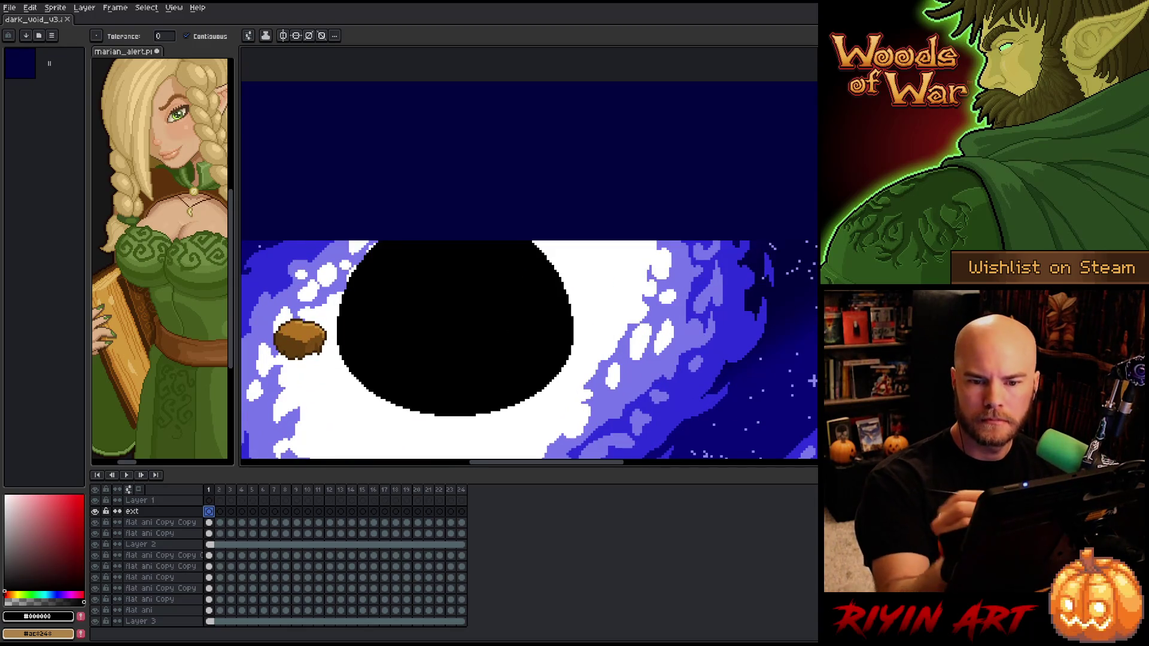
# Fill an elliptical selection over the black hole with black, then deselect
pyautogui.press('m')
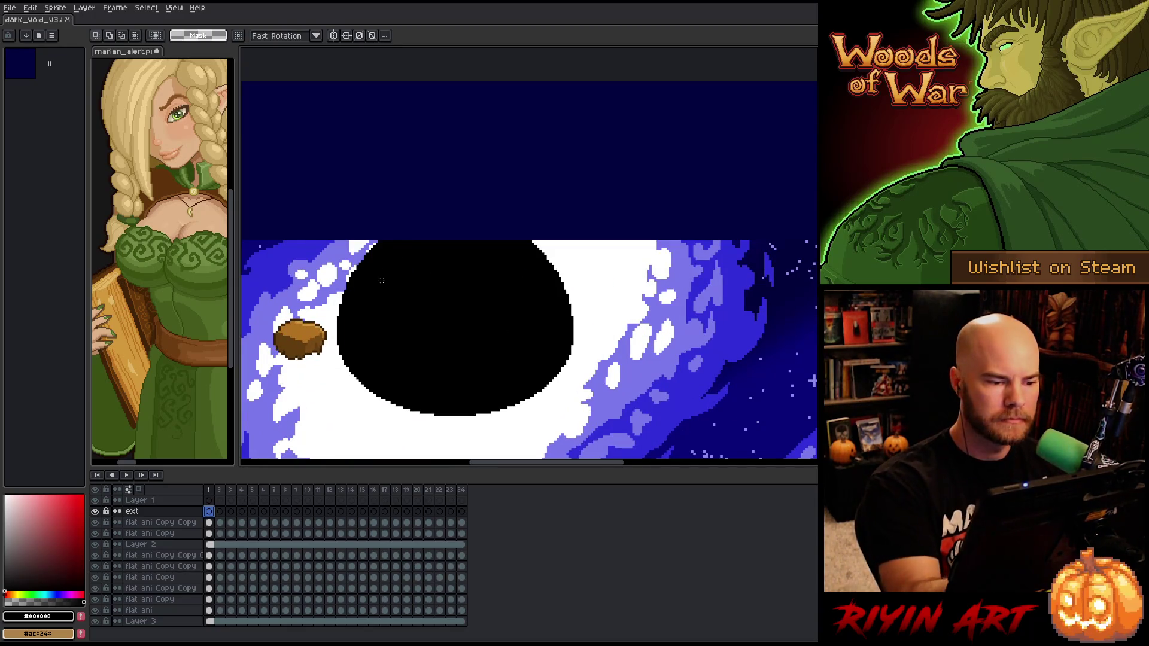
pyautogui.moveTo(339, 190)
pyautogui.mouseDown()
pyautogui.moveTo(423, 313)
pyautogui.moveTo(589, 410)
pyautogui.moveTo(564, 410)
pyautogui.moveTo(557, 393)
pyautogui.mouseUp()
pyautogui.moveTo(548, 250); pyautogui.dragTo(554, 272)
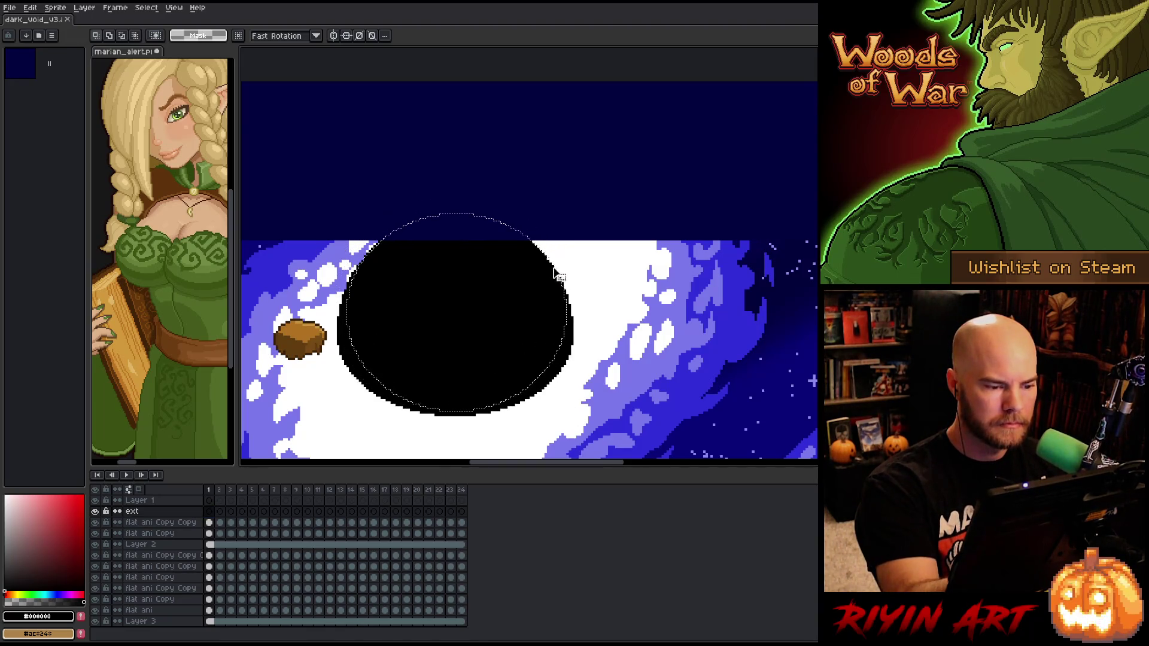
pyautogui.press('w')
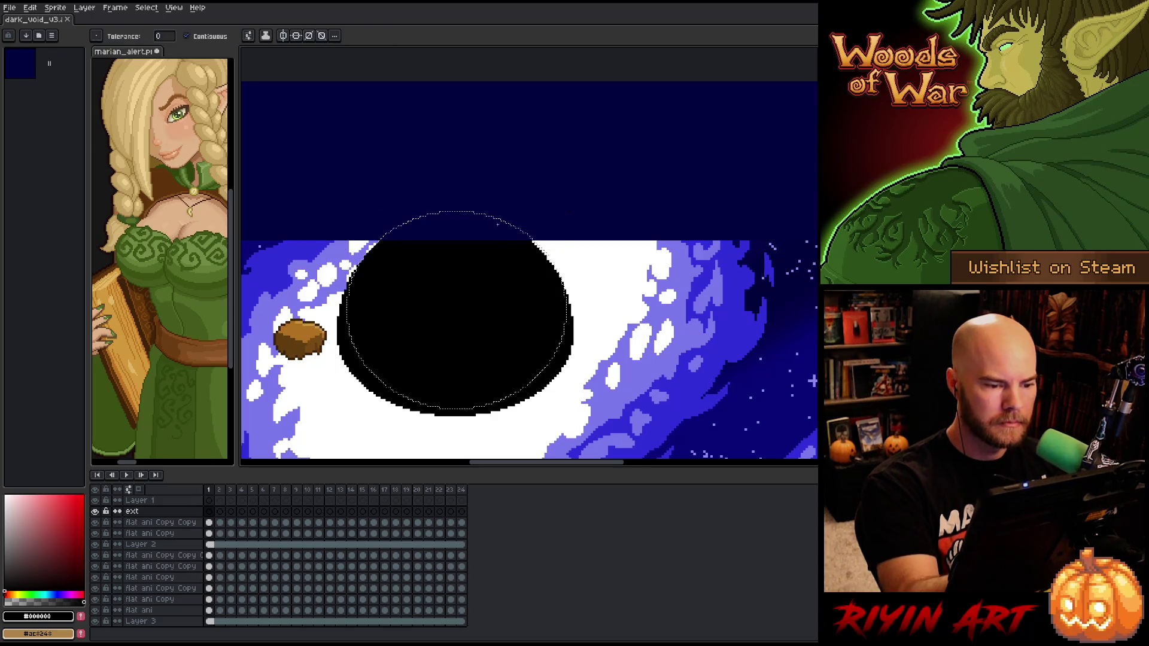
pyautogui.press('f')
pyautogui.hotkey('ctrl', 'd')
pyautogui.scroll(-3, 644, 349)
pyautogui.moveTo(527, 296); pyautogui.dragTo(571, 302)
# Pick the galaxy's blue, choose the pencil, and add a new layer above flat ani
pyautogui.moveTo(501, 318)
pyautogui.mouseDown()
pyautogui.moveTo(464, 231)
pyautogui.moveTo(474, 258)
pyautogui.mouseUp()
pyautogui.scroll(2, 474, 258)
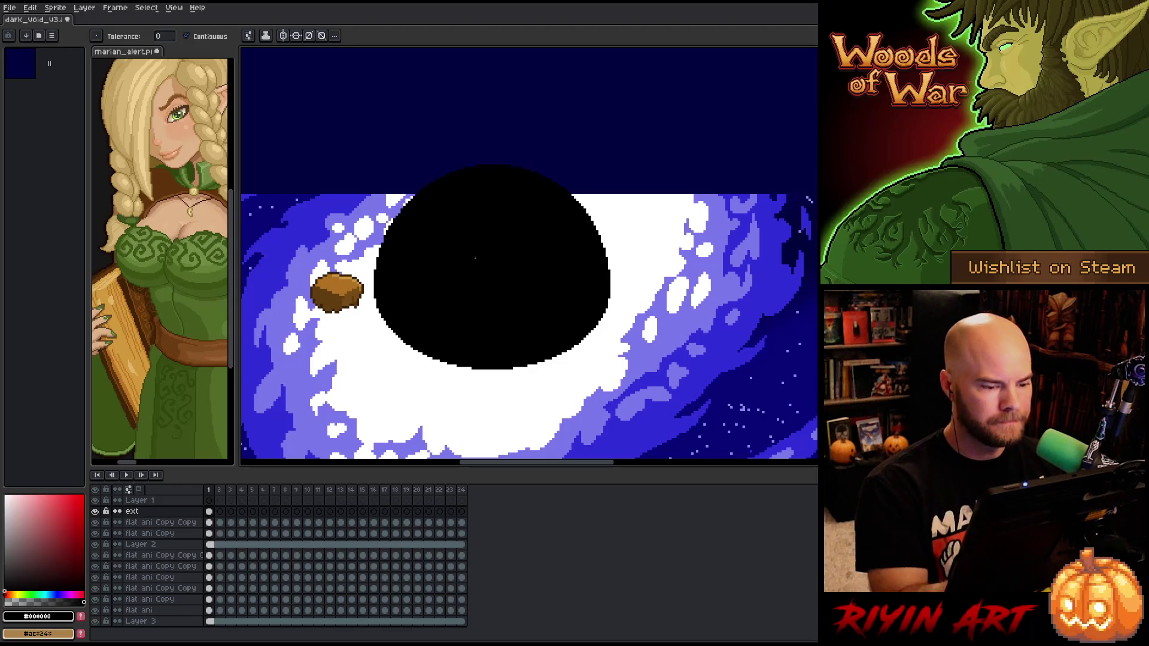
pyautogui.press('i')
pyautogui.click(647, 424)
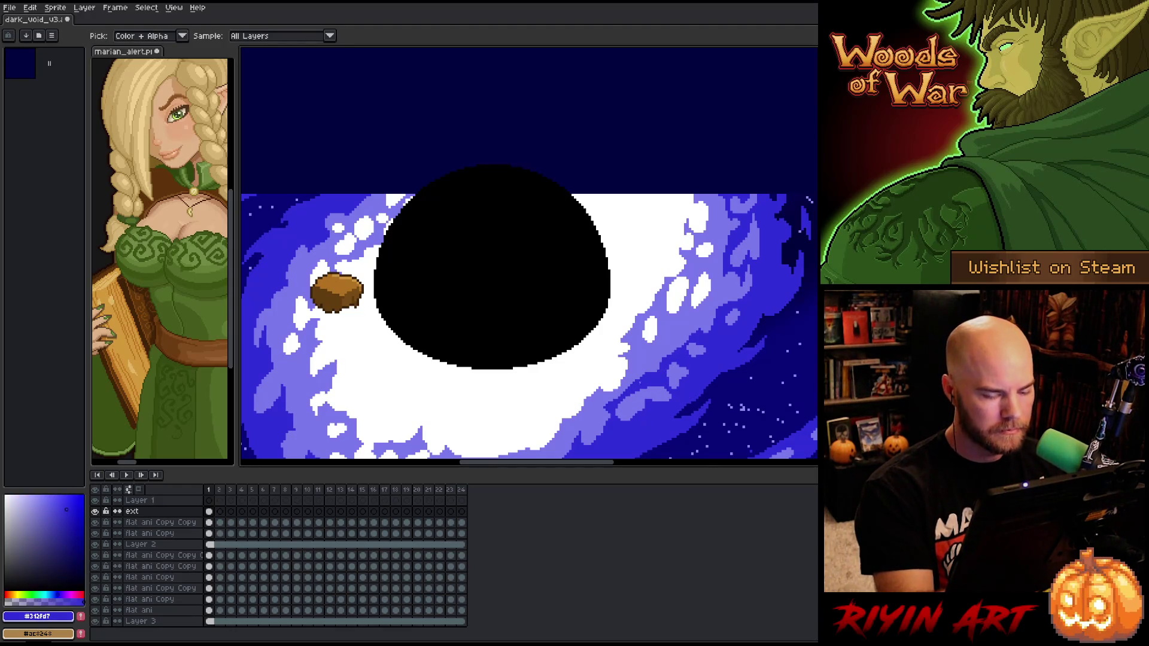
pyautogui.press('b')
pyautogui.click(209, 523)
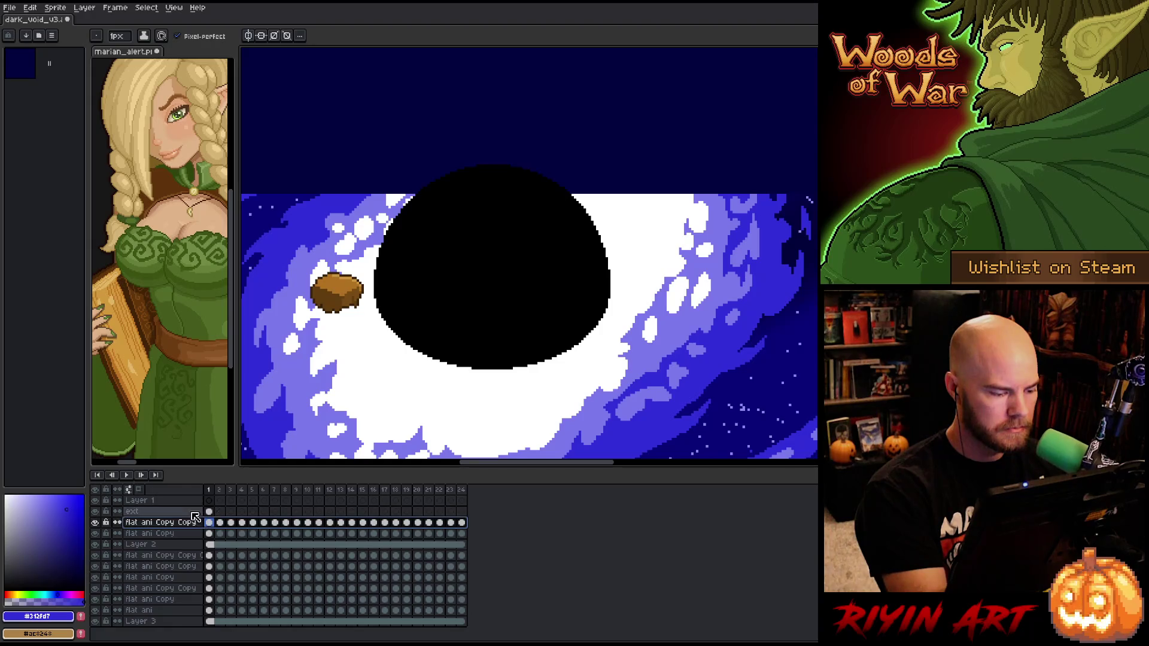
pyautogui.hotkey('shift', 'n')
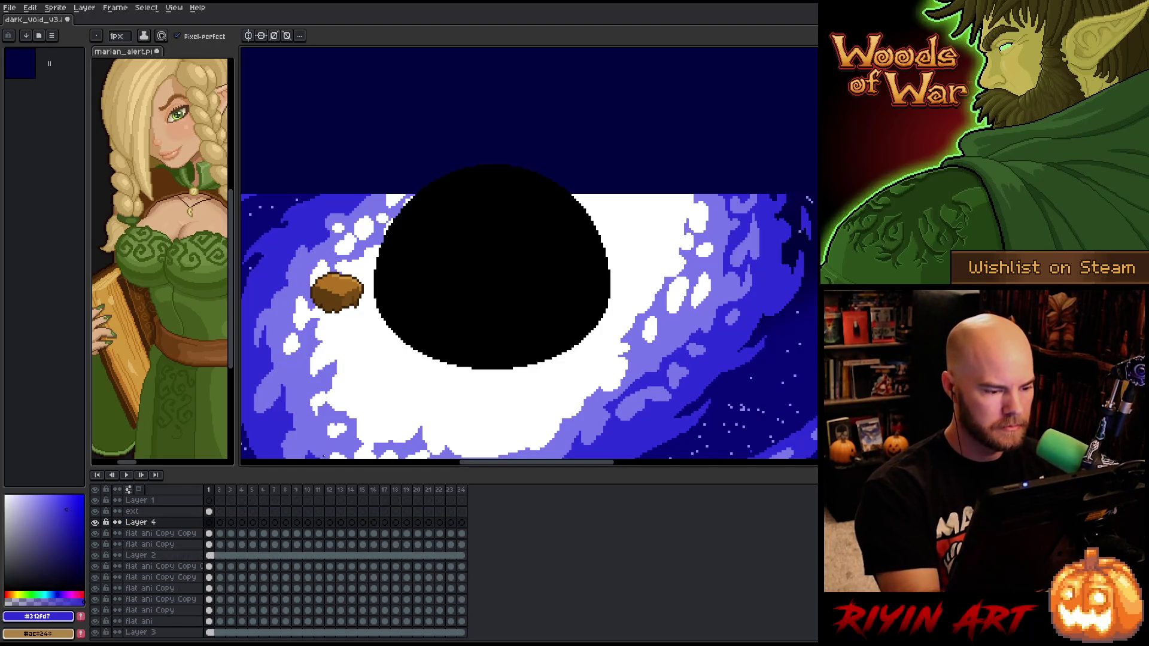
# Link the ext layer's cels across frames 1 to 24 and make Layer 4 active
pyautogui.click(209, 512)
pyautogui.keyDown('shift'); pyautogui.click(461, 512); pyautogui.keyUp('shift')
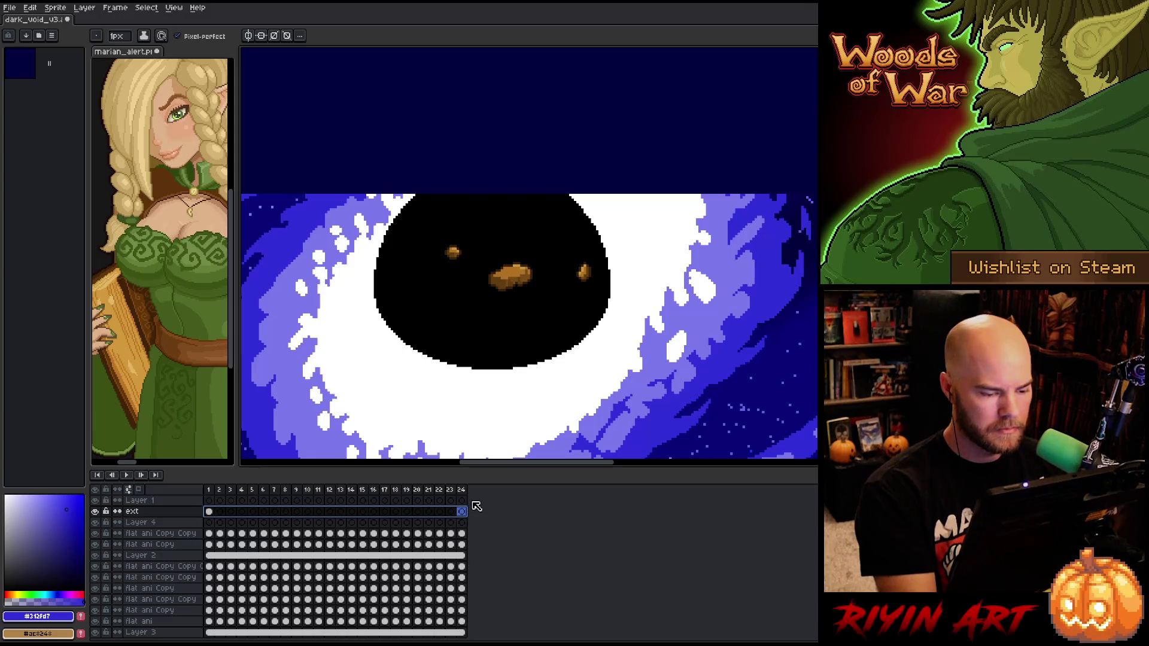
pyautogui.rightClick(470, 518)
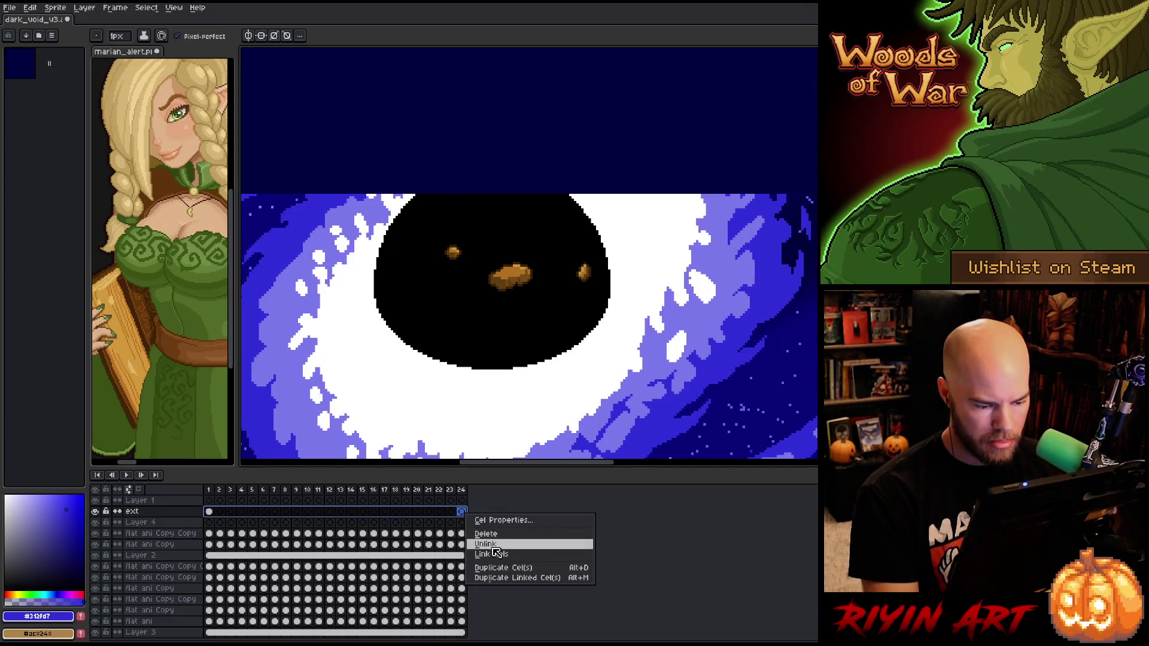
pyautogui.click(497, 550)
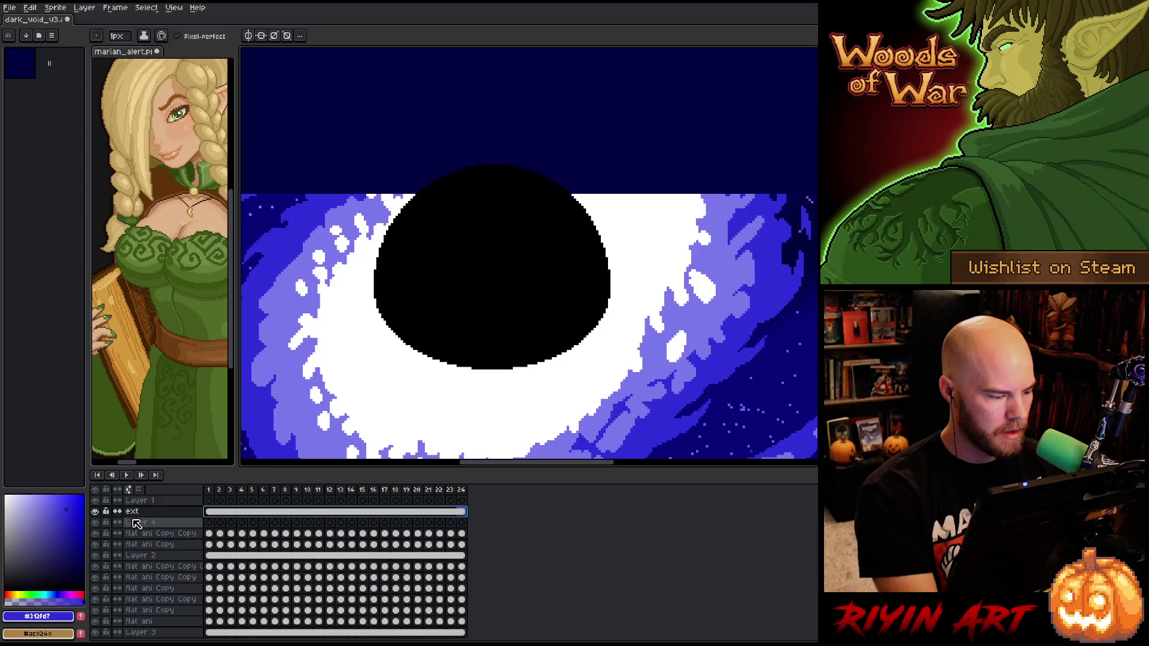
pyautogui.click(141, 522)
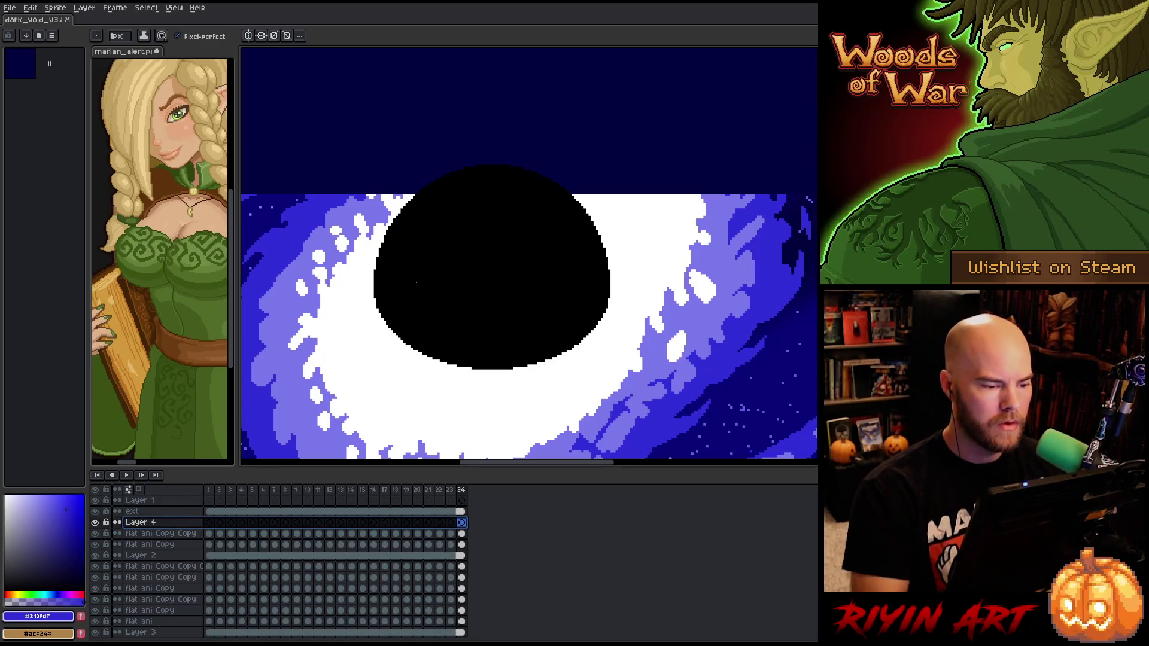
# Set a 4px white brush and dab white at the circle's top edges
pyautogui.keyDown('alt'); pyautogui.click(290, 351); pyautogui.keyUp('alt')
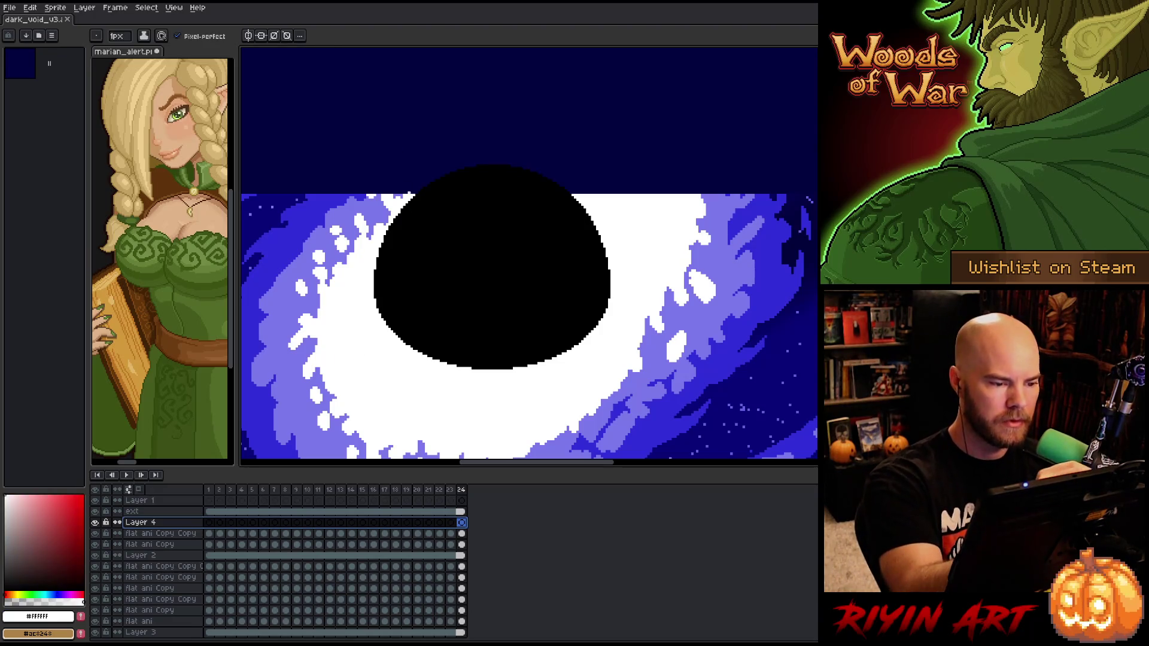
pyautogui.click(418, 187)
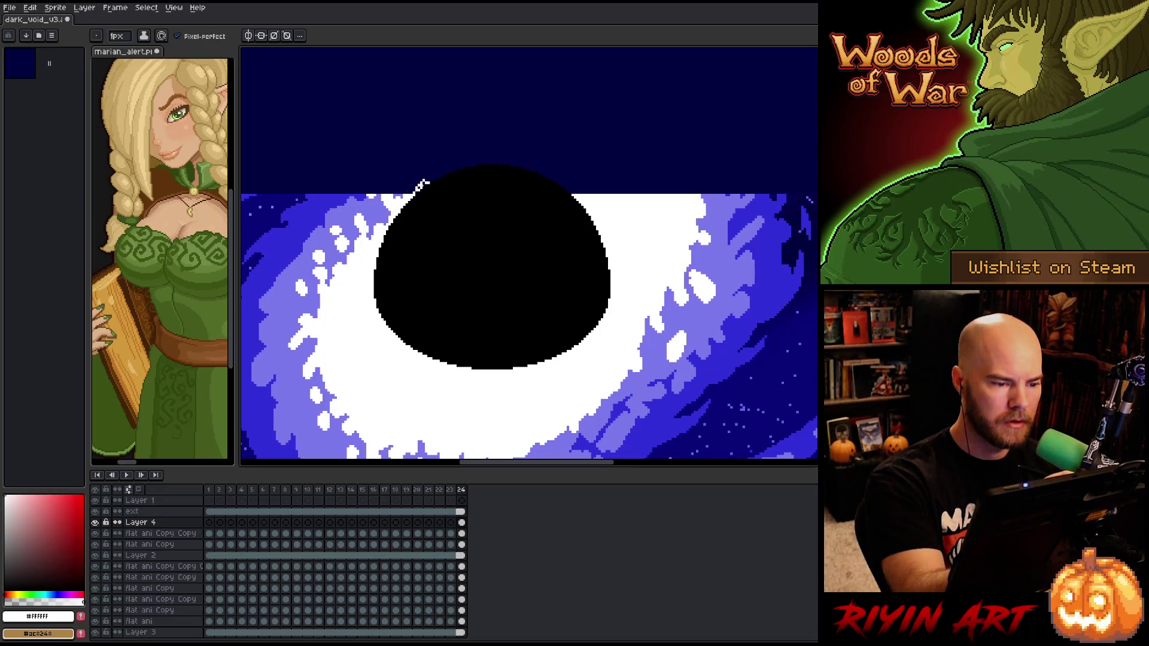
pyautogui.click(117, 36)
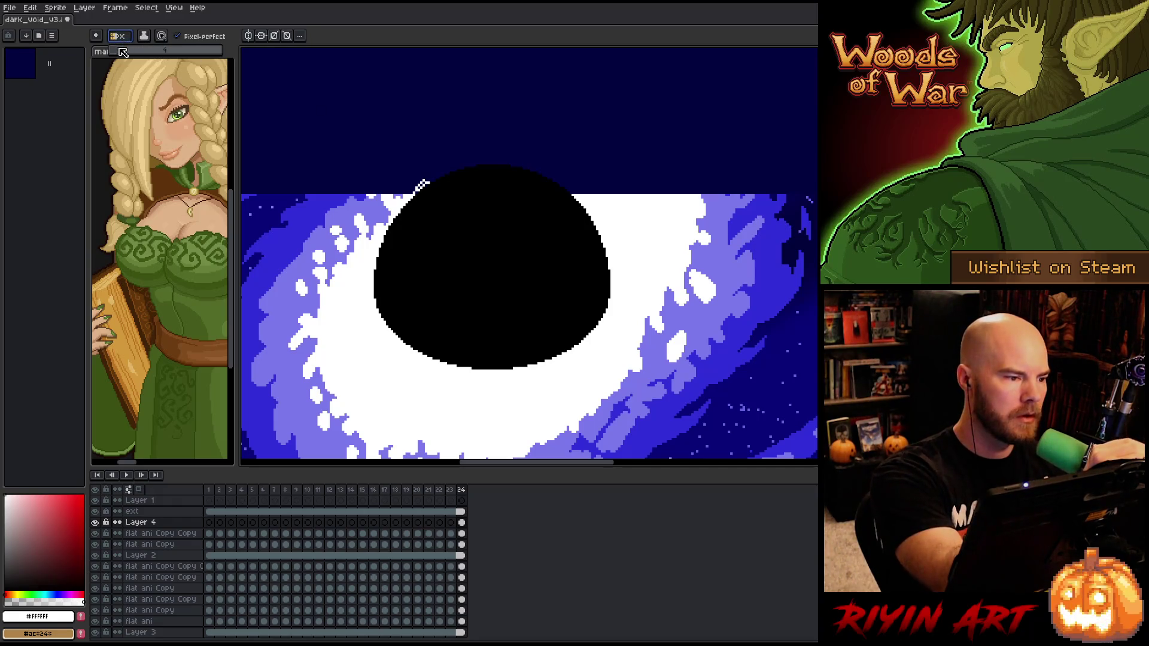
pyautogui.write('4')
pyautogui.press('Return')
pyautogui.click(422, 182)
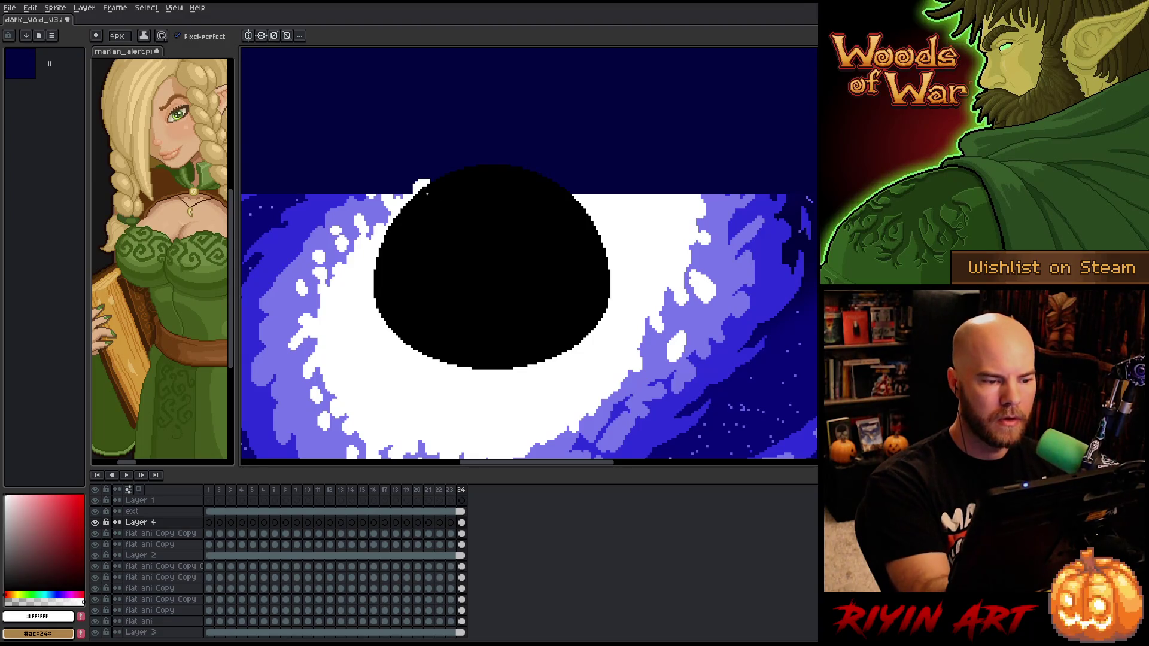
# Paint white strokes arching over the top of the black circle
pyautogui.moveTo(693, 192); pyautogui.dragTo(653, 160)
pyautogui.click(680, 189)
pyautogui.click(671, 176)
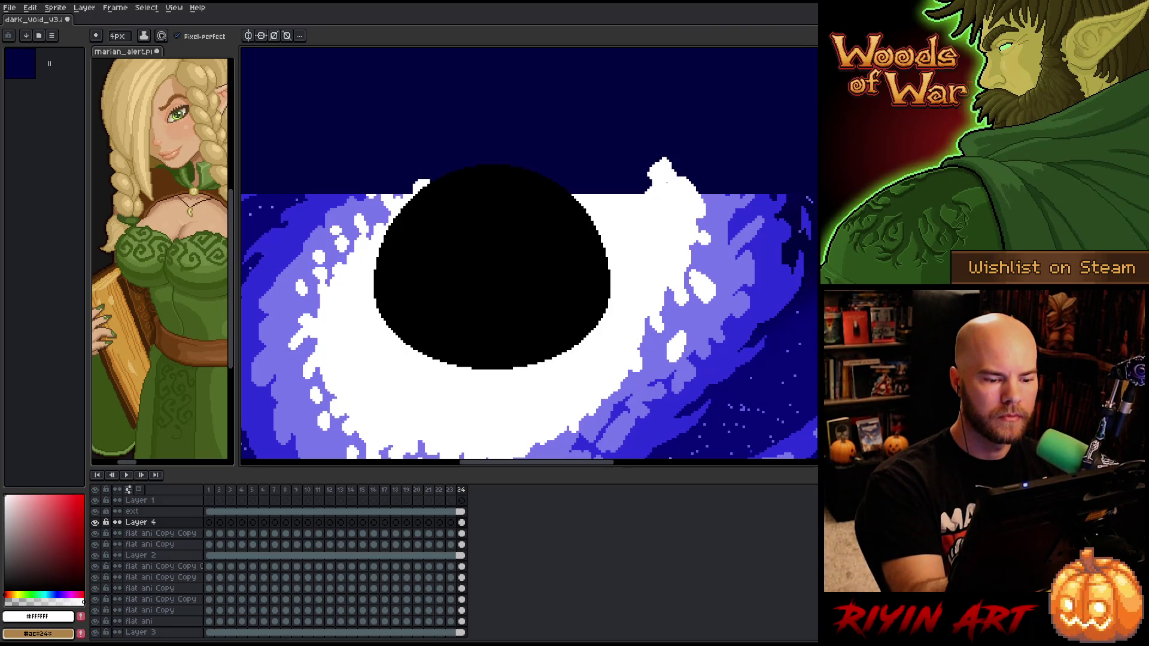
pyautogui.moveTo(644, 232); pyautogui.dragTo(630, 200)
pyautogui.moveTo(657, 137)
pyautogui.mouseDown()
pyautogui.moveTo(643, 123)
pyautogui.moveTo(610, 125)
pyautogui.moveTo(591, 148)
pyautogui.mouseUp()
pyautogui.moveTo(413, 158)
pyautogui.mouseDown()
pyautogui.moveTo(545, 113)
pyautogui.moveTo(584, 123)
pyautogui.moveTo(578, 134)
pyautogui.moveTo(563, 108)
pyautogui.moveTo(536, 134)
pyautogui.moveTo(497, 140)
pyautogui.mouseUp()
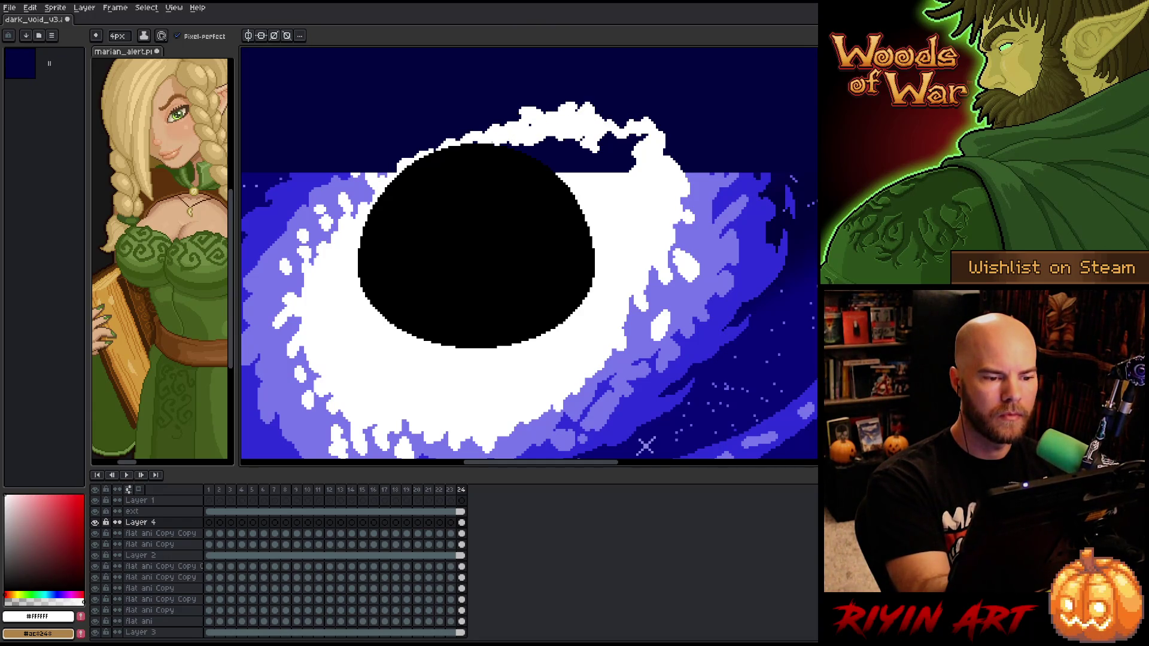
pyautogui.moveTo(568, 139); pyautogui.dragTo(518, 149)
# Fill the leftover dark pockets along the rim with white
pyautogui.press('g')
pyautogui.click(646, 446)
pyautogui.hotkey('ctrl', 'z')
pyautogui.press('b')
pyautogui.moveTo(636, 137); pyautogui.dragTo(610, 136)
pyautogui.press('g')
pyautogui.click(593, 159)
pyautogui.press('b')
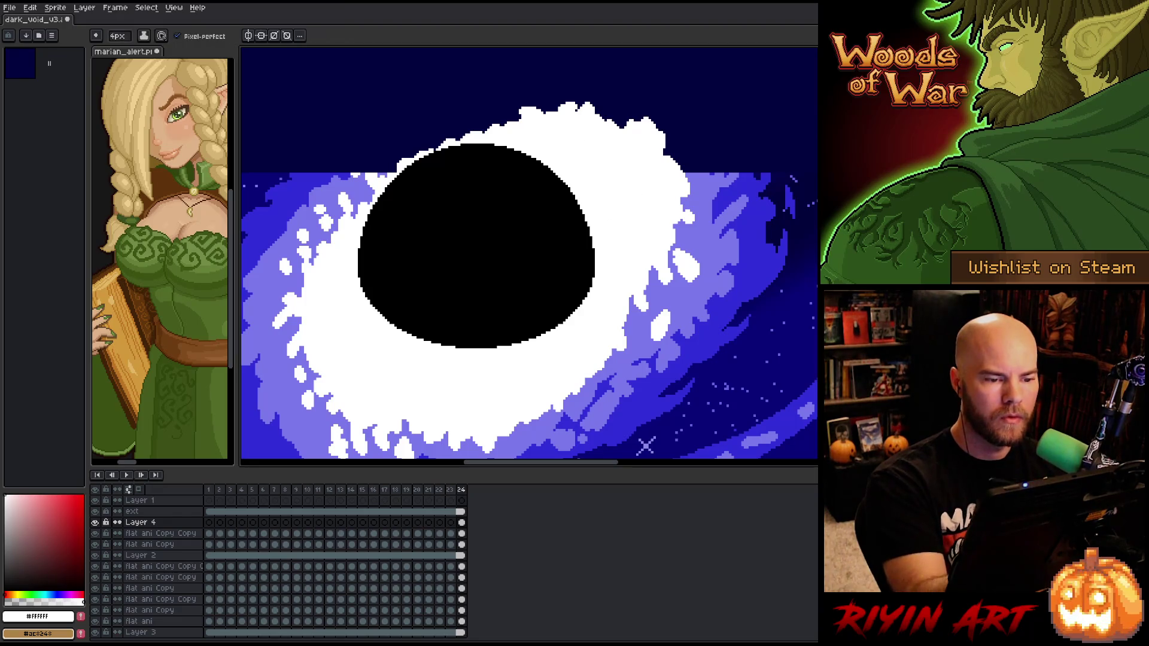
pyautogui.keyDown('alt'); pyautogui.click(646, 446); pyautogui.keyUp('alt')
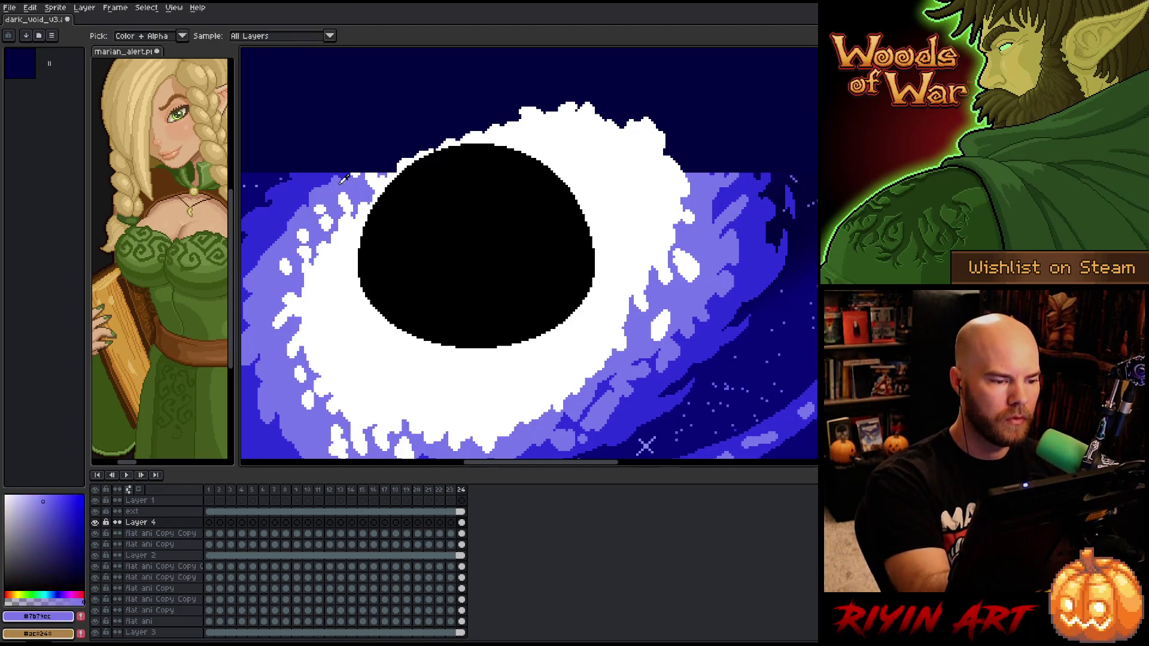
# Add Layer 5 at frame 1 and outline the ring's upper edge in lavender
pyautogui.click(459, 524)
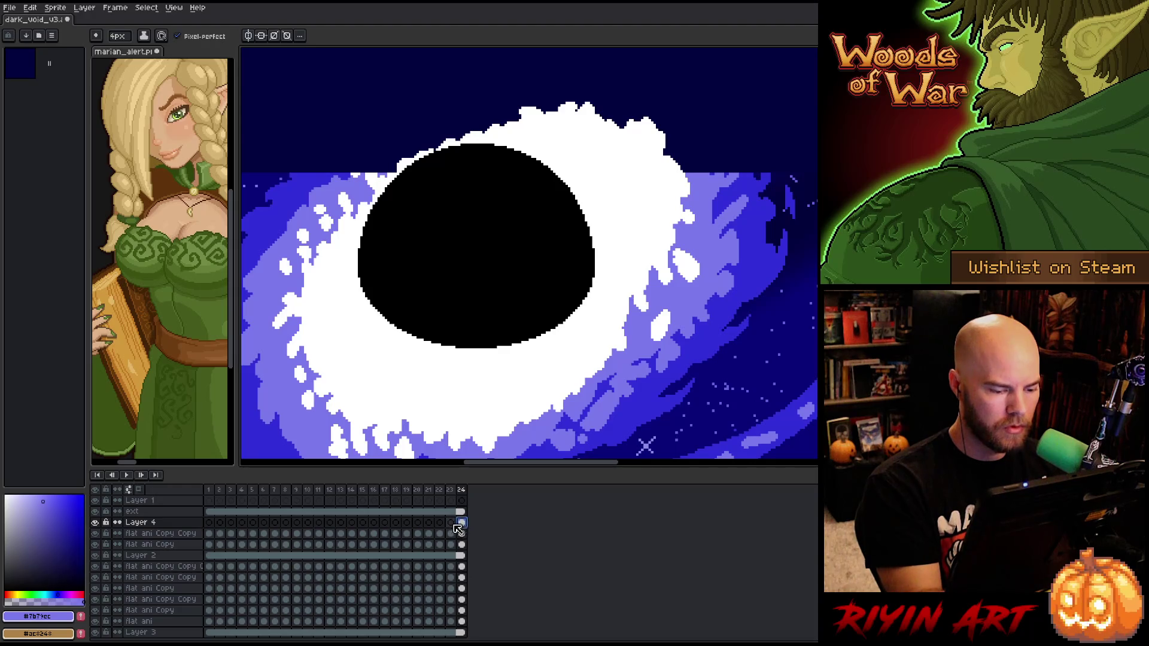
pyautogui.click(209, 524)
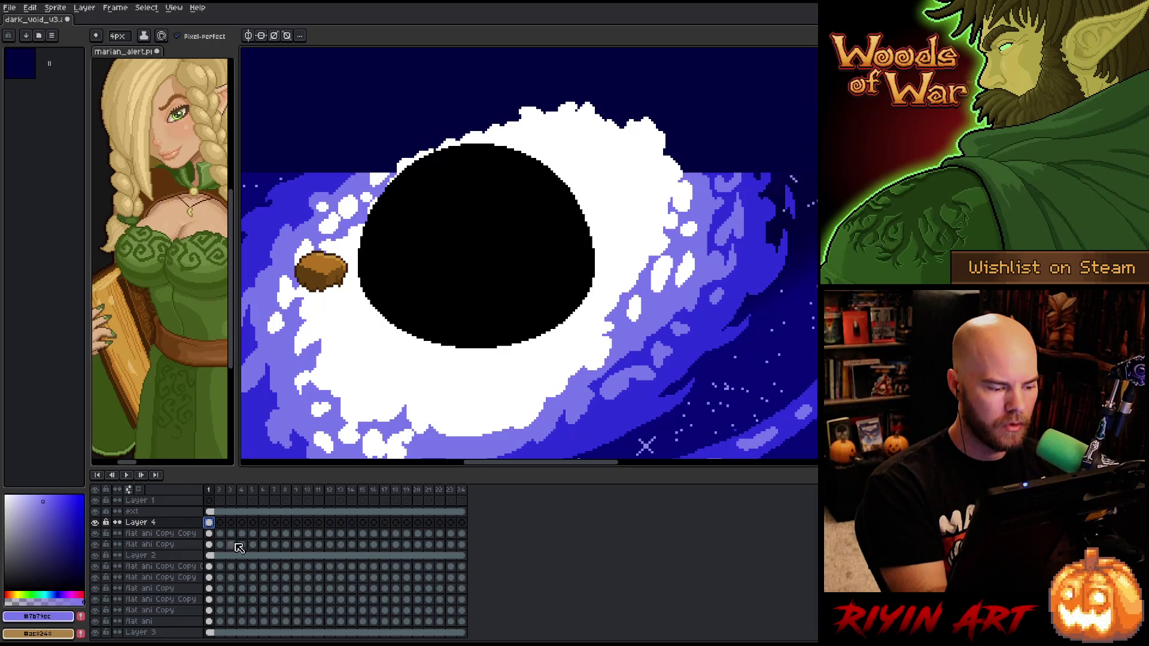
pyautogui.hotkey('shift', 'n')
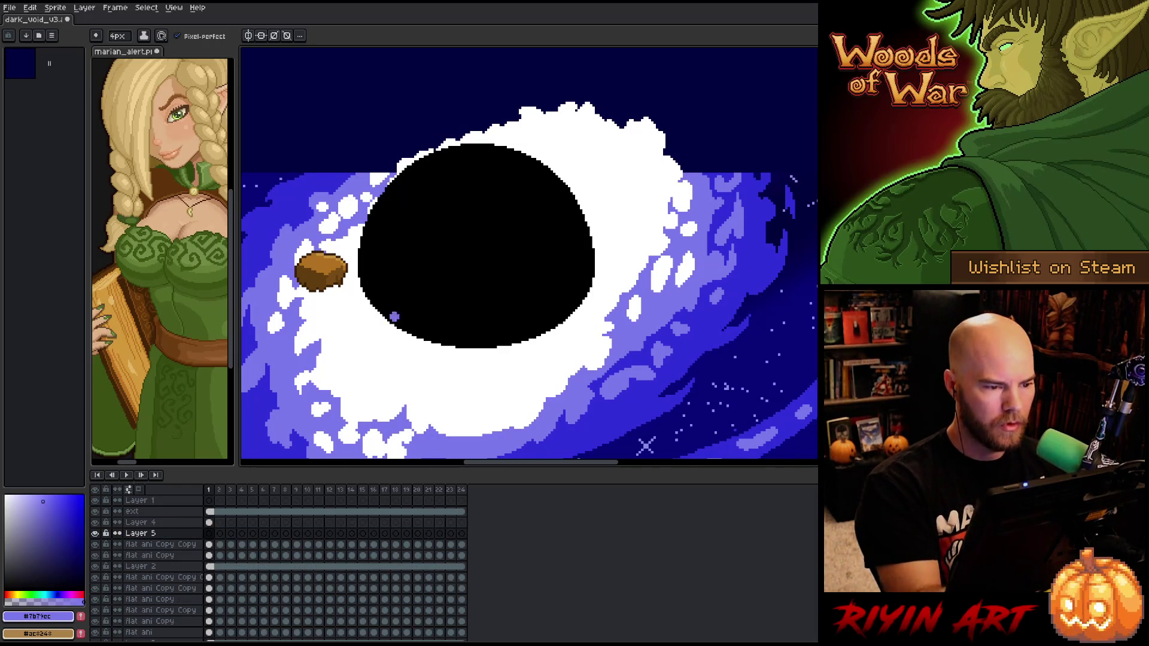
pyautogui.moveTo(375, 178)
pyautogui.mouseDown()
pyautogui.moveTo(461, 130)
pyautogui.moveTo(395, 164)
pyautogui.mouseUp()
pyautogui.hotkey('ctrl', 'z')
pyautogui.click(209, 533)
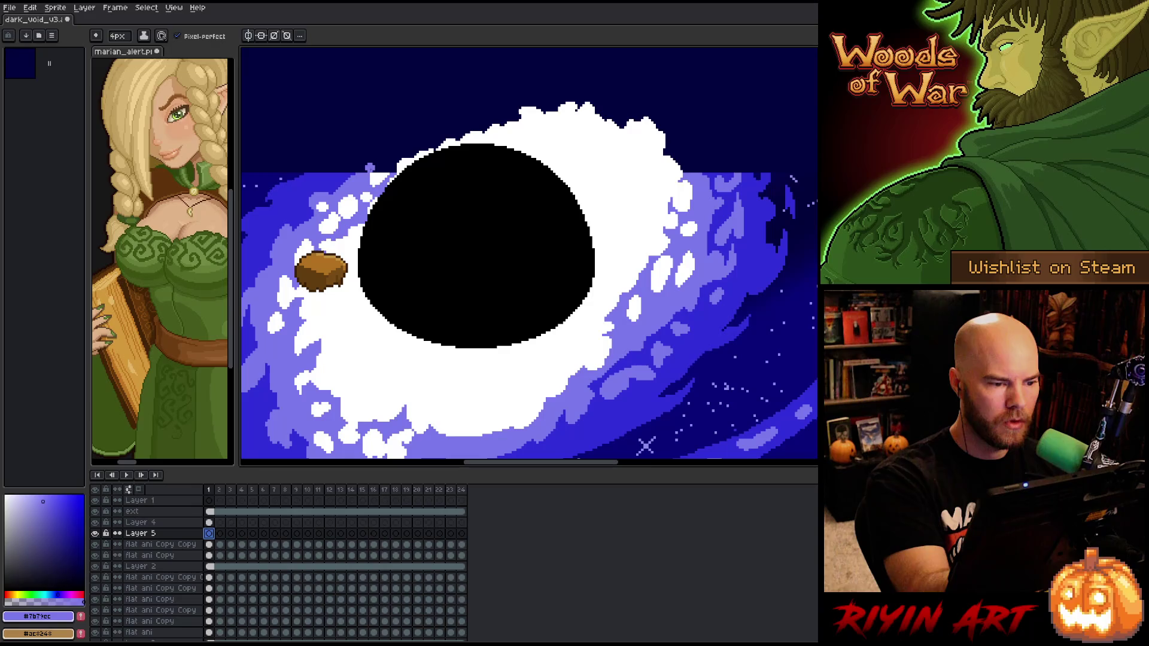
pyautogui.moveTo(368, 168)
pyautogui.mouseDown()
pyautogui.moveTo(440, 148)
pyautogui.moveTo(489, 127)
pyautogui.moveTo(422, 143)
pyautogui.moveTo(521, 102)
pyautogui.moveTo(542, 109)
pyautogui.moveTo(580, 95)
pyautogui.moveTo(671, 129)
pyautogui.moveTo(704, 174)
pyautogui.moveTo(590, 238)
pyautogui.mouseUp()
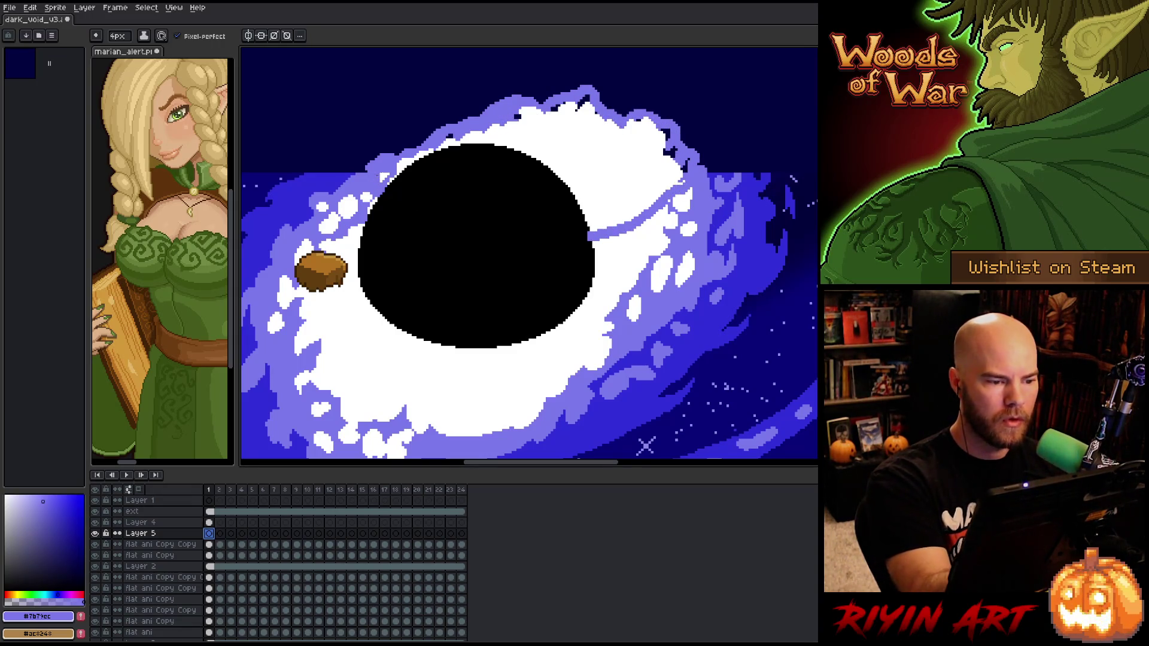
pyautogui.hotkey('ctrl', 'z')
pyautogui.hotkey('ctrl', 'z')
pyautogui.hotkey('ctrl', 'z')
pyautogui.hotkey('ctrl', 'y')
pyautogui.hotkey('ctrl', 'y')
pyautogui.hotkey('ctrl', 'y')
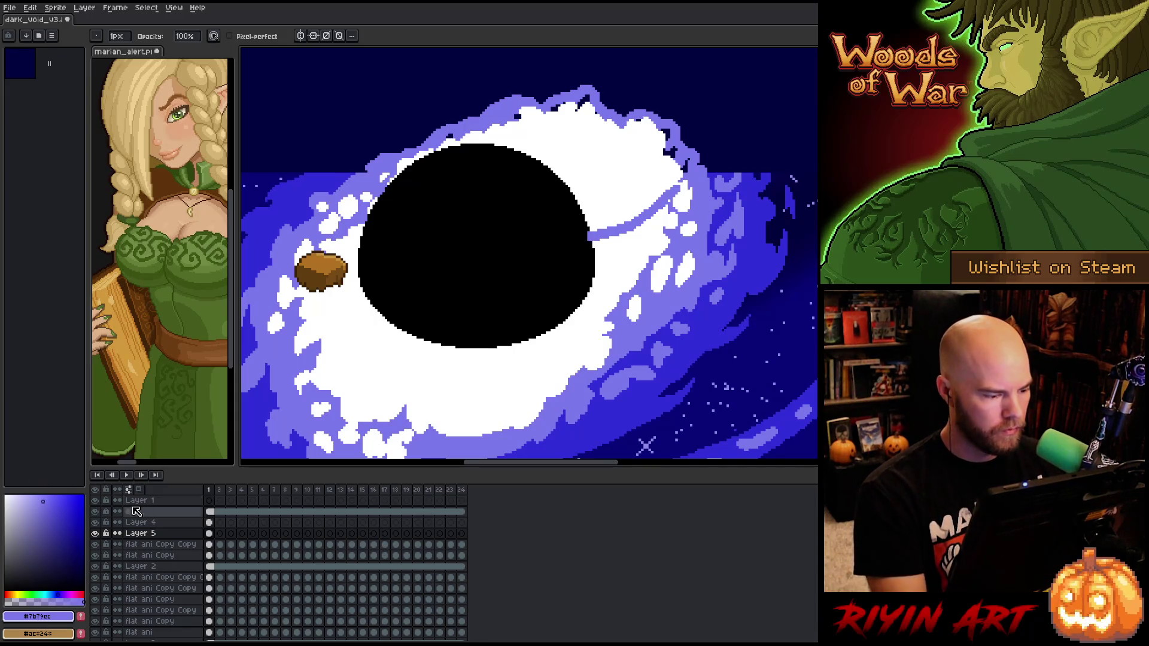
# Move Layers 4 and 5 below flat ani and lighten small patches on the ring's top
pyautogui.keyDown('shift'); pyautogui.click(144, 523); pyautogui.keyUp('shift')
pyautogui.moveTo(162, 577); pyautogui.dragTo(162, 626)
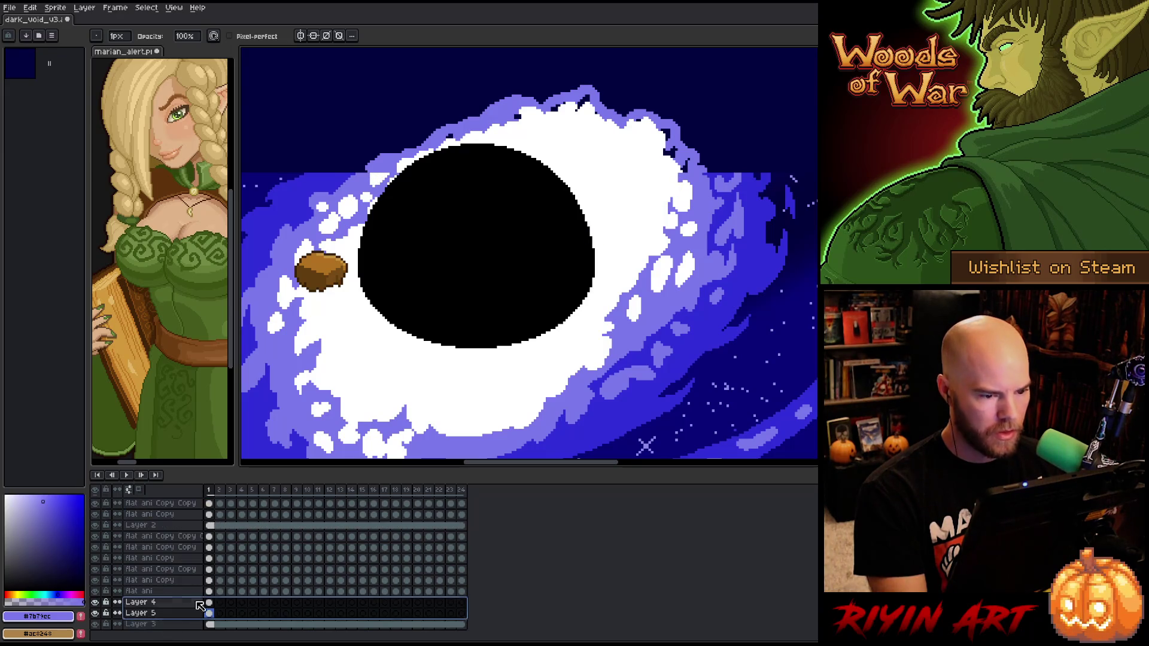
pyautogui.click(210, 615)
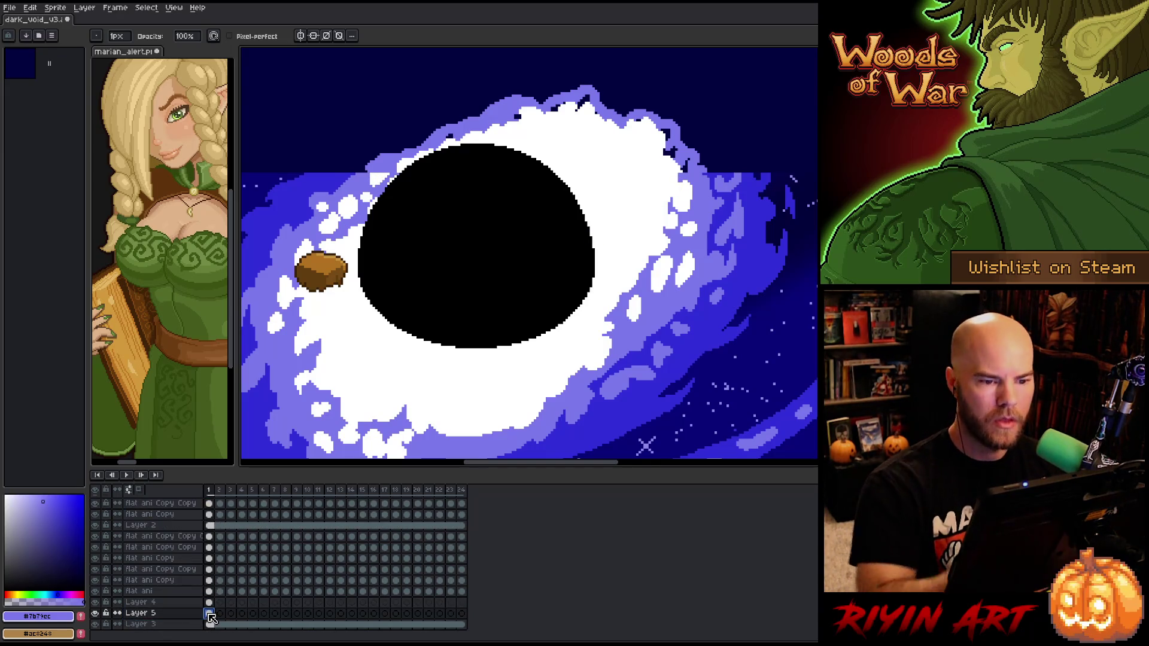
pyautogui.press('b')
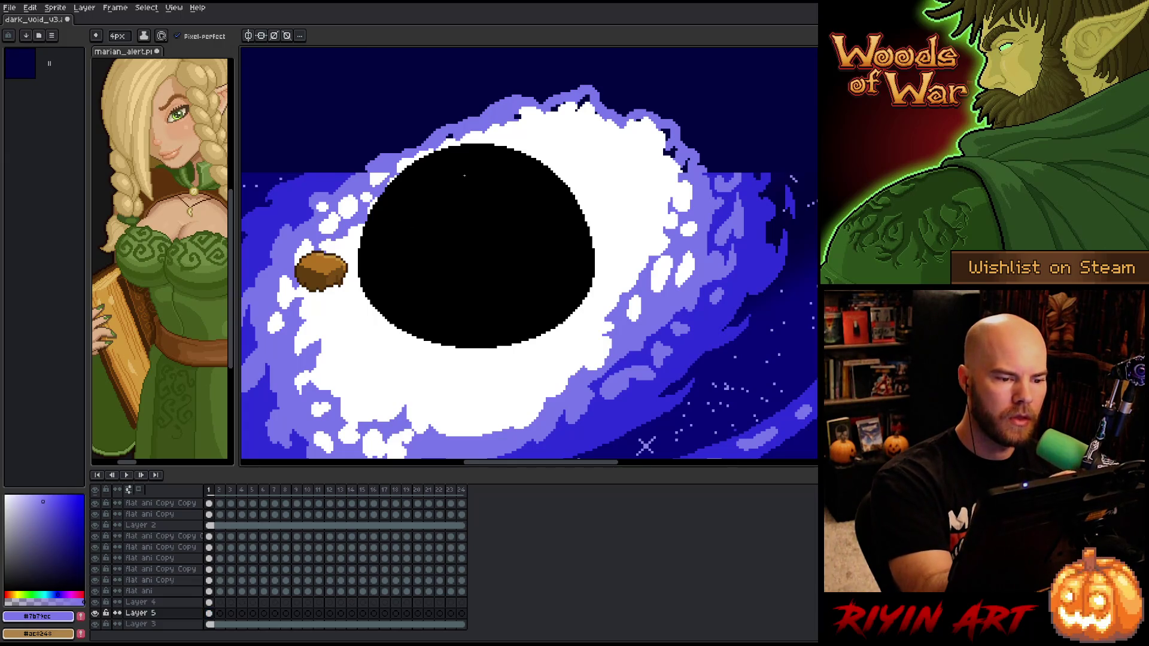
pyautogui.click(583, 103)
pyautogui.click(671, 152)
pyautogui.click(517, 117)
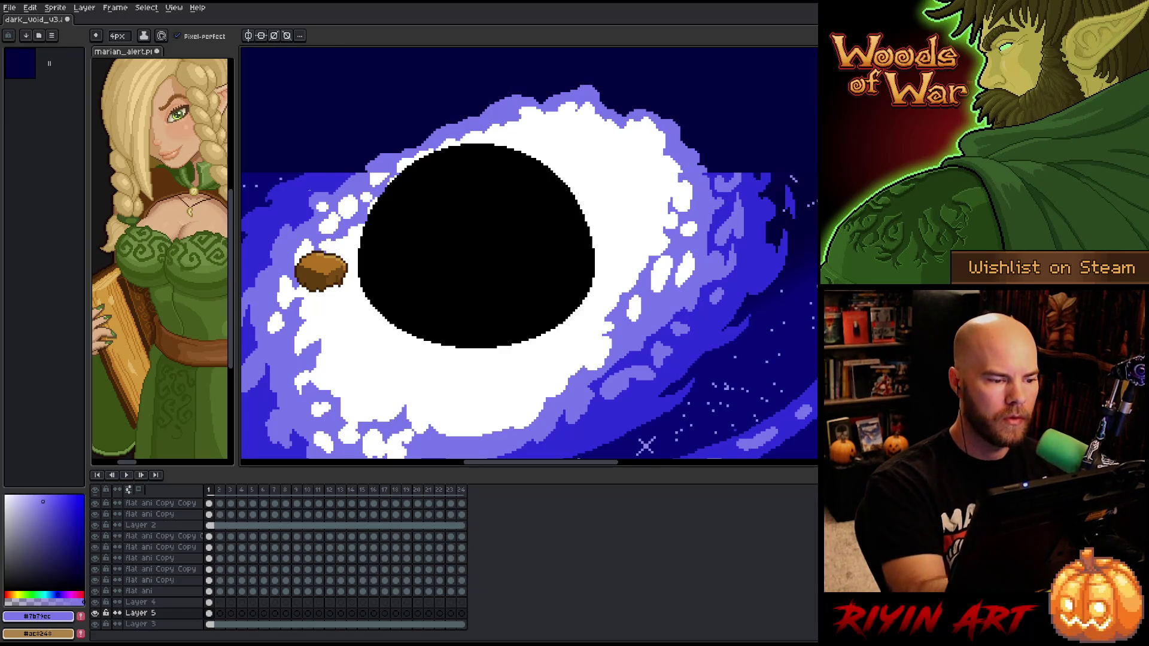
pyautogui.keyDown('alt'); pyautogui.click(646, 446); pyautogui.keyUp('alt')
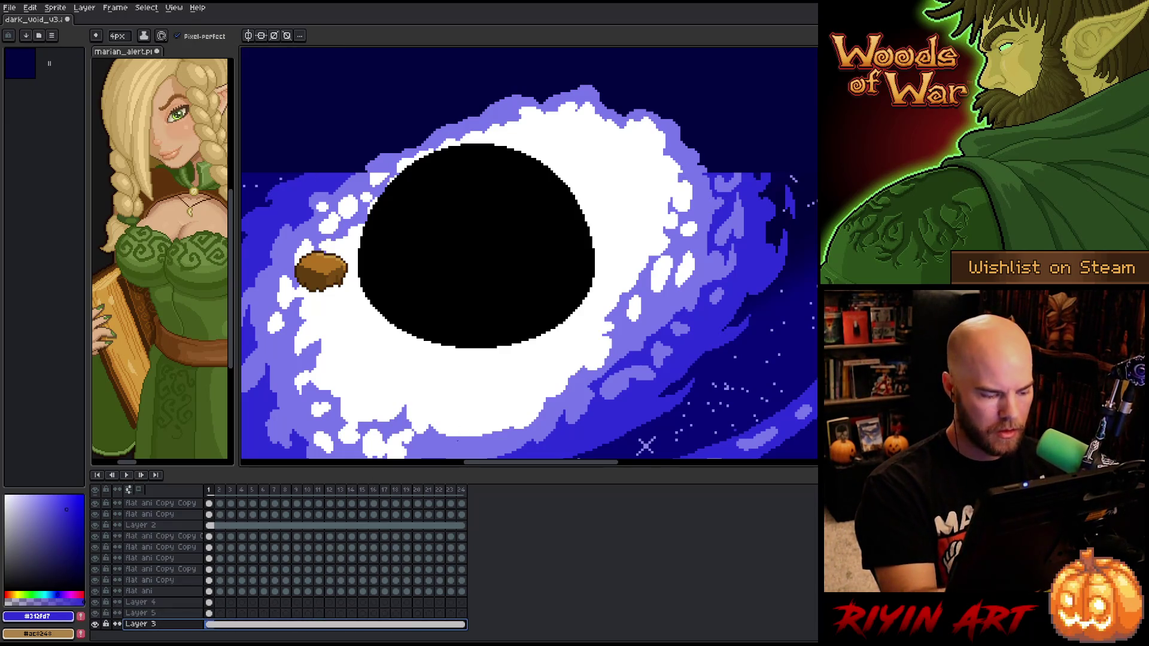
# Add Layer 6 and rename Layers 4, 5 and 6 to white, purple and deep purple
pyautogui.hotkey('shift', 'n')
pyautogui.doubleClick(150, 602)
pyautogui.write('white')
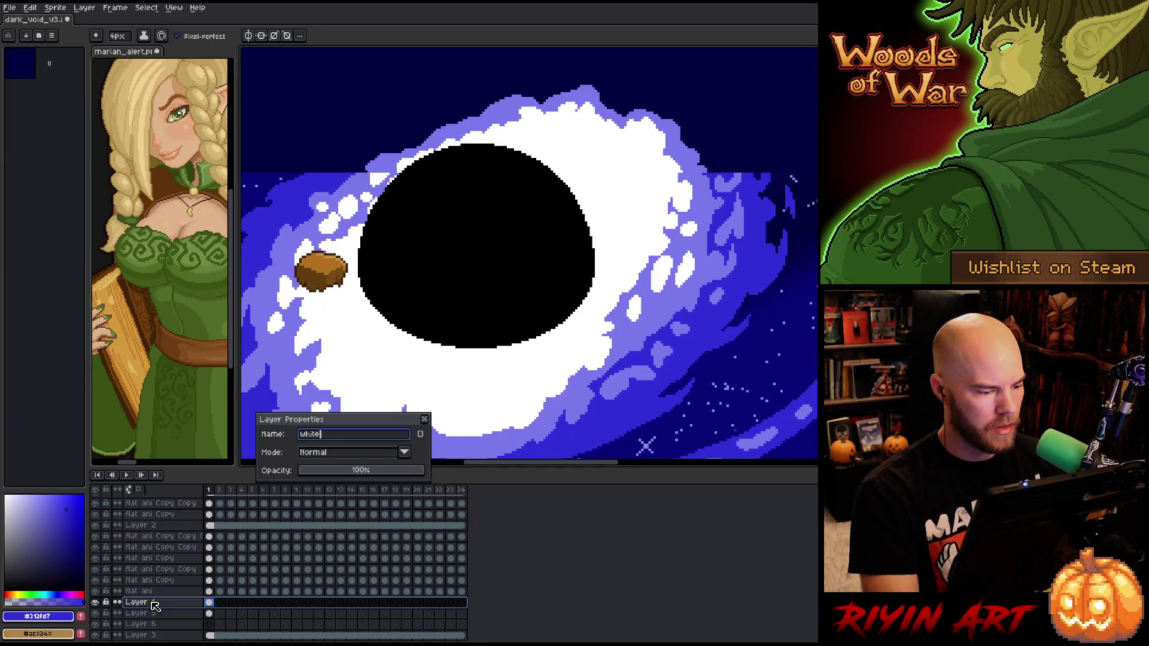
pyautogui.press('Return')
pyautogui.doubleClick(142, 614)
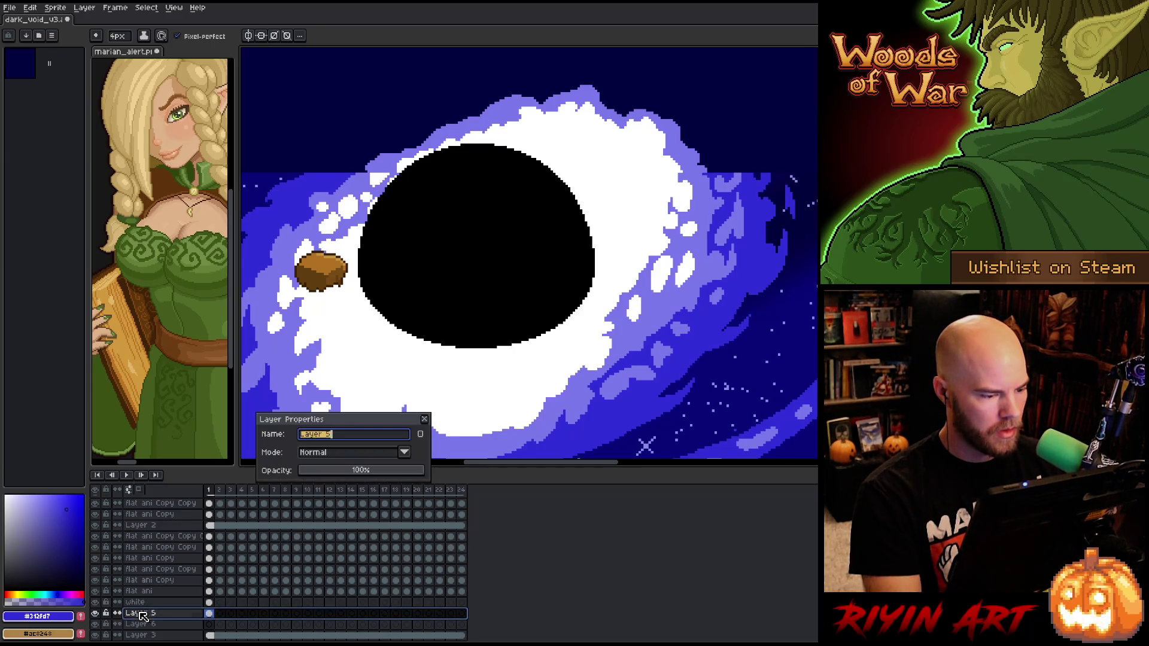
pyautogui.write('purplk')
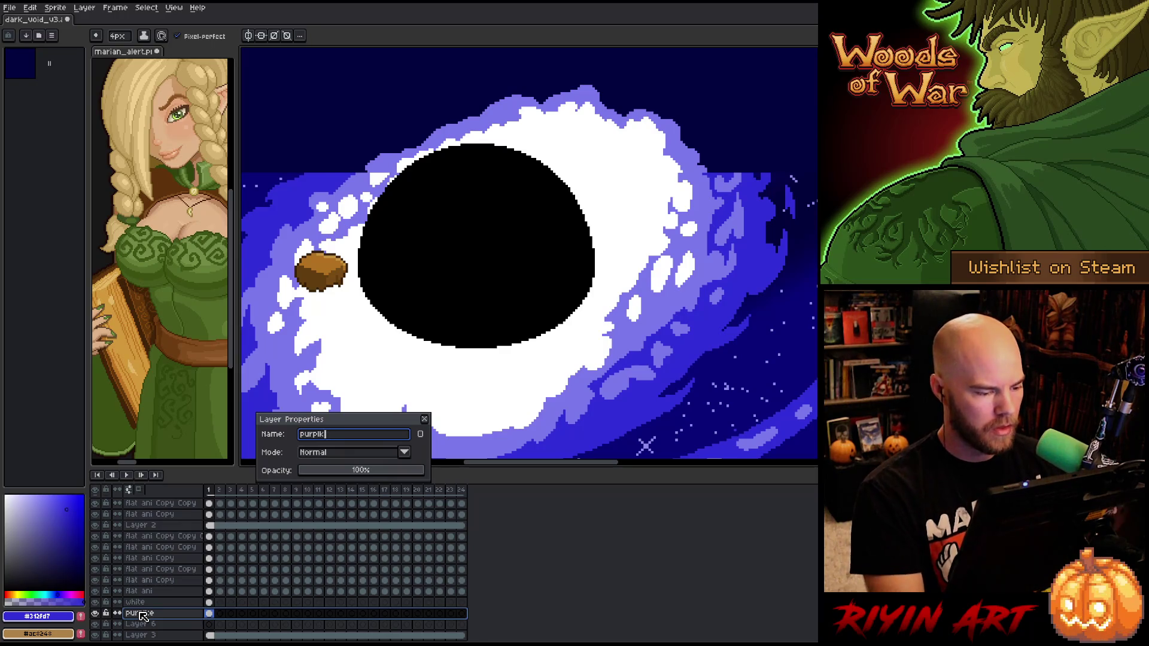
pyautogui.write('e')
pyautogui.press('Return')
pyautogui.doubleClick(142, 625)
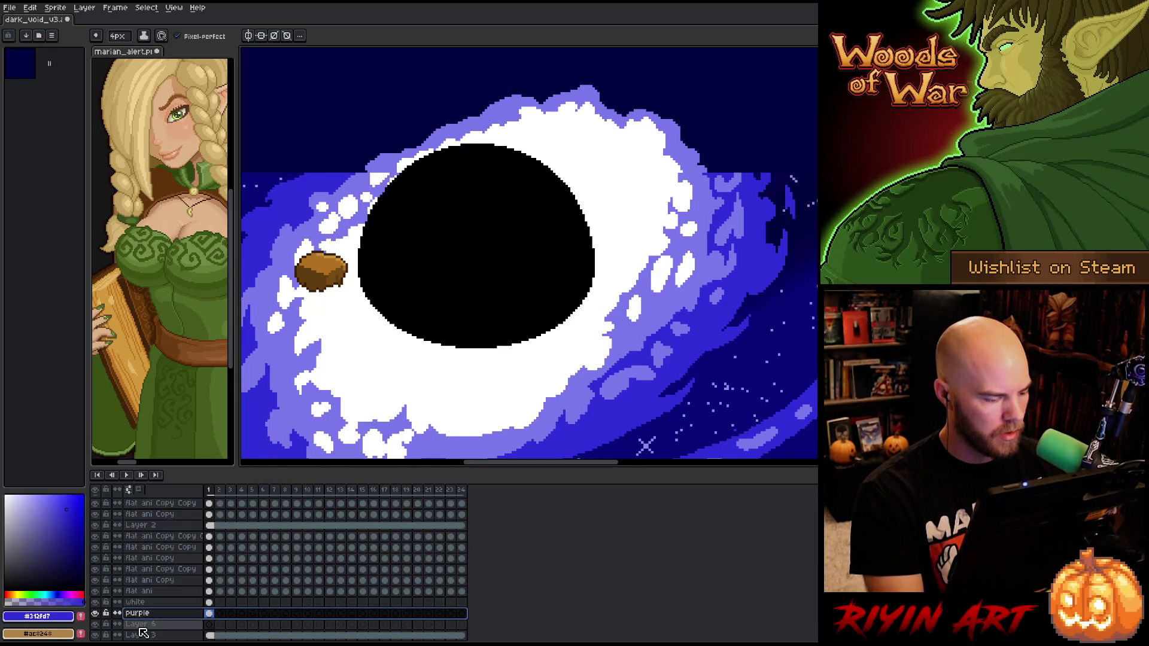
pyautogui.write('deep p')
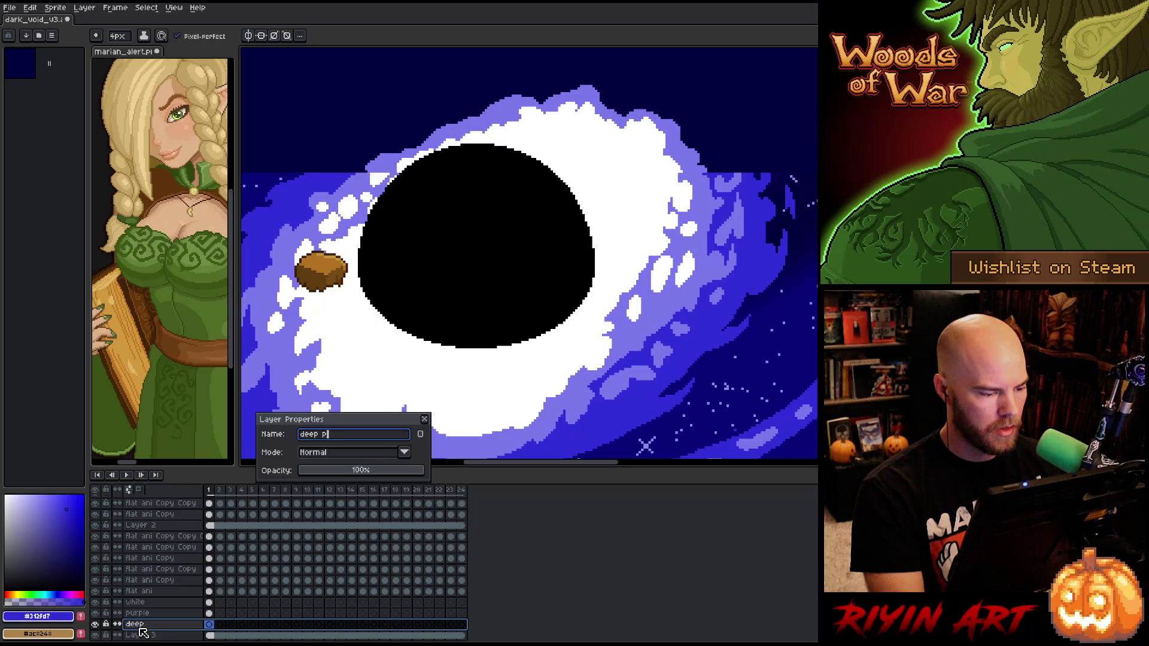
pyautogui.write('urple')
pyautogui.press('Return')
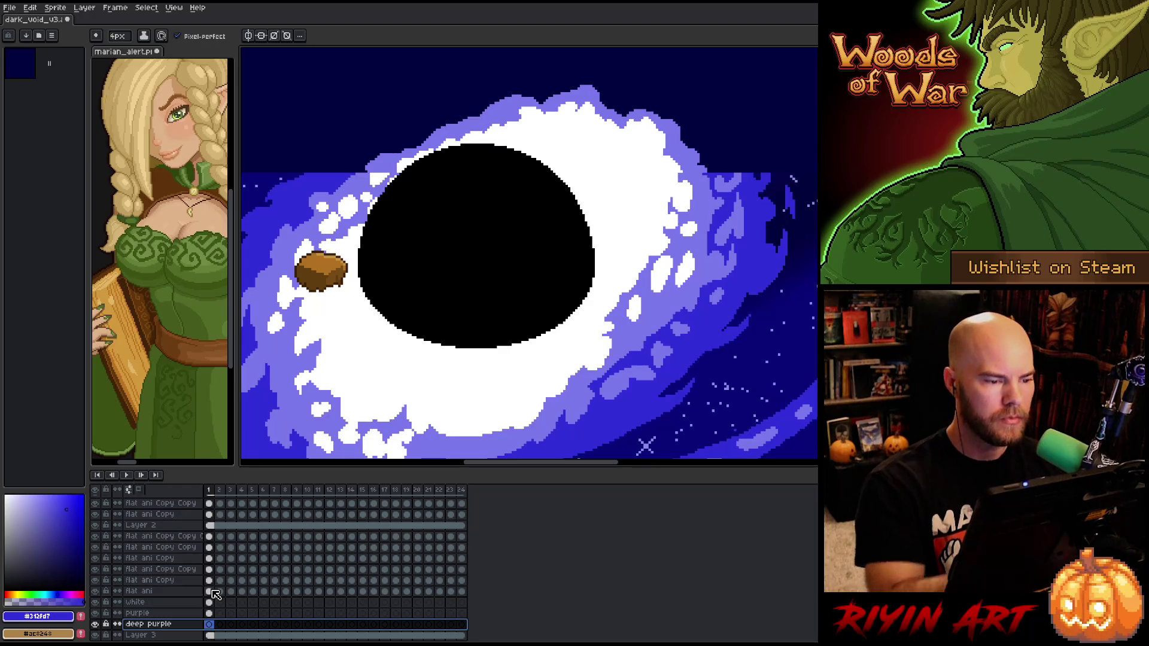
pyautogui.scroll(-3, 421, 214)
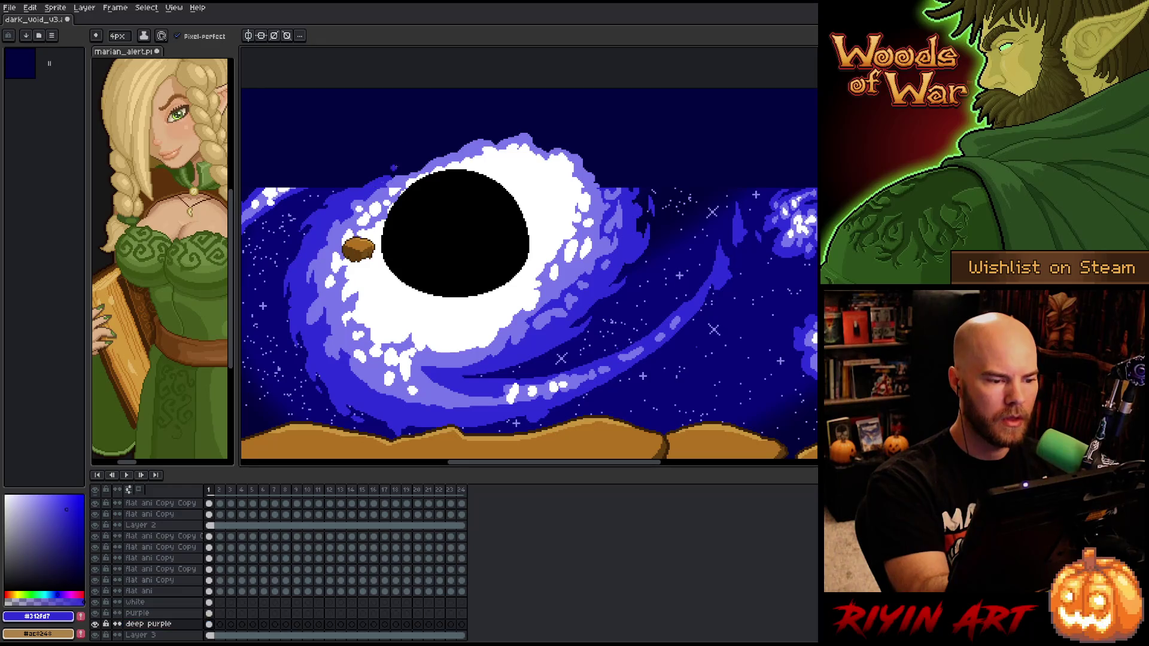
# Outline a deep blue band above the ring with a 1px pencil and fill it
pyautogui.click(117, 36)
pyautogui.moveTo(119, 55); pyautogui.dragTo(102, 55)
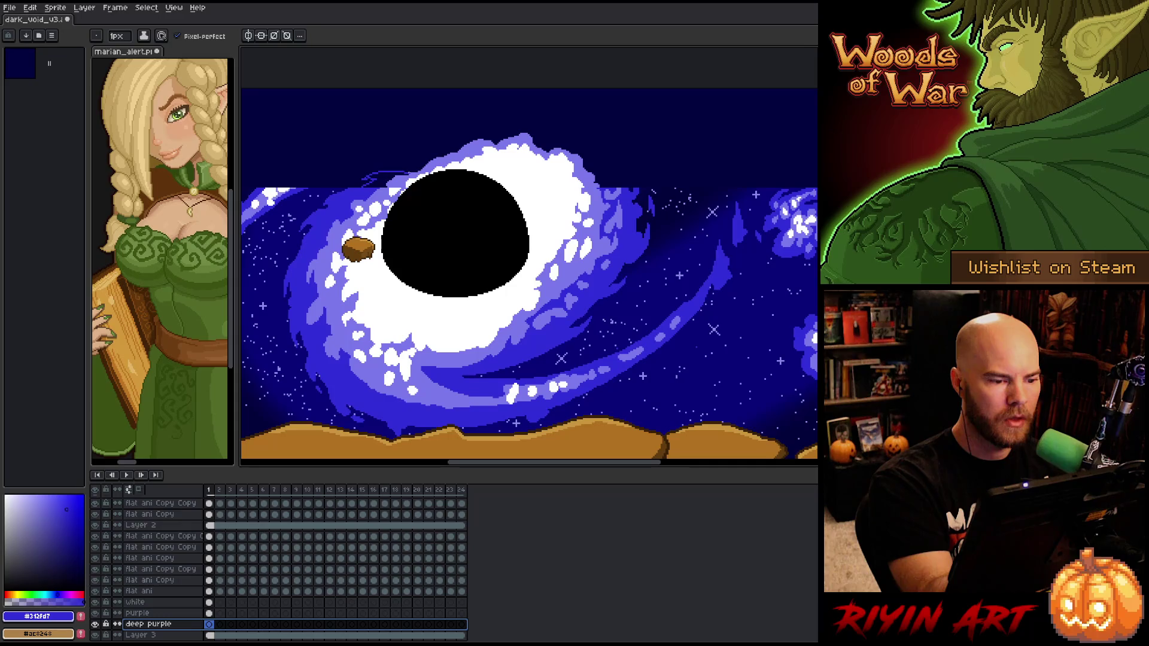
pyautogui.press('Escape')
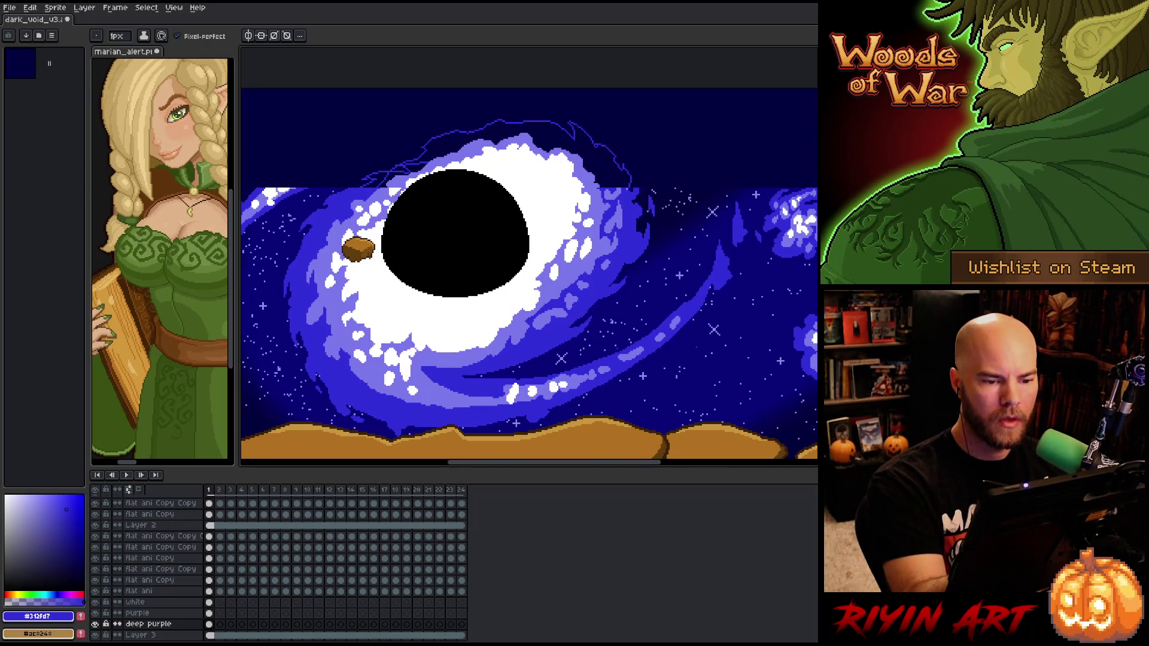
pyautogui.moveTo(628, 180); pyautogui.dragTo(630, 186)
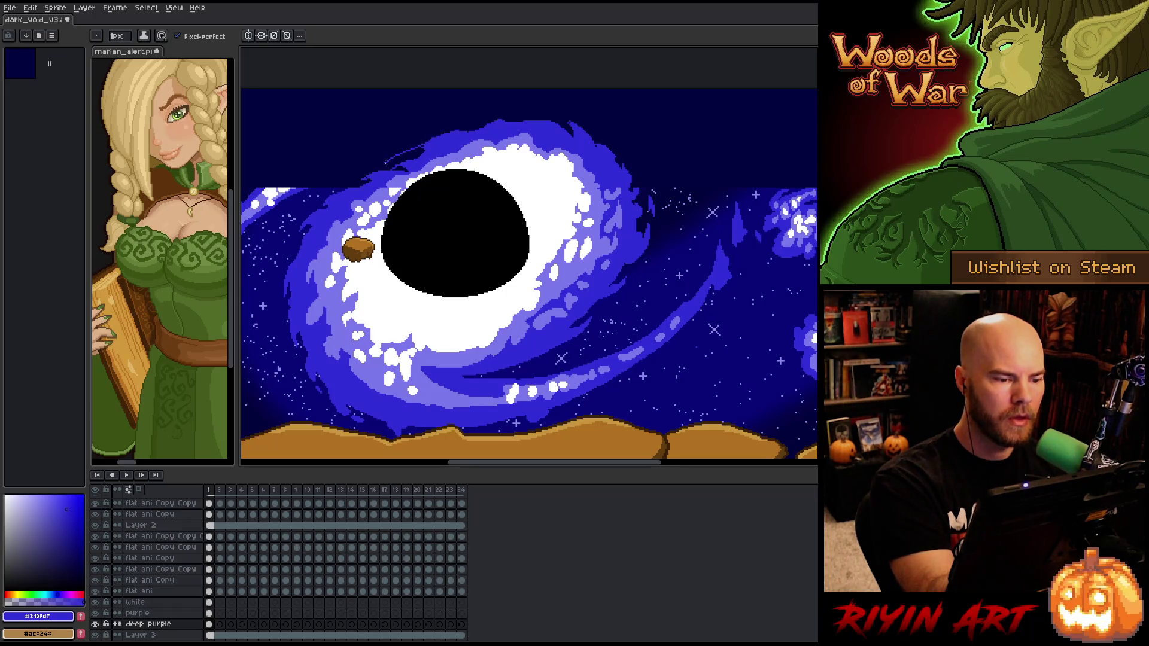
pyautogui.press('g')
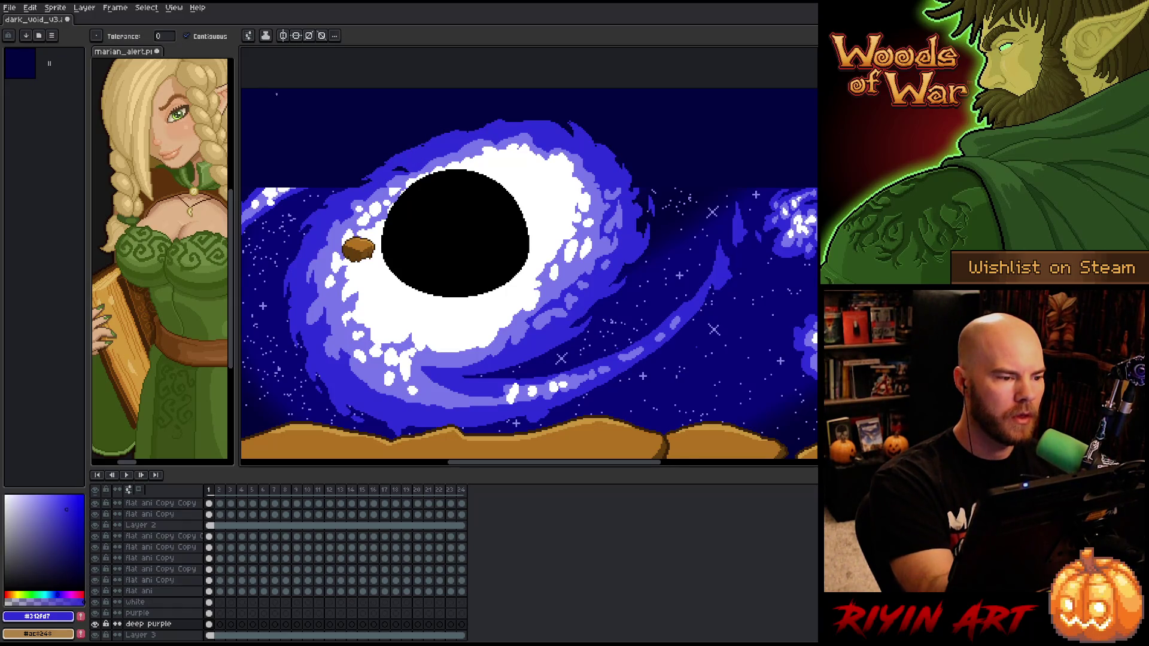
pyautogui.press('b')
# Touch up the swirl's upper-left edge with a 4px blue brush, then return to 1px
pyautogui.click(118, 36)
pyautogui.click(123, 54)
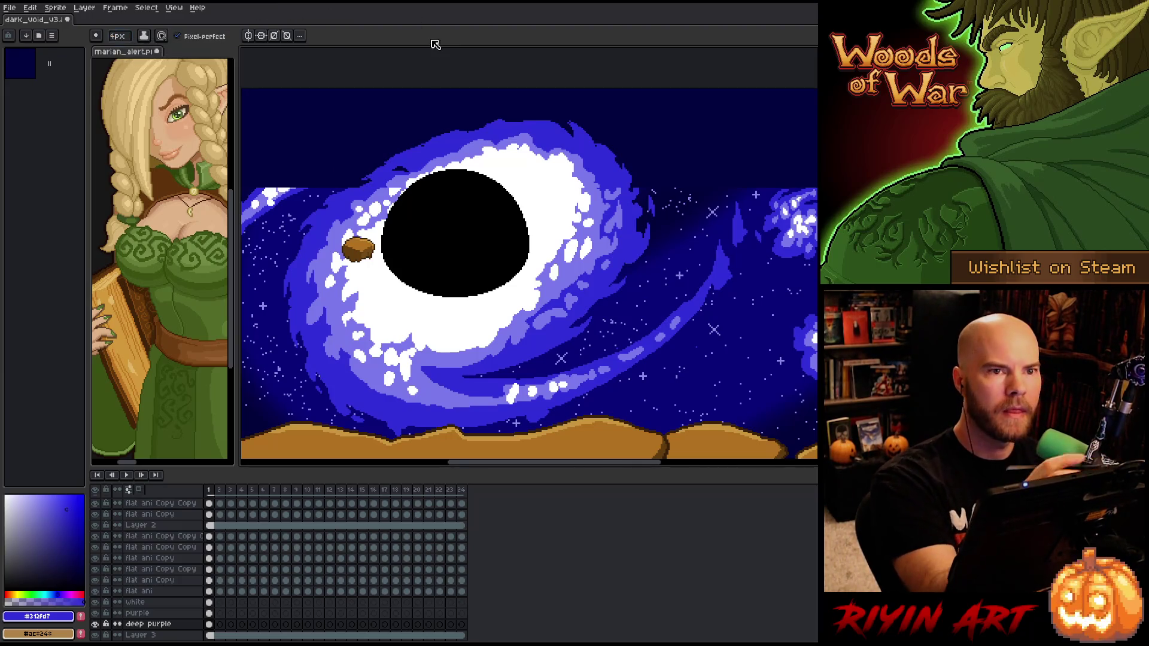
pyautogui.moveTo(431, 144); pyautogui.dragTo(407, 141)
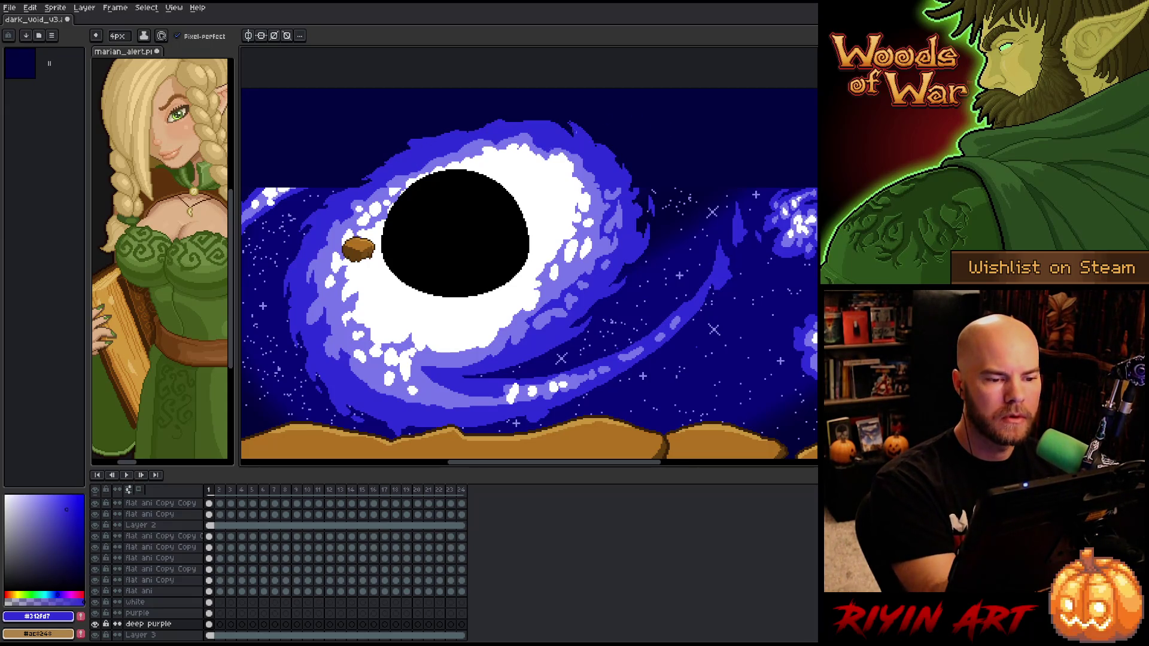
pyautogui.click(117, 36)
pyautogui.click(123, 53)
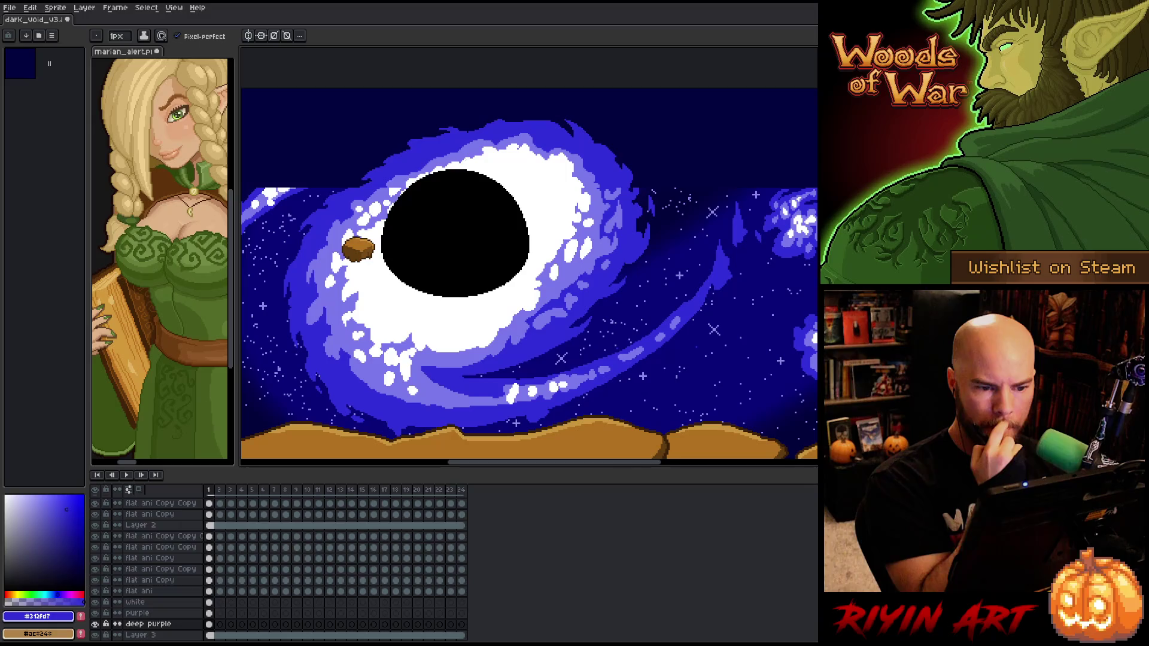
# Centre the black hole and sketch a thin guide line across the swirl, redrawing it several times
pyautogui.moveTo(502, 313)
pyautogui.mouseDown()
pyautogui.moveTo(623, 267)
pyautogui.moveTo(599, 276)
pyautogui.moveTo(621, 284)
pyautogui.moveTo(616, 334)
pyautogui.mouseUp()
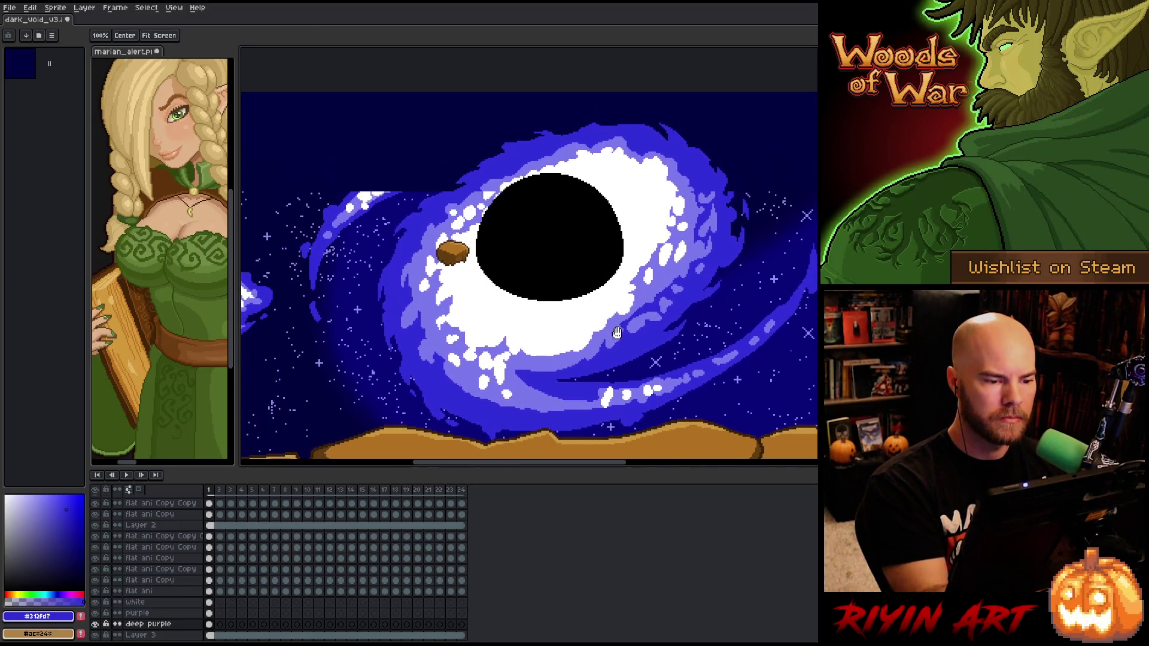
pyautogui.press('b')
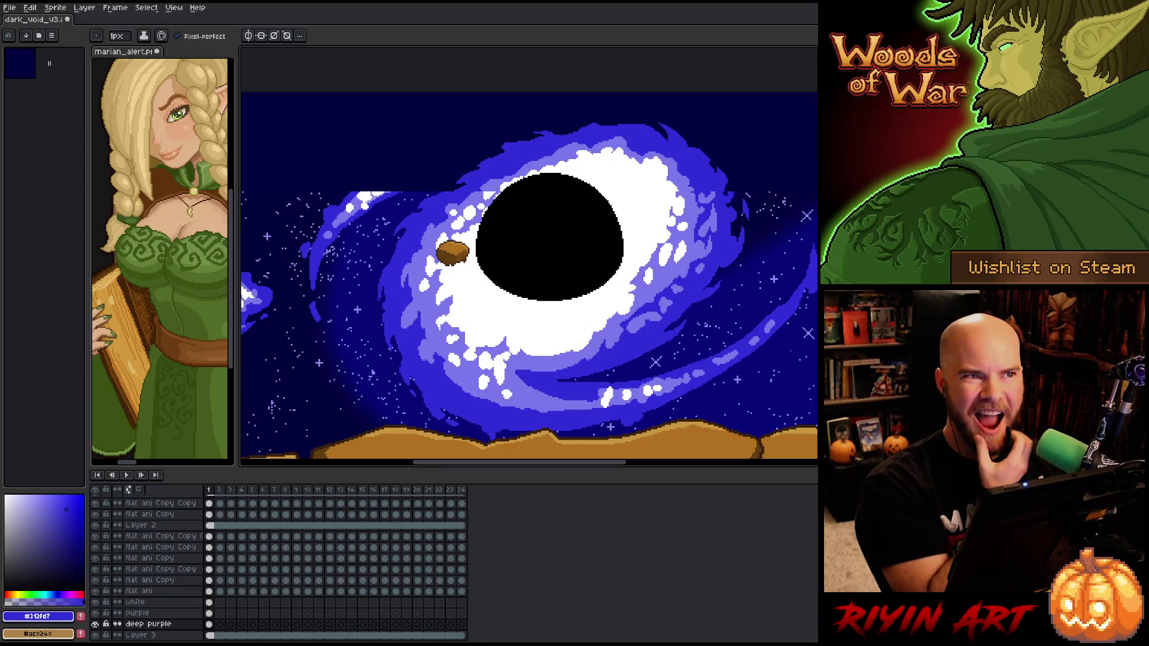
pyautogui.press('h')
pyautogui.moveTo(591, 261); pyautogui.dragTo(577, 256)
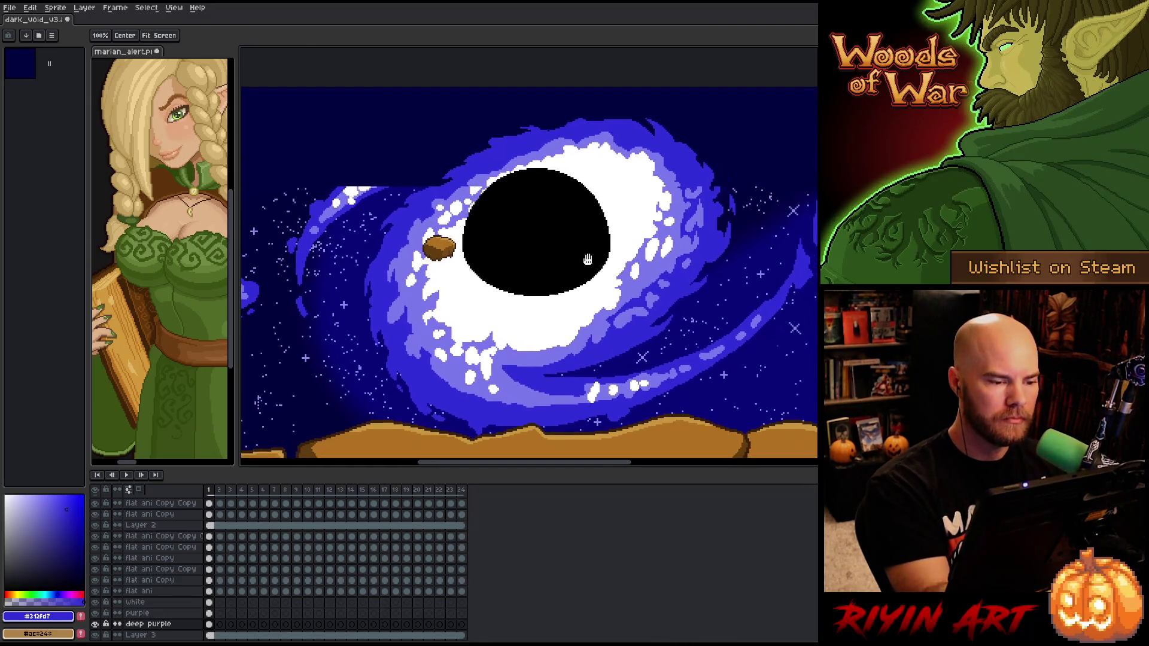
pyautogui.press('b')
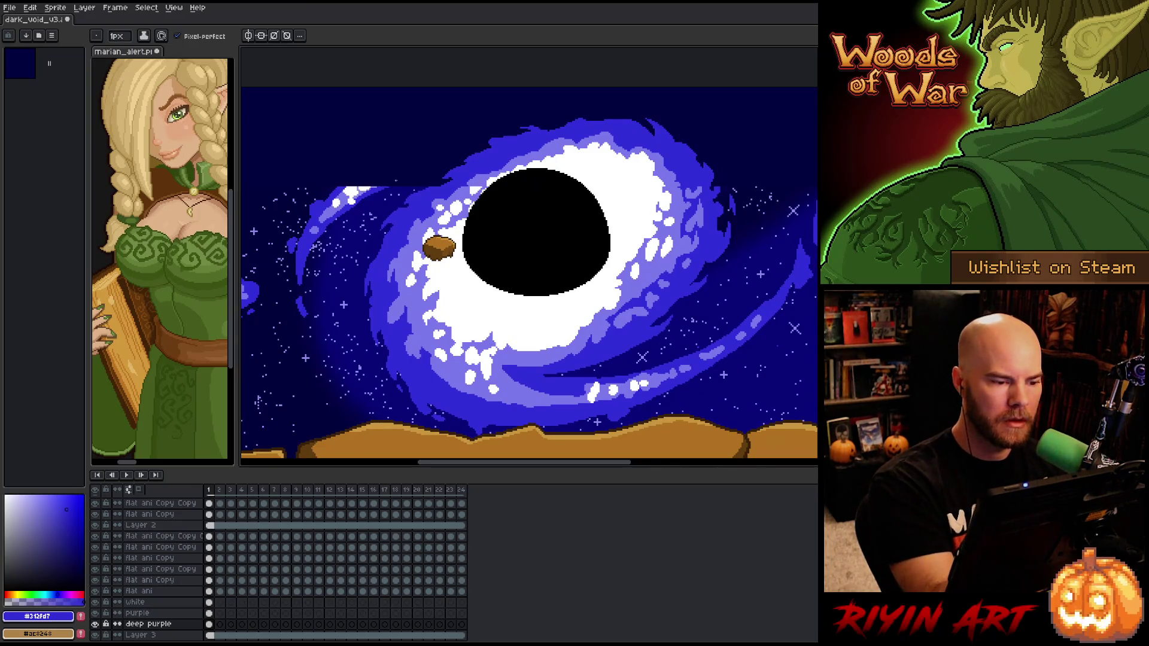
pyautogui.moveTo(389, 186); pyautogui.dragTo(450, 170)
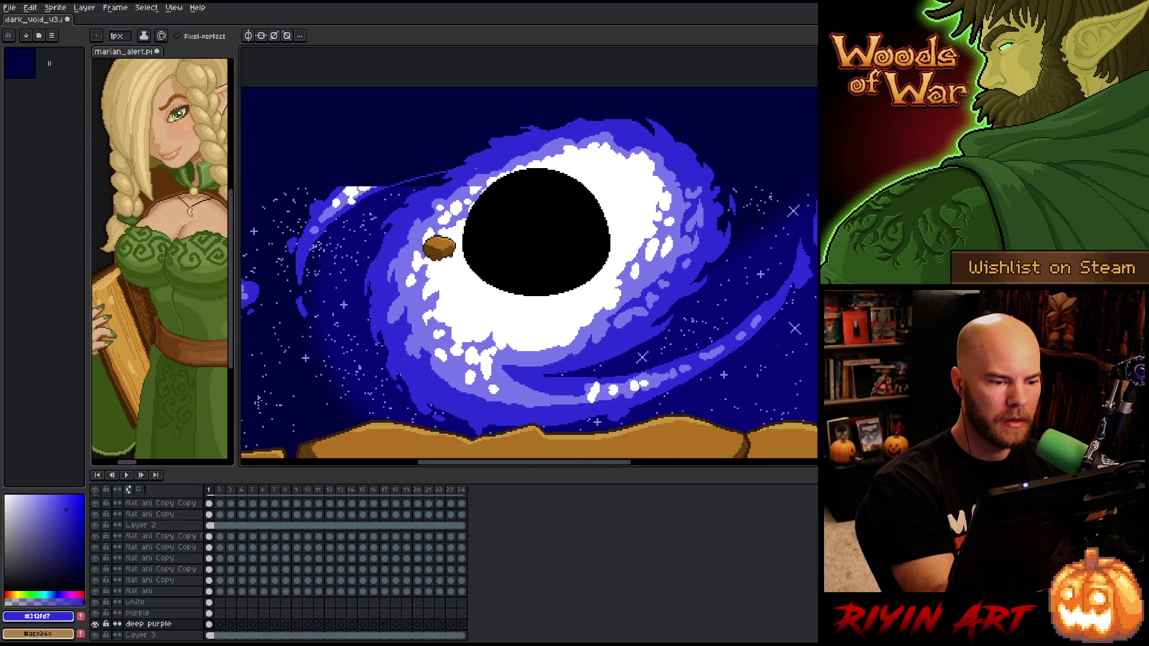
pyautogui.hotkey('ctrl', 'z')
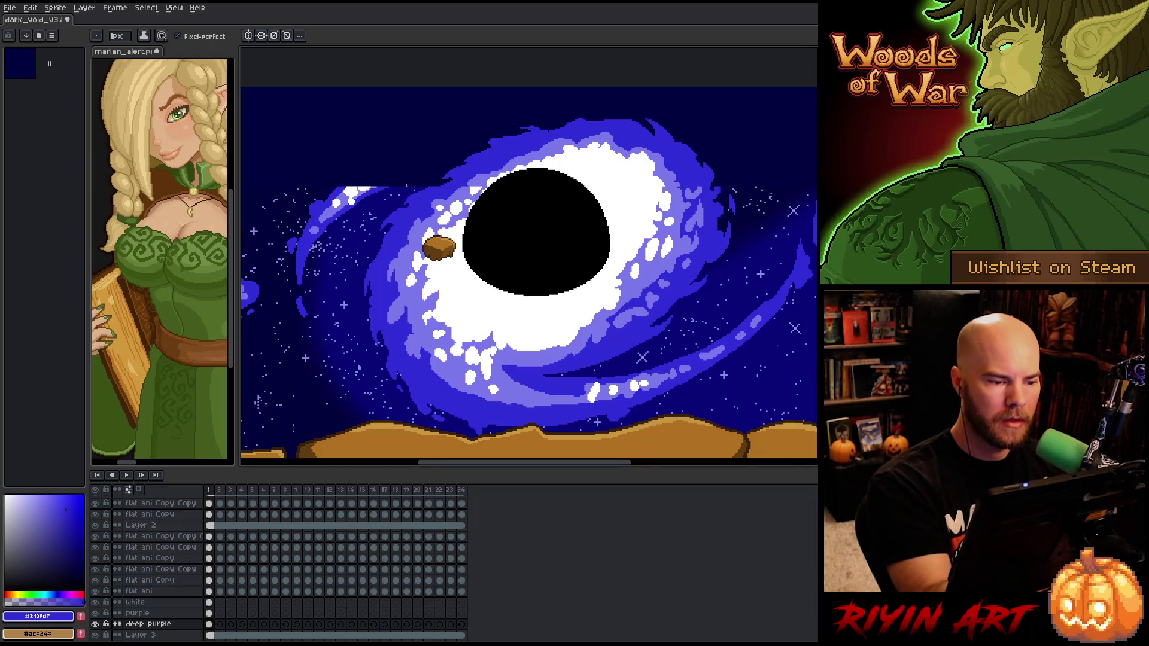
pyautogui.moveTo(414, 174); pyautogui.dragTo(487, 149)
pyautogui.hotkey('ctrl', 'z')
pyautogui.moveTo(416, 176); pyautogui.dragTo(476, 153)
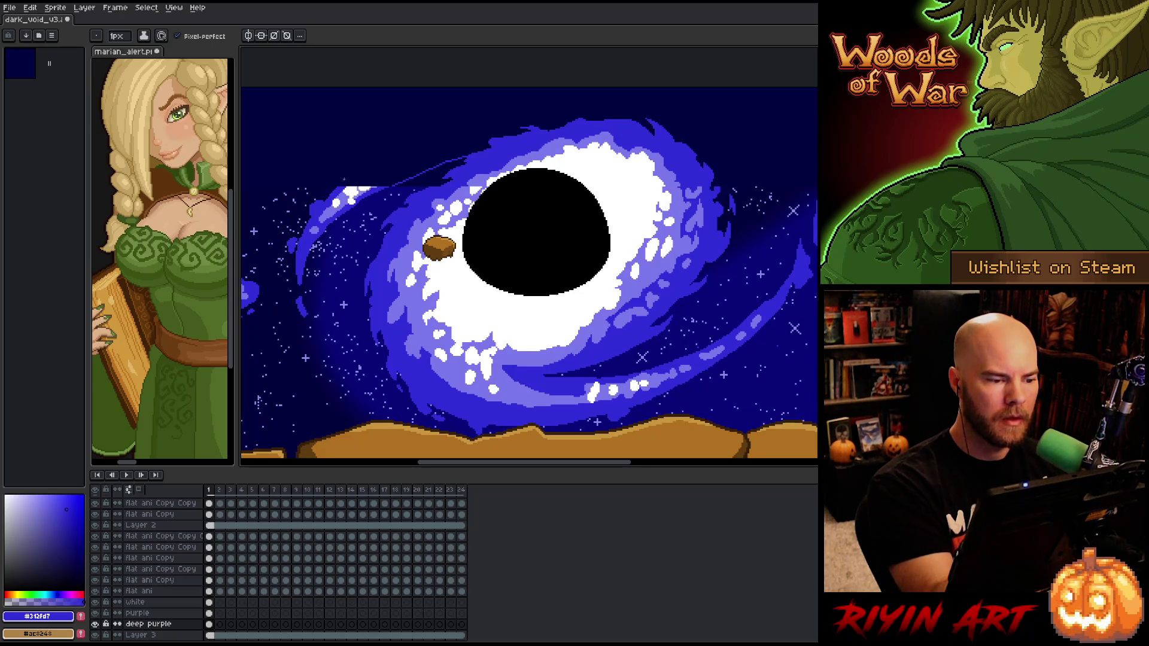
pyautogui.moveTo(343, 185)
pyautogui.mouseDown()
pyautogui.moveTo(438, 138)
pyautogui.moveTo(550, 114)
pyautogui.mouseUp()
pyautogui.hotkey('ctrl', 'z')
# Draw the swirl outline curve plus a short stroke along the galaxy's top arc
pyautogui.moveTo(341, 185)
pyautogui.mouseDown()
pyautogui.moveTo(471, 111)
pyautogui.moveTo(626, 119)
pyautogui.mouseUp()
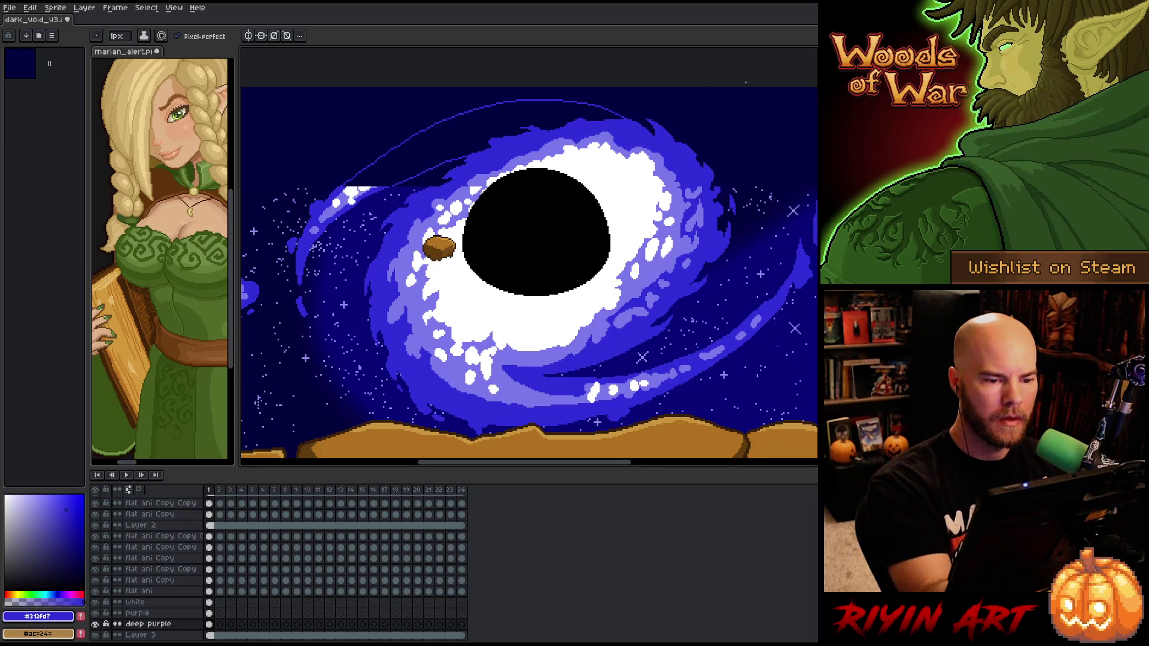
pyautogui.moveTo(441, 114); pyautogui.dragTo(474, 105)
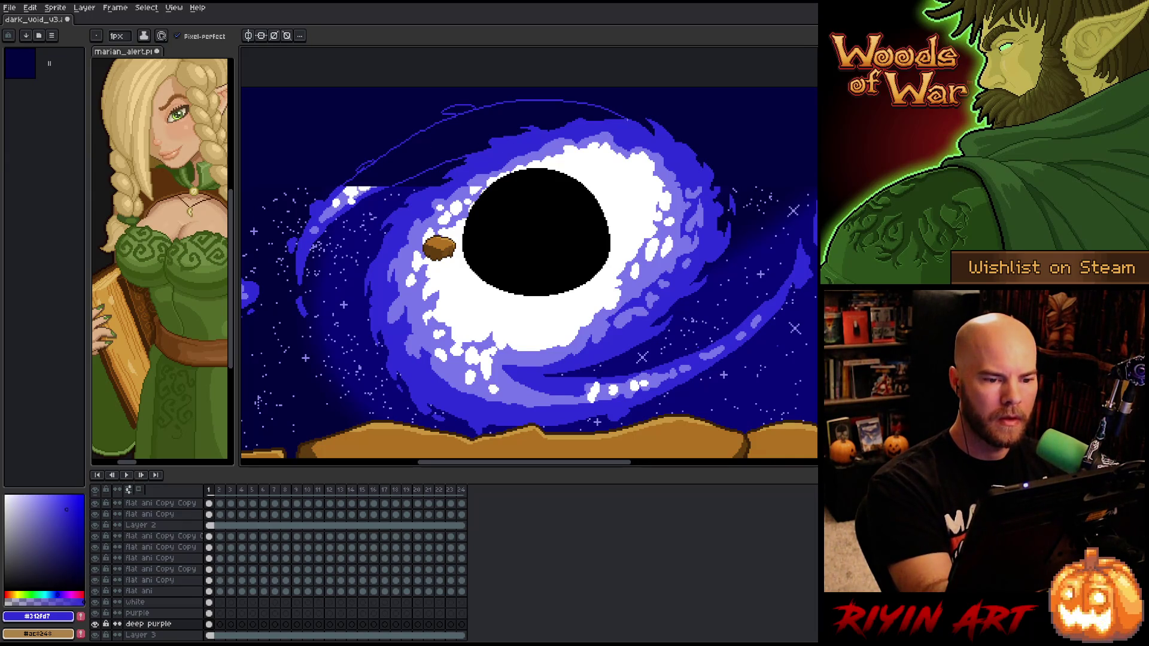
pyautogui.press('g')
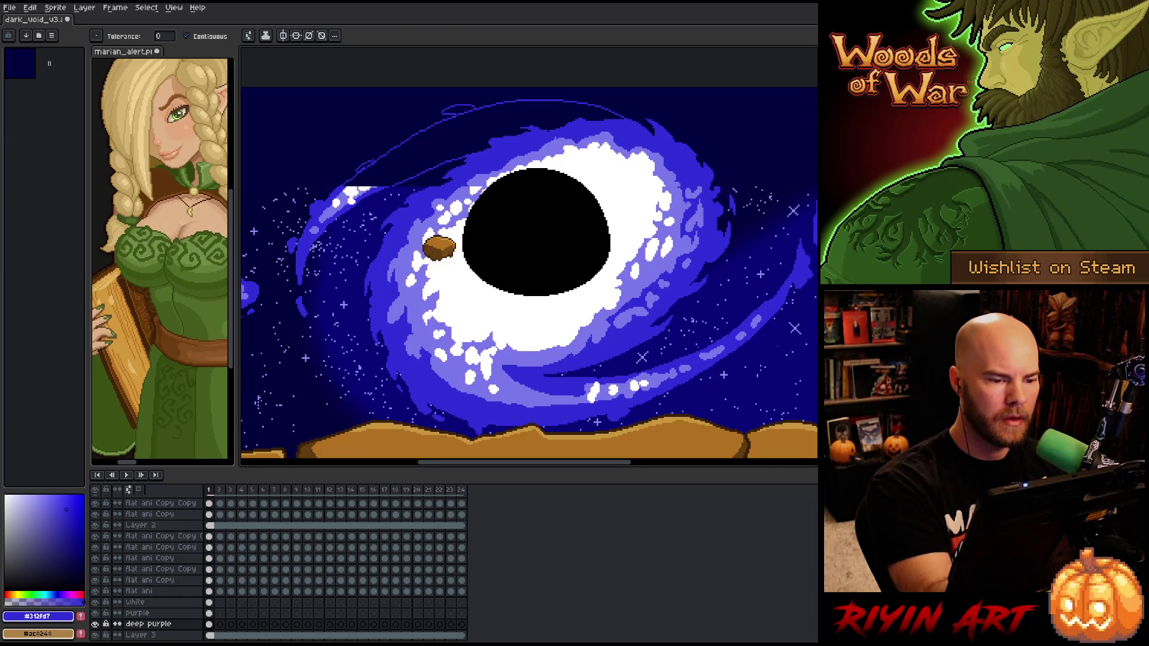
pyautogui.press('b')
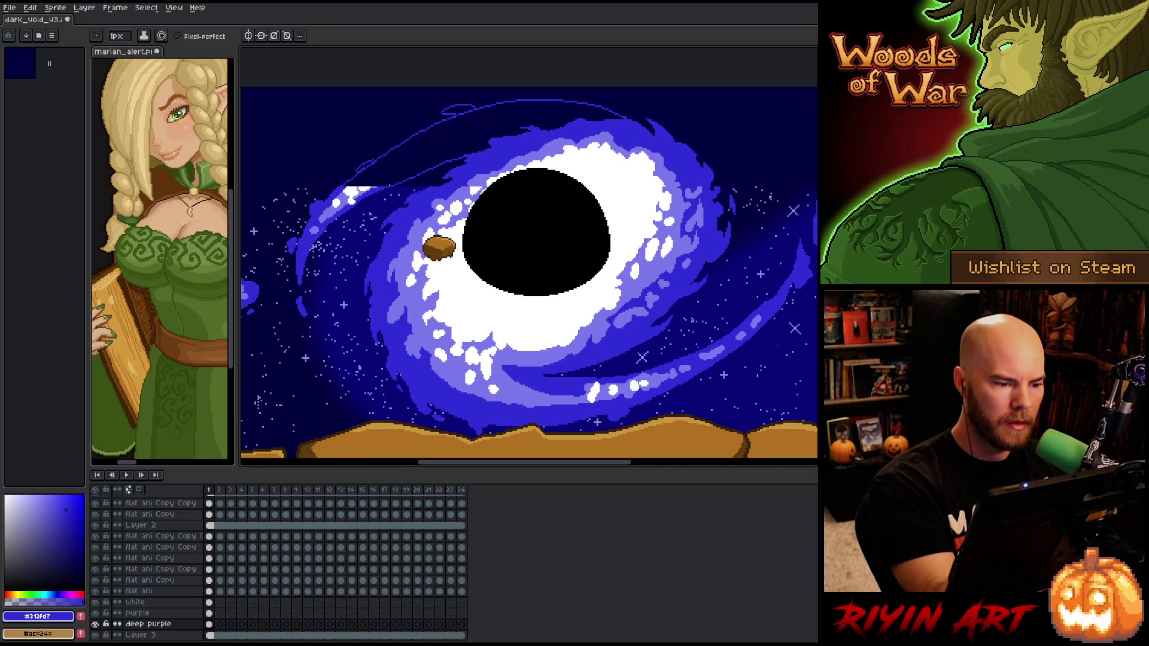
# Close the outline and fill the band and small loop with blue, erasing stray pixels
pyautogui.moveTo(622, 123); pyautogui.dragTo(359, 171)
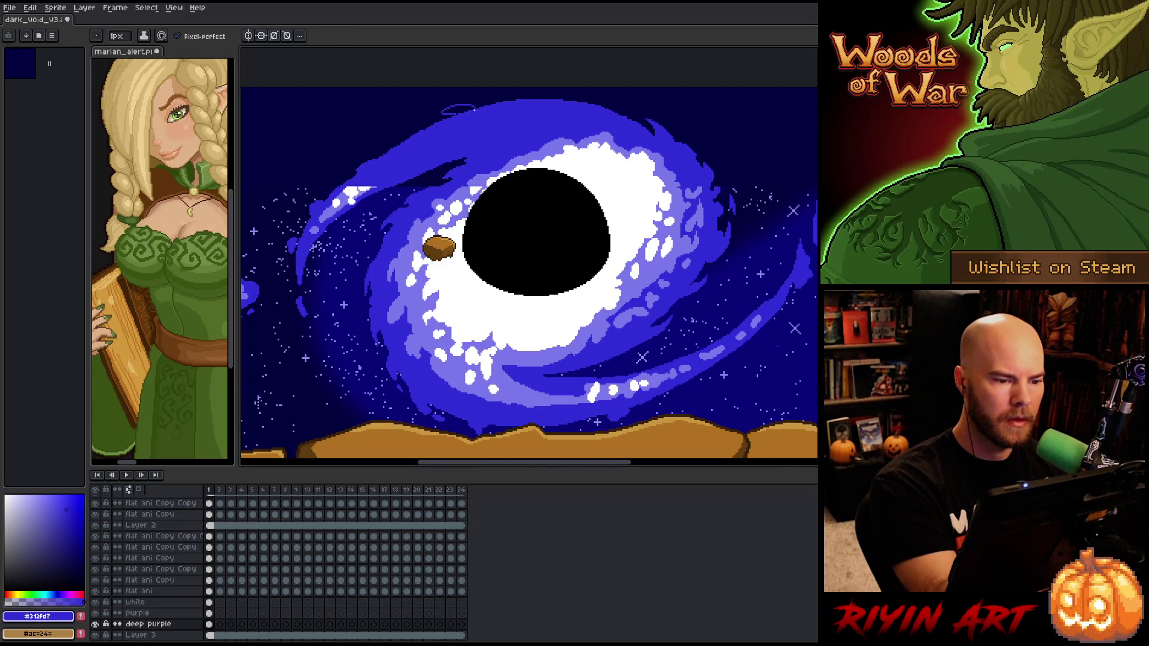
pyautogui.press('g')
pyautogui.click(458, 110)
pyautogui.press('b')
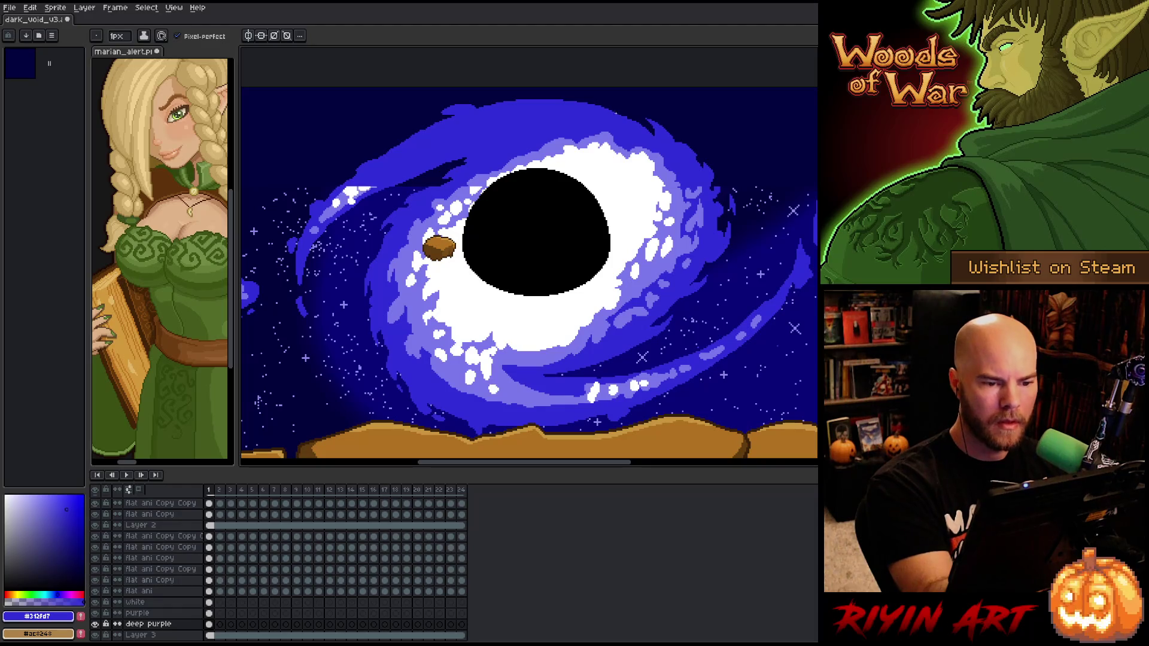
pyautogui.press('e')
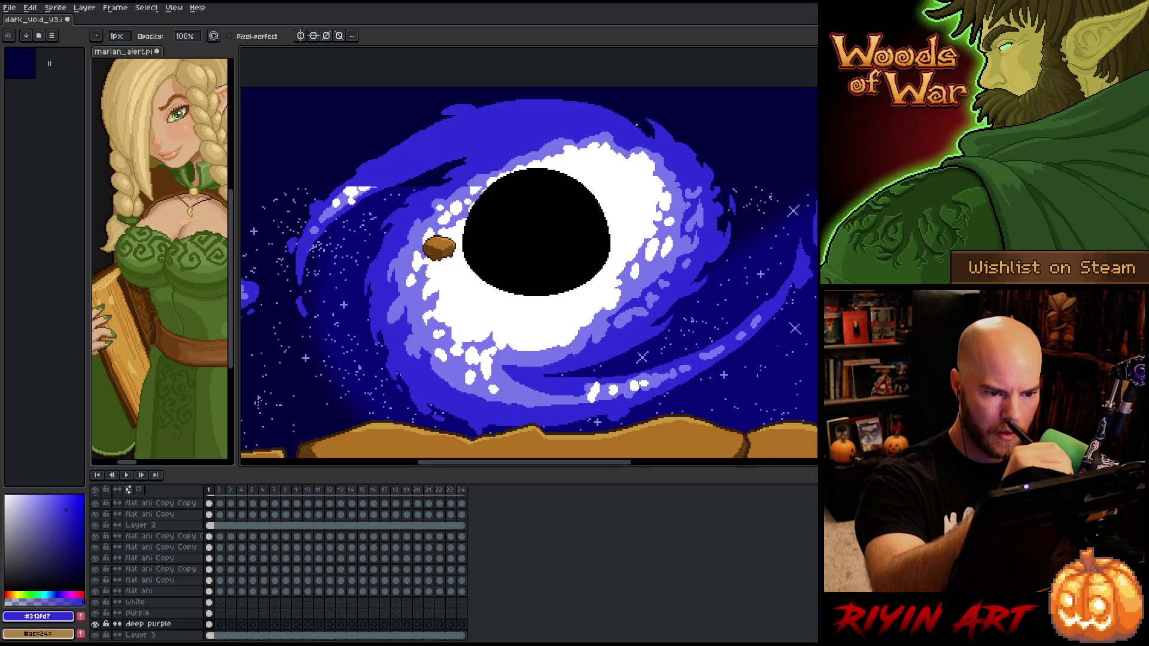
pyautogui.press('b')
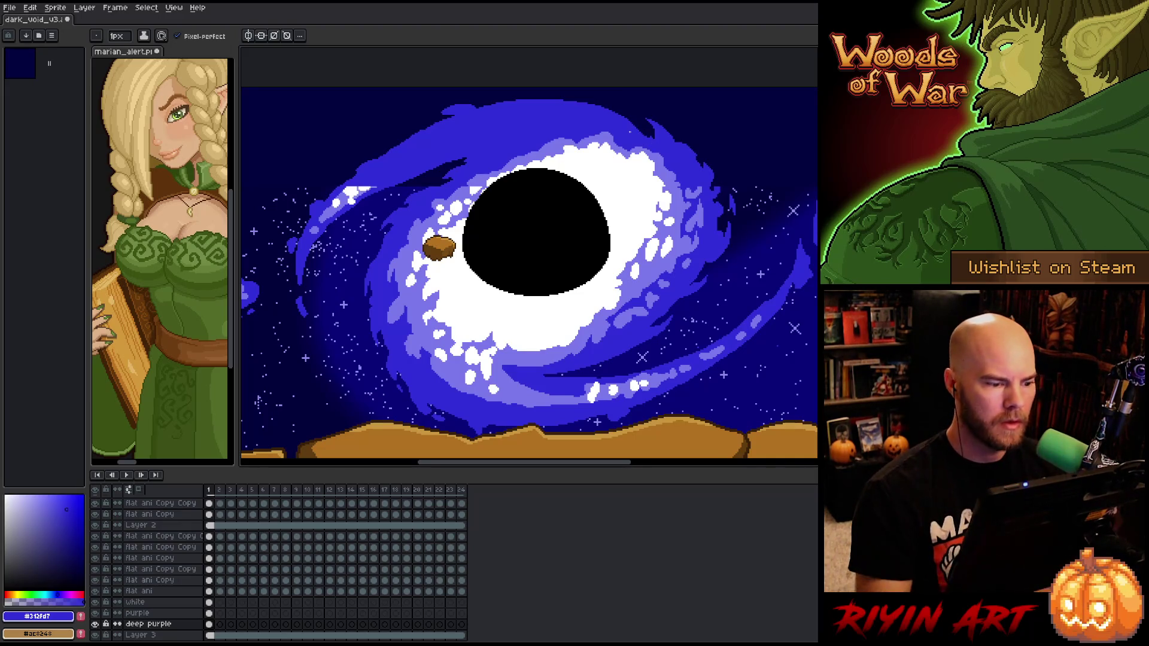
# Fill the outlined shape beside the lower-right cloud with blue to extend its halo
pyautogui.scroll(-2, 544, 204)
pyautogui.scroll(1, 545, 204)
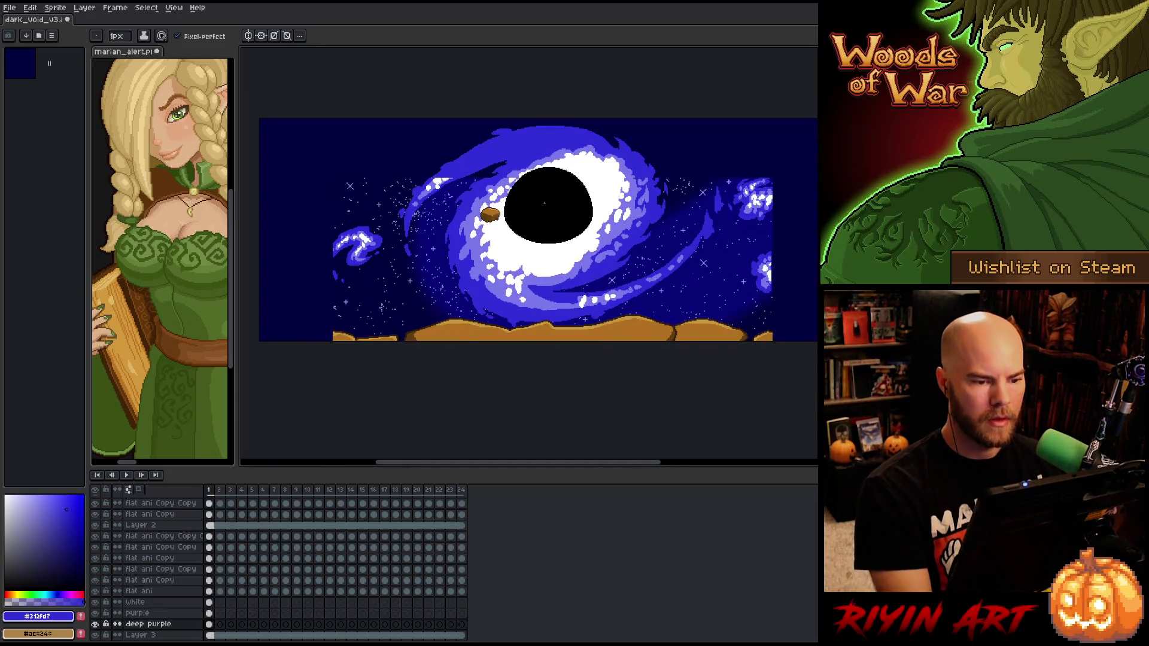
pyautogui.moveTo(561, 229); pyautogui.dragTo(559, 243)
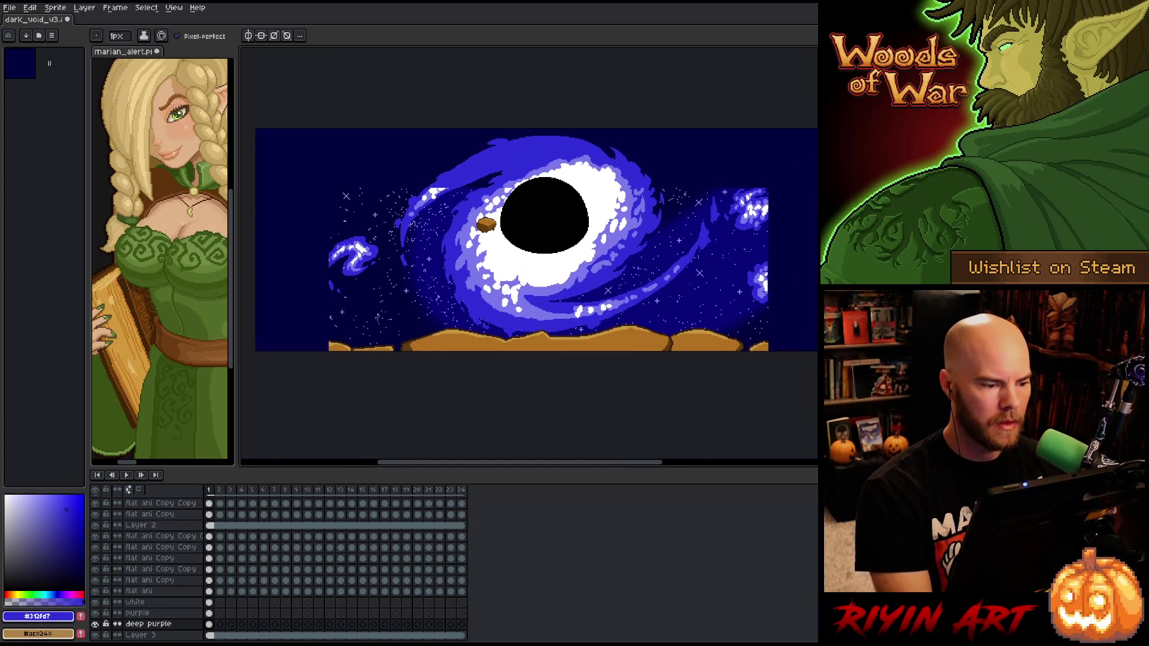
pyautogui.scroll(1, 336, 263)
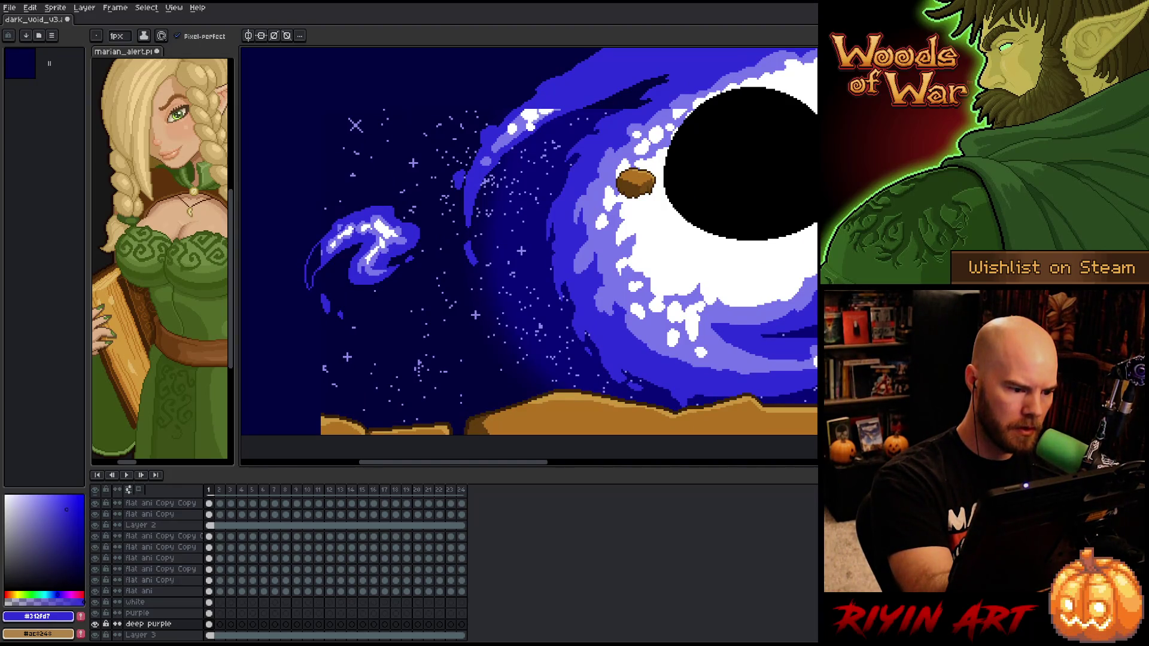
pyautogui.moveTo(814, 298)
pyautogui.mouseDown()
pyautogui.moveTo(553, 346)
pyautogui.moveTo(425, 348)
pyautogui.moveTo(332, 374)
pyautogui.mouseUp()
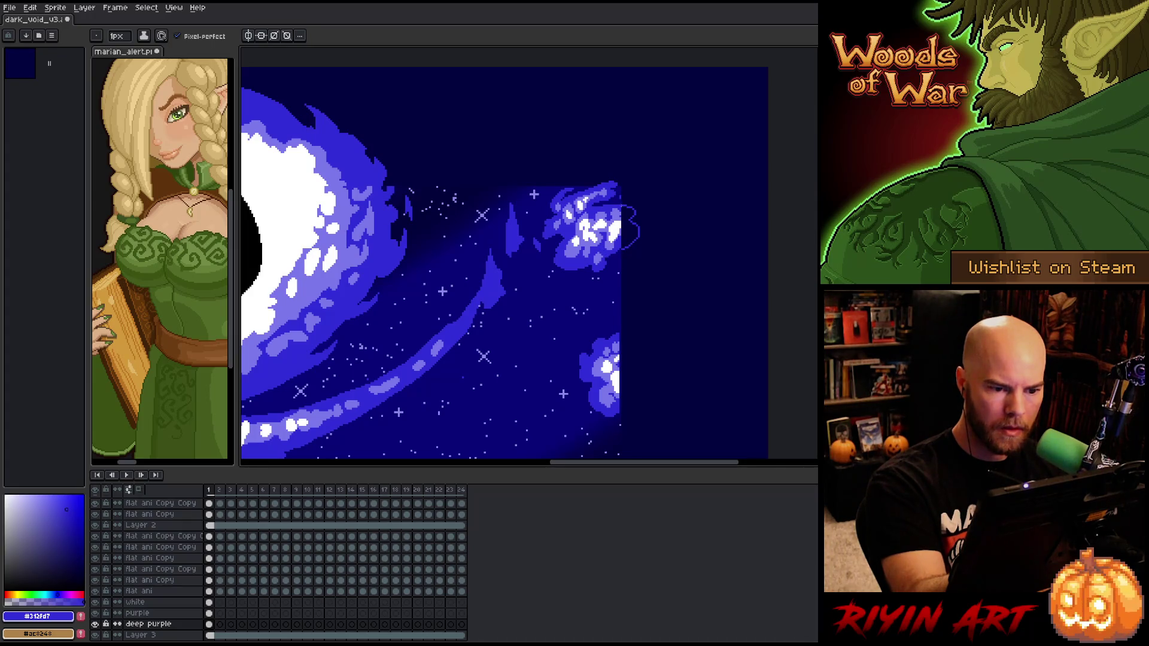
pyautogui.moveTo(630, 228); pyautogui.dragTo(602, 162)
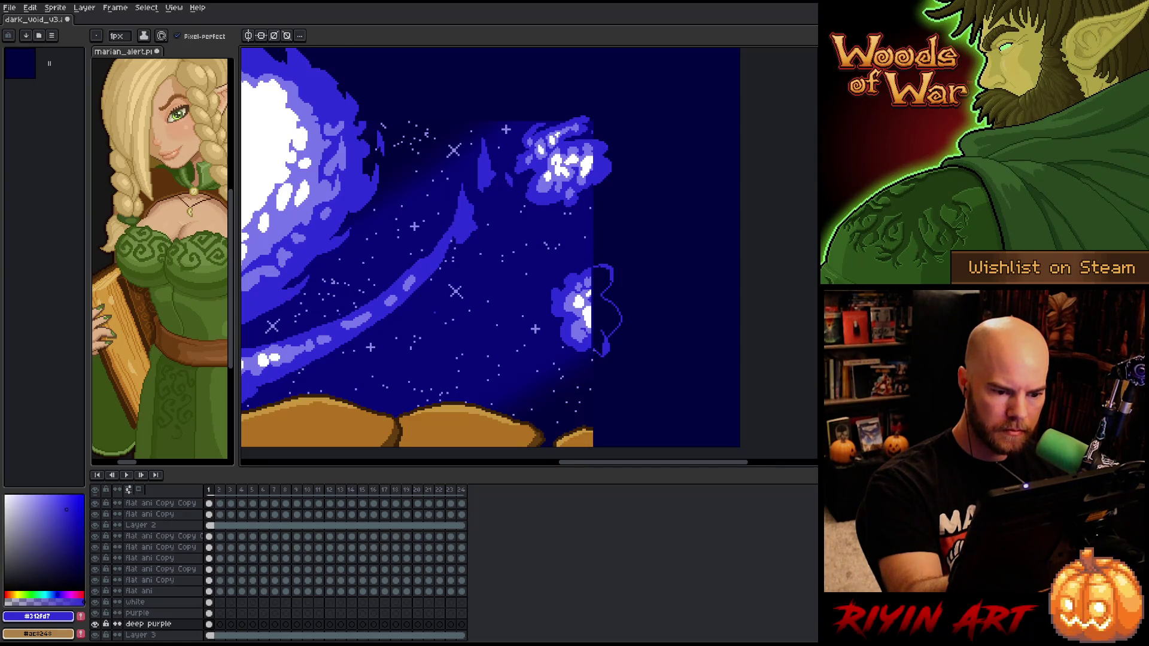
pyautogui.press('g')
pyautogui.click(607, 270)
pyautogui.moveTo(611, 253); pyautogui.dragTo(696, 273)
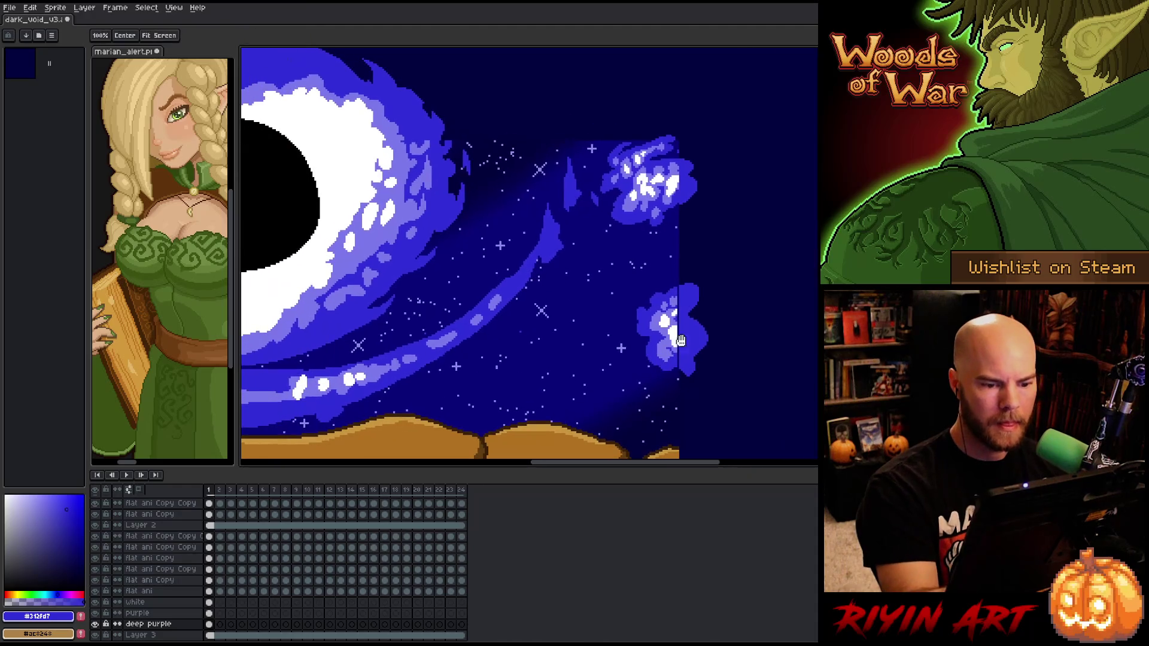
pyautogui.press('b')
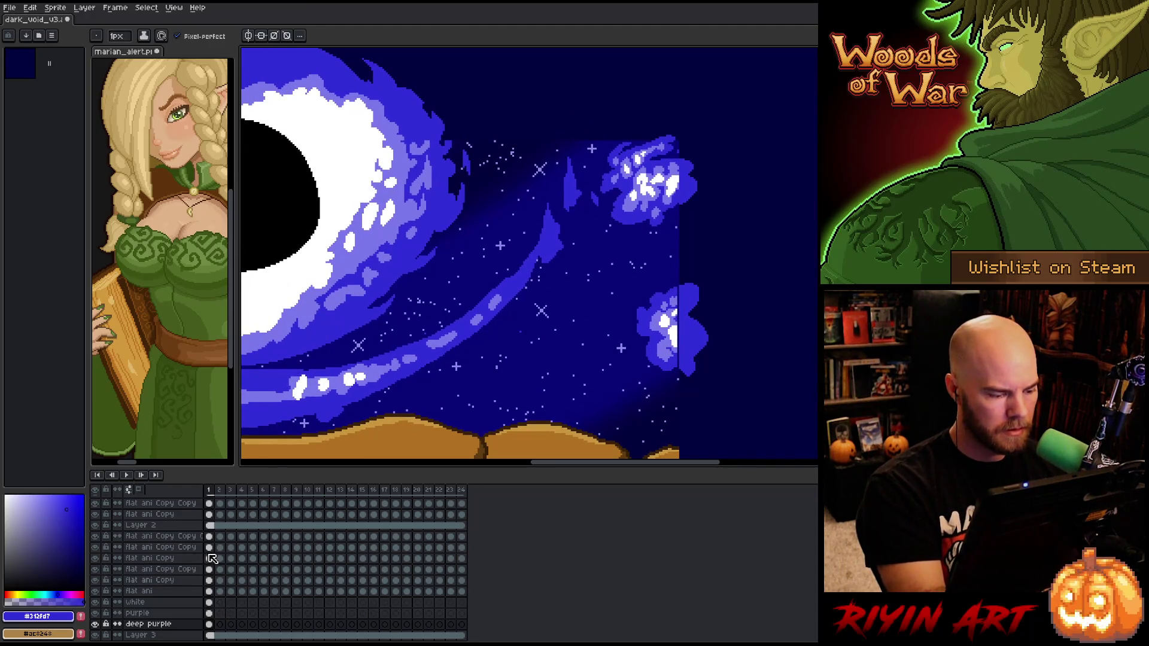
pyautogui.scroll(2, 210, 560)
# Add a new layer above flat ani Copy Copy and paint white highlights on the right cloud
pyautogui.click(180, 523)
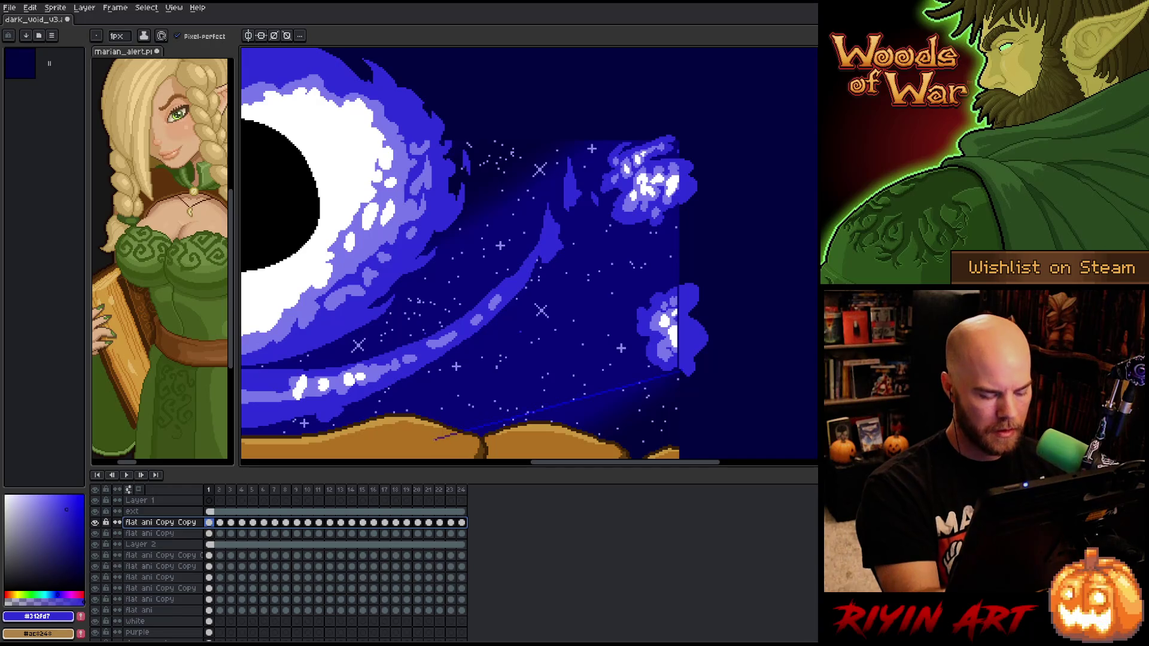
pyautogui.hotkey('shift', 'n')
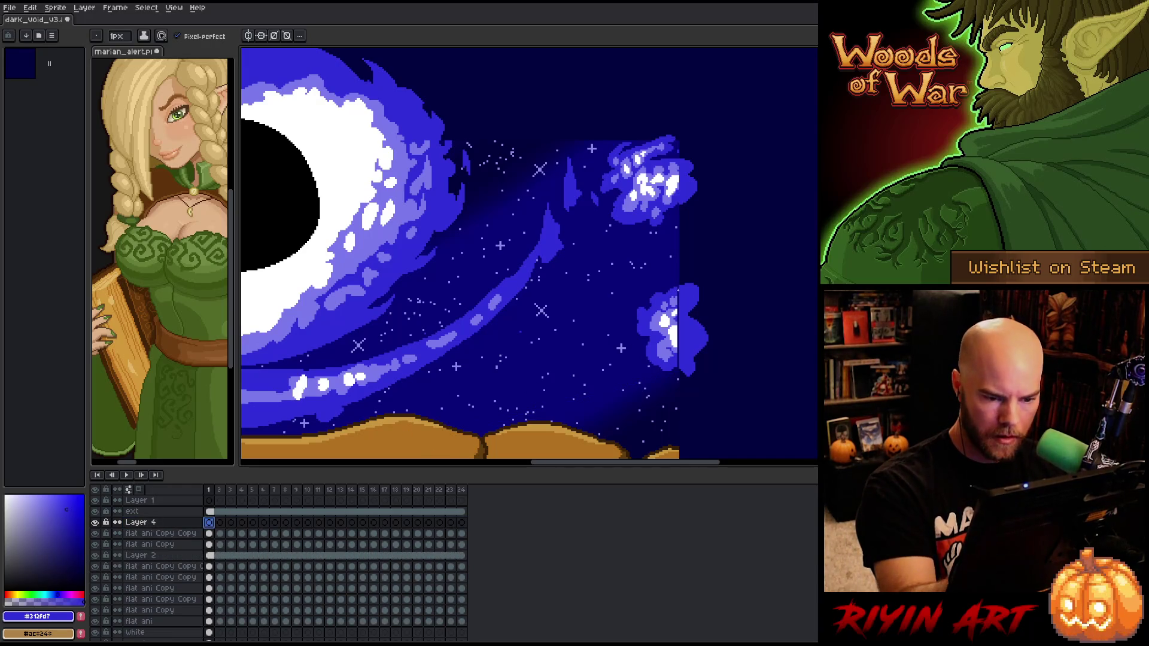
pyautogui.moveTo(678, 287); pyautogui.dragTo(679, 311)
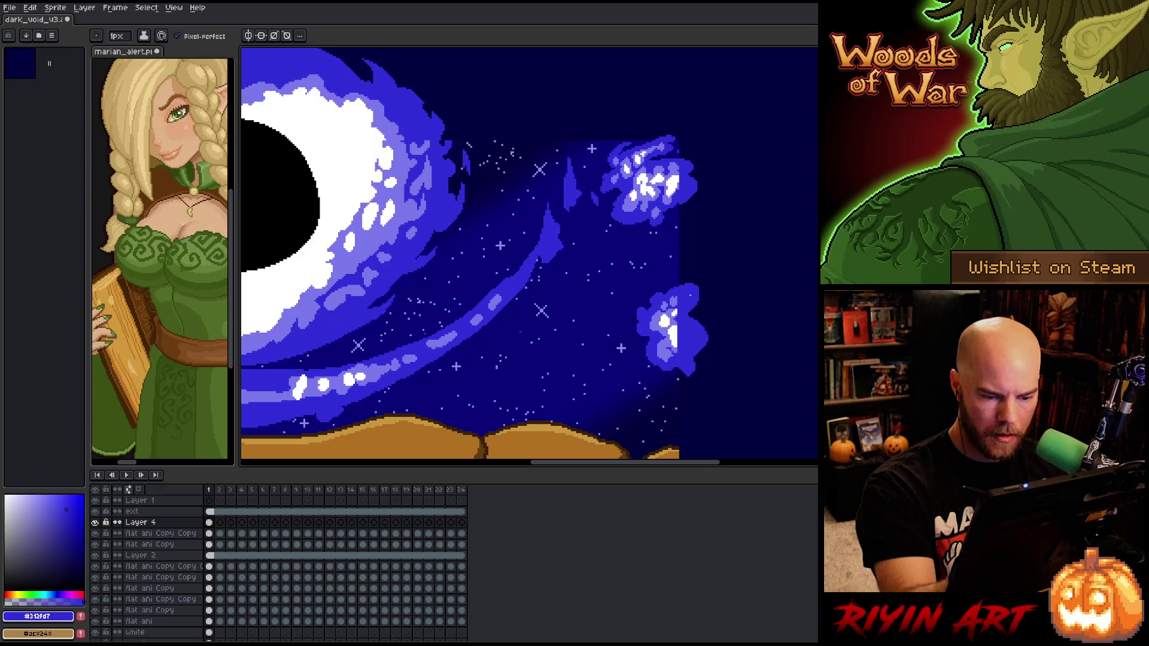
pyautogui.keyDown('alt'); pyautogui.click(664, 324); pyautogui.keyUp('alt')
pyautogui.moveTo(680, 334); pyautogui.dragTo(679, 347)
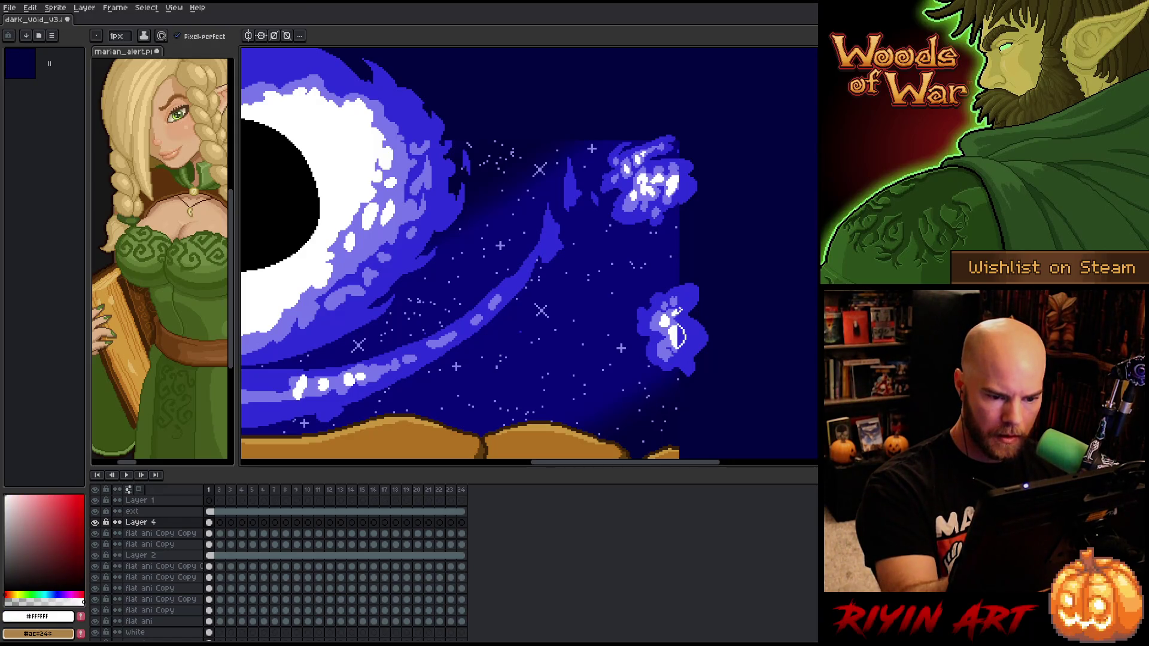
# Sample a light purple from the canvas and play the animation to preview it
pyautogui.press('g')
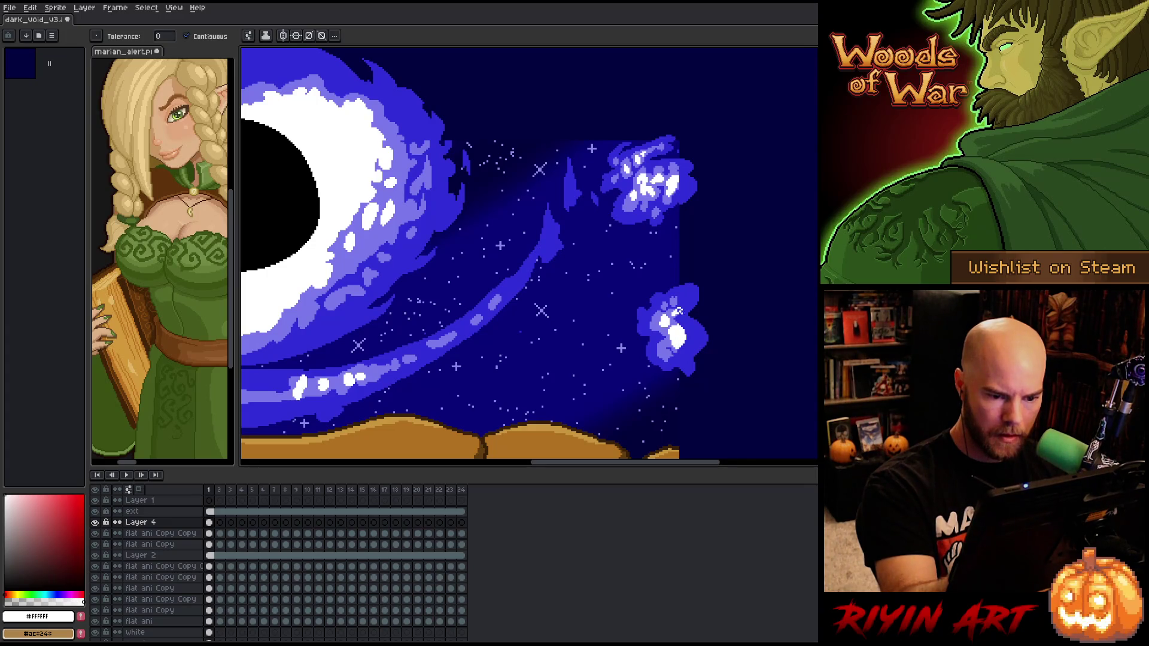
pyautogui.press('b')
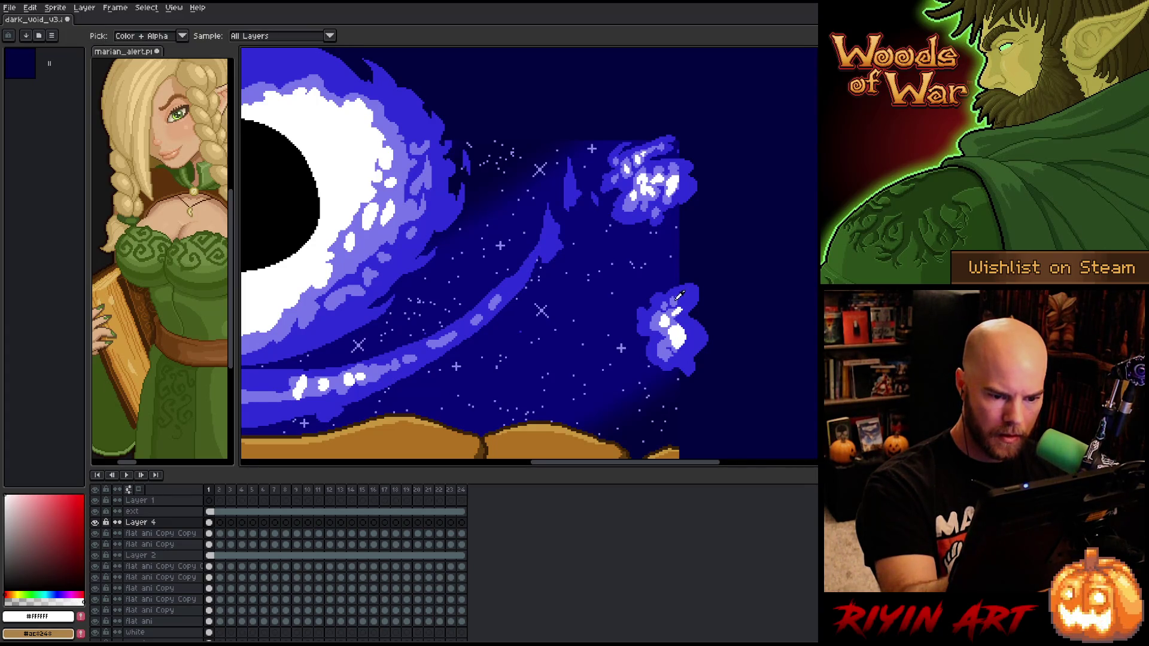
pyautogui.keyDown('alt'); pyautogui.click(652, 197); pyautogui.keyUp('alt')
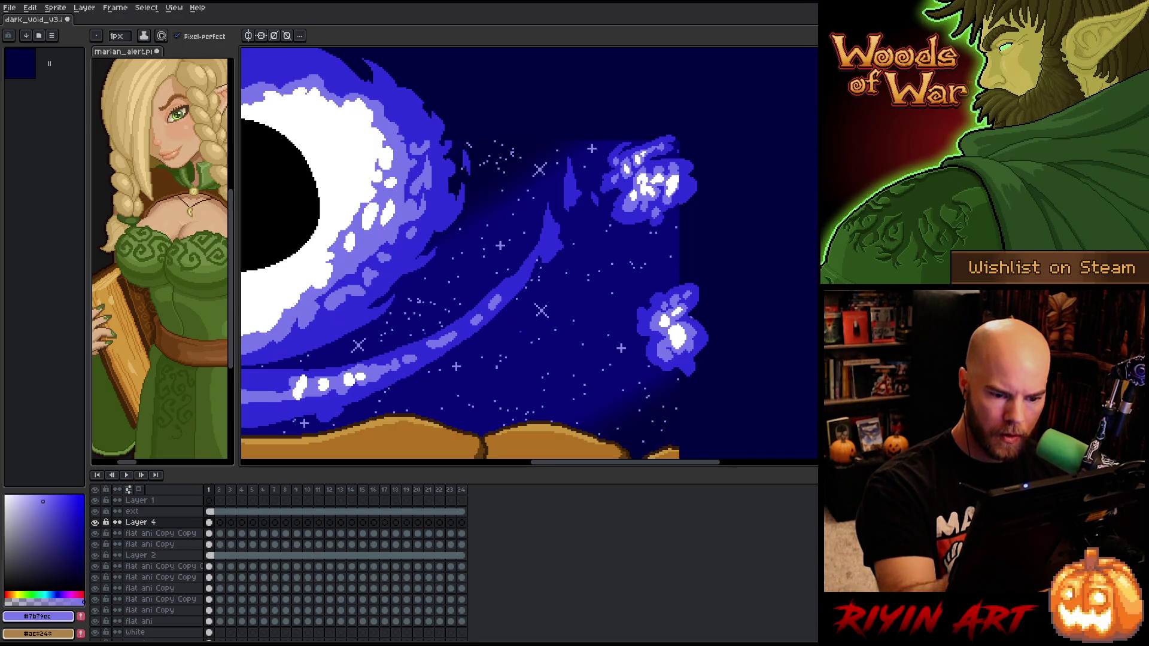
pyautogui.press('Return')
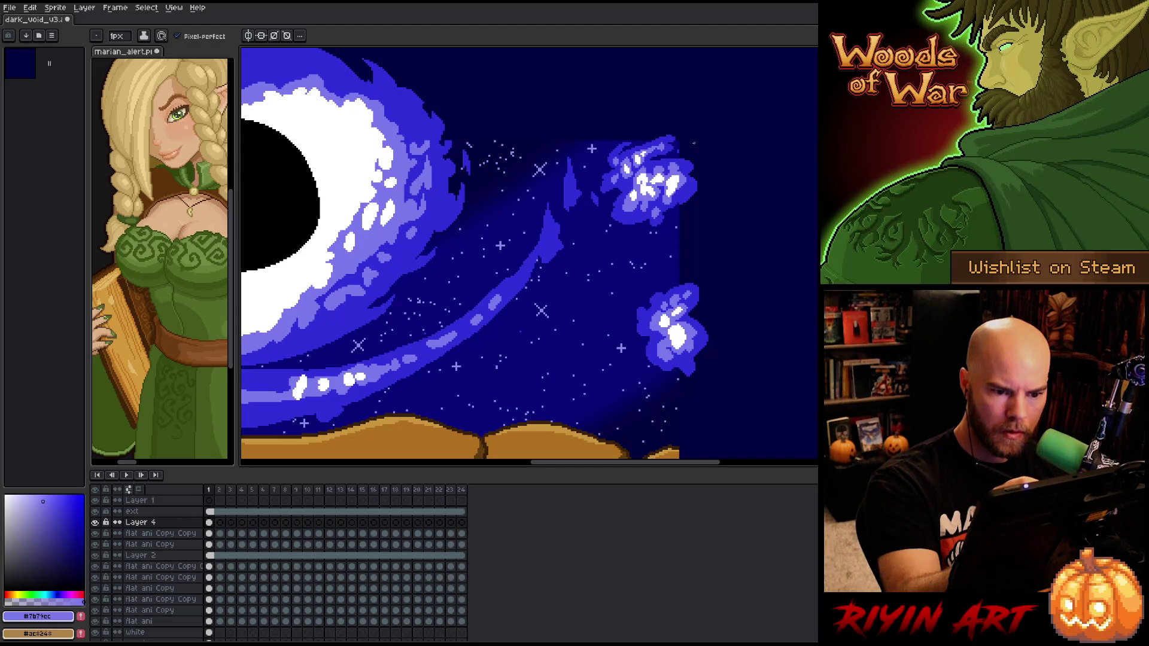
pyautogui.press('space')
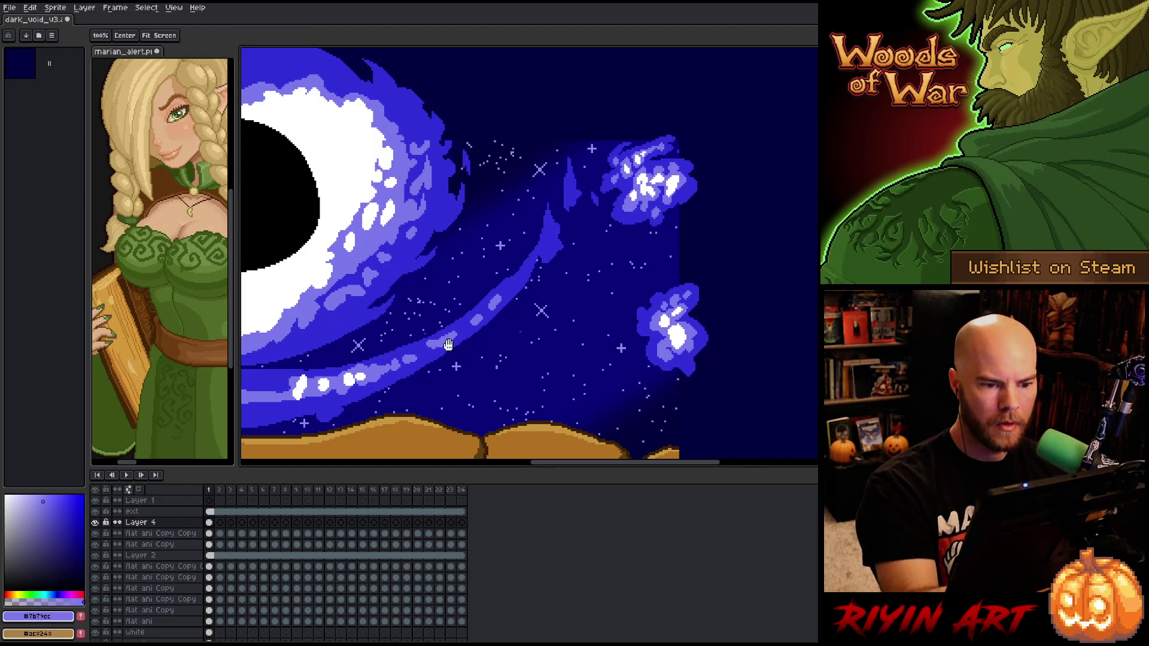
# Select Layer 4's cels from frame 1 to 24 and link them into one shared cel
pyautogui.moveTo(451, 344); pyautogui.dragTo(750, 344)
pyautogui.moveTo(307, 305); pyautogui.dragTo(504, 341)
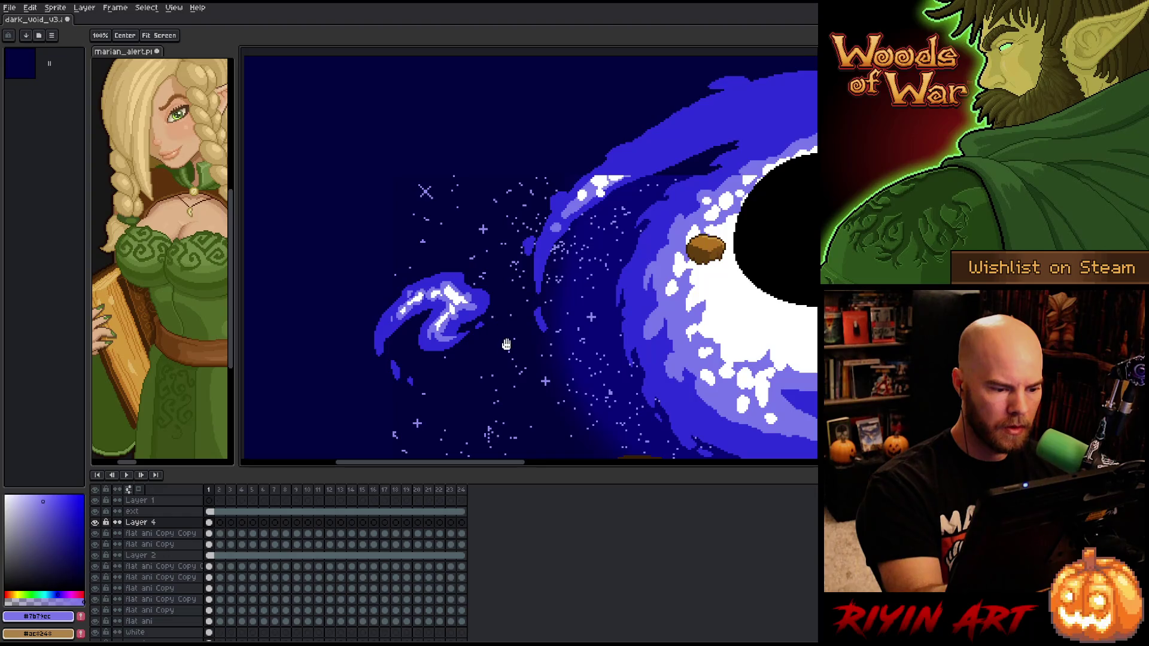
pyautogui.scroll(-2, 505, 341)
pyautogui.scroll(-1, 505, 341)
pyautogui.scroll(-1, 505, 341)
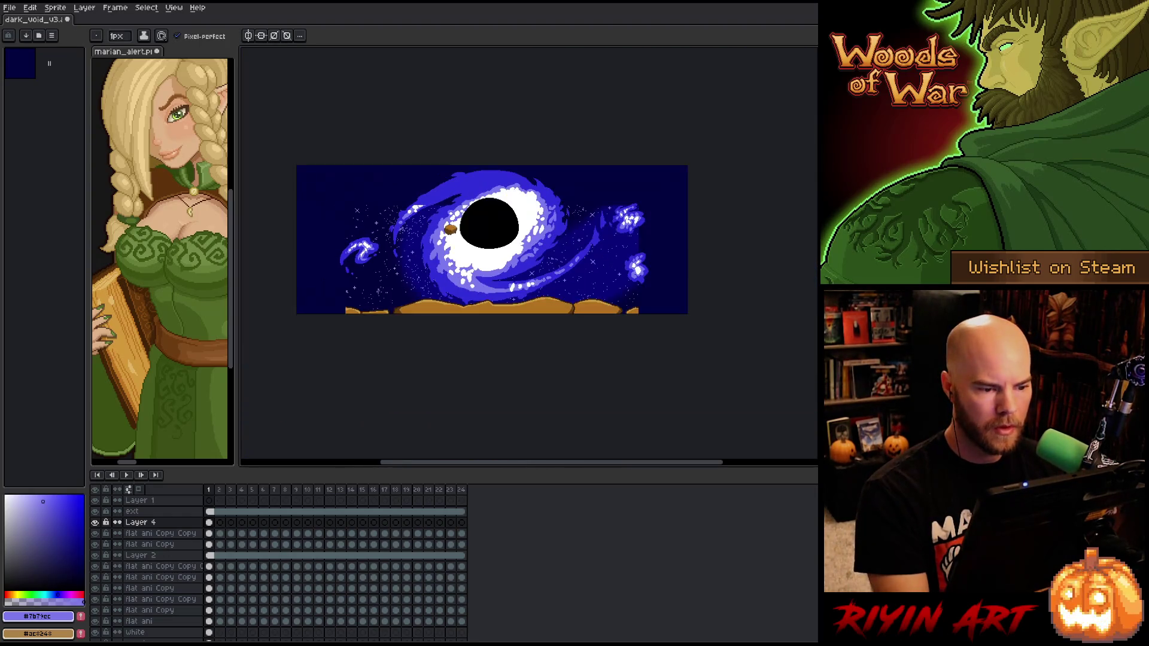
pyautogui.scroll(2, 489, 312)
pyautogui.scroll(-1, 489, 311)
pyautogui.moveTo(489, 338); pyautogui.dragTo(495, 277)
pyautogui.moveTo(214, 525); pyautogui.dragTo(475, 537)
pyautogui.rightClick(466, 528)
pyautogui.click(488, 566)
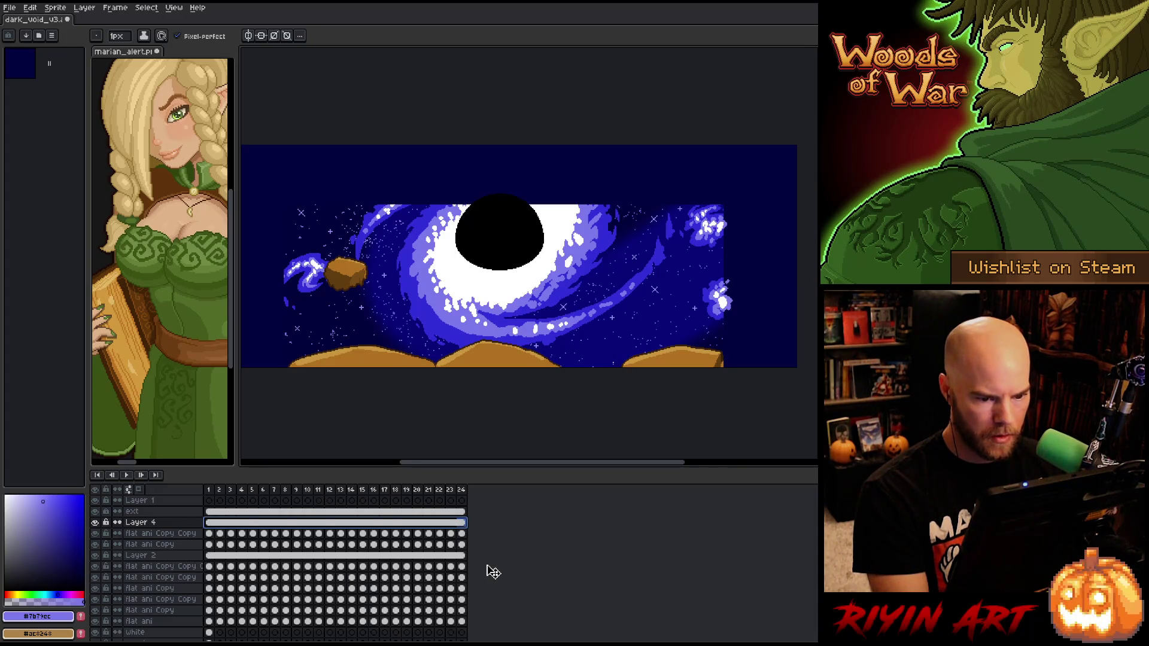
# Inspect the purple layer on frame 3, then return to frame 1 and zoom in on the black hole
pyautogui.scroll(-2, 222, 631)
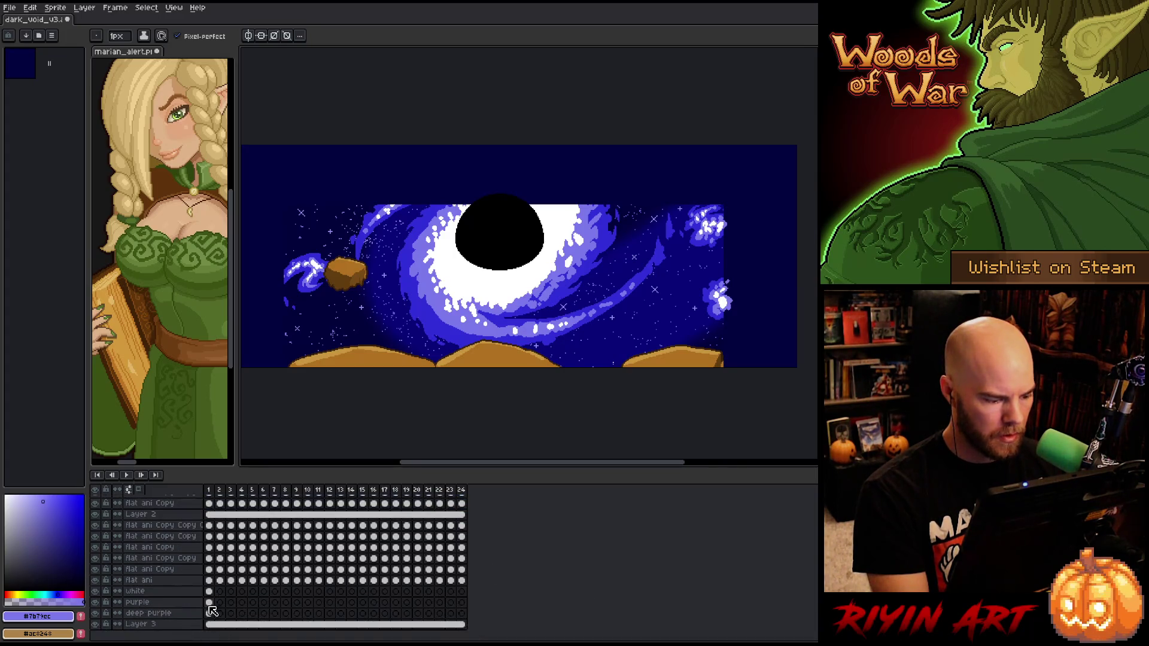
pyautogui.click(211, 603)
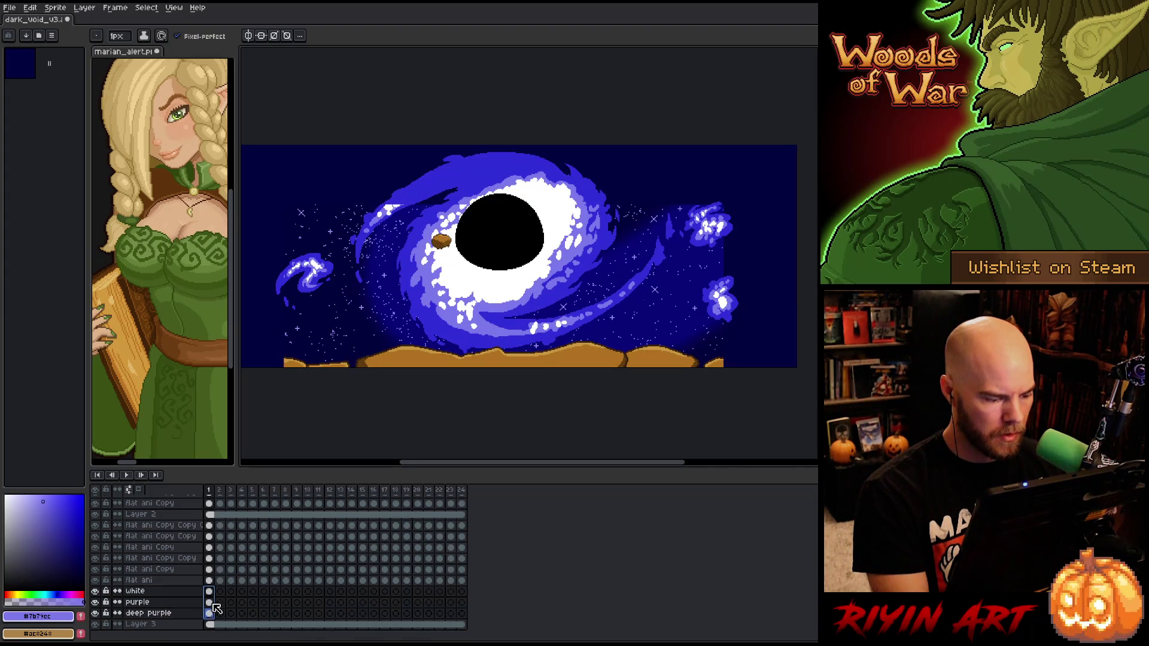
pyautogui.click(232, 603)
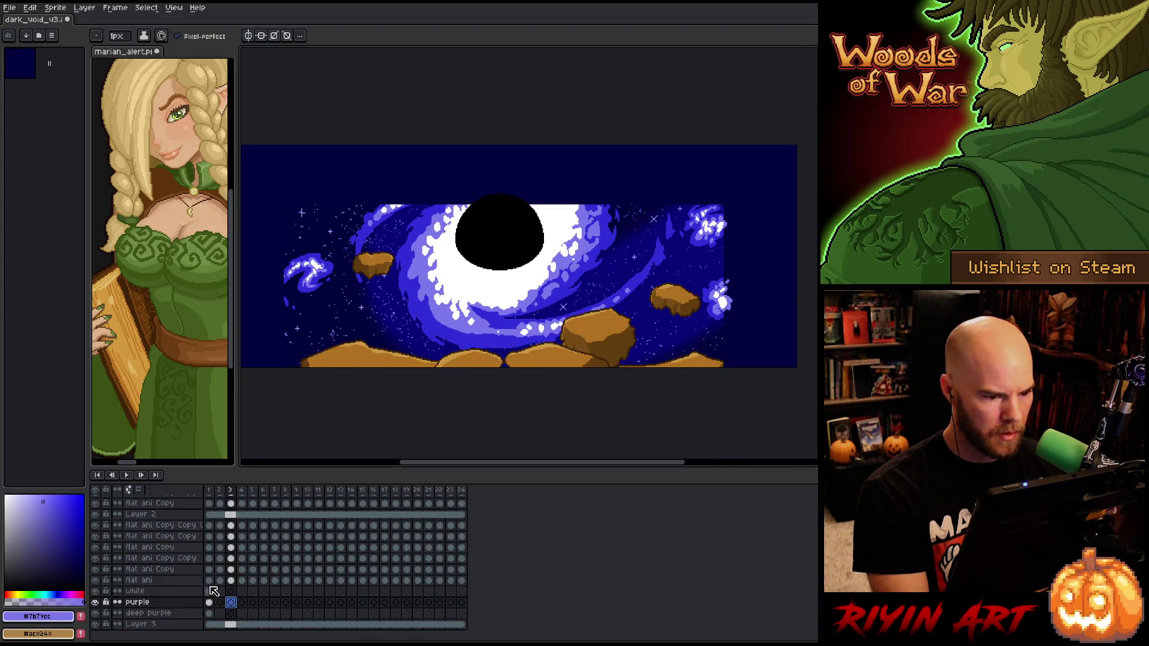
pyautogui.click(210, 591)
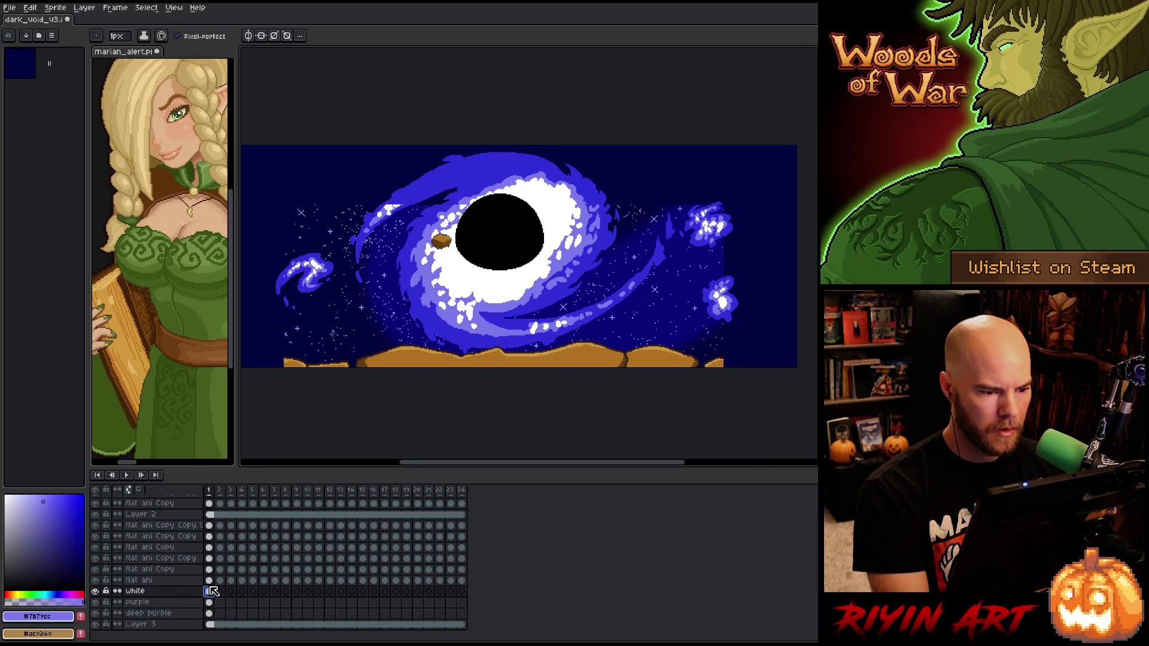
pyautogui.press('+')
pyautogui.press('+')
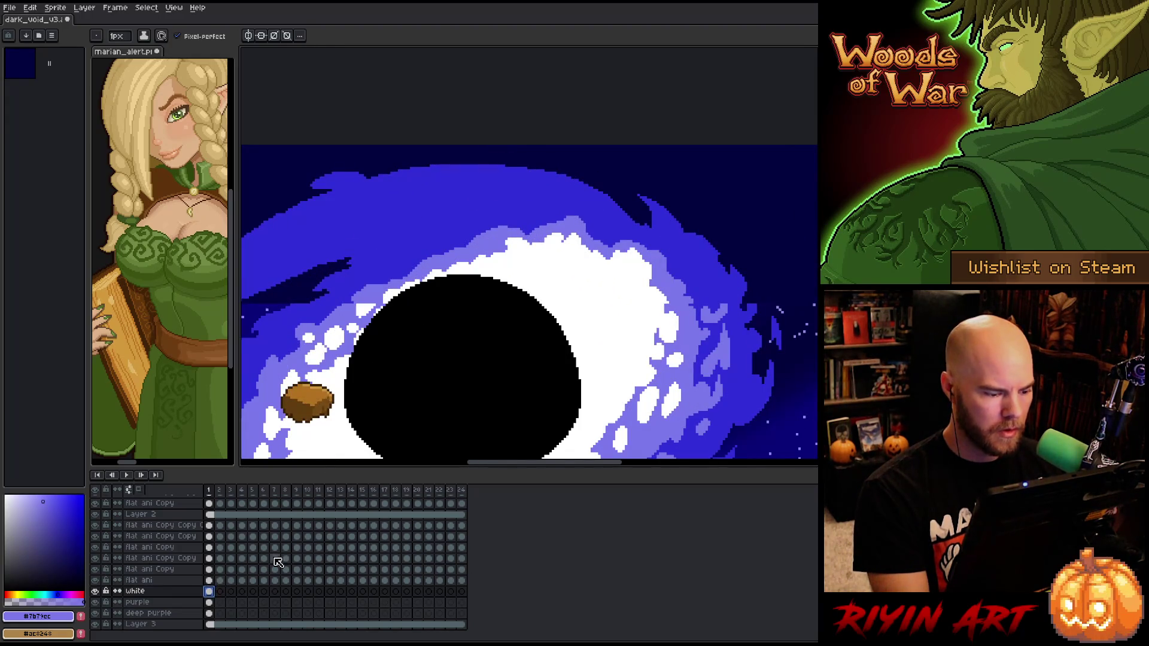
pyautogui.scroll(2, 251, 557)
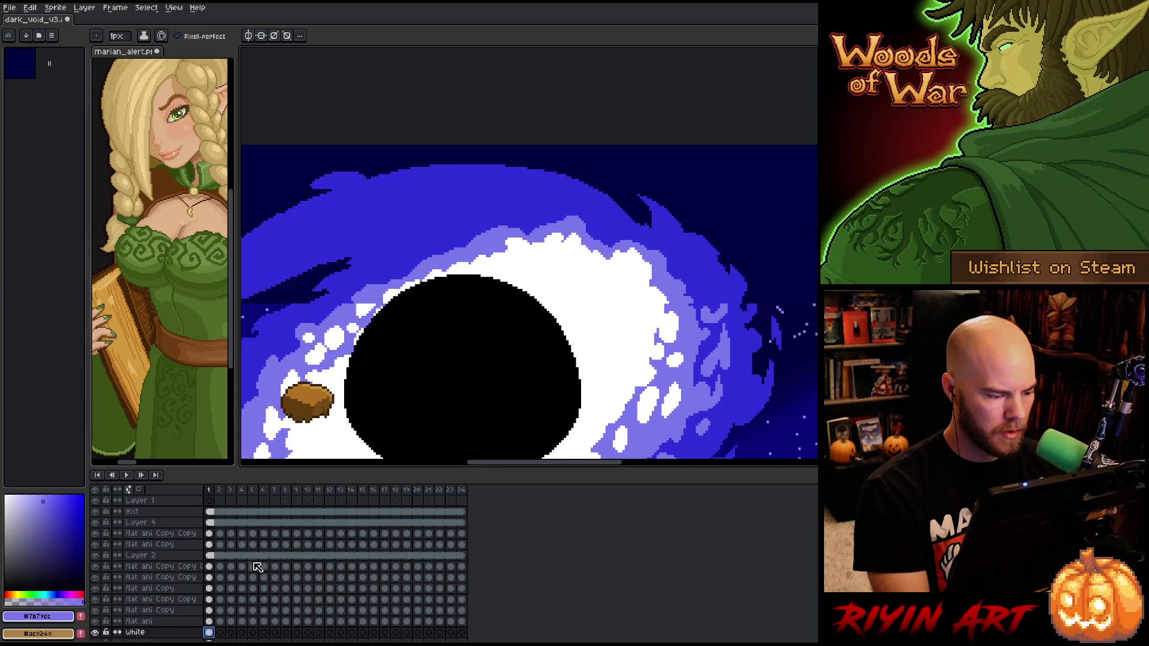
pyautogui.click(209, 533)
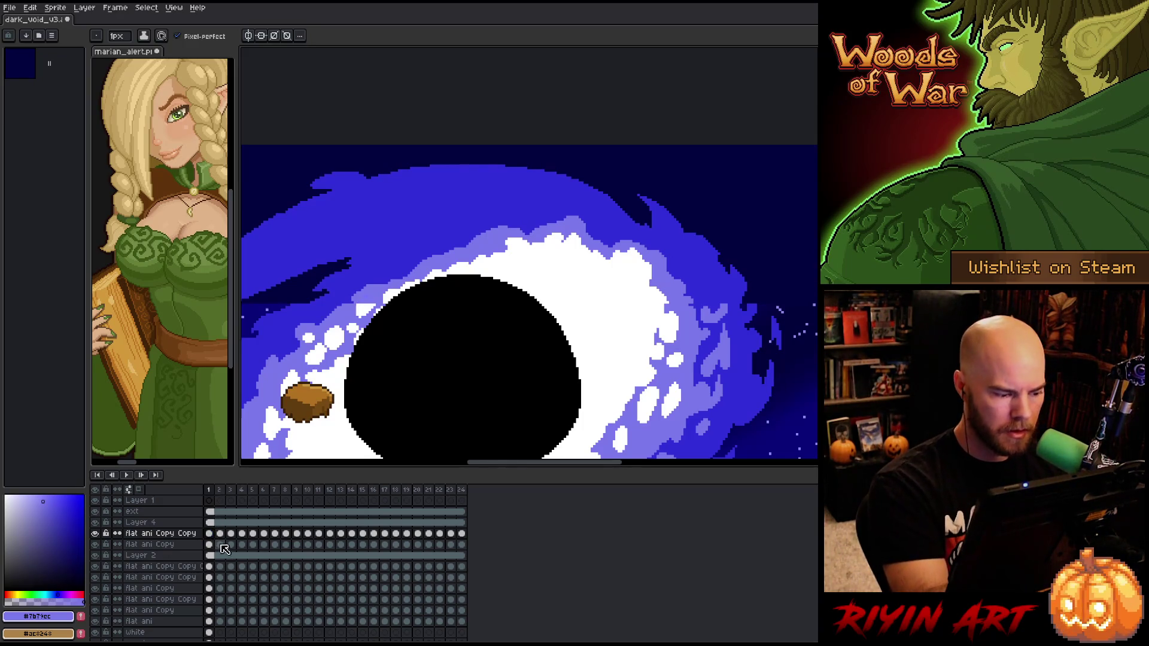
# Check the layers by viewing flat ani Copy Copy's properties and briefly soloing layers
pyautogui.doubleClick(159, 534)
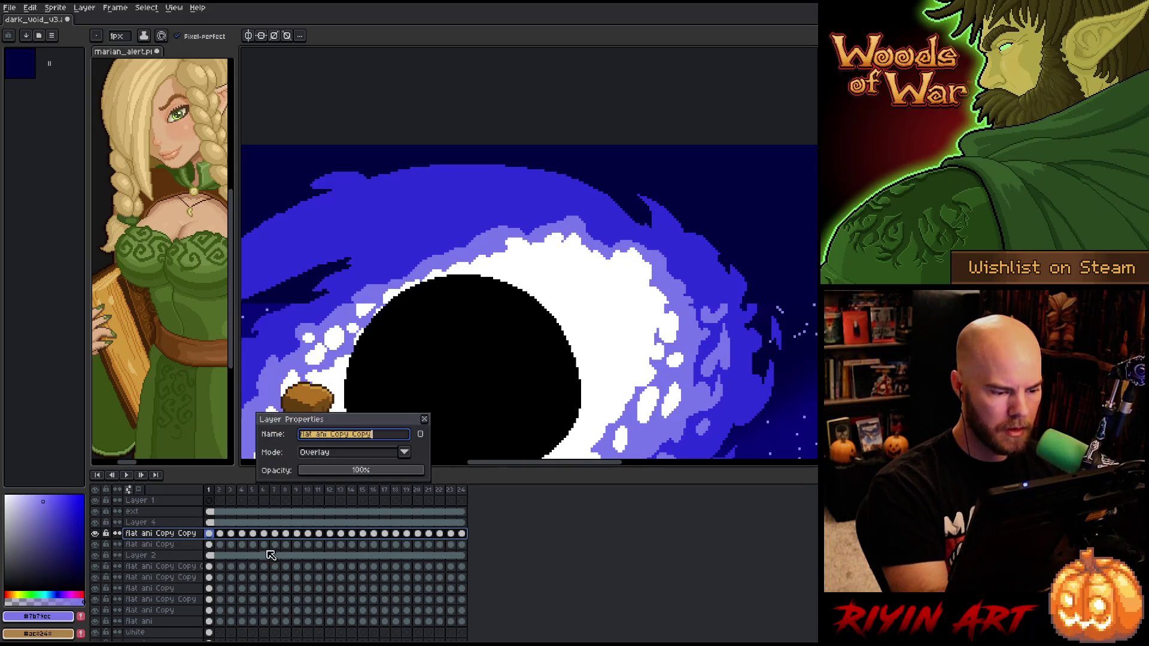
pyautogui.click(426, 419)
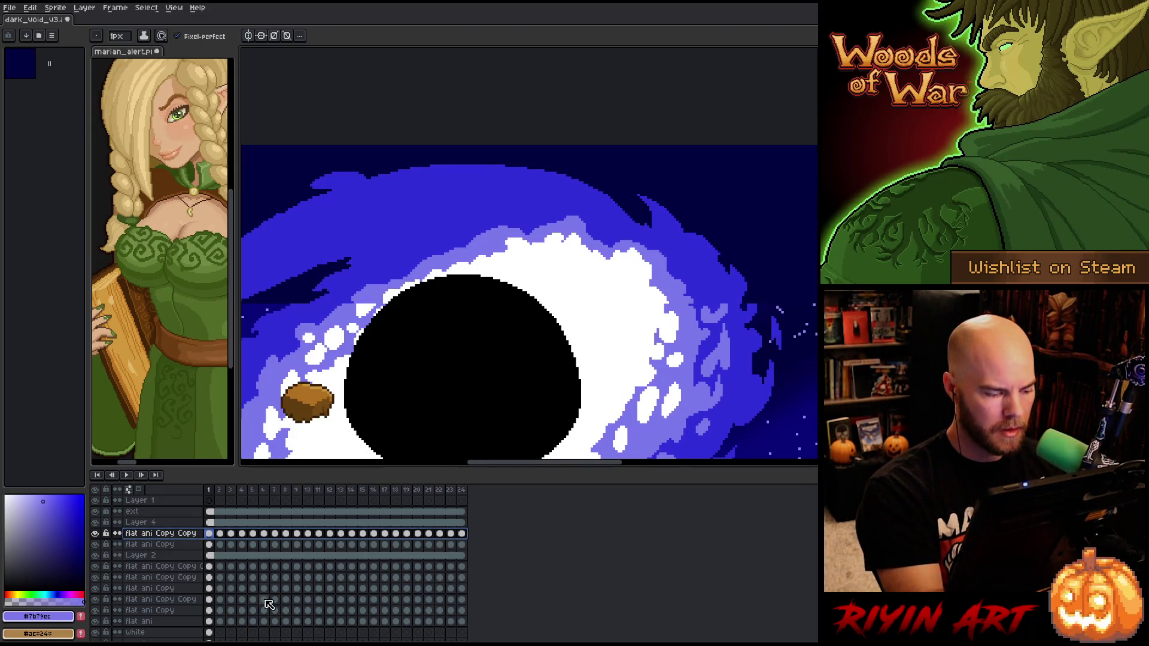
pyautogui.scroll(-2, 375, 335)
pyautogui.moveTo(386, 333)
pyautogui.mouseDown()
pyautogui.moveTo(508, 299)
pyautogui.moveTo(475, 254)
pyautogui.mouseUp()
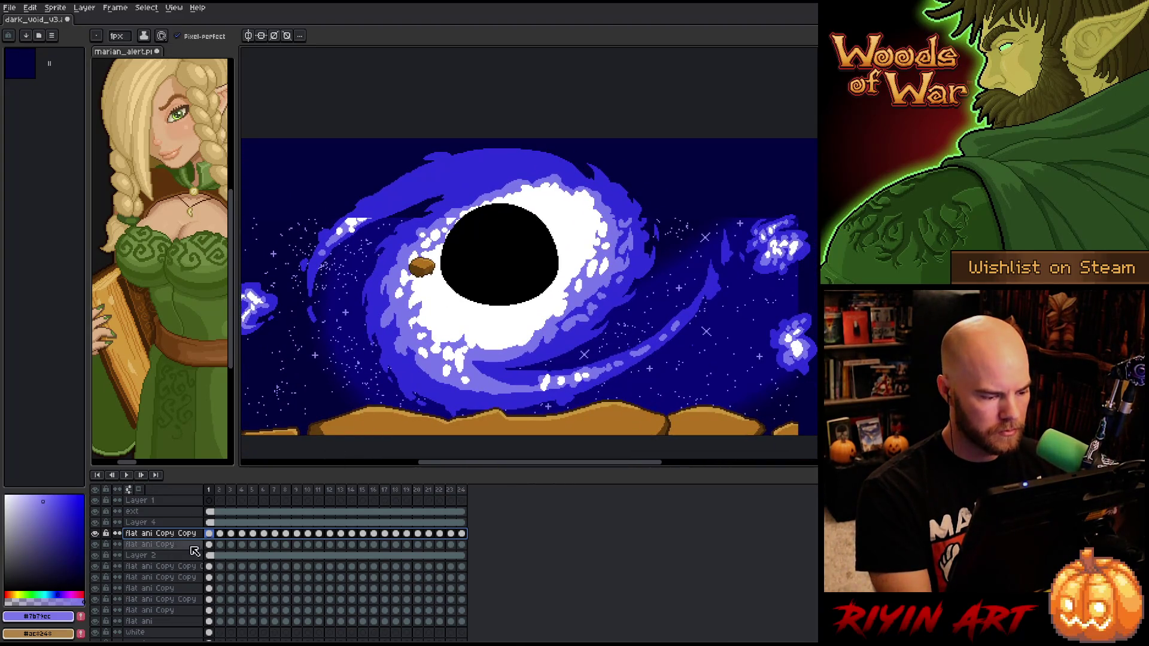
pyautogui.keyDown('alt'); pyautogui.click(96, 555); pyautogui.keyUp('alt')
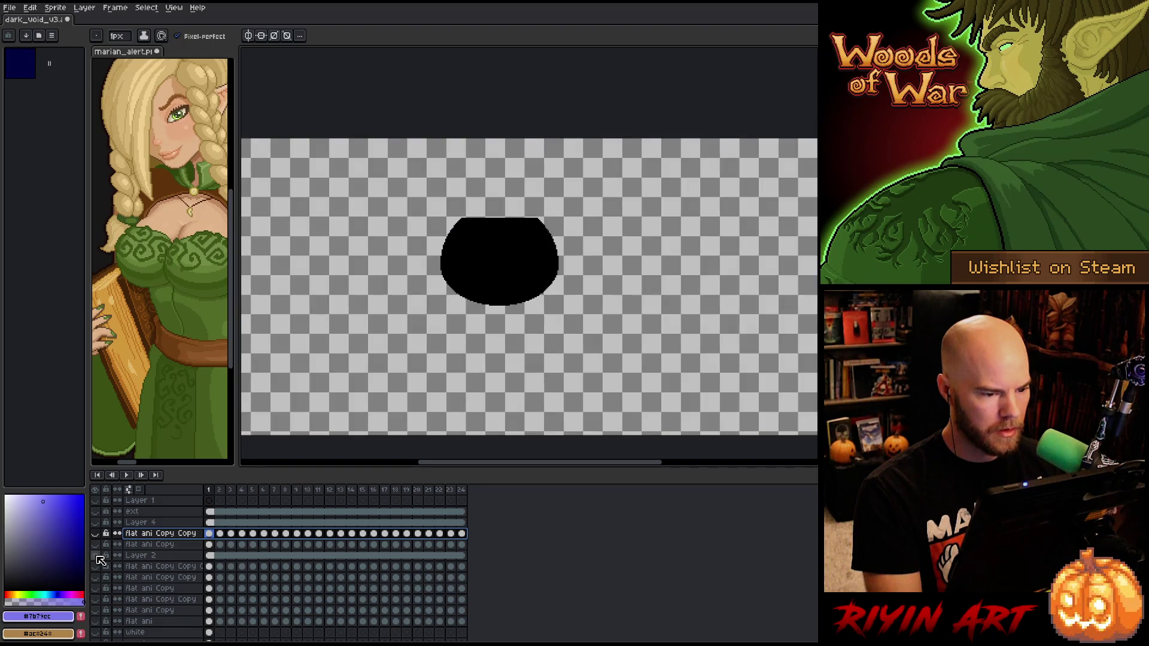
pyautogui.keyDown('alt'); pyautogui.click(96, 556); pyautogui.keyUp('alt')
pyautogui.keyDown('alt'); pyautogui.click(96, 545); pyautogui.keyUp('alt')
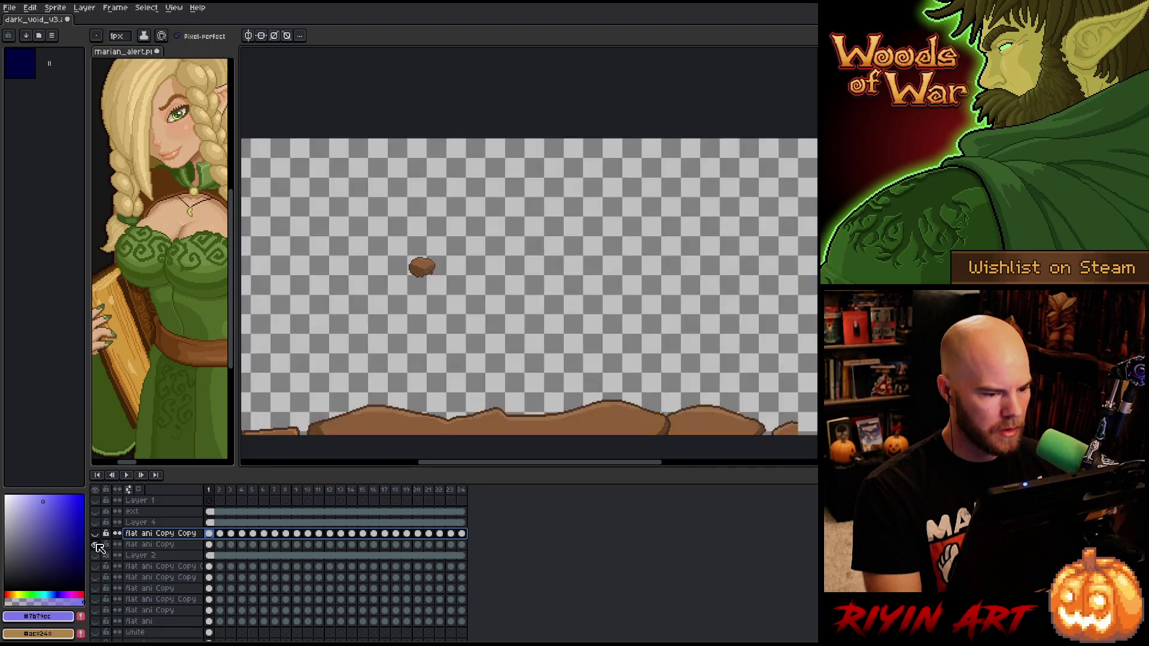
pyautogui.keyDown('alt'); pyautogui.click(96, 545); pyautogui.keyUp('alt')
pyautogui.keyDown('alt'); pyautogui.click(95, 544); pyautogui.keyUp('alt')
pyautogui.keyDown('alt'); pyautogui.click(96, 545); pyautogui.keyUp('alt')
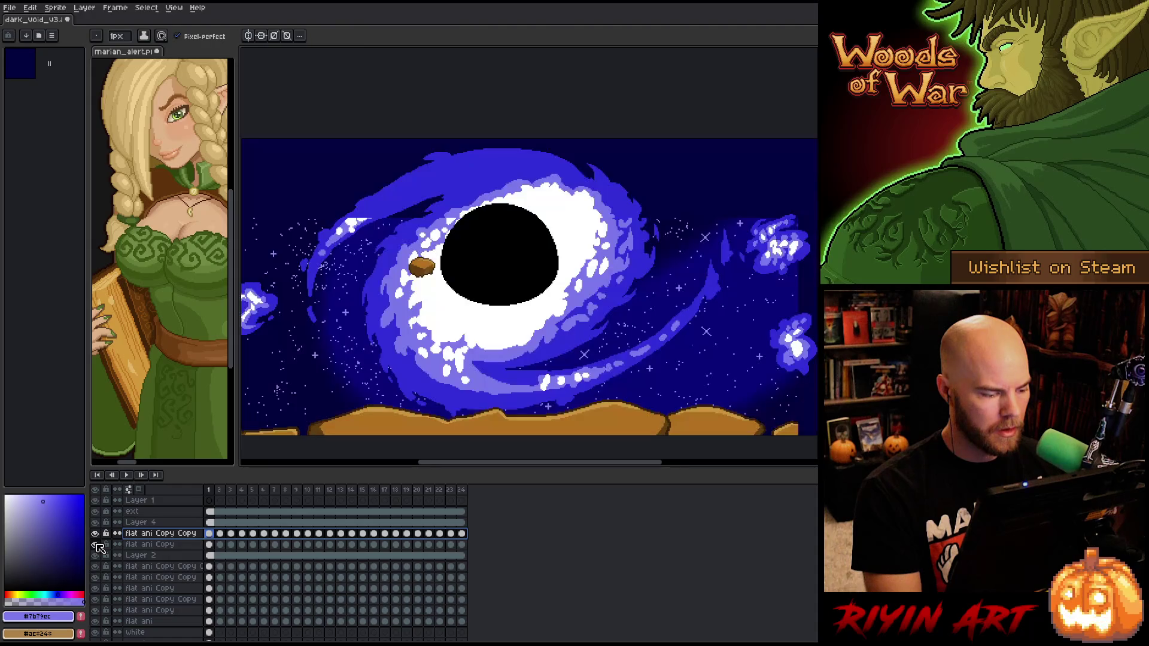
pyautogui.click(95, 515)
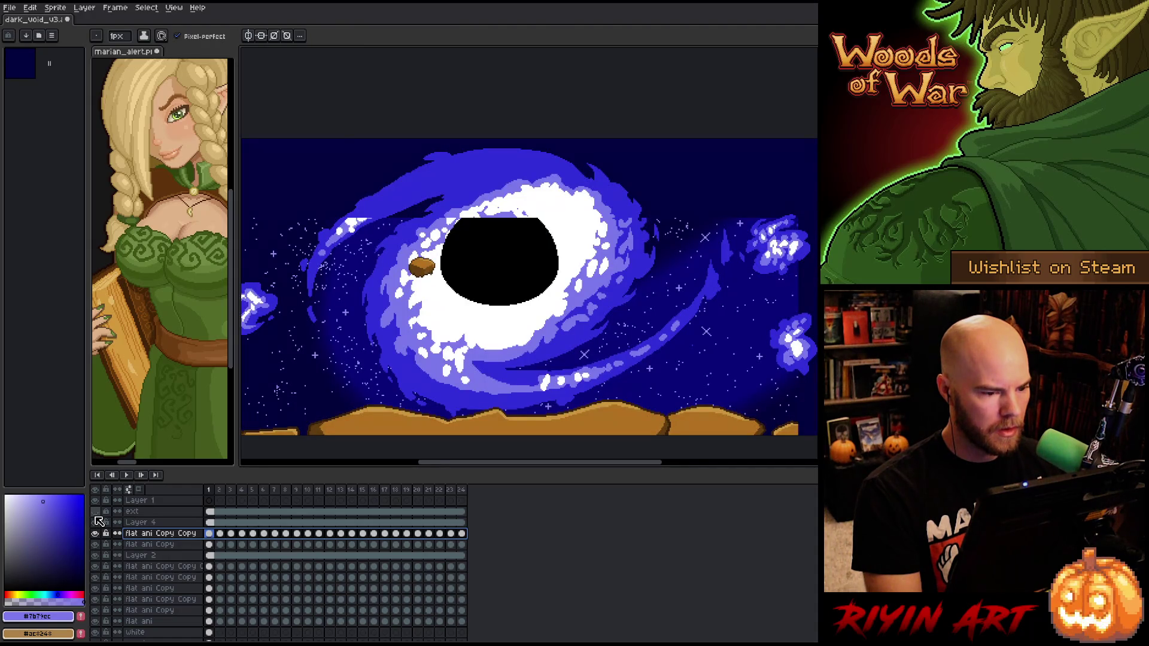
# Move the ext layer above Layer 2, merge it down and rename the result 'black hole'
pyautogui.click(242, 514)
pyautogui.click(139, 512)
pyautogui.moveTo(139, 513); pyautogui.dragTo(160, 557)
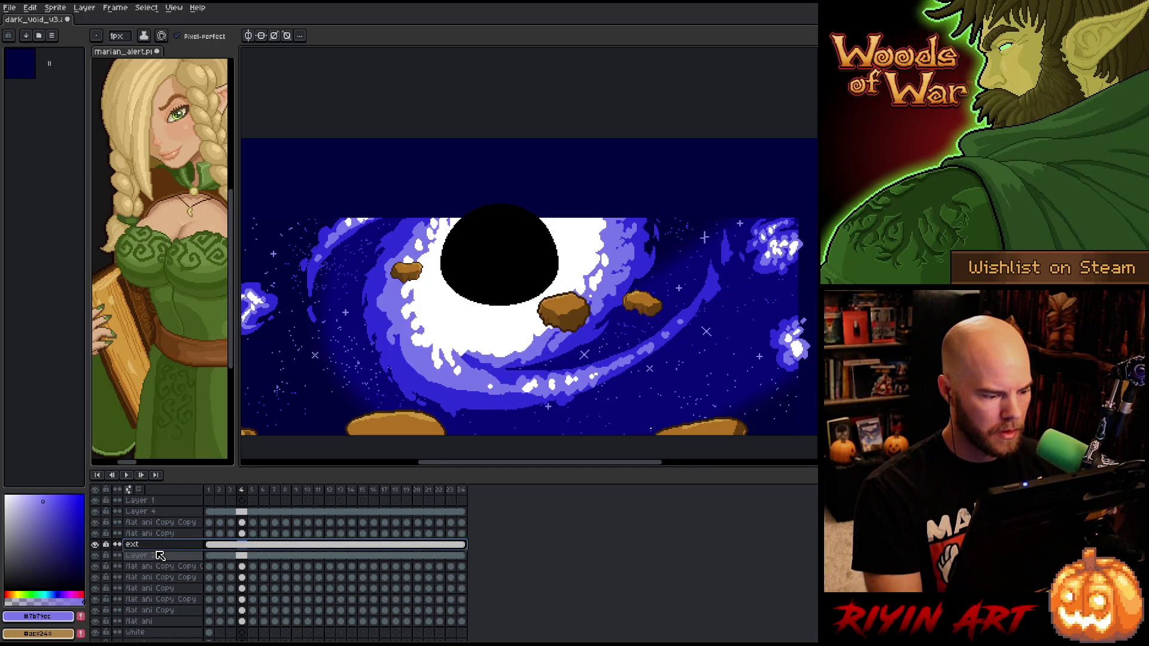
pyautogui.hotkey('ctrl', 'e')
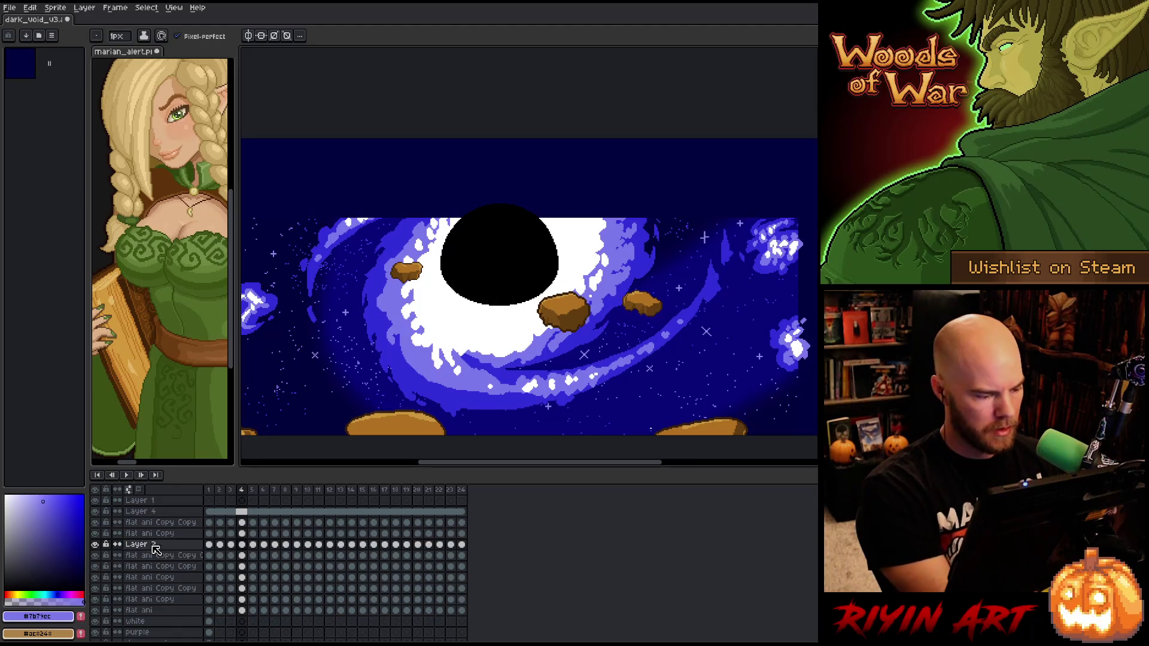
pyautogui.doubleClick(155, 546)
pyautogui.write('black hole')
pyautogui.press('Return')
# Solo the flat ani Copy and rock copy layers to check them, then restore full visibility
pyautogui.click(148, 534)
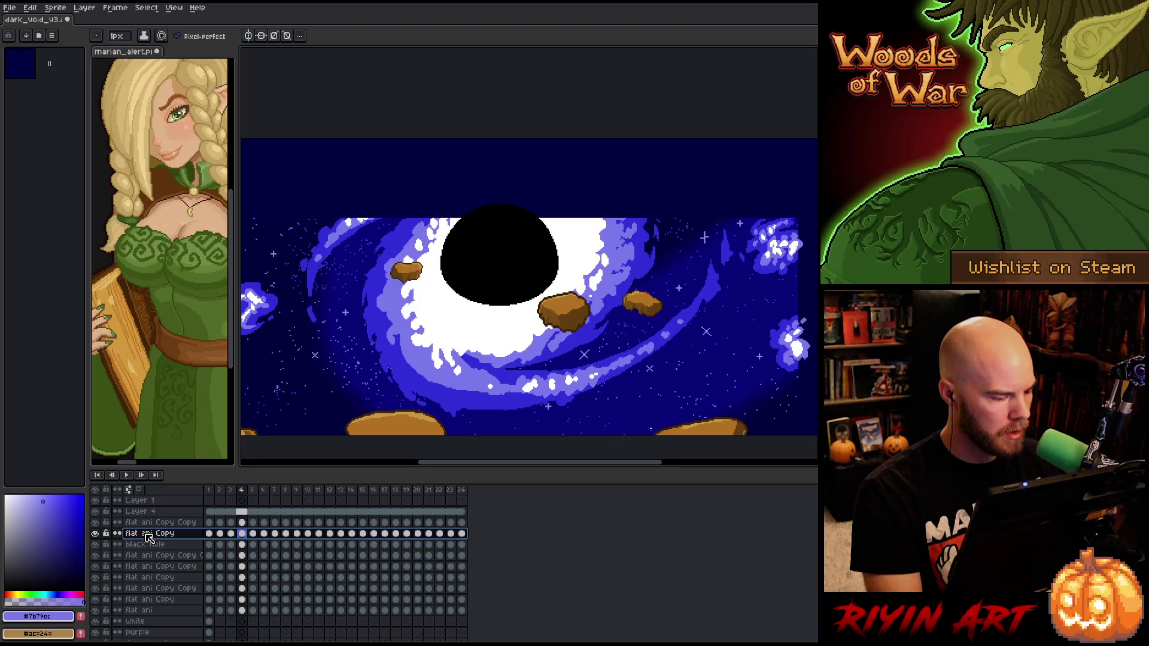
pyautogui.keyDown('alt'); pyautogui.click(95, 534); pyautogui.keyUp('alt')
pyautogui.keyDown('alt'); pyautogui.click(96, 534); pyautogui.keyUp('alt')
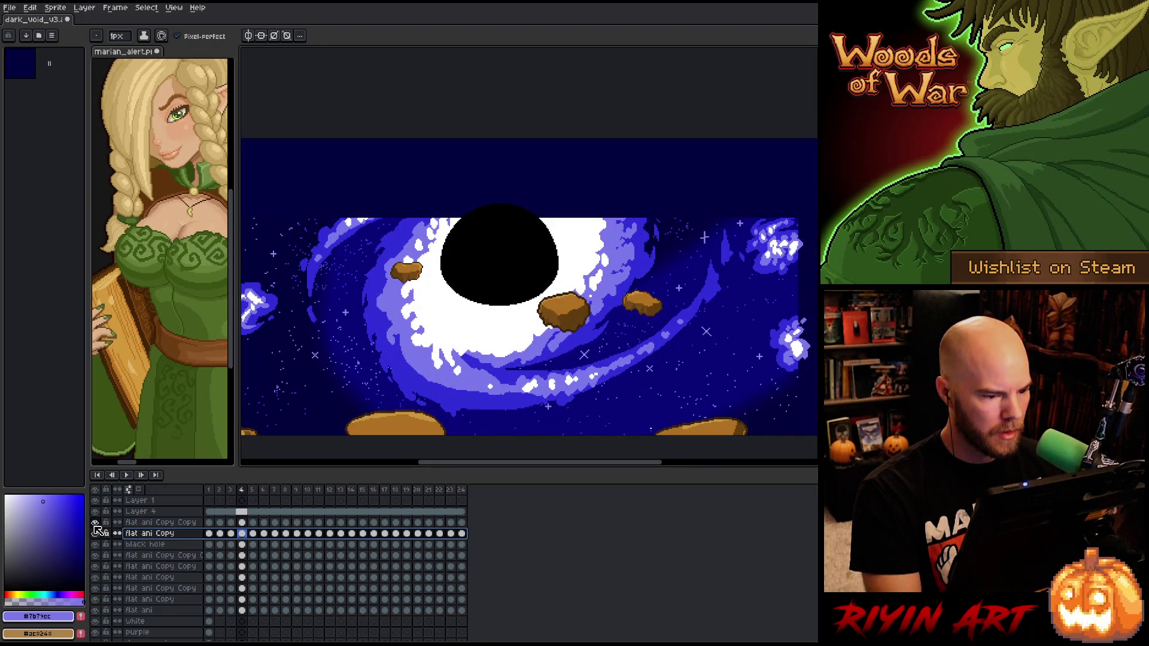
pyautogui.click(153, 523)
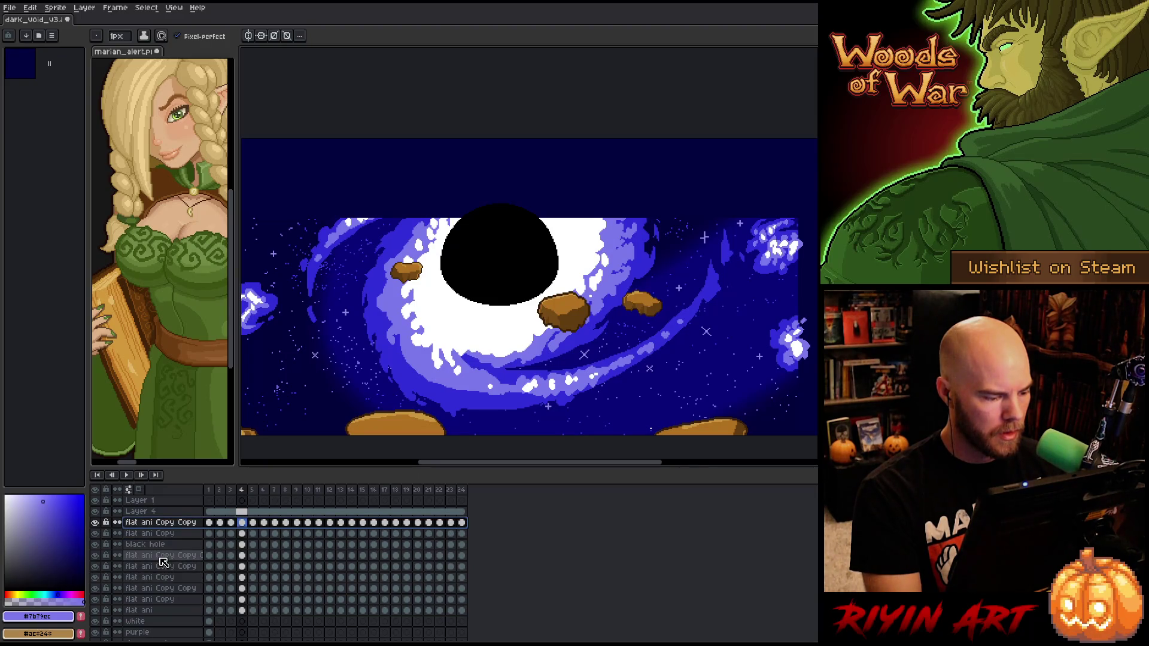
pyautogui.click(152, 556)
pyautogui.keyDown('alt'); pyautogui.click(96, 556); pyautogui.keyUp('alt')
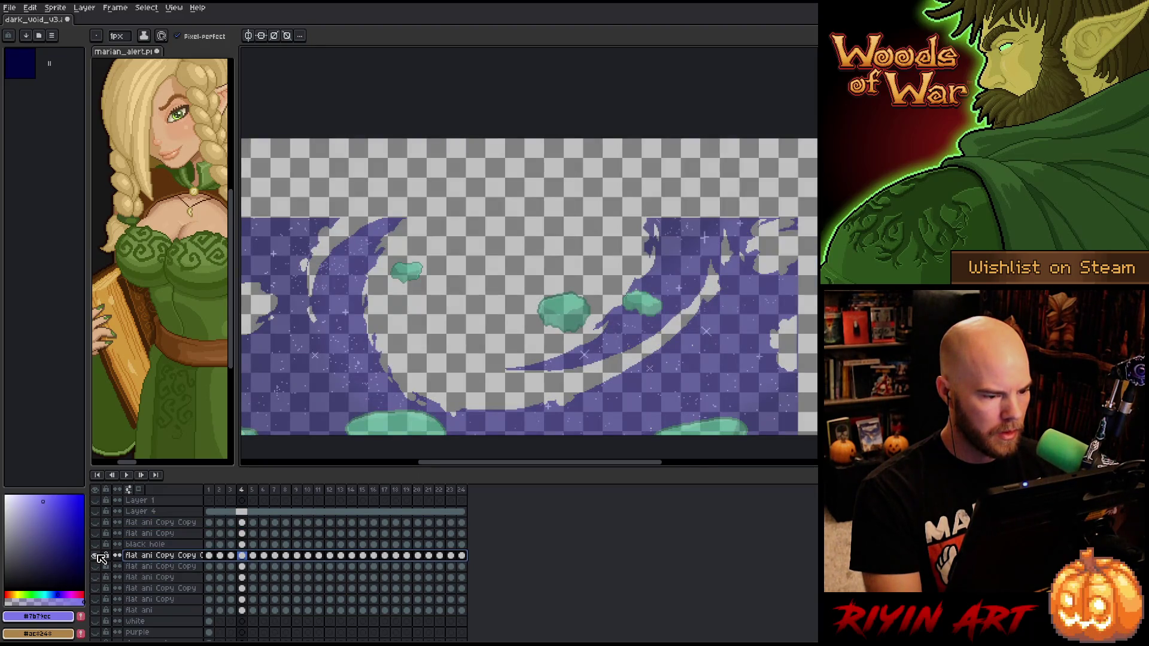
pyautogui.keyDown('alt'); pyautogui.click(98, 555); pyautogui.keyUp('alt')
pyautogui.keyDown('alt'); pyautogui.click(98, 555); pyautogui.keyUp('alt')
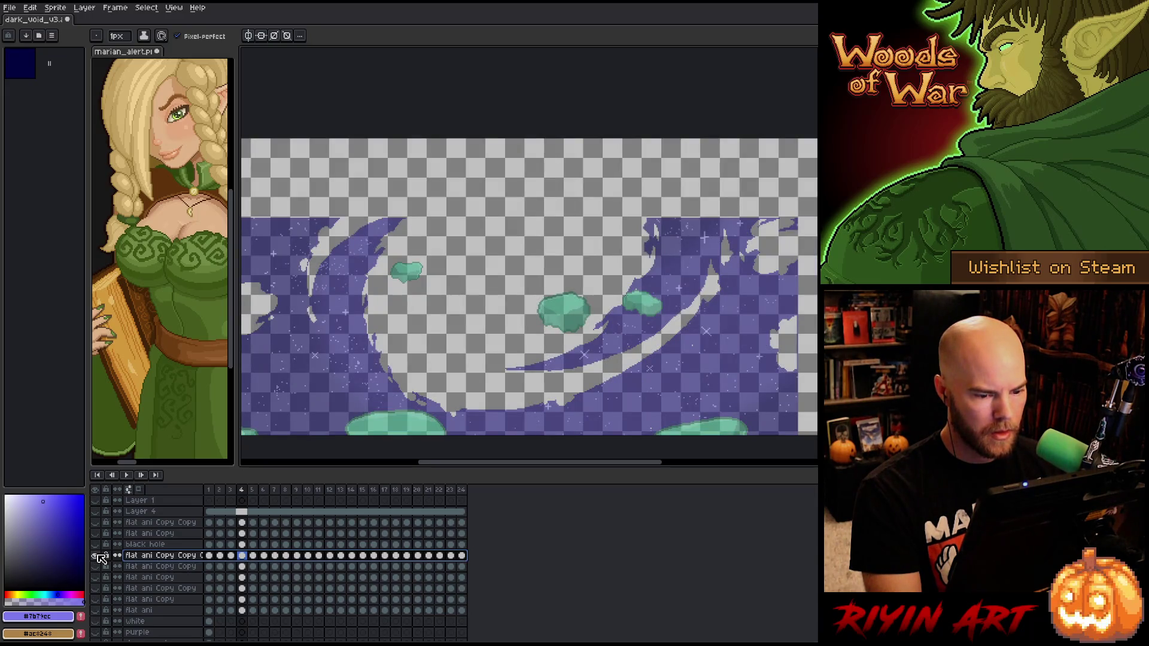
pyautogui.keyDown('alt'); pyautogui.click(97, 555); pyautogui.keyUp('alt')
pyautogui.scroll(-1, 529, 288)
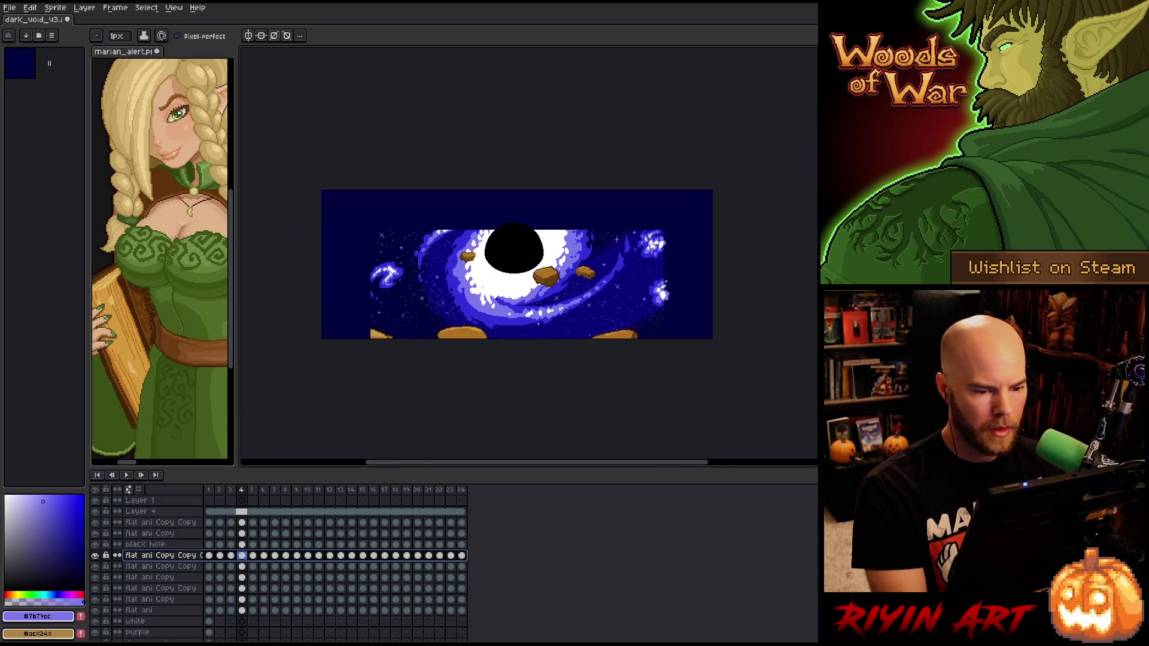
# Play the animation to check the motion, then return to frame 1
pyautogui.scroll(1, 529, 287)
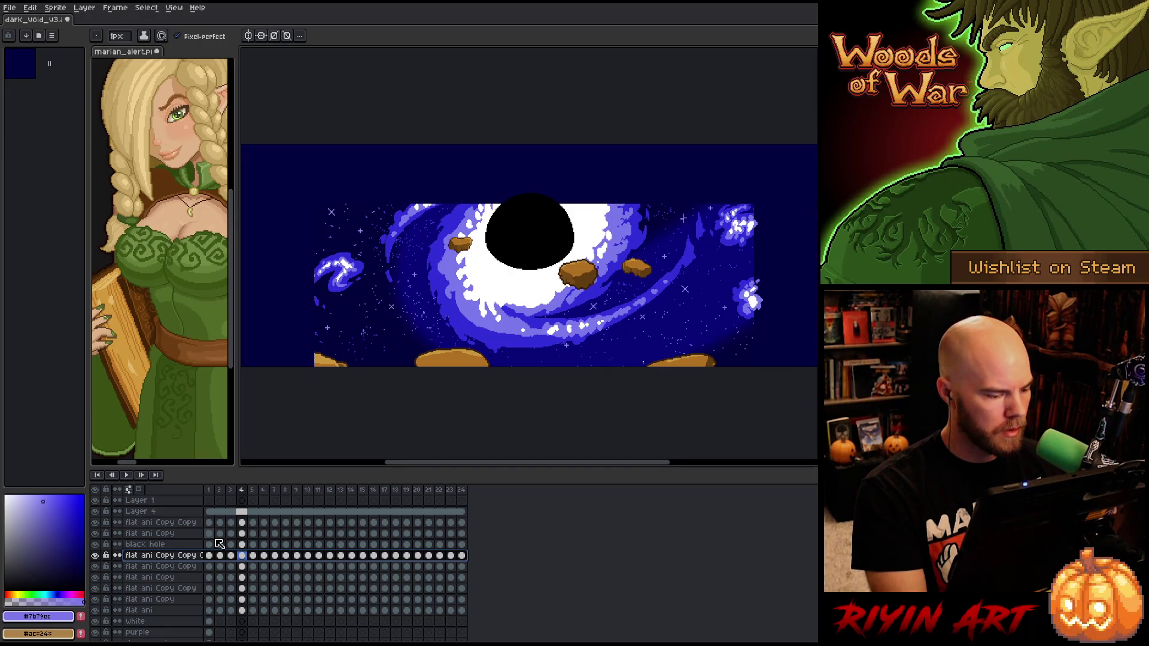
pyautogui.scroll(-1, 222, 545)
pyautogui.press('Return')
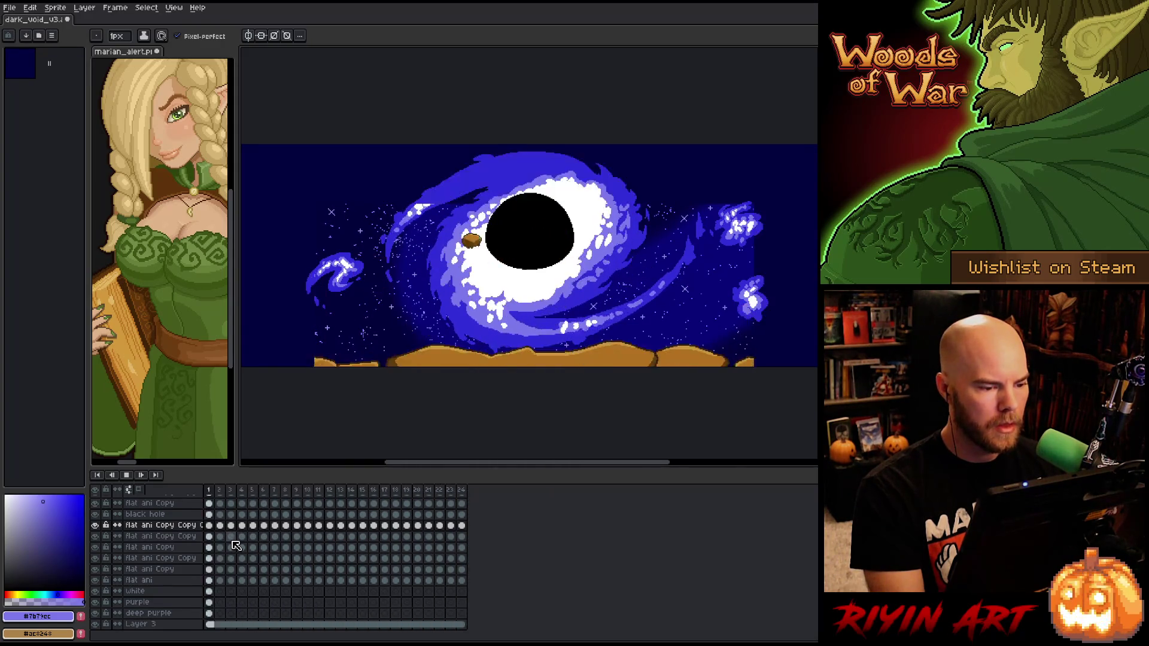
pyautogui.press('Return')
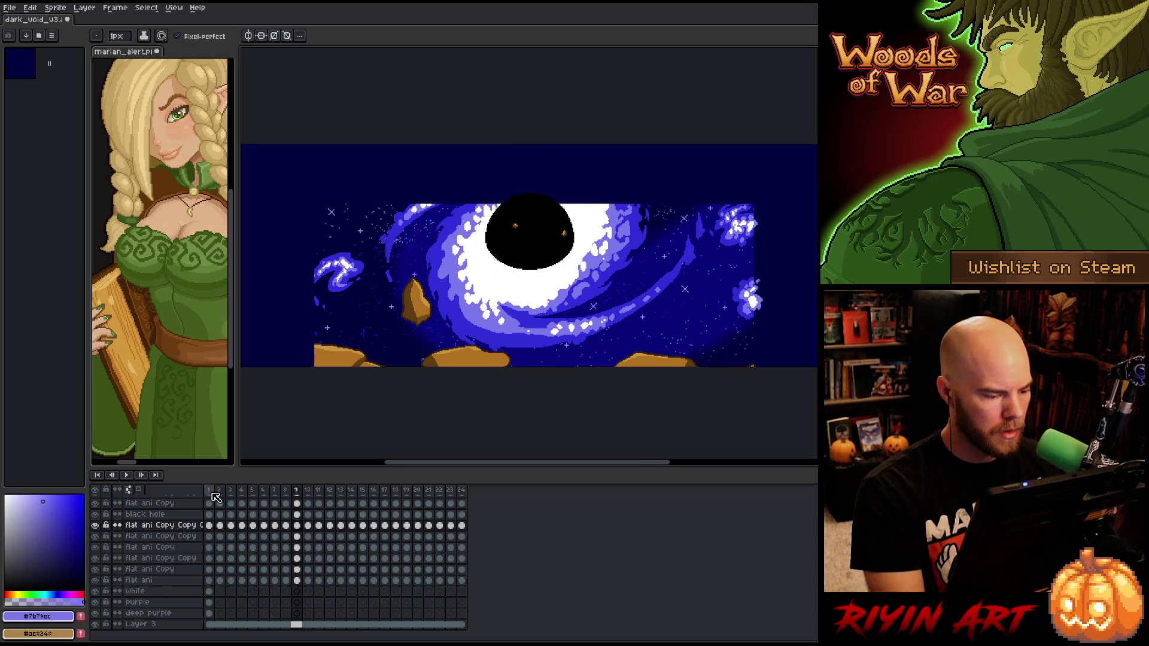
pyautogui.click(209, 490)
# Pan and zoom until the whole galaxy scene fits on the canvas
pyautogui.moveTo(491, 278)
pyautogui.mouseDown()
pyautogui.moveTo(456, 248)
pyautogui.moveTo(483, 243)
pyautogui.mouseUp()
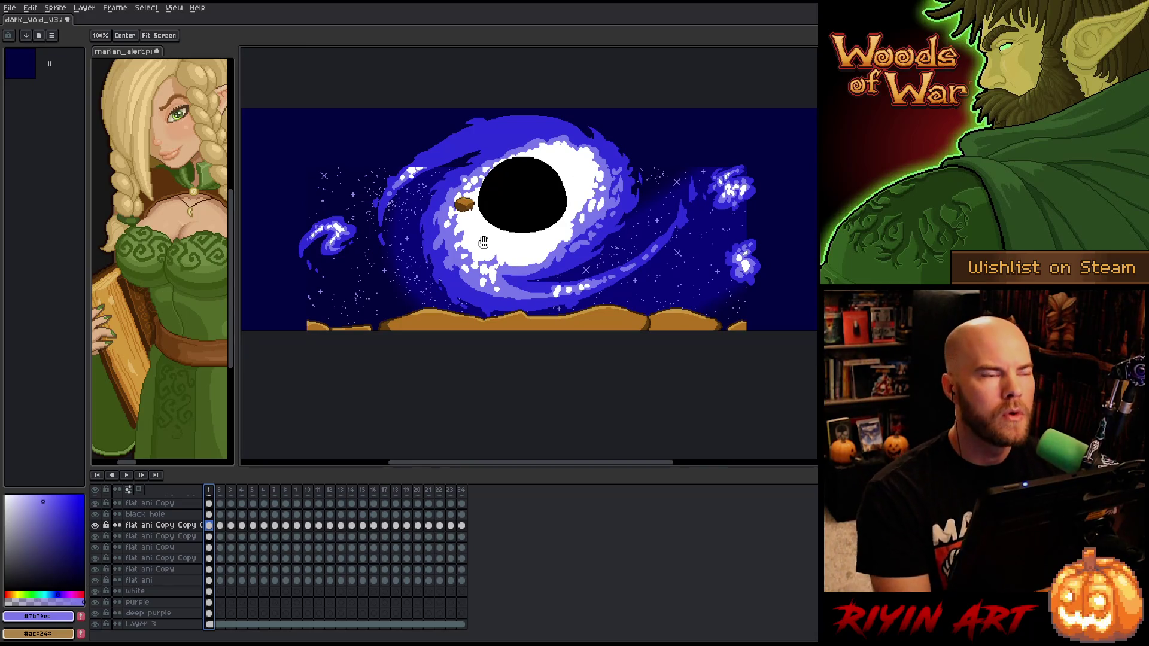
pyautogui.press('b')
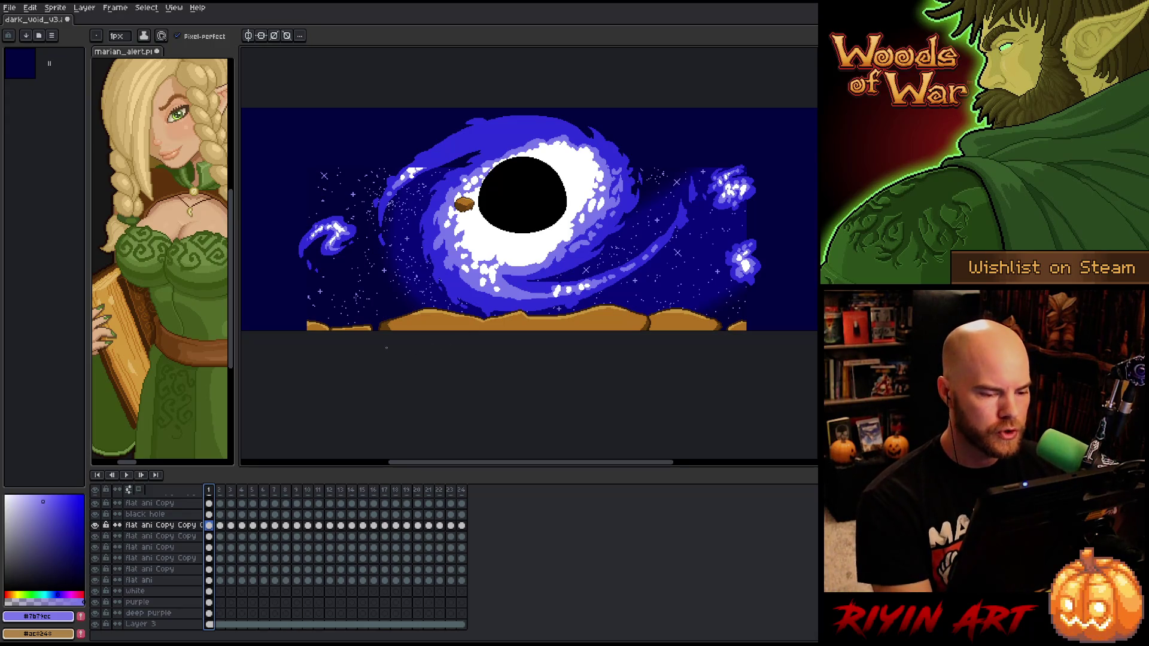
pyautogui.scroll(1, 542, 198)
pyautogui.scroll(-1, 541, 198)
pyautogui.moveTo(542, 198); pyautogui.dragTo(513, 237)
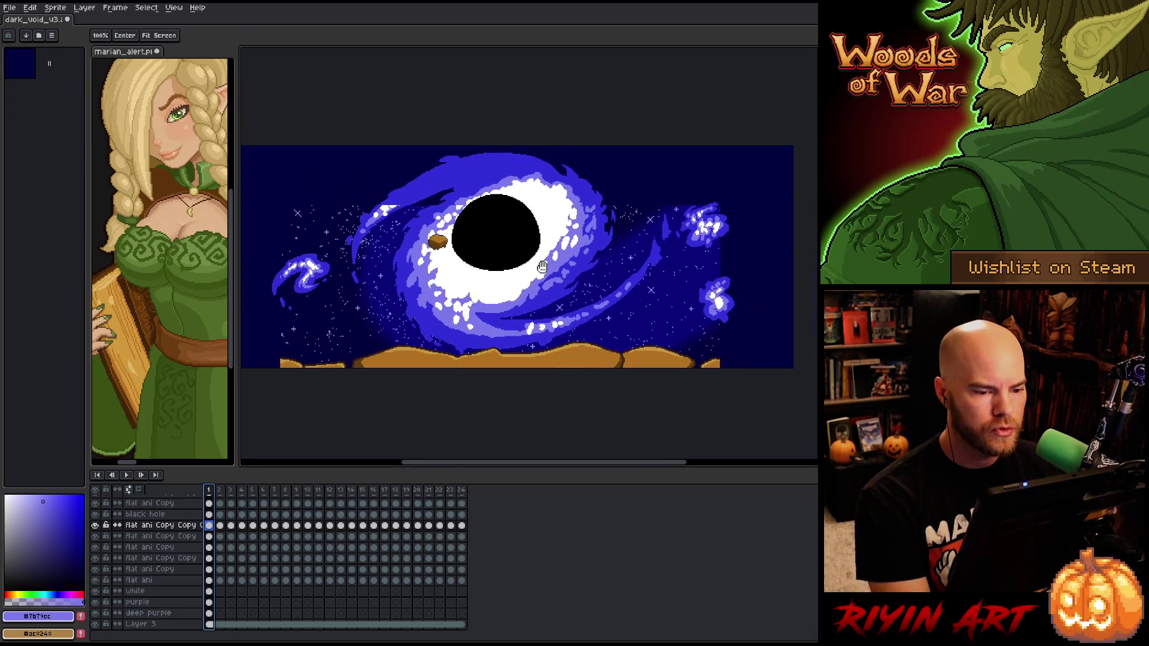
pyautogui.scroll(3, 160, 584)
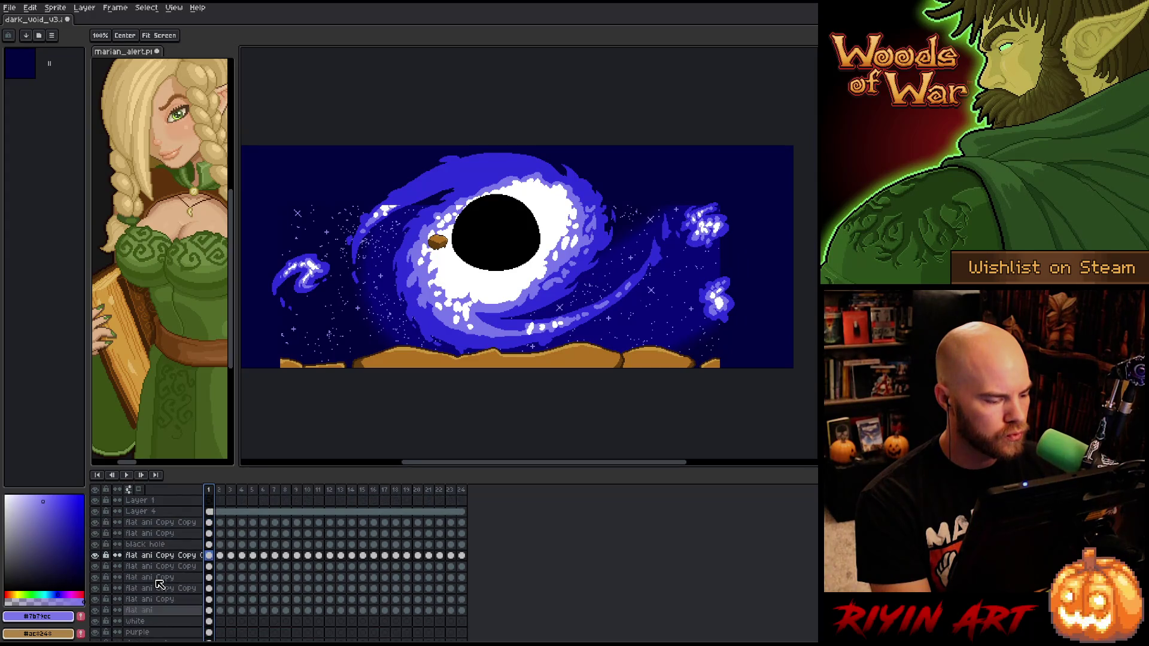
pyautogui.click(152, 544)
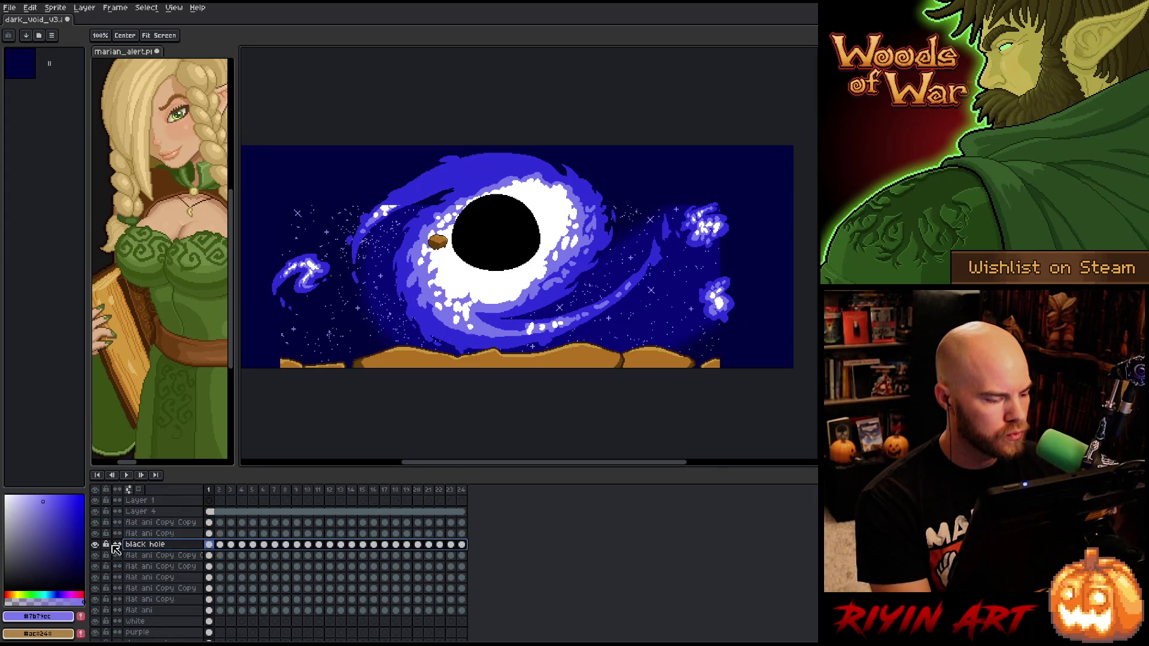
pyautogui.click(135, 555)
pyautogui.keyDown('alt'); pyautogui.click(95, 556); pyautogui.keyUp('alt')
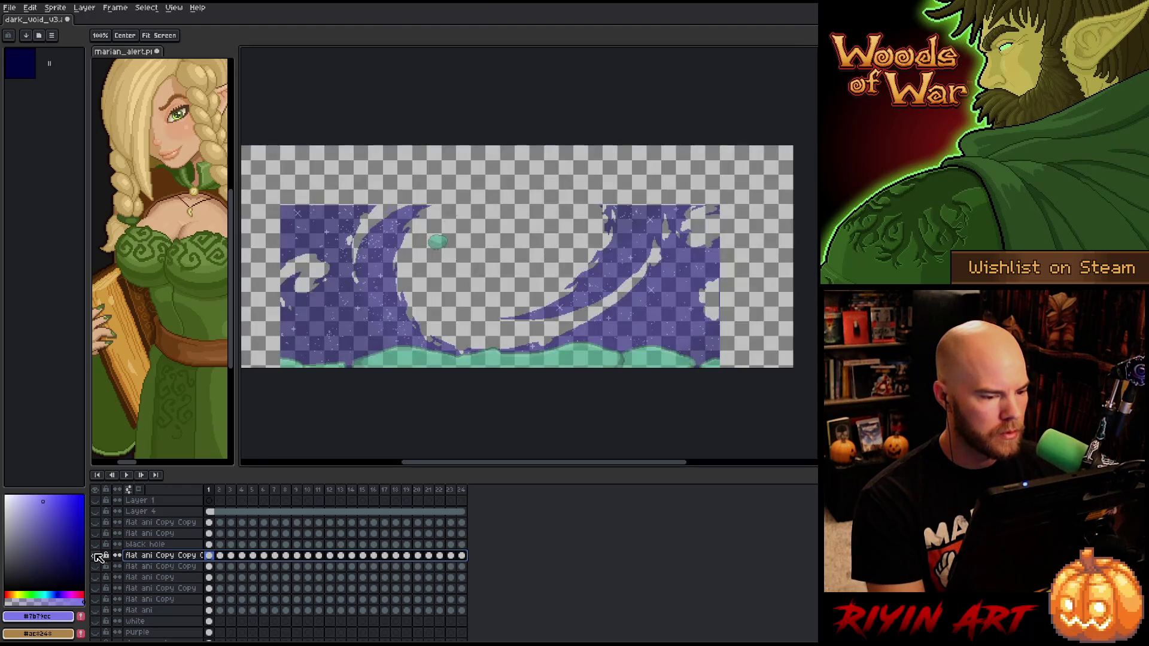
pyautogui.keyDown('alt'); pyautogui.click(95, 555); pyautogui.keyUp('alt')
pyautogui.keyDown('alt'); pyautogui.click(96, 555); pyautogui.keyUp('alt')
pyautogui.keyDown('alt'); pyautogui.click(96, 555); pyautogui.keyUp('alt')
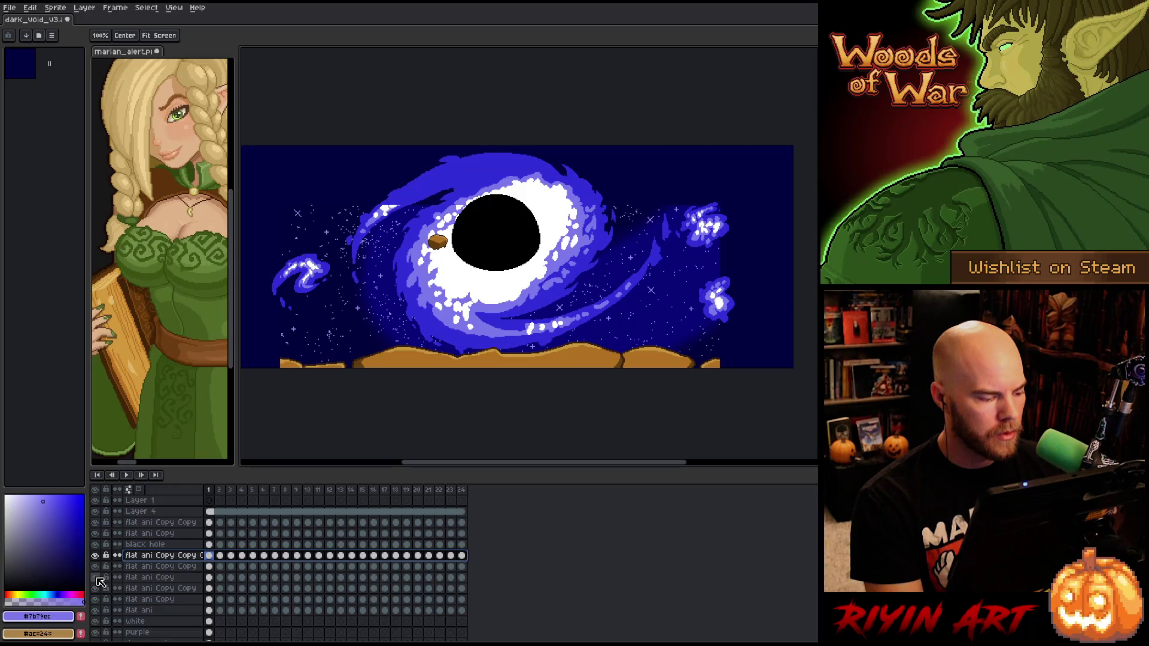
pyautogui.keyDown('alt'); pyautogui.click(95, 567); pyautogui.keyUp('alt')
pyautogui.keyDown('alt'); pyautogui.click(97, 568); pyautogui.keyUp('alt')
pyautogui.keyDown('alt'); pyautogui.click(96, 578); pyautogui.keyUp('alt')
pyautogui.keyDown('alt'); pyautogui.click(97, 578); pyautogui.keyUp('alt')
pyautogui.keyDown('alt'); pyautogui.click(96, 588); pyautogui.keyUp('alt')
pyautogui.keyDown('alt'); pyautogui.click(96, 588); pyautogui.keyUp('alt')
pyautogui.keyDown('alt'); pyautogui.click(96, 588); pyautogui.keyUp('alt')
pyautogui.keyDown('alt'); pyautogui.click(97, 590); pyautogui.keyUp('alt')
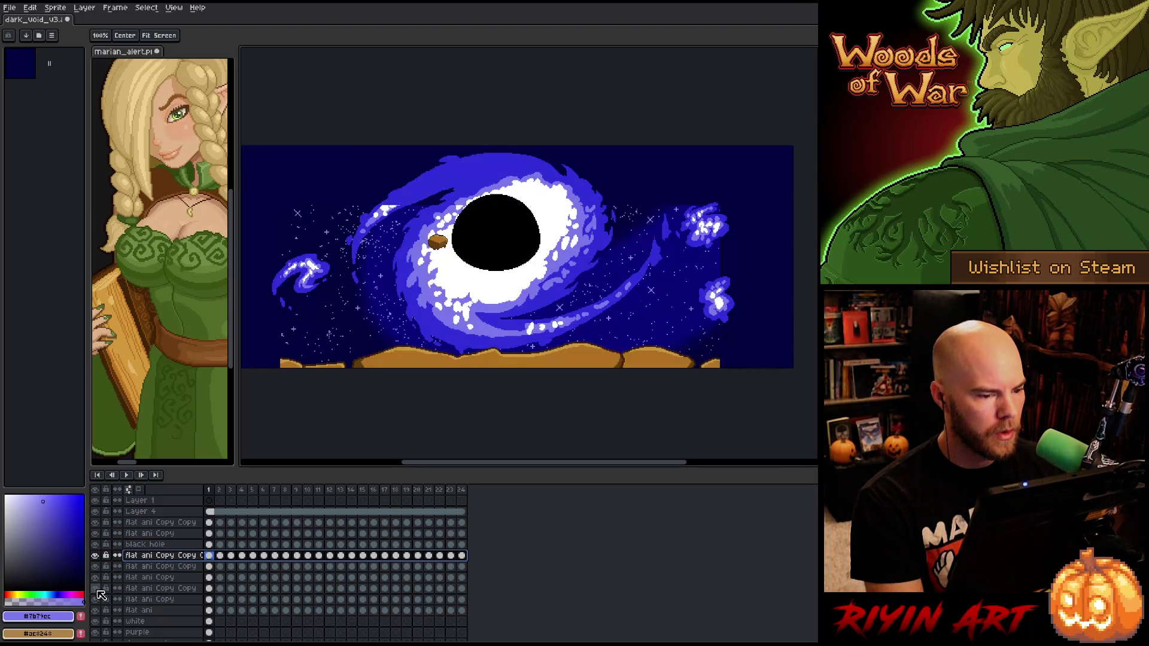
pyautogui.keyDown('alt'); pyautogui.click(98, 601); pyautogui.keyUp('alt')
pyautogui.keyDown('alt'); pyautogui.click(98, 601); pyautogui.keyUp('alt')
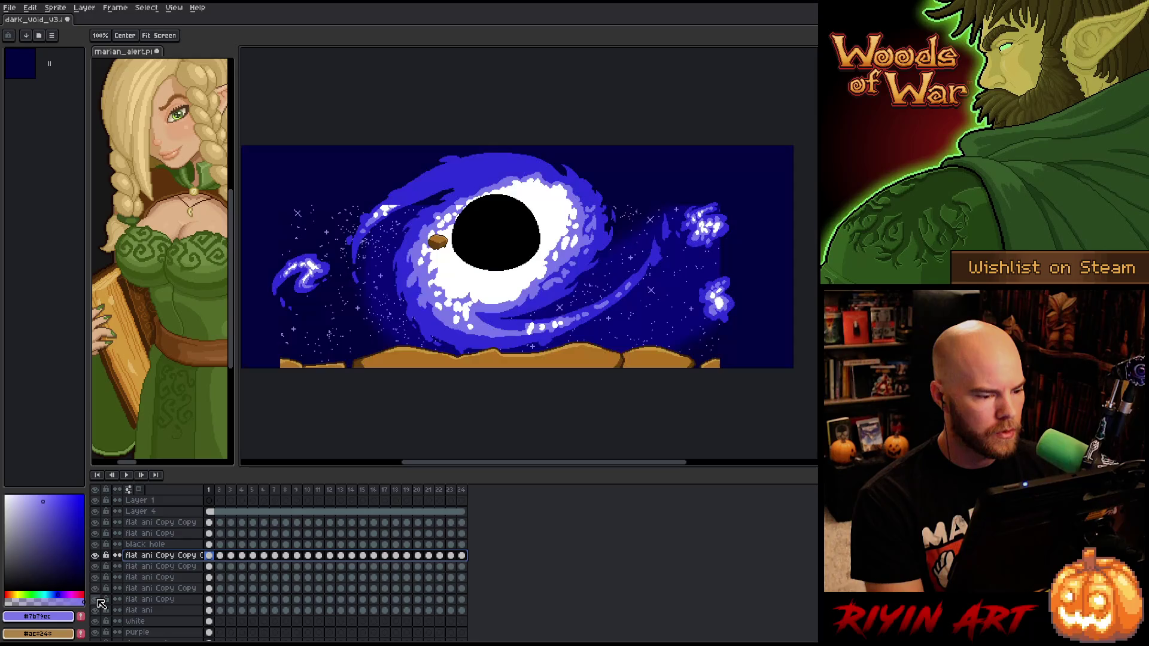
pyautogui.keyDown('alt'); pyautogui.click(96, 611); pyautogui.keyUp('alt')
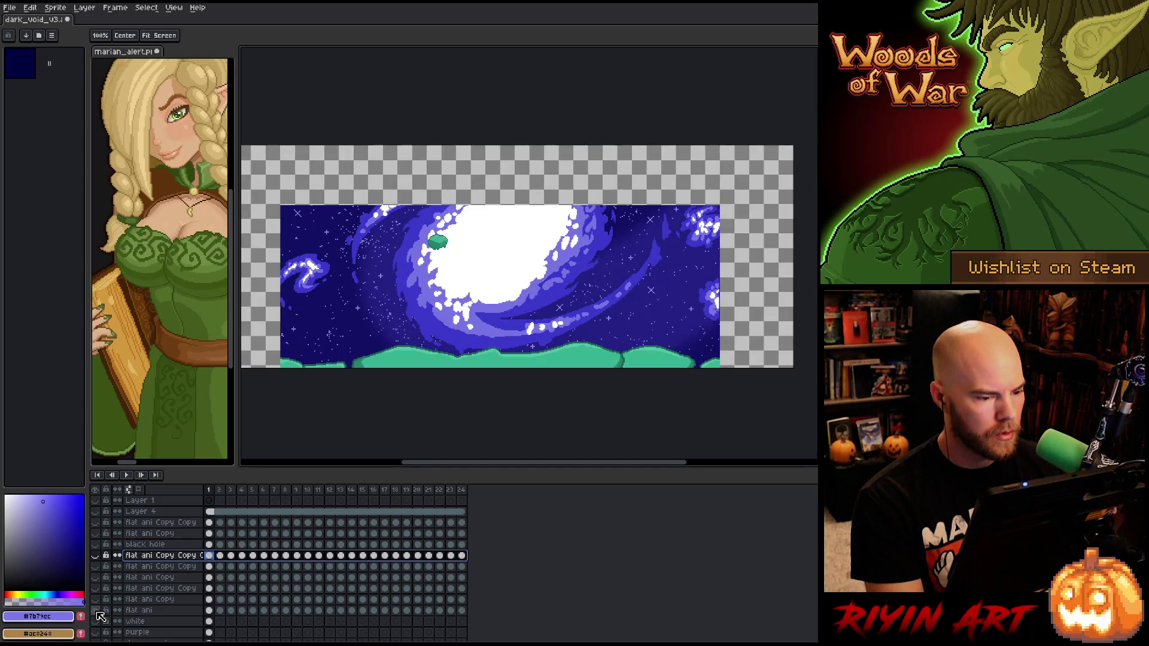
pyautogui.keyDown('alt'); pyautogui.click(97, 612); pyautogui.keyUp('alt')
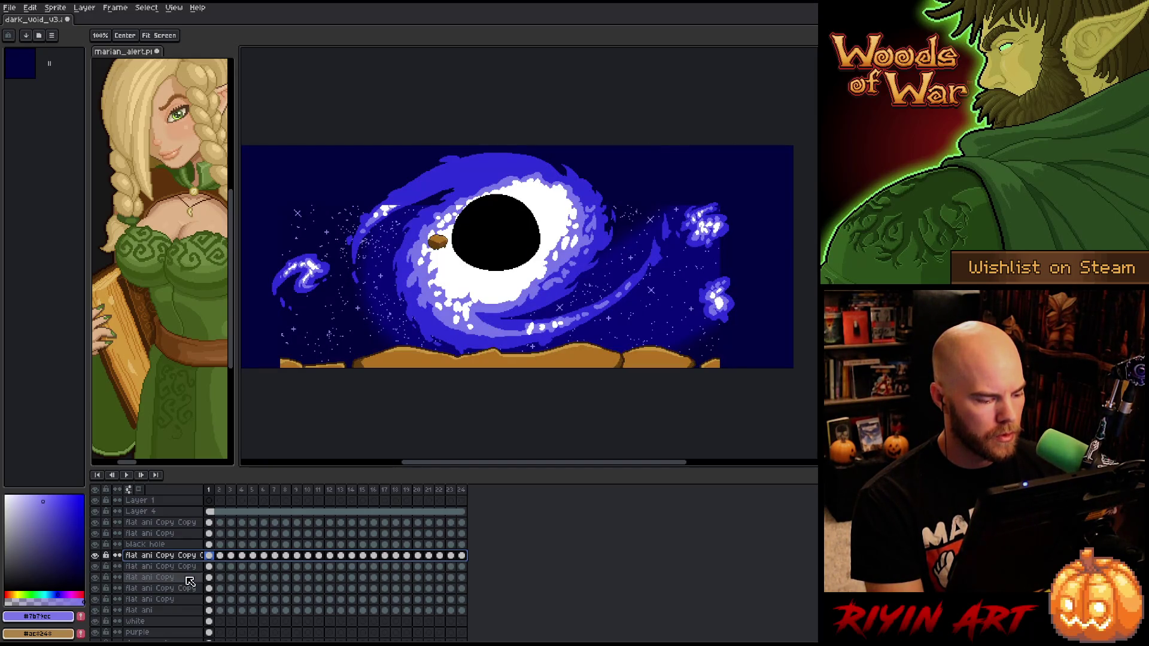
pyautogui.click(181, 600)
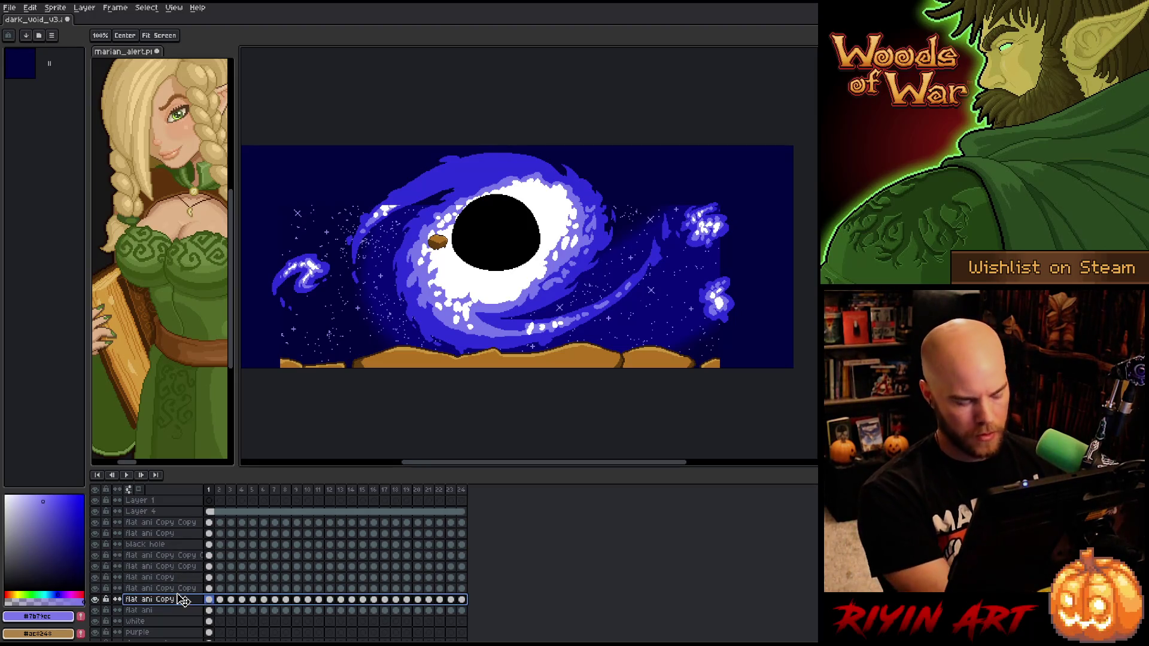
# Merge the first four flat ani copy layers down into flat ani
pyautogui.hotkey('ctrl', 'e')
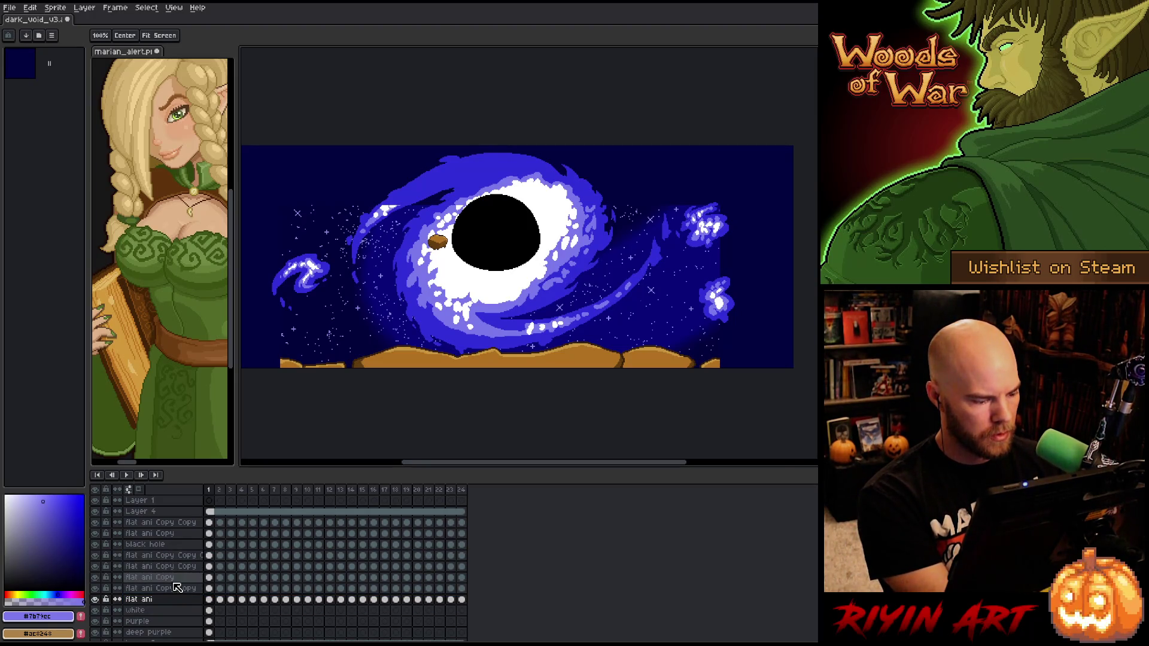
pyautogui.click(177, 589)
pyautogui.hotkey('ctrl', 'e')
pyautogui.click(173, 578)
pyautogui.hotkey('ctrl', 'e')
pyautogui.click(172, 568)
pyautogui.hotkey('ctrl', 'e')
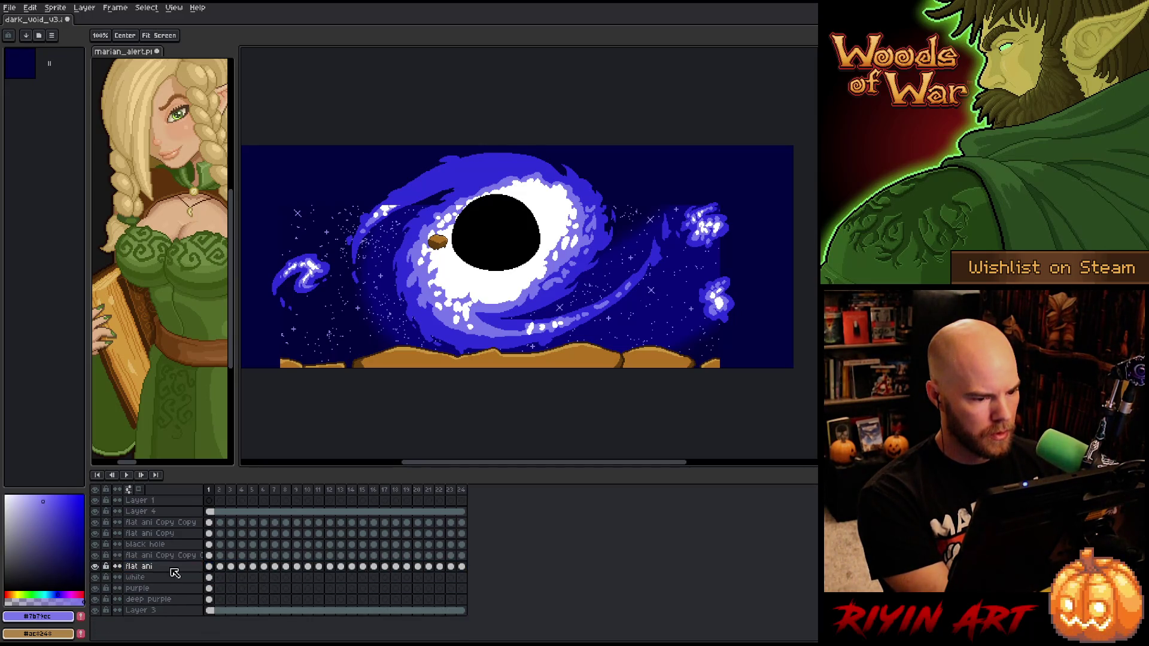
# Merge the remaining copies and the black hole layer down into flat ani
pyautogui.click(172, 556)
pyautogui.hotkey('ctrl', 'e')
pyautogui.click(166, 546)
pyautogui.hotkey('ctrl', 'e')
pyautogui.click(166, 534)
pyautogui.hotkey('ctrl', 'e')
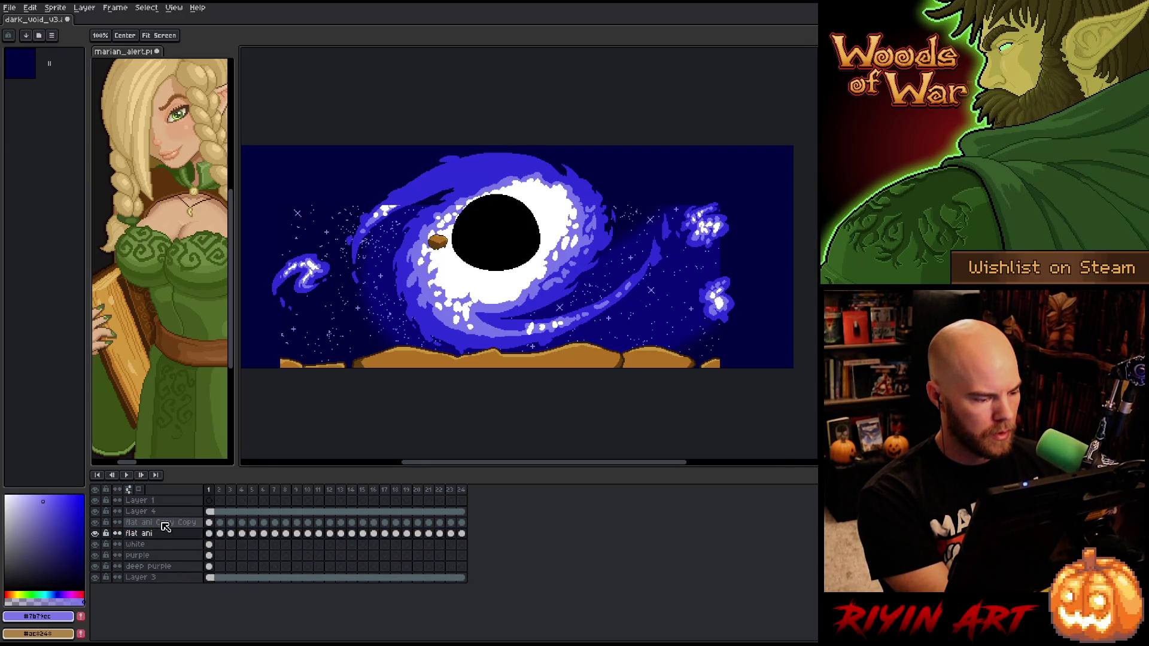
pyautogui.click(167, 524)
pyautogui.hotkey('ctrl', 'e')
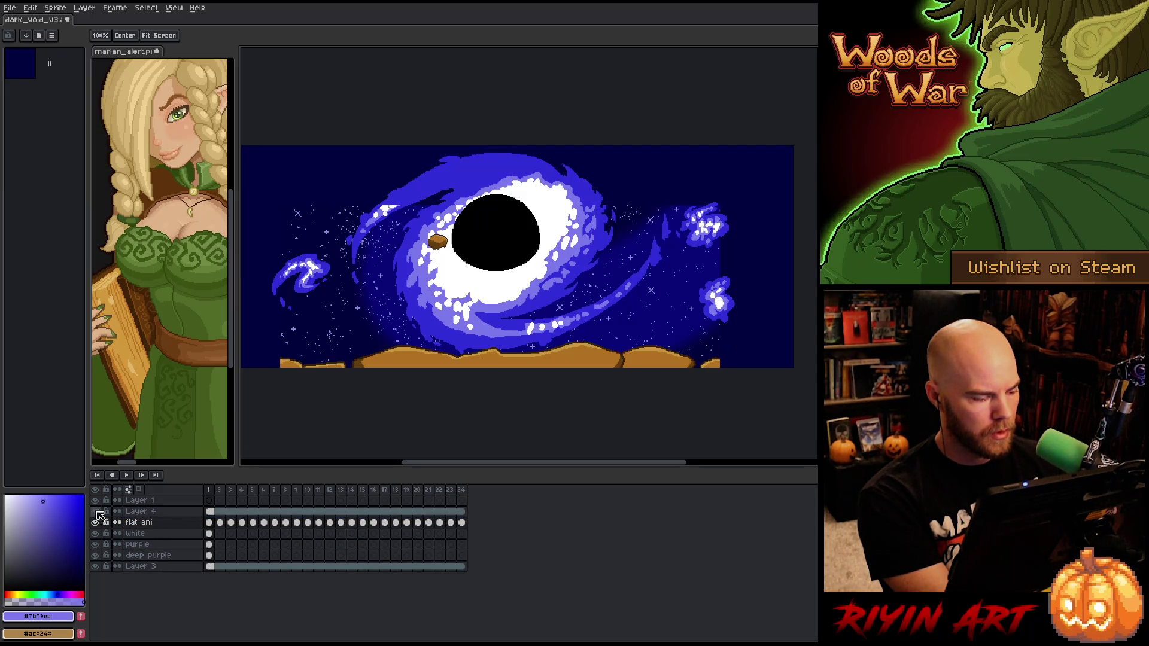
# Check Layer 3 by toggling its visibility, then add a new empty layer above flat ani
pyautogui.click(158, 513)
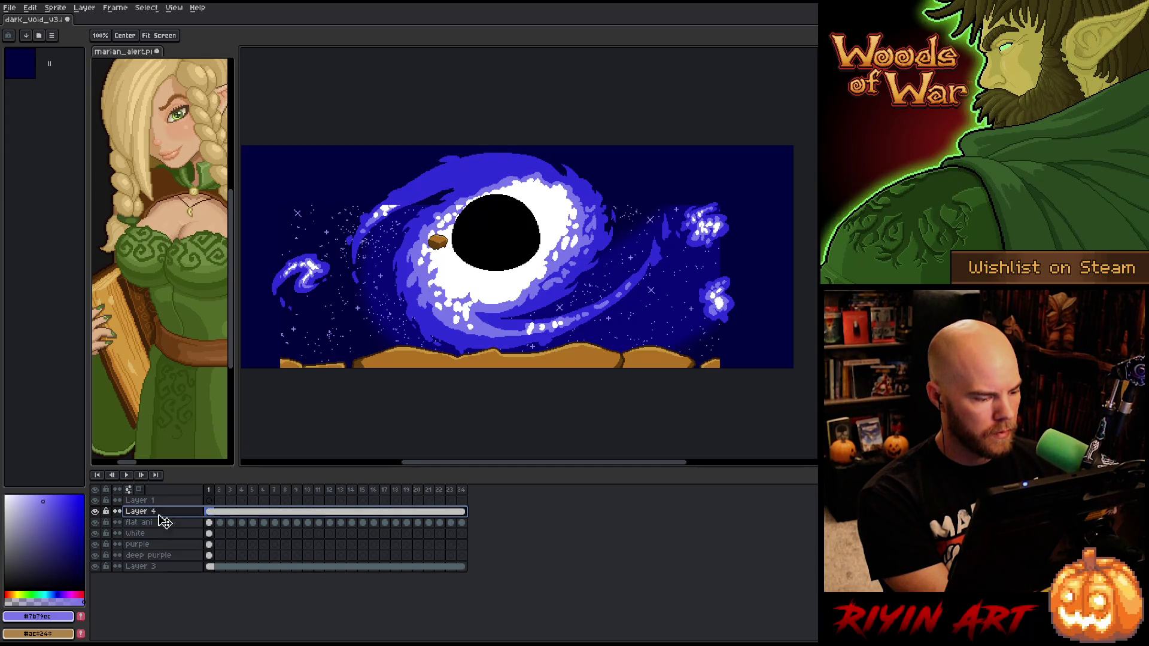
pyautogui.click(144, 570)
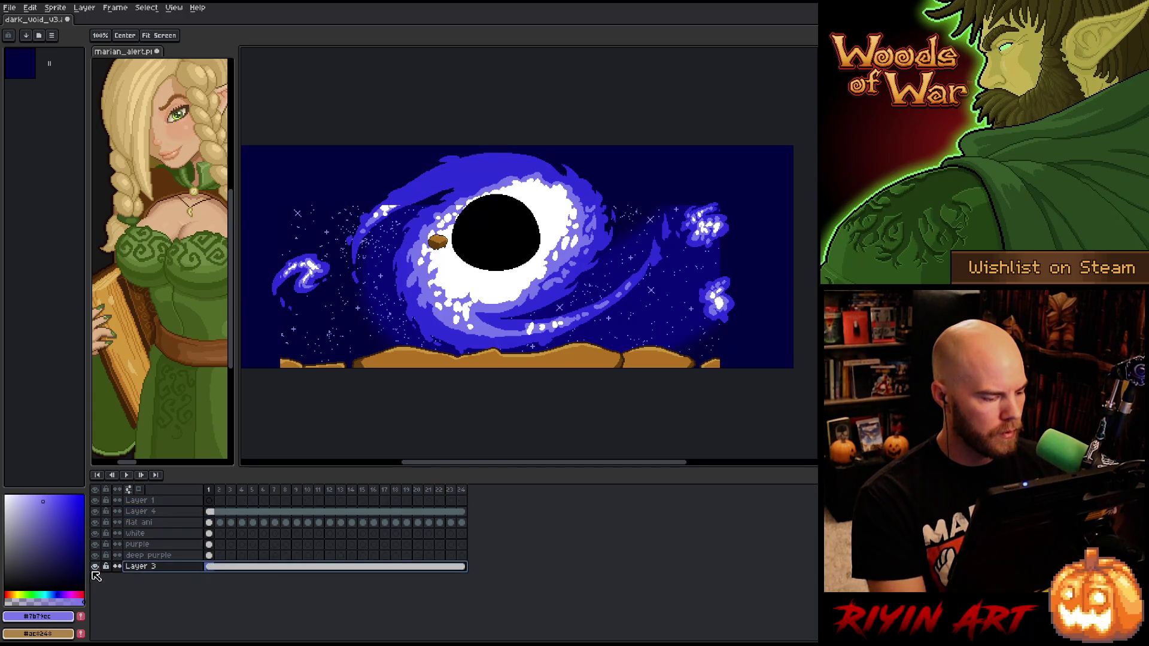
pyautogui.keyDown('alt'); pyautogui.click(95, 566); pyautogui.keyUp('alt')
pyautogui.keyDown('alt'); pyautogui.click(96, 567); pyautogui.keyUp('alt')
pyautogui.click(95, 567)
pyautogui.click(96, 567)
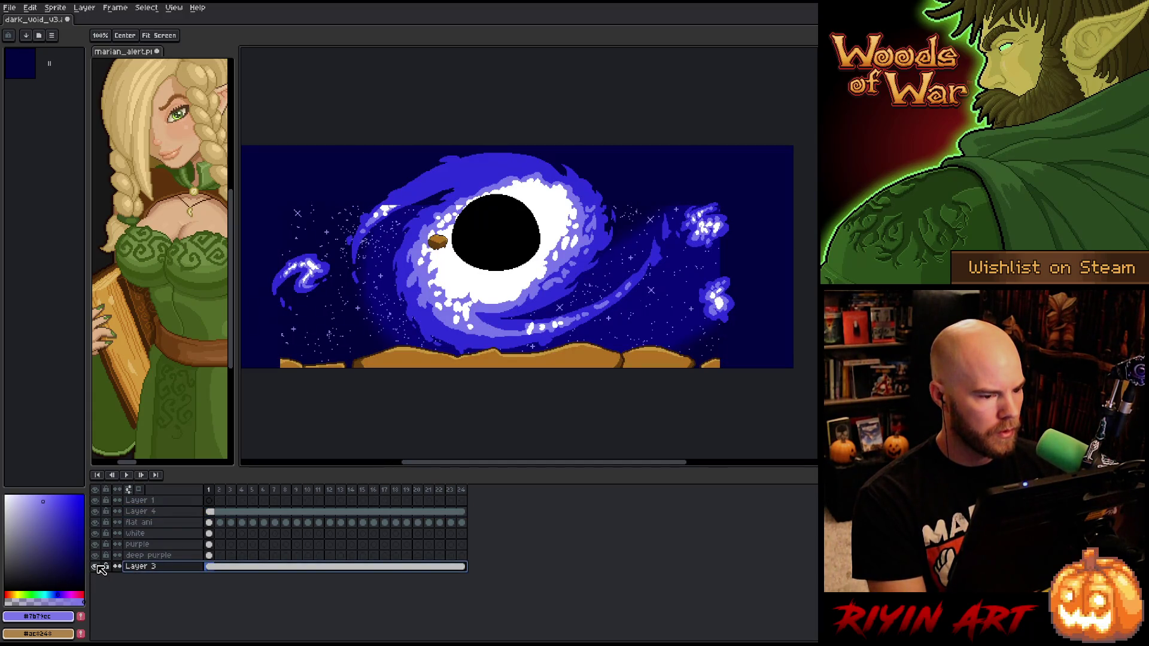
pyautogui.click(156, 525)
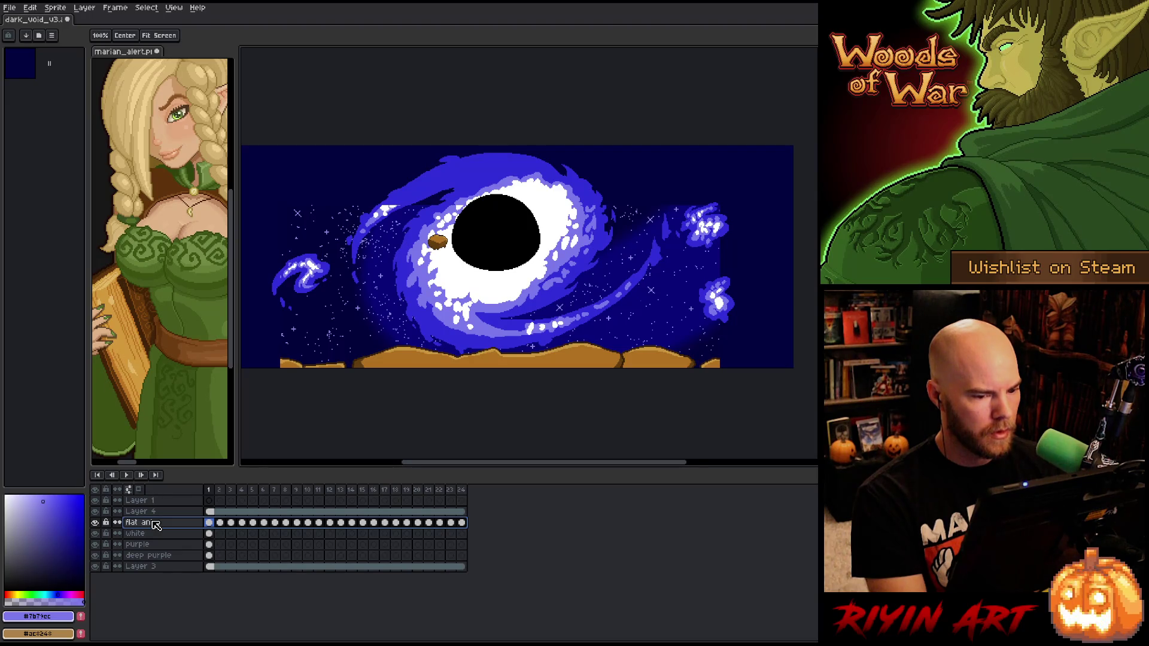
pyautogui.hotkey('shift', 'n')
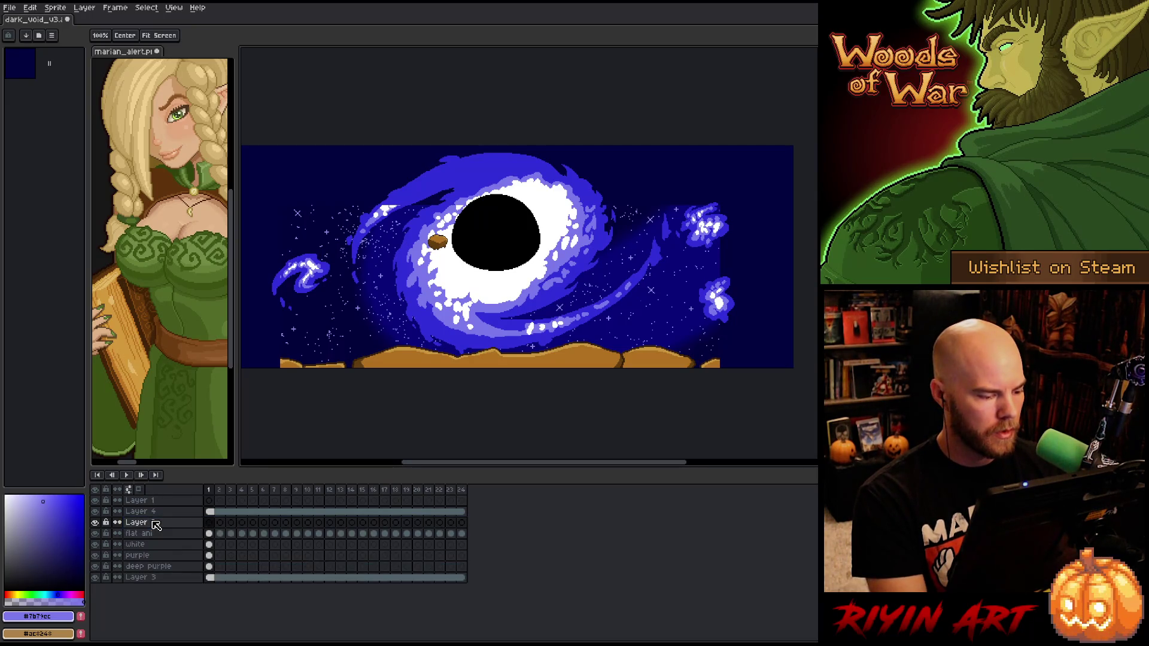
# Add a new layer above flat ani and name it purple
pyautogui.click(209, 522)
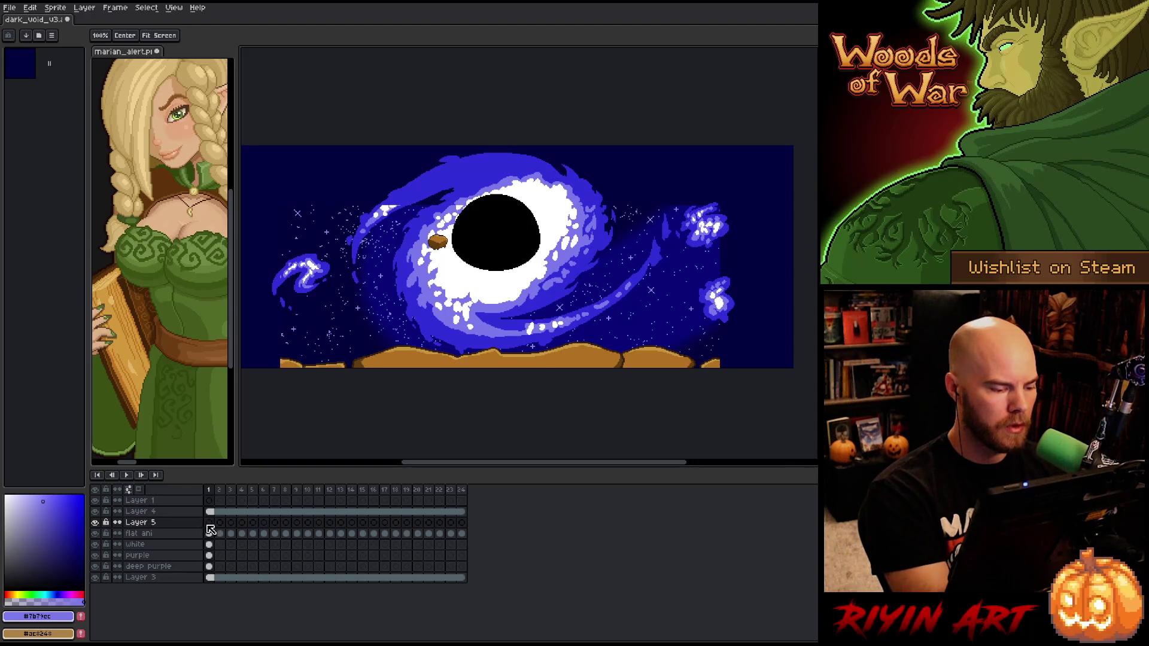
pyautogui.press('b')
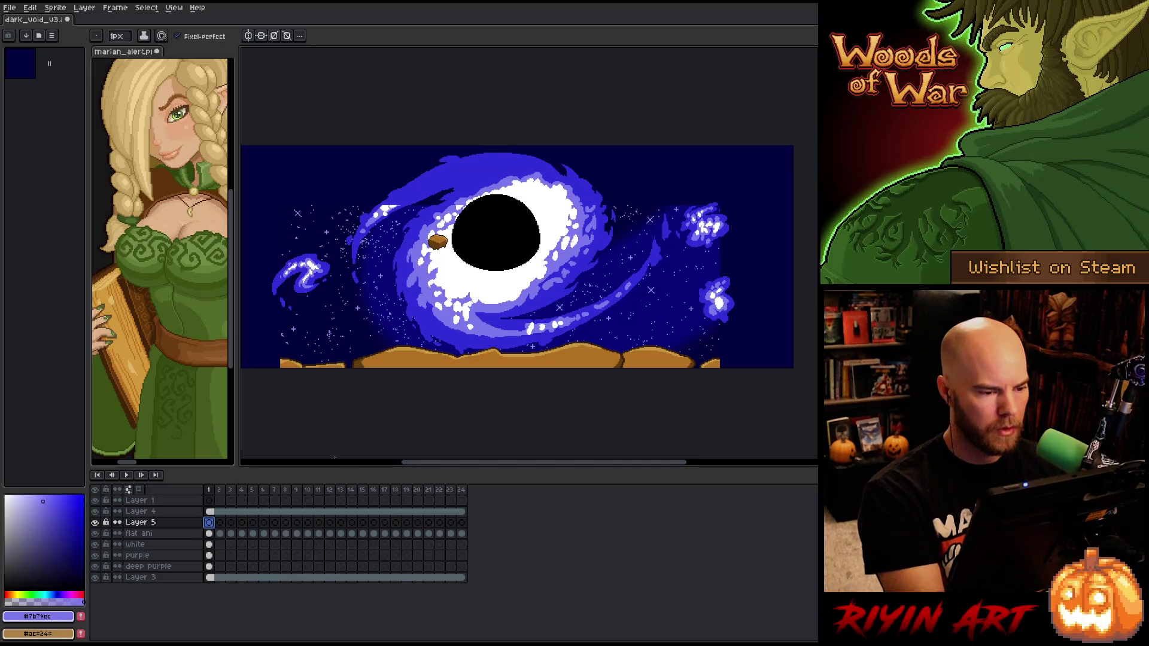
pyautogui.hotkey('shift', 'n')
pyautogui.doubleClick(144, 534)
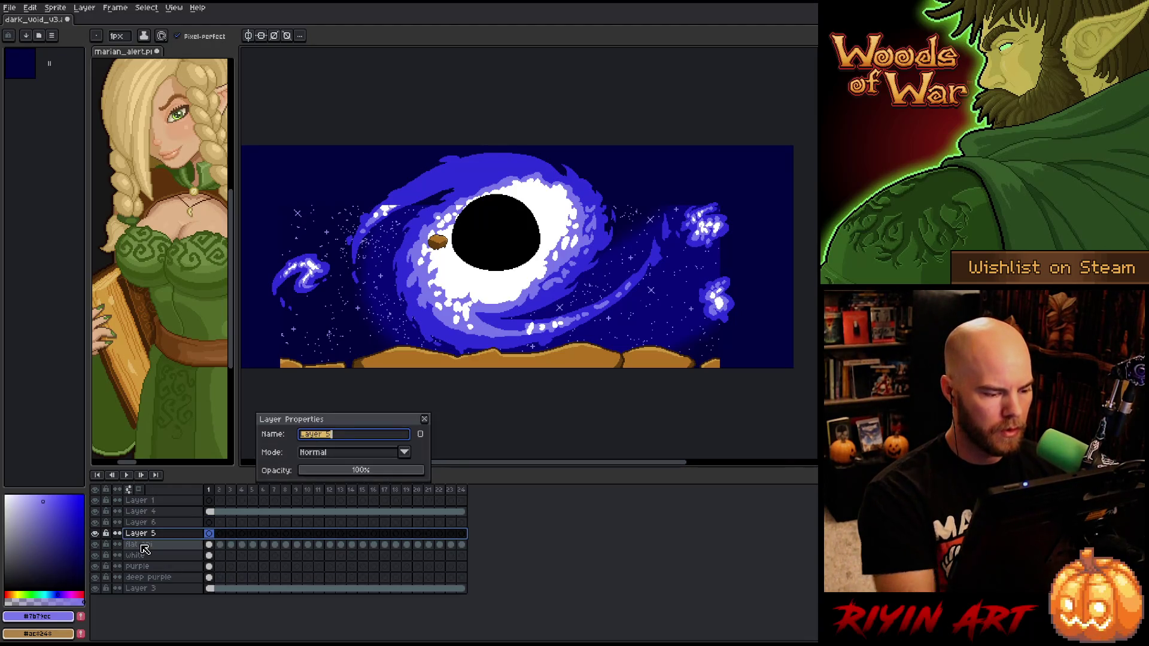
pyautogui.write('pruple')
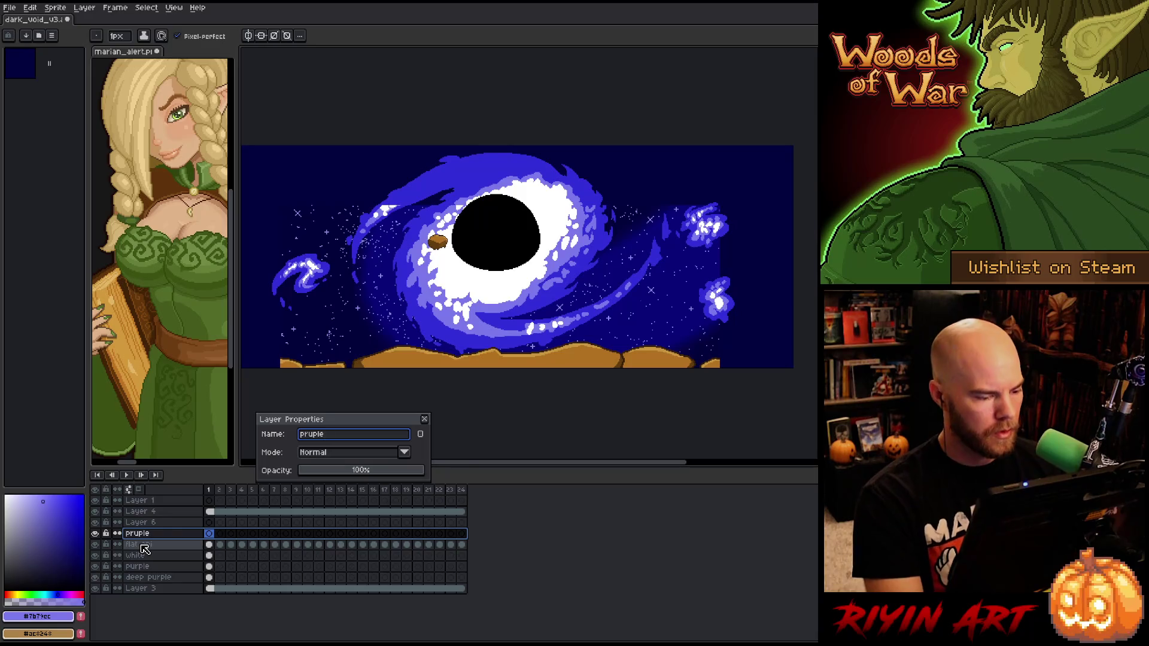
pyautogui.press('BackSpace')
pyautogui.press('BackSpace')
pyautogui.press('BackSpace')
pyautogui.write('urpolkp')
pyautogui.press('BackSpace')
pyautogui.press('BackSpace')
pyautogui.press('BackSpace')
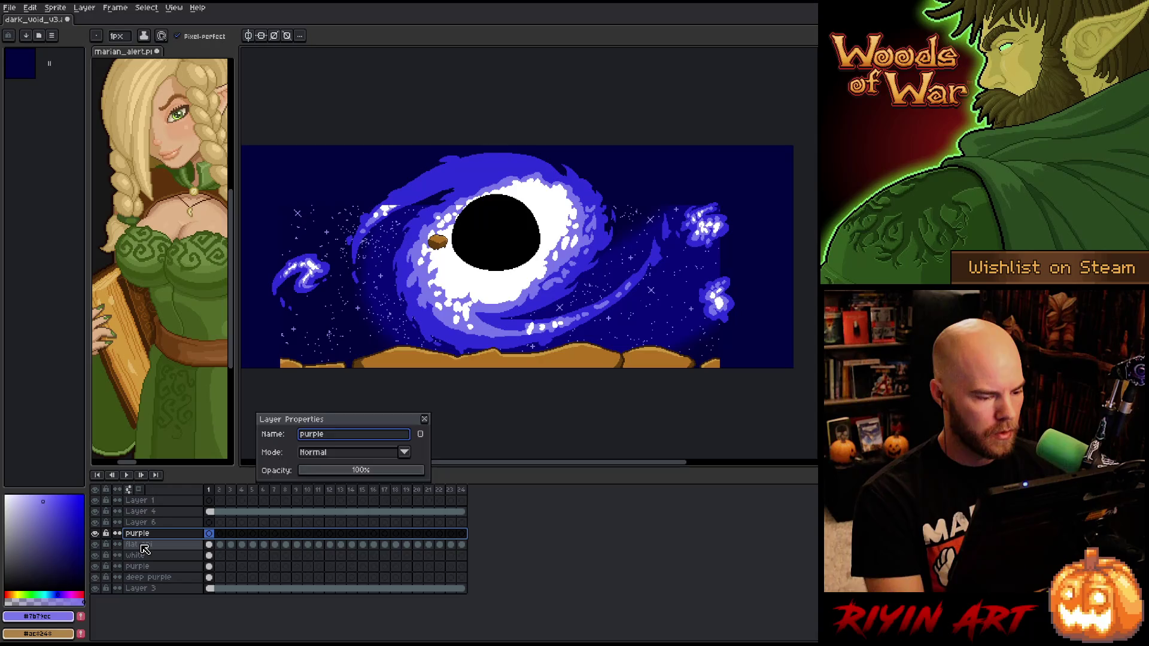
# Name the other new layer white
pyautogui.doubleClick(144, 524)
pyautogui.write('white')
pyautogui.press('Return')
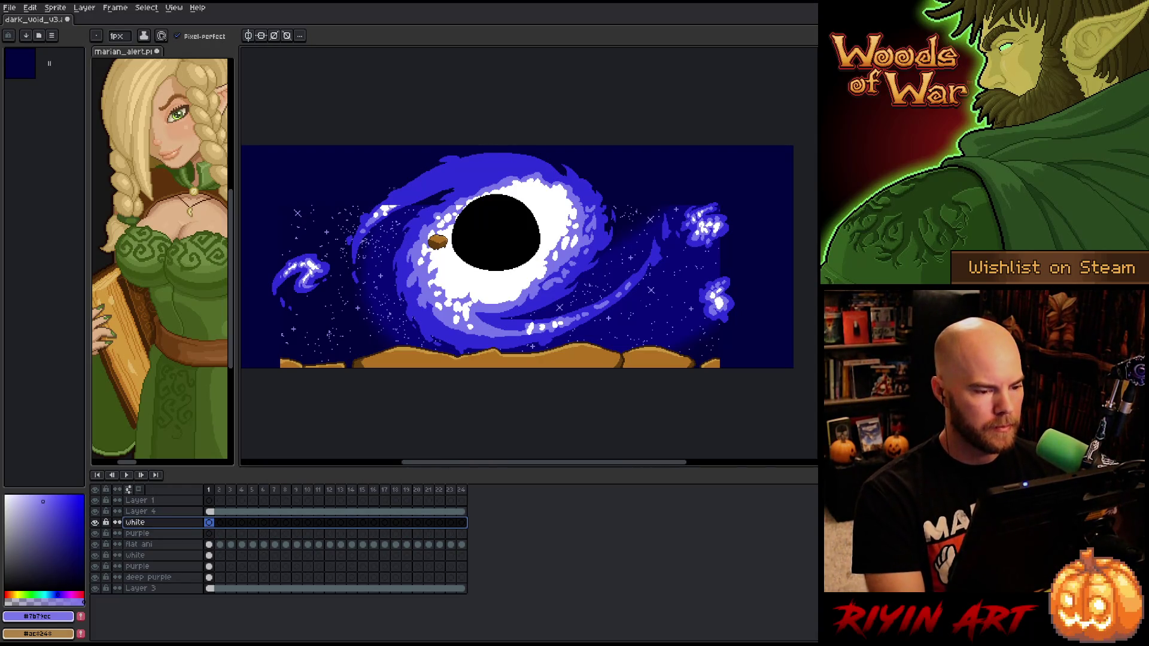
pyautogui.scroll(3, 450, 190)
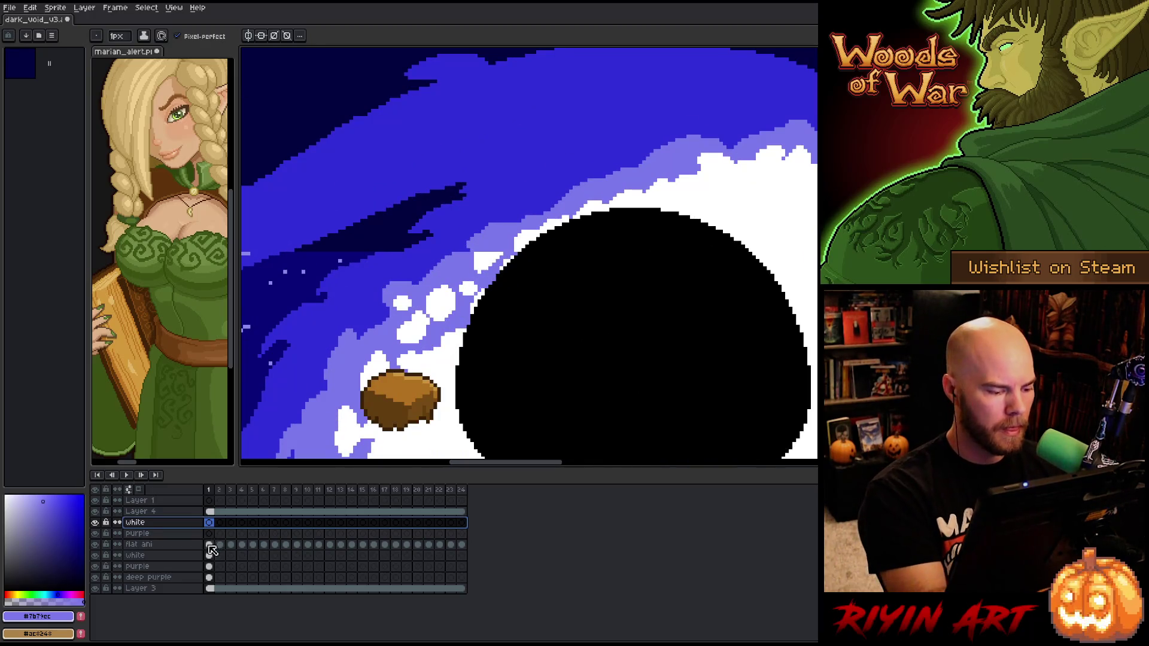
# Sample light lavender from the galaxy swirl as the colour for the purple layer
pyautogui.click(209, 544)
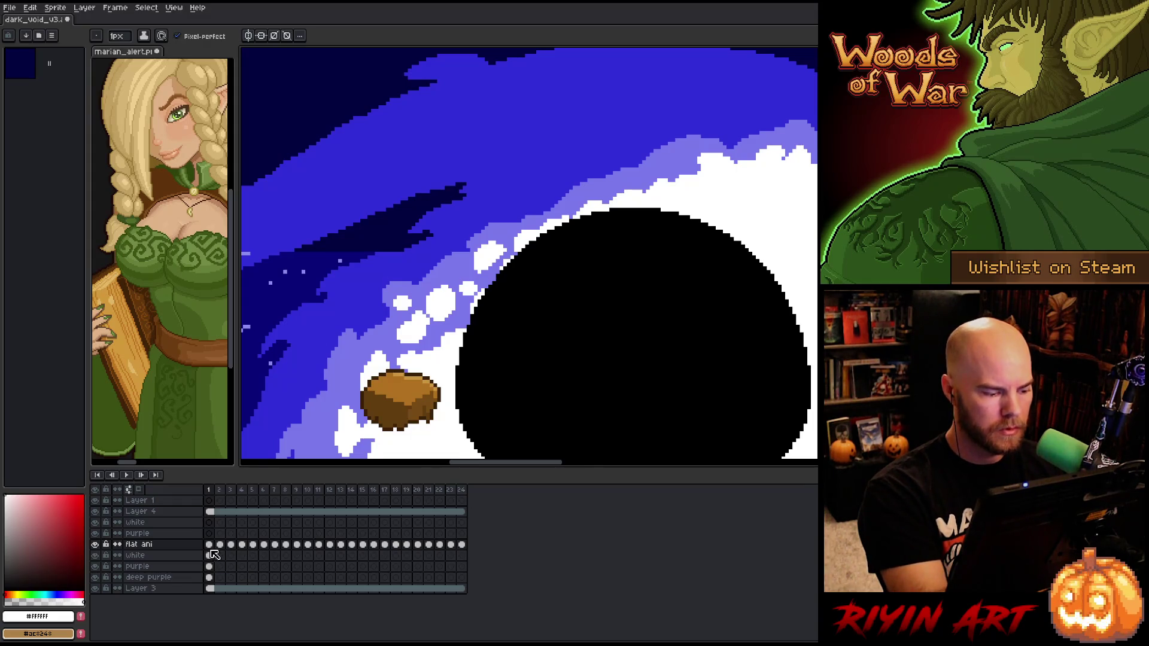
pyautogui.keyDown('alt'); pyautogui.click(417, 246); pyautogui.keyUp('alt')
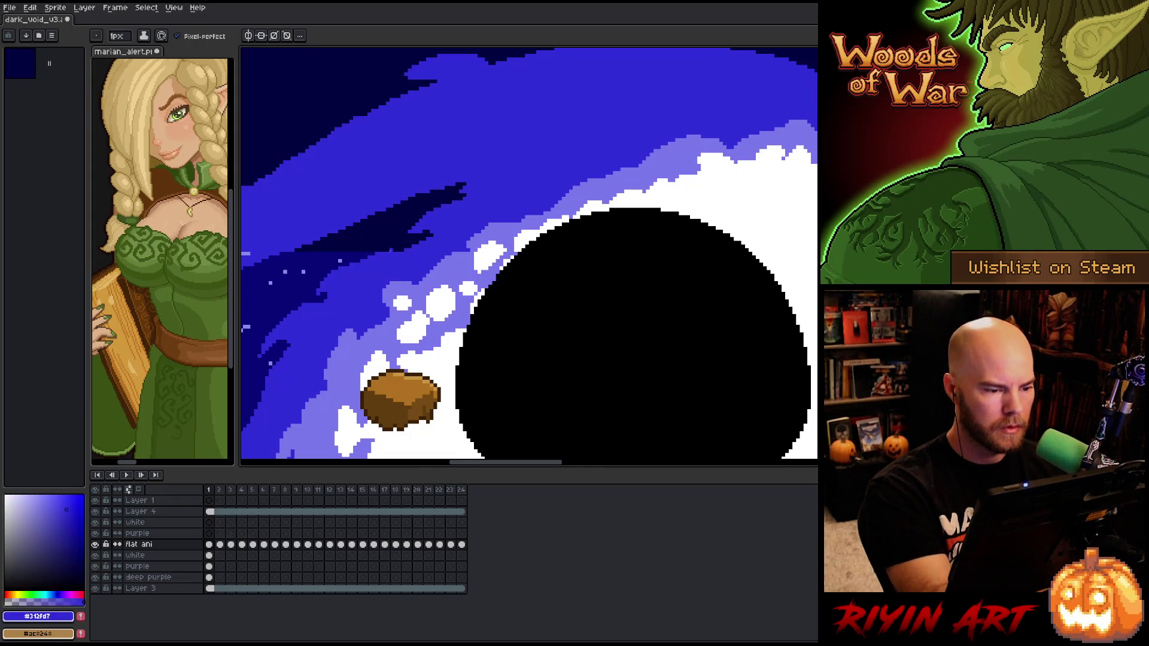
pyautogui.moveTo(441, 258); pyautogui.dragTo(580, 299)
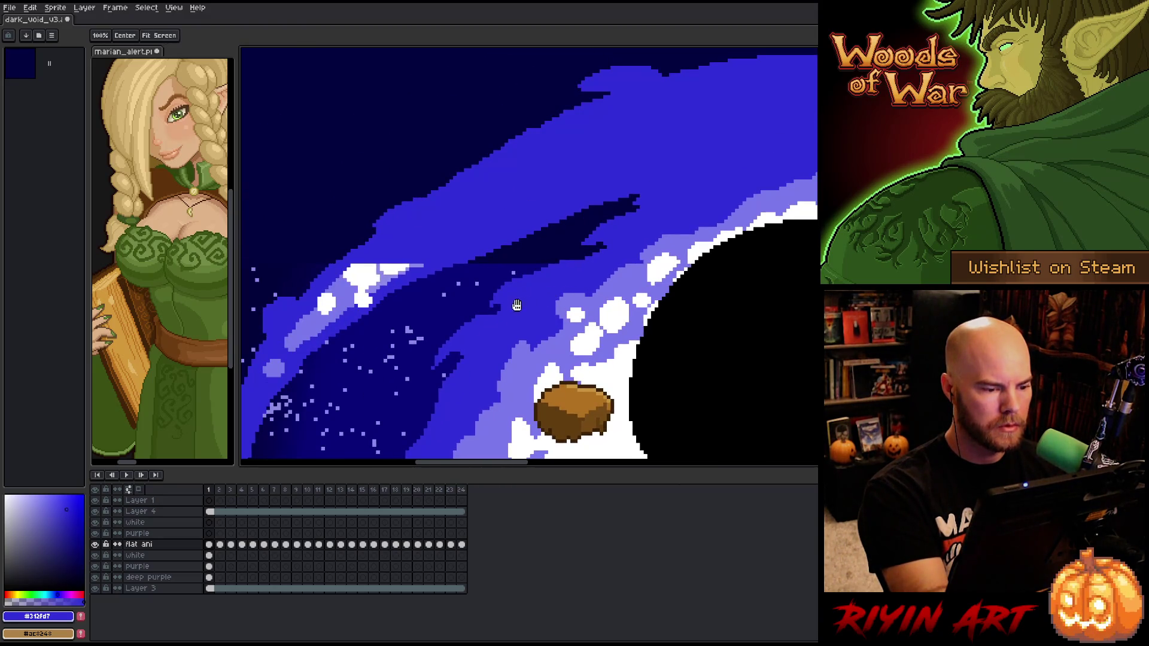
pyautogui.click(209, 533)
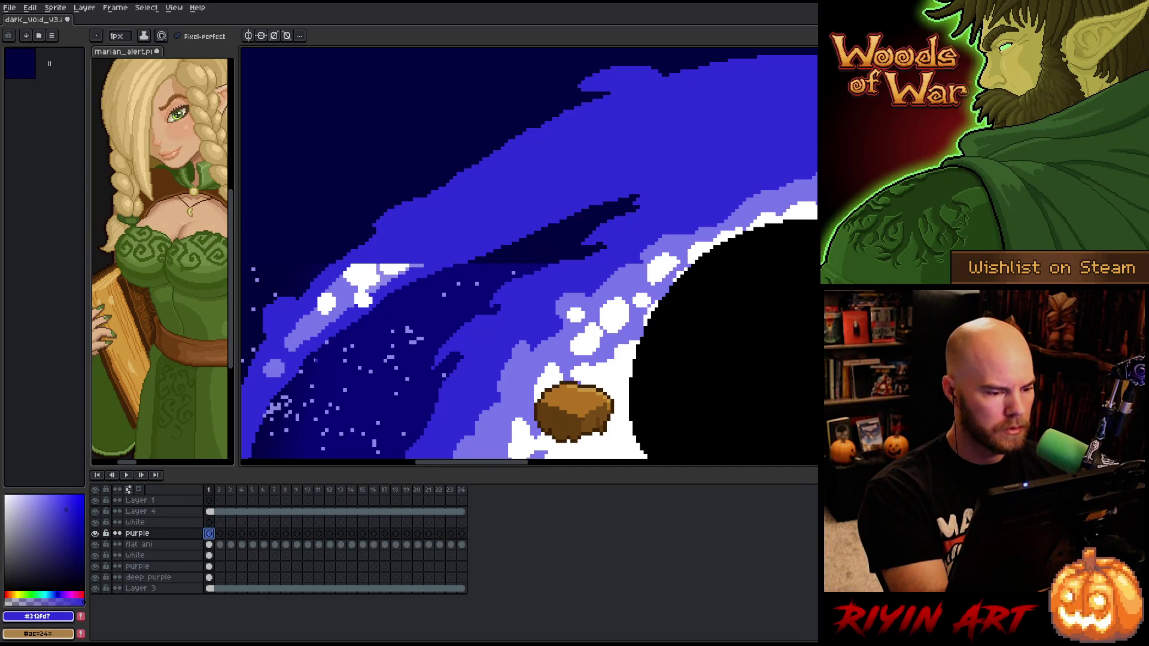
pyautogui.keyDown('alt'); pyautogui.click(422, 260); pyautogui.keyUp('alt')
# Sketch three lavender contour lines across the blue swirl and sample the wave's lavender
pyautogui.moveTo(425, 264)
pyautogui.mouseDown()
pyautogui.moveTo(549, 201)
pyautogui.moveTo(691, 165)
pyautogui.mouseUp()
pyautogui.moveTo(659, 241)
pyautogui.mouseDown()
pyautogui.moveTo(610, 253)
pyautogui.moveTo(417, 252)
pyautogui.moveTo(479, 240)
pyautogui.moveTo(743, 255)
pyautogui.mouseUp()
pyautogui.moveTo(357, 337)
pyautogui.mouseDown()
pyautogui.moveTo(547, 242)
pyautogui.moveTo(638, 183)
pyautogui.moveTo(711, 185)
pyautogui.moveTo(367, 259)
pyautogui.mouseUp()
pyautogui.moveTo(595, 289)
pyautogui.mouseDown()
pyautogui.moveTo(492, 246)
pyautogui.moveTo(393, 245)
pyautogui.mouseUp()
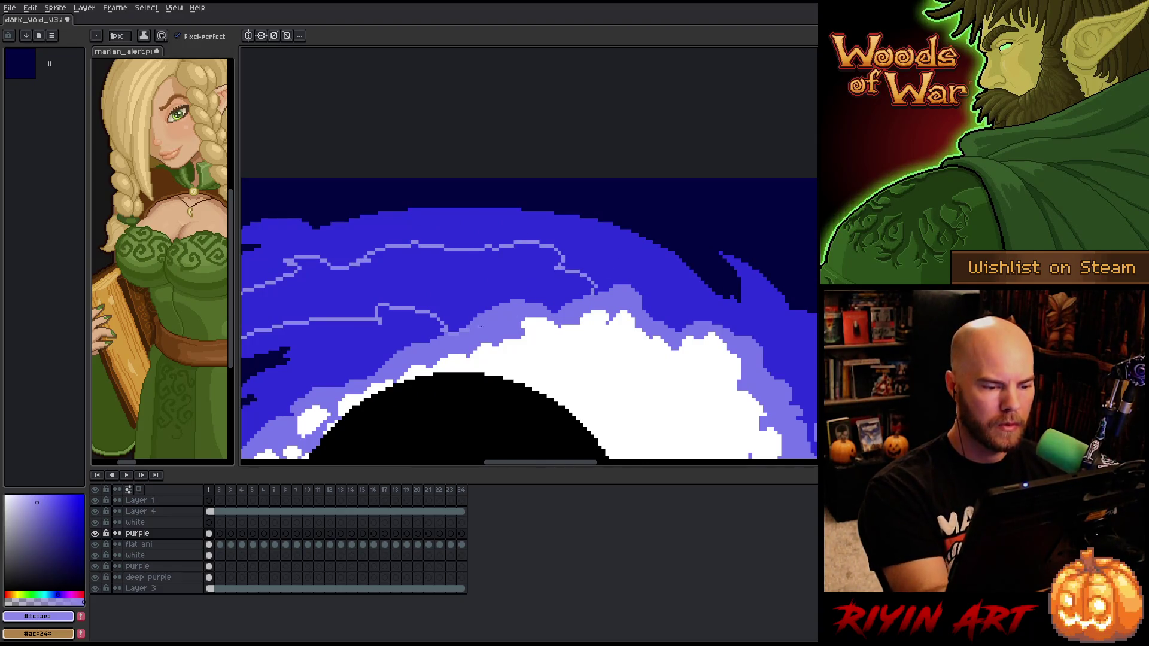
pyautogui.keyDown('alt'); pyautogui.click(477, 328); pyautogui.keyUp('alt')
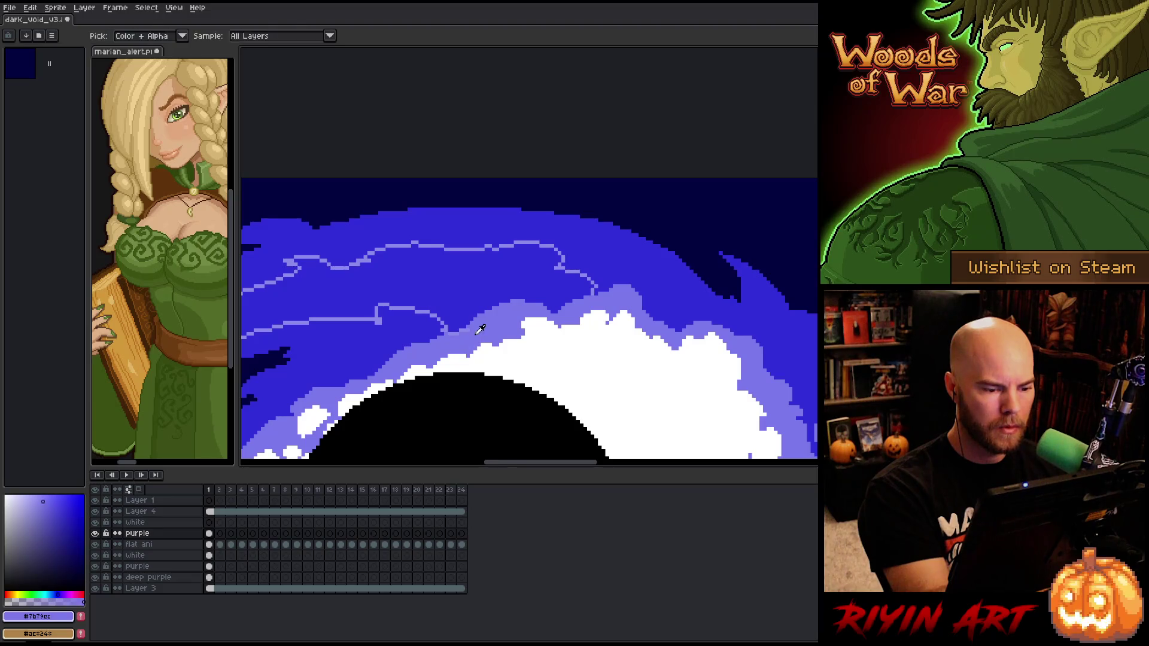
# Replace the streak lines' colour with the sampled softer lavender-blue
pyautogui.hotkey('shift', 'r')
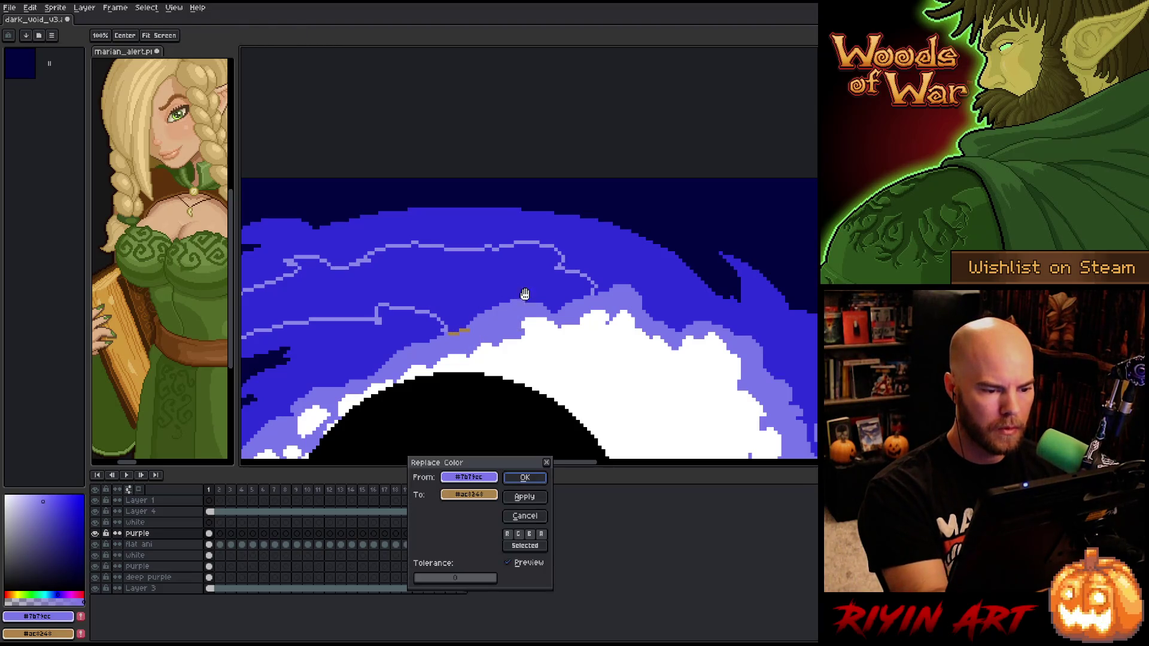
pyautogui.click(481, 244)
pyautogui.click(469, 495)
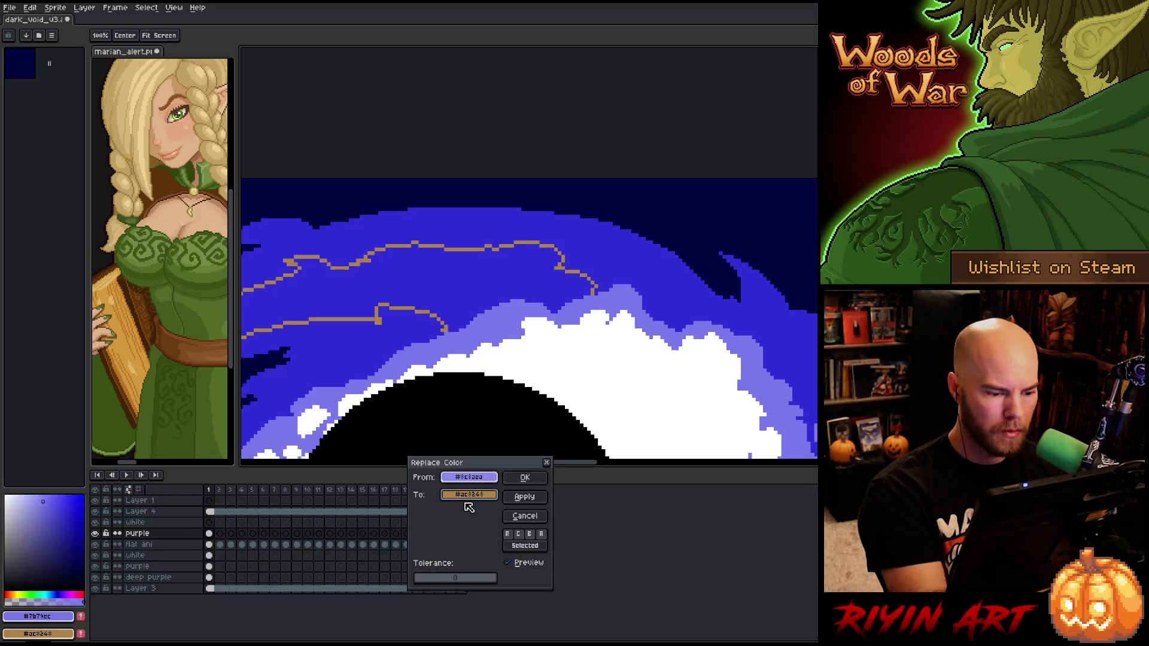
pyautogui.click(525, 477)
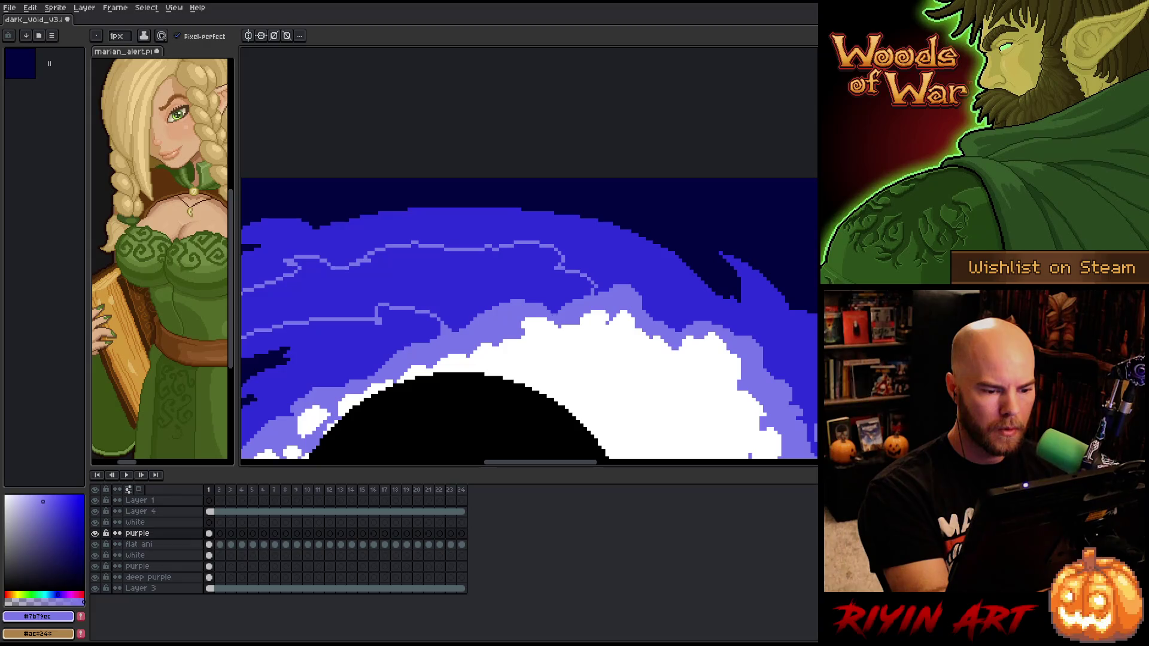
# Flood-fill the band between the streak lines with light purple
pyautogui.moveTo(251, 419)
pyautogui.mouseDown()
pyautogui.moveTo(538, 383)
pyautogui.moveTo(610, 355)
pyautogui.mouseUp()
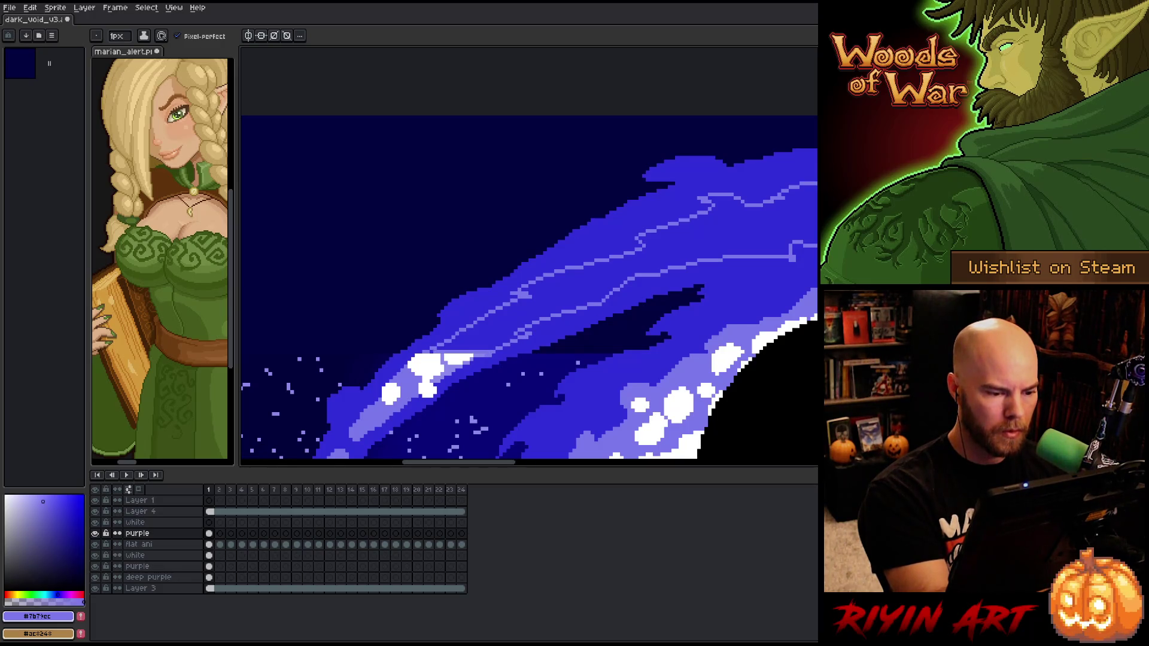
pyautogui.press('g')
pyautogui.click(518, 327)
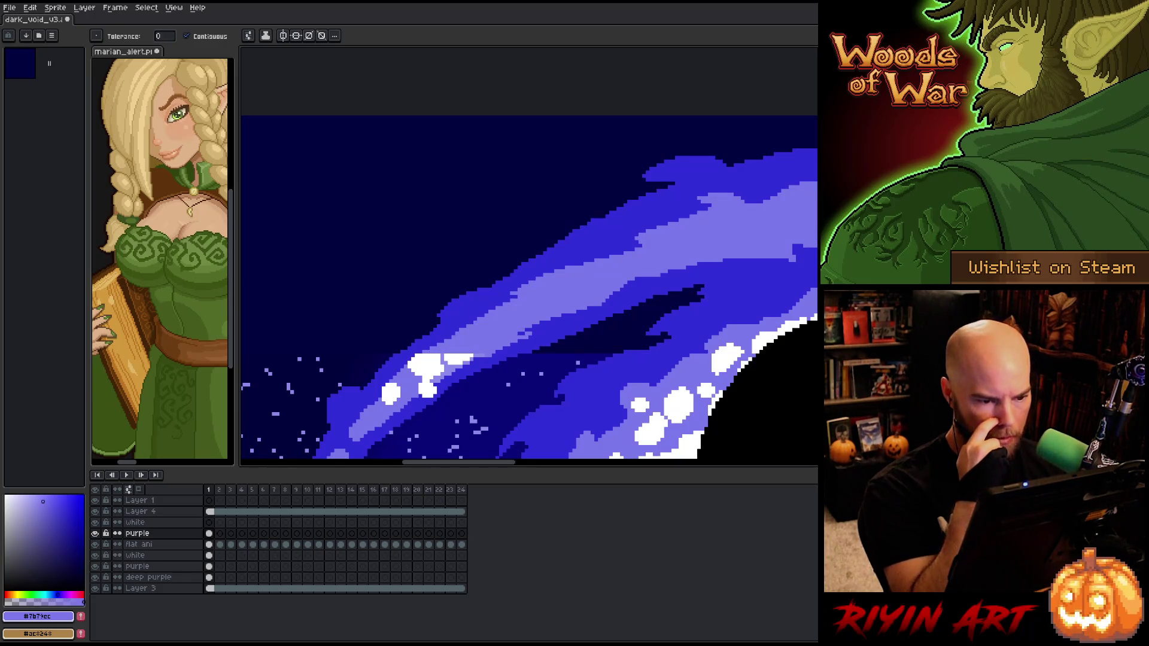
# Switch to the white layer with white as the colour and a 4px brush
pyautogui.press('b')
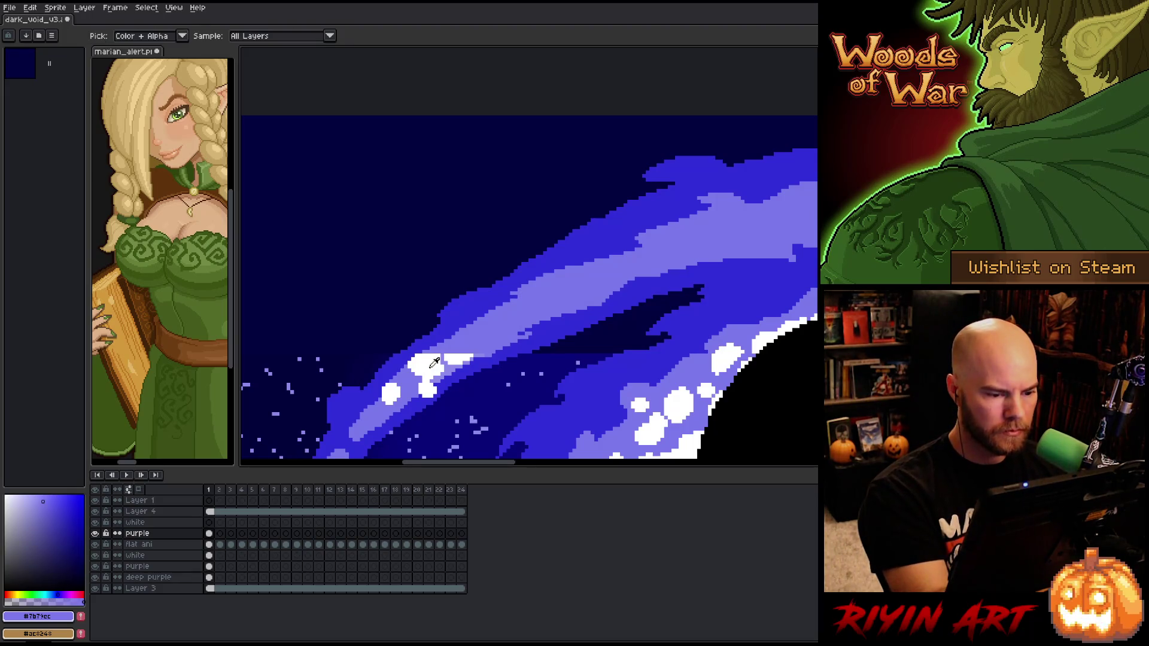
pyautogui.keyDown('alt'); pyautogui.click(432, 366); pyautogui.keyUp('alt')
pyautogui.press('Up')
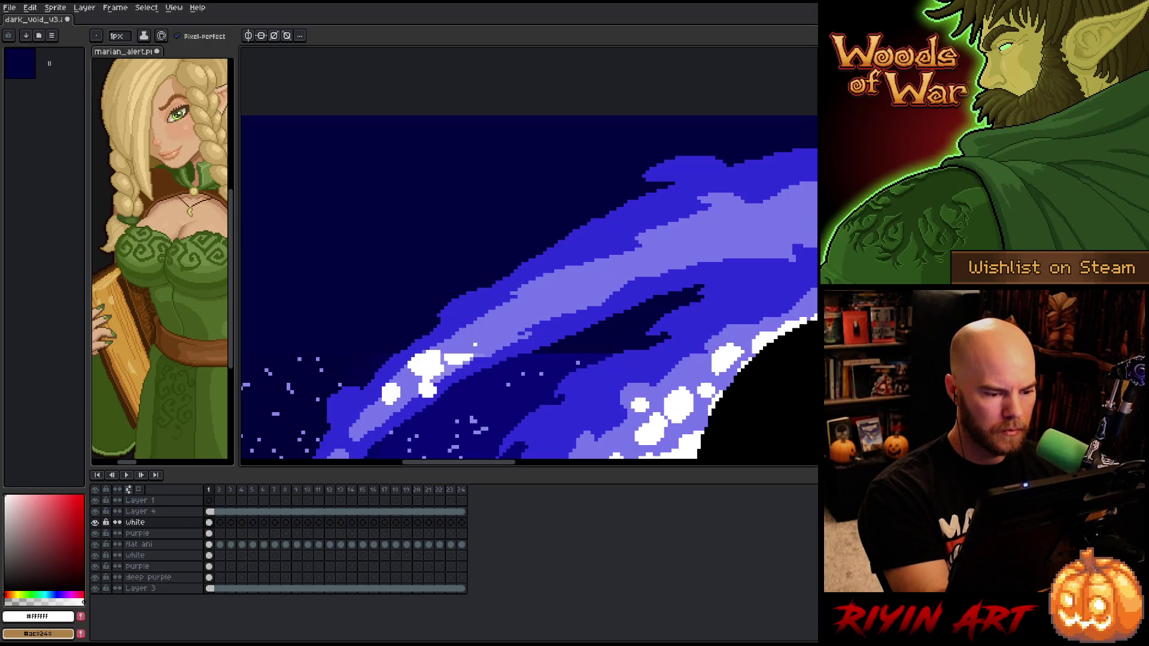
pyautogui.click(117, 36)
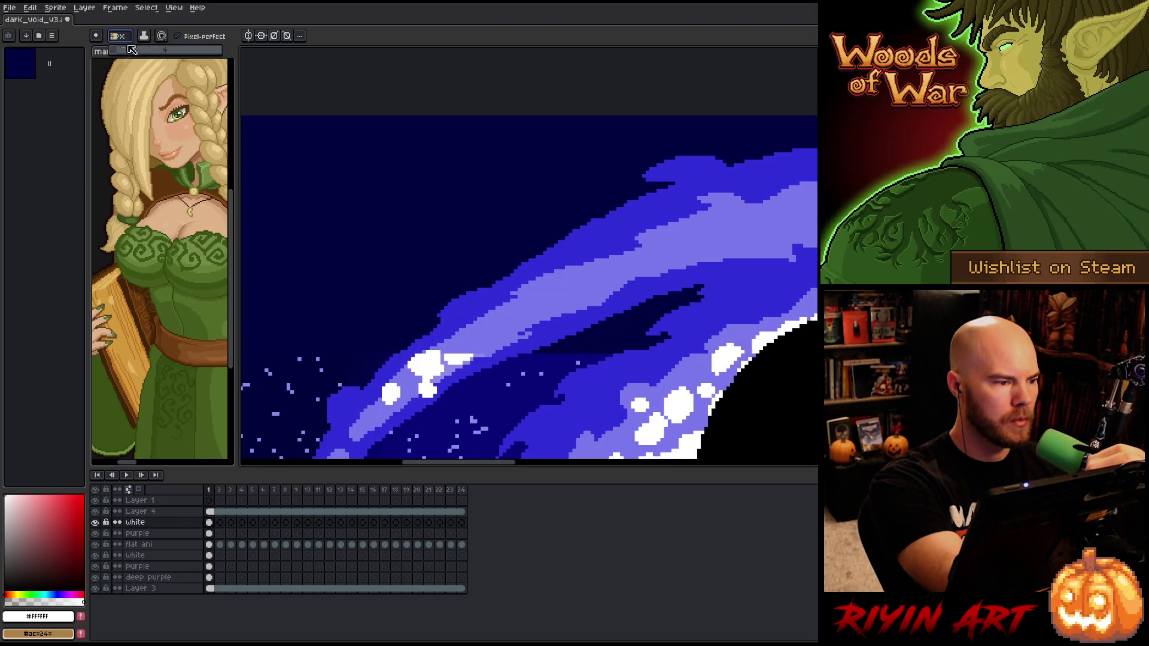
pyautogui.click(125, 51)
# Paint white highlight blobs along the light-purple wave
pyautogui.click(488, 334)
pyautogui.moveTo(529, 310); pyautogui.dragTo(555, 295)
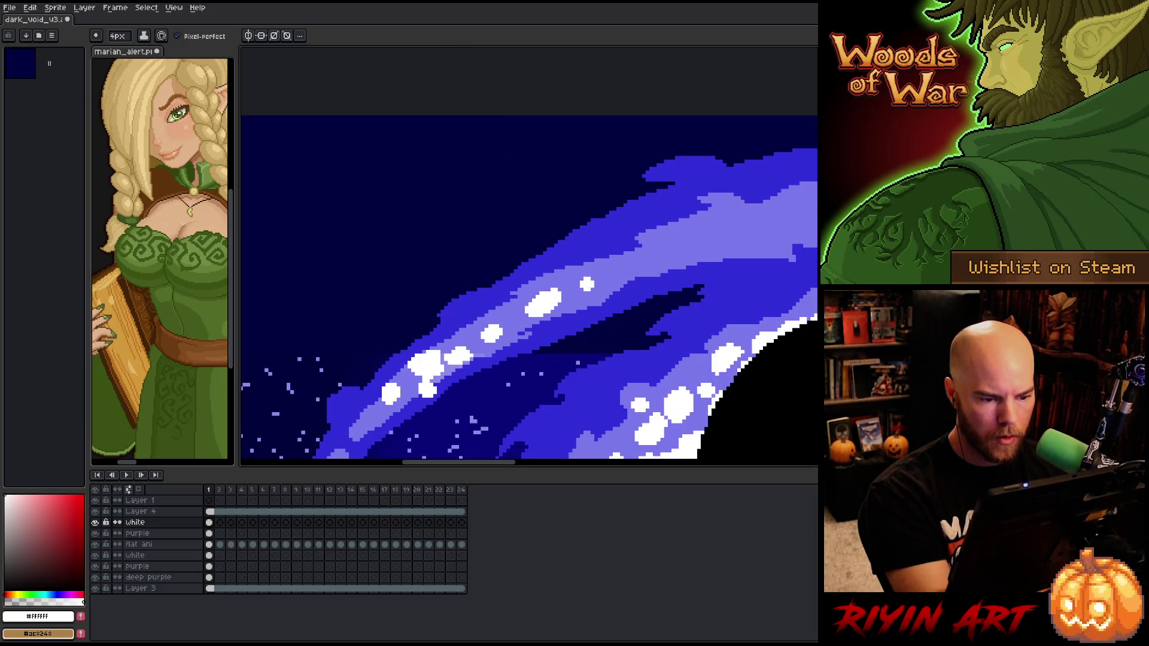
pyautogui.moveTo(628, 299); pyautogui.dragTo(526, 281)
pyautogui.moveTo(706, 360); pyautogui.dragTo(602, 368)
pyautogui.press('b')
pyautogui.moveTo(702, 267)
pyautogui.mouseDown()
pyautogui.moveTo(679, 264)
pyautogui.moveTo(673, 236)
pyautogui.moveTo(664, 246)
pyautogui.mouseUp()
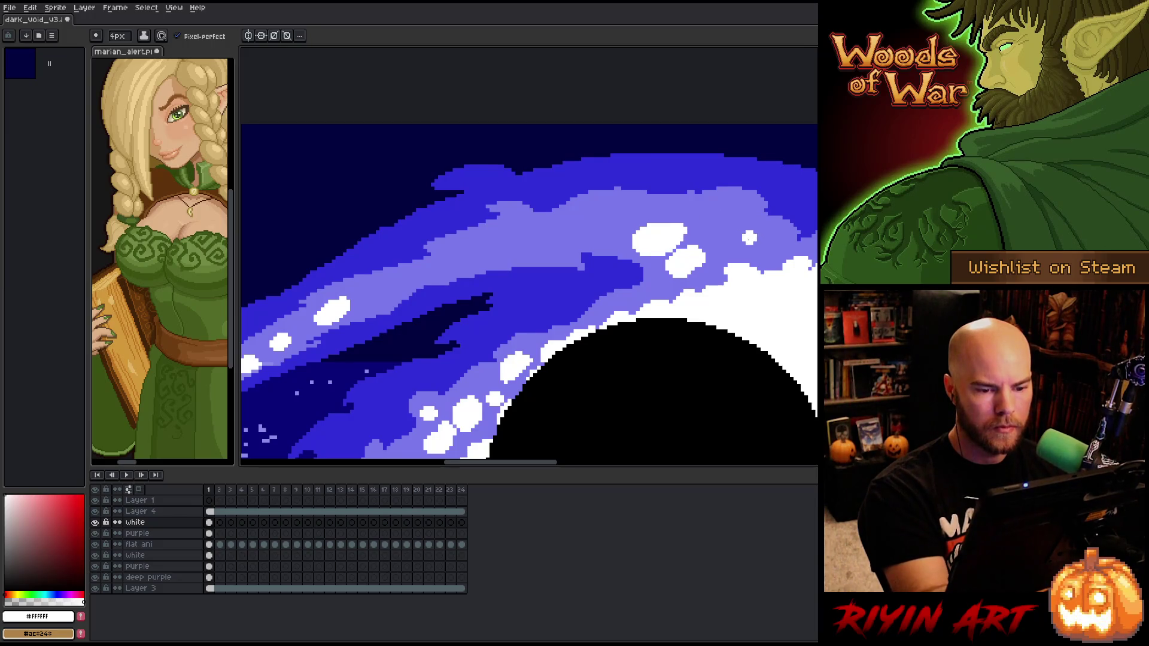
pyautogui.moveTo(749, 237); pyautogui.dragTo(725, 242)
pyautogui.moveTo(581, 233); pyautogui.dragTo(598, 227)
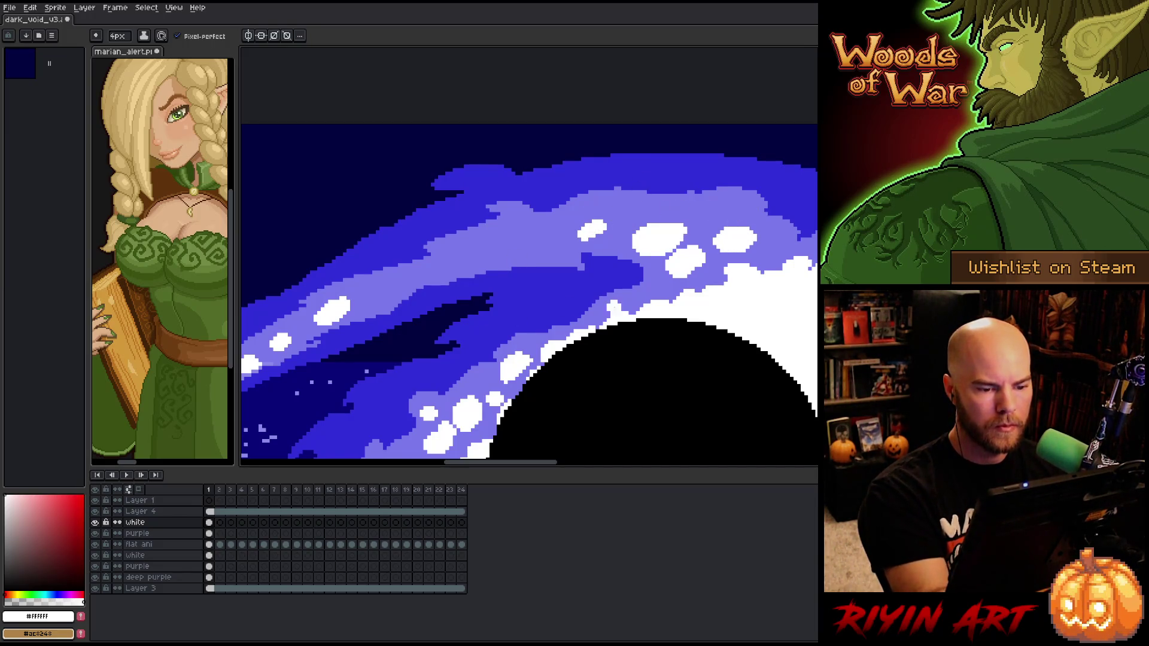
# Zoom out to review the galaxy and sample the dark background blue
pyautogui.scroll(-3, 444, 375)
pyautogui.press('h')
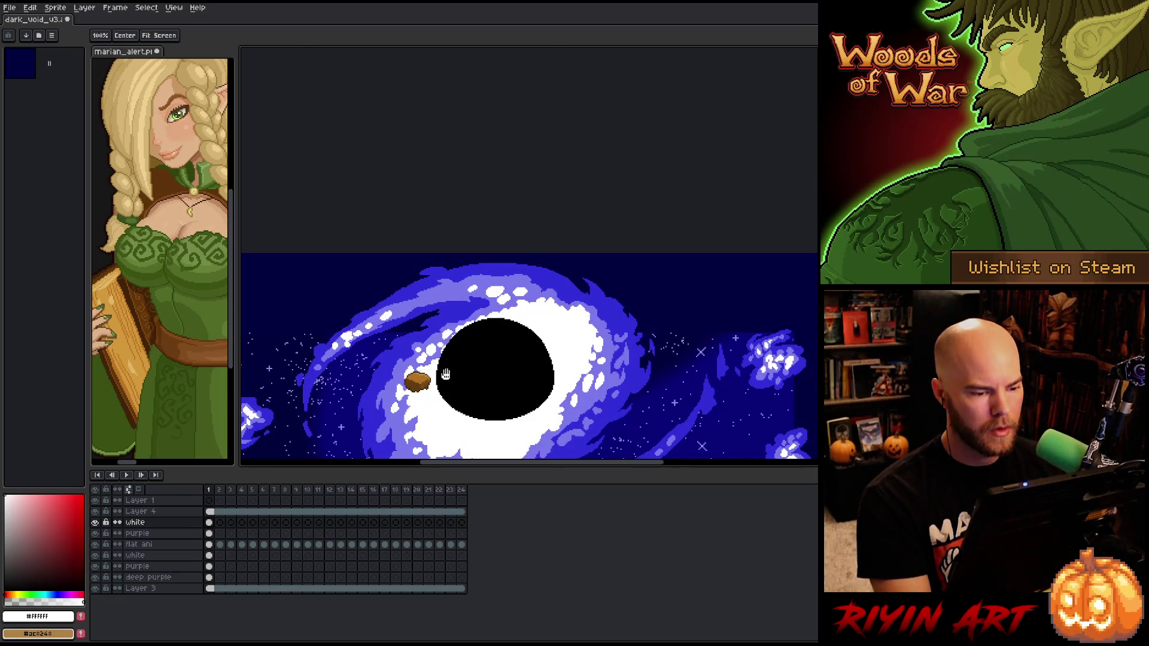
pyautogui.moveTo(443, 376); pyautogui.dragTo(470, 221)
pyautogui.press('b')
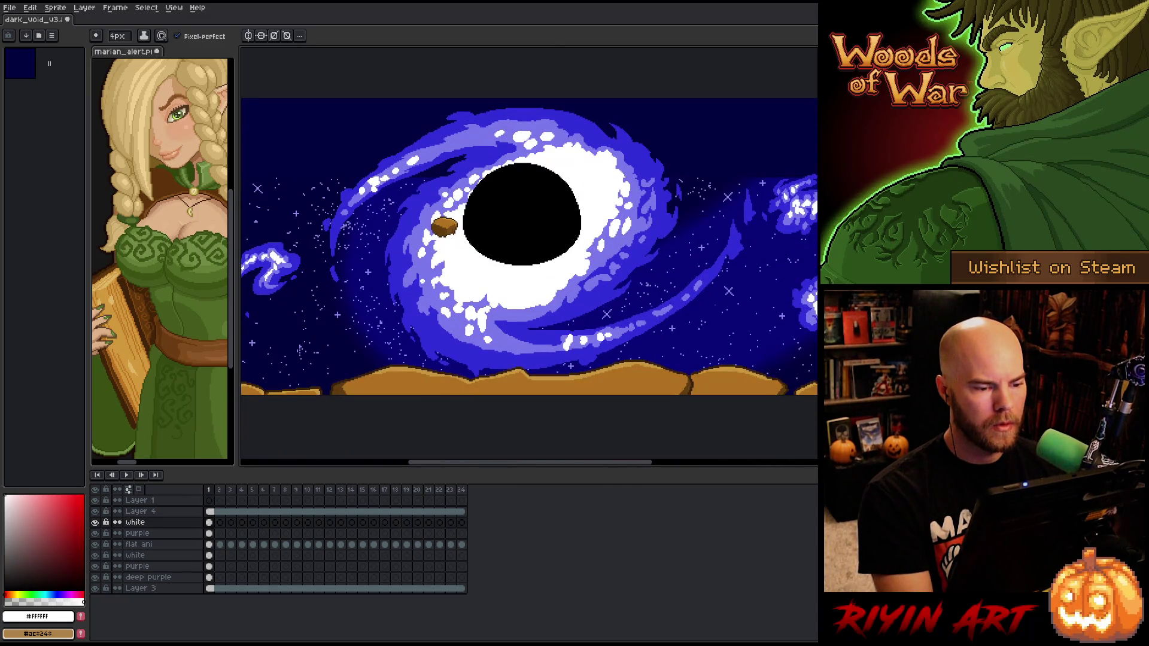
pyautogui.moveTo(527, 240)
pyautogui.mouseDown()
pyautogui.moveTo(563, 233)
pyautogui.moveTo(538, 227)
pyautogui.moveTo(468, 276)
pyautogui.mouseUp()
pyautogui.scroll(-1, 529, 249)
pyautogui.scroll(1, 494, 265)
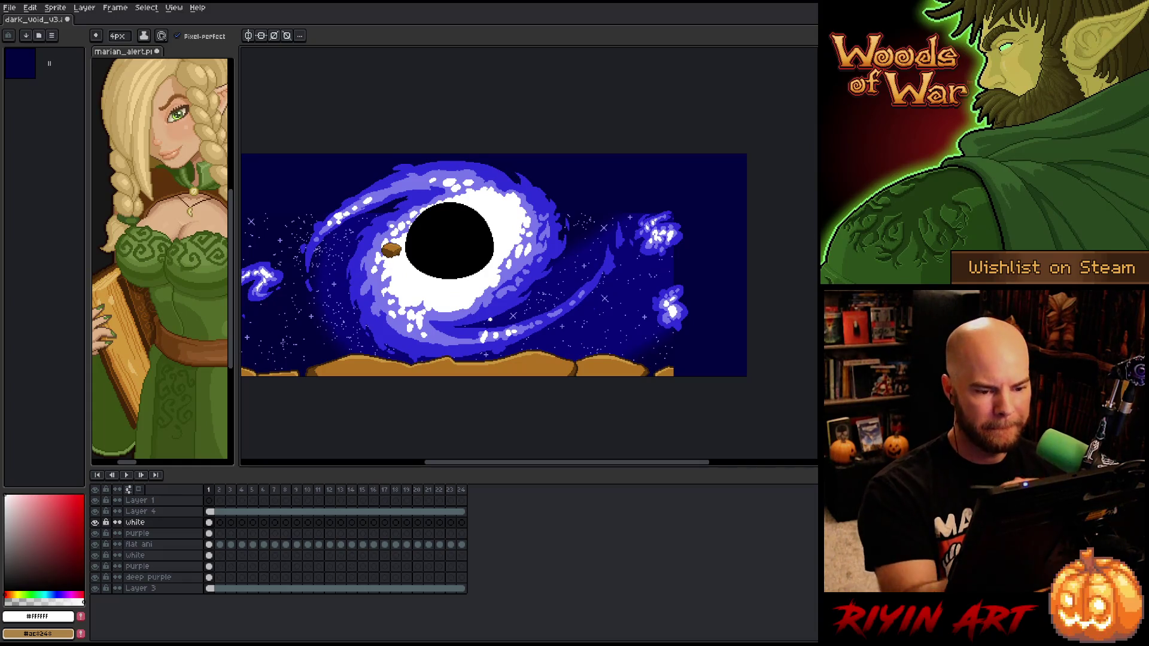
pyautogui.keyDown('alt'); pyautogui.click(619, 288); pyautogui.keyUp('alt')
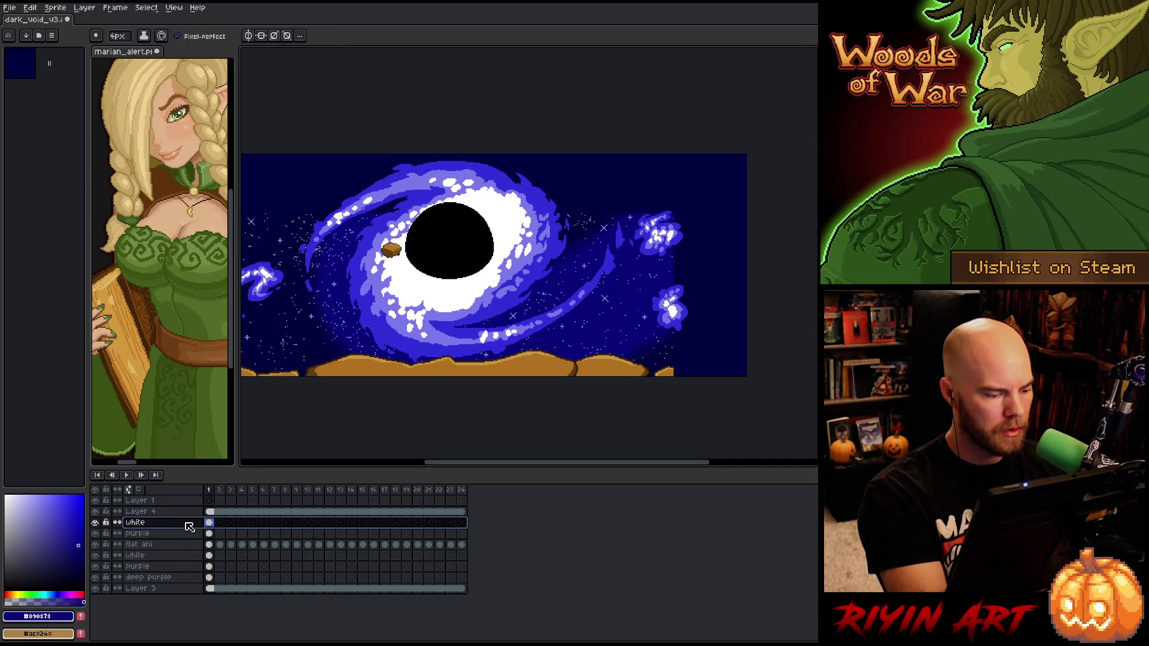
# Add a new layer and draw a dark-blue stroke along the upper-left swirl
pyautogui.hotkey('shift', 'n')
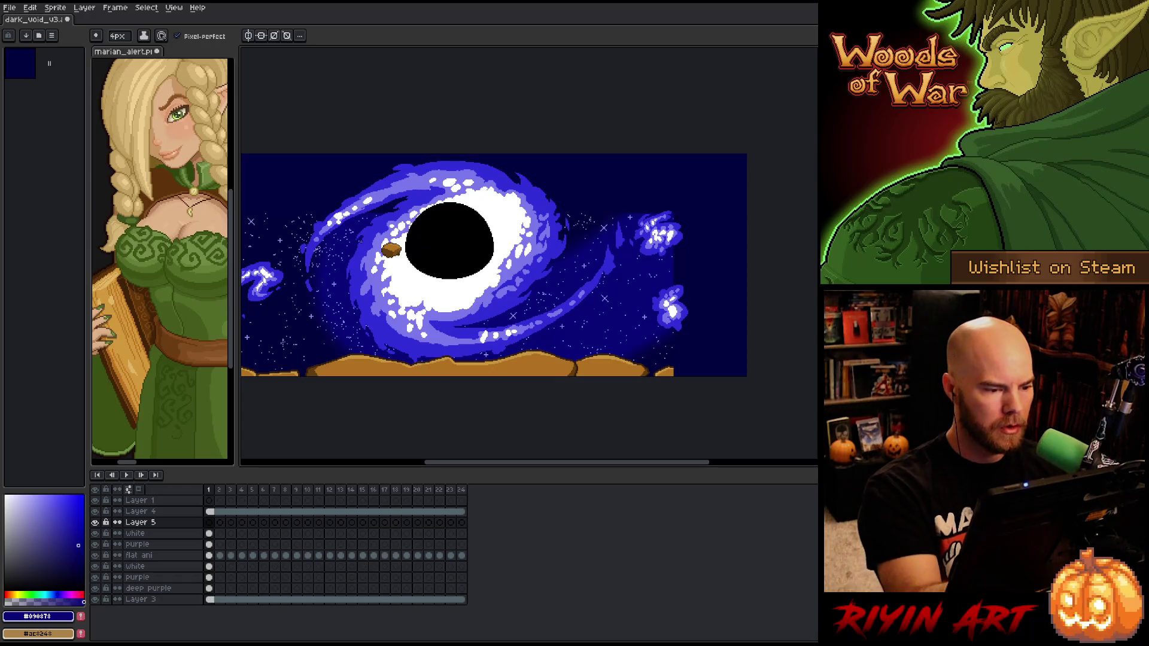
pyautogui.moveTo(353, 209); pyautogui.dragTo(413, 167)
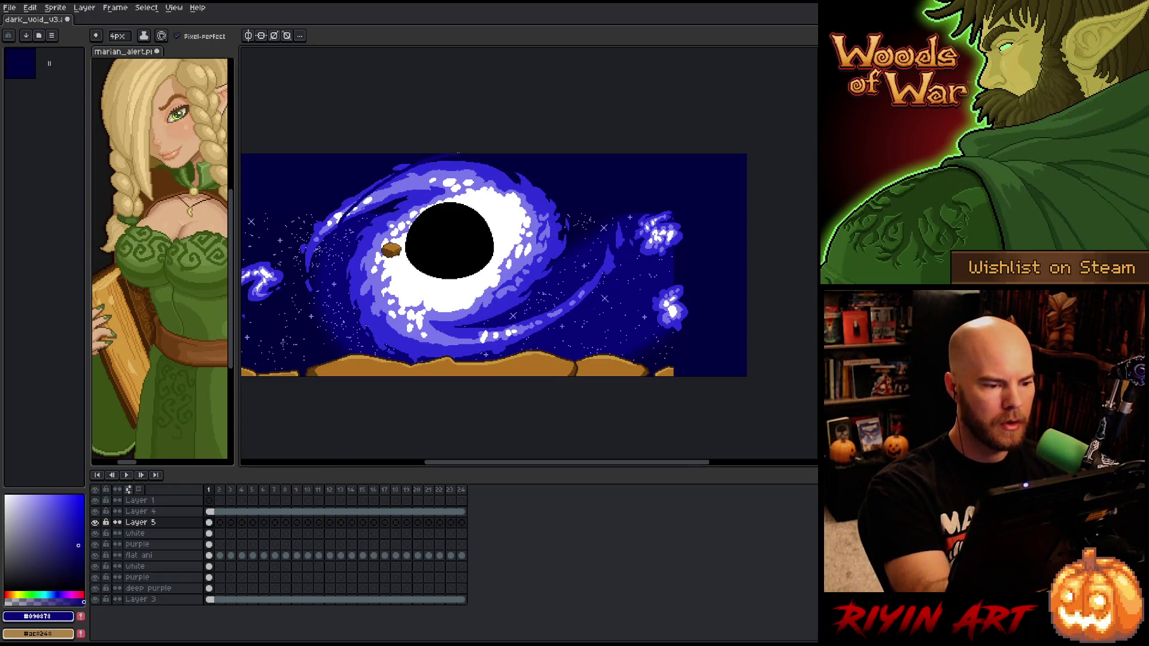
pyautogui.hotkey('ctrl', 'z')
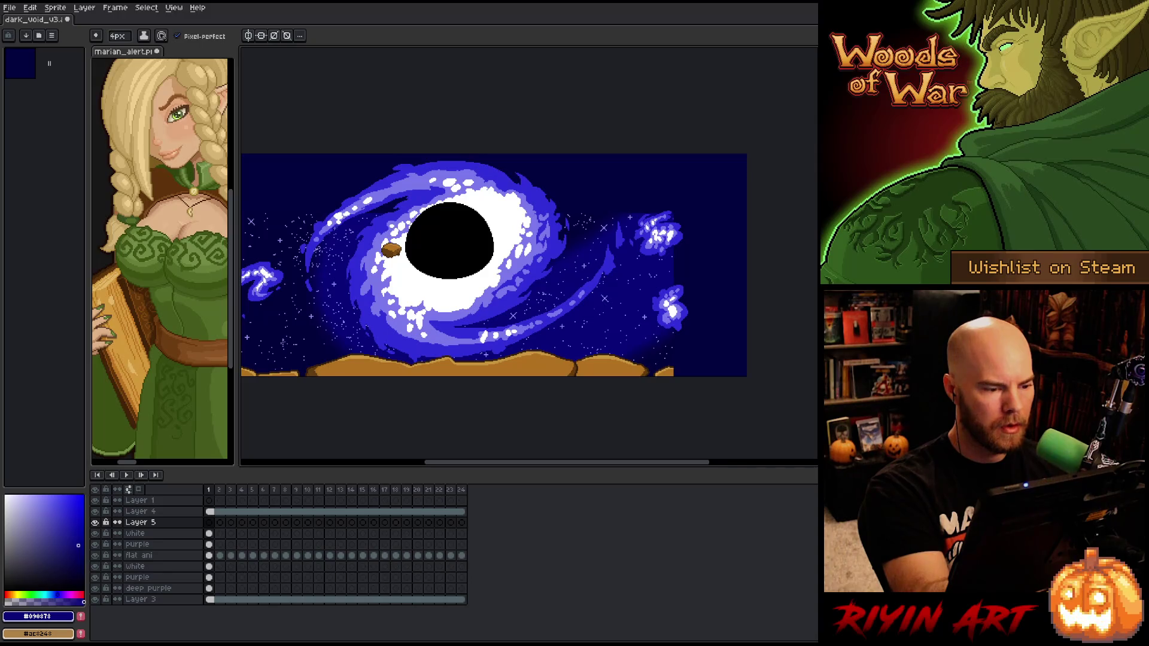
pyautogui.moveTo(415, 163); pyautogui.dragTo(349, 217)
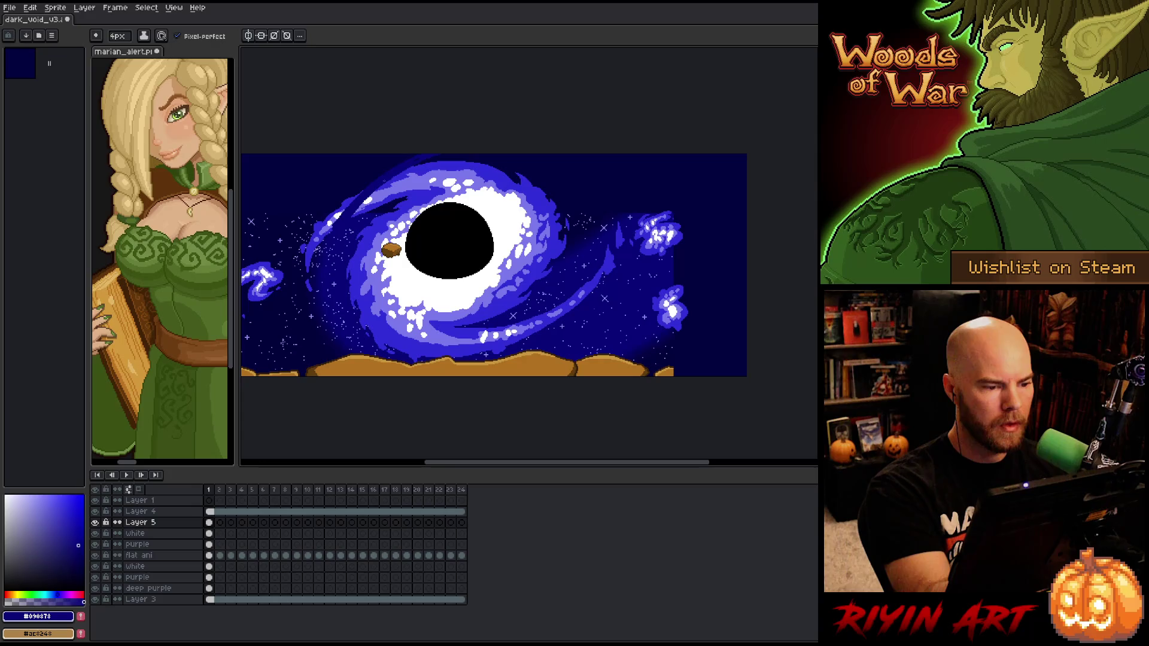
pyautogui.hotkey('ctrl', 'z')
pyautogui.hotkey('ctrl', 'z')
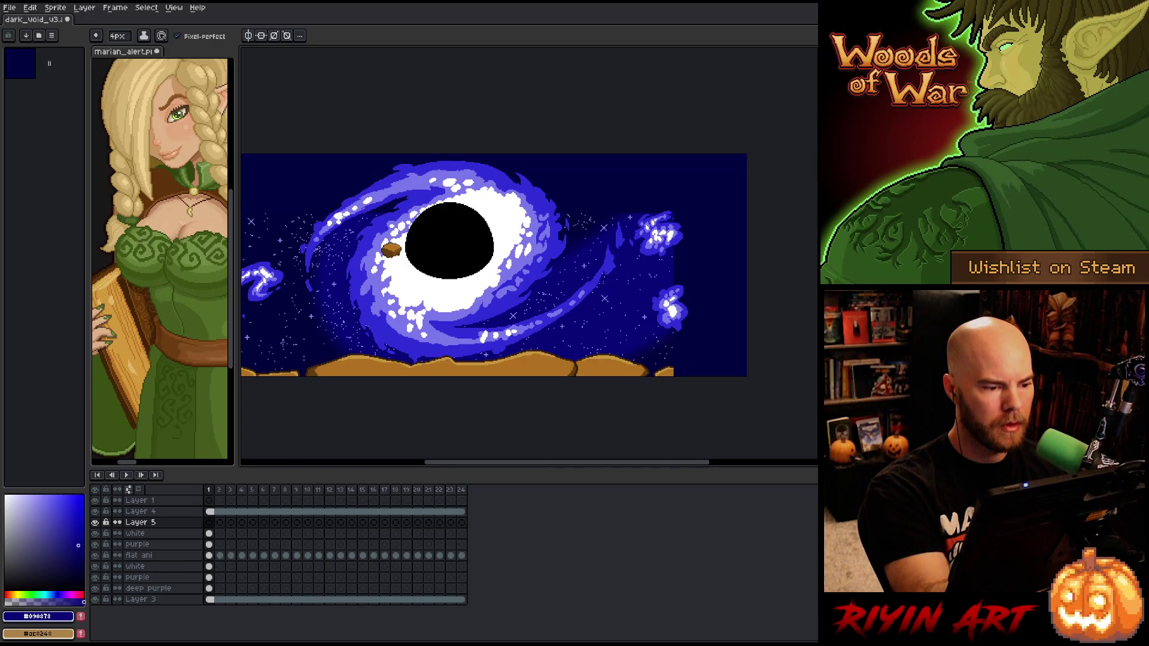
pyautogui.hotkey('ctrl', 'y')
pyautogui.hotkey('ctrl', 'y')
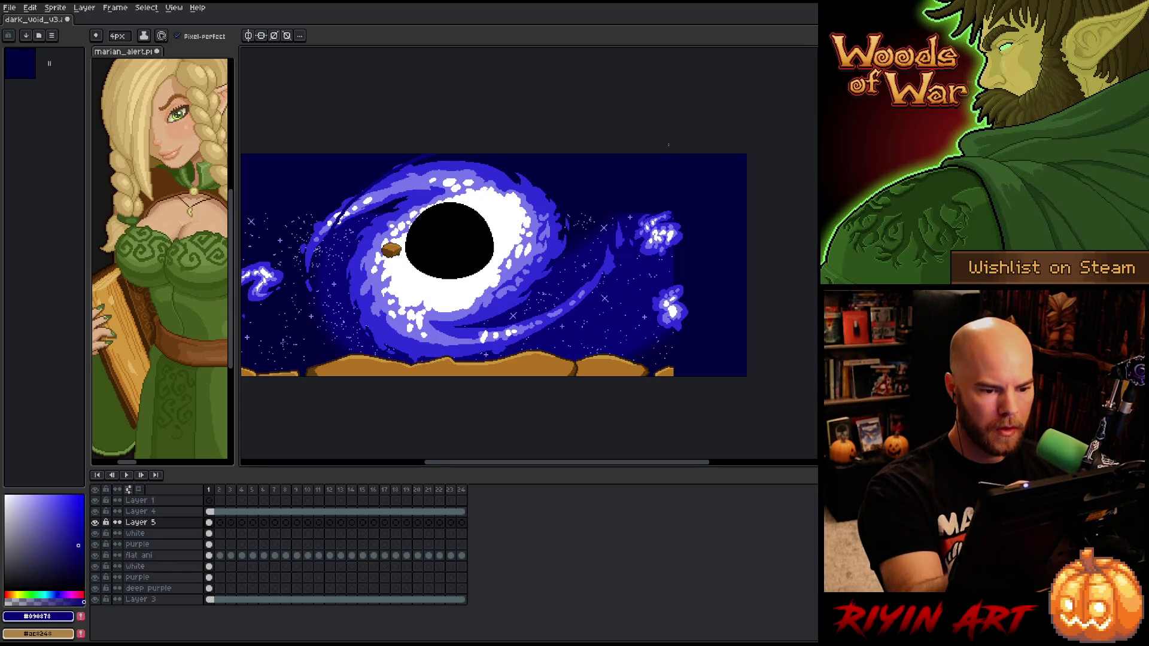
# Outline the swirl and ground edge with dark-blue curves and flood-fill it dark blue
pyautogui.moveTo(664, 159)
pyautogui.mouseDown()
pyautogui.moveTo(622, 203)
pyautogui.moveTo(470, 296)
pyautogui.mouseUp()
pyautogui.moveTo(745, 229); pyautogui.dragTo(695, 294)
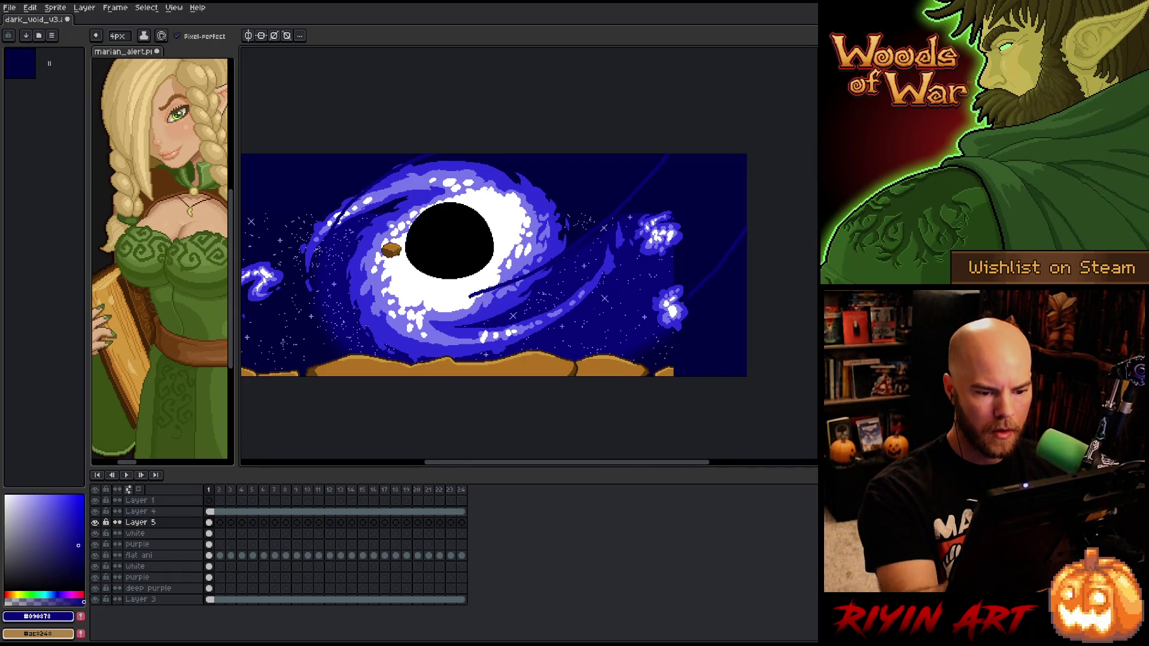
pyautogui.moveTo(627, 360); pyautogui.dragTo(585, 375)
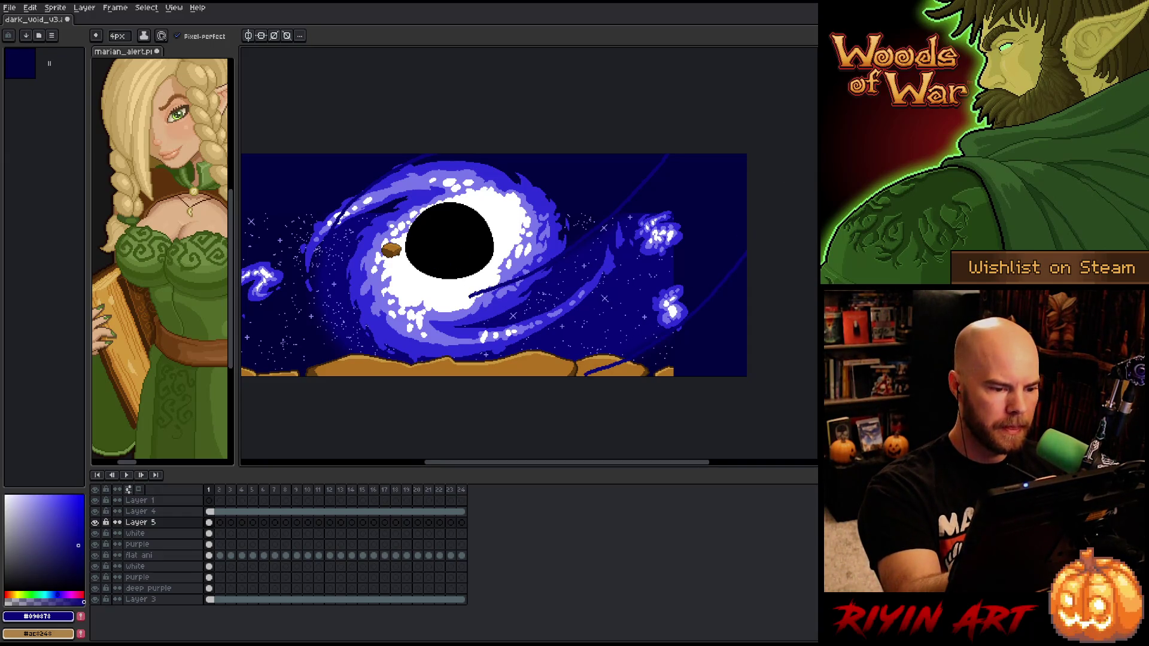
pyautogui.moveTo(454, 296)
pyautogui.mouseDown()
pyautogui.moveTo(379, 271)
pyautogui.moveTo(477, 162)
pyautogui.mouseUp()
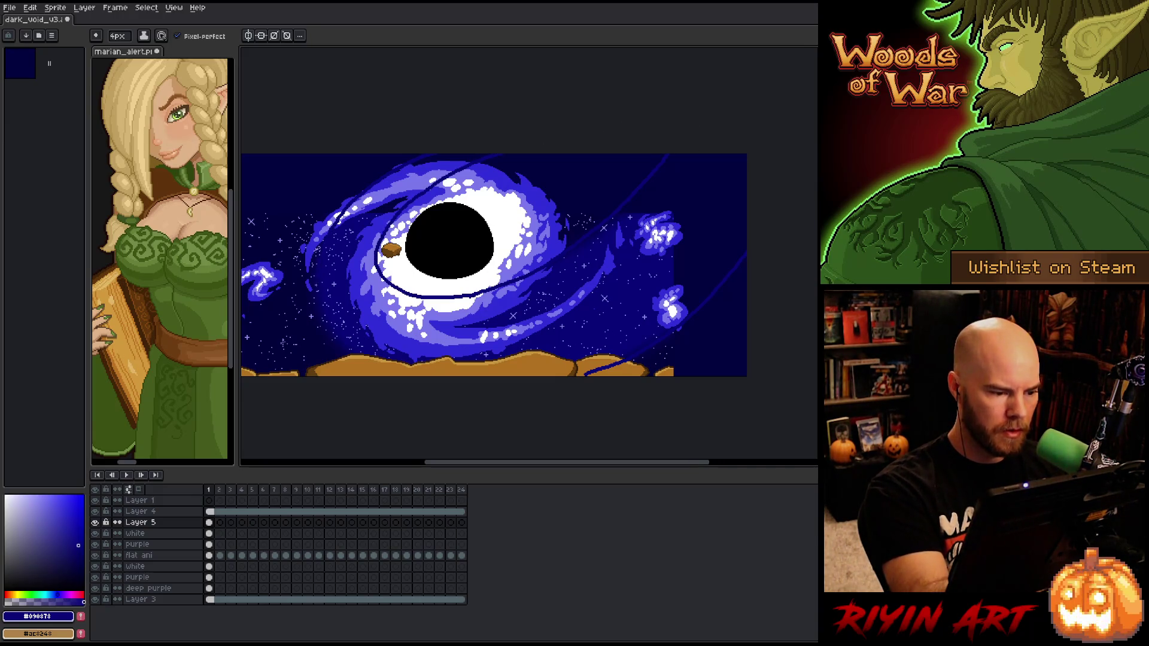
pyautogui.moveTo(421, 362); pyautogui.dragTo(520, 356)
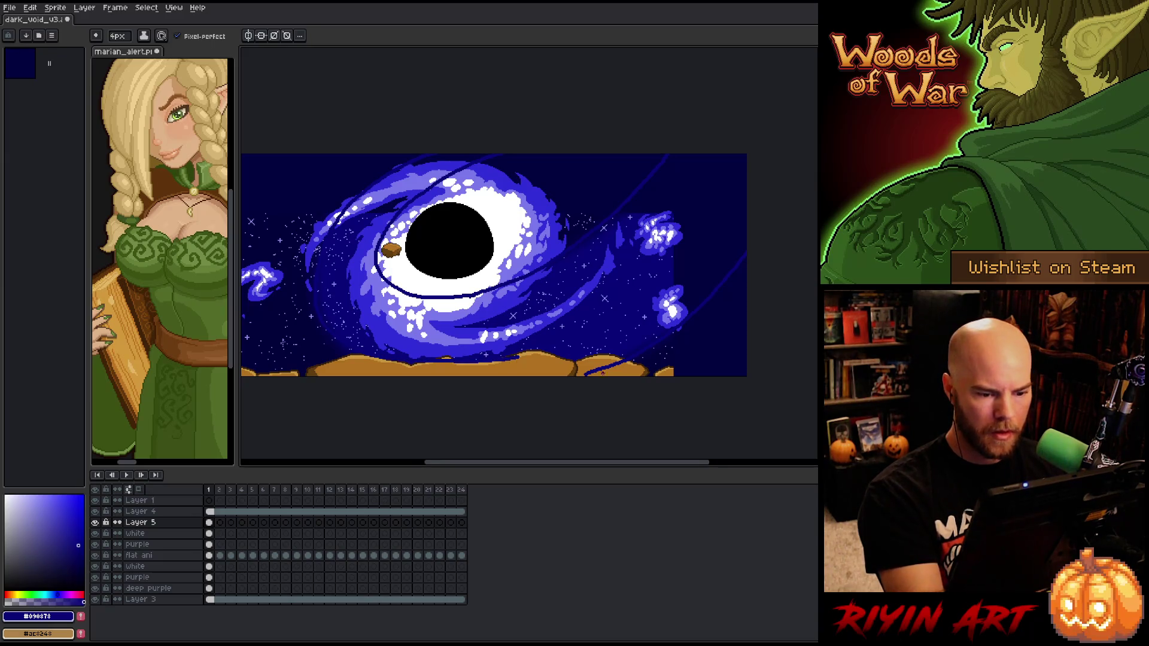
pyautogui.moveTo(441, 376); pyautogui.dragTo(366, 358)
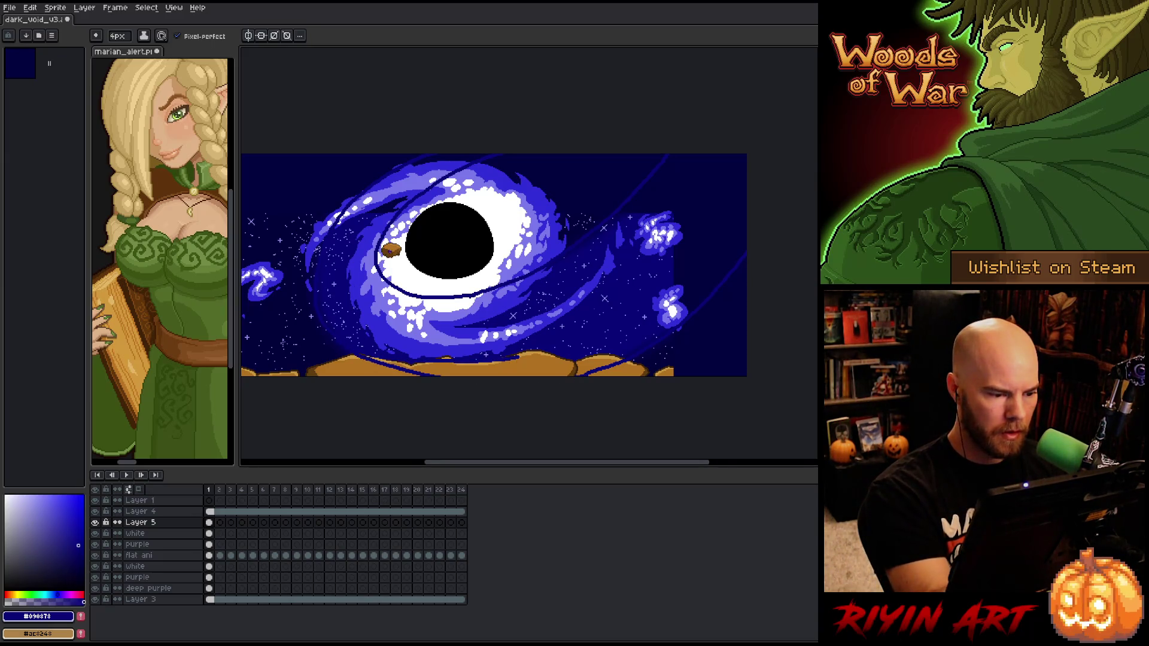
pyautogui.press('g')
pyautogui.click(675, 233)
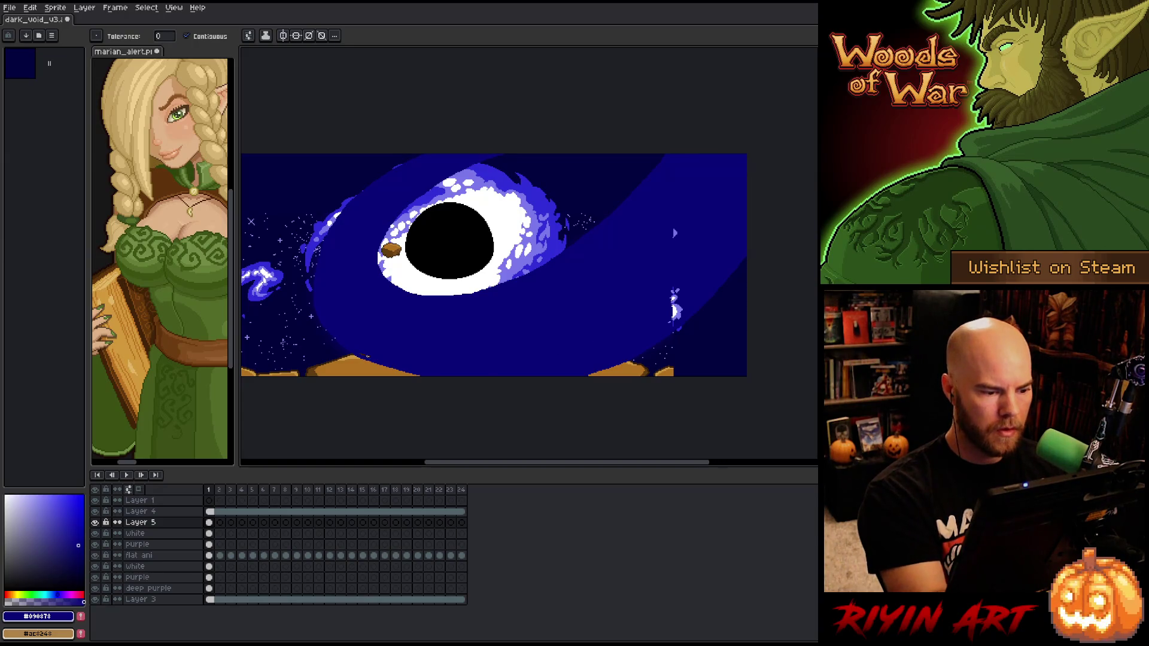
# Move Layer 5 beneath the flat ani layer
pyautogui.press('b')
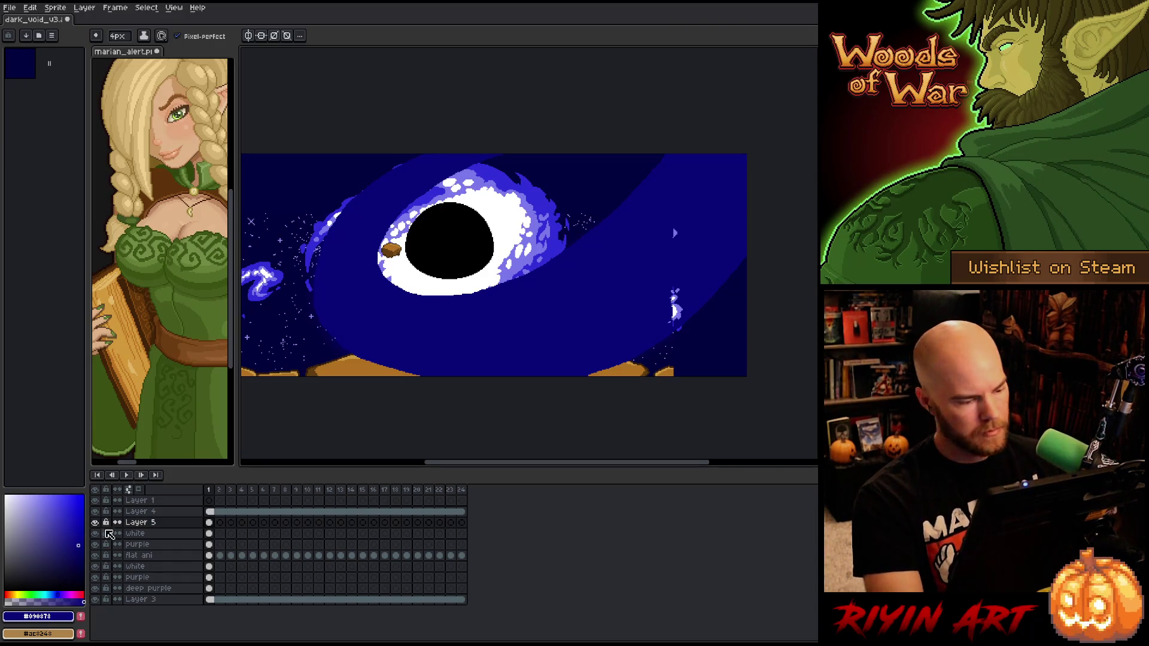
pyautogui.click(146, 524)
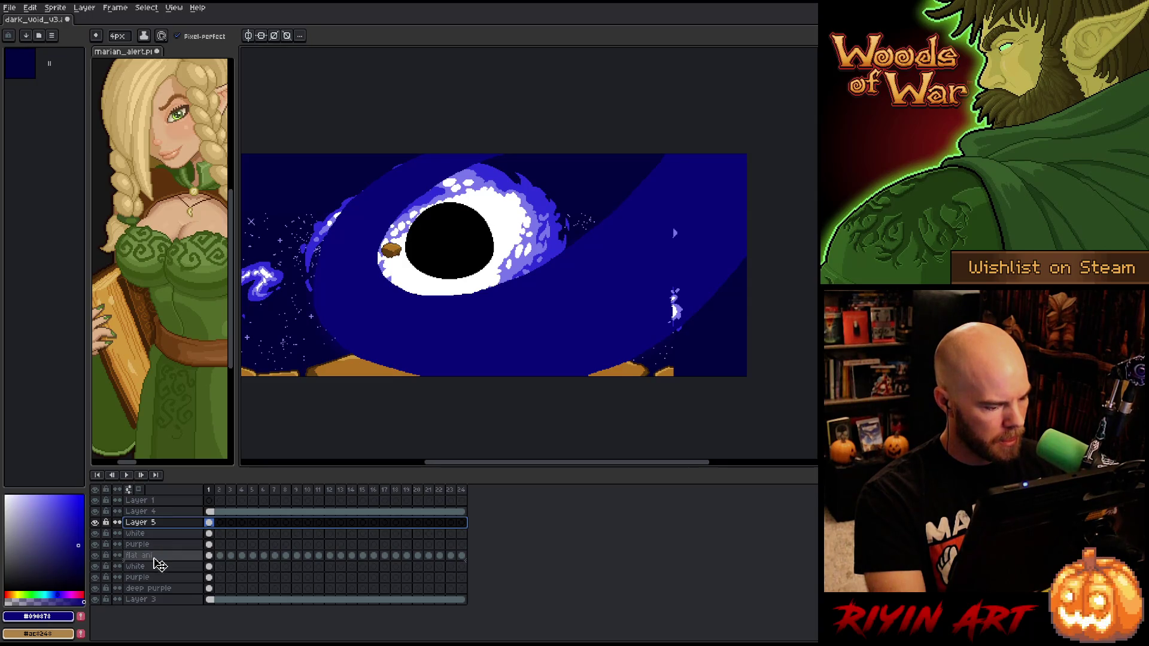
pyautogui.moveTo(157, 566); pyautogui.dragTo(157, 565)
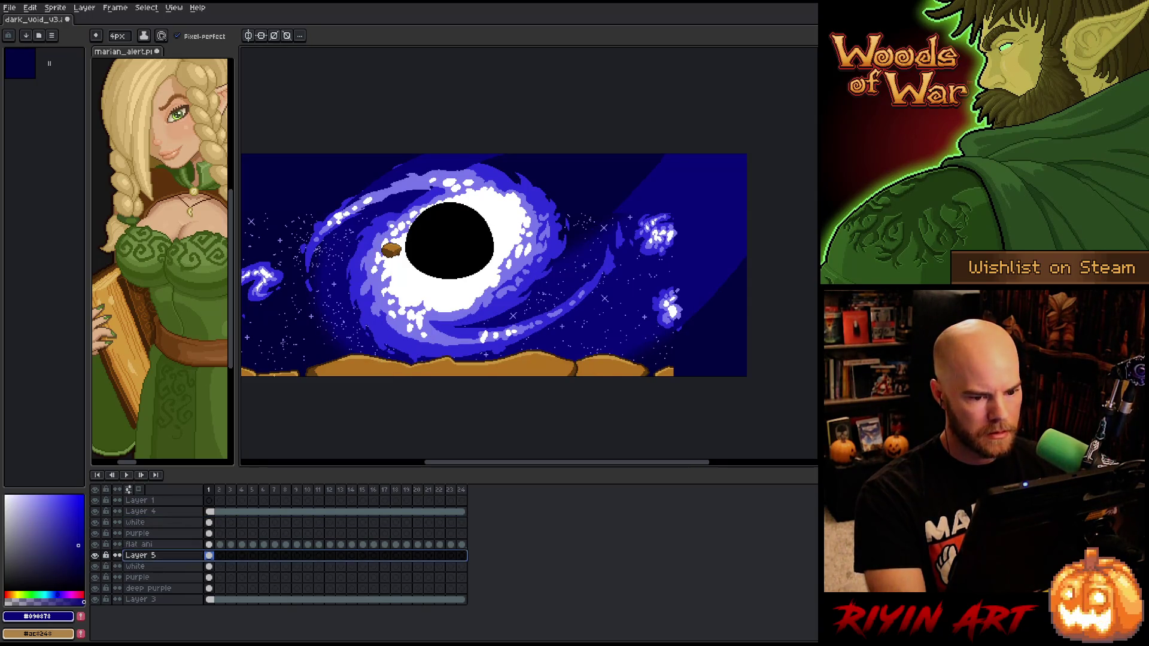
# Apply the blur-17x17 convolution filter to the dark swirl layer
pyautogui.press('F9')
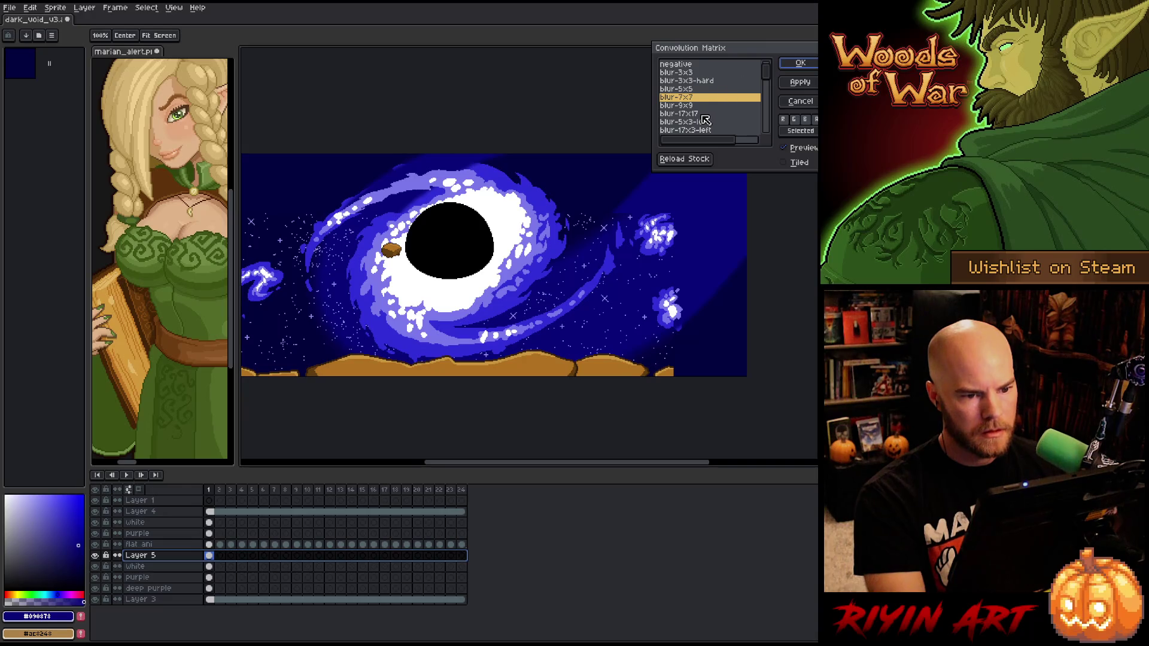
pyautogui.click(704, 114)
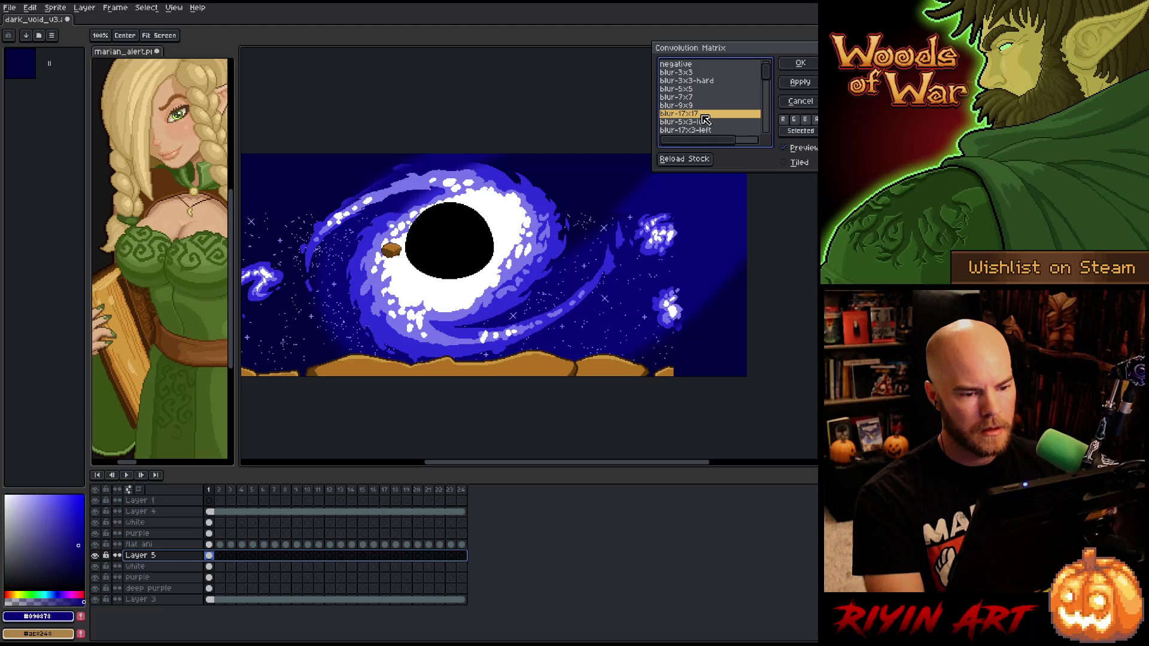
pyautogui.press('Return')
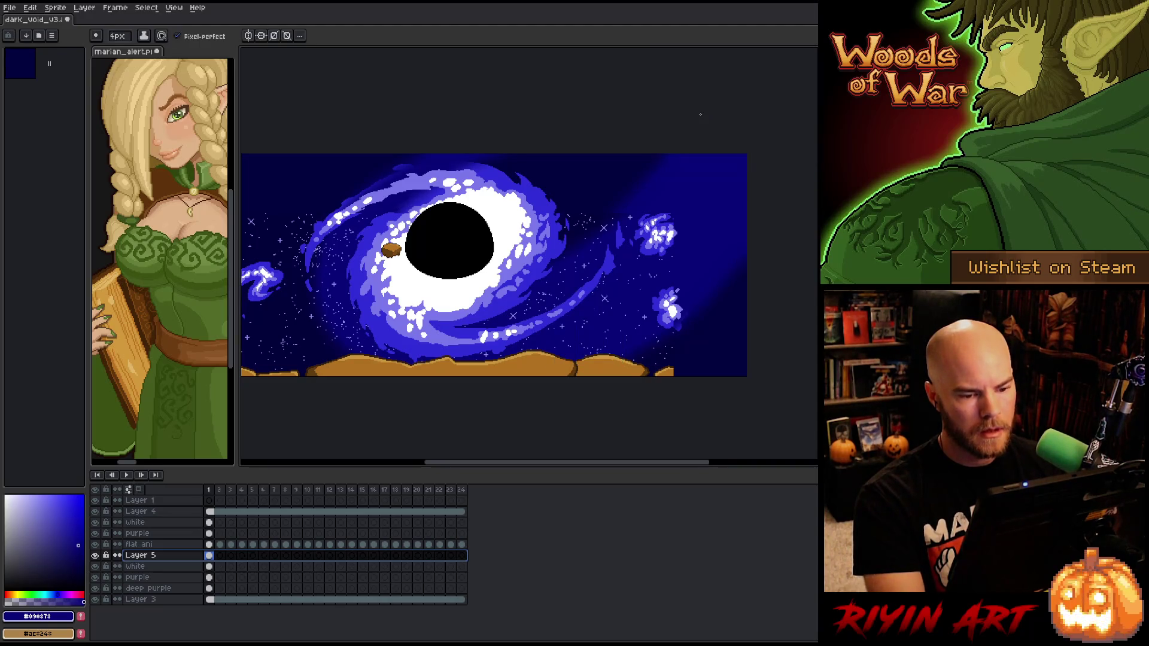
pyautogui.press('q')
pyautogui.moveTo(746, 163); pyautogui.dragTo(522, 278)
pyautogui.click(672, 193)
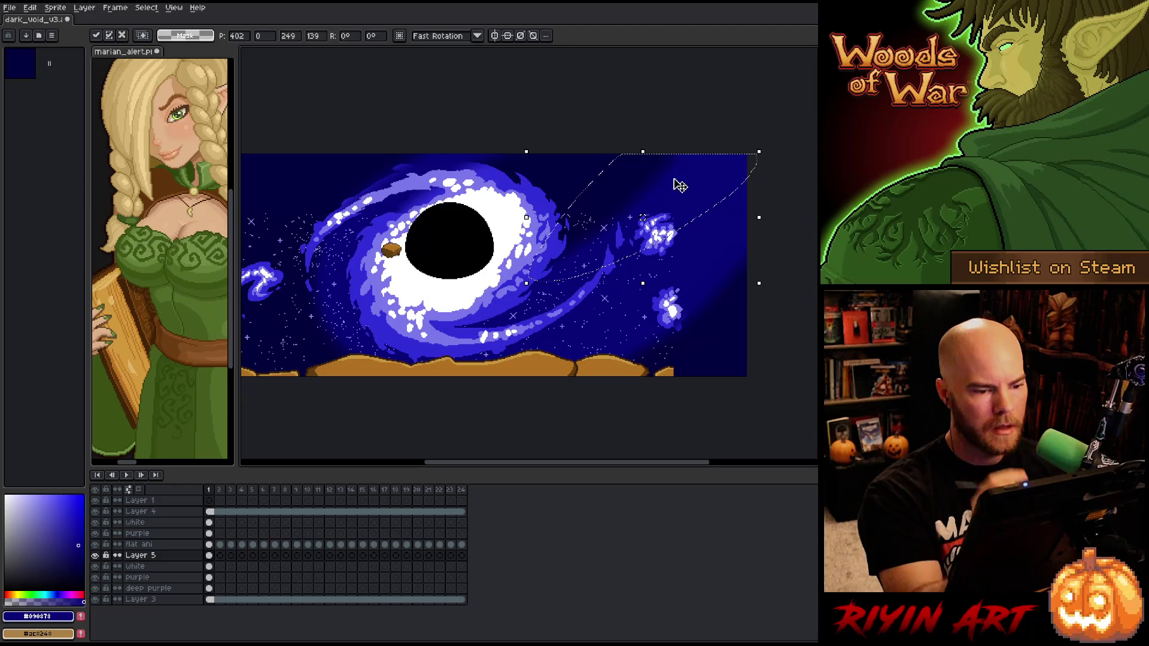
pyautogui.click(673, 179)
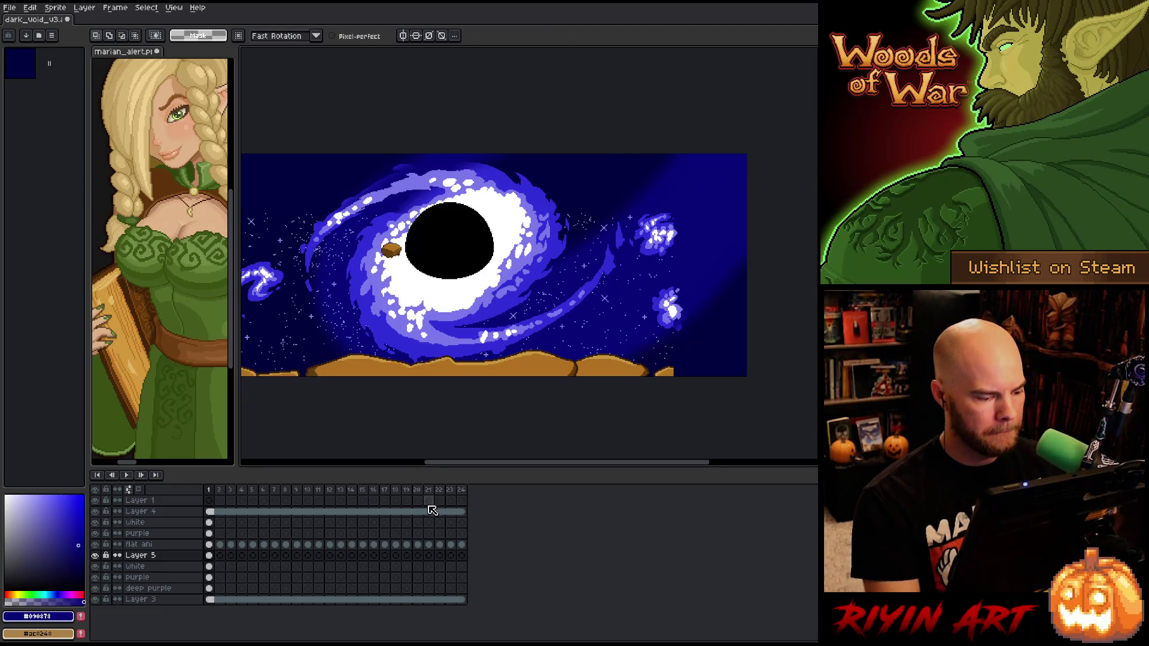
# Move Layer 5 below deep purple, rename it swirl, and select its cels in frames 1–23
pyautogui.click(138, 558)
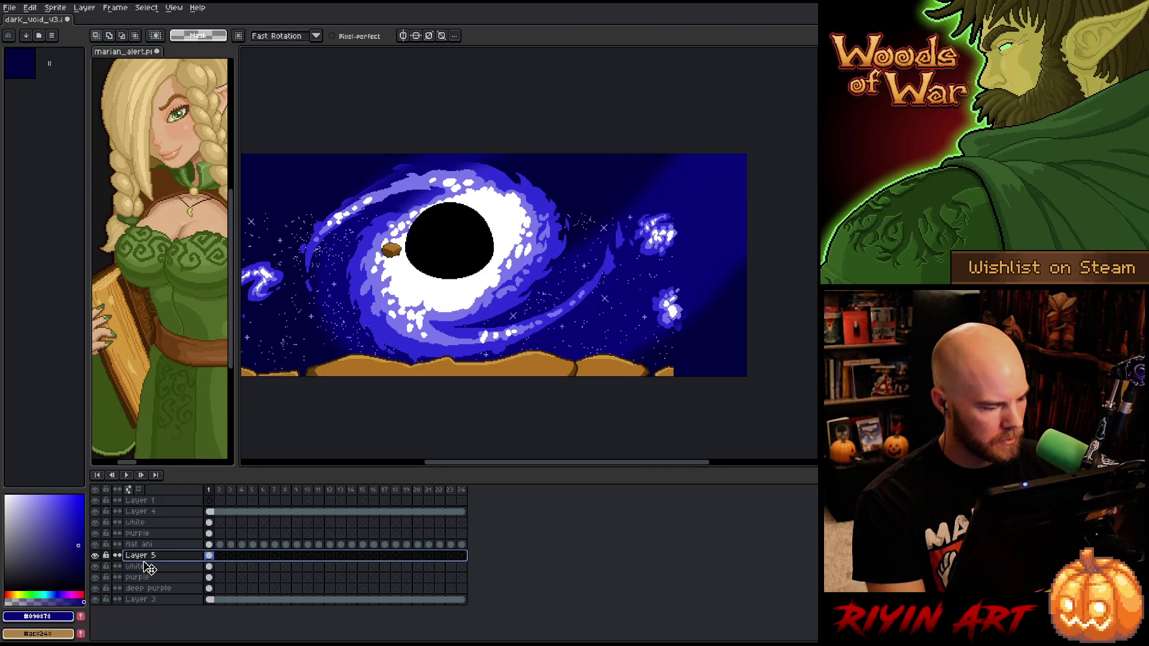
pyautogui.moveTo(157, 597); pyautogui.dragTo(155, 591)
pyautogui.doubleClick(152, 589)
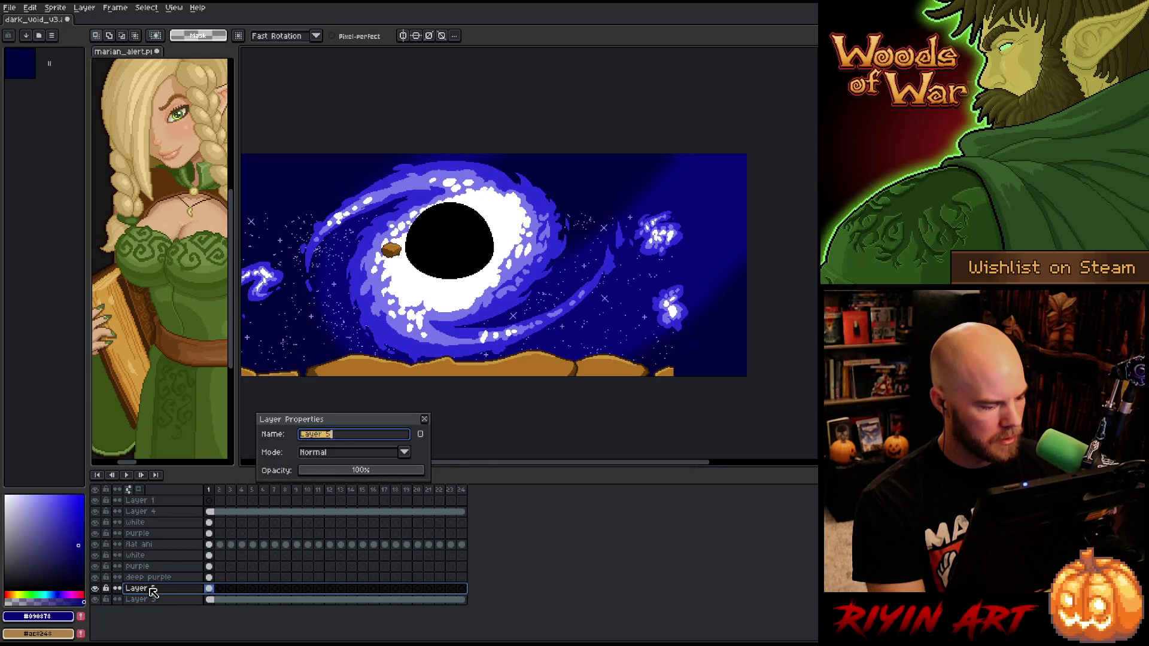
pyautogui.write('sw')
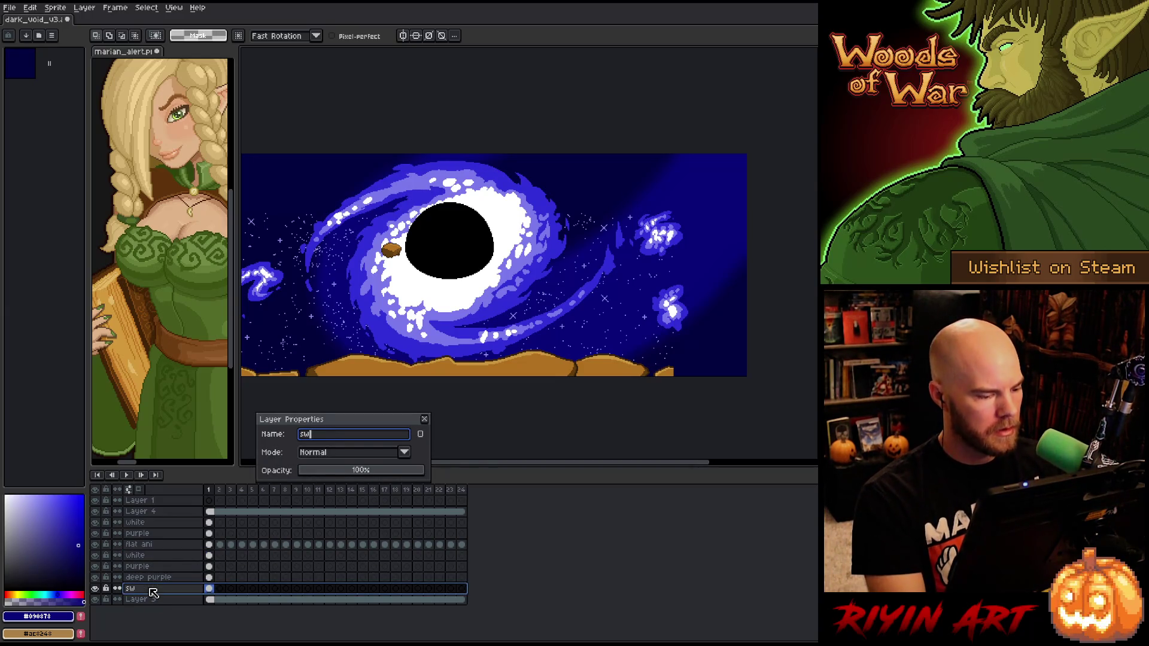
pyautogui.write('irl')
pyautogui.press('Return')
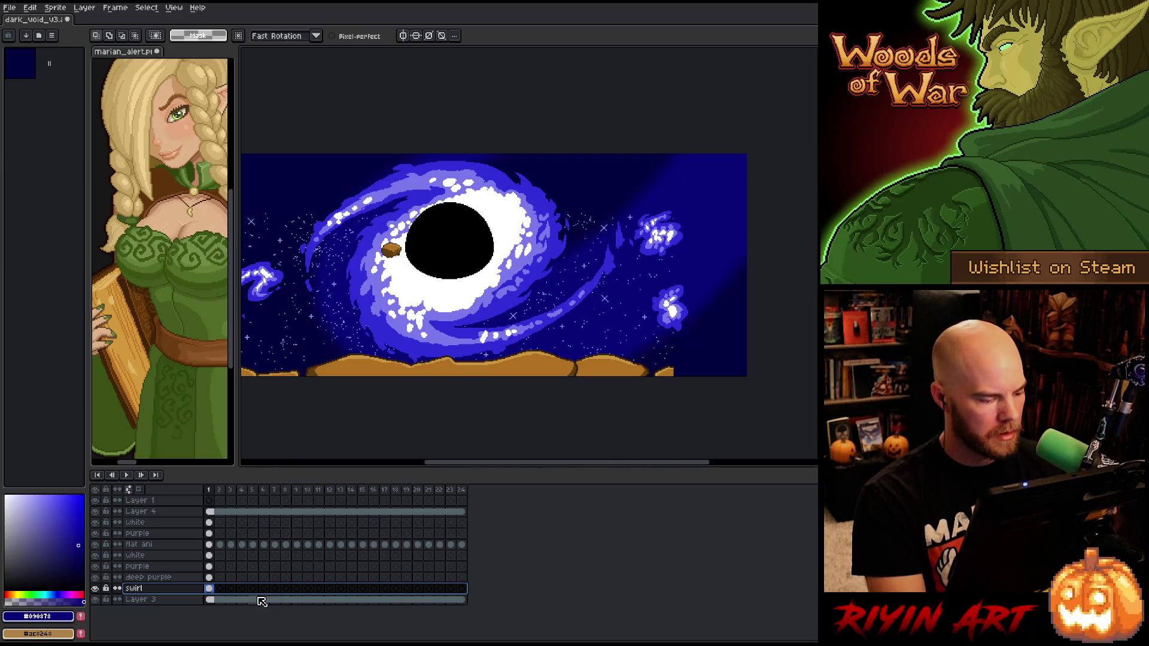
pyautogui.moveTo(211, 590); pyautogui.dragTo(461, 593)
# Link the selected swirl cels across frames 1–24
pyautogui.rightClick(462, 588)
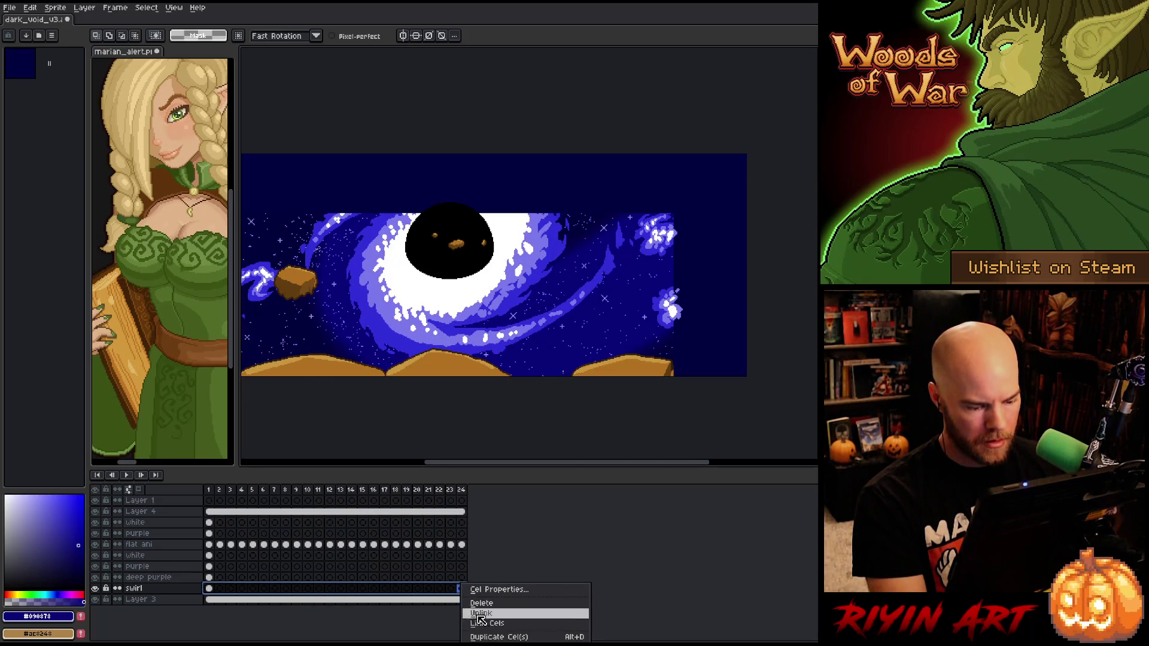
pyautogui.click(485, 624)
pyautogui.moveTo(335, 419)
pyautogui.mouseDown()
pyautogui.moveTo(443, 407)
pyautogui.moveTo(419, 411)
pyautogui.mouseUp()
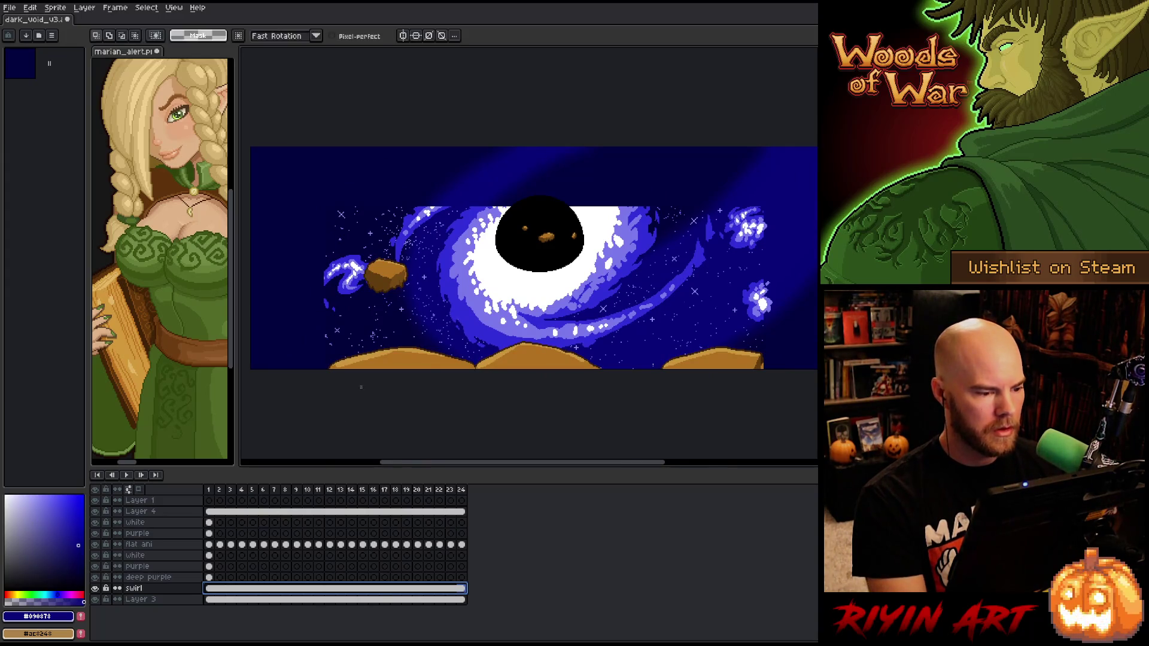
pyautogui.moveTo(312, 471); pyautogui.dragTo(281, 483)
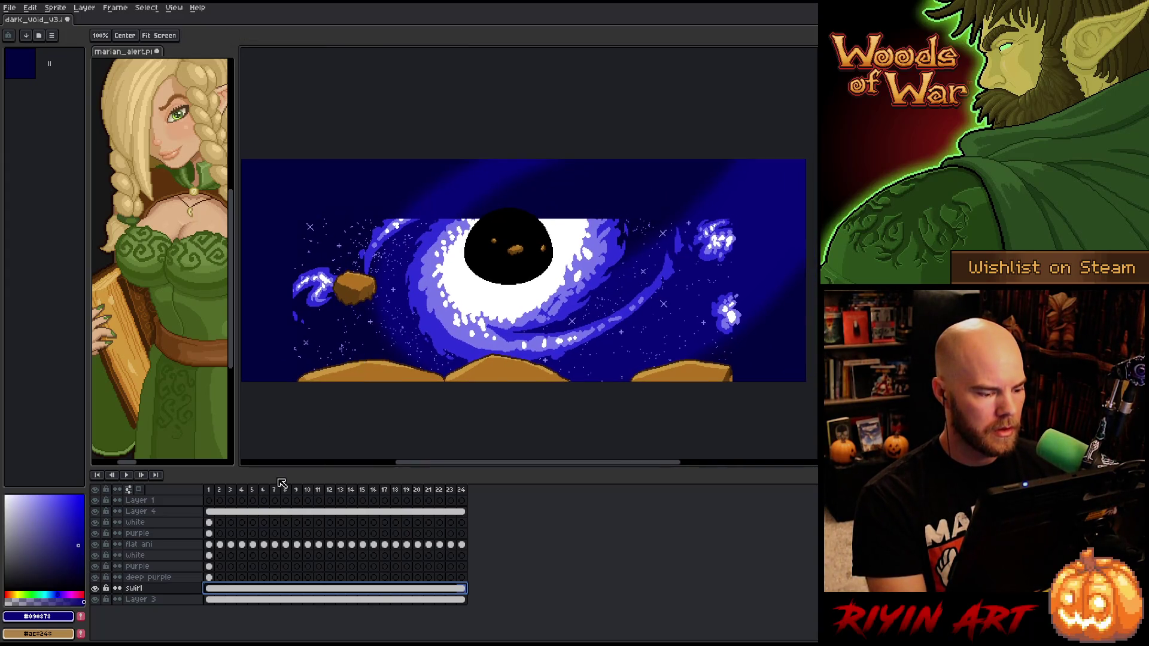
# Return to frame 1 and toggle deep purple's visibility to compare the swirl
pyautogui.click(213, 489)
pyautogui.click(209, 533)
pyautogui.click(209, 577)
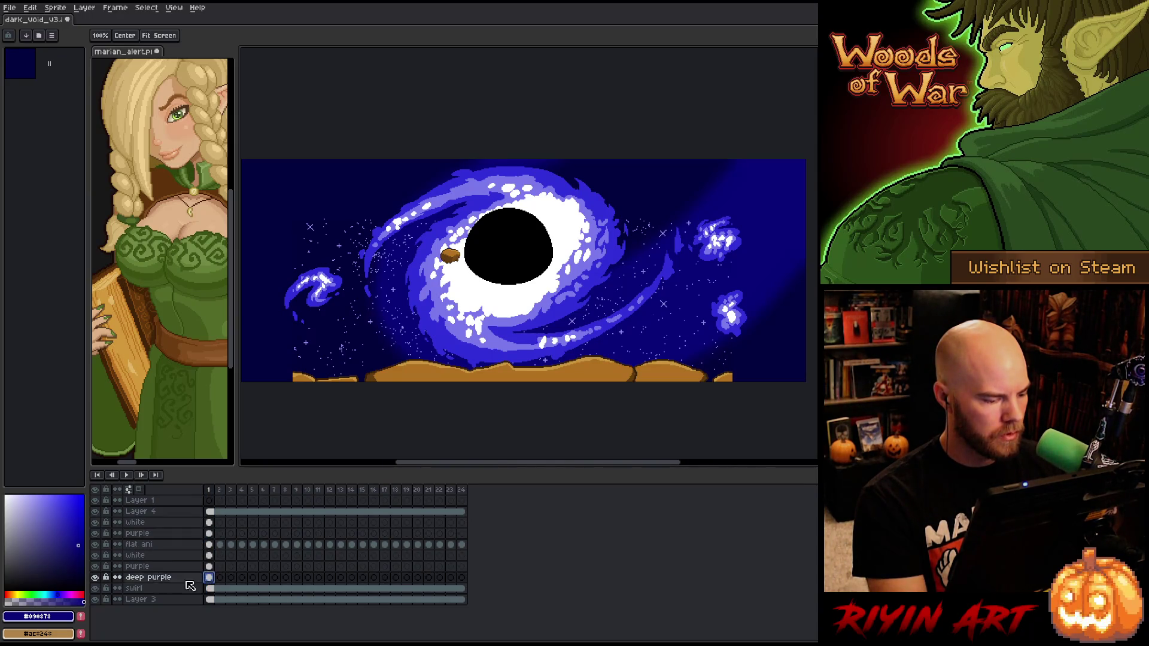
pyautogui.click(96, 577)
pyautogui.click(96, 577)
pyautogui.click(96, 578)
pyautogui.click(96, 577)
pyautogui.click(96, 578)
pyautogui.click(96, 578)
pyautogui.click(95, 577)
pyautogui.click(95, 578)
pyautogui.click(96, 578)
pyautogui.click(96, 577)
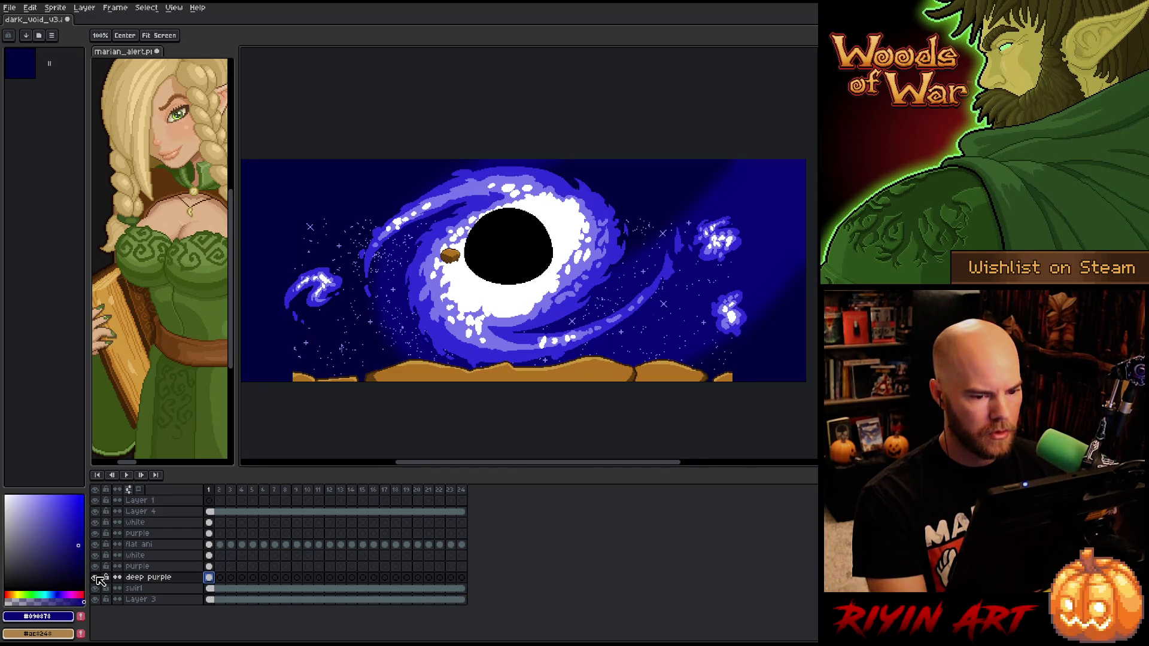
# Duplicate deep purple as 'deep purple ext' below it and hide the original
pyautogui.rightClick(169, 580)
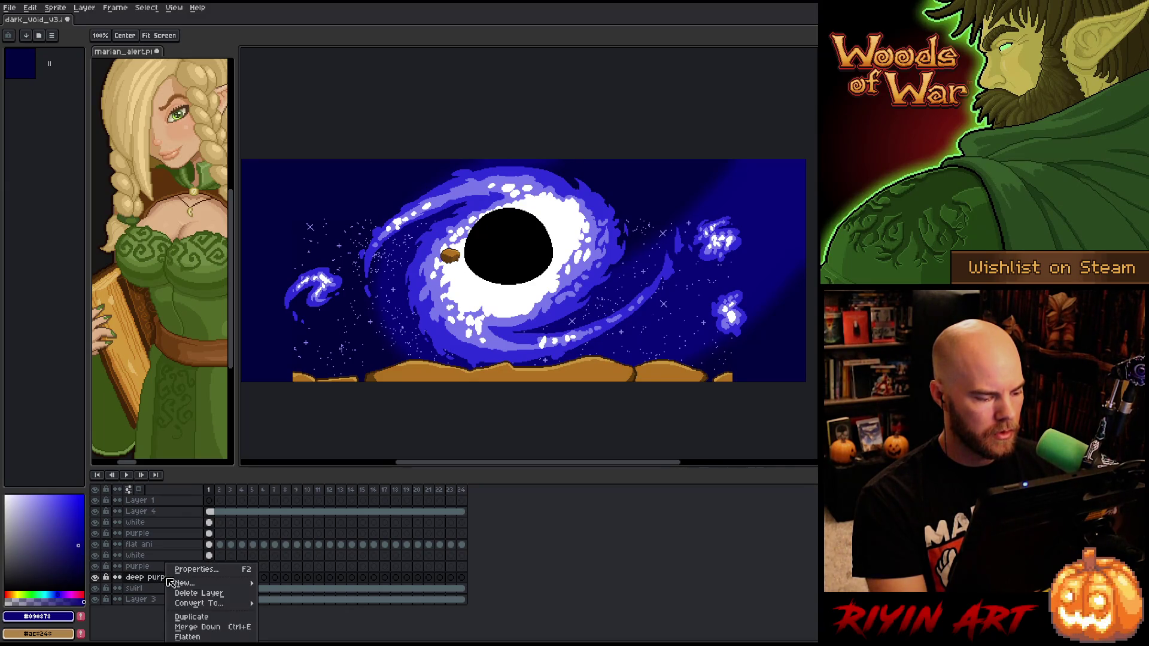
pyautogui.click(191, 617)
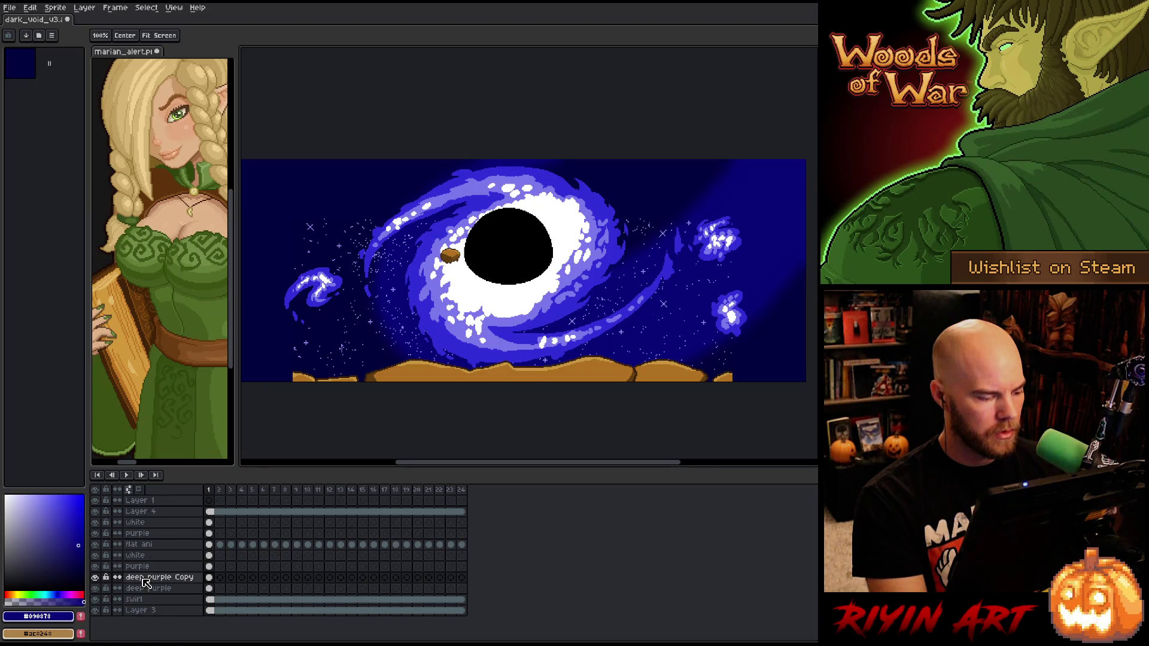
pyautogui.doubleClick(156, 580)
pyautogui.press('End')
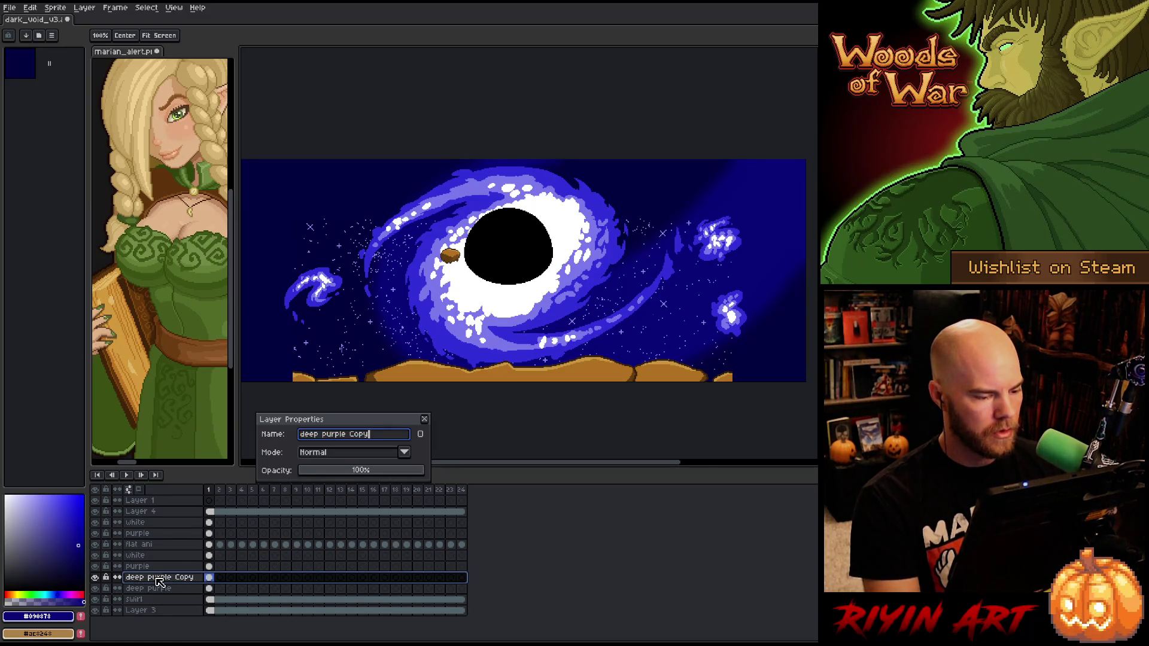
pyautogui.press('BackSpace')
pyautogui.press('BackSpace')
pyautogui.press('BackSpace')
pyautogui.press('BackSpace')
pyautogui.write('ext')
pyautogui.press('Return')
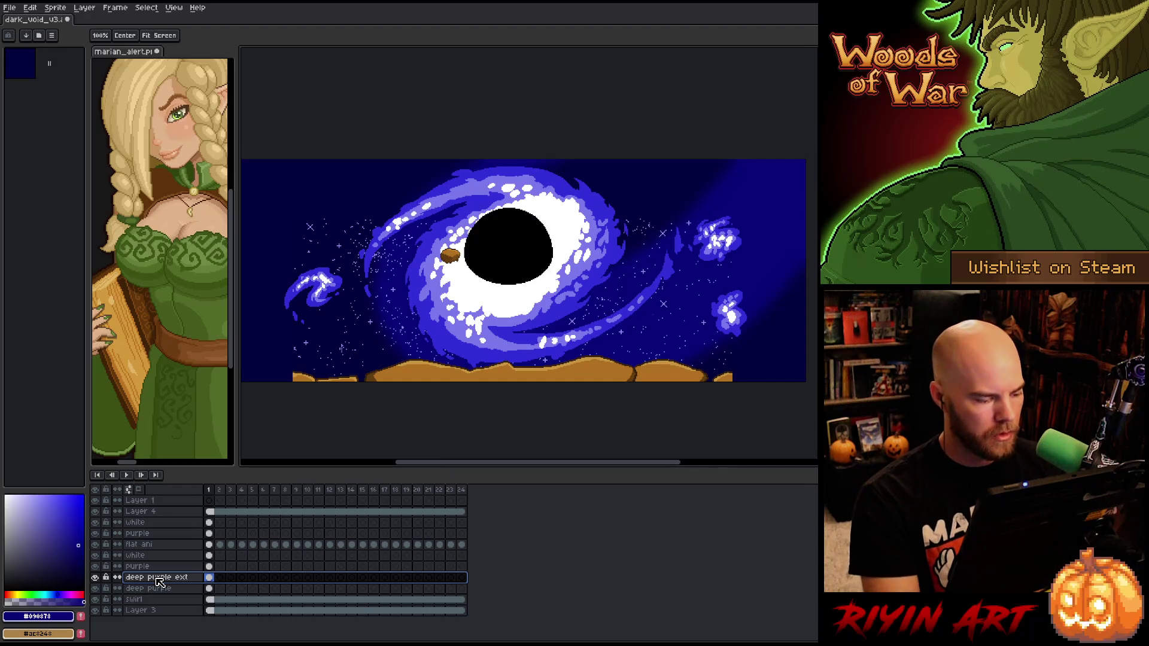
pyautogui.moveTo(167, 591); pyautogui.dragTo(160, 593)
pyautogui.click(96, 578)
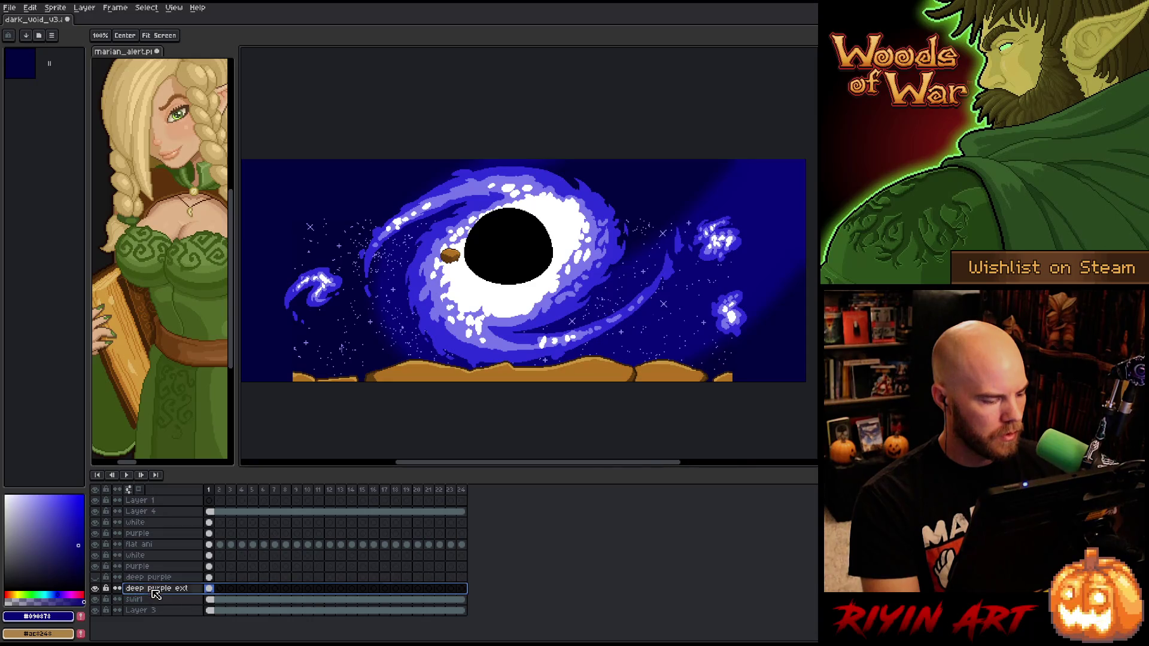
# Link deep purple ext's cels through frame 24 and play the animation
pyautogui.press('m')
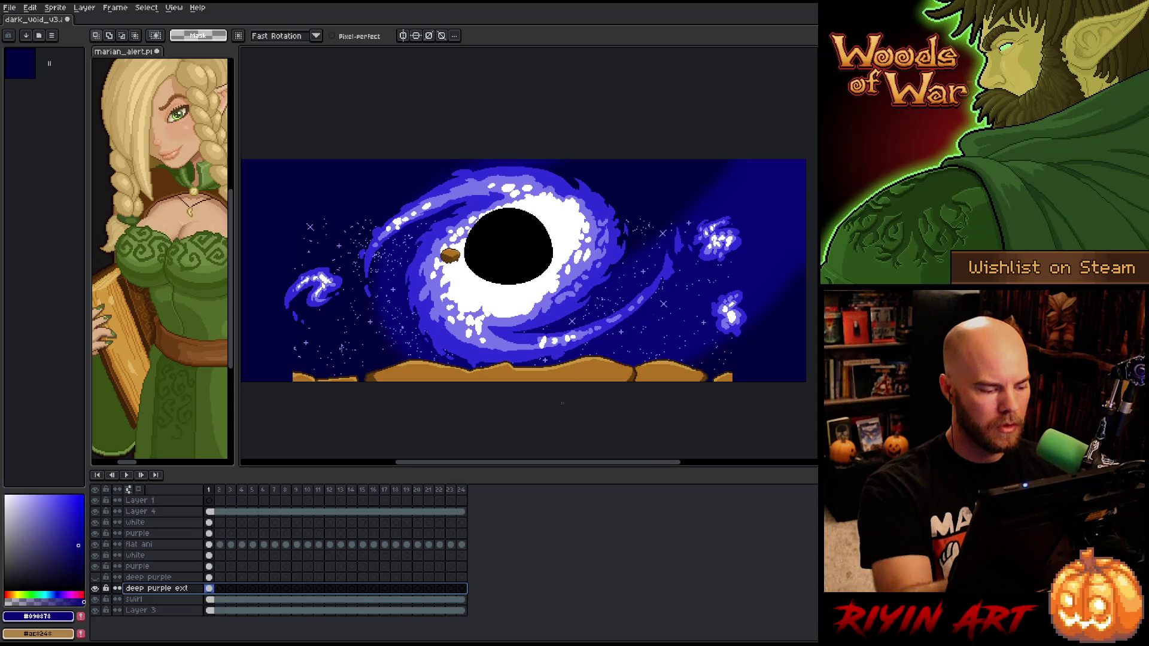
pyautogui.click(220, 589)
pyautogui.moveTo(224, 593); pyautogui.dragTo(462, 590)
pyautogui.rightClick(470, 593)
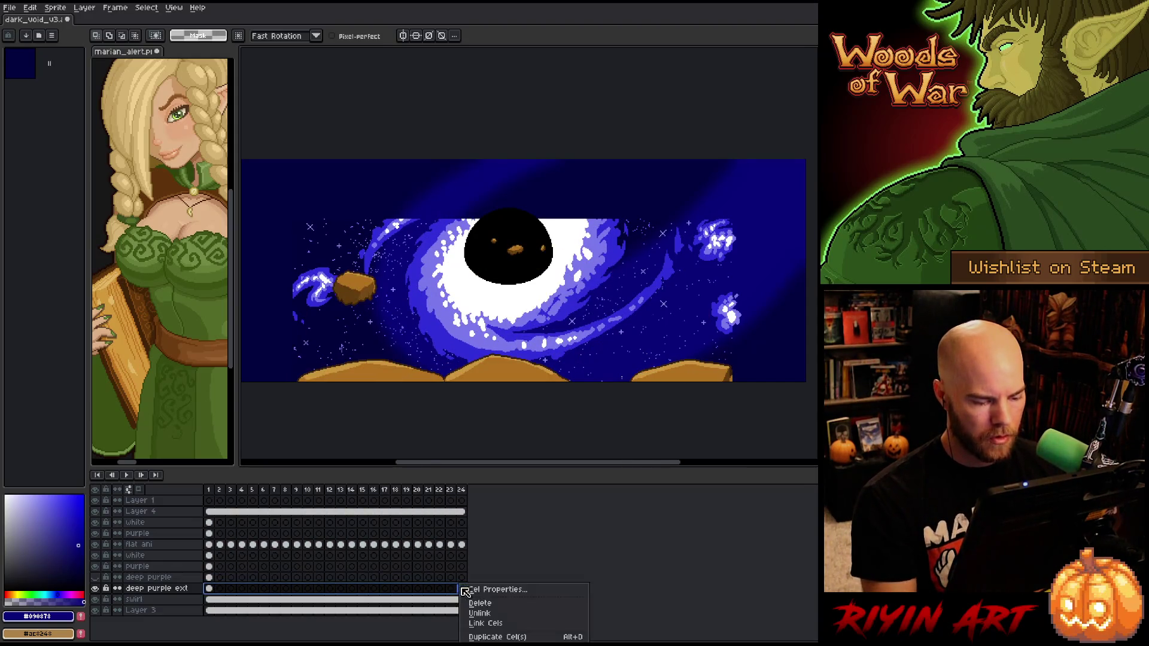
pyautogui.click(501, 629)
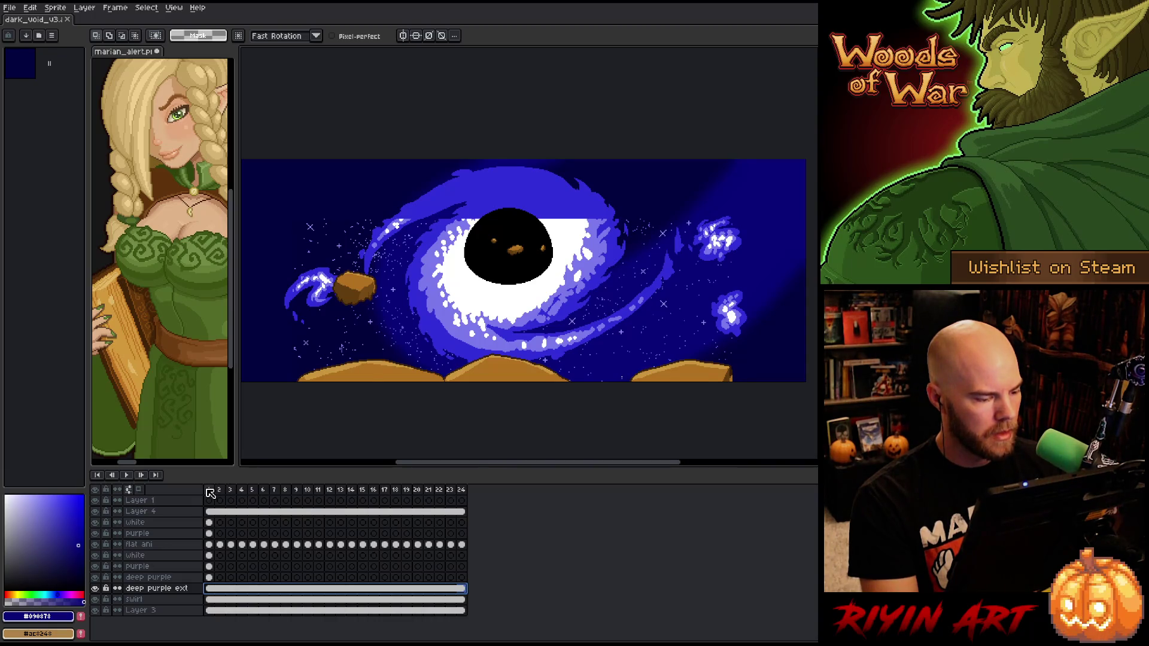
pyautogui.press('Return')
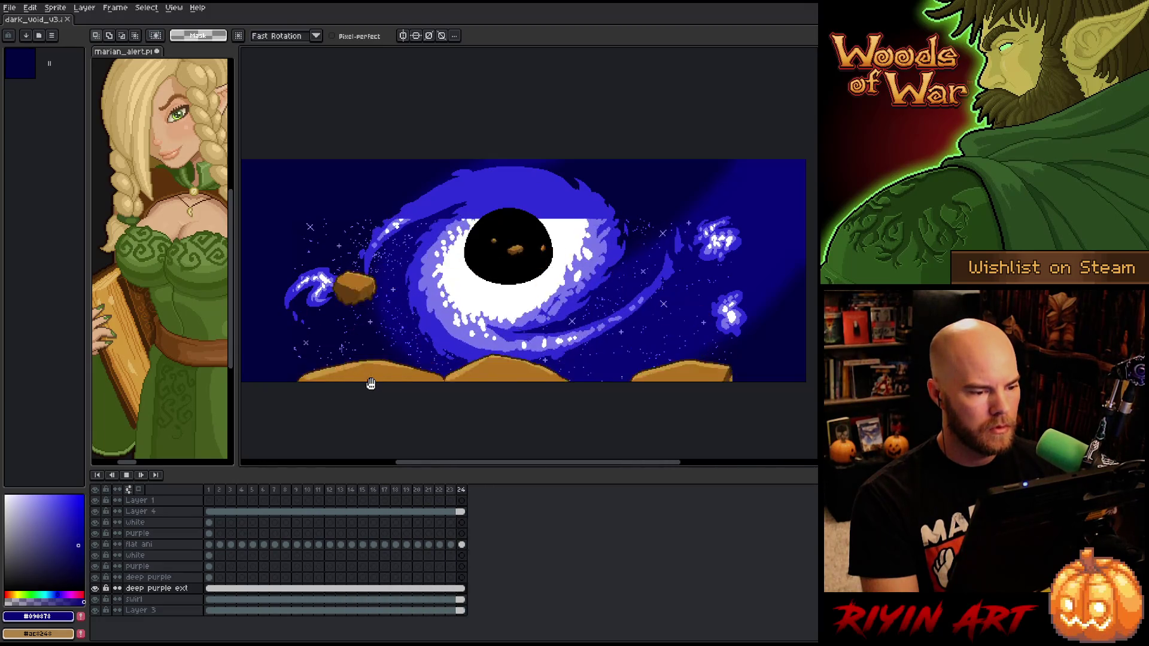
pyautogui.scroll(-1, 371, 383)
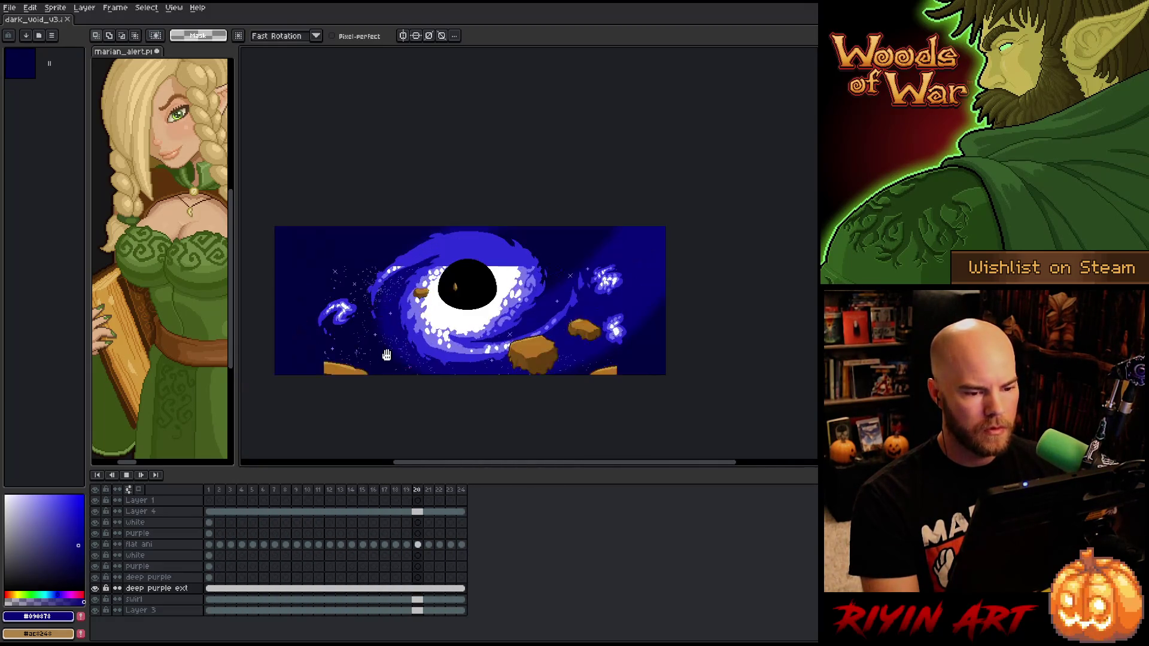
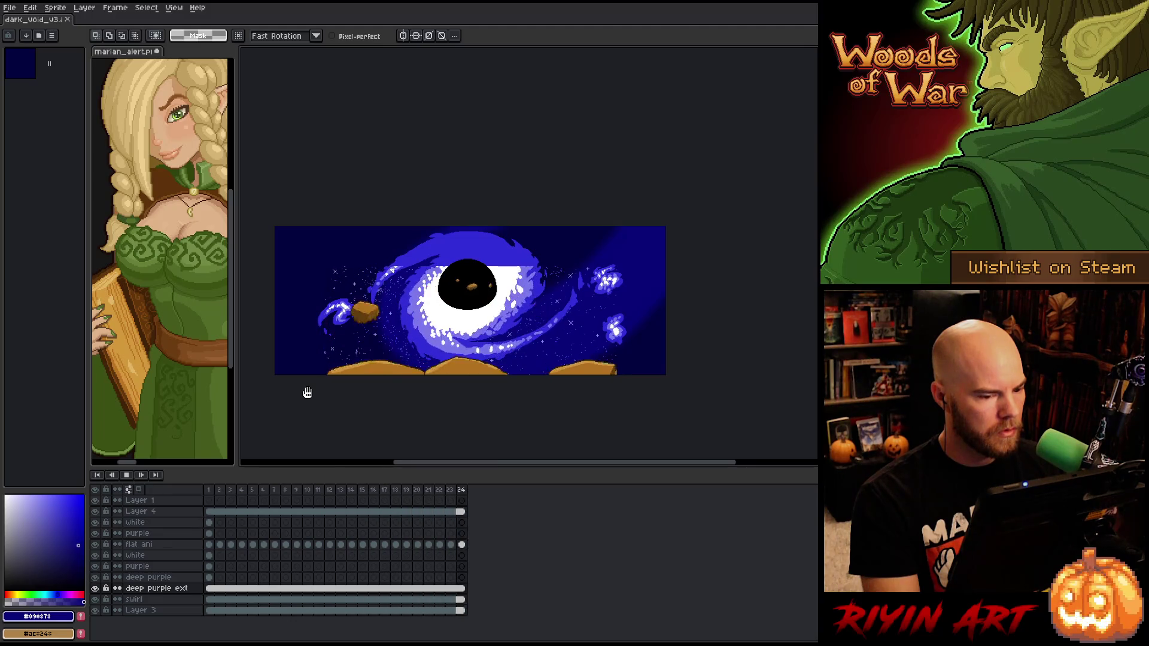
# Stop the animation and sample the dark navy background colour
pyautogui.scroll(3, 325, 357)
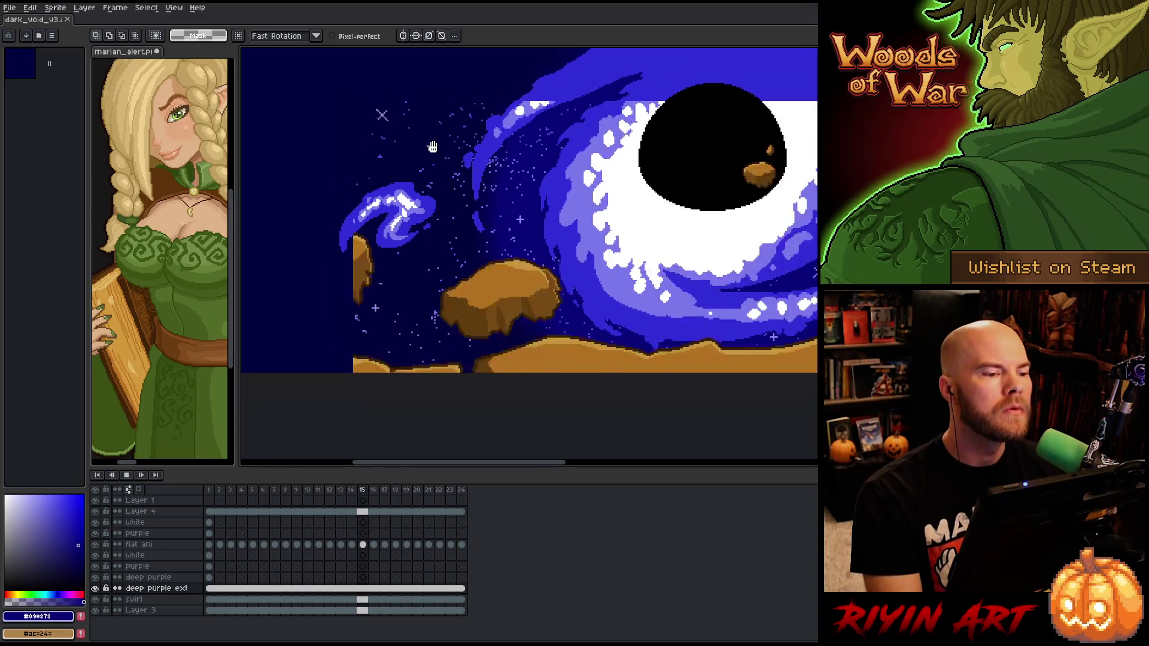
pyautogui.scroll(3, 404, 311)
pyautogui.press('Return')
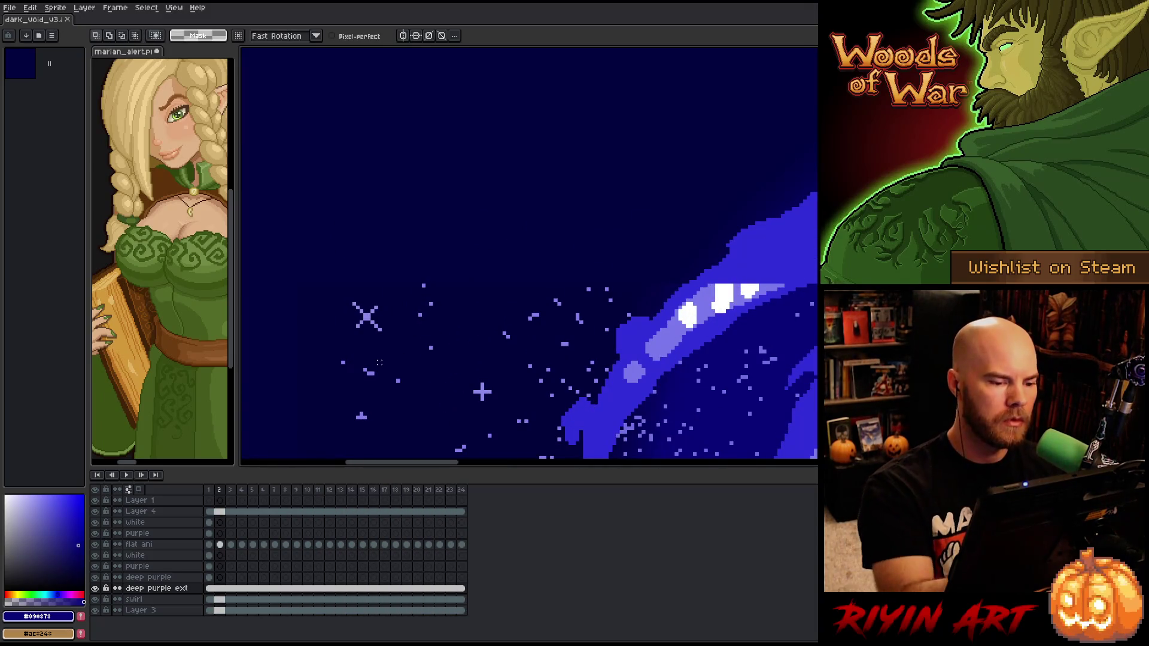
pyautogui.press('b')
pyautogui.keyDown('alt'); pyautogui.click(542, 288); pyautogui.keyUp('alt')
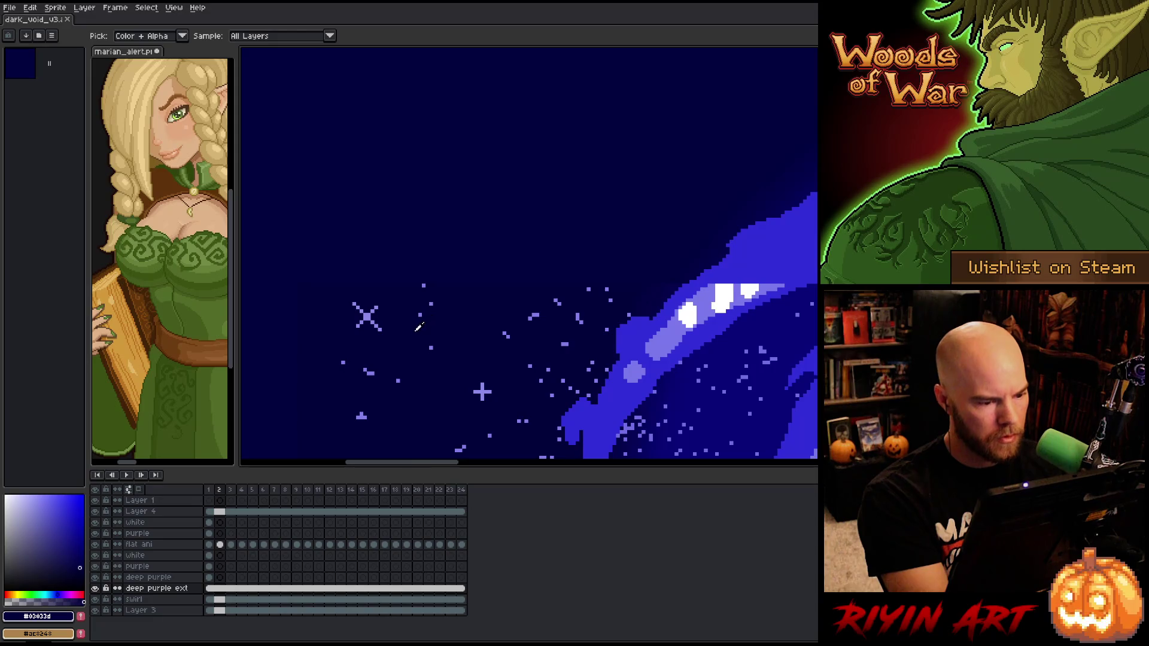
# Select Layer 3's frame 1 cel and zoom in on the swirl edge
pyautogui.click(209, 610)
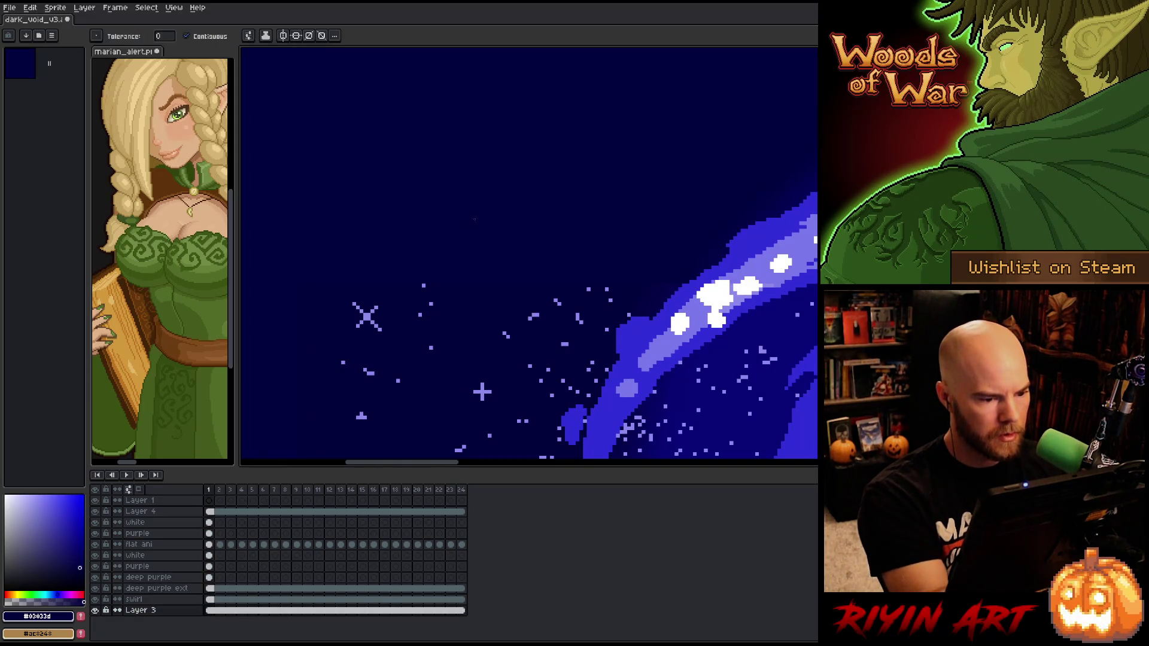
pyautogui.scroll(-5, 500, 345)
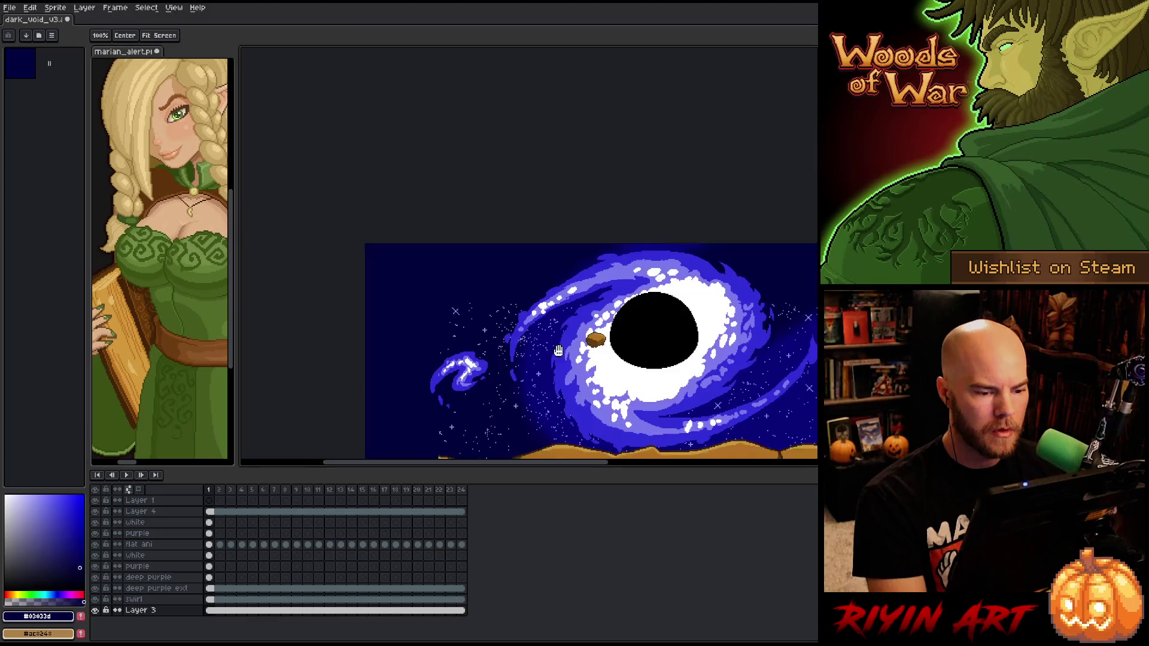
pyautogui.scroll(2, 616, 341)
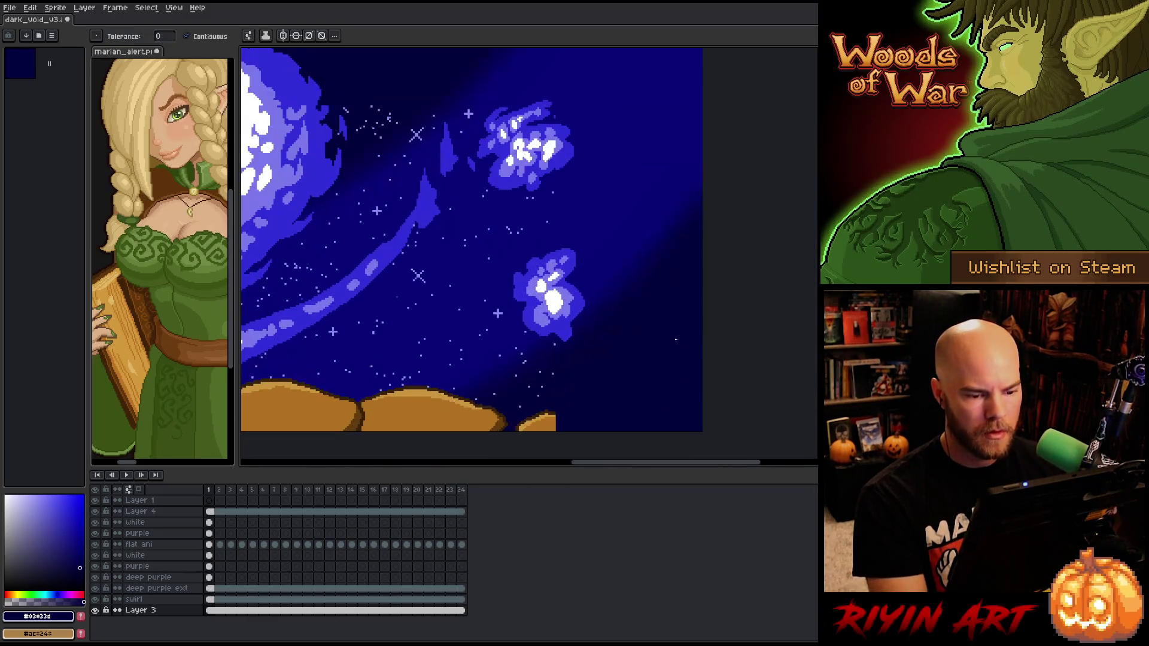
pyautogui.scroll(2, 359, 155)
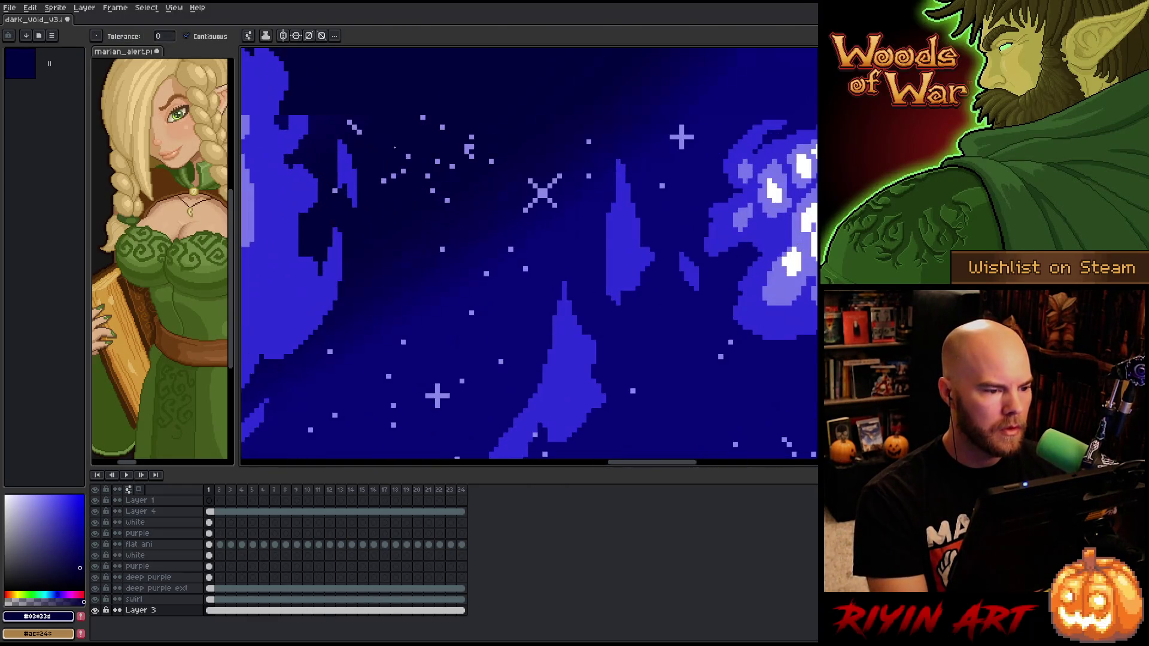
pyautogui.scroll(-2, 360, 155)
pyautogui.scroll(4, 541, 319)
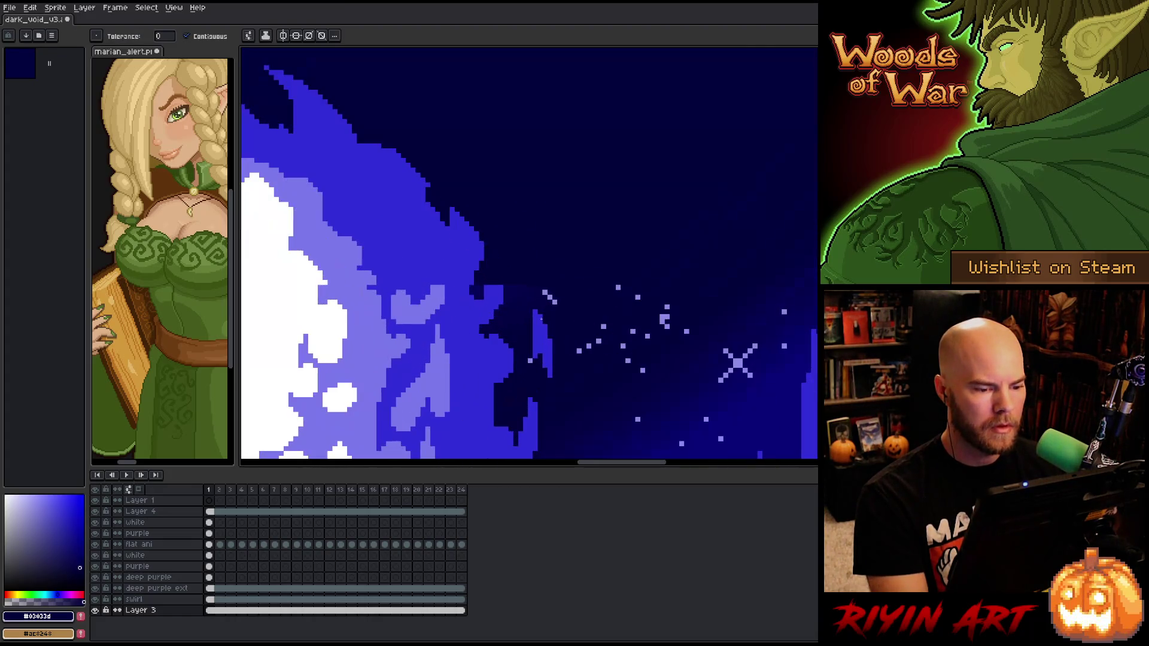
pyautogui.scroll(1, 542, 319)
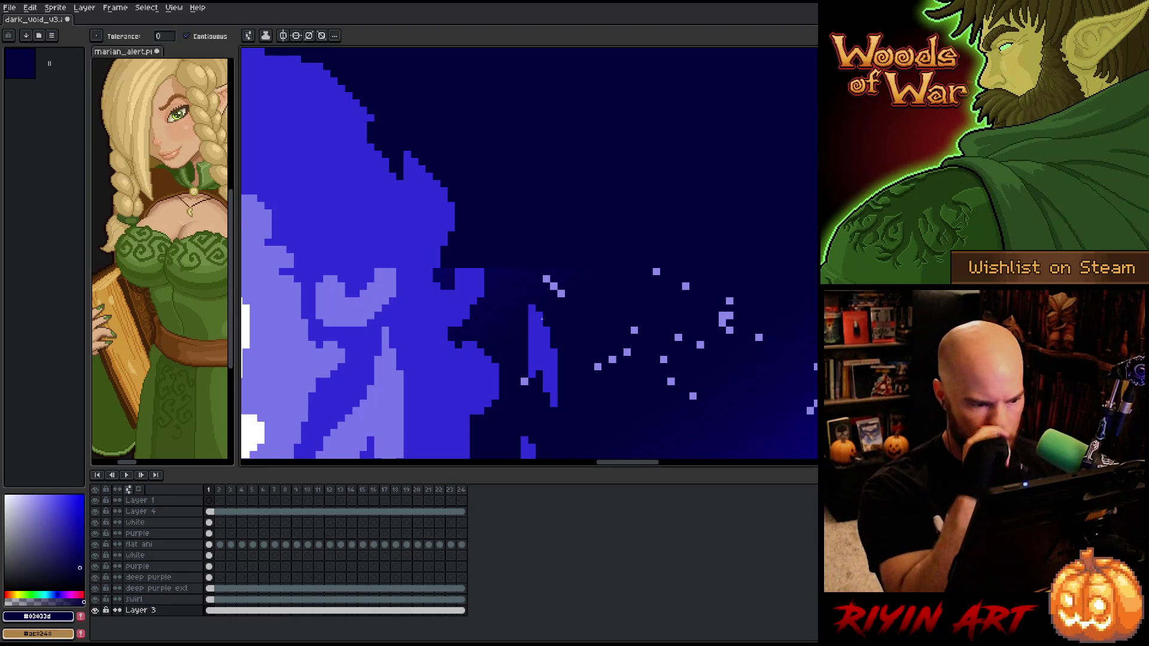
# On the swirl layer, lasso an oval patch over the swirl's outer edge
pyautogui.click(216, 599)
pyautogui.press('b')
pyautogui.hscroll(5, 696, 377)
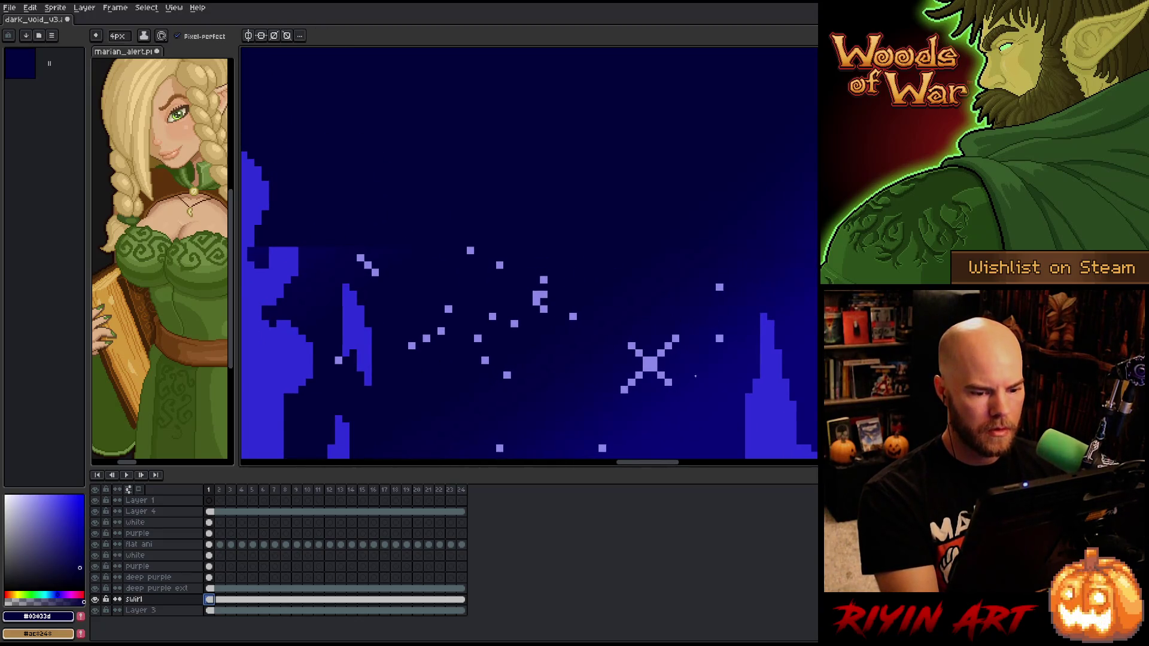
pyautogui.moveTo(461, 344)
pyautogui.mouseDown()
pyautogui.moveTo(491, 374)
pyautogui.moveTo(625, 431)
pyautogui.mouseUp()
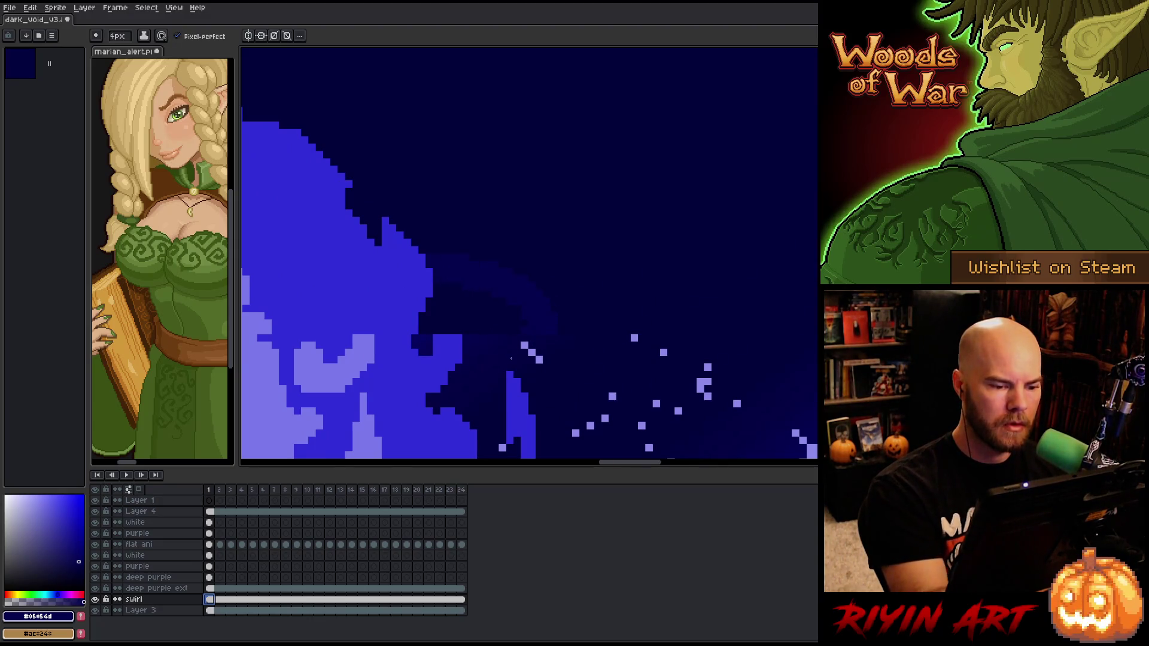
pyautogui.press('g')
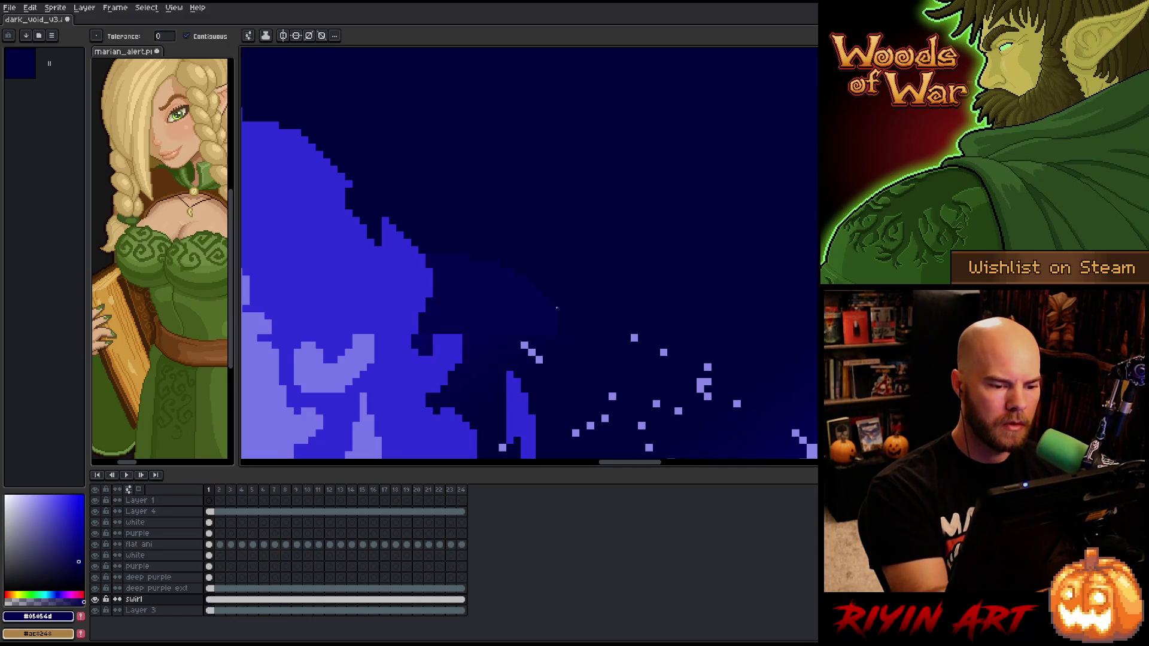
pyautogui.press('b')
pyautogui.press('m')
pyautogui.scroll(-2, 748, 358)
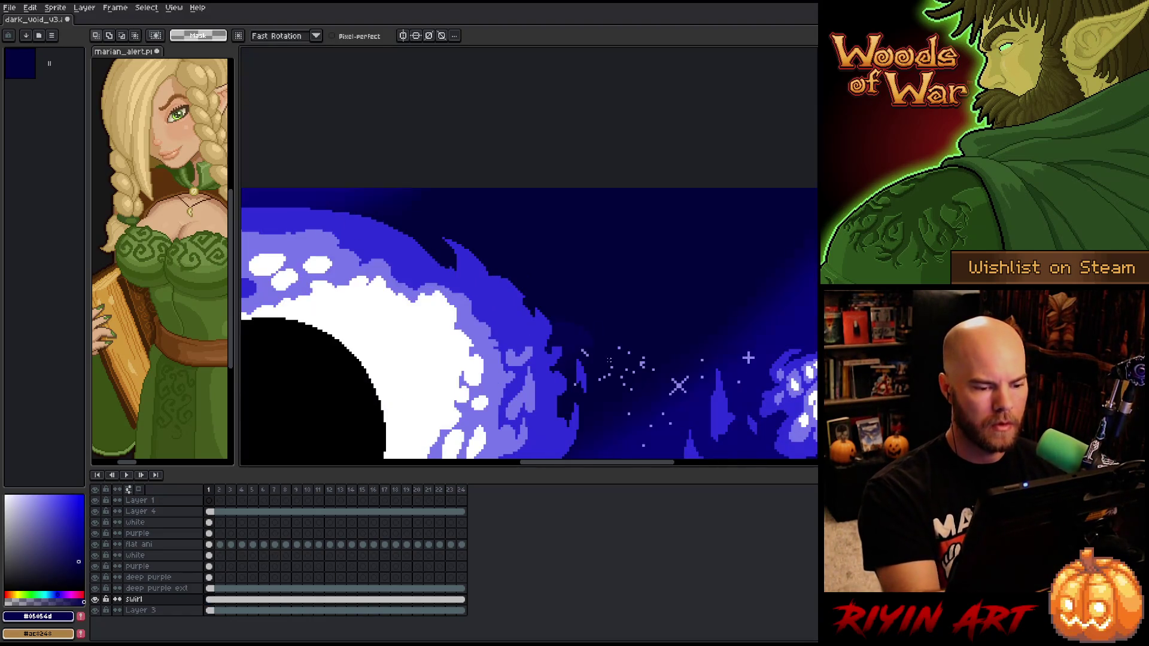
pyautogui.moveTo(565, 398)
pyautogui.mouseDown()
pyautogui.moveTo(526, 274)
pyautogui.moveTo(557, 408)
pyautogui.mouseUp()
pyautogui.moveTo(485, 417)
pyautogui.mouseDown()
pyautogui.moveTo(535, 417)
pyautogui.moveTo(658, 307)
pyautogui.moveTo(551, 246)
pyautogui.mouseUp()
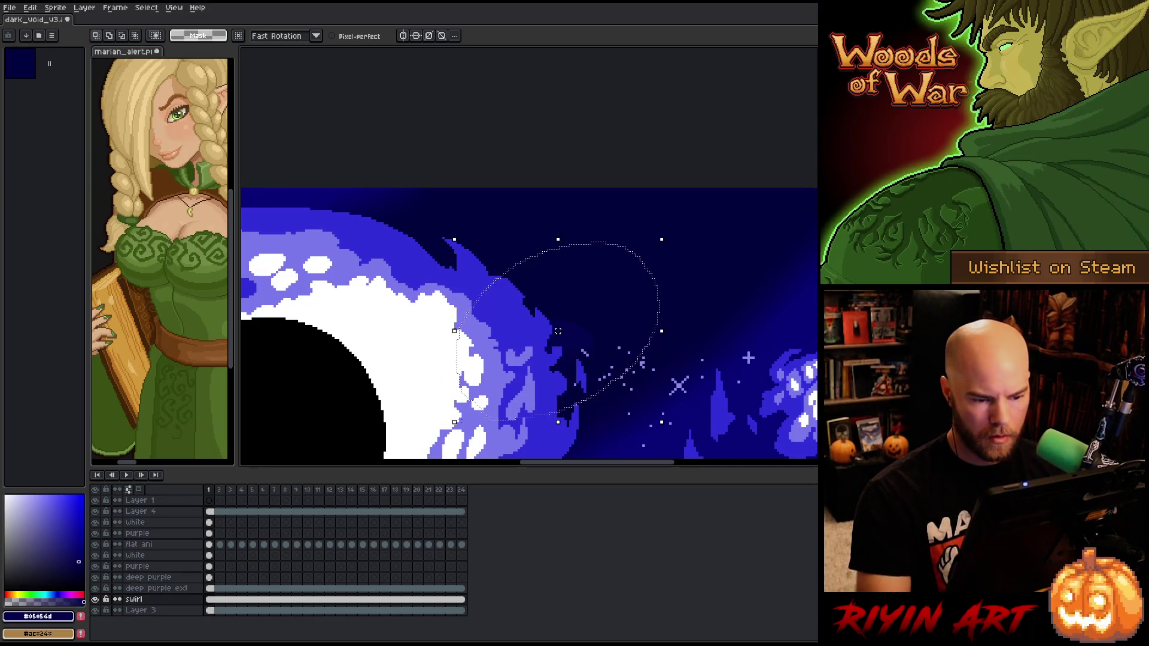
# Blur the selected patch with a Convolution Matrix blur preset
pyautogui.press('F9')
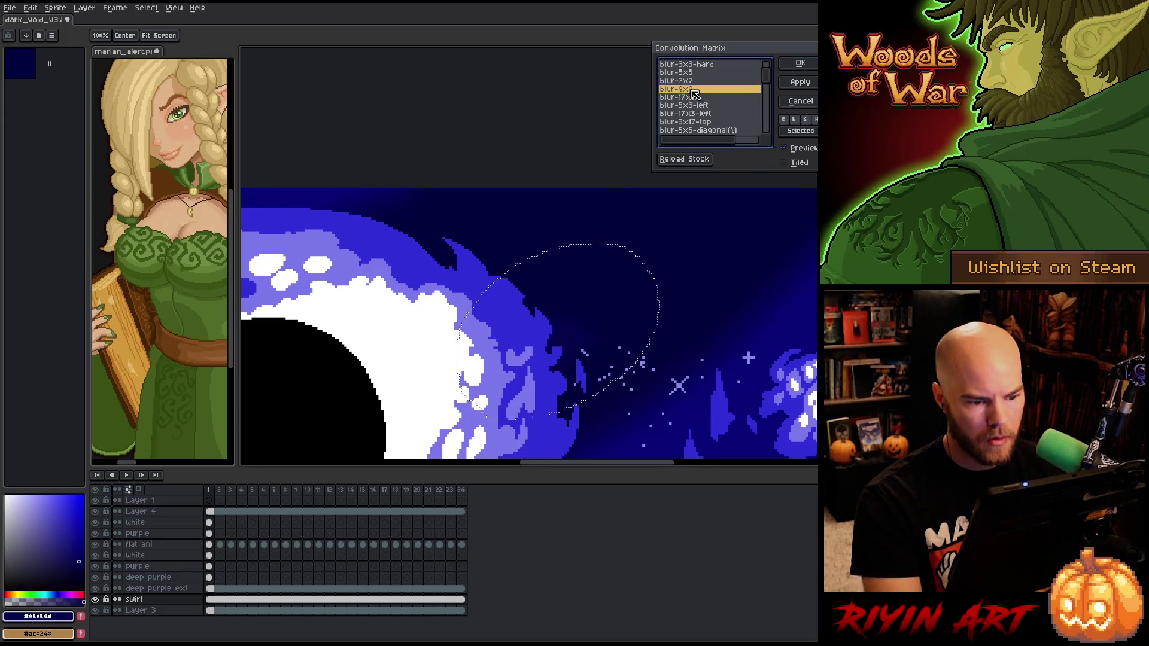
pyautogui.click(800, 63)
pyautogui.scroll(3, 601, 308)
pyautogui.scroll(-2, 538, 392)
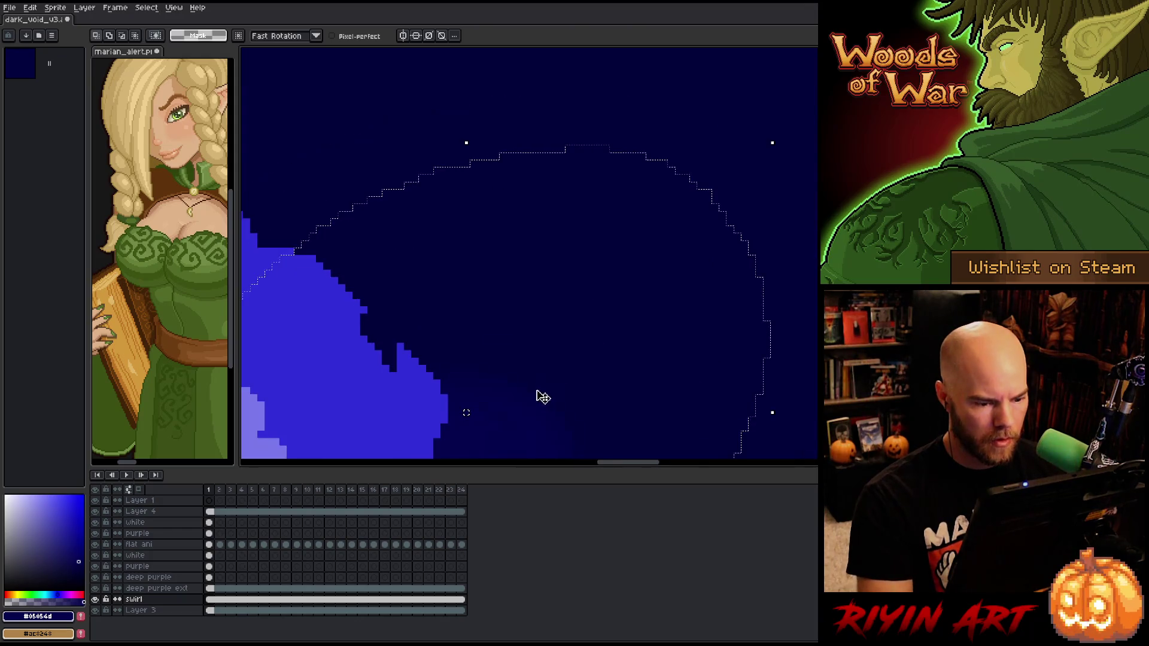
pyautogui.scroll(3, 554, 231)
# Nudge the blurred patch a few pixels right and commit the move
pyautogui.click(527, 250)
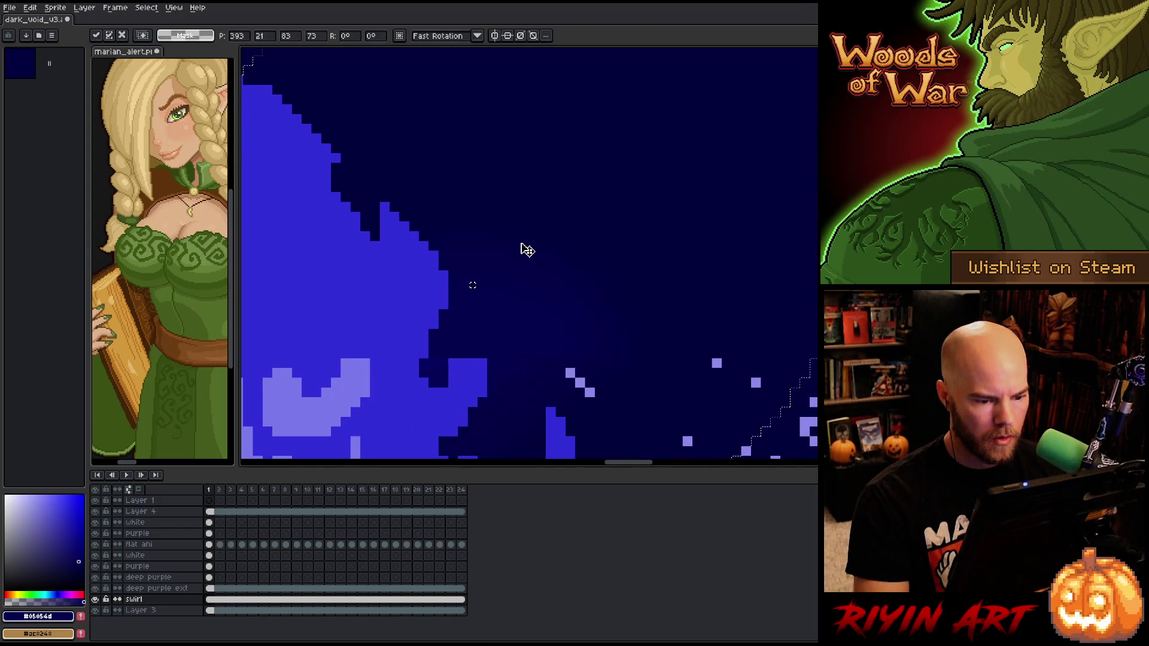
pyautogui.press('Right')
pyautogui.press('Right')
pyautogui.press('Right')
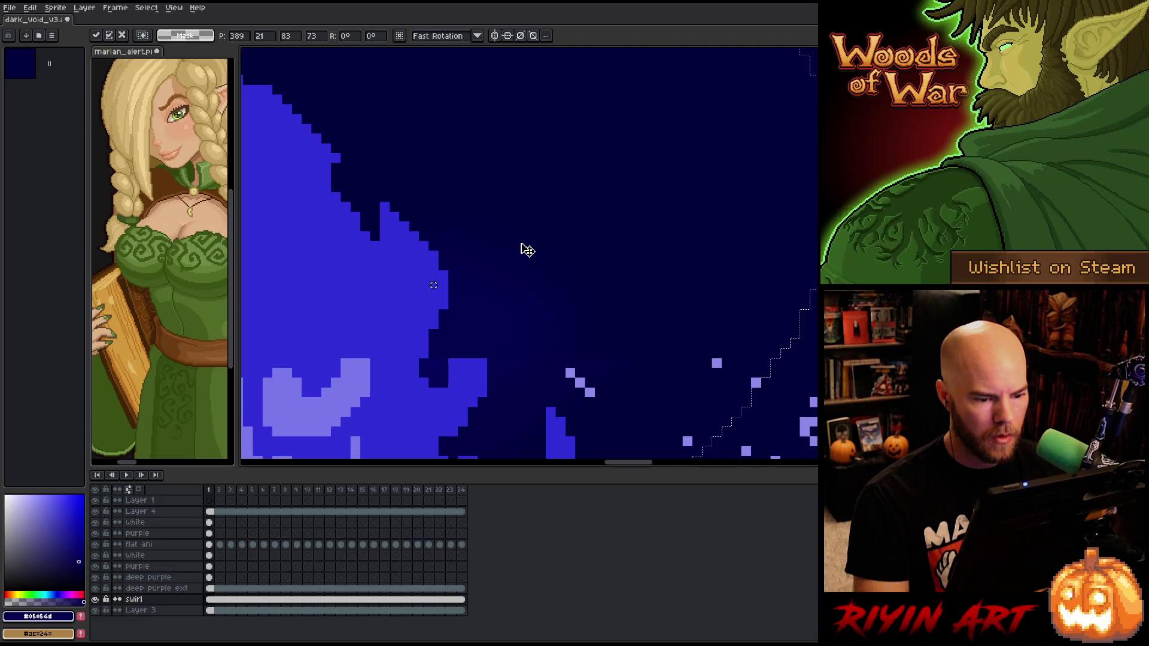
pyautogui.press('Right')
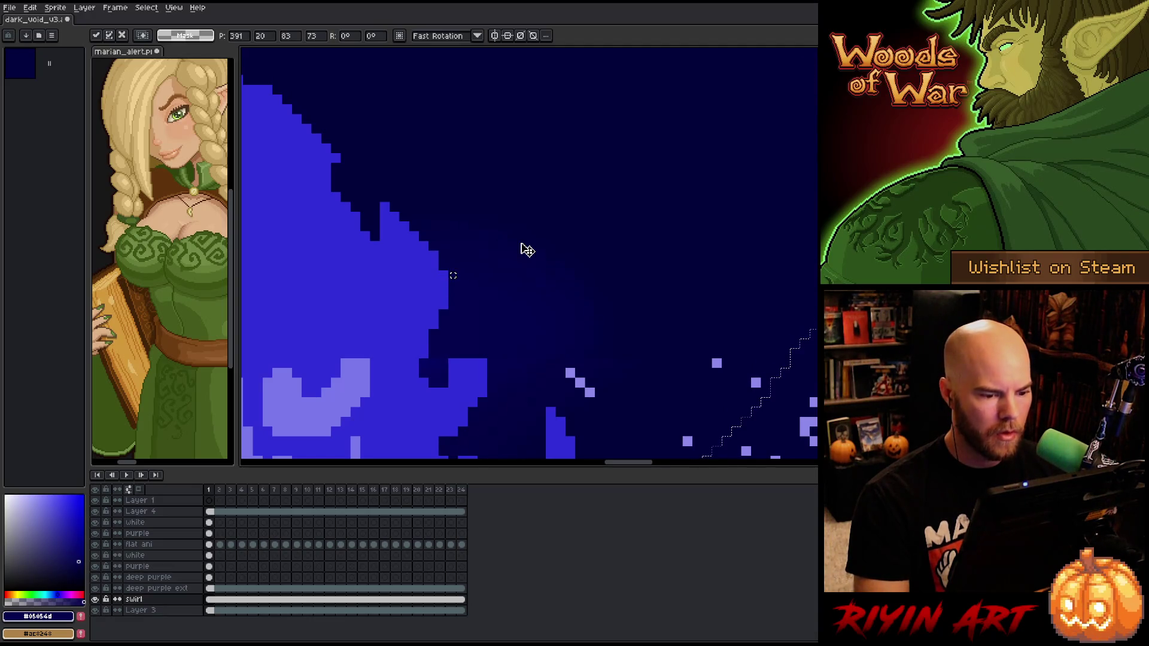
pyautogui.press('Down')
pyautogui.press('Left')
pyautogui.press('Up')
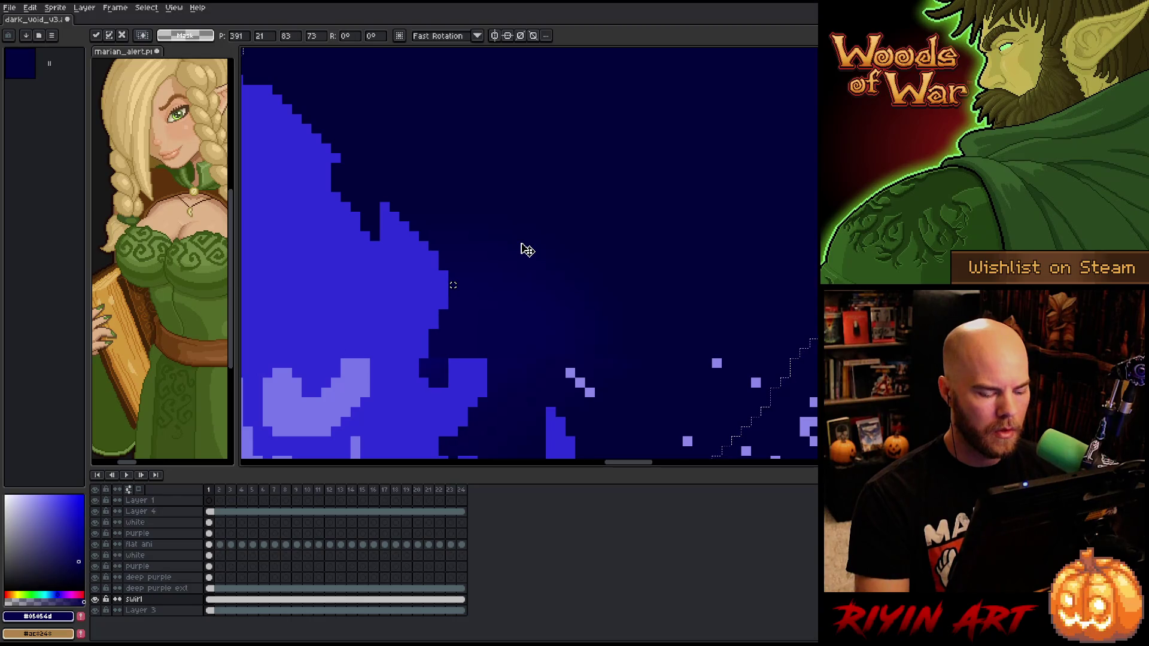
pyautogui.press('Return')
pyautogui.scroll(-3, 526, 241)
pyautogui.scroll(3, 524, 228)
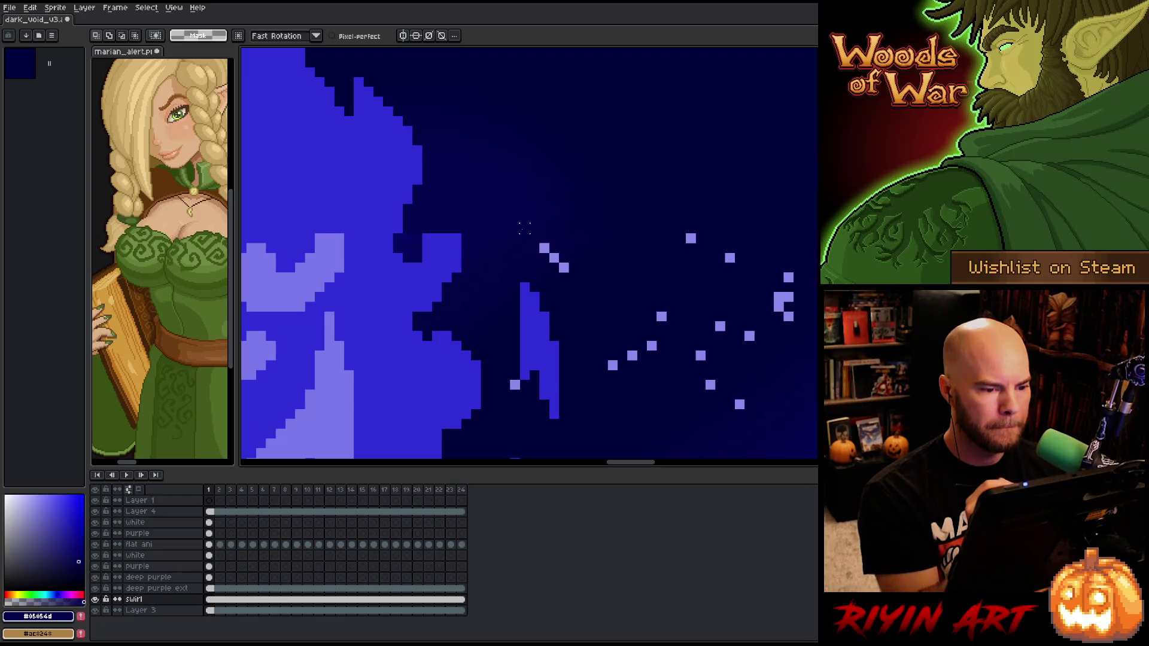
# Paint bright blue pixels along the swirl edge on the flat ani and deep purple layers
pyautogui.scroll(-3, 524, 228)
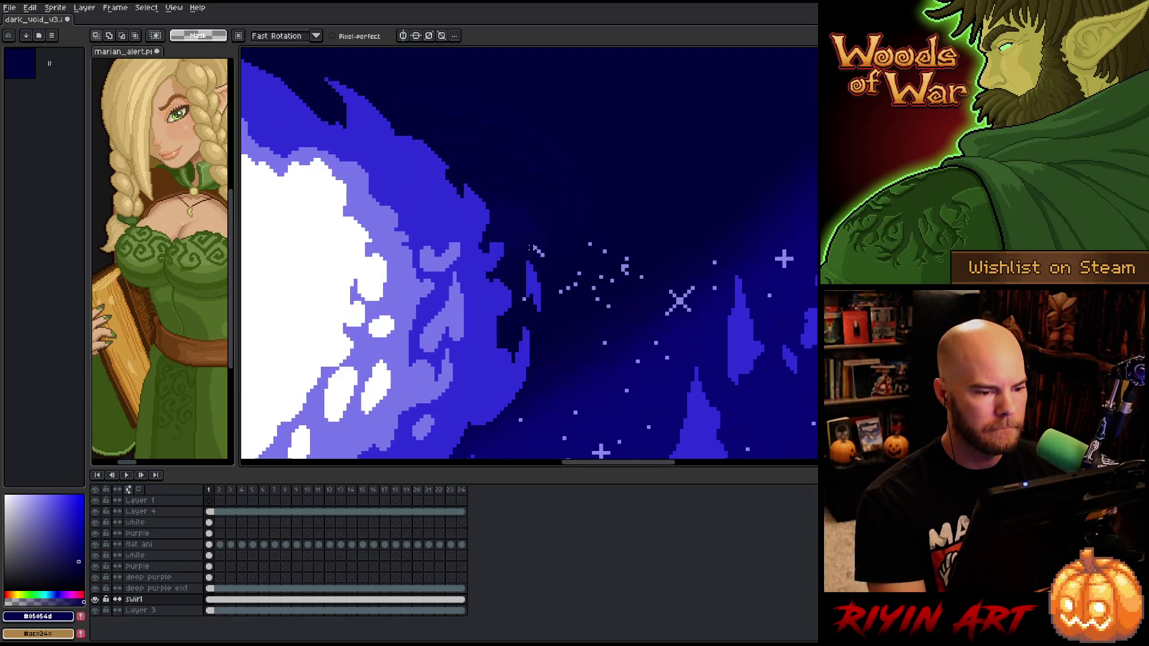
pyautogui.scroll(3, 473, 306)
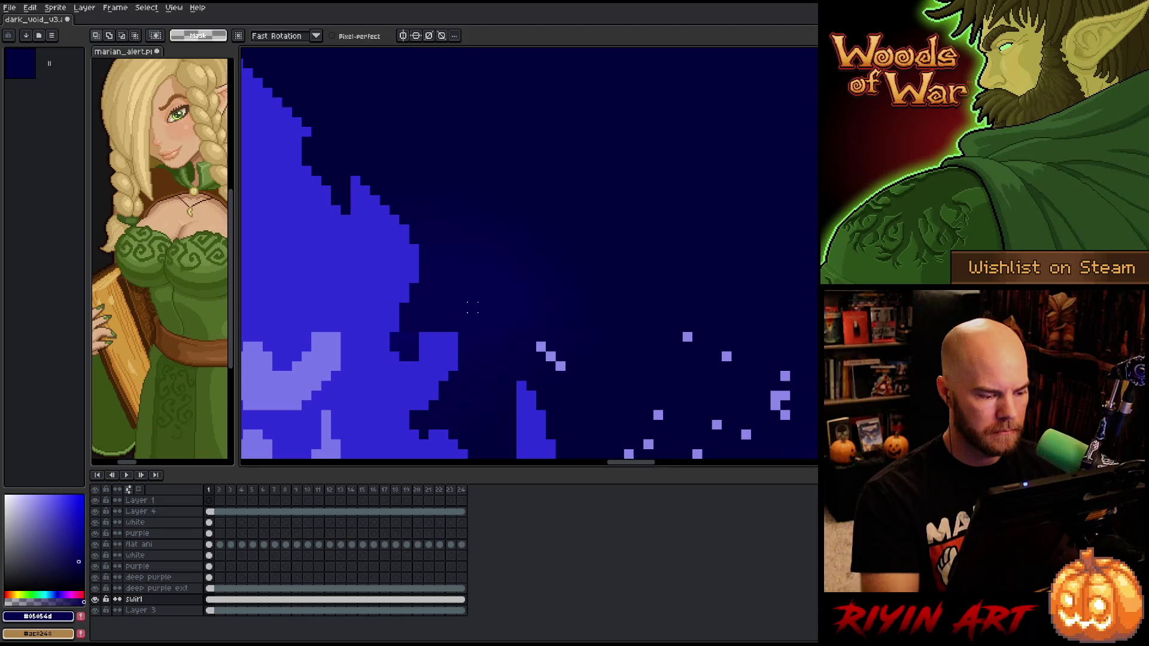
pyautogui.click(208, 545)
pyautogui.press('i')
pyautogui.click(451, 349)
pyautogui.press('b')
pyautogui.moveTo(433, 306); pyautogui.dragTo(444, 328)
pyautogui.click(208, 577)
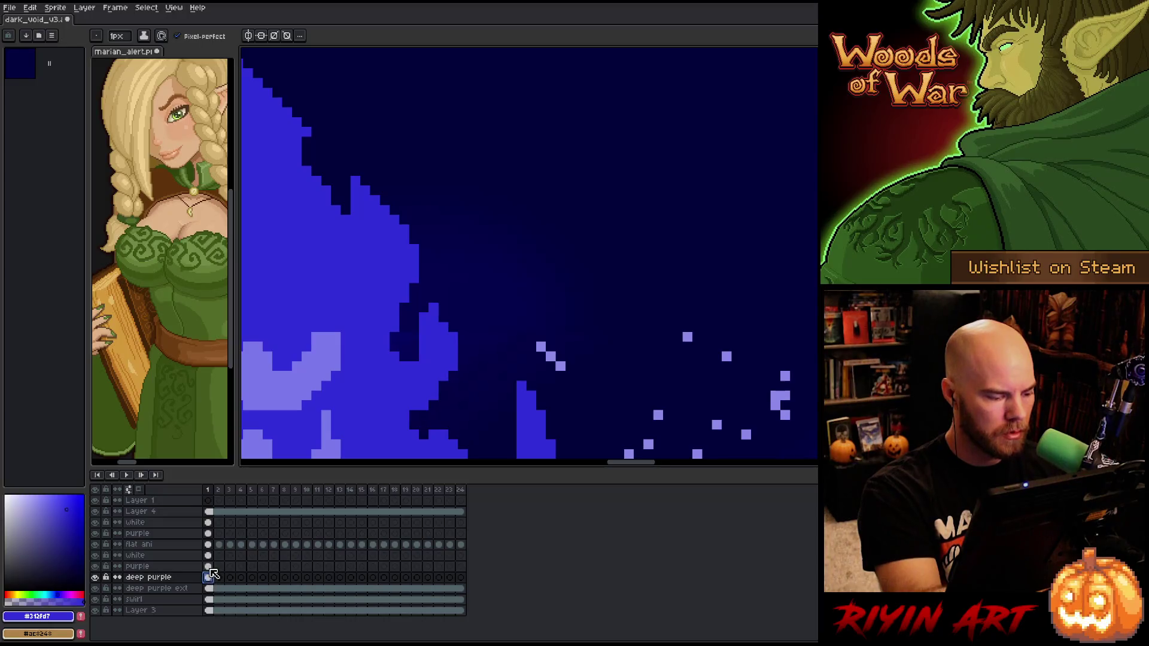
pyautogui.moveTo(307, 168); pyautogui.dragTo(306, 139)
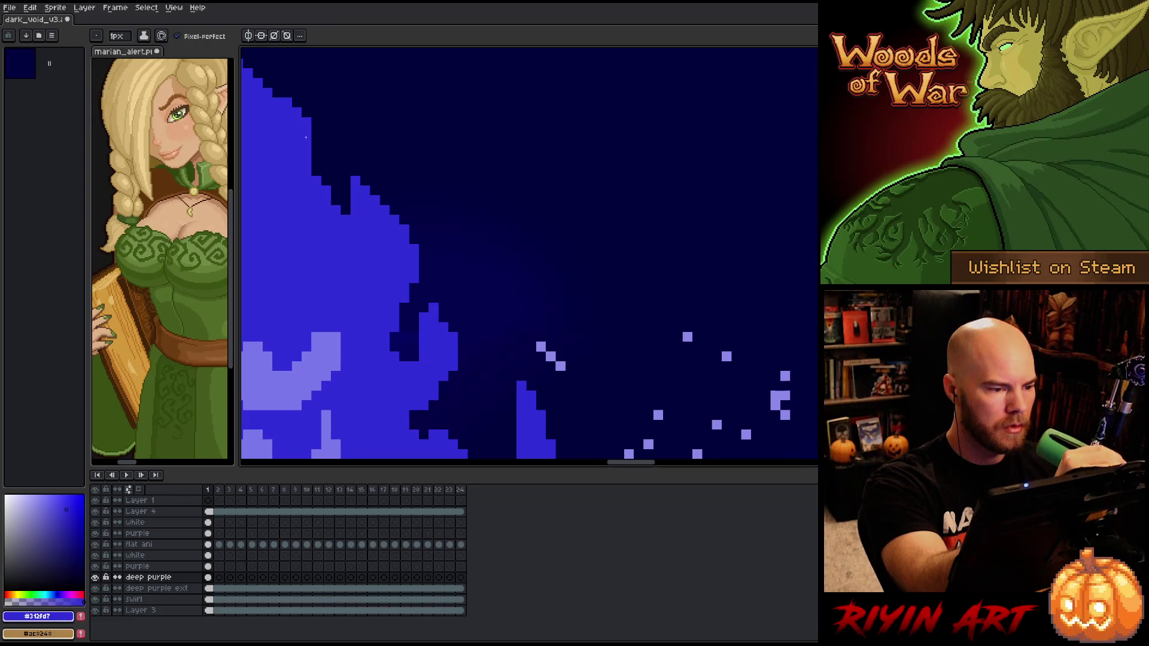
pyautogui.moveTo(580, 412); pyautogui.dragTo(632, 347)
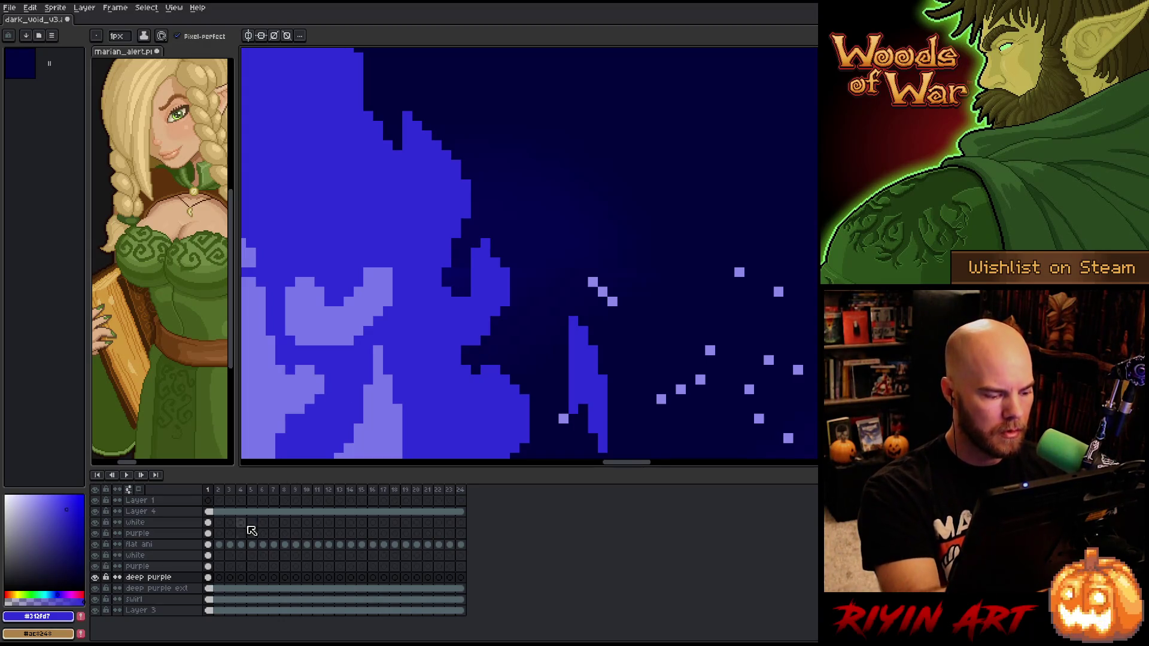
# On the flat ani layer, sample several dark navy shades from the blurred area
pyautogui.click(209, 545)
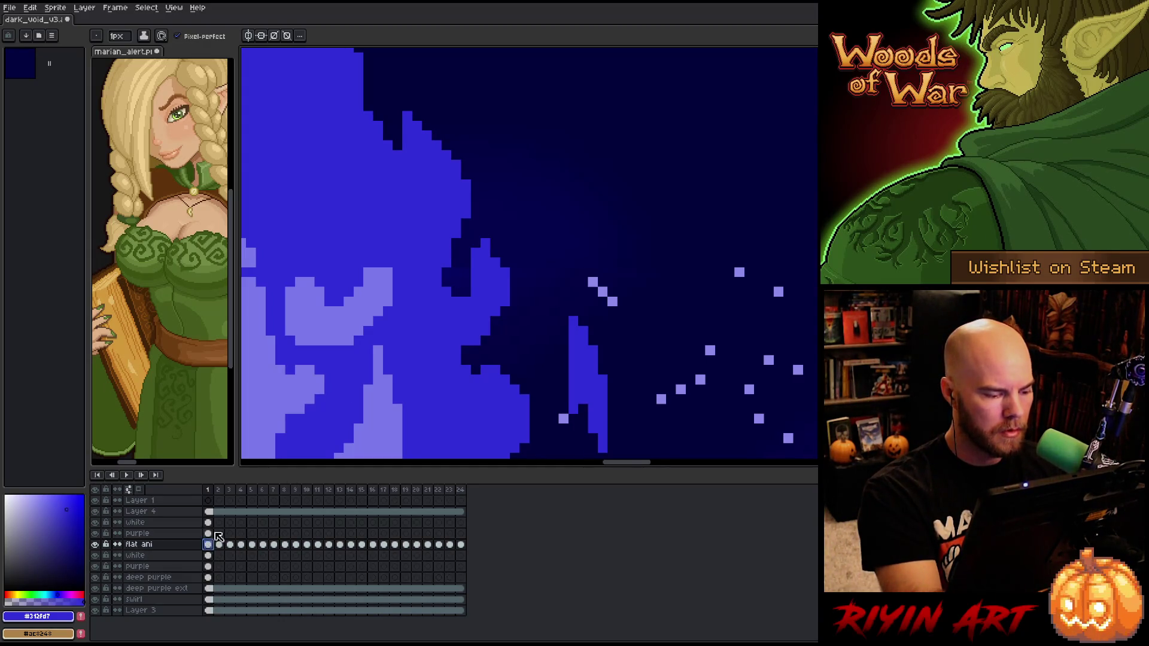
pyautogui.keyDown('alt'); pyautogui.click(518, 241); pyautogui.keyUp('alt')
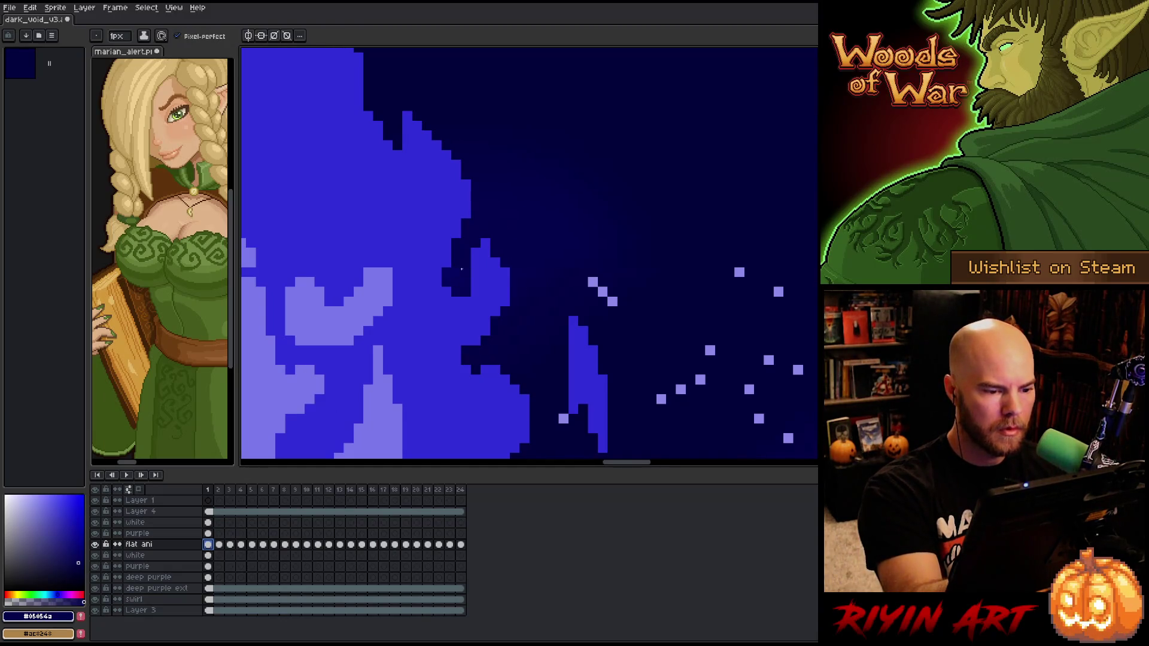
pyautogui.keyDown('alt'); pyautogui.click(463, 268); pyautogui.keyUp('alt')
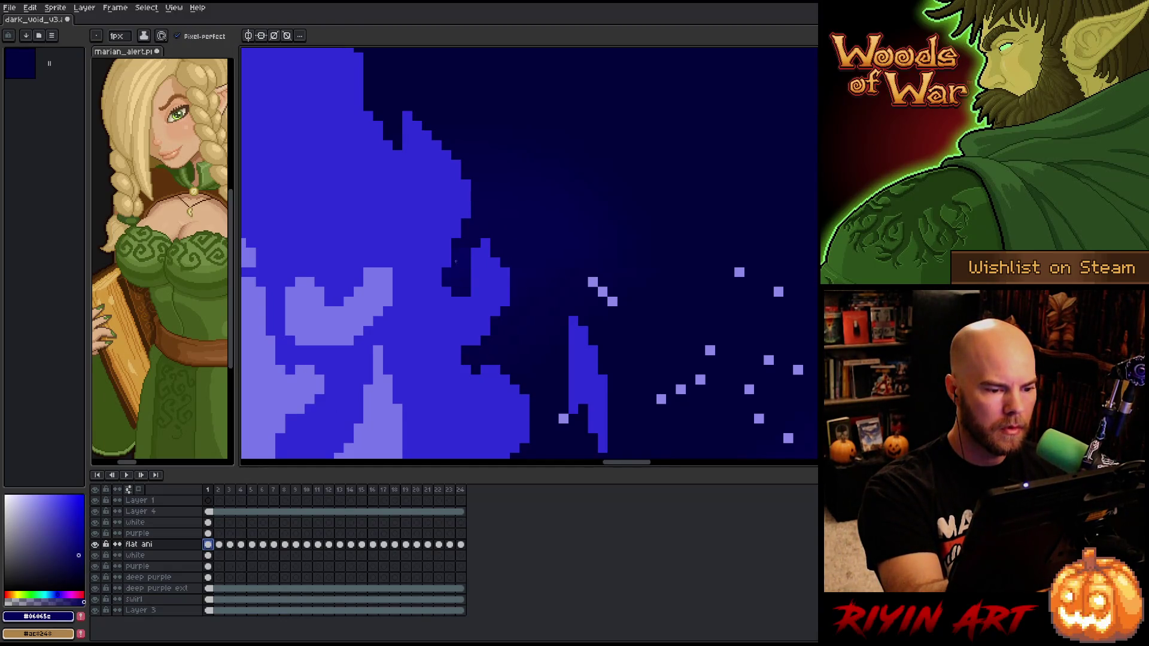
pyautogui.keyDown('alt'); pyautogui.click(479, 231); pyautogui.keyUp('alt')
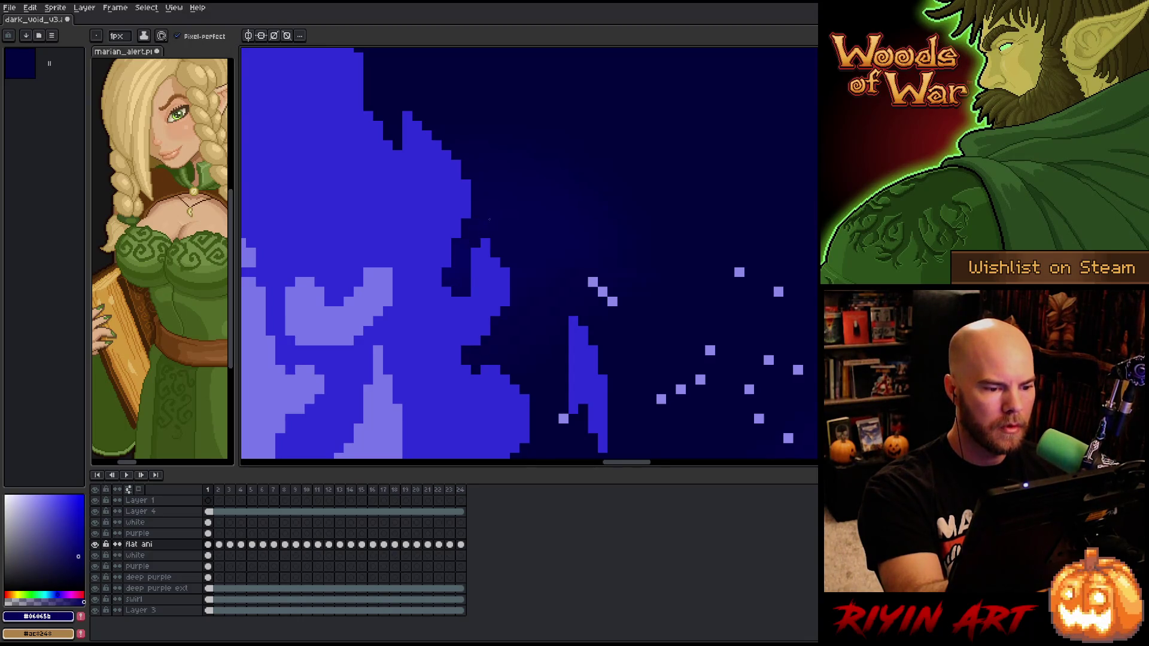
pyautogui.keyDown('alt'); pyautogui.click(466, 232); pyautogui.keyUp('alt')
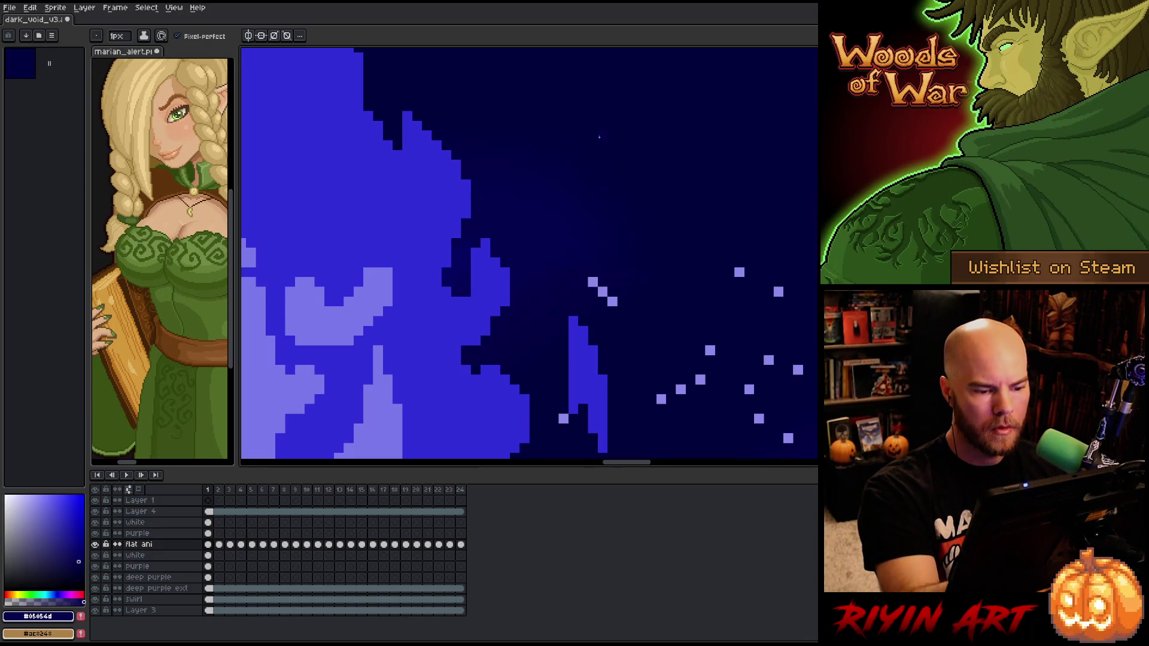
pyautogui.press('alt')
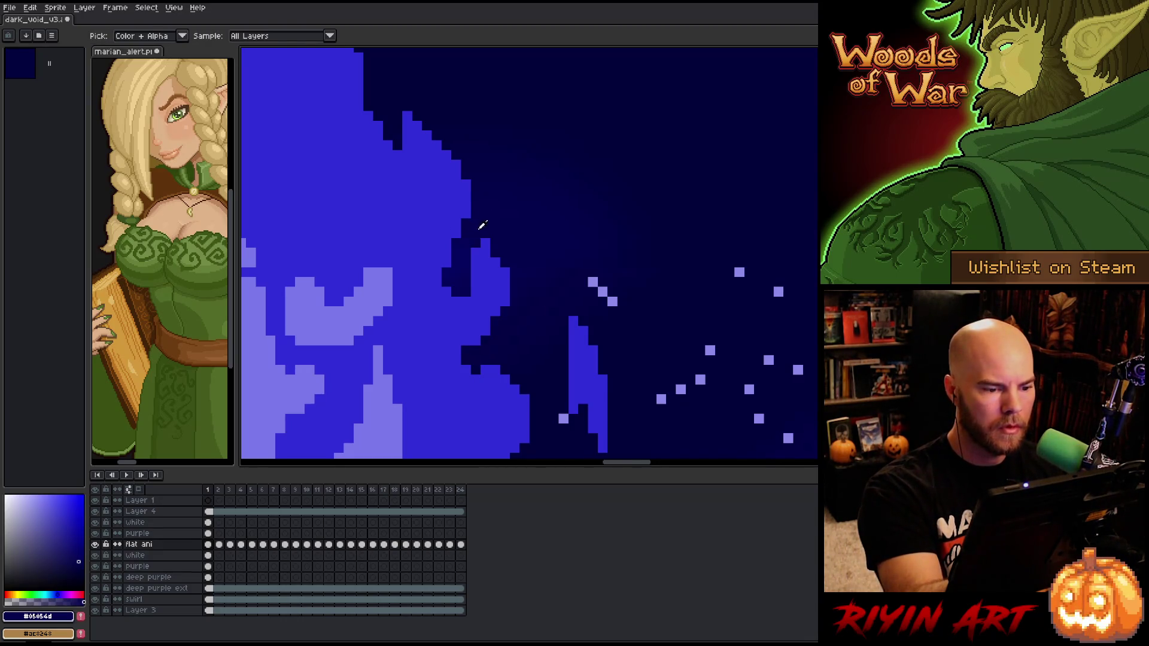
pyautogui.press('alt')
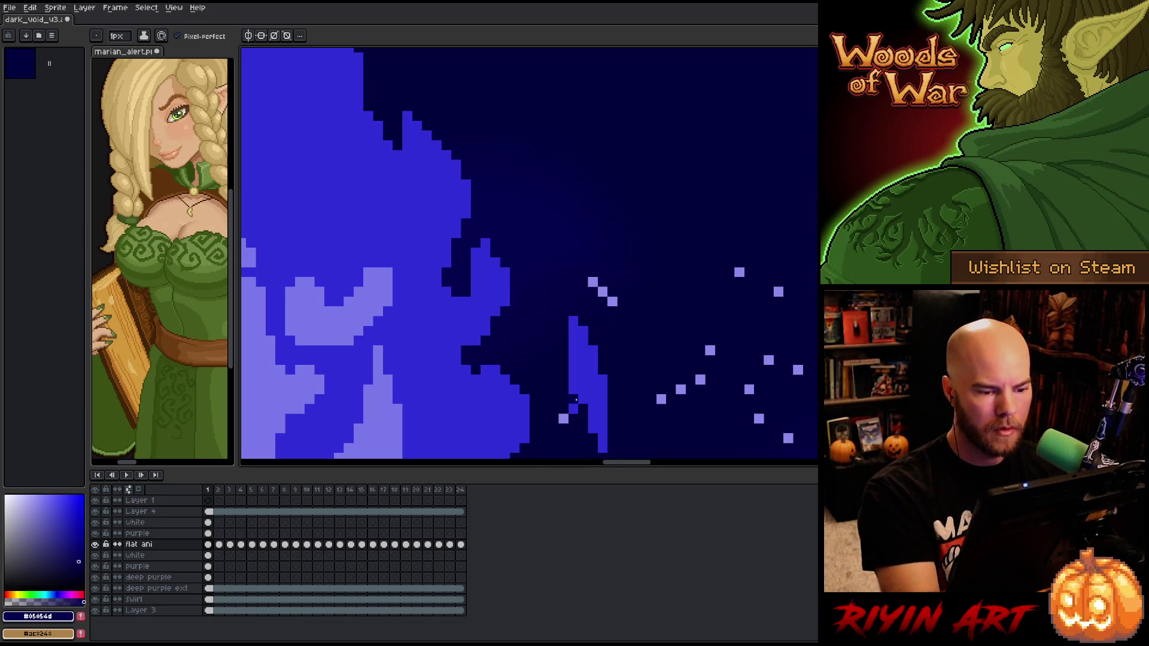
pyautogui.scroll(-2, 629, 353)
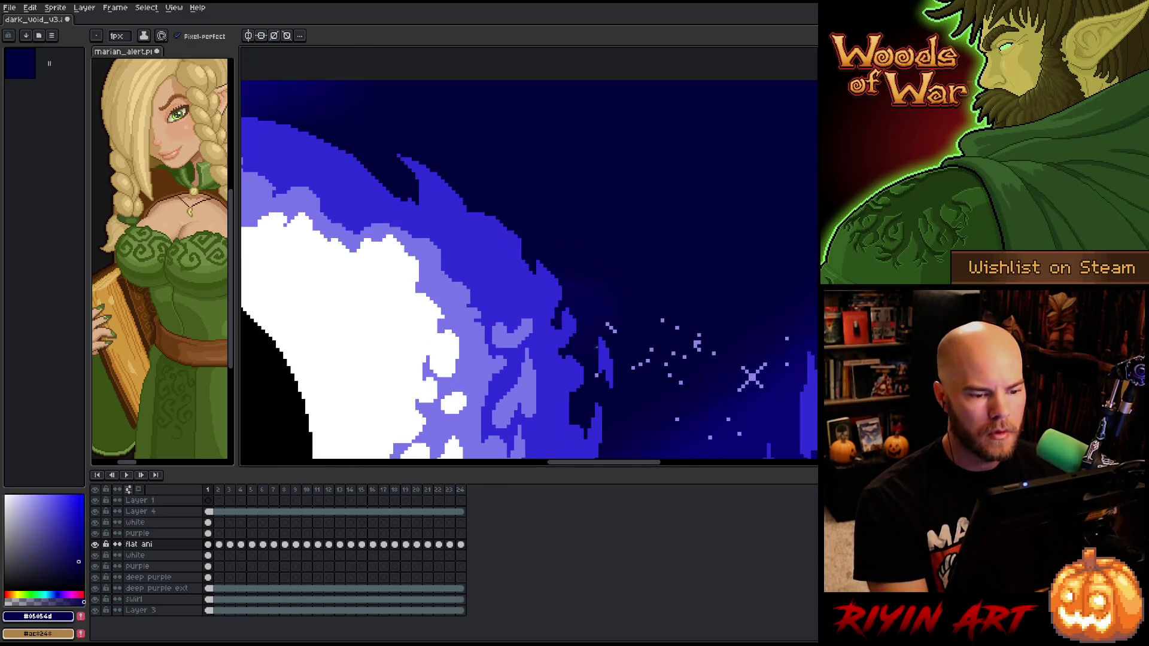
pyautogui.scroll(-2, 519, 324)
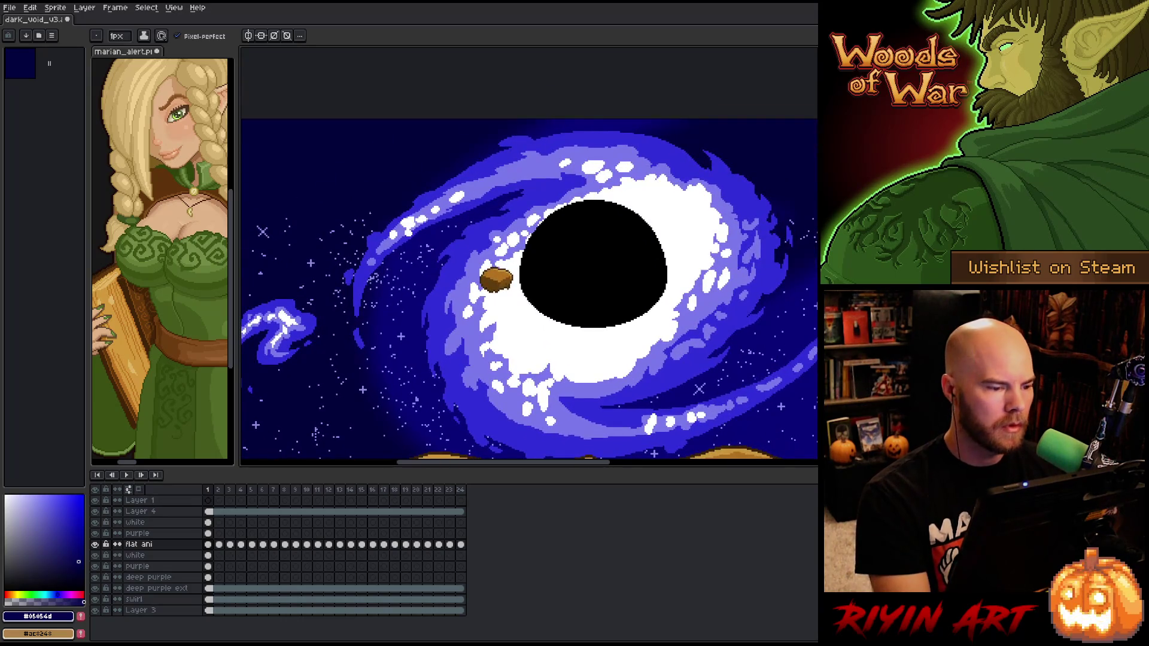
pyautogui.scroll(4, 700, 270)
pyautogui.scroll(-2, 636, 375)
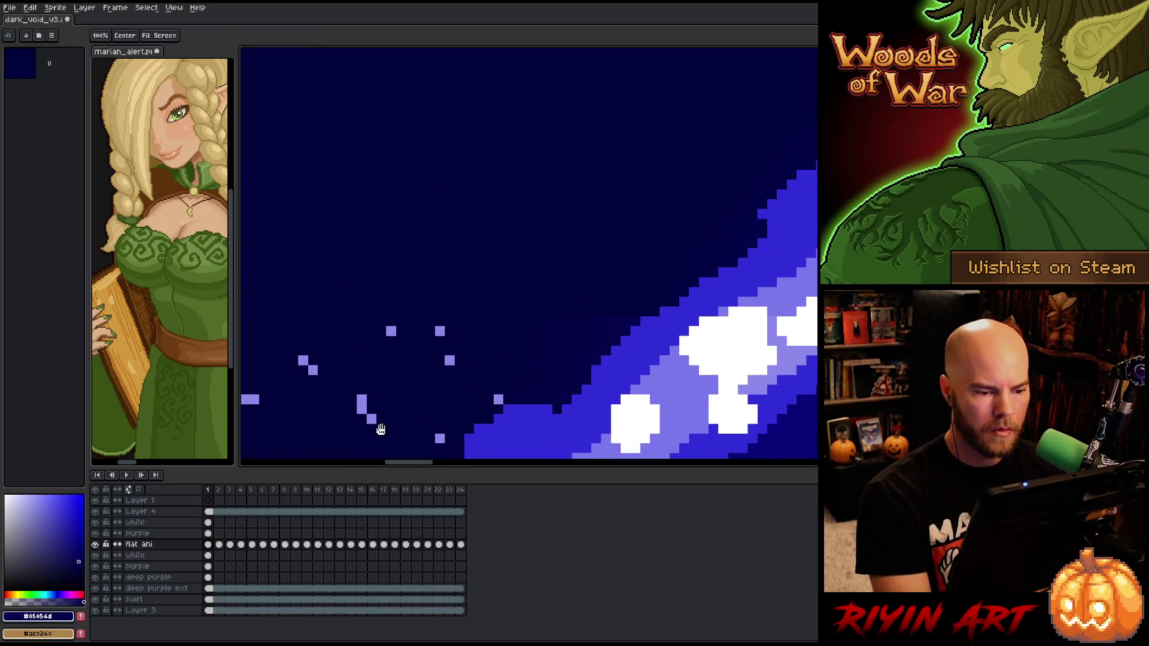
pyautogui.scroll(2, 419, 341)
pyautogui.scroll(-1, 426, 348)
pyautogui.scroll(1, 425, 349)
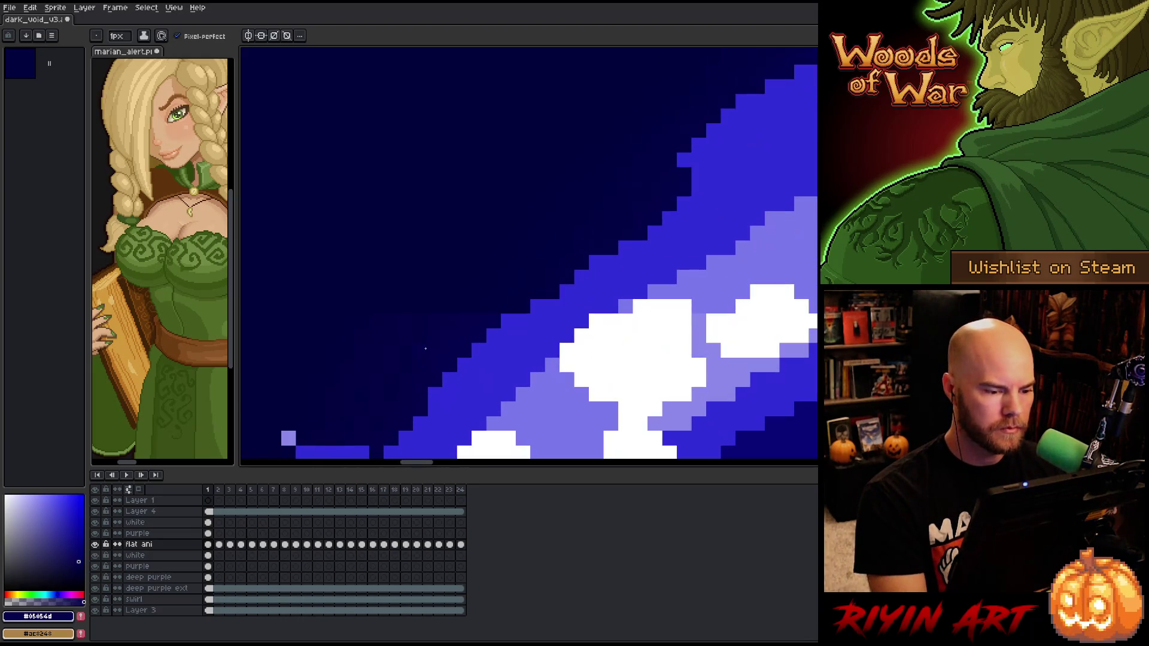
pyautogui.press('i')
pyautogui.press('b')
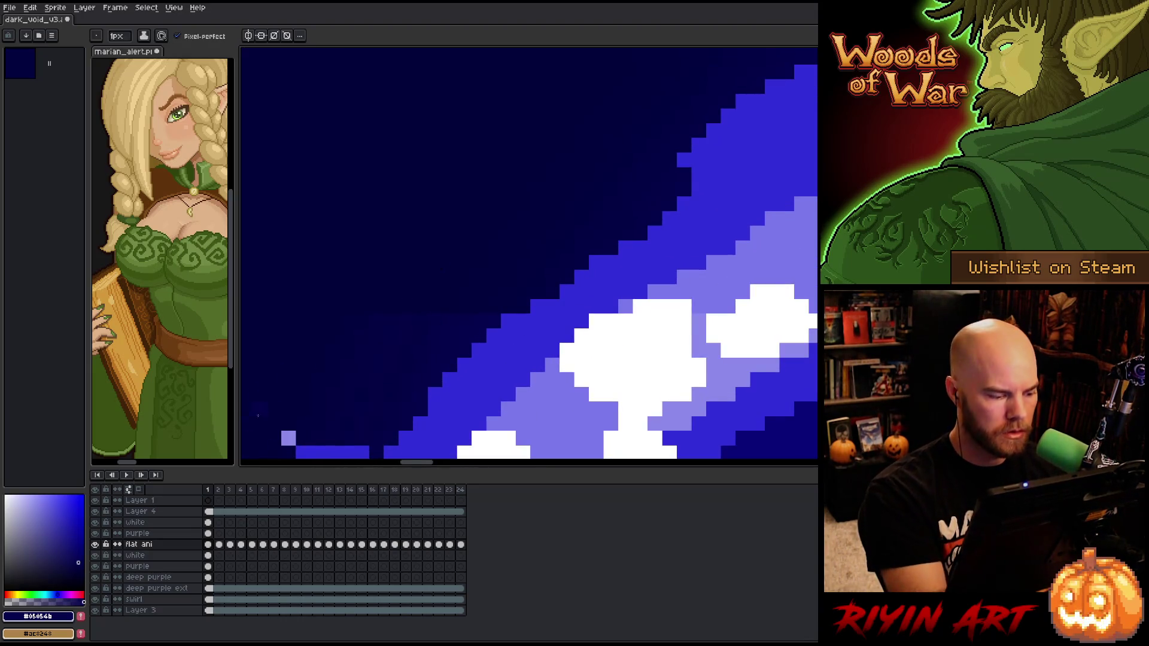
pyautogui.click(208, 577)
pyautogui.press('Down')
pyautogui.press('Down')
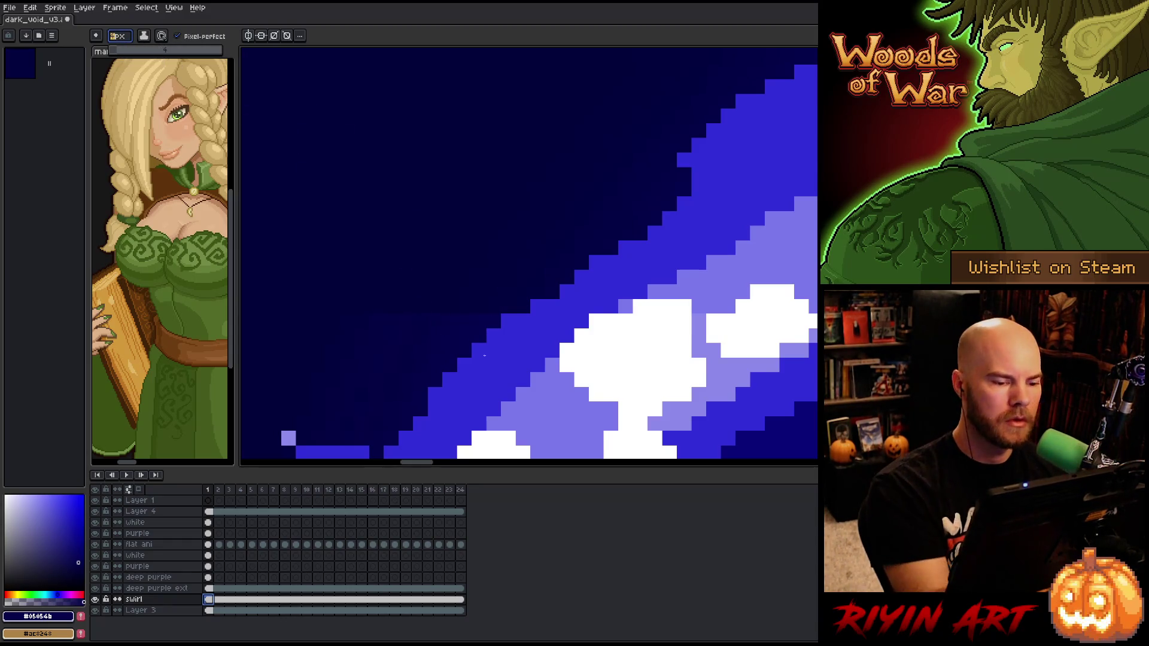
pyautogui.press('Return')
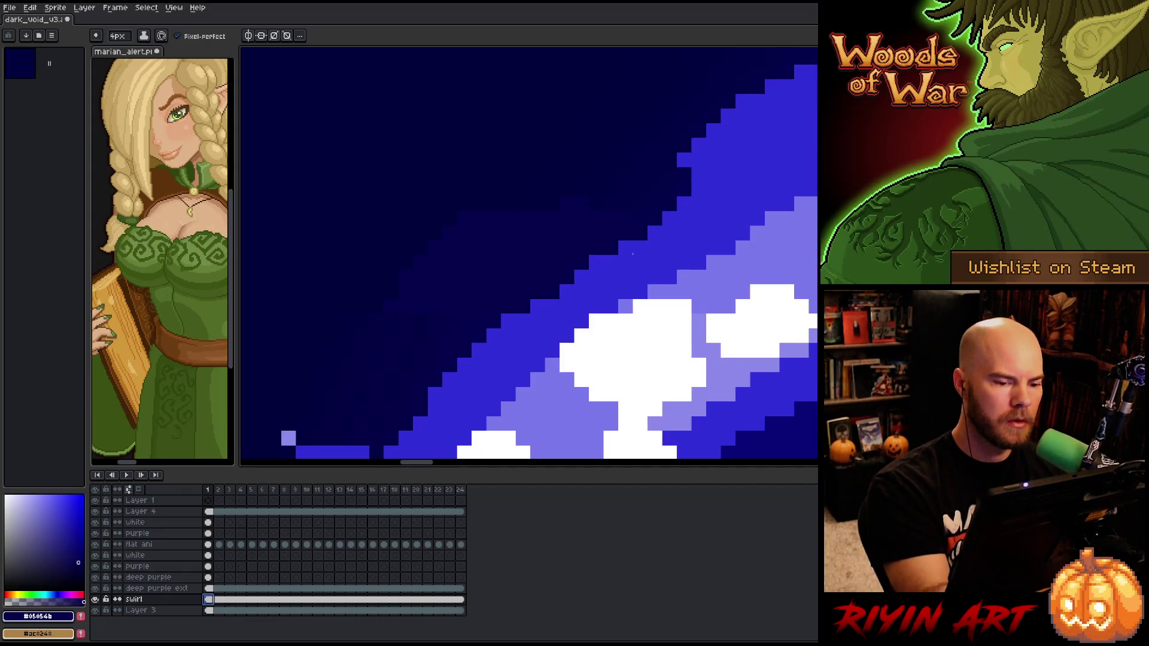
pyautogui.scroll(-3, 548, 222)
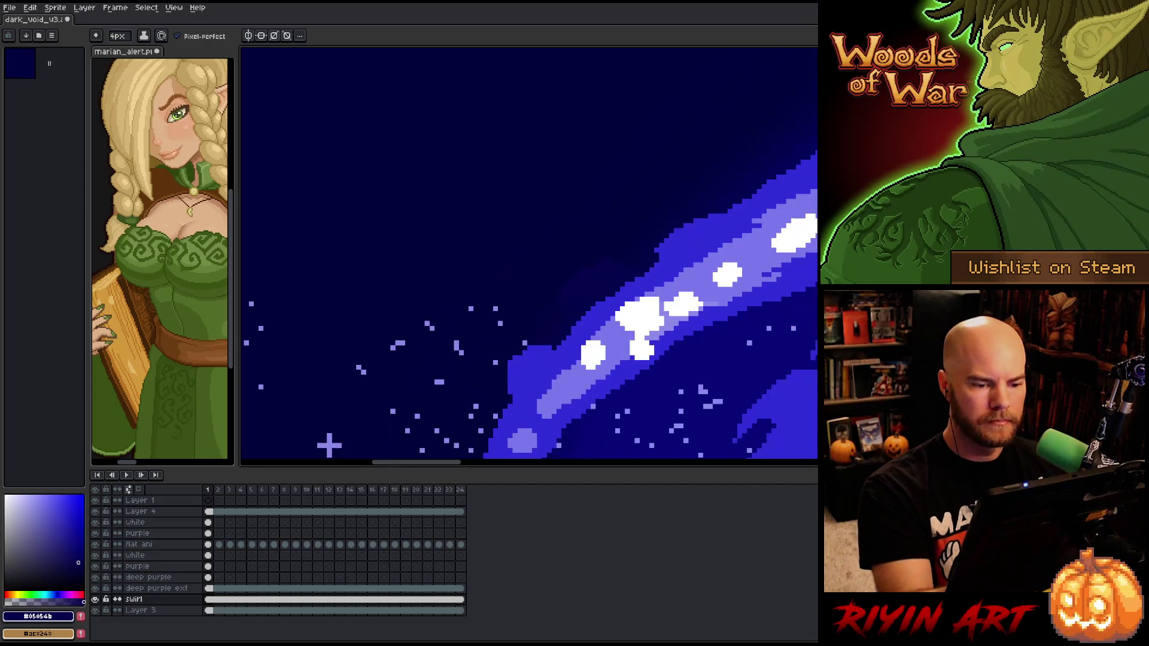
pyautogui.press('m')
pyautogui.moveTo(729, 212)
pyautogui.mouseDown()
pyautogui.moveTo(539, 389)
pyautogui.moveTo(755, 296)
pyautogui.mouseUp()
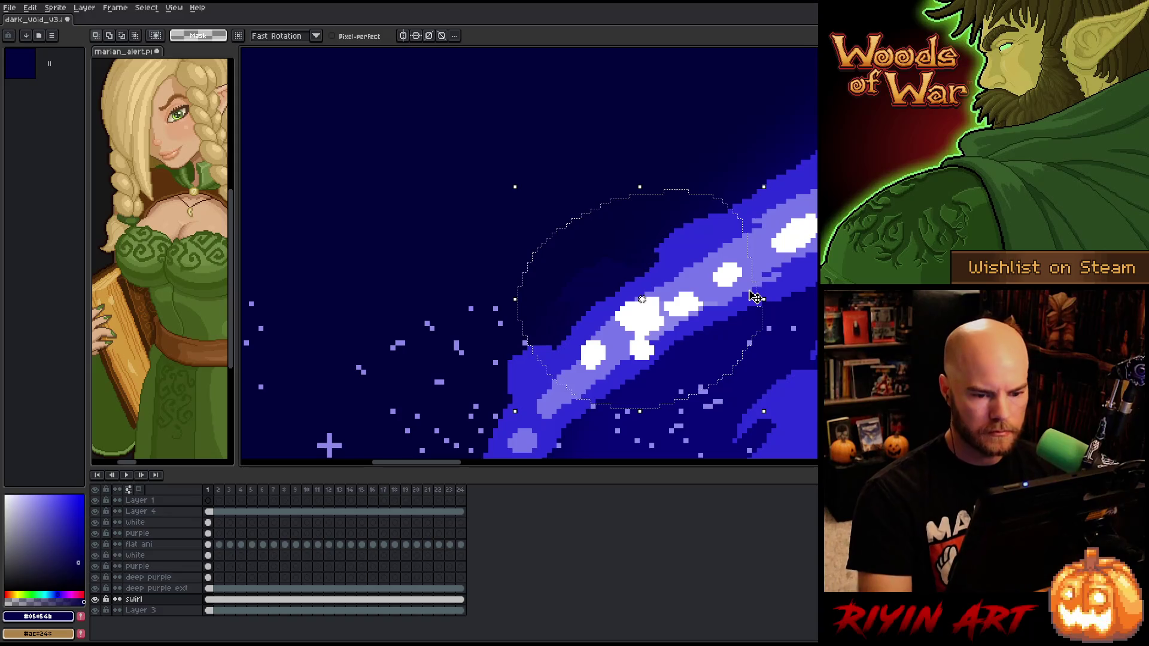
pyautogui.moveTo(746, 359); pyautogui.dragTo(727, 368)
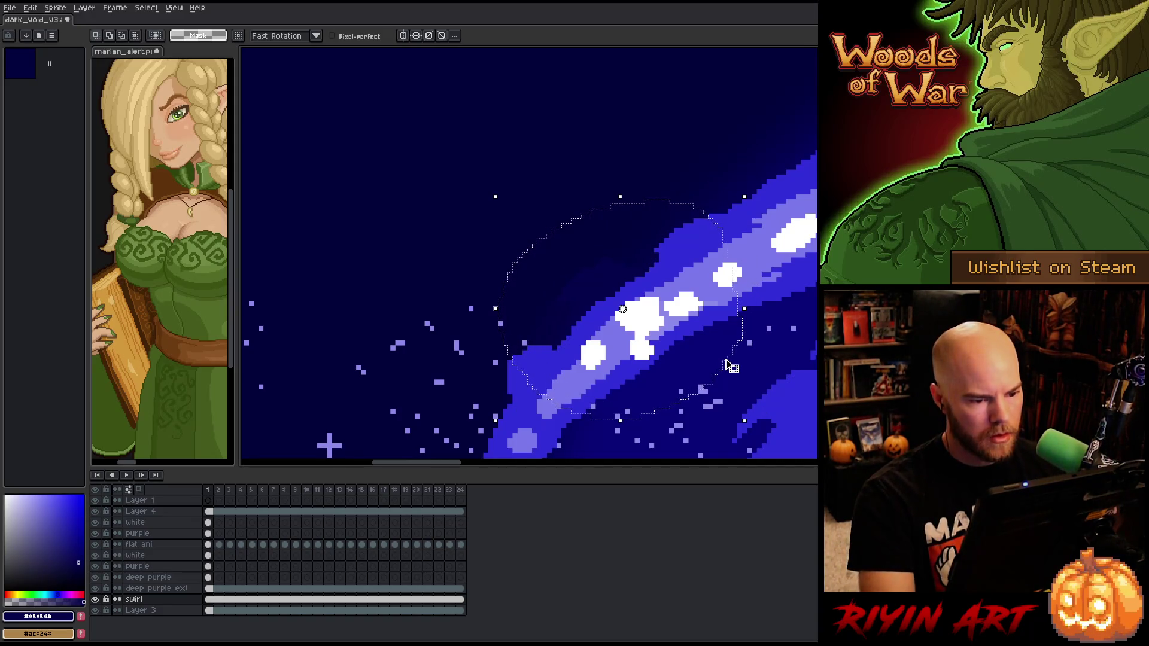
pyautogui.press('F9')
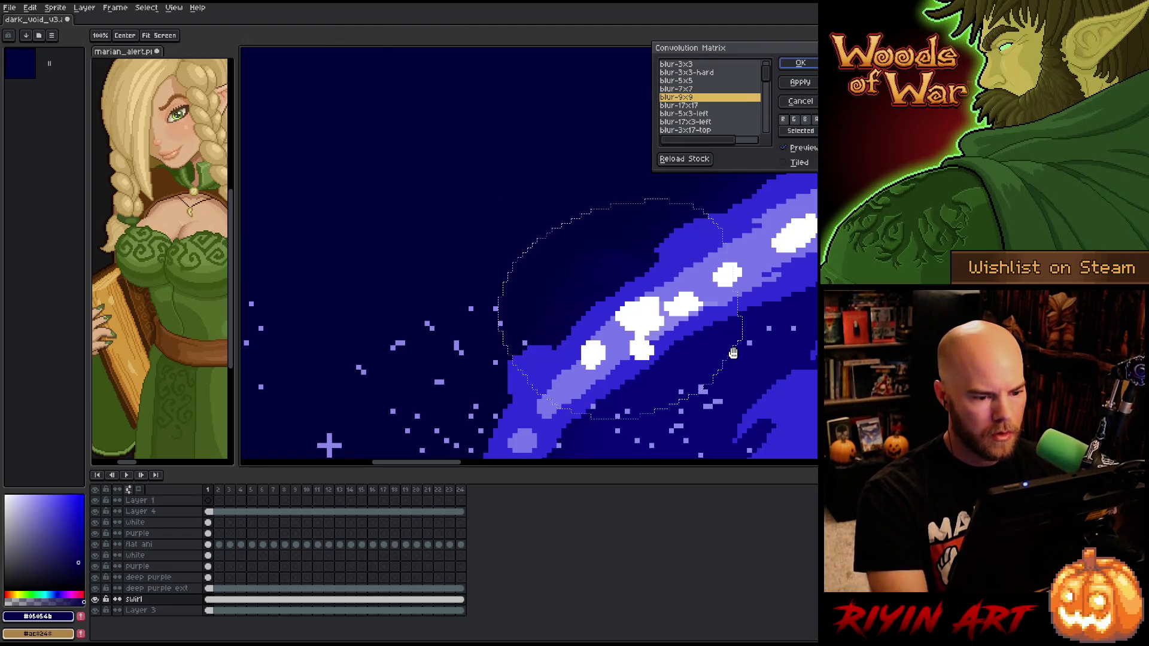
pyautogui.press('Escape')
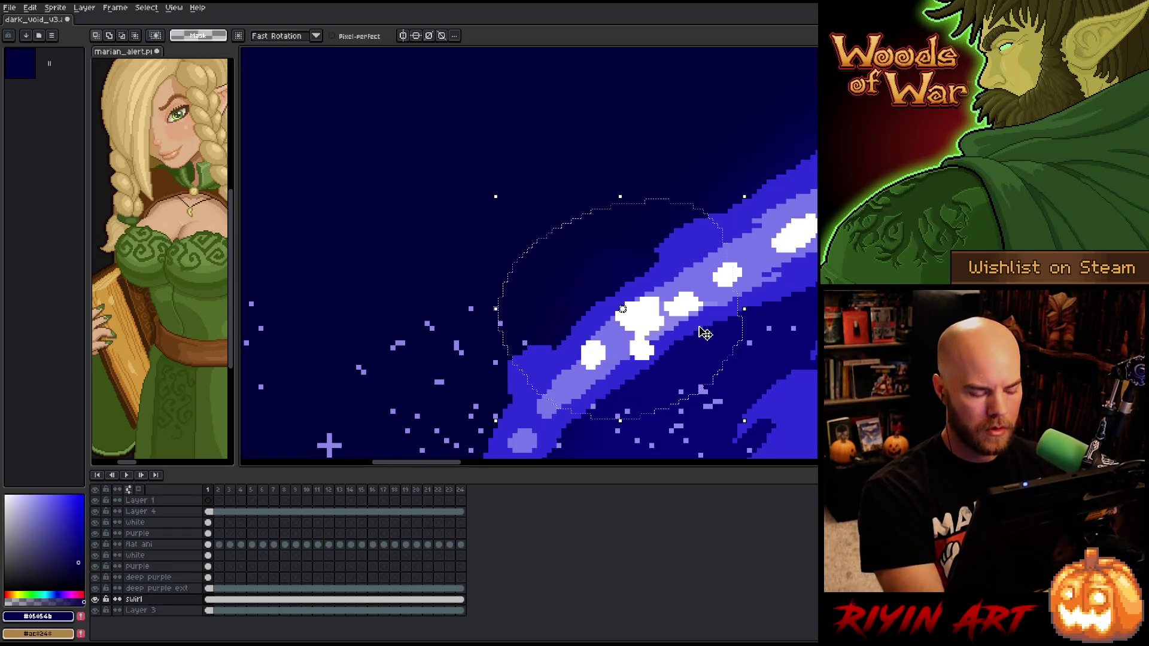
pyautogui.scroll(3, 623, 309)
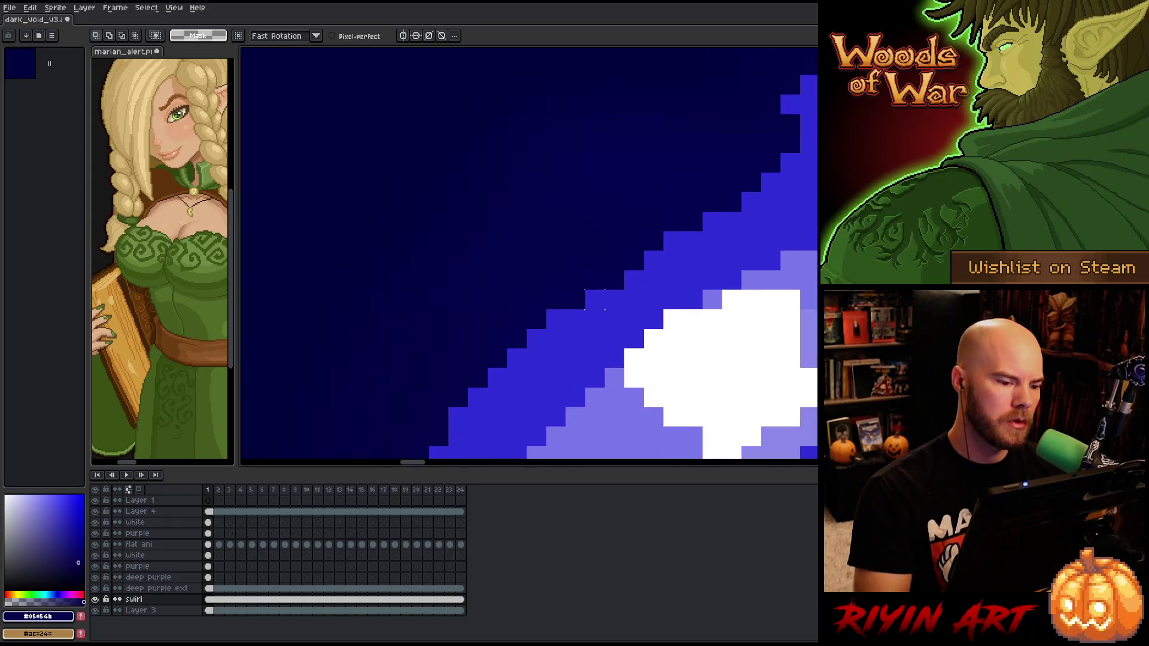
pyautogui.press('v')
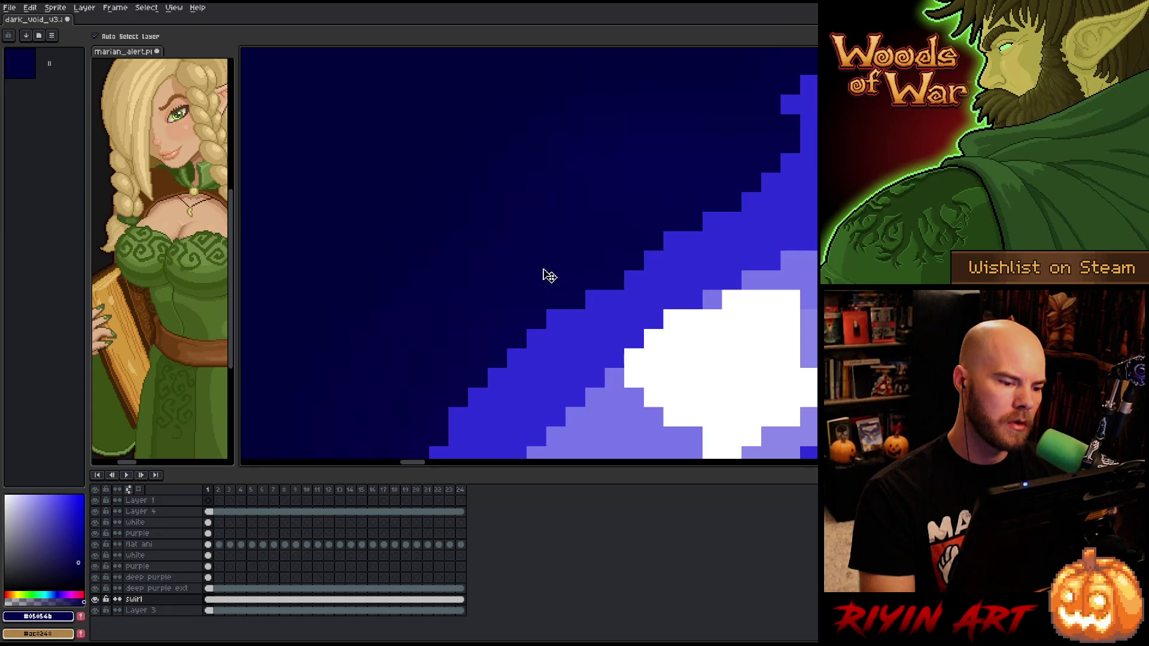
pyautogui.scroll(-4, 546, 265)
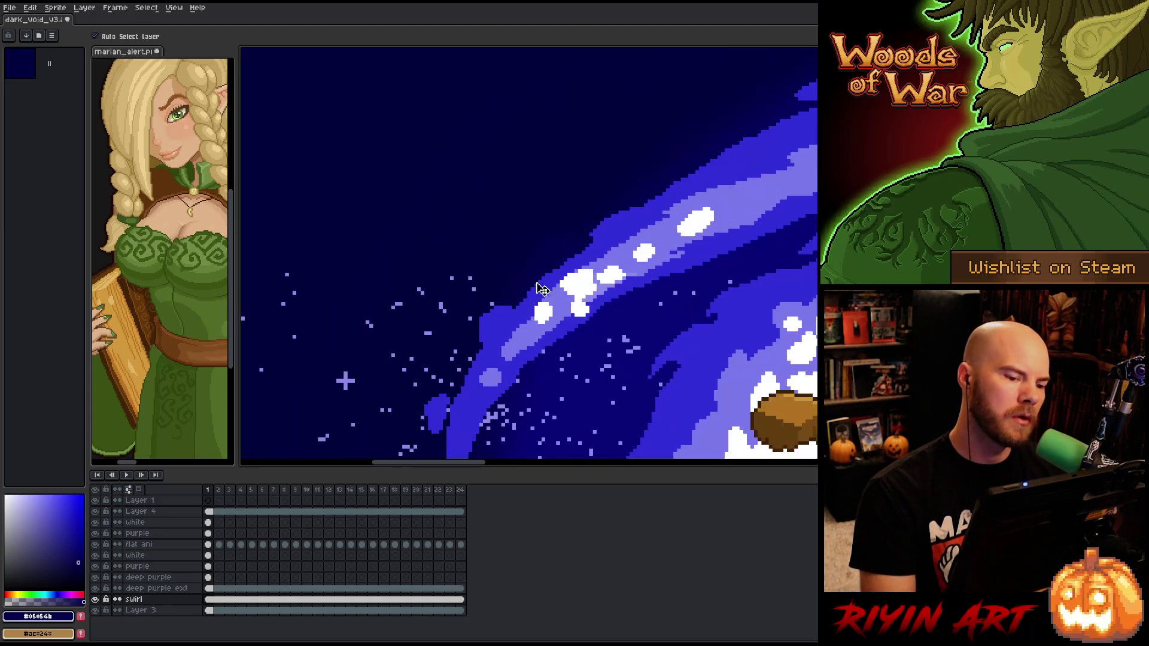
pyautogui.scroll(4, 541, 264)
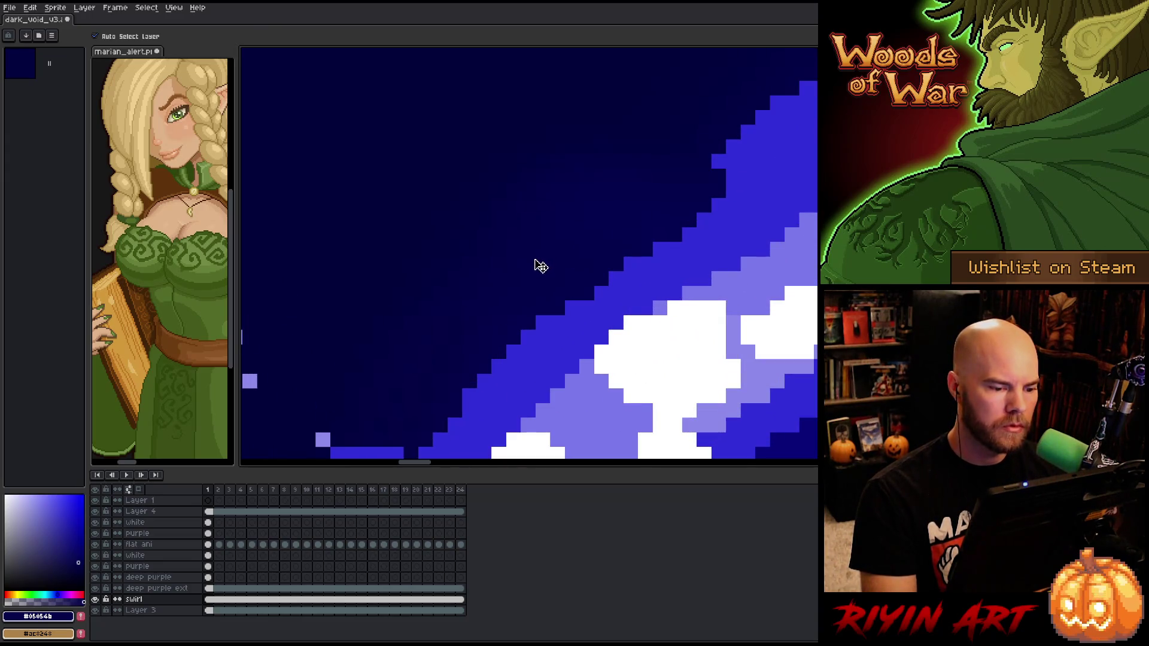
pyautogui.scroll(-3, 533, 264)
pyautogui.scroll(3, 520, 287)
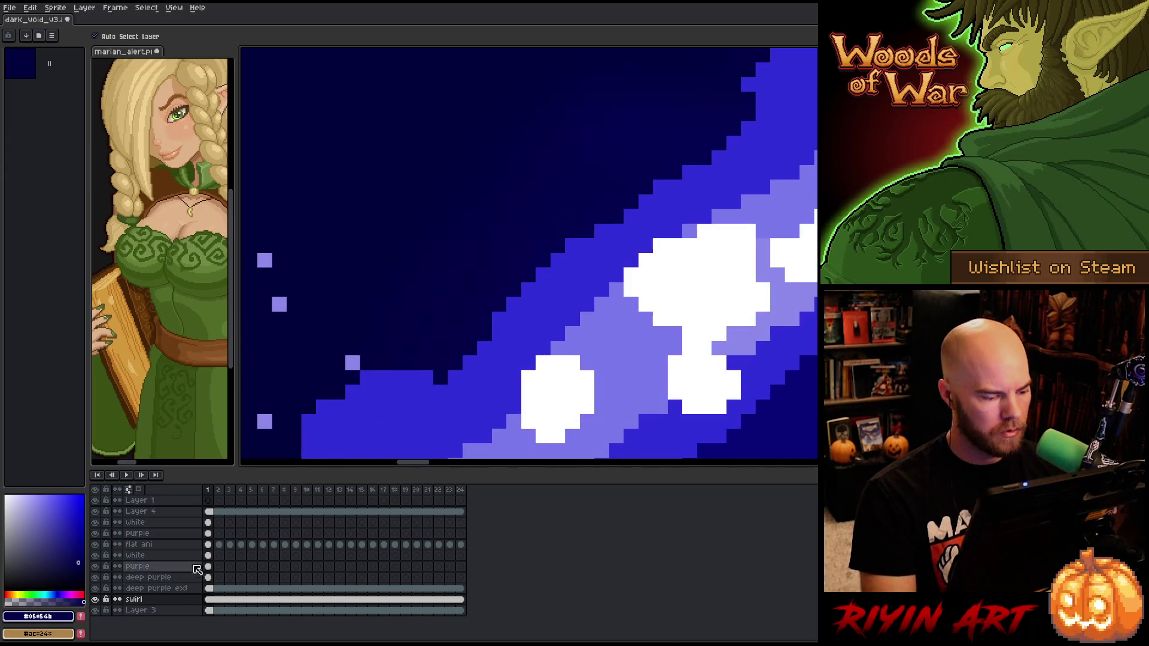
pyautogui.scroll(-3, 500, 231)
pyautogui.scroll(-2, 473, 292)
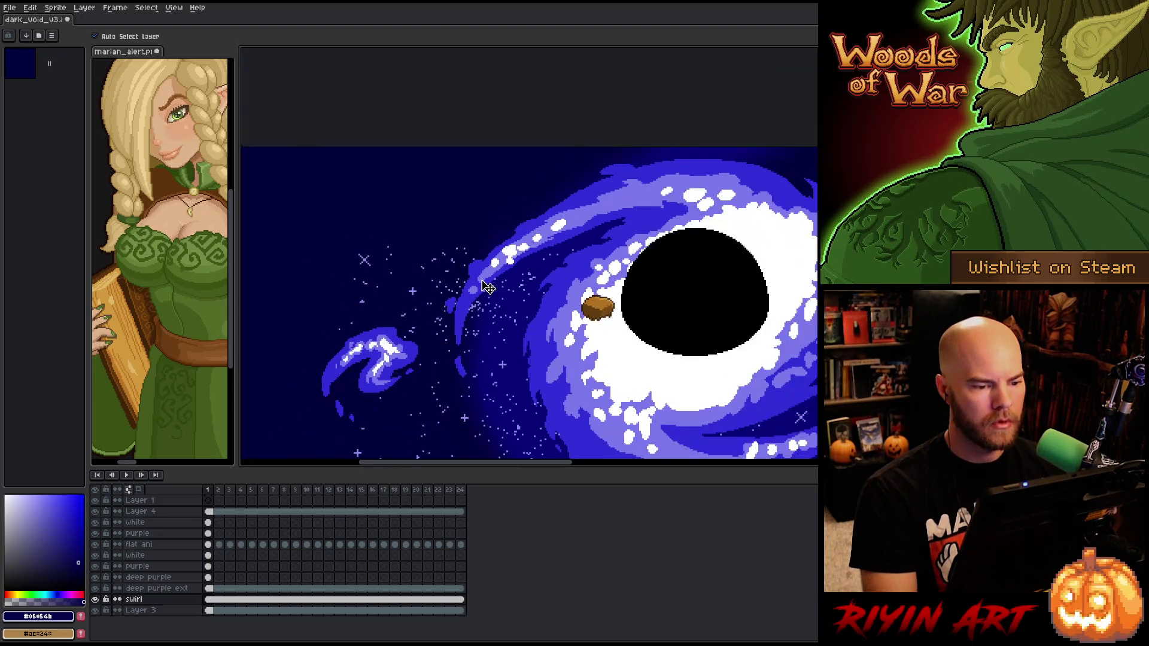
pyautogui.scroll(-2, 483, 287)
pyautogui.press('space')
pyautogui.moveTo(588, 339)
pyautogui.mouseDown()
pyautogui.moveTo(592, 321)
pyautogui.moveTo(471, 295)
pyautogui.moveTo(463, 306)
pyautogui.mouseUp()
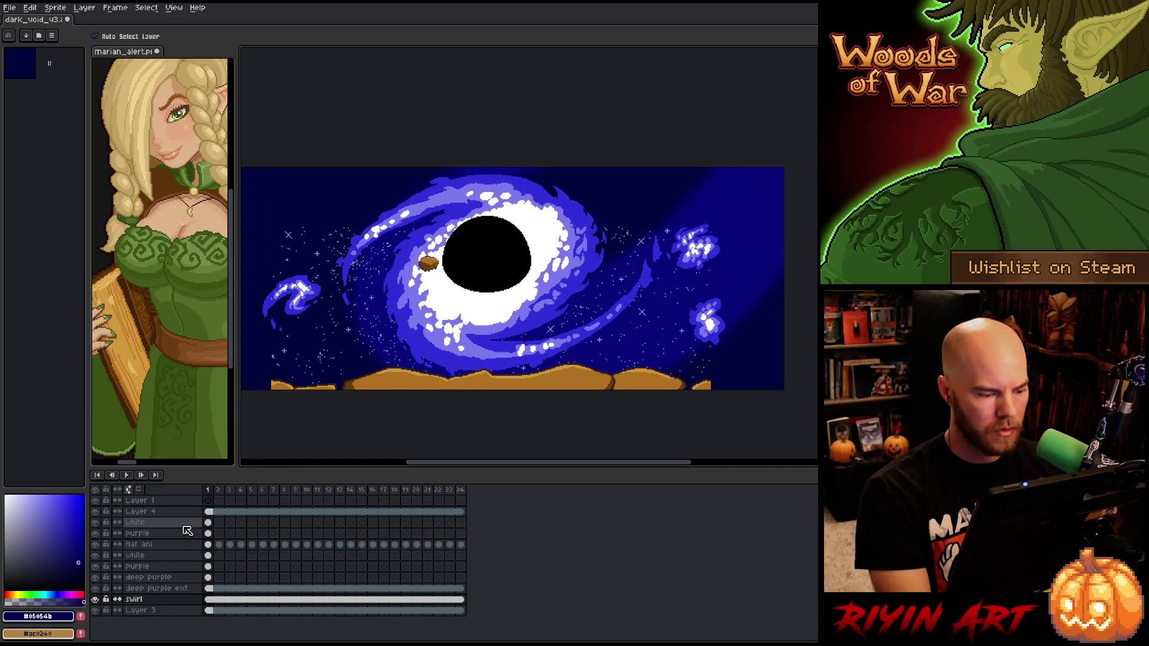
# Compare Layer 4 alone against the full scene, then rename it 'glob ext'
pyautogui.click(154, 523)
pyautogui.click(152, 514)
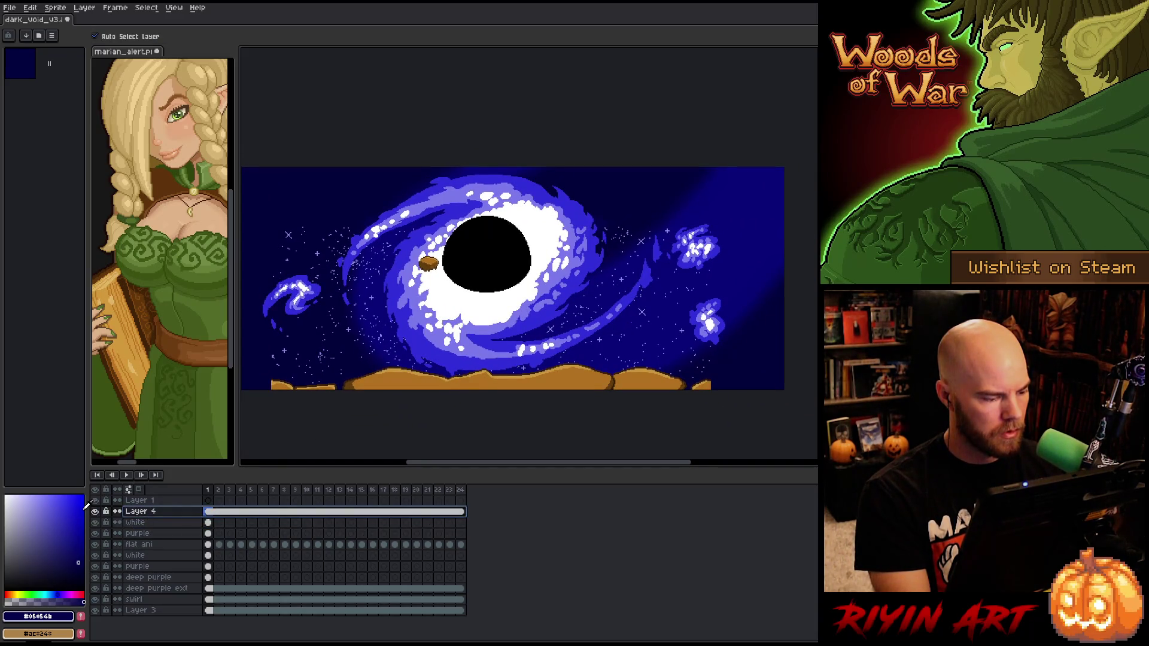
pyautogui.click(94, 512)
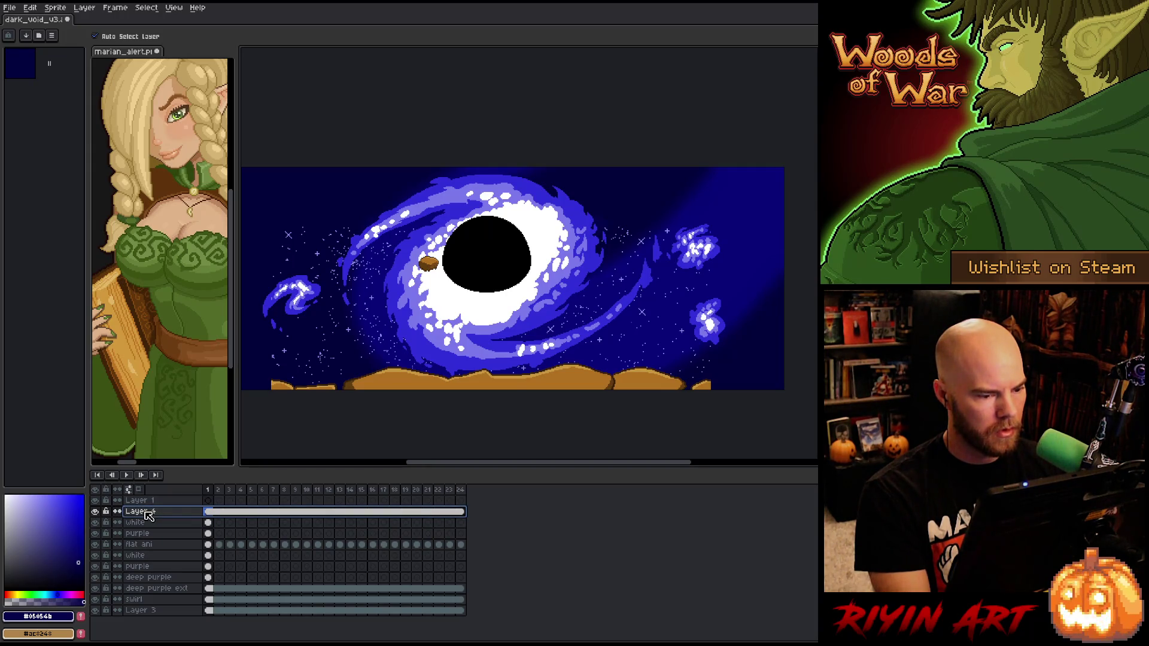
pyautogui.keyDown('alt'); pyautogui.click(96, 512); pyautogui.keyUp('alt')
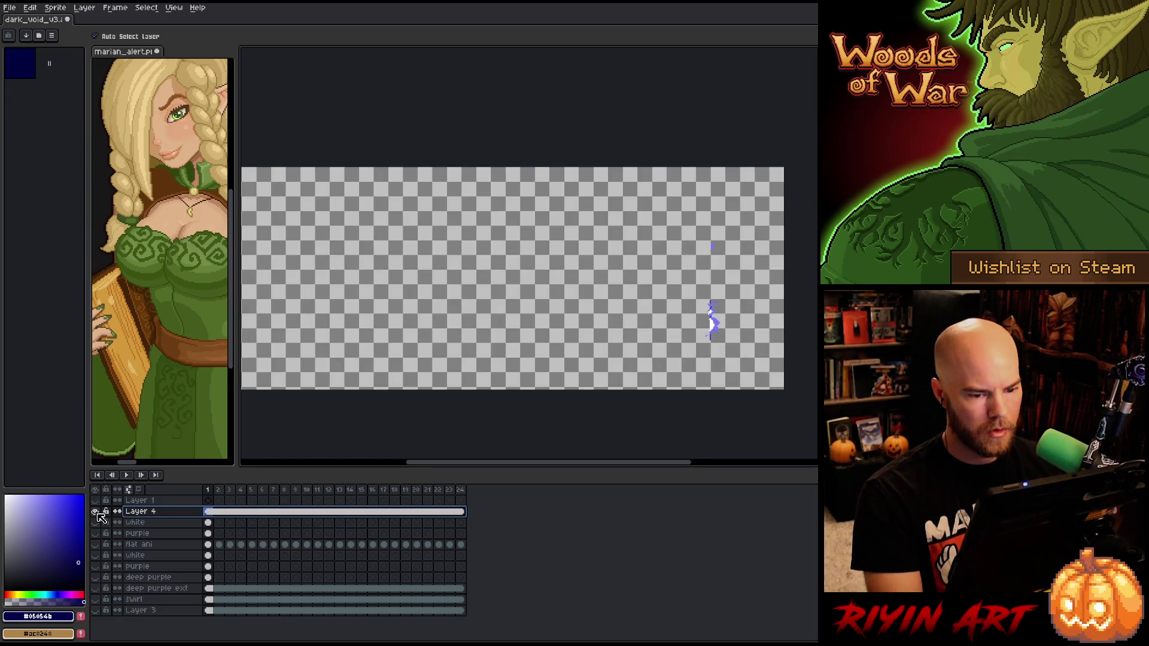
pyautogui.keyDown('alt'); pyautogui.click(96, 513); pyautogui.keyUp('alt')
pyautogui.keyDown('alt'); pyautogui.click(96, 512); pyautogui.keyUp('alt')
pyautogui.keyDown('alt'); pyautogui.click(96, 513); pyautogui.keyUp('alt')
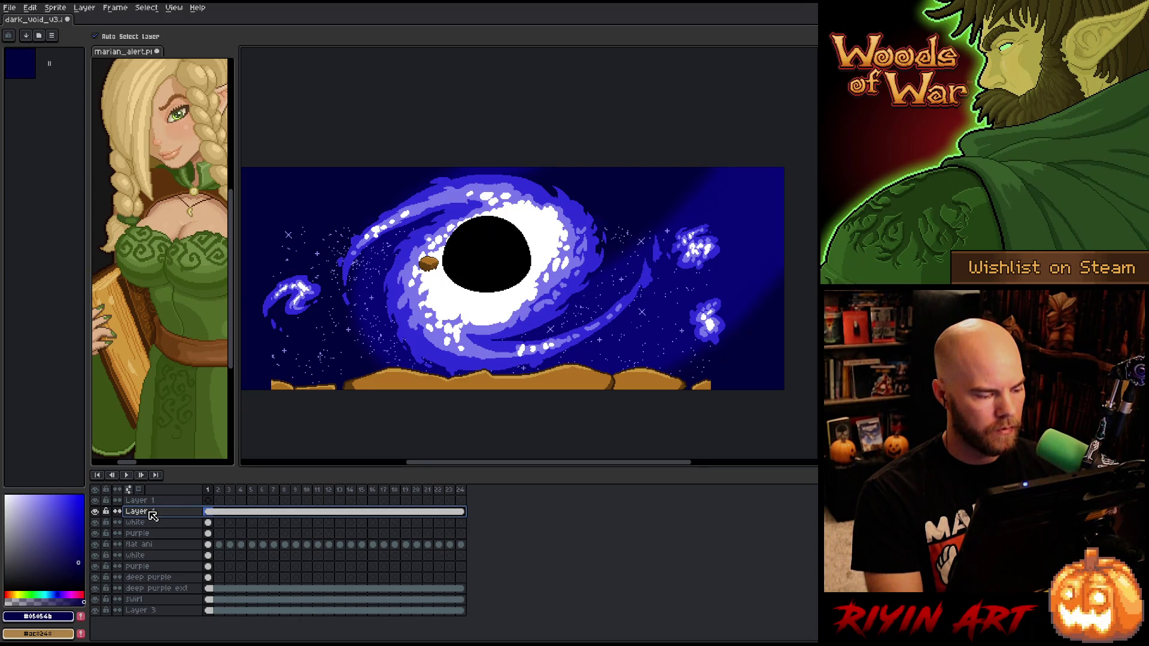
pyautogui.doubleClick(153, 516)
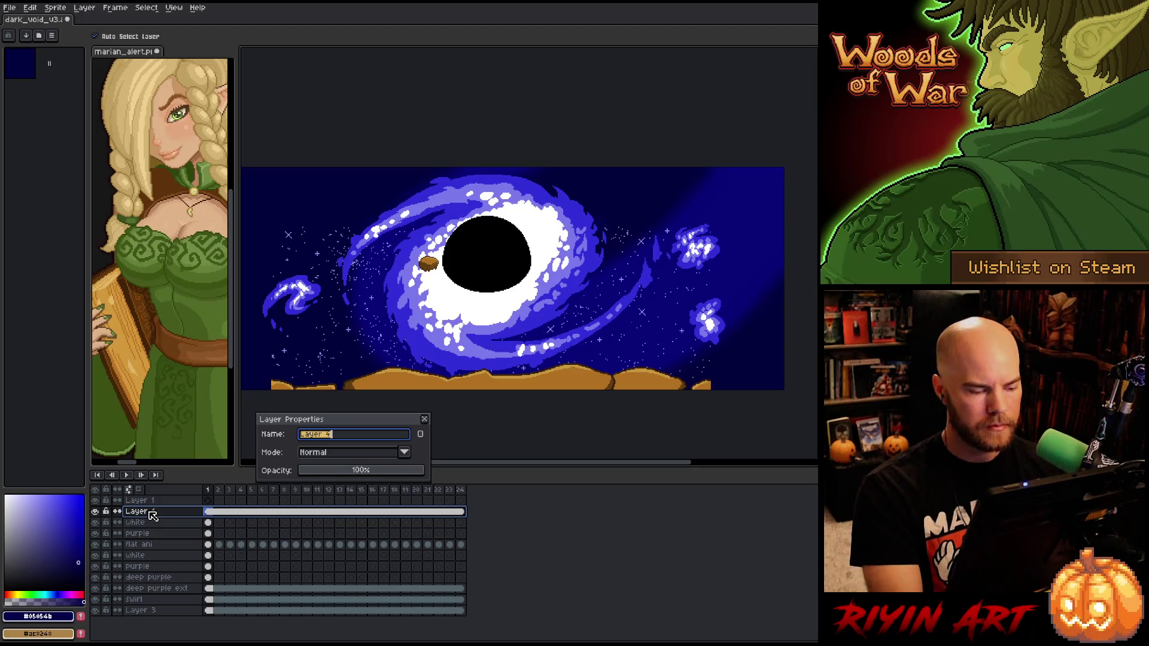
pyautogui.write('glob ext')
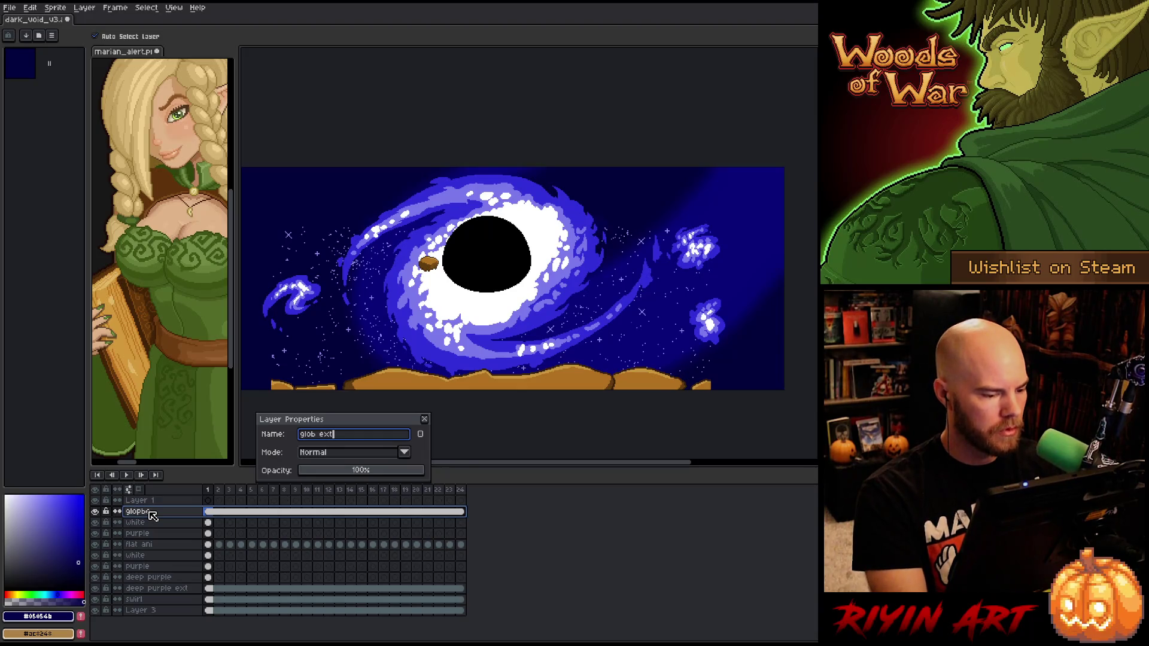
pyautogui.press('Return')
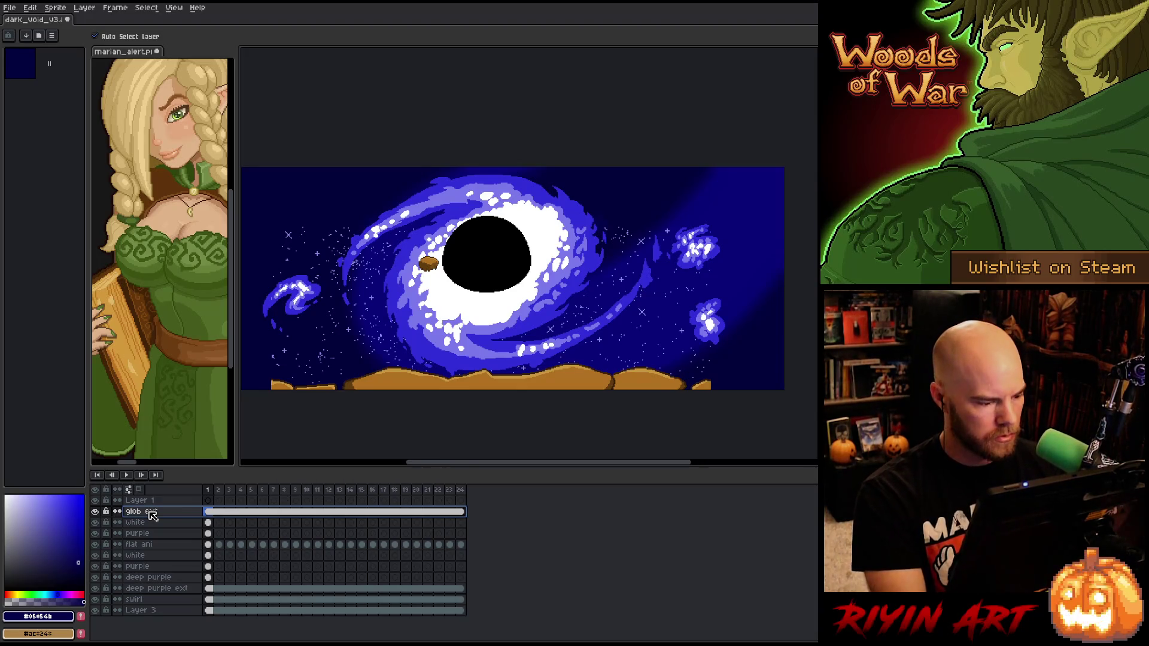
# Rename the top layer, Layer 1, to 'rocks'
pyautogui.click(211, 502)
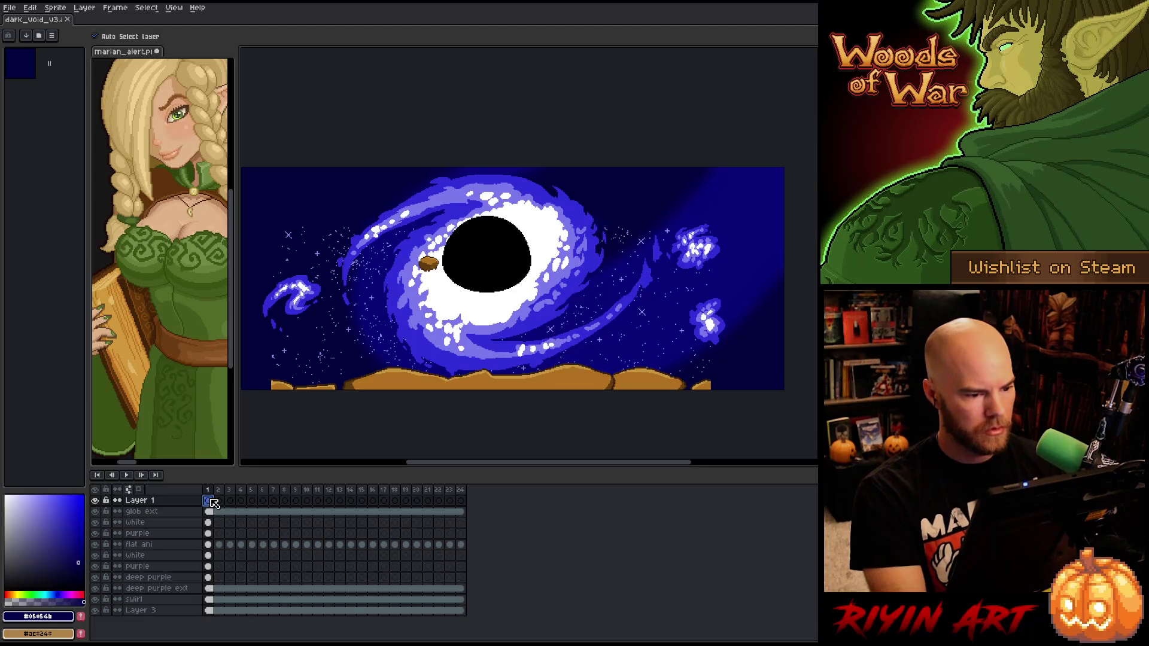
pyautogui.moveTo(437, 334); pyautogui.dragTo(461, 354)
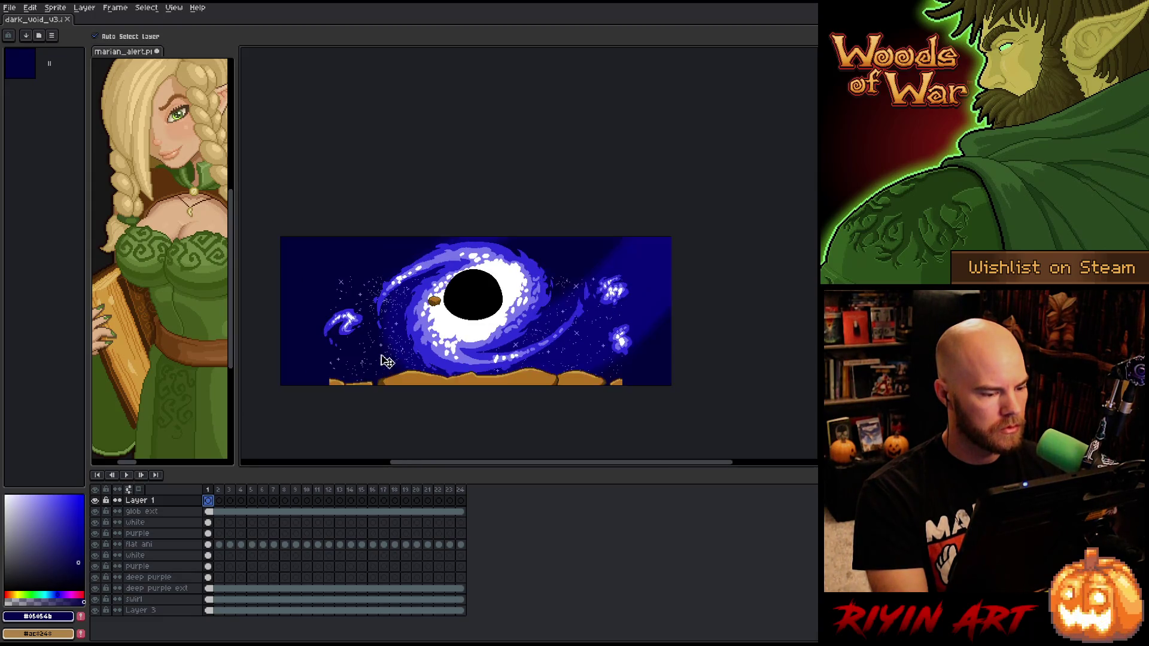
pyautogui.scroll(2, 346, 387)
pyautogui.scroll(-1, 338, 388)
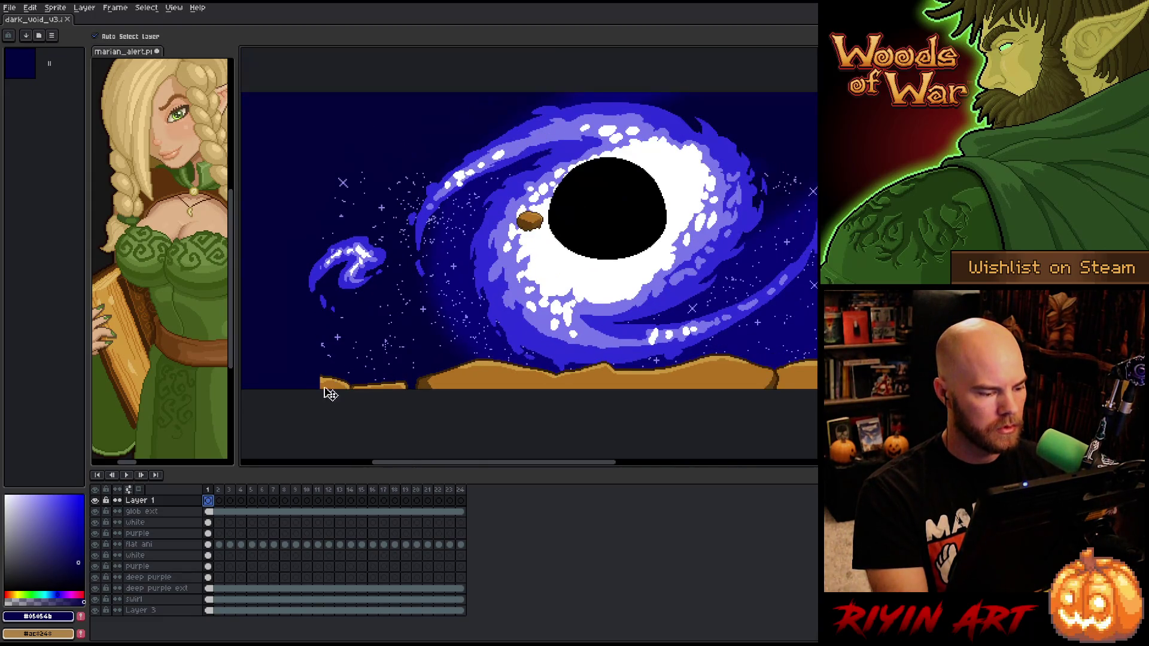
pyautogui.doubleClick(139, 505)
pyautogui.write('rots')
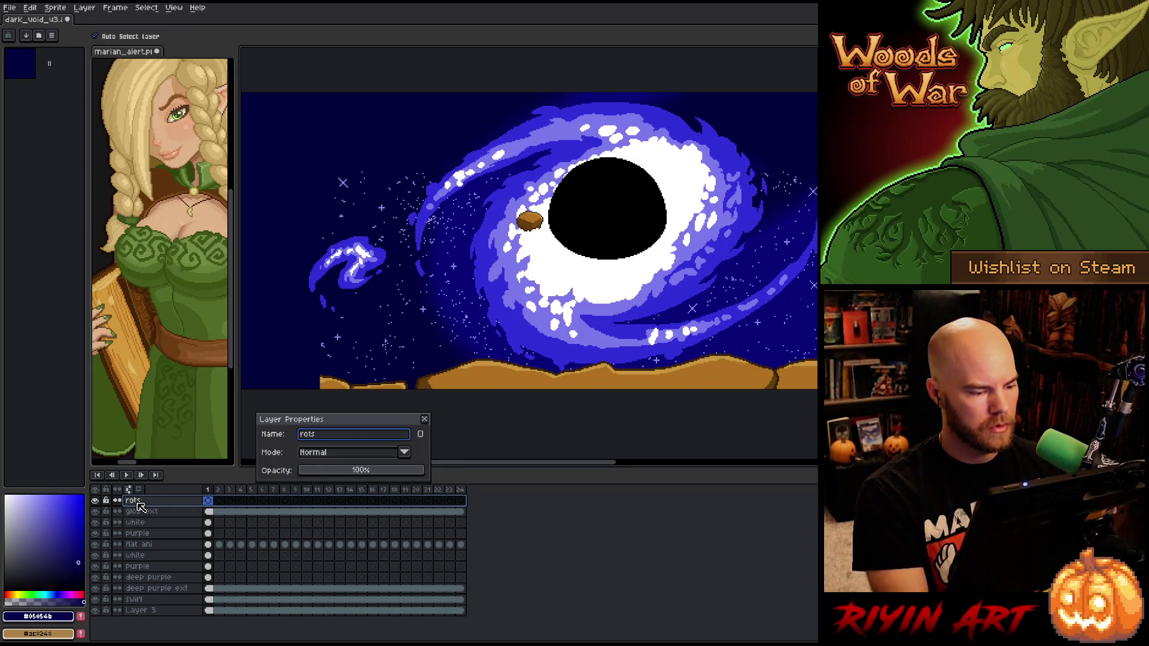
pyautogui.press('BackSpace')
pyautogui.press('BackSpace')
pyautogui.write('cks')
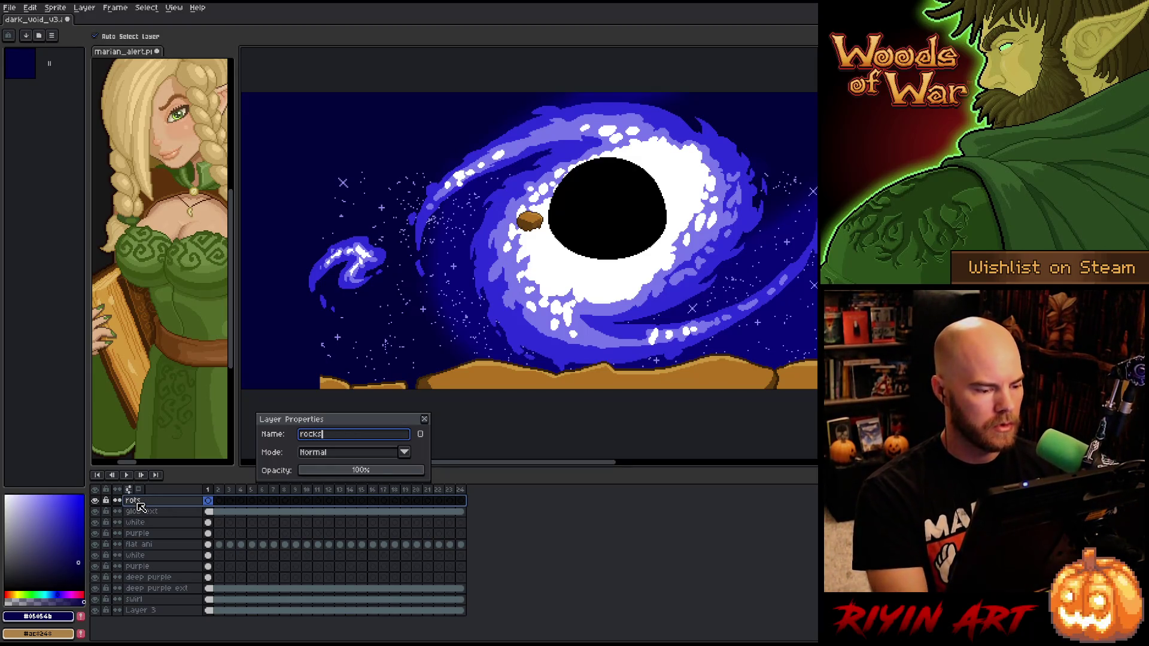
pyautogui.press('Return')
pyautogui.scroll(-1, 374, 326)
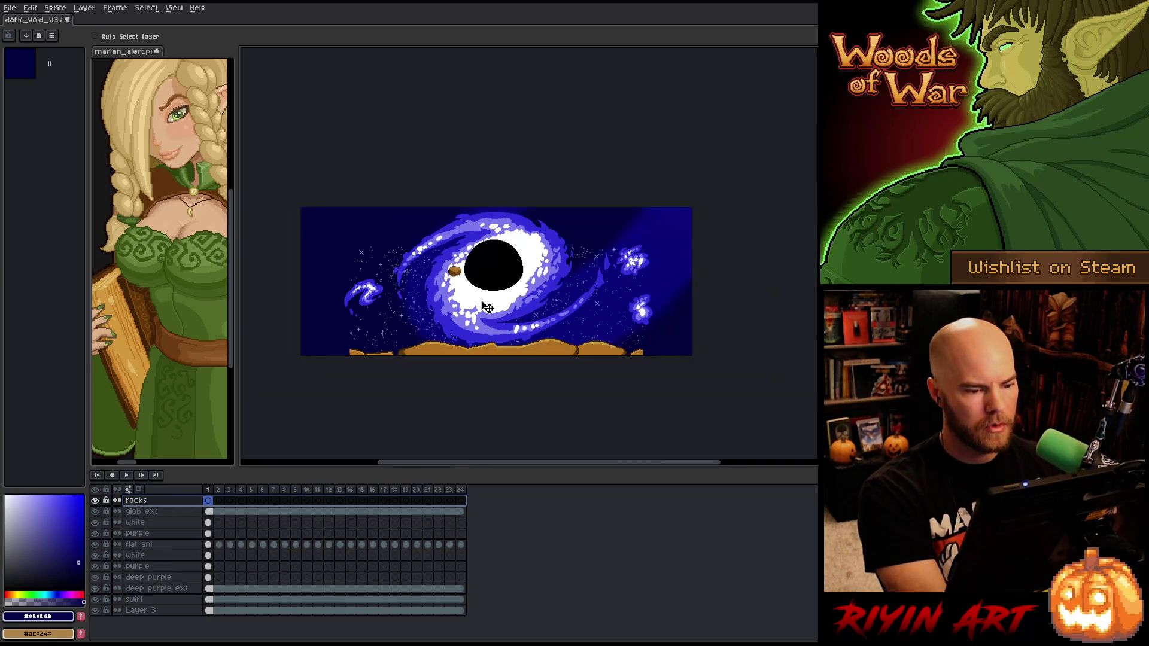
# Draw a dark brown outline extending the lower-left ground rock leftward
pyautogui.scroll(4, 355, 352)
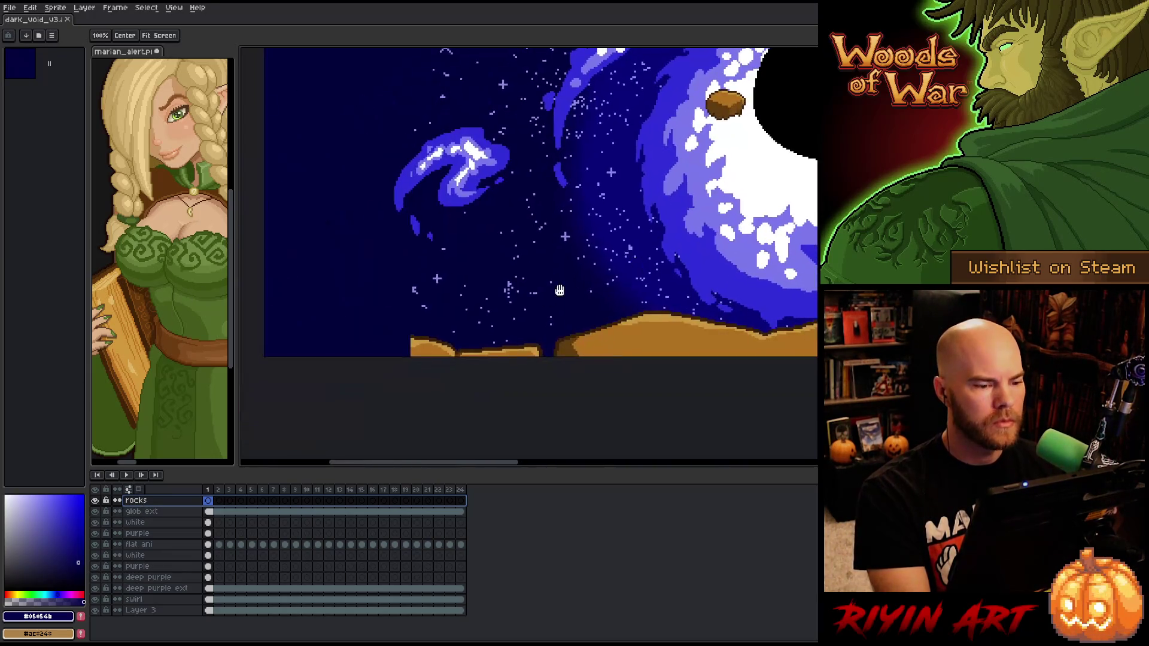
pyautogui.moveTo(355, 352); pyautogui.dragTo(513, 343)
pyautogui.scroll(1, 514, 343)
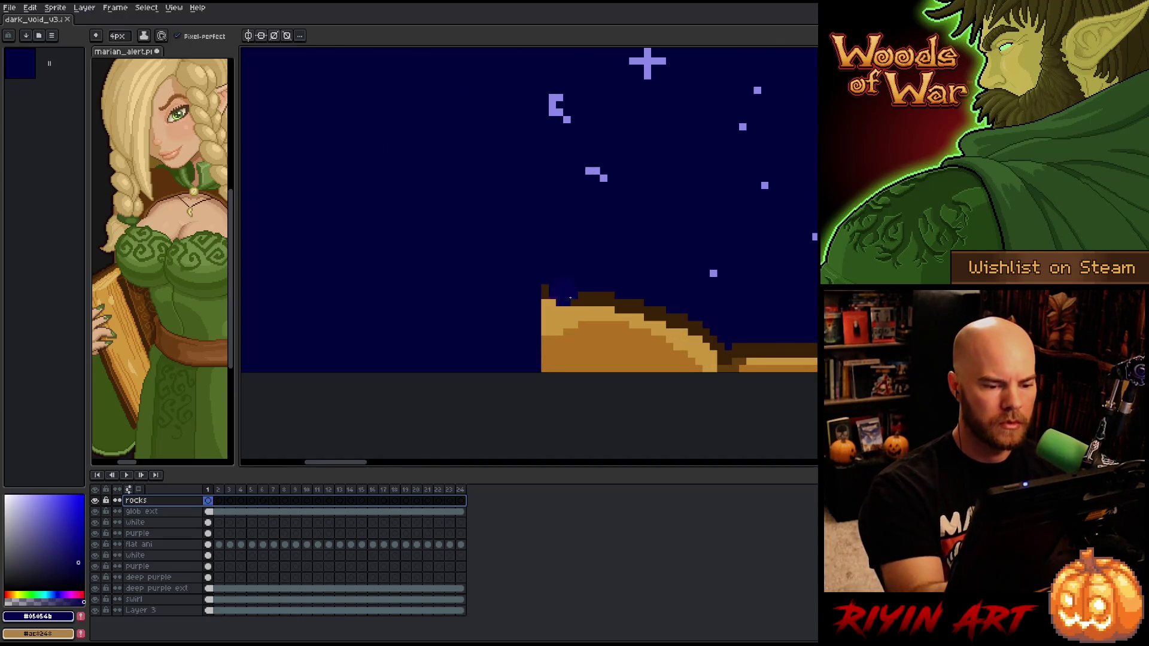
pyautogui.press('b')
pyautogui.keyDown('alt'); pyautogui.click(549, 292); pyautogui.keyUp('alt')
pyautogui.click(117, 36)
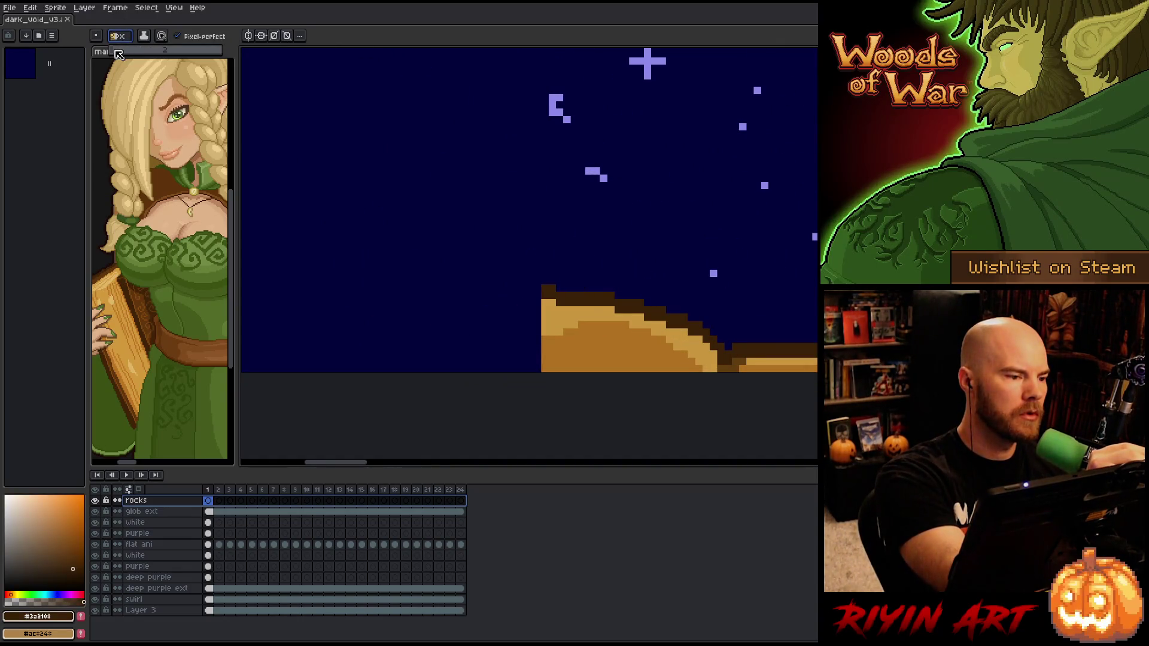
pyautogui.scroll(-2, 636, 420)
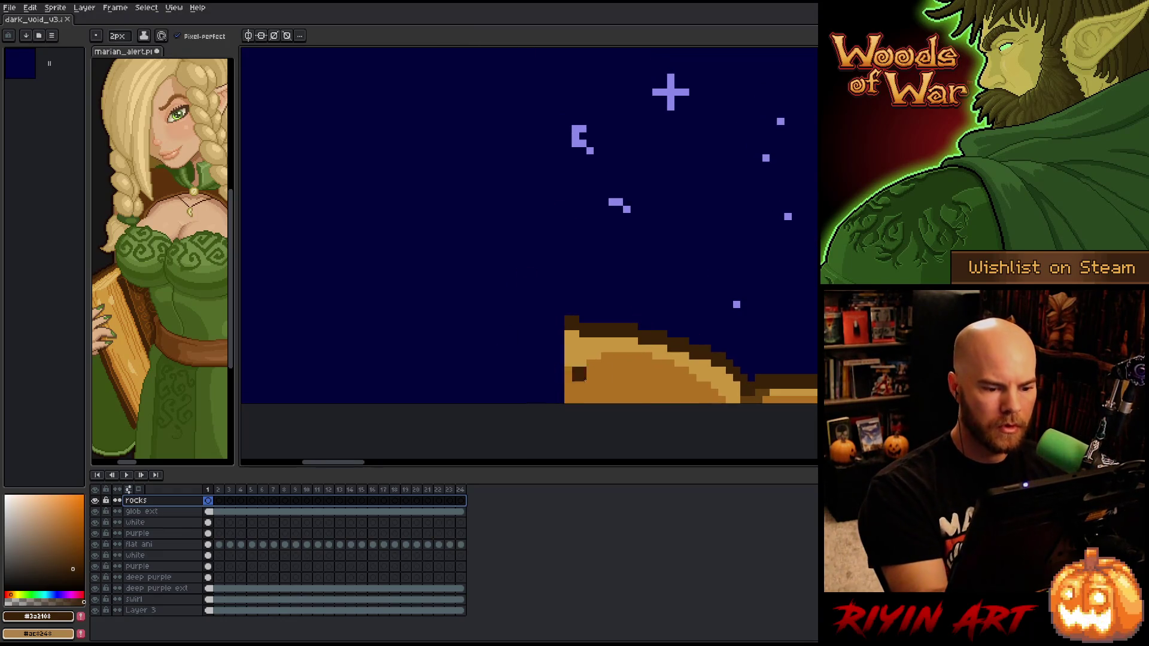
pyautogui.moveTo(581, 360)
pyautogui.mouseDown()
pyautogui.moveTo(422, 366)
pyautogui.moveTo(386, 402)
pyautogui.mouseUp()
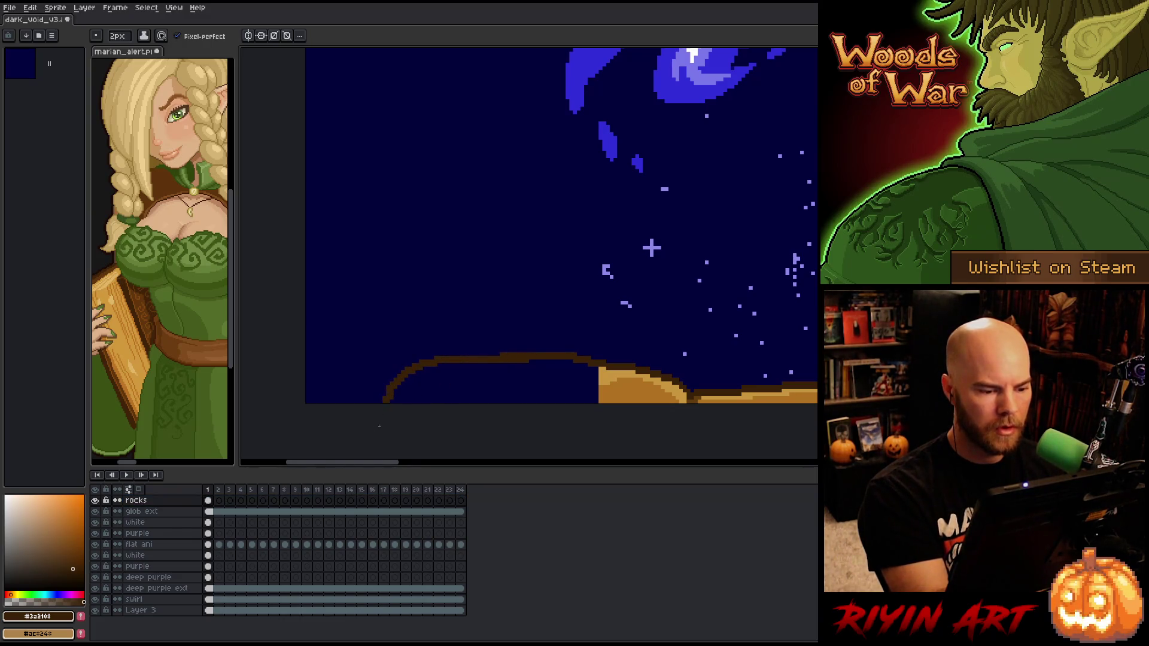
# Fill the extended rock with orange and light orange, undoing a fill that leaked into the sky
pyautogui.keyDown('alt'); pyautogui.click(605, 386); pyautogui.keyUp('alt')
pyautogui.moveTo(570, 385); pyautogui.dragTo(468, 375)
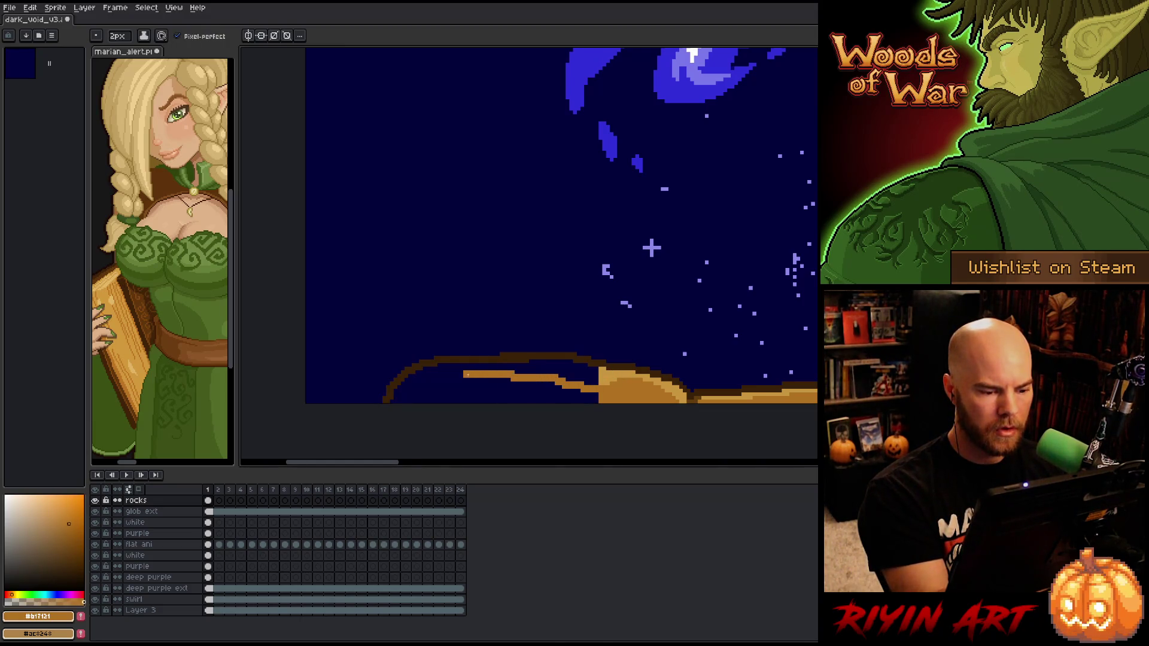
pyautogui.press('g')
pyautogui.click(610, 386)
pyautogui.press('b')
pyautogui.hotkey('ctrl', 'z')
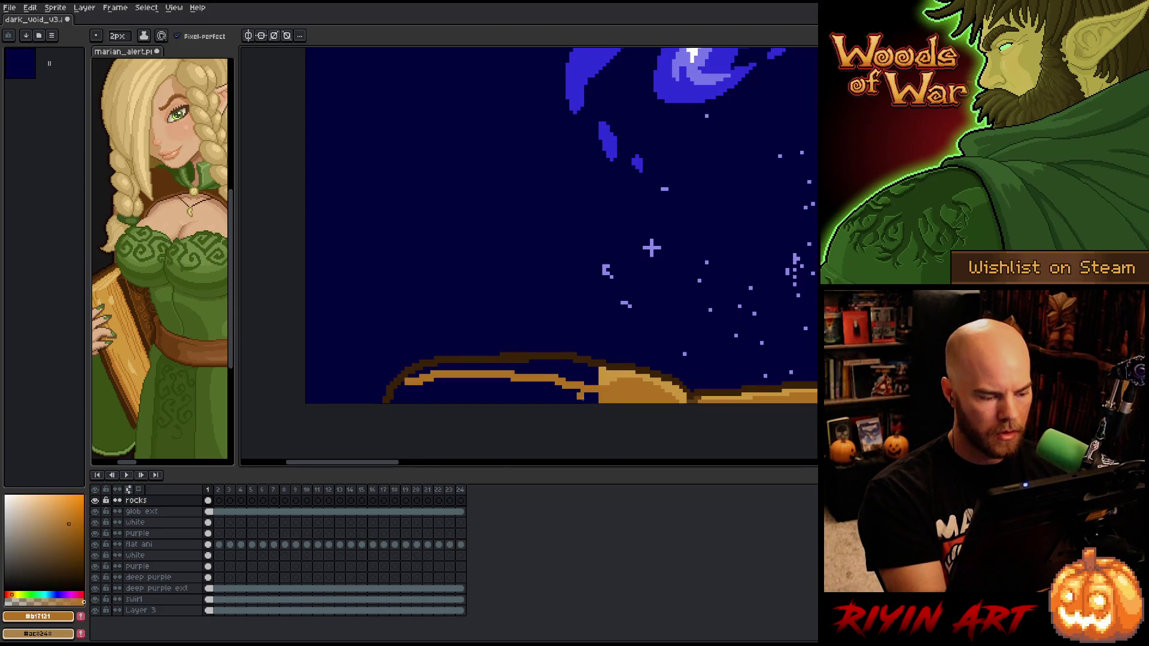
pyautogui.click(595, 374)
pyautogui.keyDown('alt'); pyautogui.click(622, 386); pyautogui.keyUp('alt')
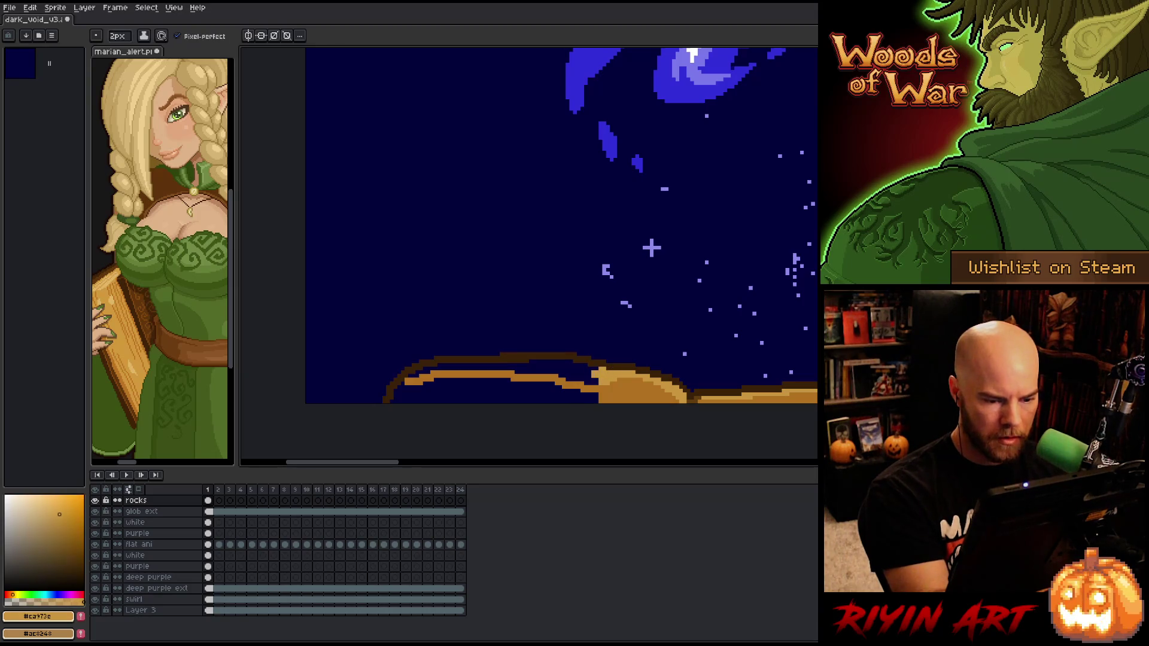
pyautogui.keyDown('alt'); pyautogui.click(599, 392); pyautogui.keyUp('alt')
pyautogui.press('g')
pyautogui.click(580, 396)
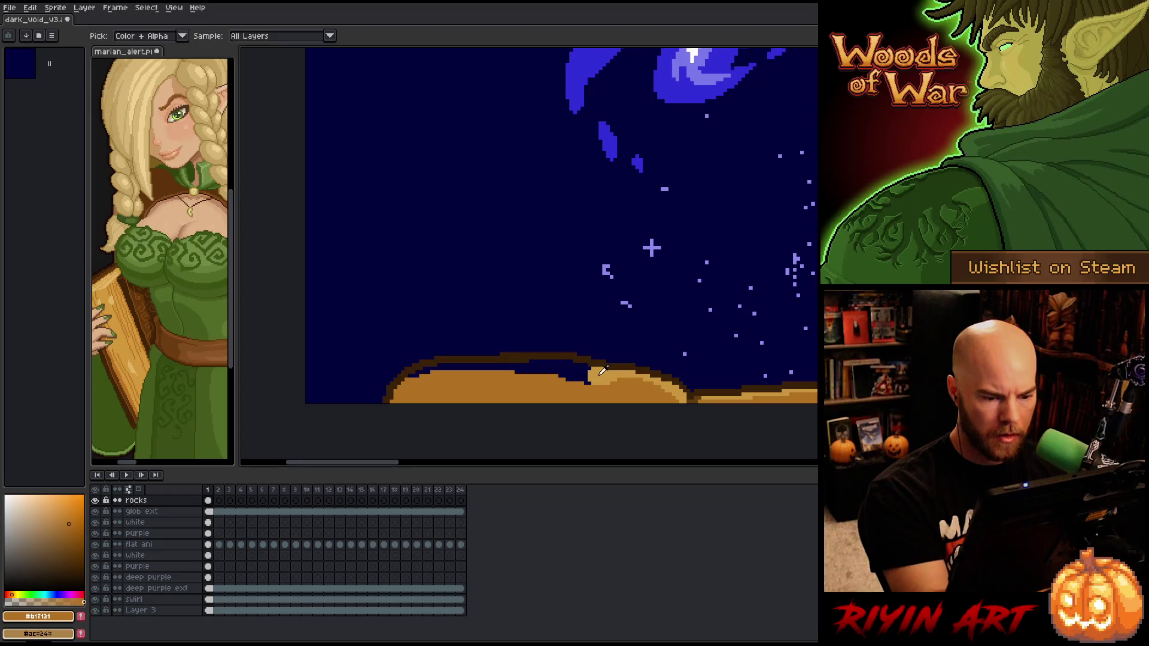
pyautogui.keyDown('alt'); pyautogui.click(604, 372); pyautogui.keyUp('alt')
pyautogui.click(584, 378)
# Move to the next rock and draw orange pixels along its top-right edge
pyautogui.moveTo(674, 403); pyautogui.dragTo(531, 393)
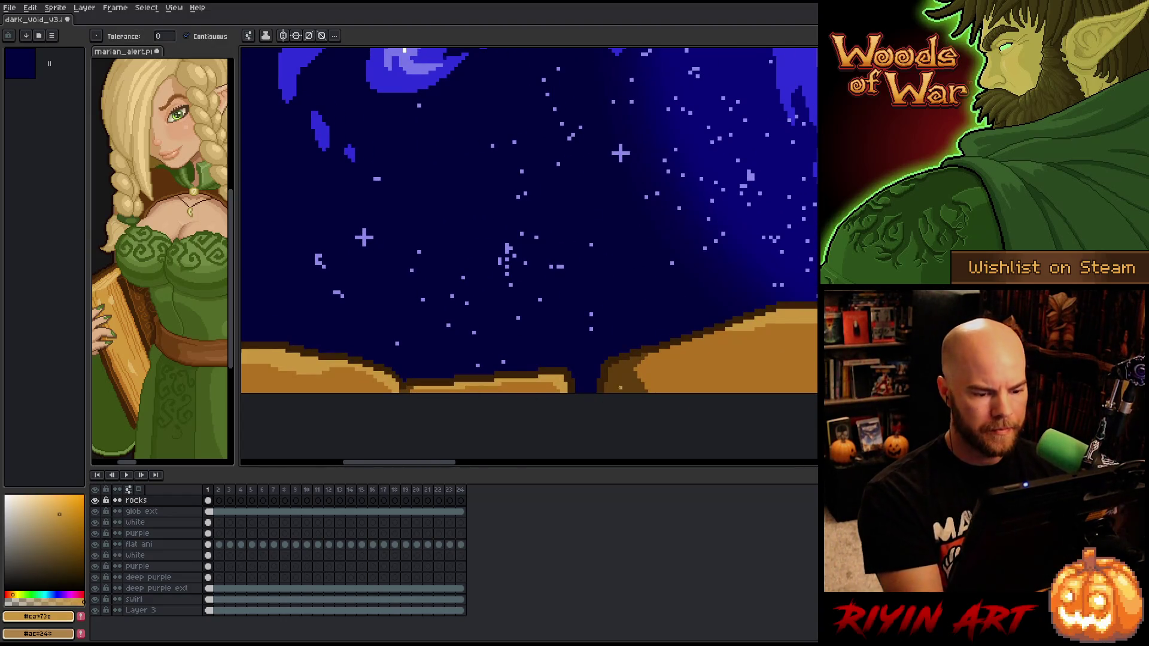
pyautogui.scroll(-3, 405, 380)
pyautogui.scroll(4, 417, 193)
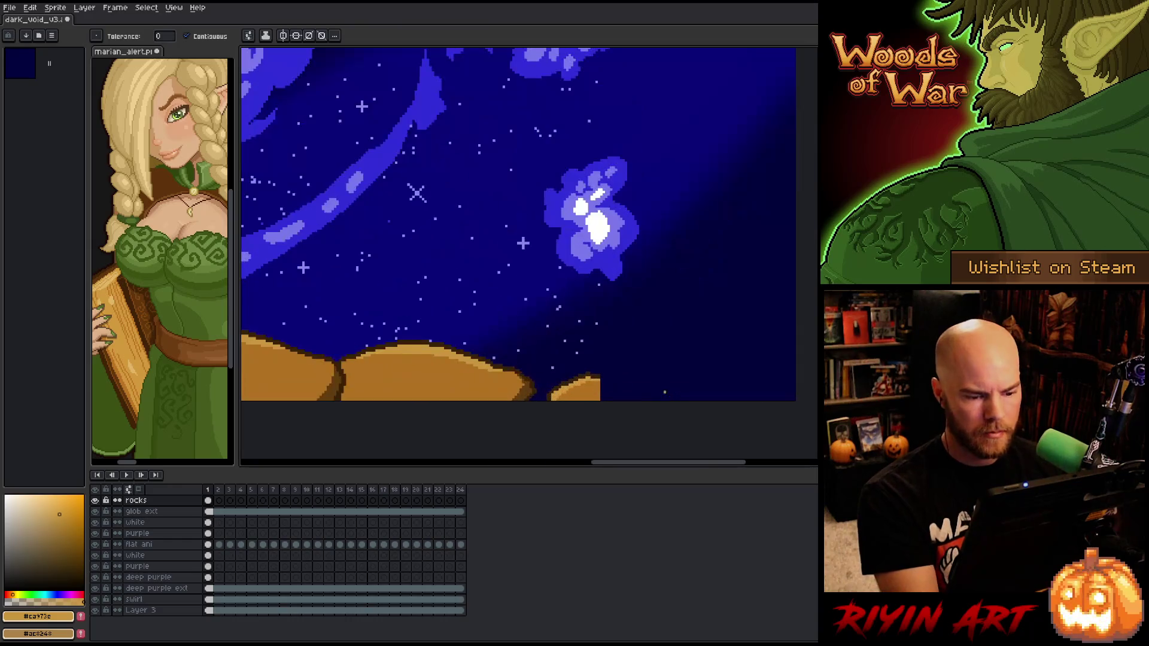
pyautogui.scroll(2, 609, 379)
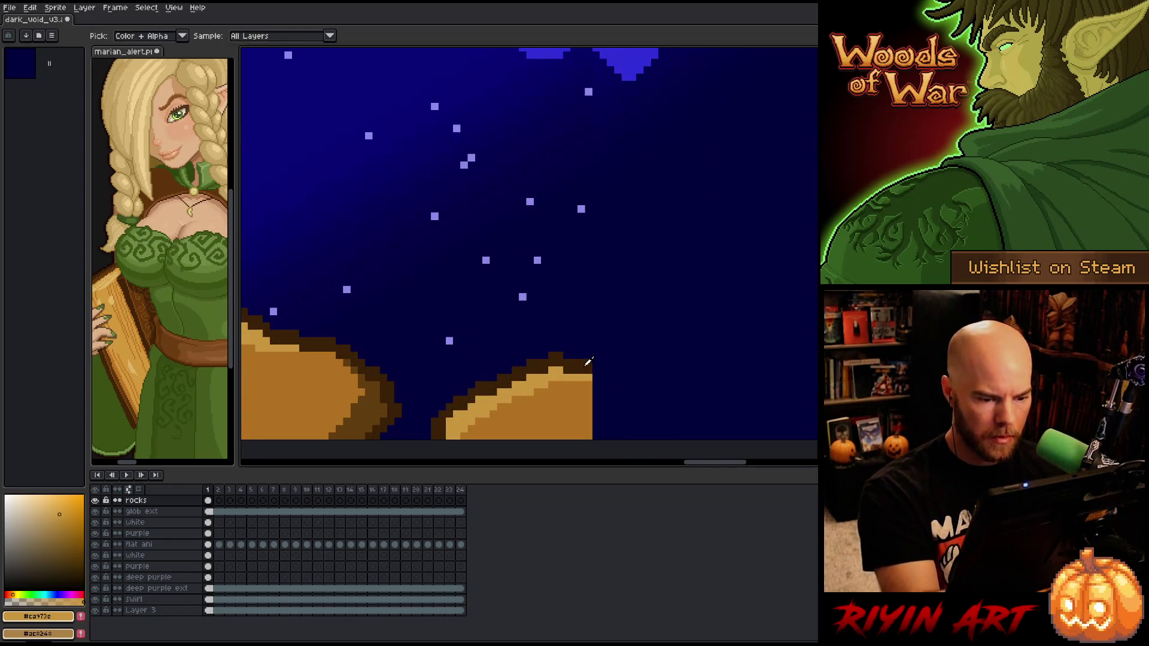
pyautogui.keyDown('alt'); pyautogui.click(664, 383); pyautogui.keyUp('alt')
pyautogui.scroll(-1, 670, 403)
pyautogui.moveTo(669, 402)
pyautogui.mouseDown()
pyautogui.moveTo(482, 394)
pyautogui.moveTo(524, 362)
pyautogui.moveTo(606, 398)
pyautogui.mouseUp()
pyautogui.press('b')
pyautogui.keyDown('alt'); pyautogui.click(430, 389); pyautogui.keyUp('alt')
pyautogui.moveTo(446, 378); pyautogui.dragTo(450, 372)
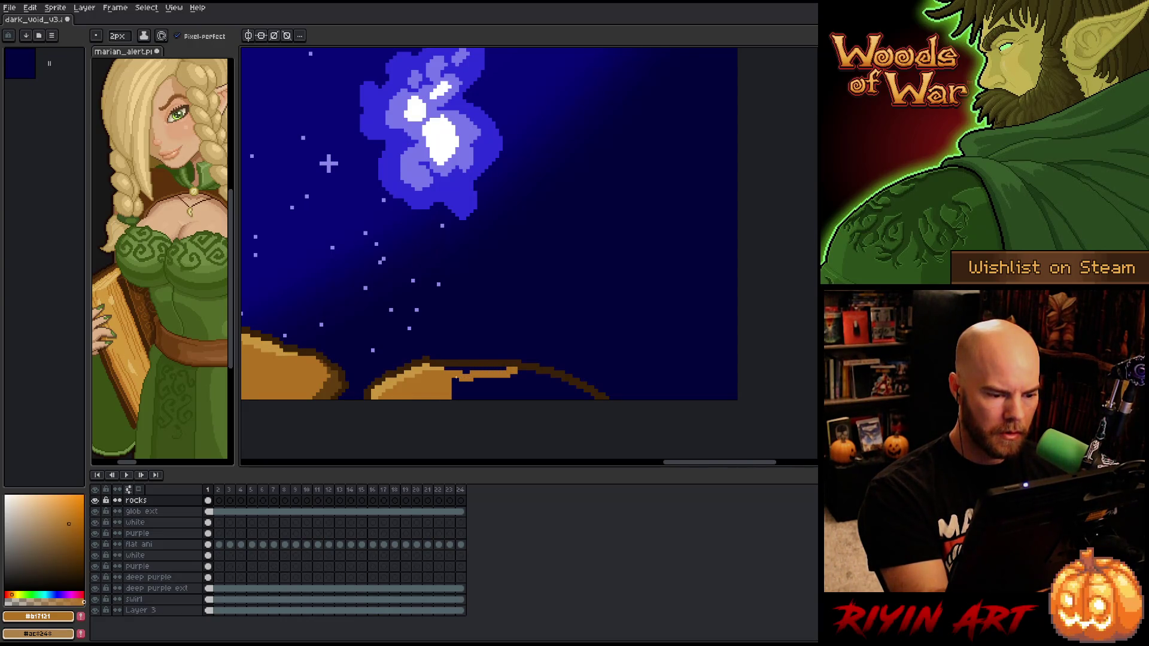
# Fill that rock's interior orange and paint over the dark gap on its top
pyautogui.press('g')
pyautogui.click(520, 386)
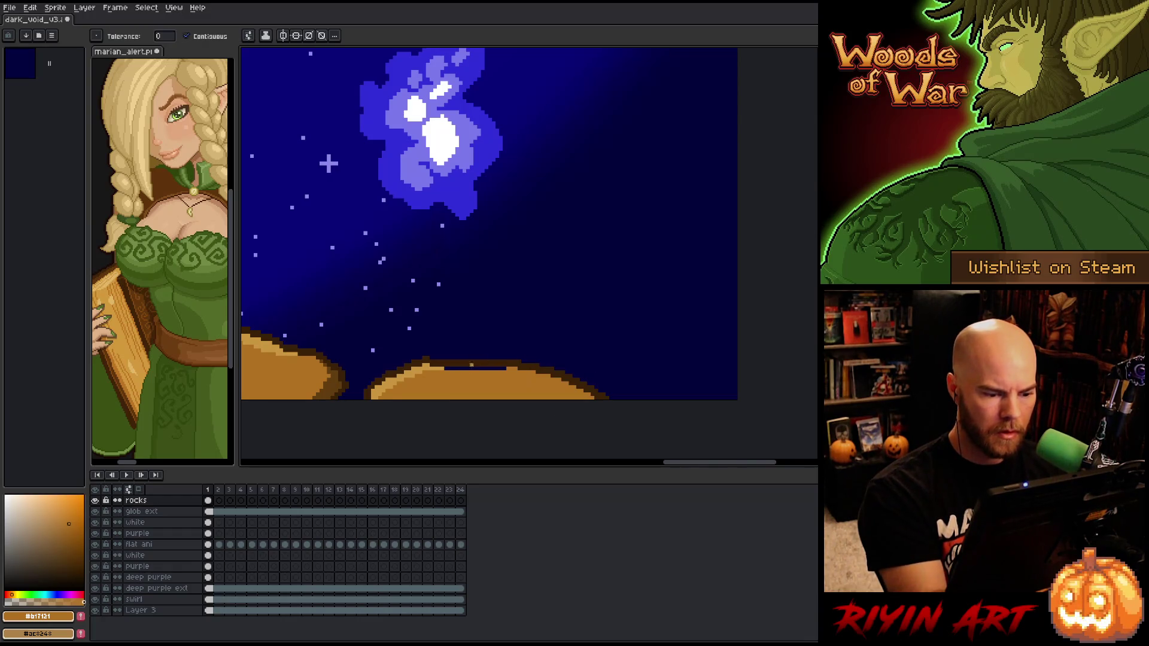
pyautogui.keyDown('alt'); pyautogui.click(431, 366); pyautogui.keyUp('alt')
pyautogui.click(328, 164)
pyautogui.hotkey('ctrl', 'z')
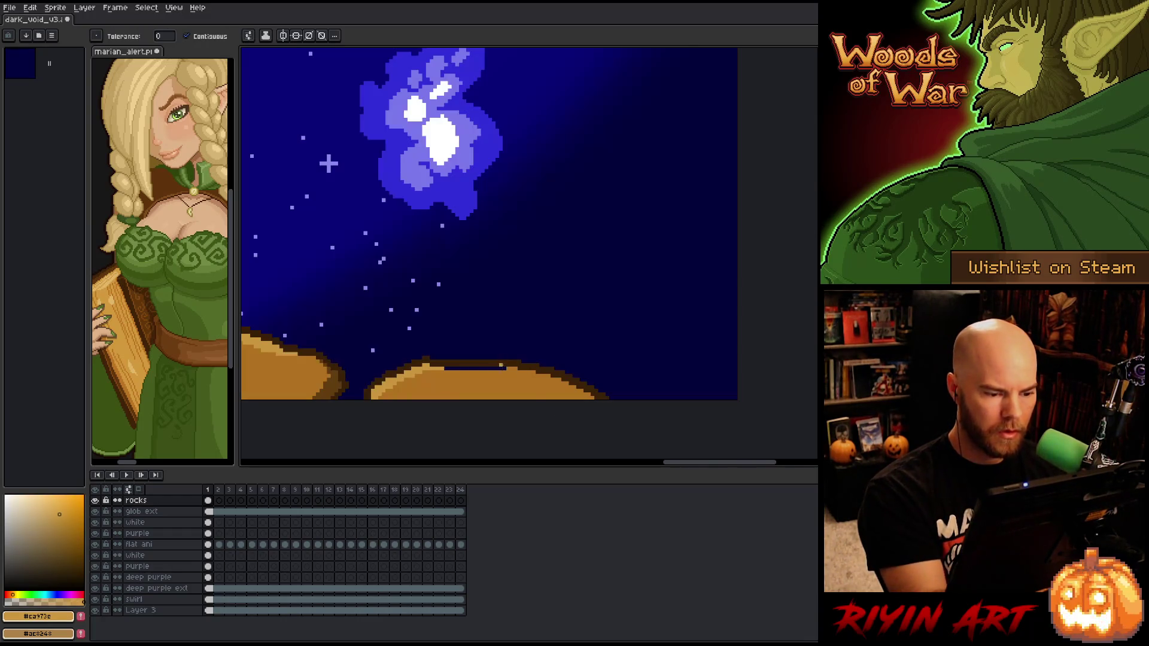
pyautogui.press('b')
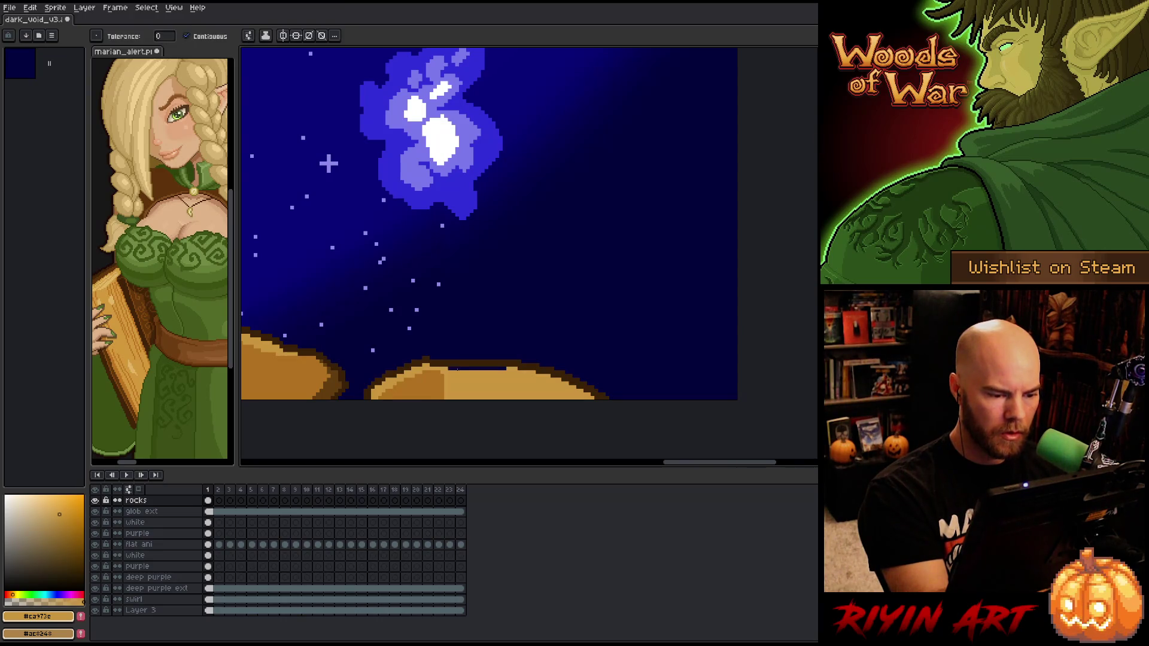
pyautogui.moveTo(456, 369); pyautogui.dragTo(507, 368)
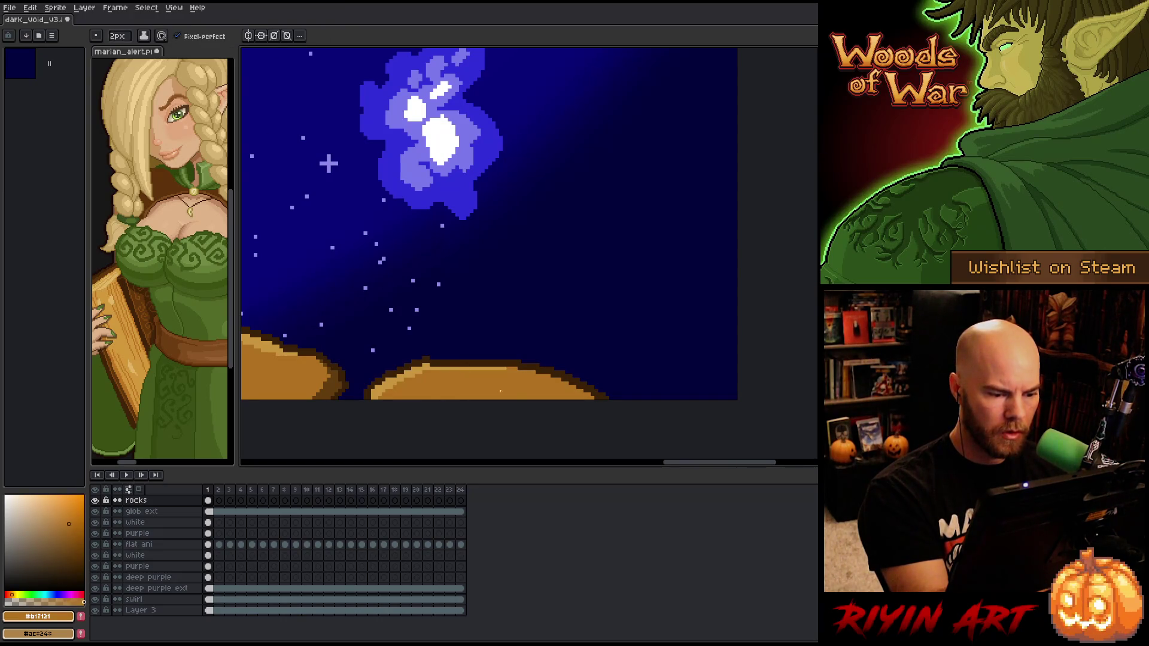
# Step through frames 1 to 8 to watch the rocks drift toward the core
pyautogui.scroll(-3, 533, 290)
pyautogui.scroll(-1, 619, 327)
pyautogui.scroll(1, 618, 327)
pyautogui.scroll(-2, 618, 327)
pyautogui.scroll(1, 521, 347)
pyautogui.scroll(-1, 520, 347)
pyautogui.press('Left')
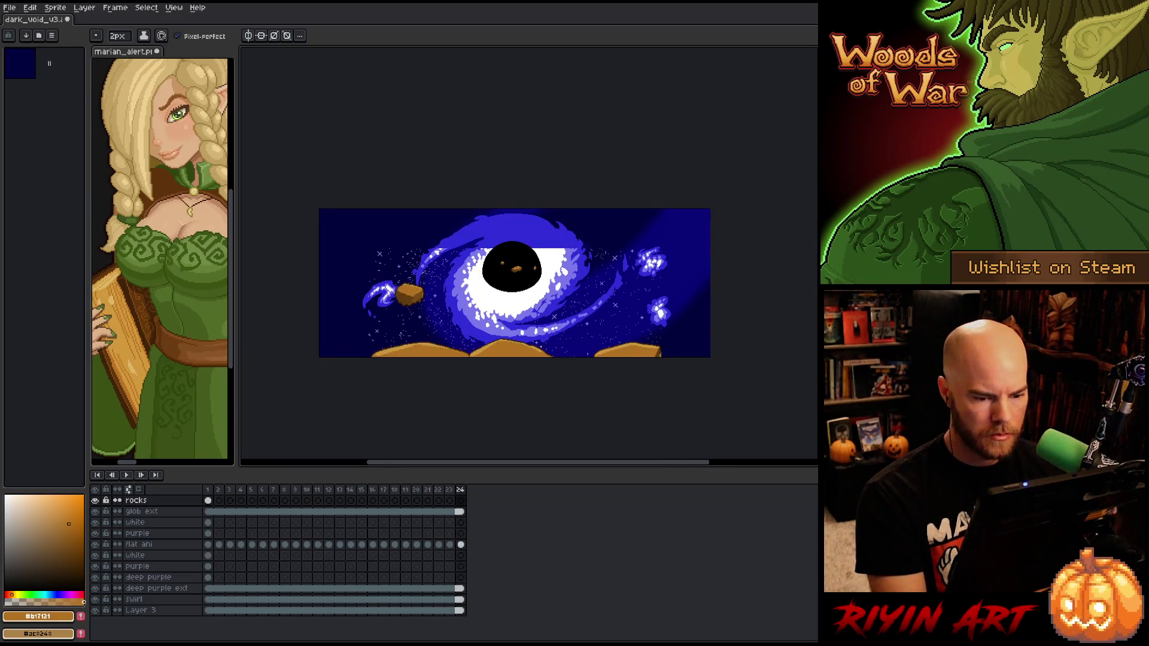
pyautogui.press('Right')
pyautogui.press('Left')
pyautogui.press('Right')
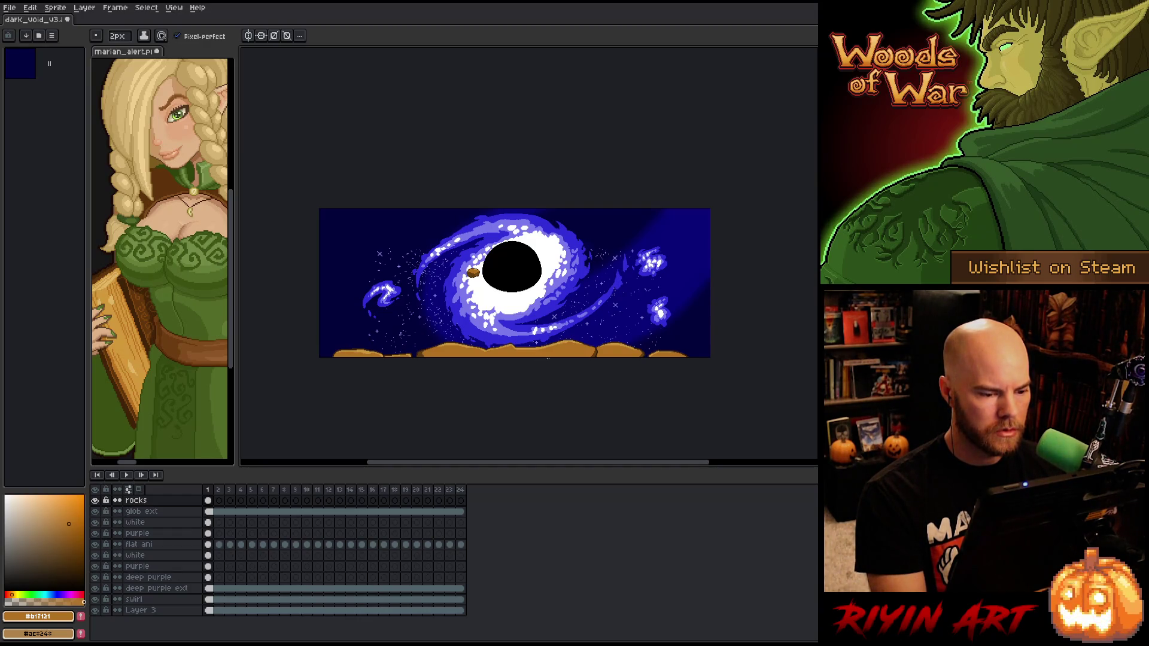
pyautogui.press('Right')
pyautogui.press('Right')
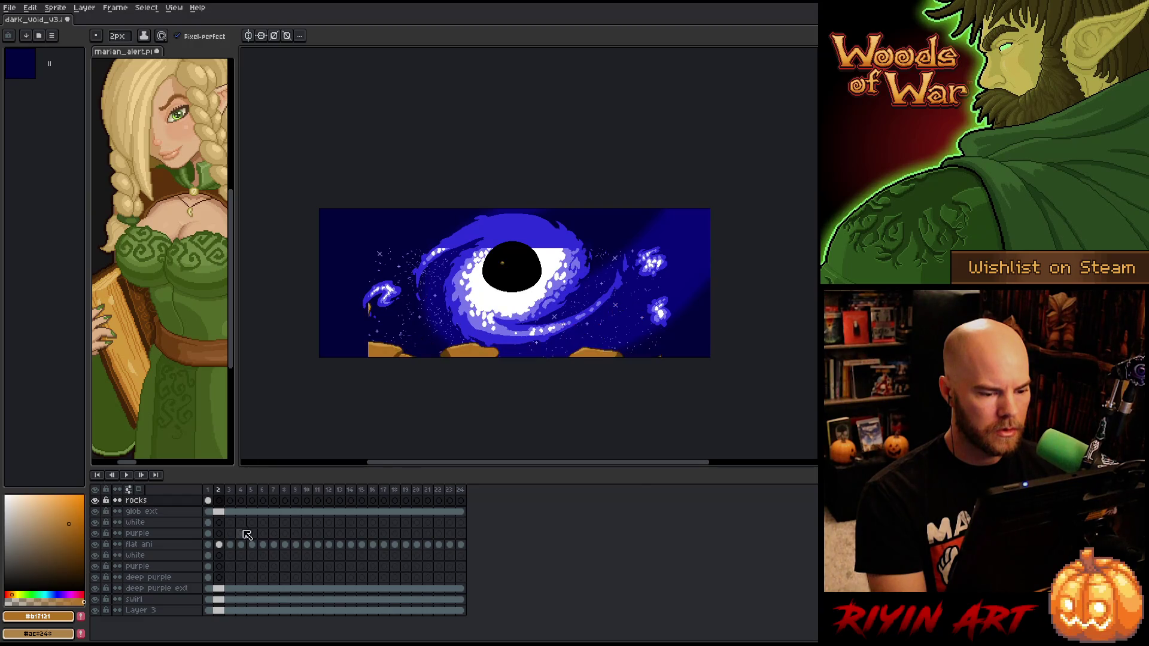
pyautogui.click(208, 545)
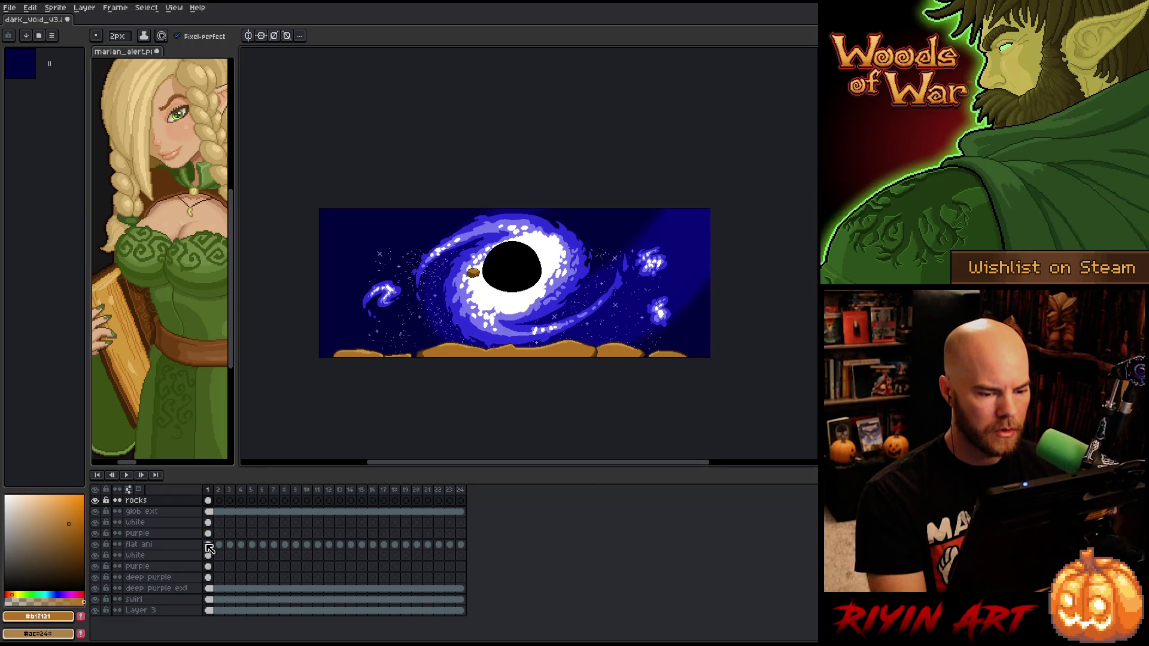
pyautogui.press('Right')
pyautogui.press('Right')
pyautogui.press('Right')
pyautogui.press('Right')
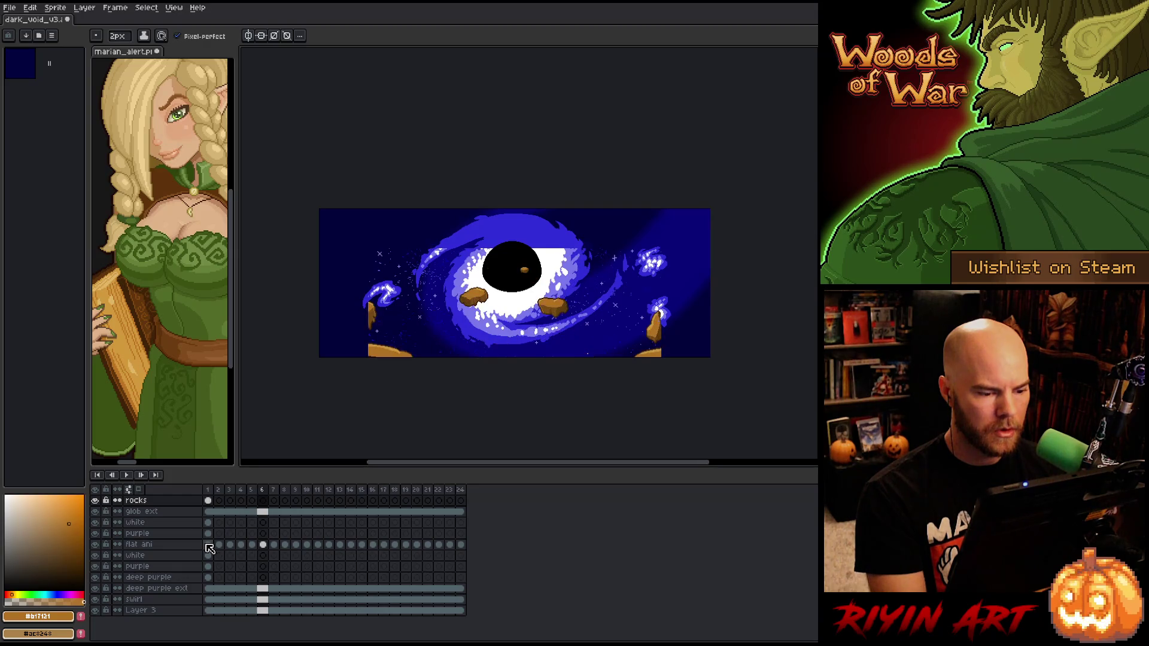
pyautogui.press('Right')
pyautogui.press('Right')
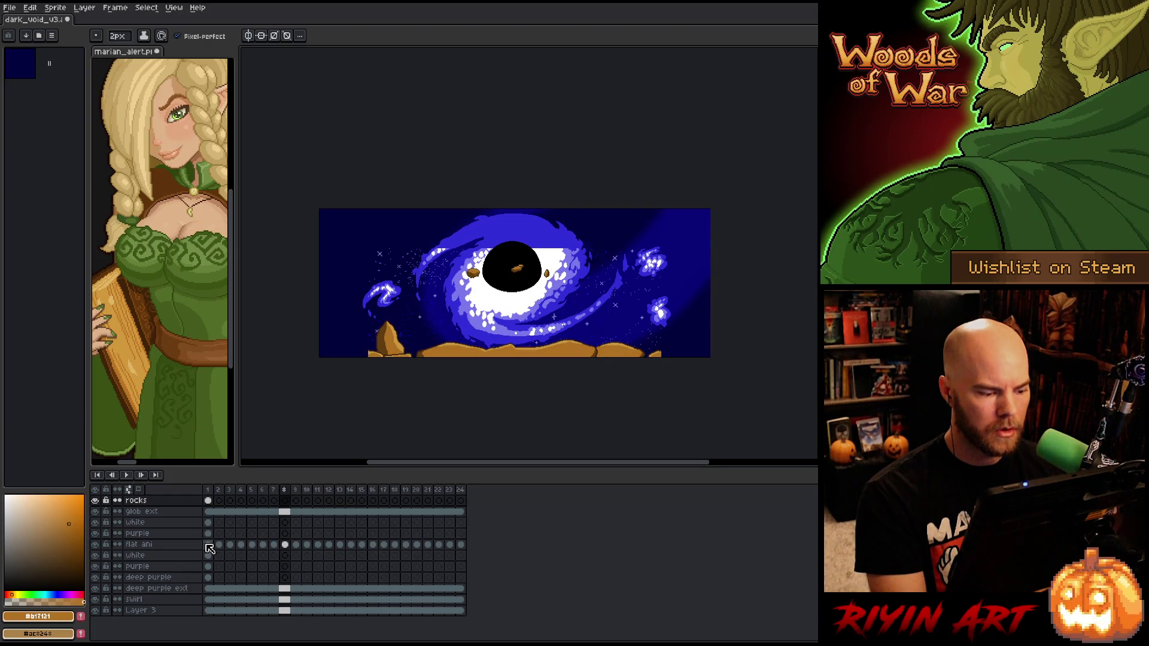
pyautogui.press('Right')
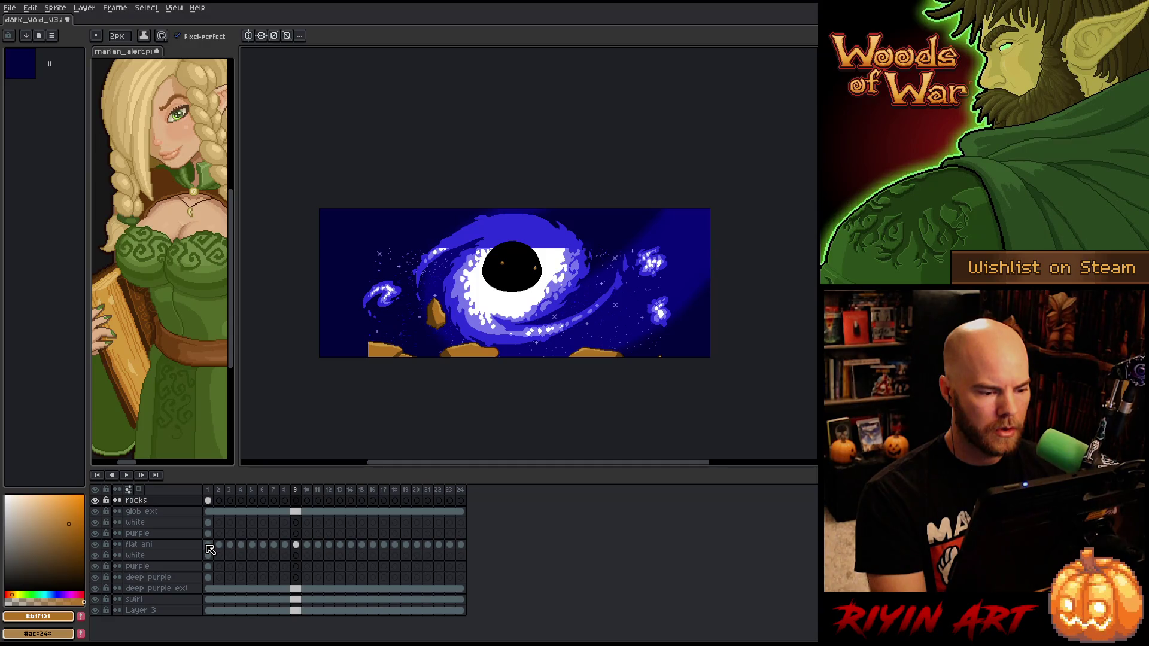
pyautogui.click(209, 545)
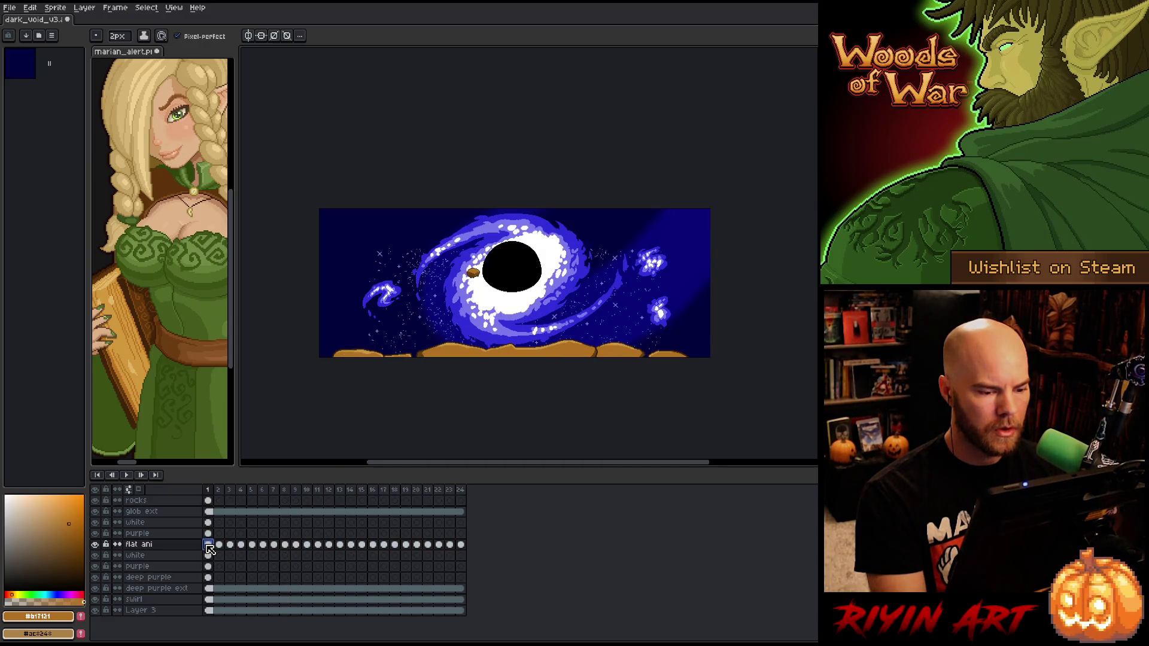
pyautogui.press('Right')
pyautogui.press('Right')
pyautogui.press('Right')
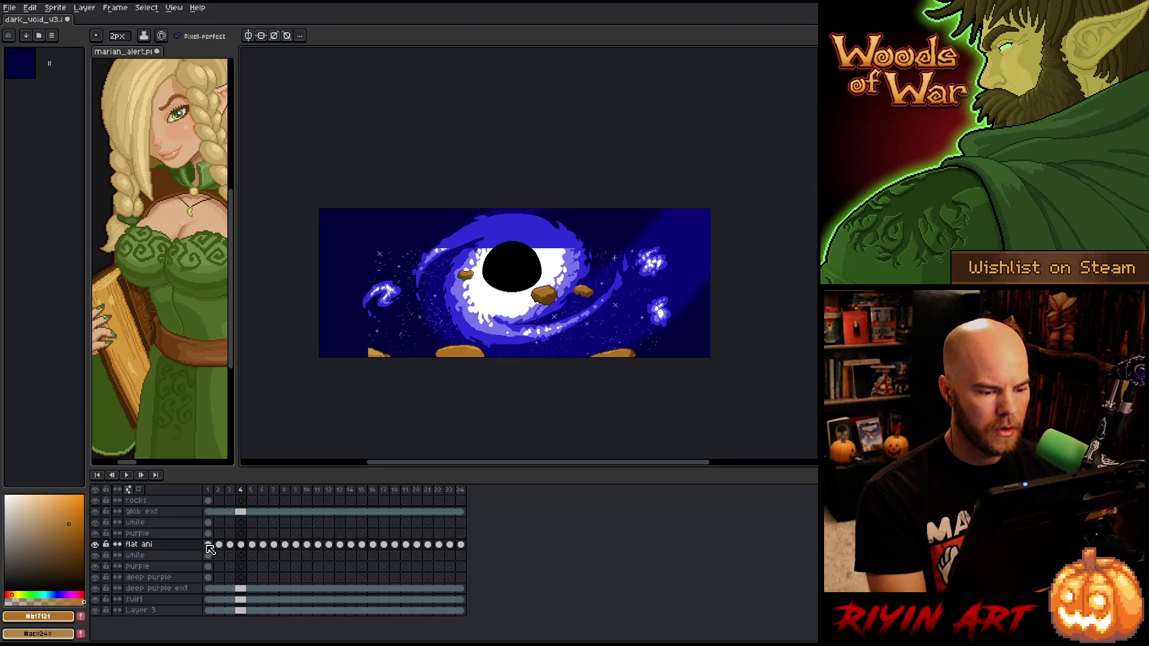
pyautogui.press('Right')
pyautogui.press('Right')
pyautogui.press('Right')
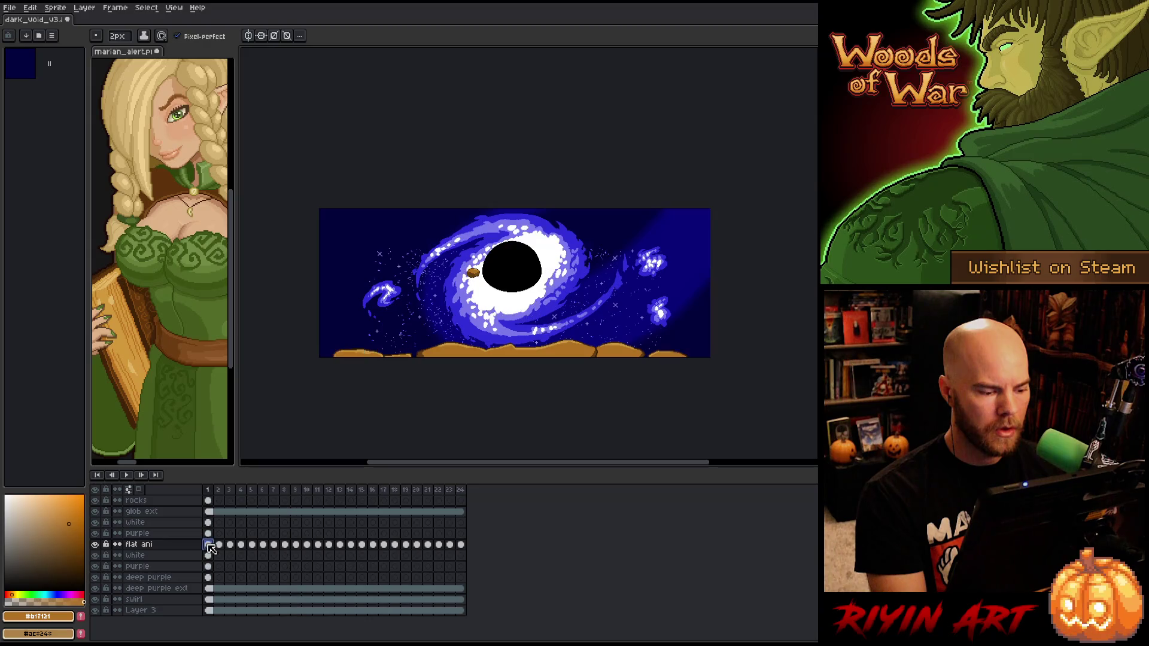
# Select frames 1 through 7 and bring up their frame options menu
pyautogui.click(286, 491)
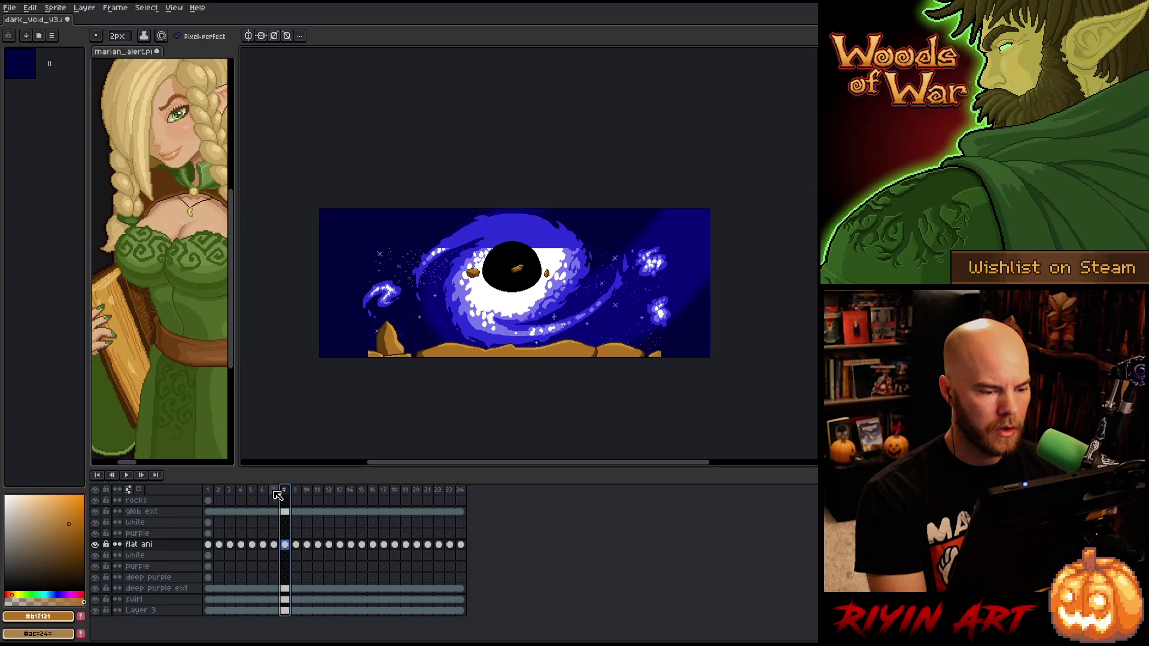
pyautogui.moveTo(278, 494); pyautogui.dragTo(207, 491)
pyautogui.rightClick(271, 491)
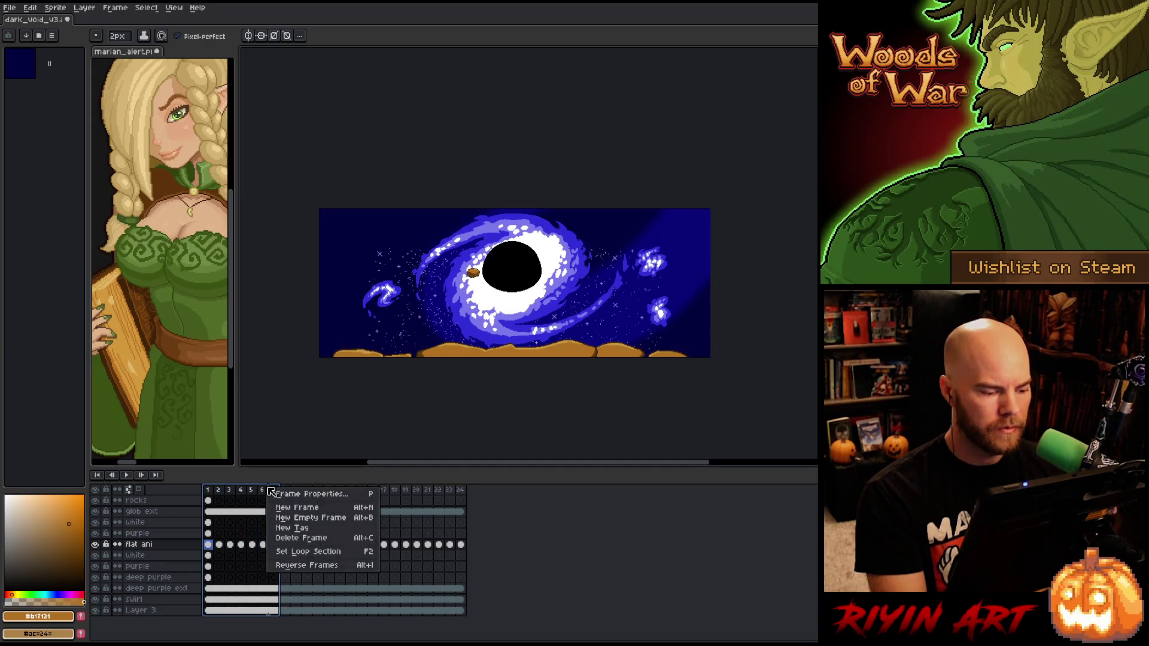
pyautogui.click(292, 527)
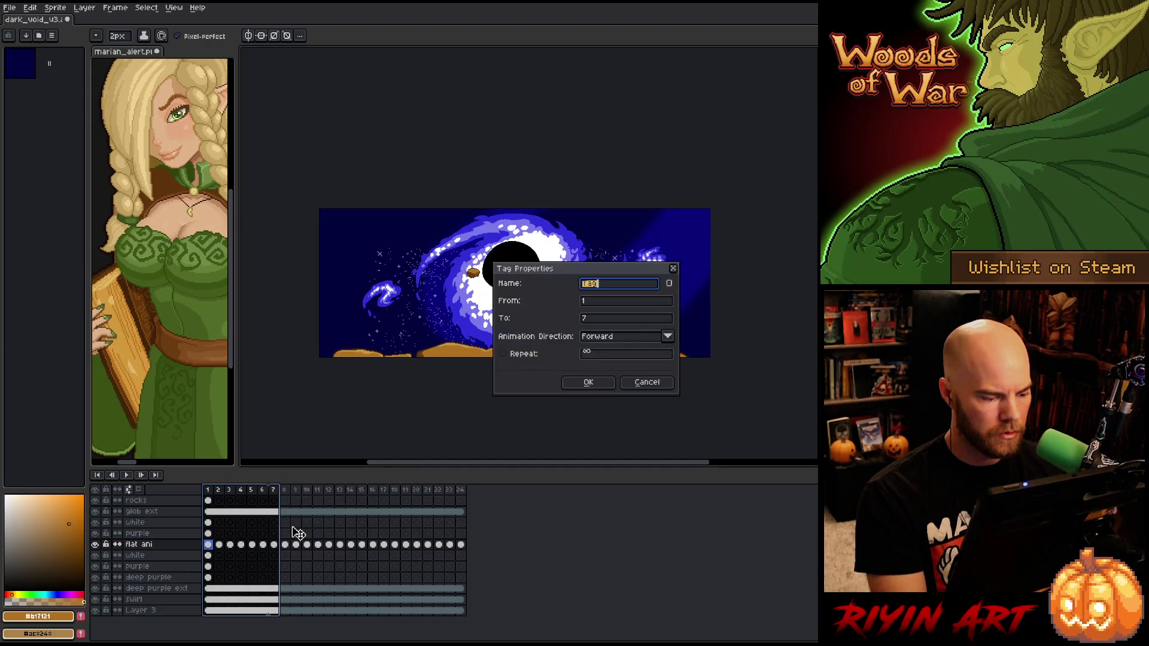
pyautogui.click(588, 382)
pyautogui.press('Return')
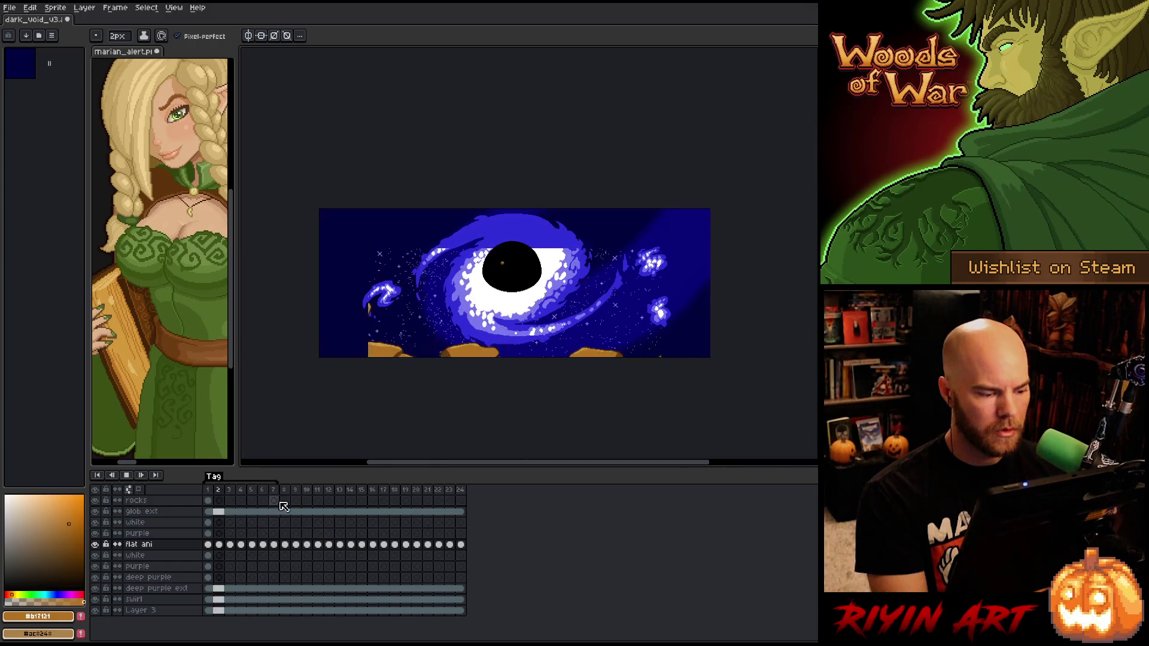
pyautogui.press('Return')
pyautogui.moveTo(289, 483); pyautogui.dragTo(300, 482)
pyautogui.press('Return')
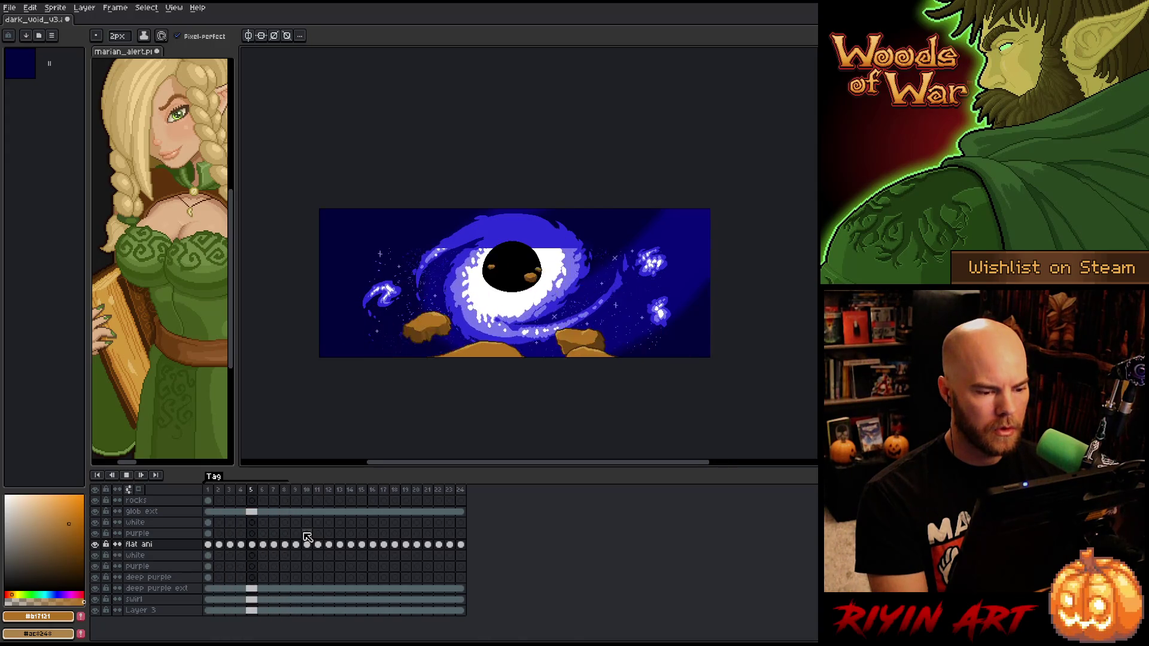
pyautogui.moveTo(289, 482); pyautogui.dragTo(277, 482)
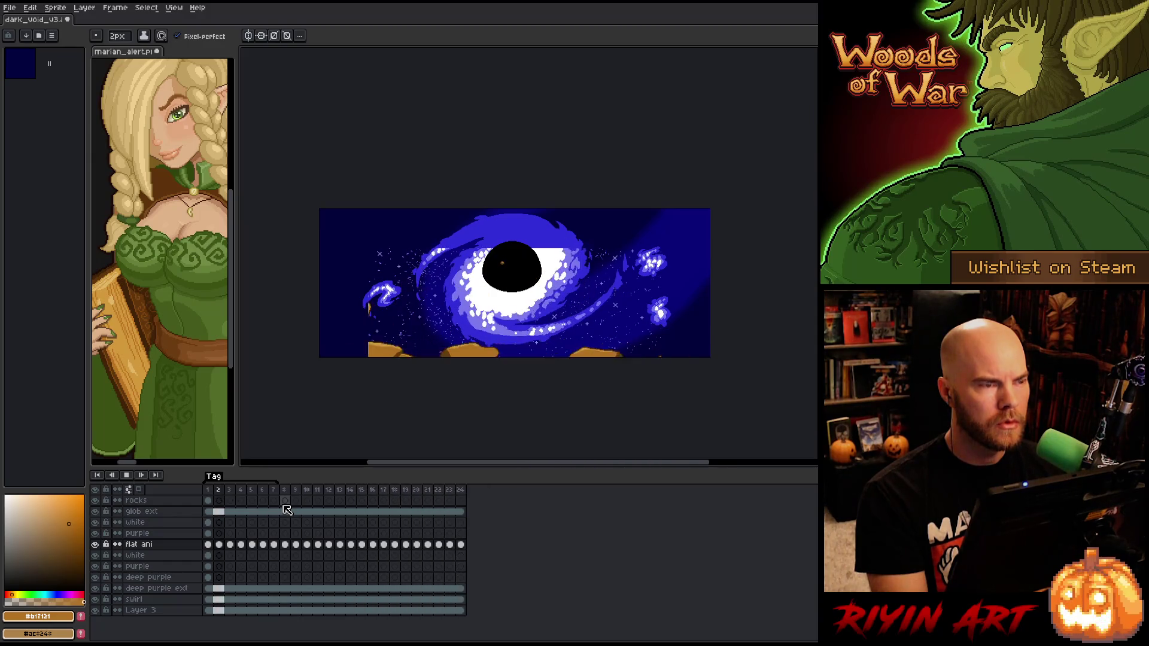
pyautogui.press('Return')
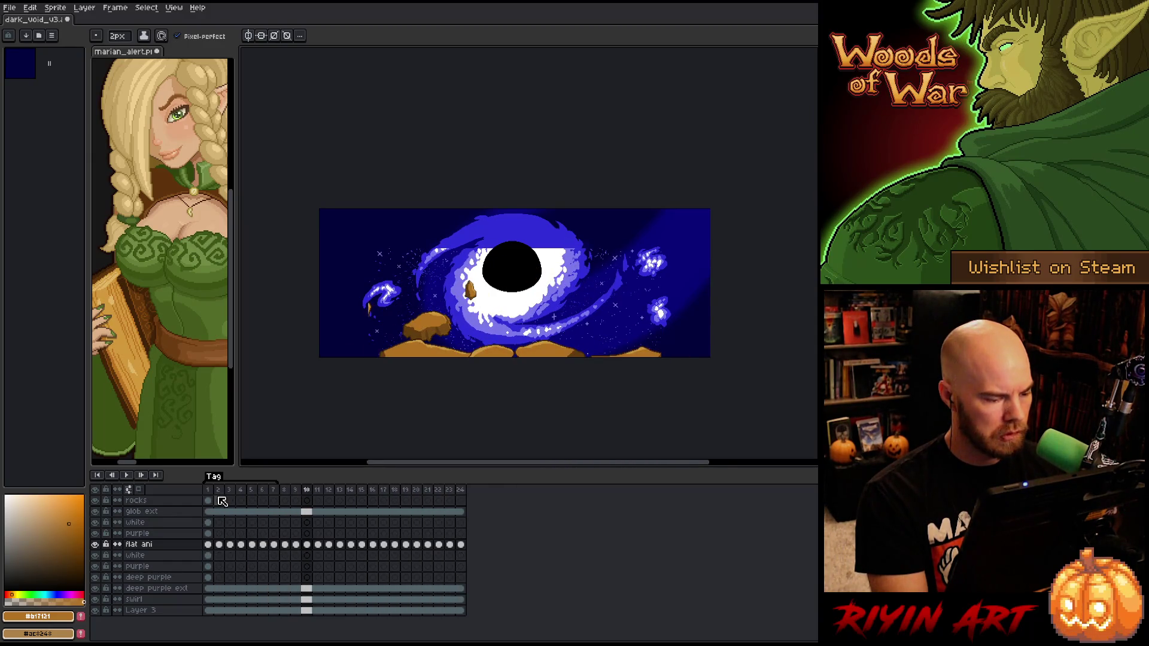
# On frame 2 of the rocks layer, outline a bigger left ground rock in dark brown
pyautogui.click(219, 500)
pyautogui.scroll(4, 432, 355)
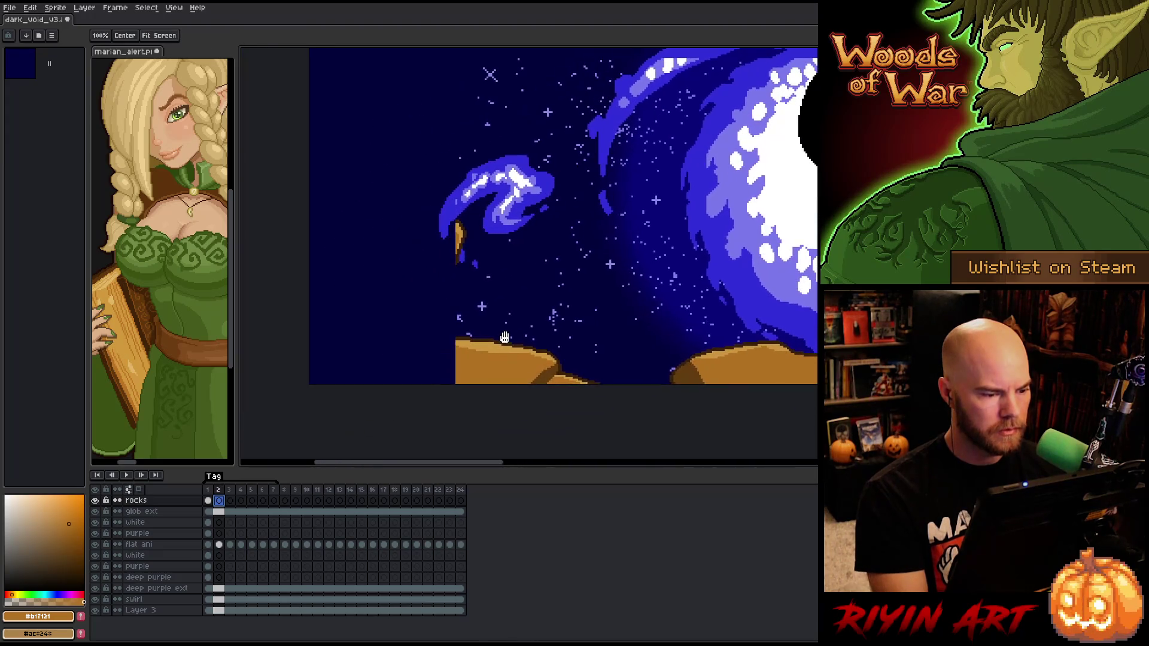
pyautogui.keyDown('alt'); pyautogui.click(479, 320); pyautogui.keyUp('alt')
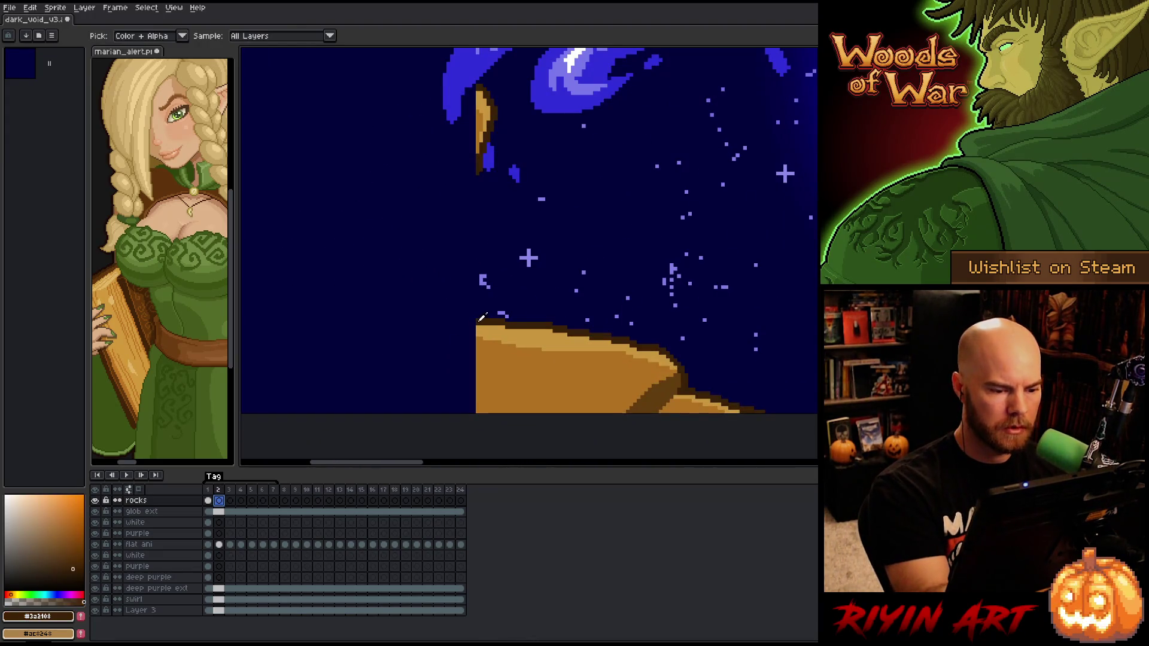
pyautogui.scroll(-1, 476, 366)
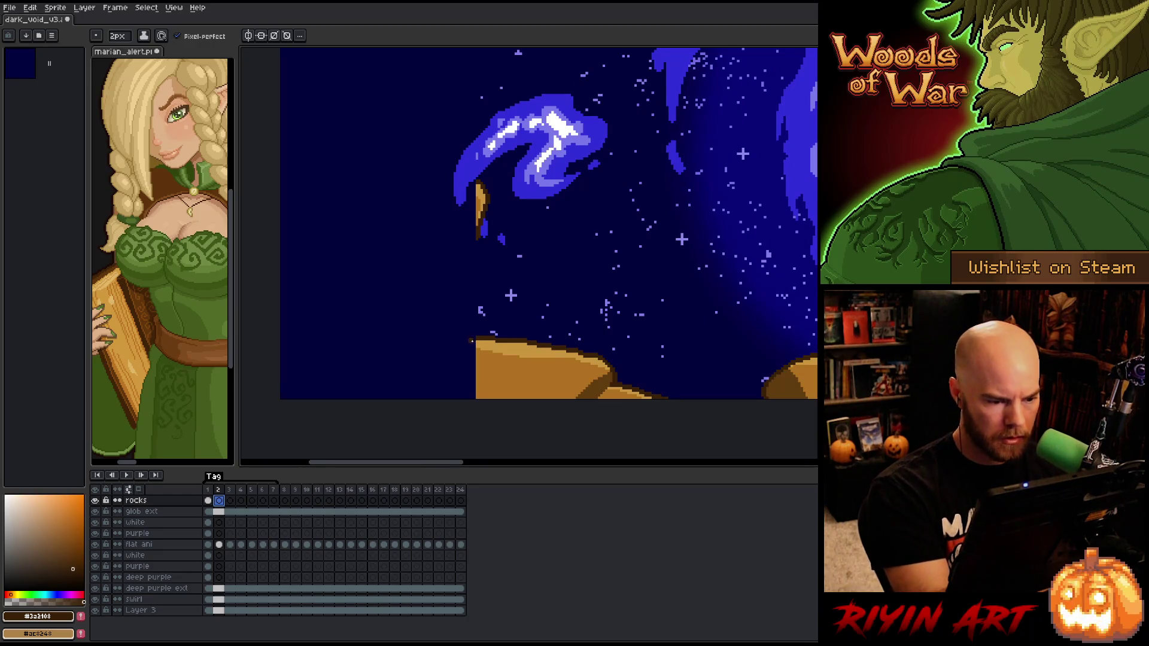
pyautogui.moveTo(476, 337)
pyautogui.mouseDown()
pyautogui.moveTo(421, 336)
pyautogui.moveTo(336, 398)
pyautogui.mouseUp()
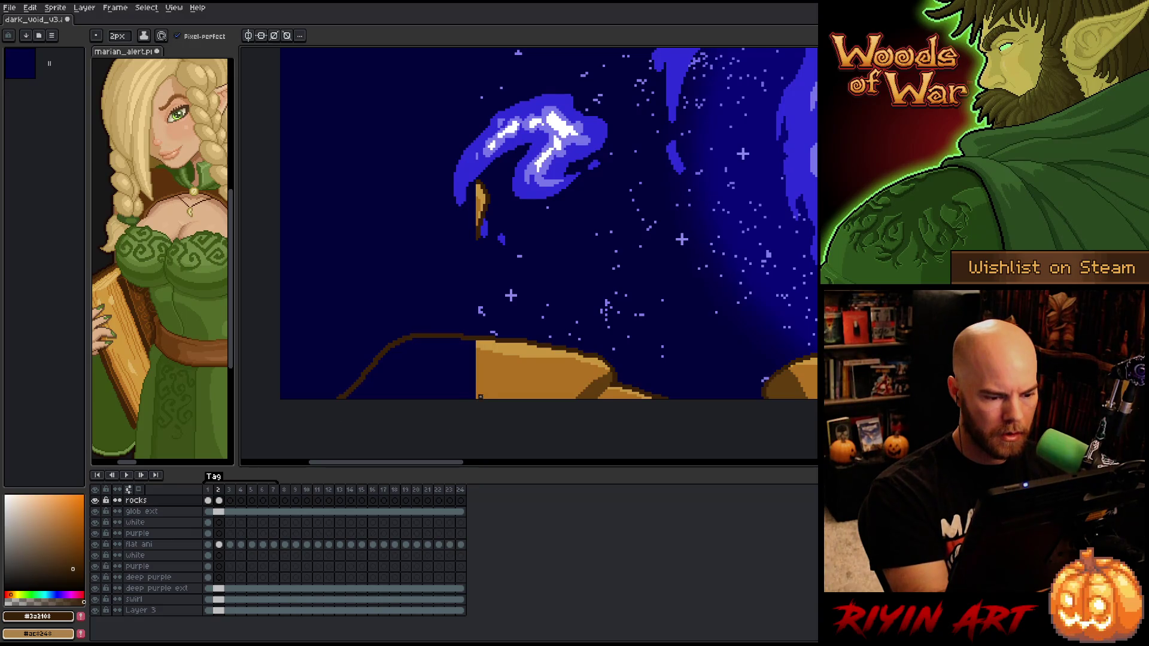
# Draw sampled tan lines inside the rock and curving along its top
pyautogui.press('alt')
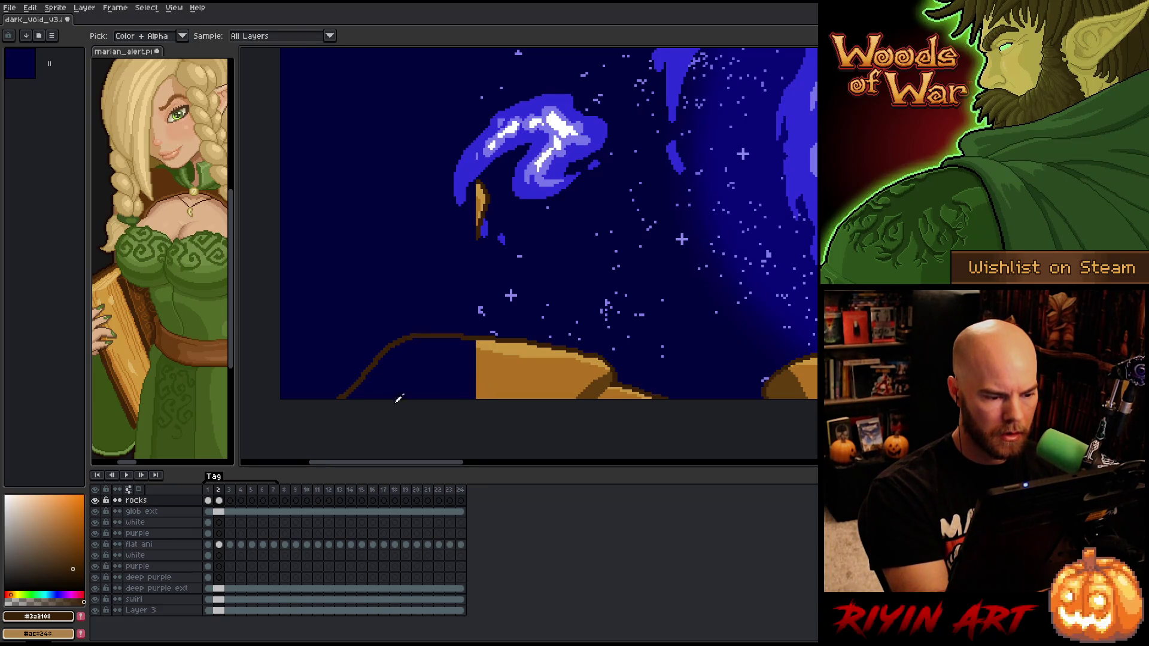
pyautogui.press('e')
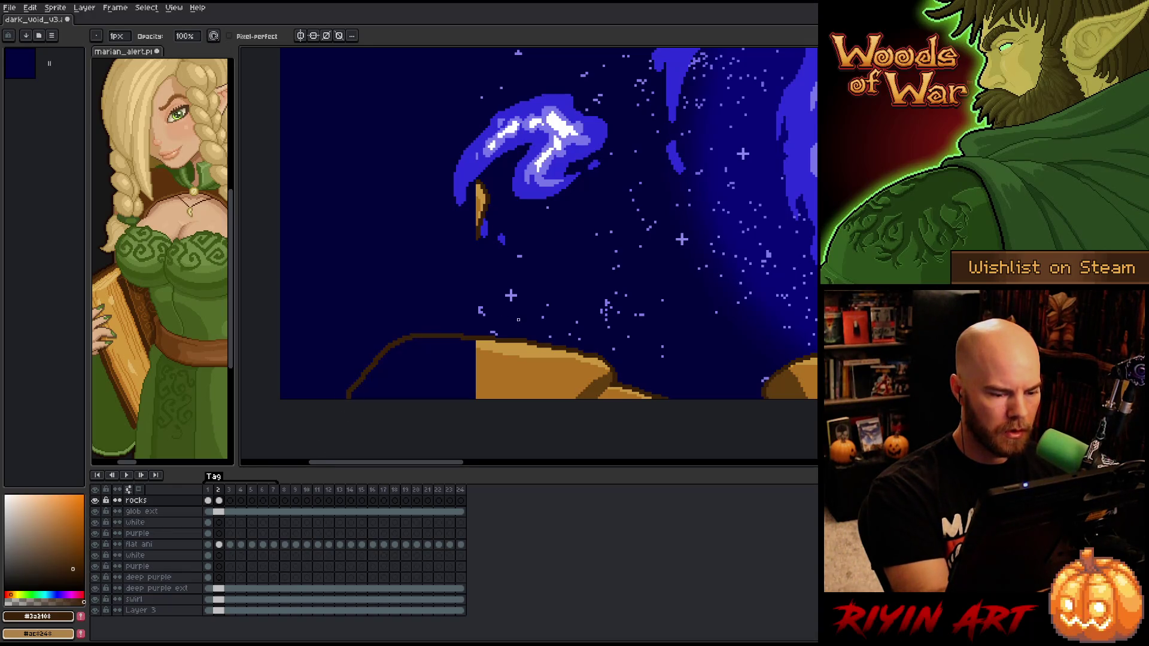
pyautogui.press('b')
pyautogui.keyDown('alt'); pyautogui.click(495, 382); pyautogui.keyUp('alt')
pyautogui.moveTo(470, 352); pyautogui.dragTo(469, 395)
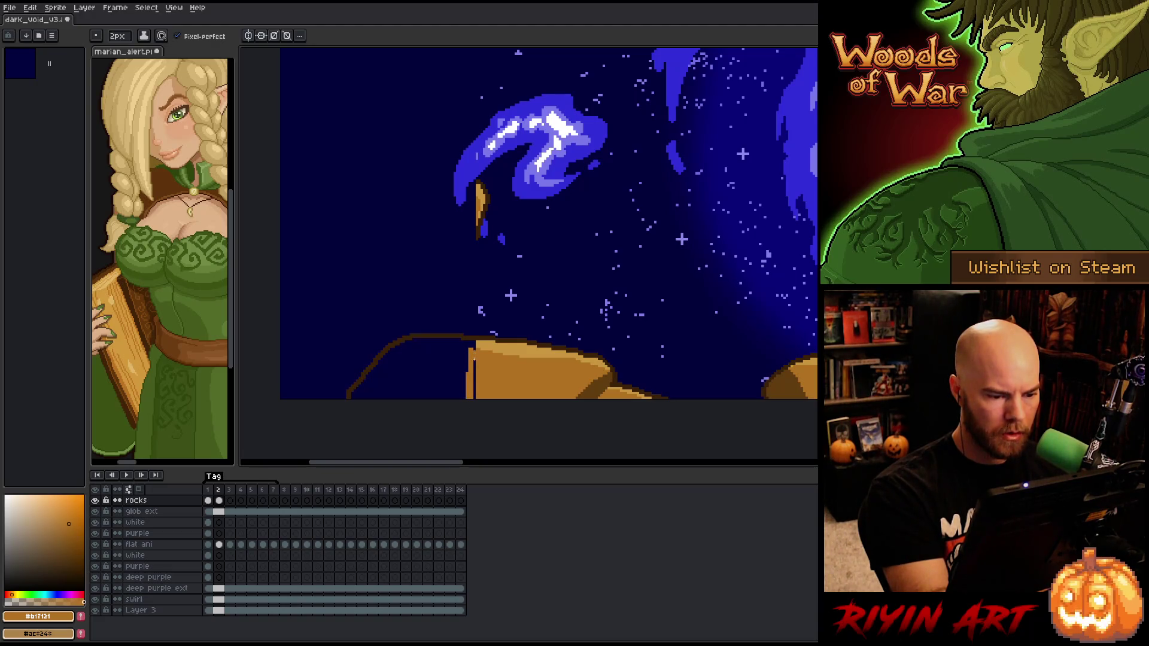
pyautogui.keyDown('alt'); pyautogui.click(482, 348); pyautogui.keyUp('alt')
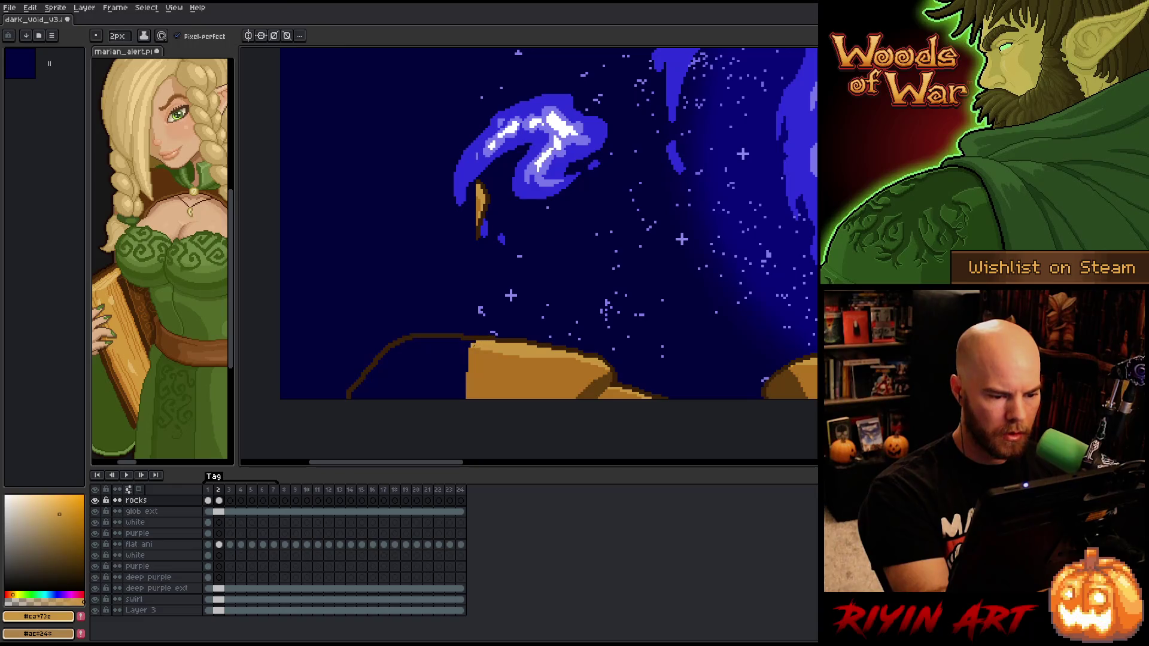
pyautogui.keyDown('alt'); pyautogui.click(476, 353); pyautogui.keyUp('alt')
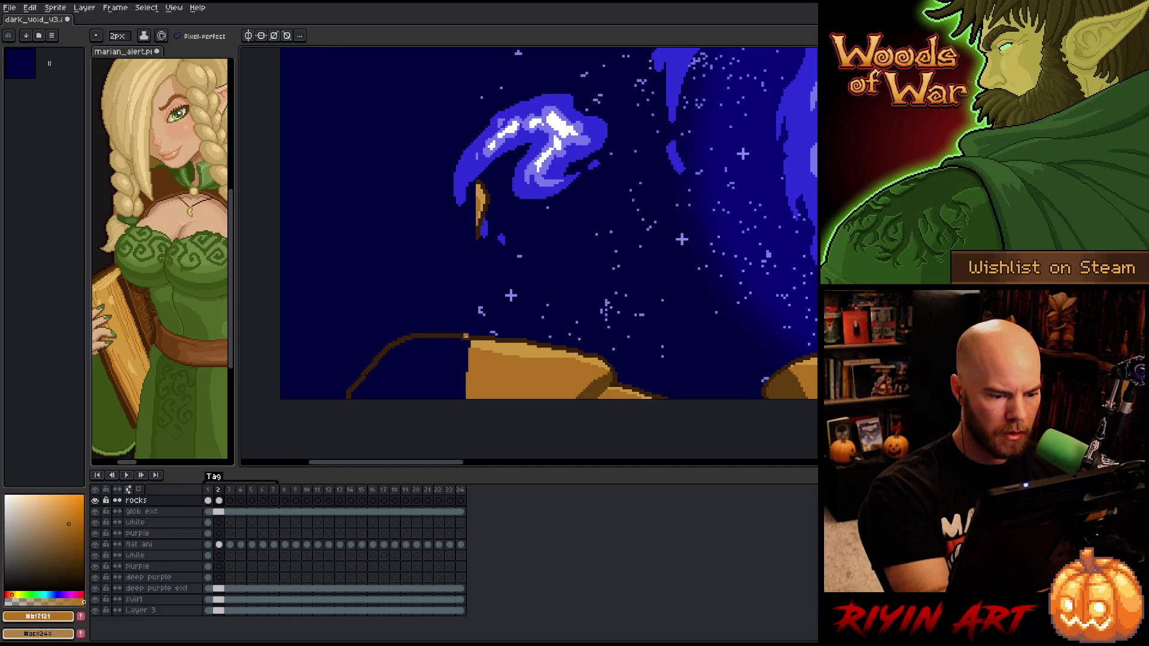
pyautogui.moveTo(400, 347); pyautogui.dragTo(446, 365)
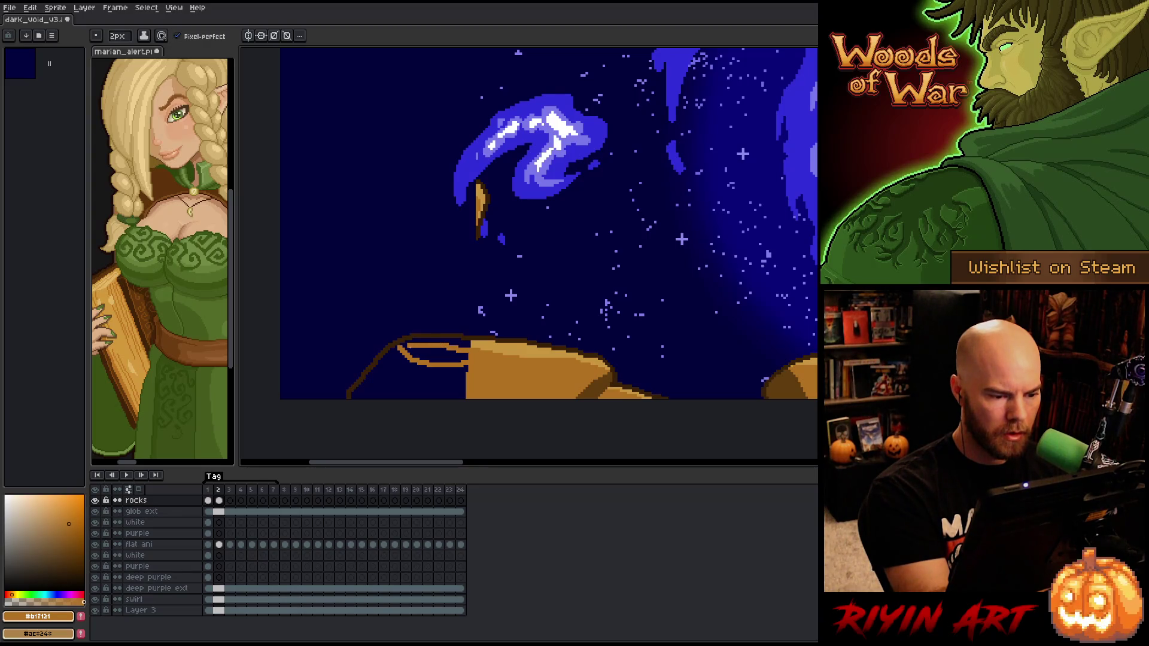
# Bucket-fill the outlined rock areas with tan to form the mound
pyautogui.press('g')
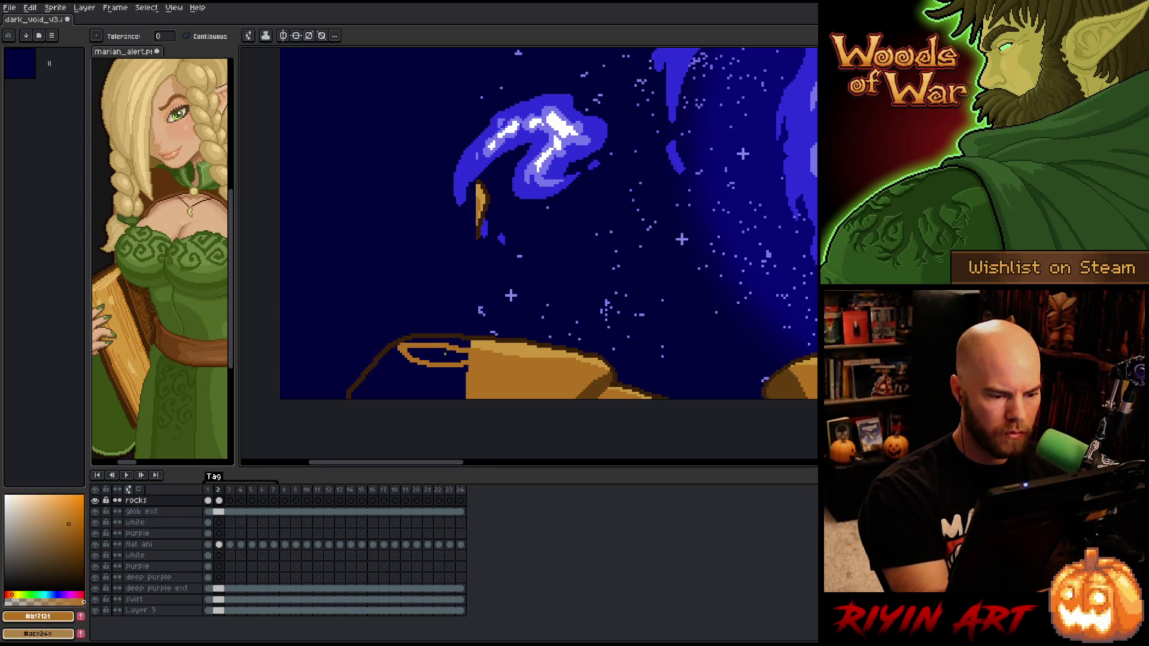
pyautogui.click(434, 354)
pyautogui.click(407, 377)
pyautogui.keyDown('alt'); pyautogui.click(464, 344); pyautogui.keyUp('alt')
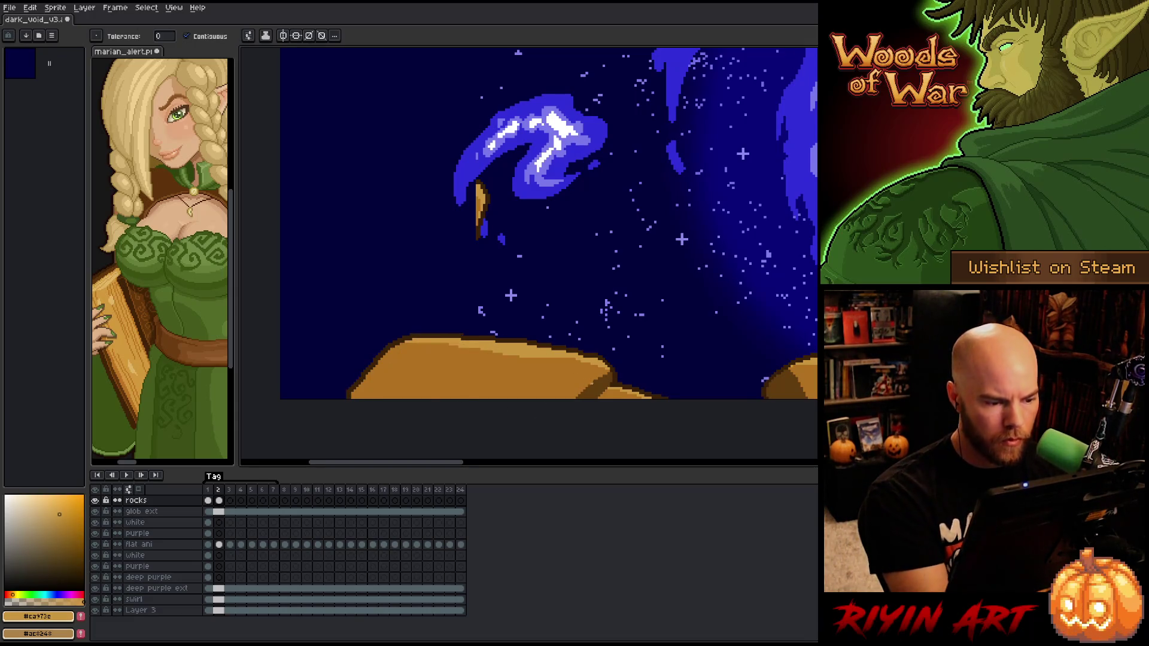
# Outline a new dark brown bump along the canvas bottom, redoing the stroke once
pyautogui.press('space')
pyautogui.moveTo(625, 393)
pyautogui.mouseDown()
pyautogui.moveTo(483, 366)
pyautogui.moveTo(374, 367)
pyautogui.moveTo(287, 397)
pyautogui.mouseUp()
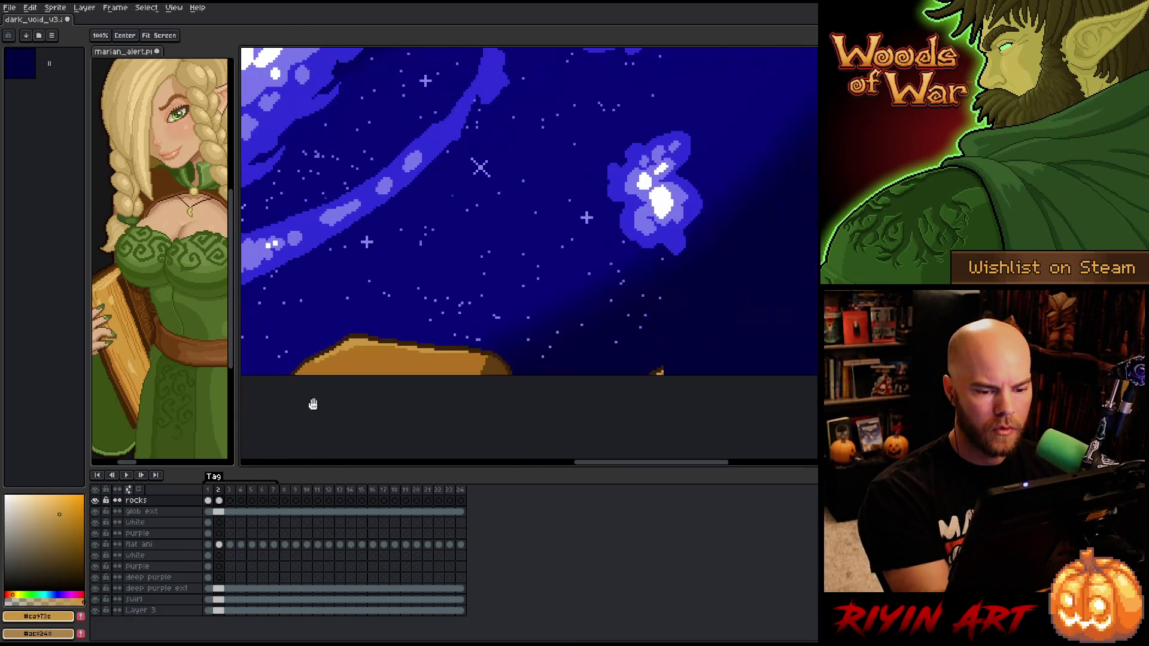
pyautogui.moveTo(624, 400); pyautogui.dragTo(526, 380)
pyautogui.press('alt')
pyautogui.keyDown('alt'); pyautogui.click(526, 379); pyautogui.keyUp('alt')
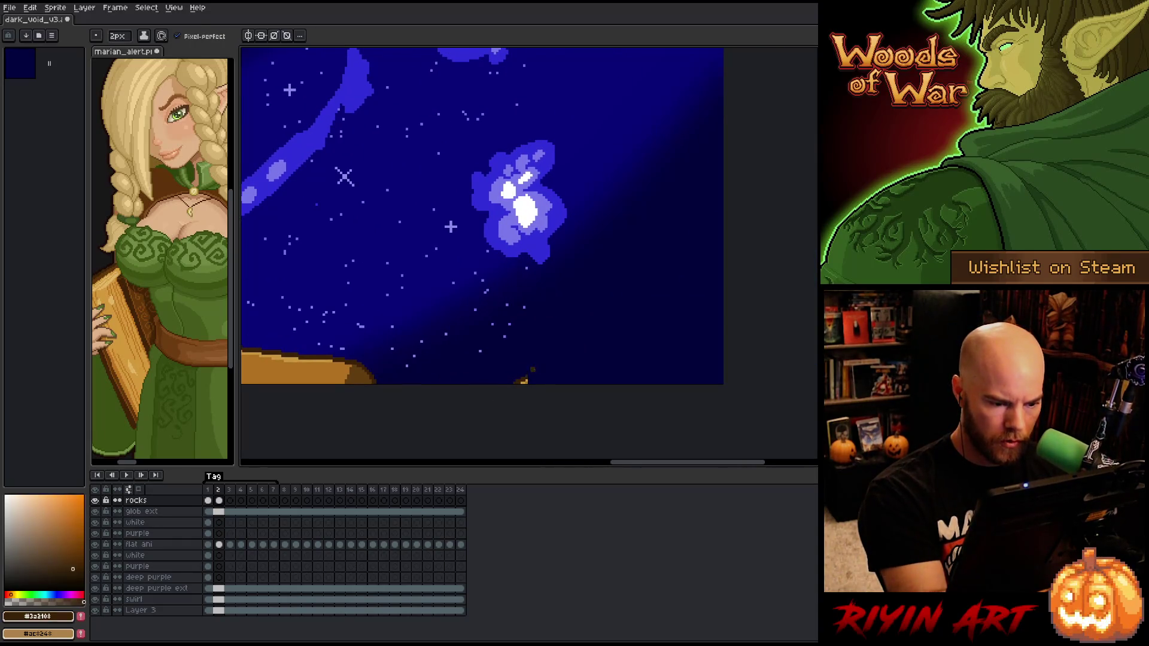
pyautogui.hotkey('ctrl', 'z')
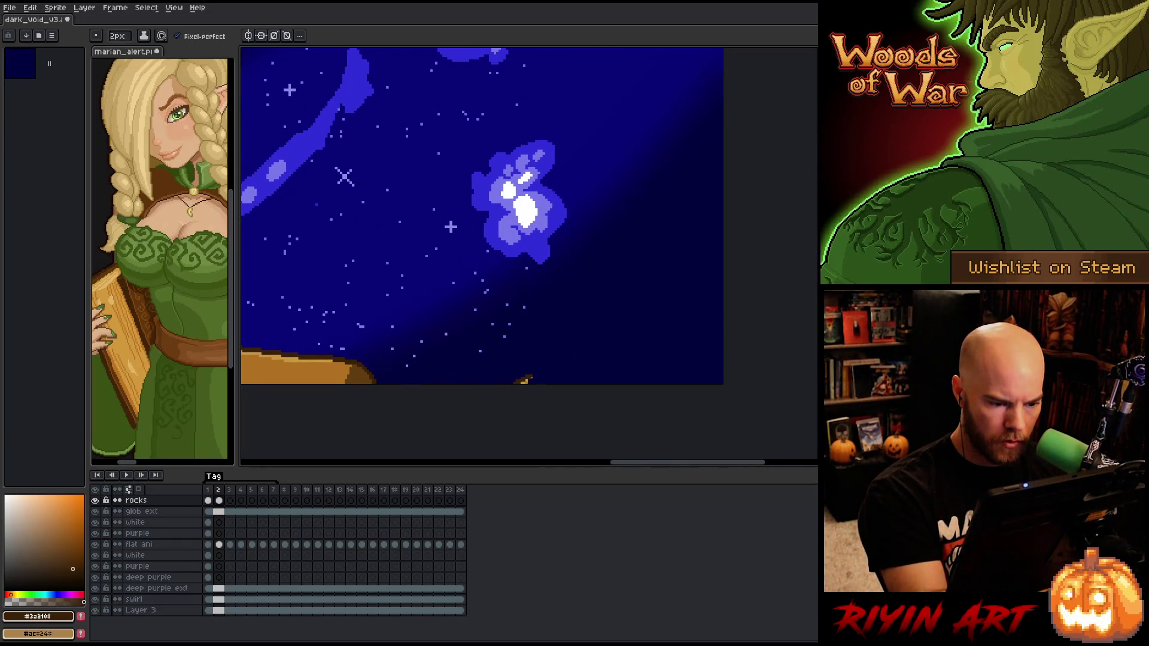
pyautogui.moveTo(551, 374); pyautogui.dragTo(613, 392)
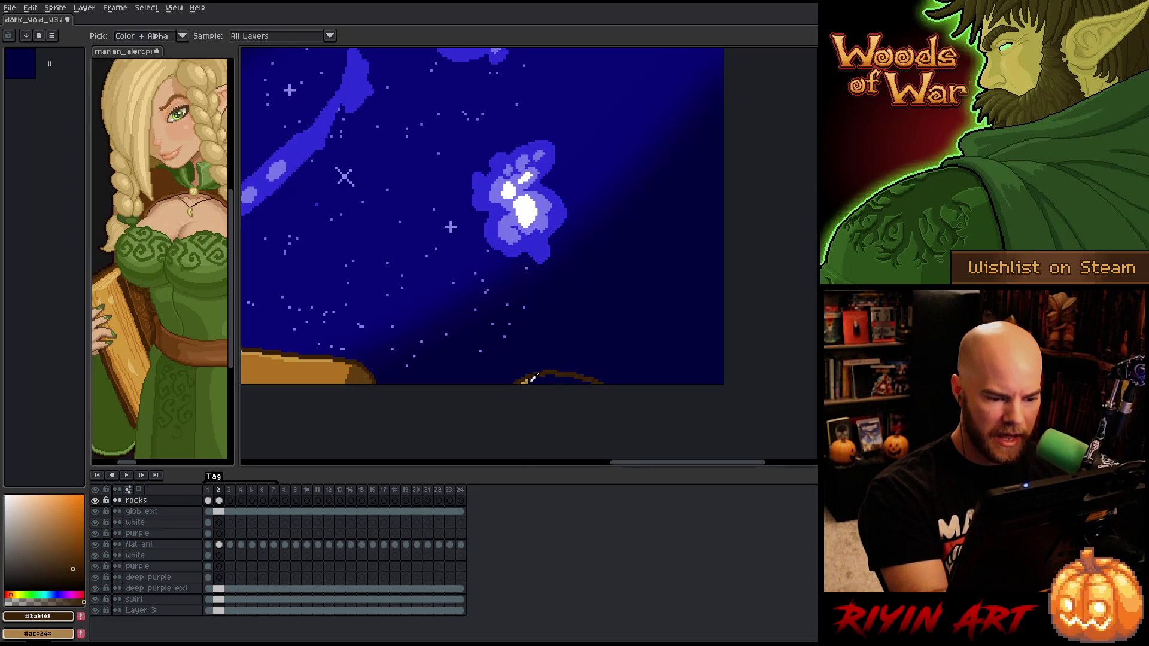
pyautogui.keyDown('alt'); pyautogui.click(532, 384); pyautogui.keyUp('alt')
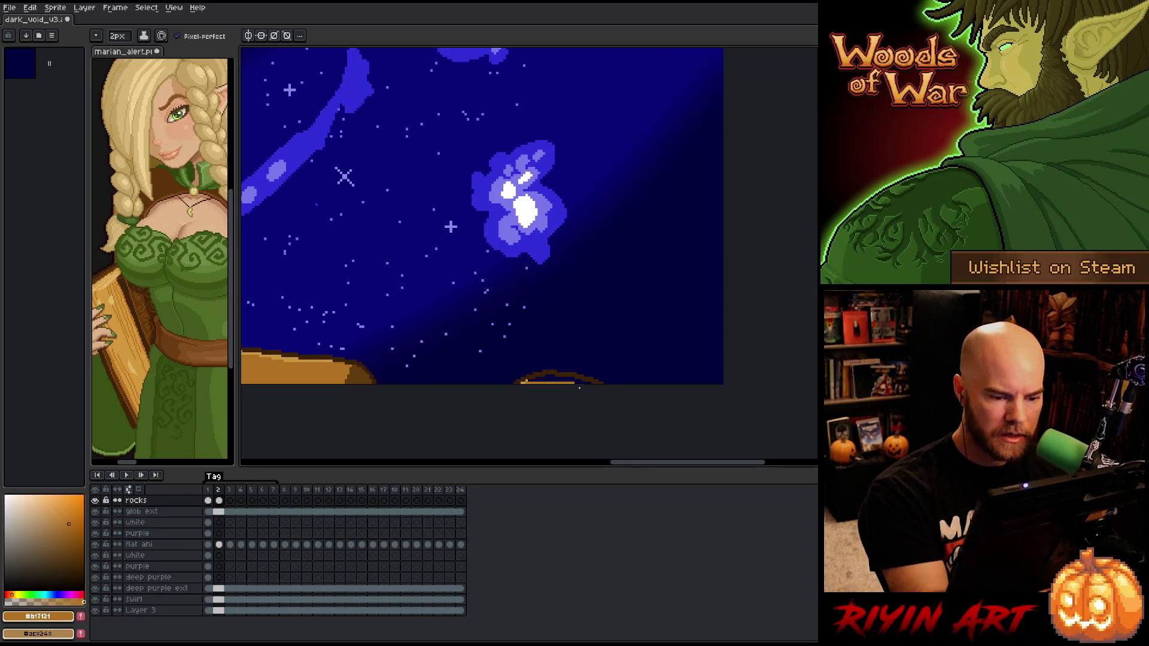
# Fill the new bump with tan, undoing the fill that covered the whole canvas
pyautogui.press('g')
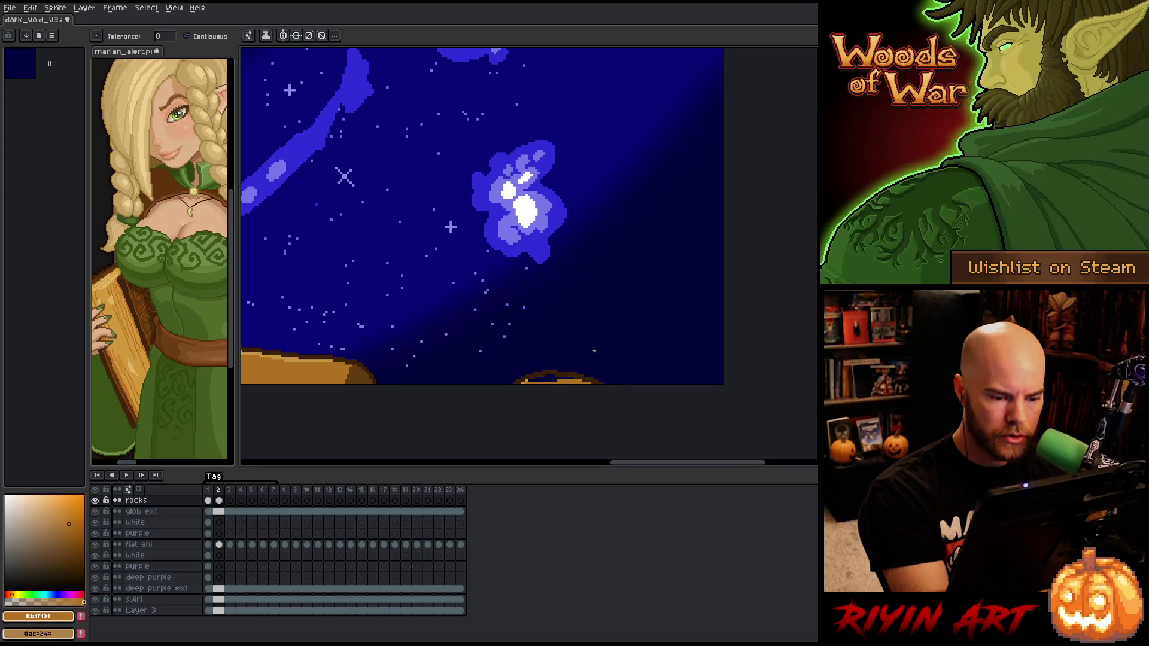
pyautogui.keyDown('alt'); pyautogui.click(529, 378); pyautogui.keyUp('alt')
pyautogui.click(529, 365)
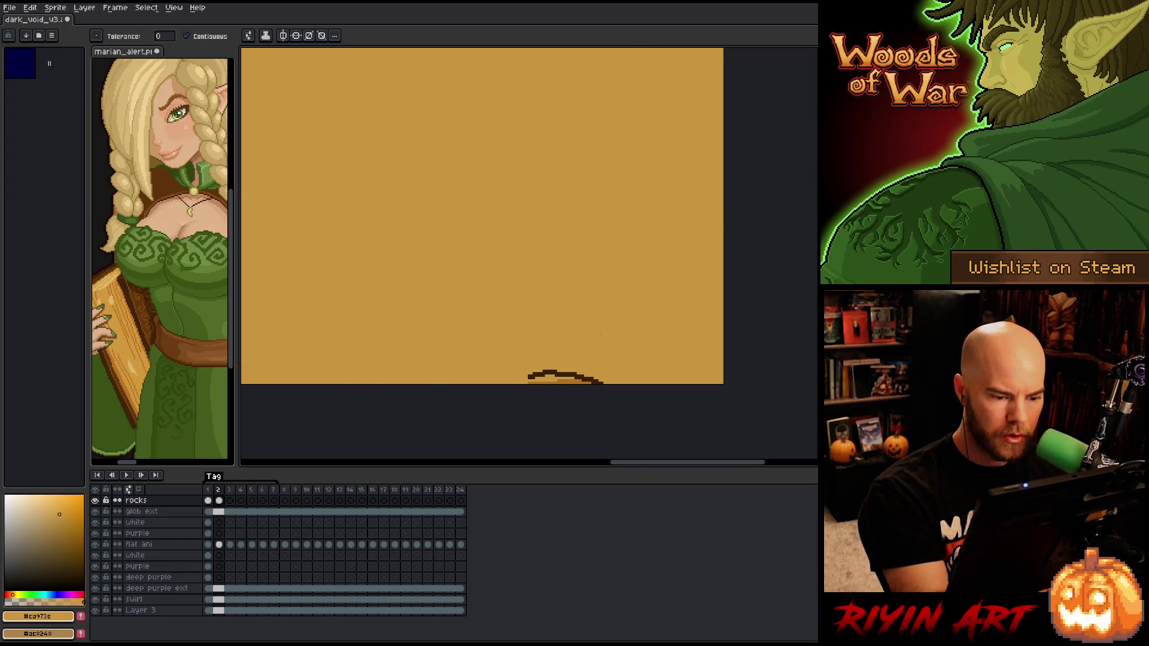
pyautogui.hotkey('ctrl', 'z')
pyautogui.press('b')
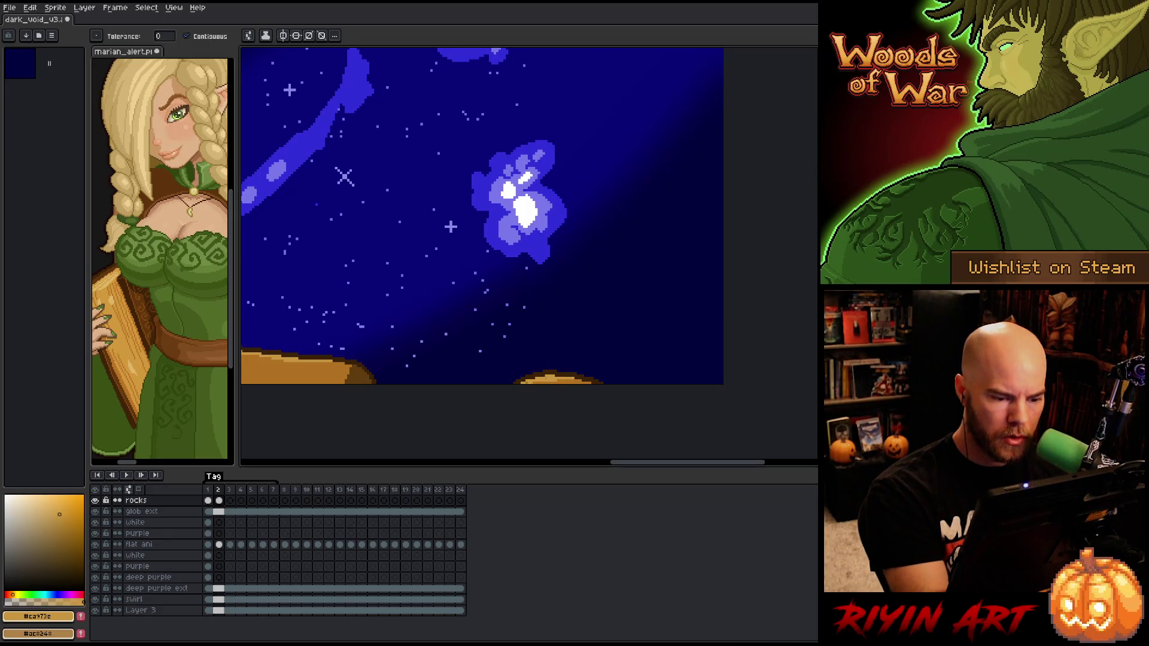
pyautogui.keyDown('alt'); pyautogui.click(533, 382); pyautogui.keyUp('alt')
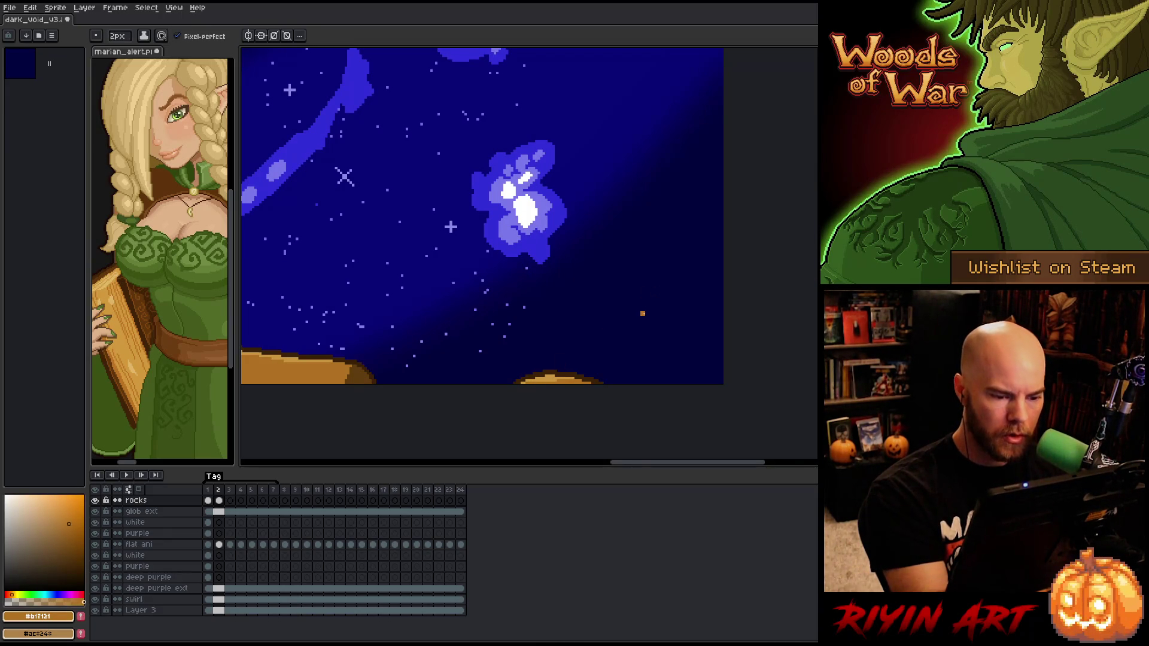
pyautogui.scroll(-3, 642, 313)
pyautogui.scroll(1, 525, 205)
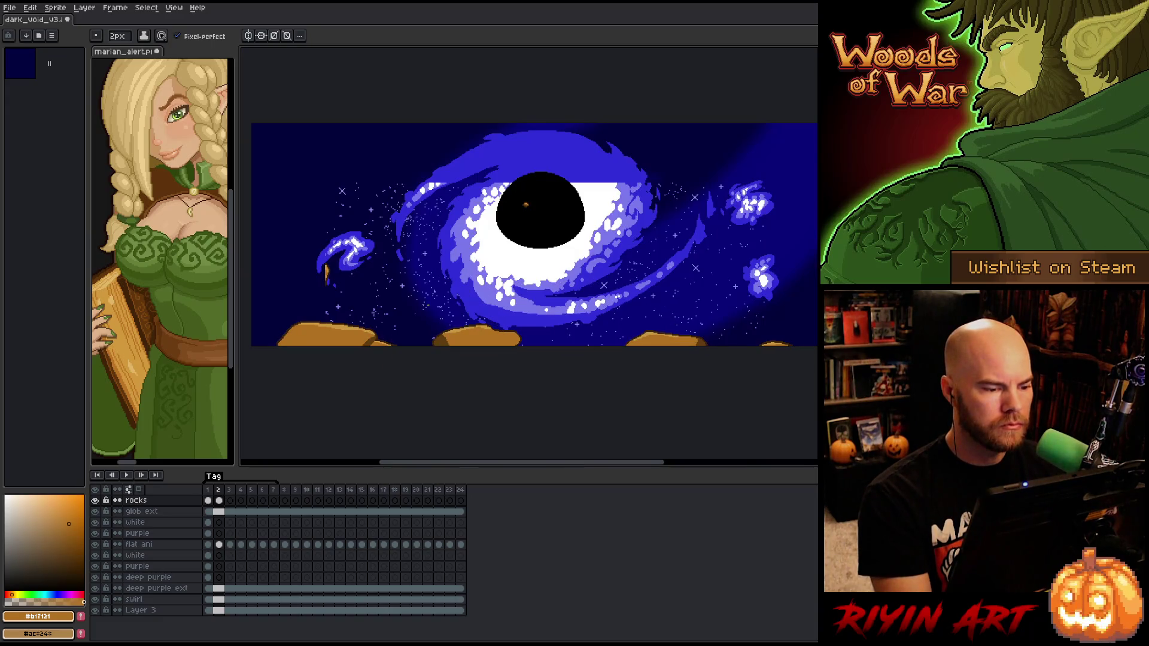
# Outline a new floating rock in dark brown beside the left swirl
pyautogui.scroll(5, 327, 272)
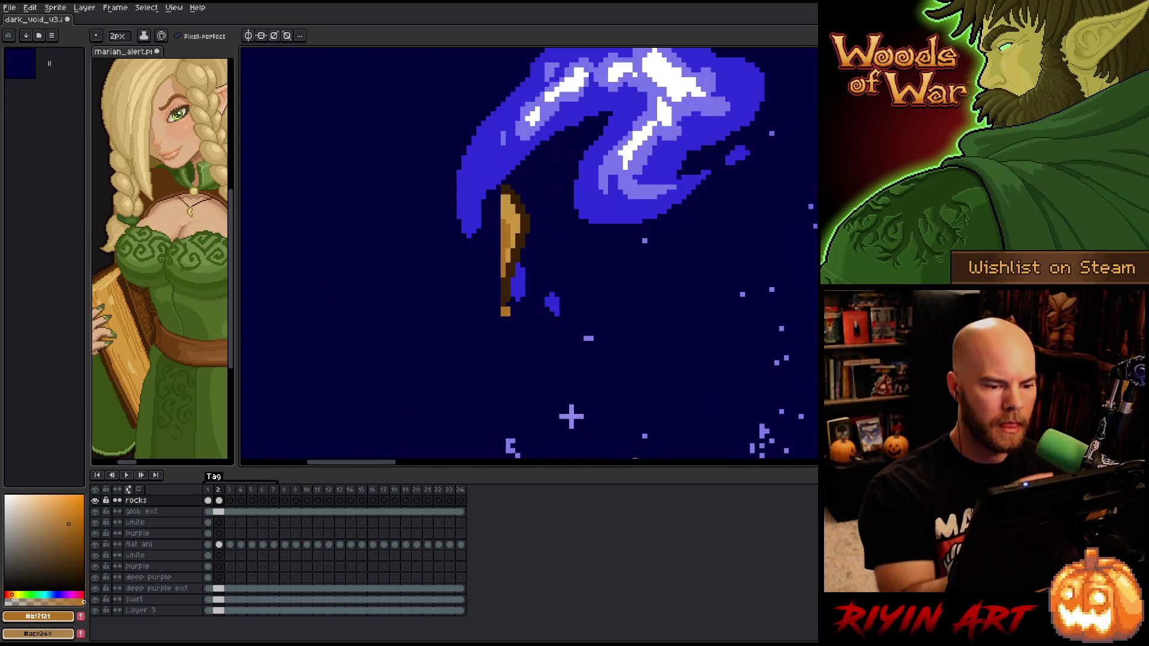
pyautogui.keyDown('alt'); pyautogui.click(504, 298); pyautogui.keyUp('alt')
pyautogui.moveTo(500, 181)
pyautogui.mouseDown()
pyautogui.moveTo(477, 181)
pyautogui.moveTo(328, 261)
pyautogui.moveTo(460, 310)
pyautogui.moveTo(505, 291)
pyautogui.mouseUp()
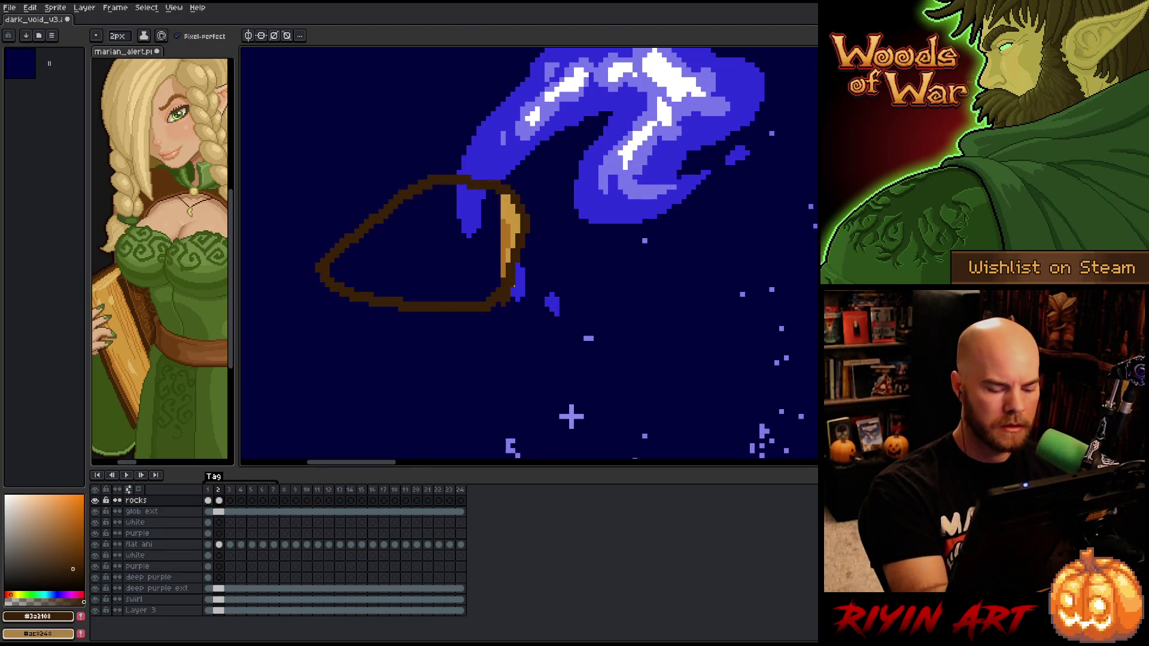
pyautogui.hotkey('ctrl', 'z')
pyautogui.hotkey('ctrl', 'y')
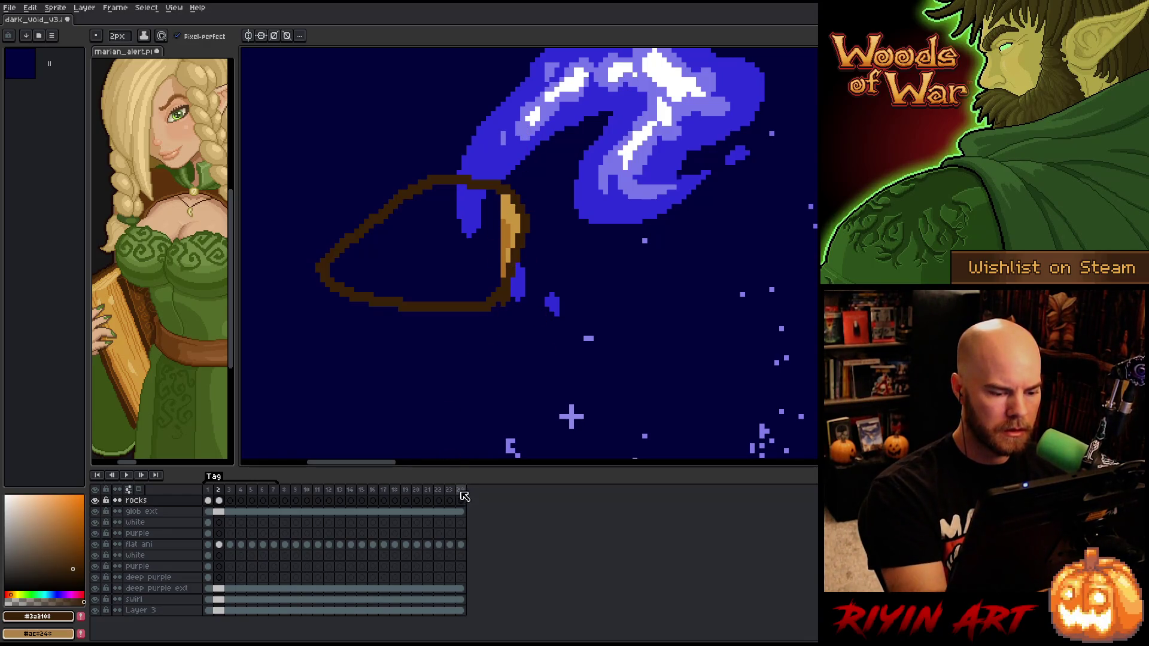
# Check the last frame, 24, then return to the frame 2 rocks cel
pyautogui.press('End')
pyautogui.scroll(-2, 616, 280)
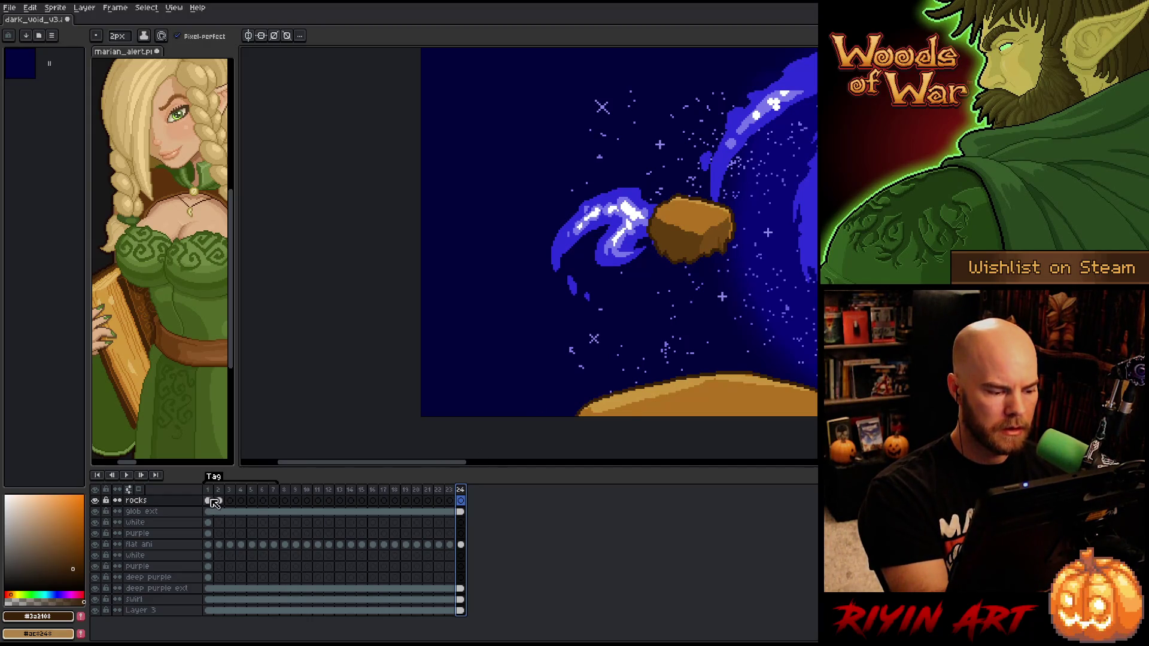
pyautogui.click(207, 501)
pyautogui.click(219, 501)
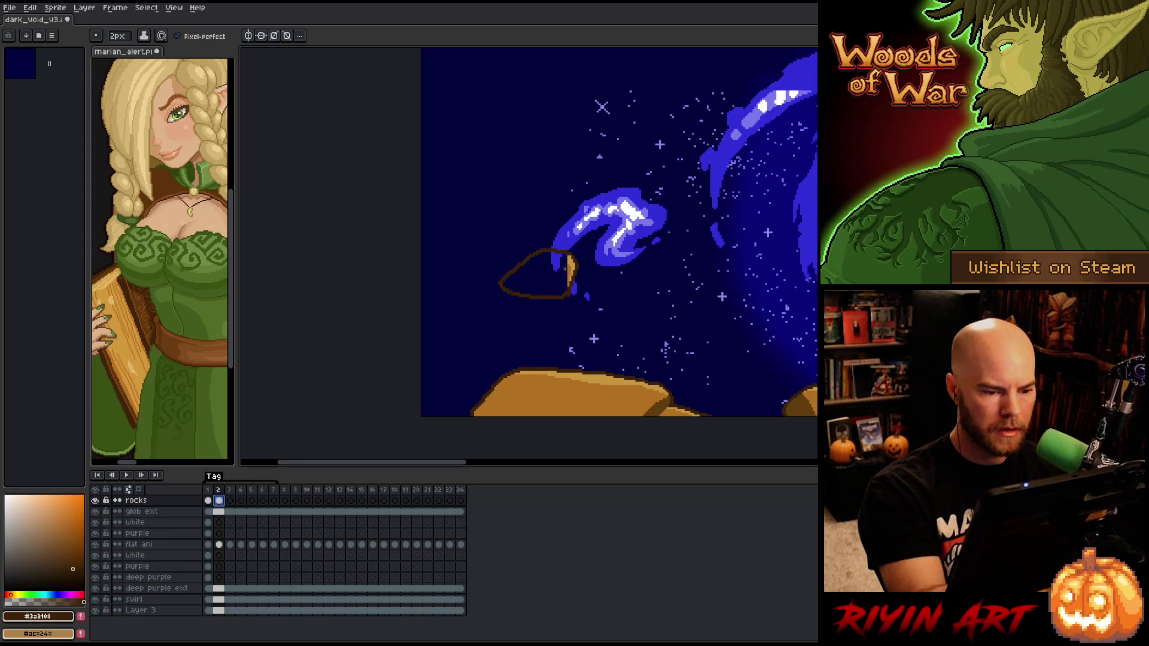
pyautogui.scroll(3, 565, 268)
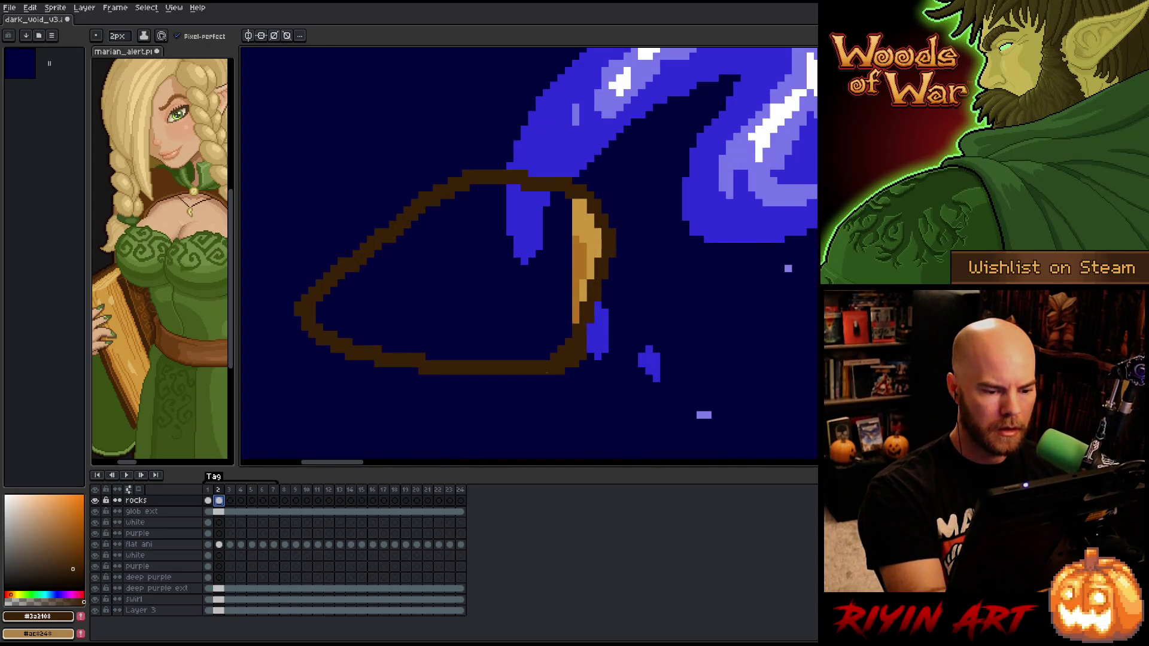
# Shade the rock's lower inner edge brown and highlight its upper edge in lighter tan
pyautogui.keyDown('alt'); pyautogui.click(578, 314); pyautogui.keyUp('alt')
pyautogui.moveTo(571, 319); pyautogui.dragTo(546, 349)
pyautogui.click(539, 346)
pyautogui.keyDown('alt'); pyautogui.click(576, 215); pyautogui.keyUp('alt')
pyautogui.moveTo(563, 226)
pyautogui.mouseDown()
pyautogui.moveTo(546, 209)
pyautogui.moveTo(473, 192)
pyautogui.mouseUp()
# Try bucket-filling the rock, undoing the fills that flooded the canvas
pyautogui.press('g')
pyautogui.click(560, 202)
pyautogui.hotkey('ctrl', 'z')
pyautogui.click(561, 204)
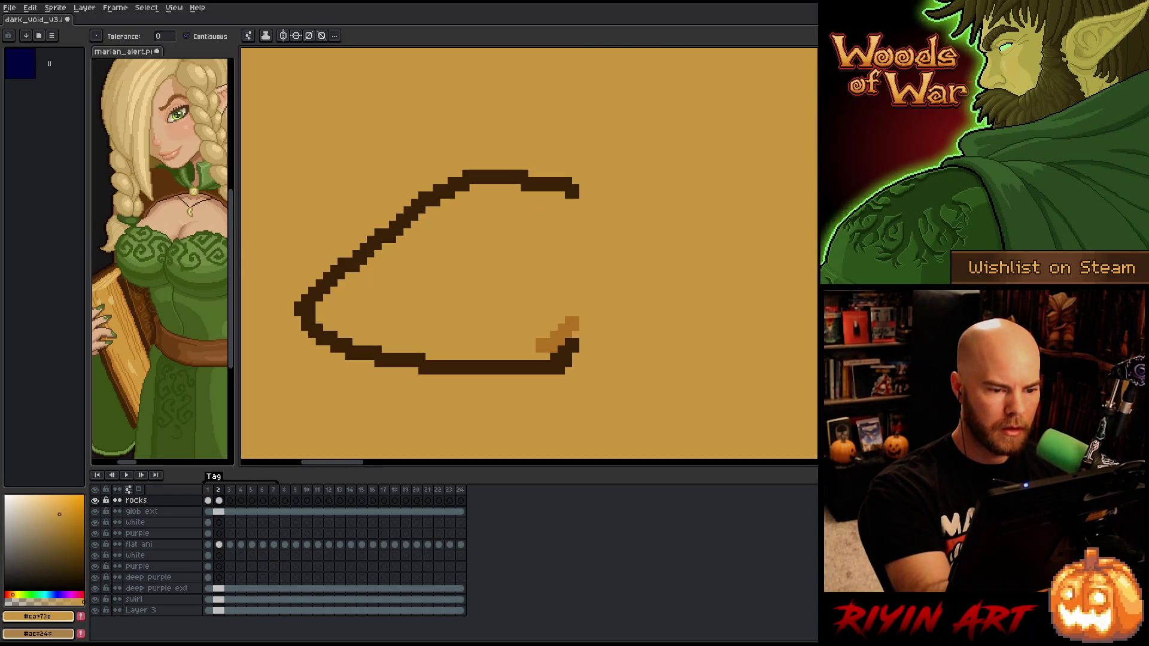
pyautogui.hotkey('ctrl', 'z')
pyautogui.press('b')
# Paint darker orange along the rock's inner curve and fill its interior dark orange
pyautogui.moveTo(563, 210); pyautogui.dragTo(569, 195)
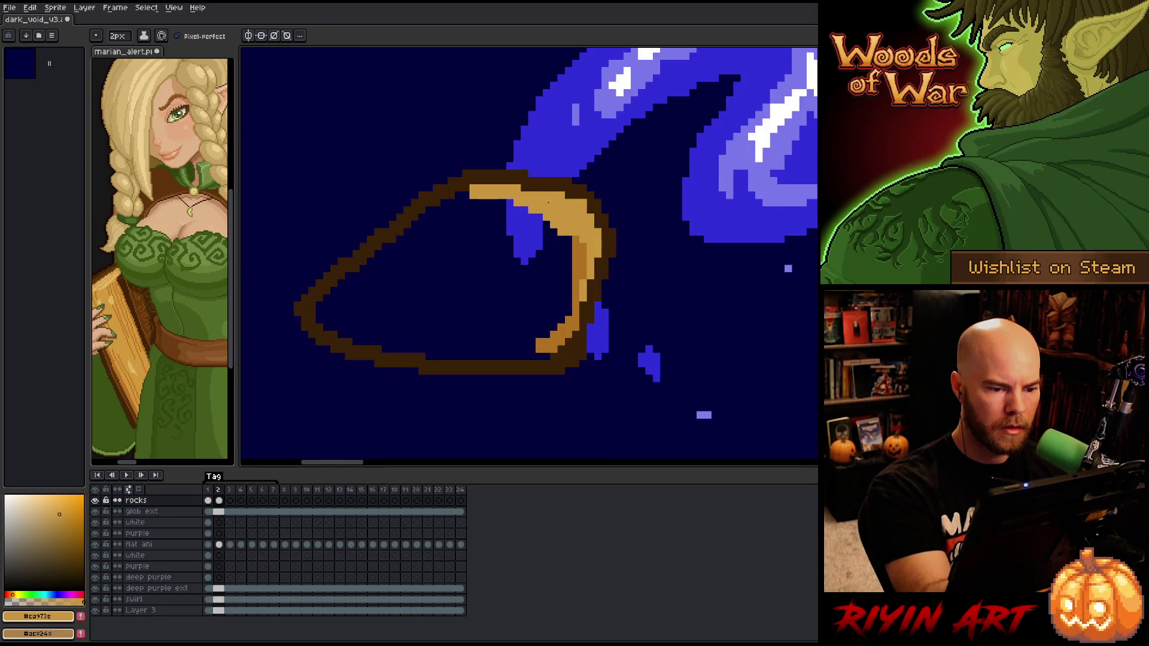
pyautogui.keyDown('alt'); pyautogui.click(580, 257); pyautogui.keyUp('alt')
pyautogui.moveTo(563, 238); pyautogui.dragTo(564, 316)
pyautogui.press('g')
pyautogui.click(543, 296)
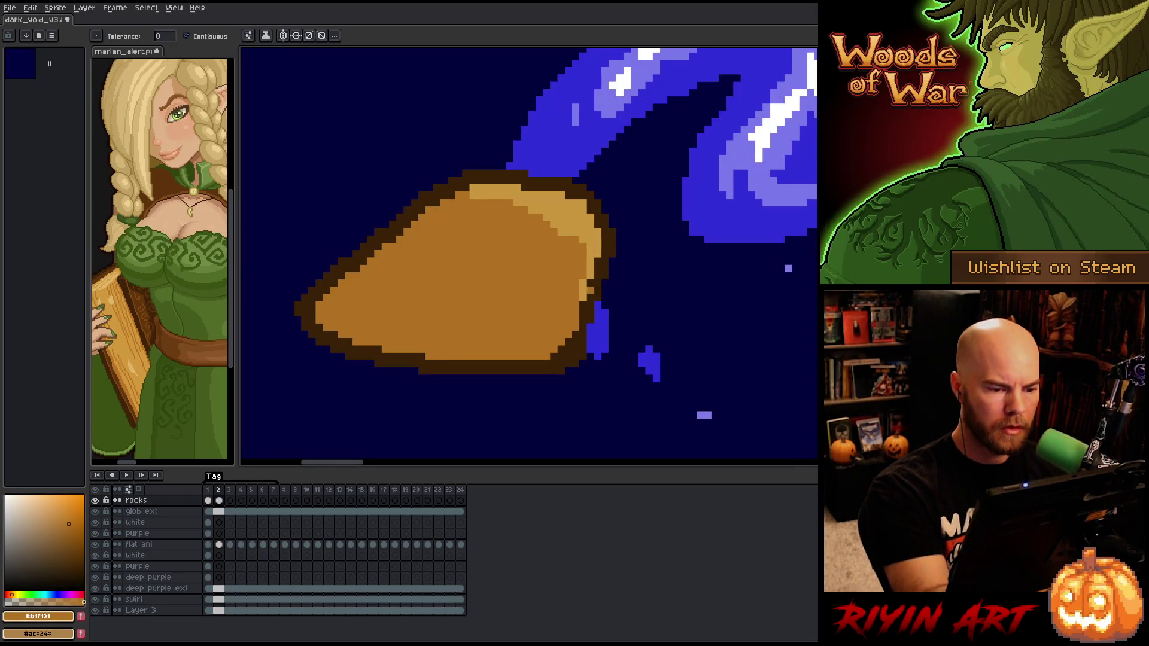
pyautogui.scroll(-4, 589, 276)
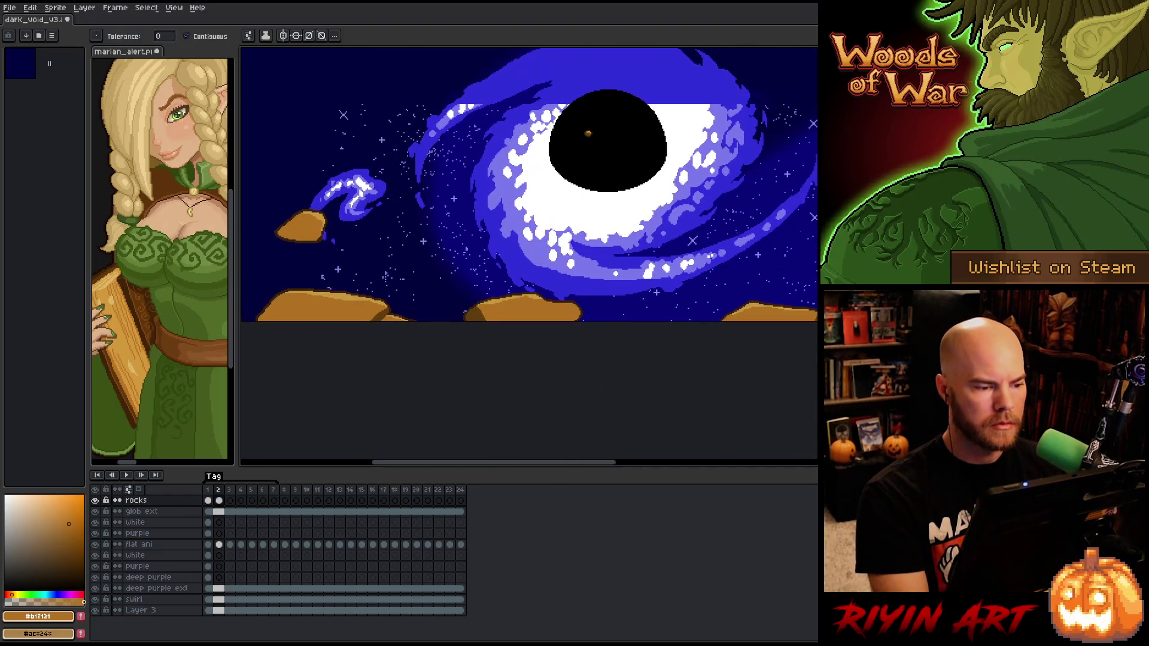
# Shade the small upper-left floating rock's lower-left edge with dark brown #623d10
pyautogui.scroll(5, 284, 231)
pyautogui.press('b')
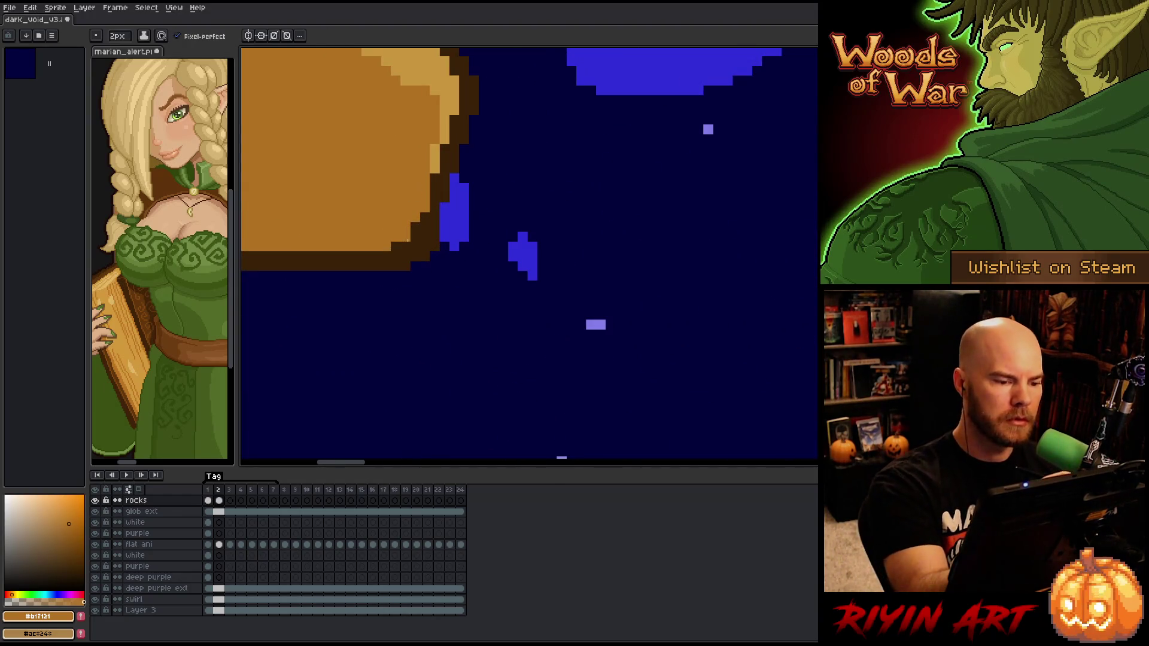
pyautogui.scroll(-4, 415, 229)
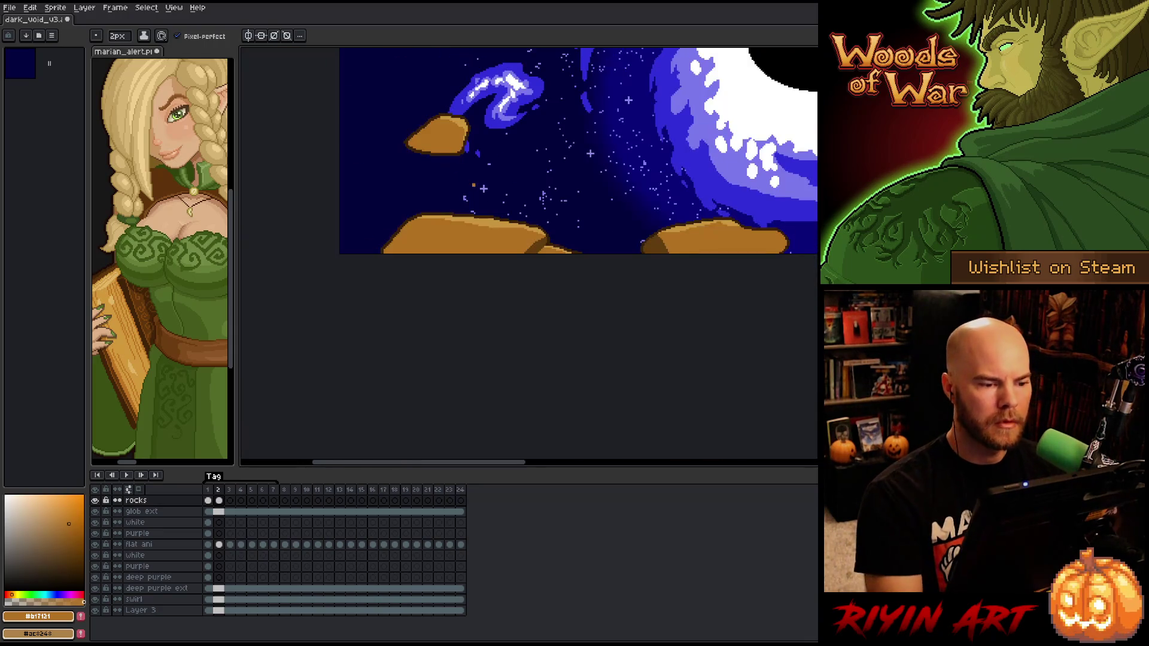
pyautogui.scroll(1, 436, 315)
pyautogui.scroll(-1, 435, 316)
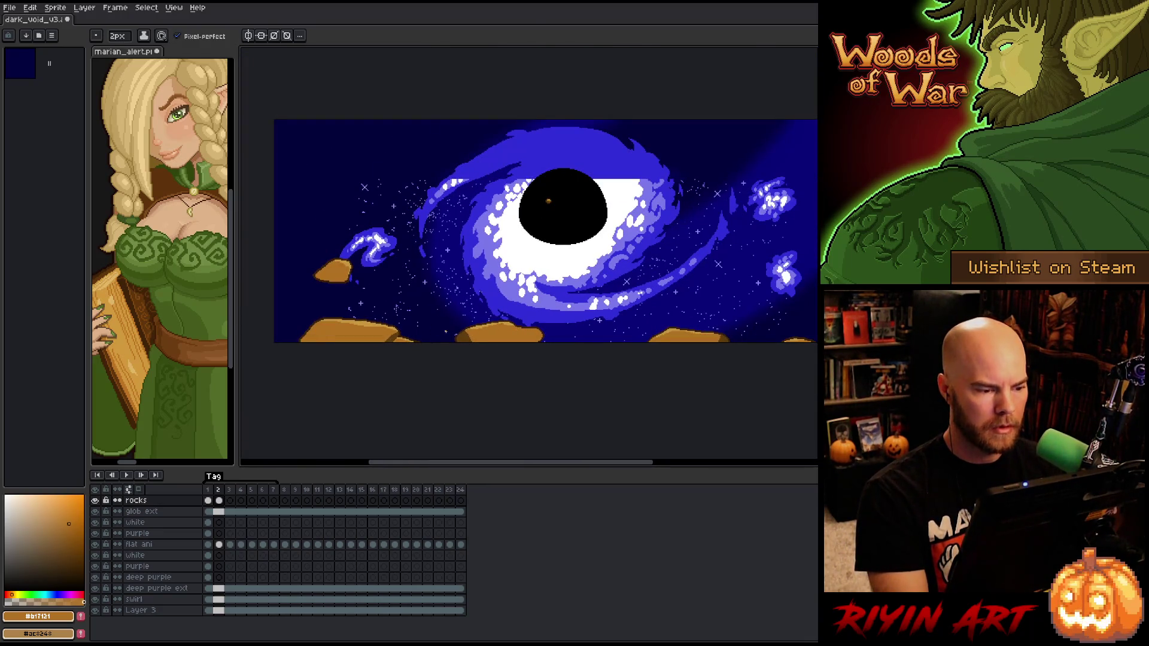
pyautogui.scroll(3, 427, 256)
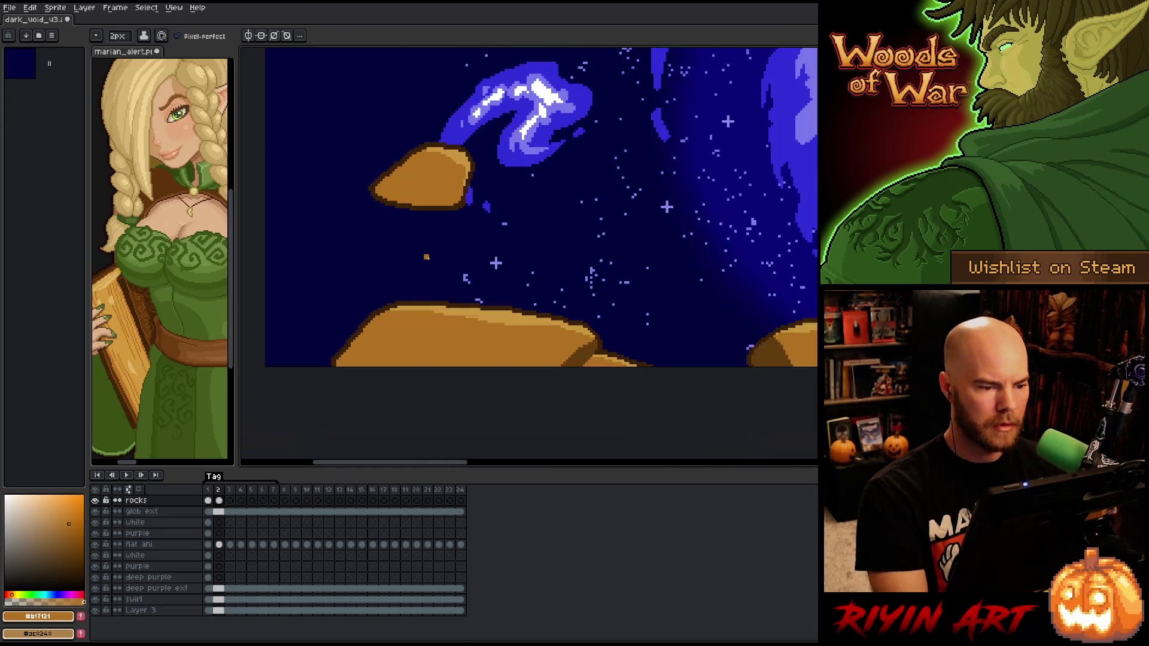
pyautogui.press('w')
pyautogui.click(426, 179)
pyautogui.press('b')
pyautogui.keyDown('alt'); pyautogui.click(439, 206); pyautogui.keyUp('alt')
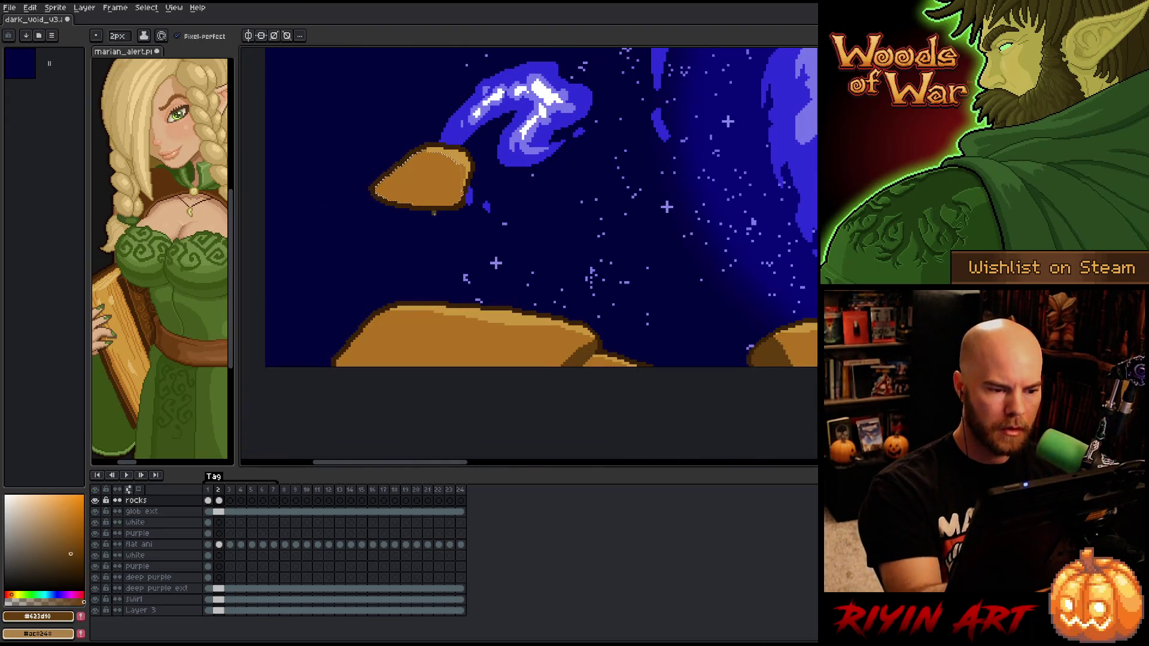
pyautogui.moveTo(380, 177)
pyautogui.mouseDown()
pyautogui.moveTo(416, 204)
pyautogui.moveTo(398, 204)
pyautogui.mouseUp()
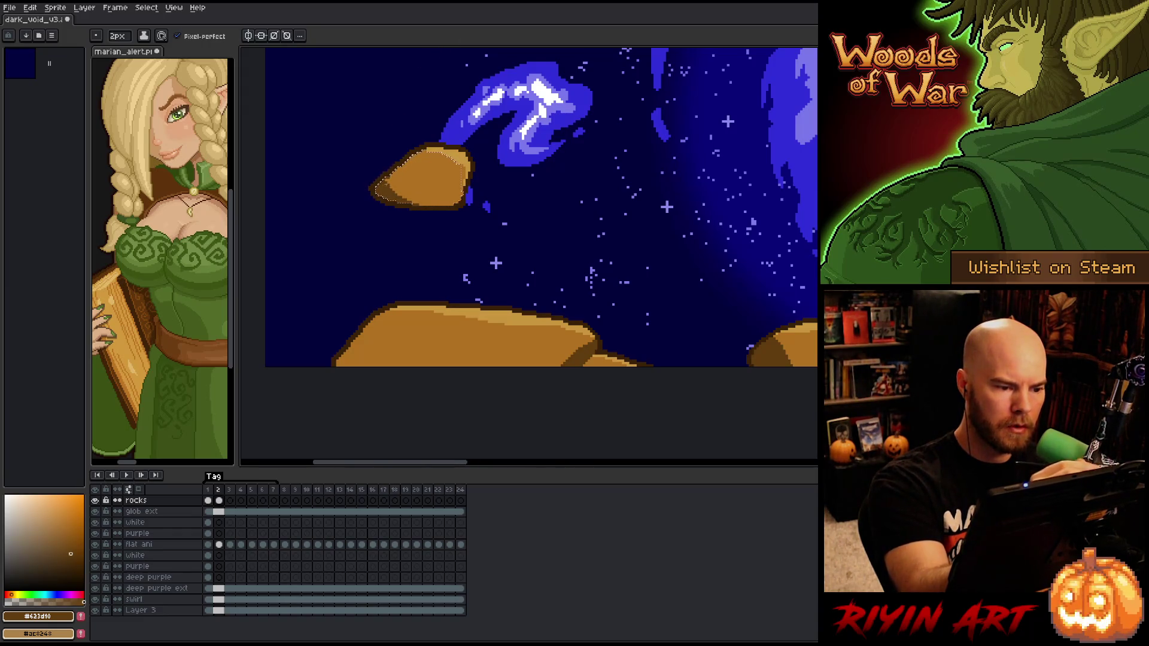
# Advance to frame 4 and touch up the ground rock's shading pixels
pyautogui.scroll(-3, 554, 230)
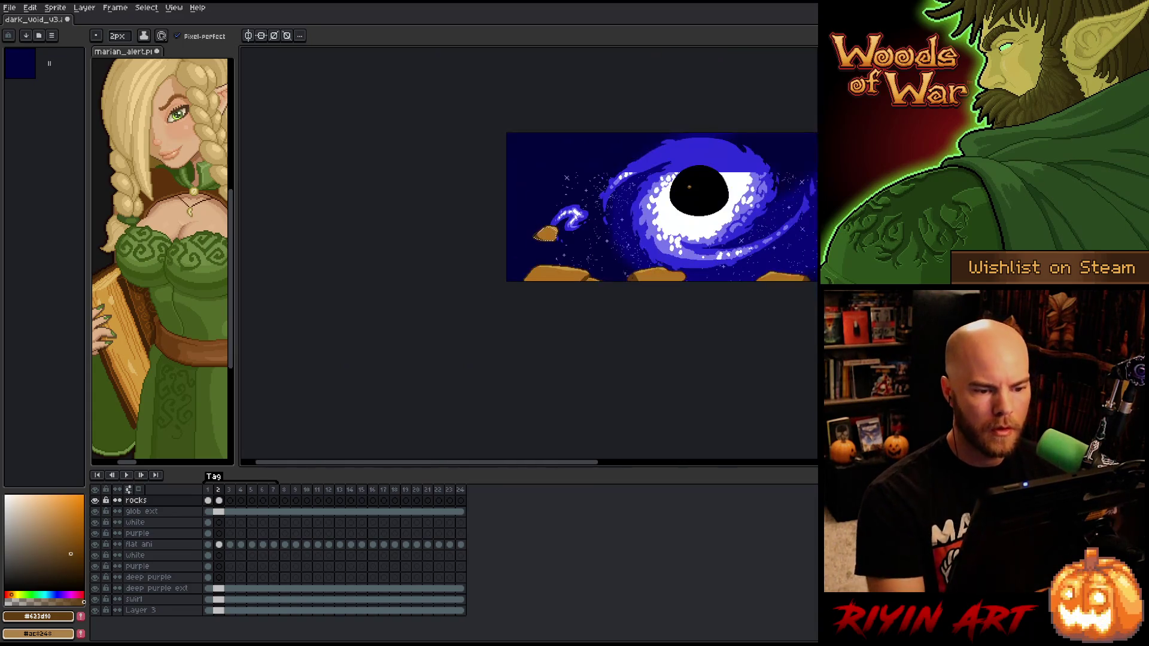
pyautogui.moveTo(502, 291); pyautogui.dragTo(534, 294)
pyautogui.press('b')
pyautogui.press('Right')
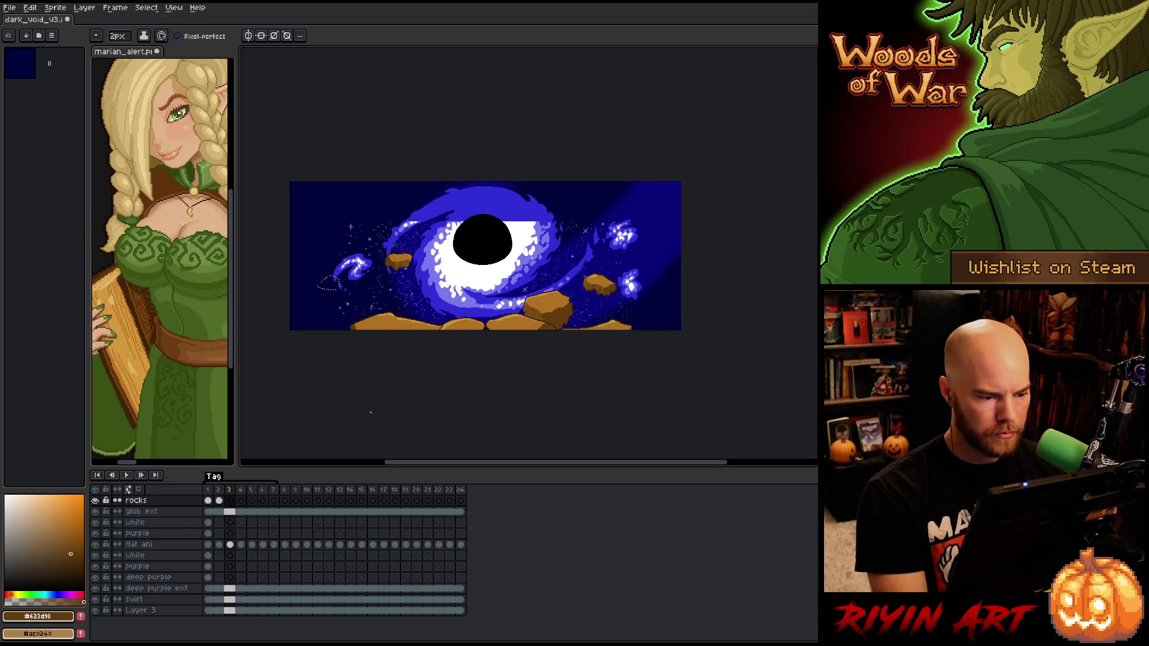
pyautogui.press('Right')
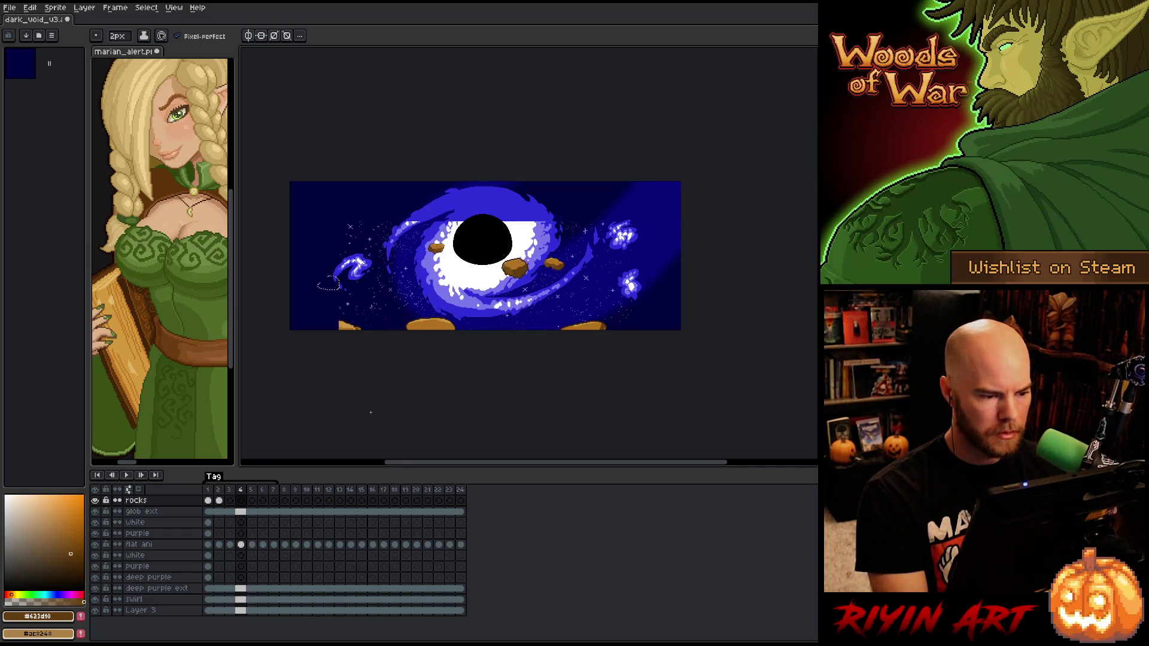
pyautogui.scroll(5, 328, 285)
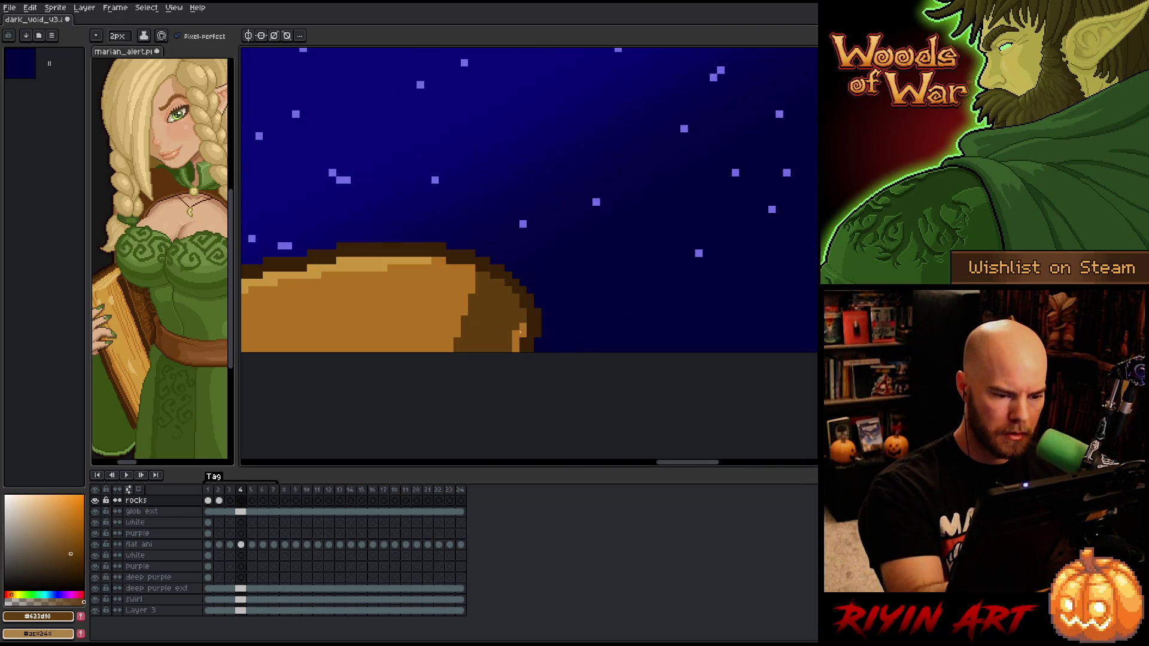
pyautogui.moveTo(522, 328); pyautogui.dragTo(516, 341)
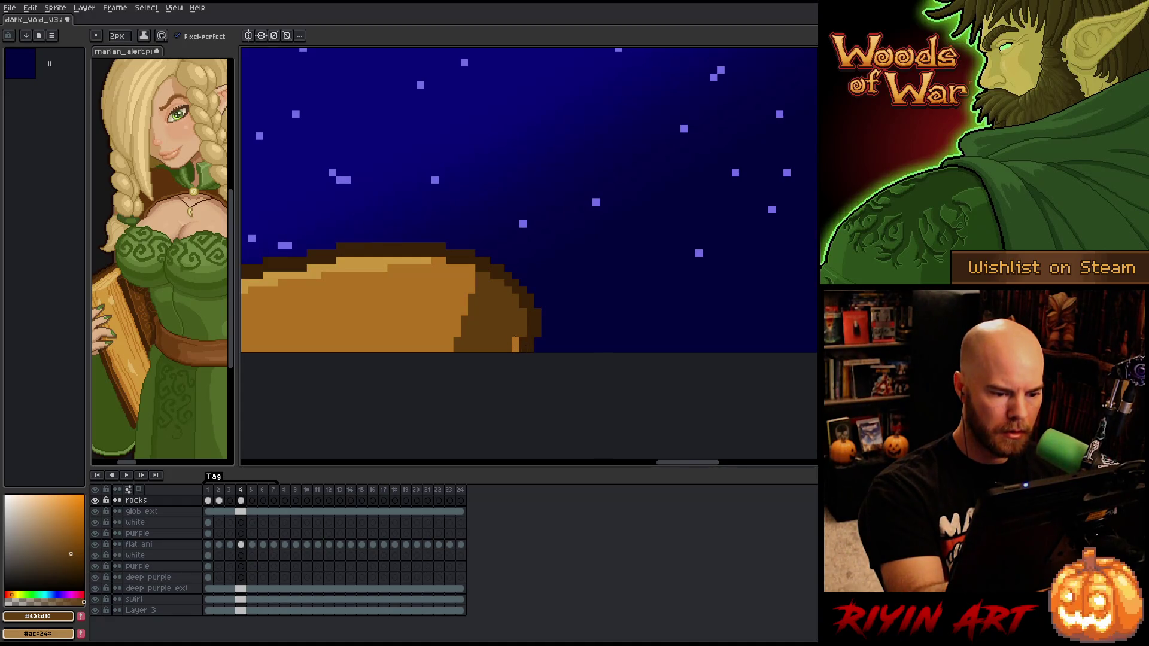
pyautogui.scroll(-4, 515, 334)
pyautogui.scroll(1, 435, 333)
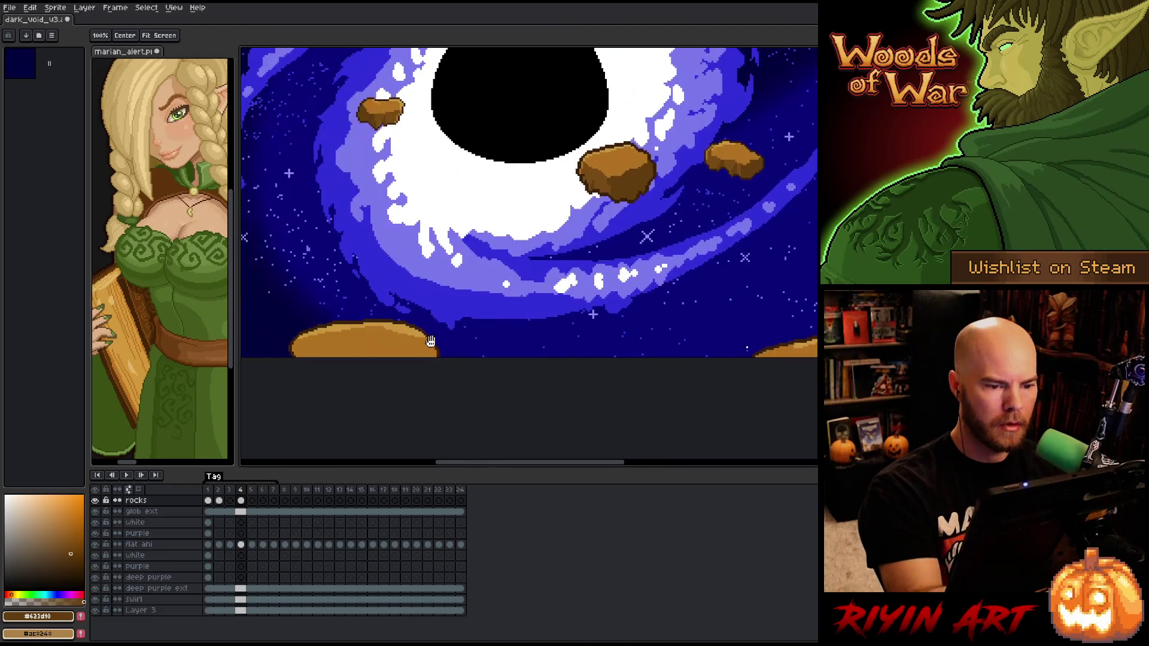
# Outline a new ground rock in darkest brown #3a2108 down to frame 4's bottom edge
pyautogui.scroll(-2, 455, 333)
pyautogui.scroll(4, 428, 302)
pyautogui.keyDown('alt'); pyautogui.click(423, 318); pyautogui.keyUp('alt')
pyautogui.click(414, 321)
pyautogui.moveTo(414, 322); pyautogui.dragTo(574, 321)
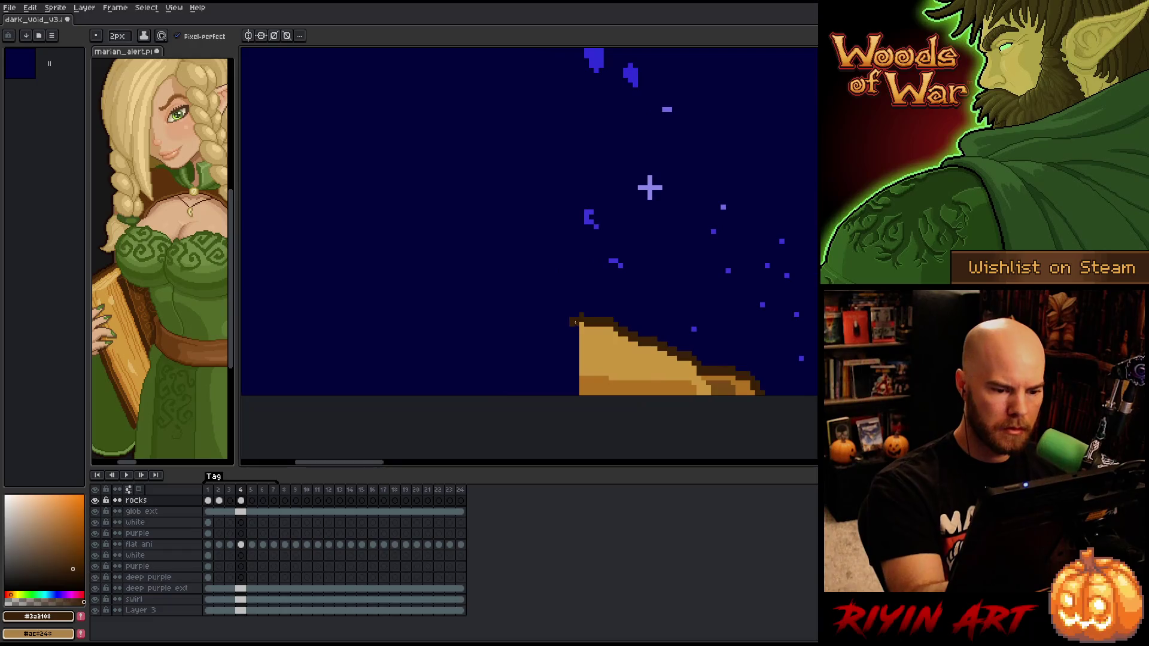
pyautogui.keyDown('shift'); pyautogui.click(504, 297); pyautogui.keyUp('shift')
pyautogui.moveTo(503, 297)
pyautogui.mouseDown()
pyautogui.moveTo(419, 320)
pyautogui.moveTo(393, 402)
pyautogui.mouseUp()
# Add an orange inner edge and fill the rock interior dark orange, undoing a sky-flooding fill
pyautogui.keyDown('alt'); pyautogui.click(593, 381); pyautogui.keyUp('alt')
pyautogui.moveTo(578, 390)
pyautogui.mouseDown()
pyautogui.moveTo(538, 318)
pyautogui.moveTo(471, 307)
pyautogui.mouseUp()
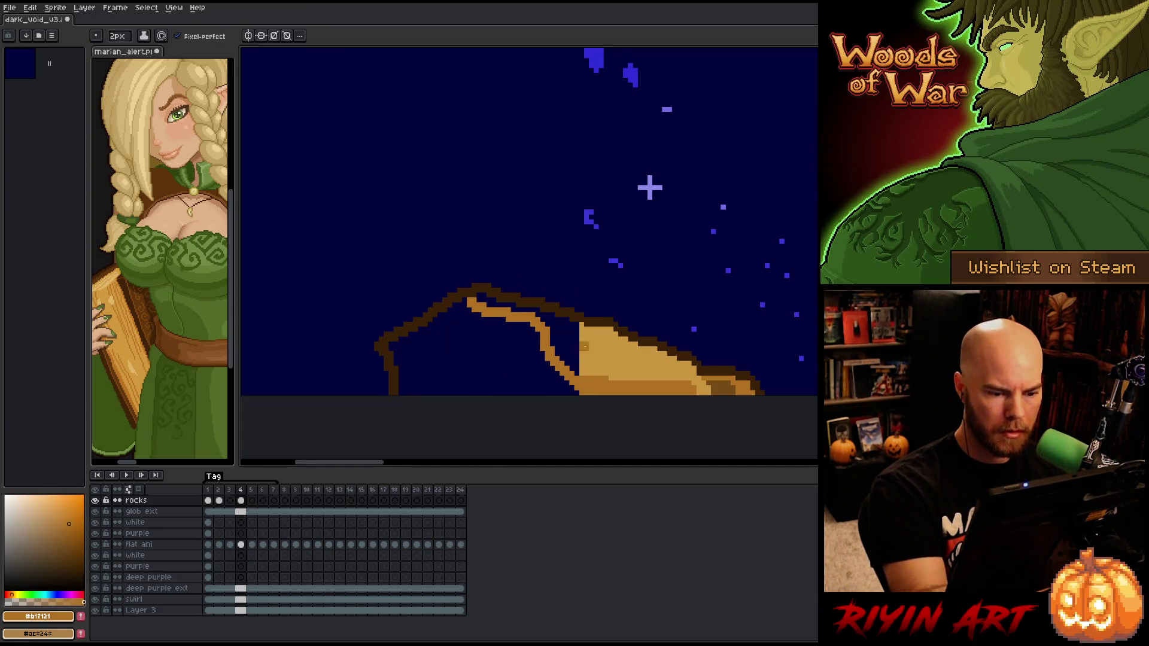
pyautogui.press('g')
pyautogui.click(584, 354)
pyautogui.hotkey('ctrl', 'z')
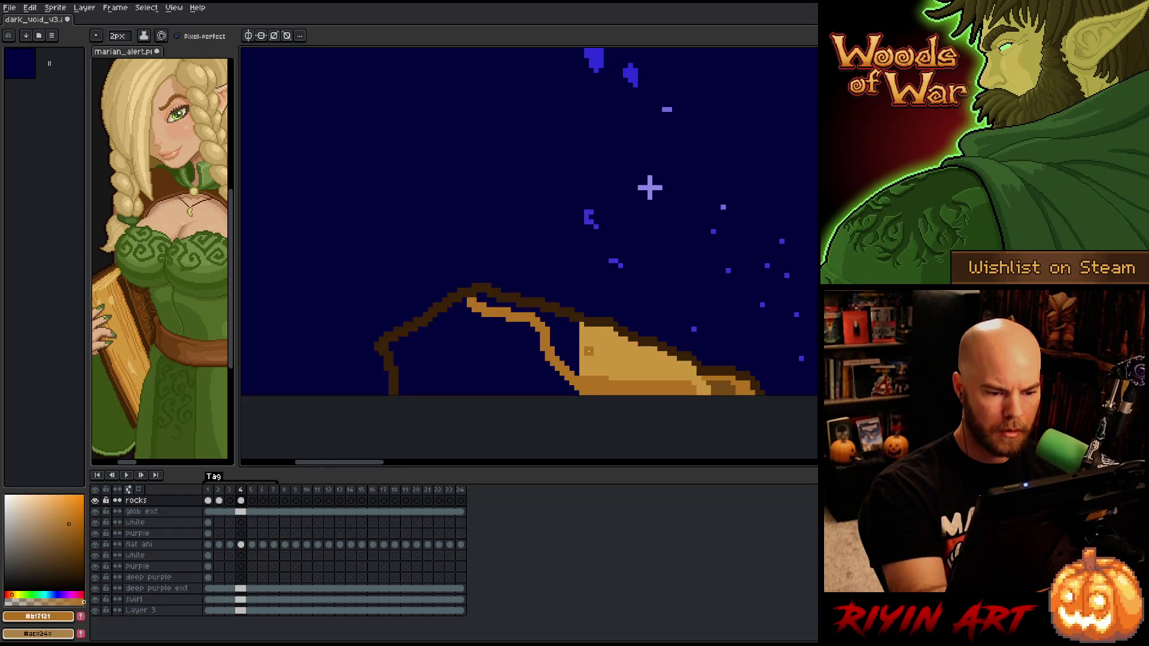
pyautogui.press('i')
pyautogui.click(577, 380)
pyautogui.press('b')
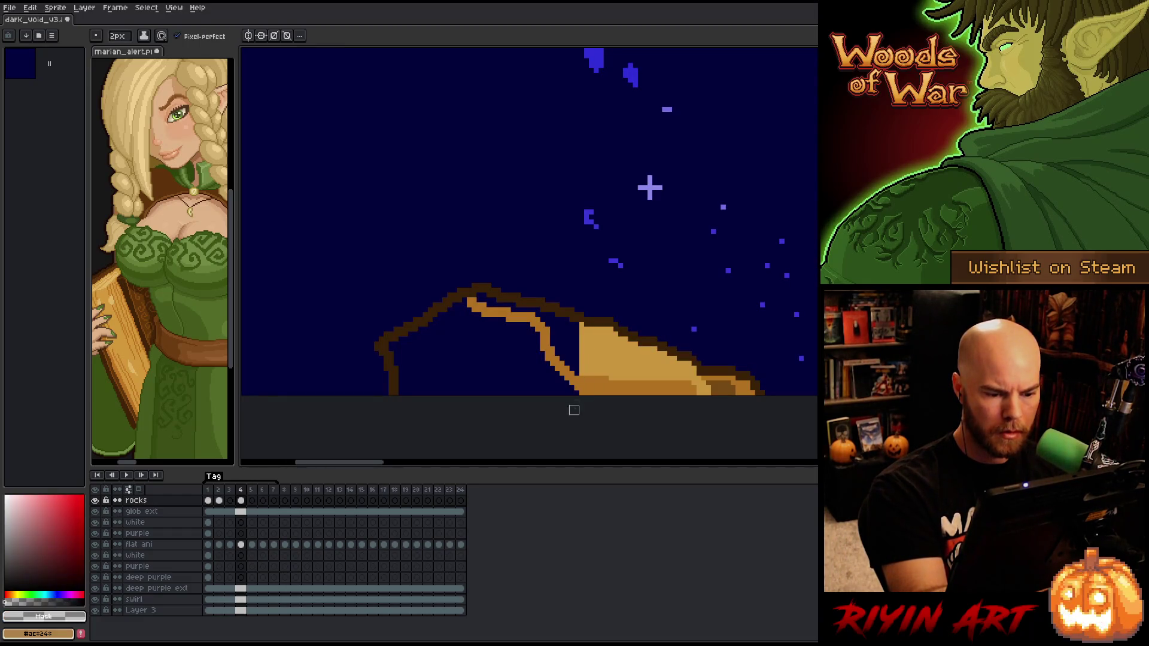
pyautogui.press('g')
pyautogui.click(479, 353)
# Paint the rock face light orange, filling gaps and covering leftover dark pixels
pyautogui.click(59, 514)
pyautogui.click(573, 326)
pyautogui.moveTo(566, 323); pyautogui.dragTo(575, 360)
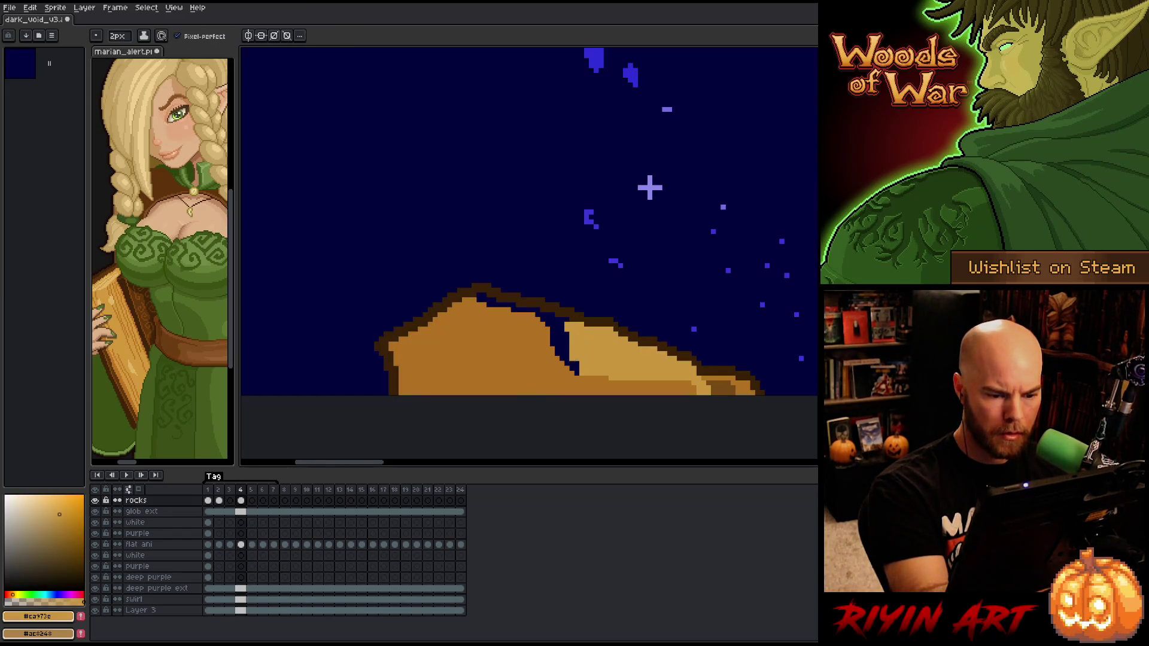
pyautogui.press('g')
pyautogui.click(561, 350)
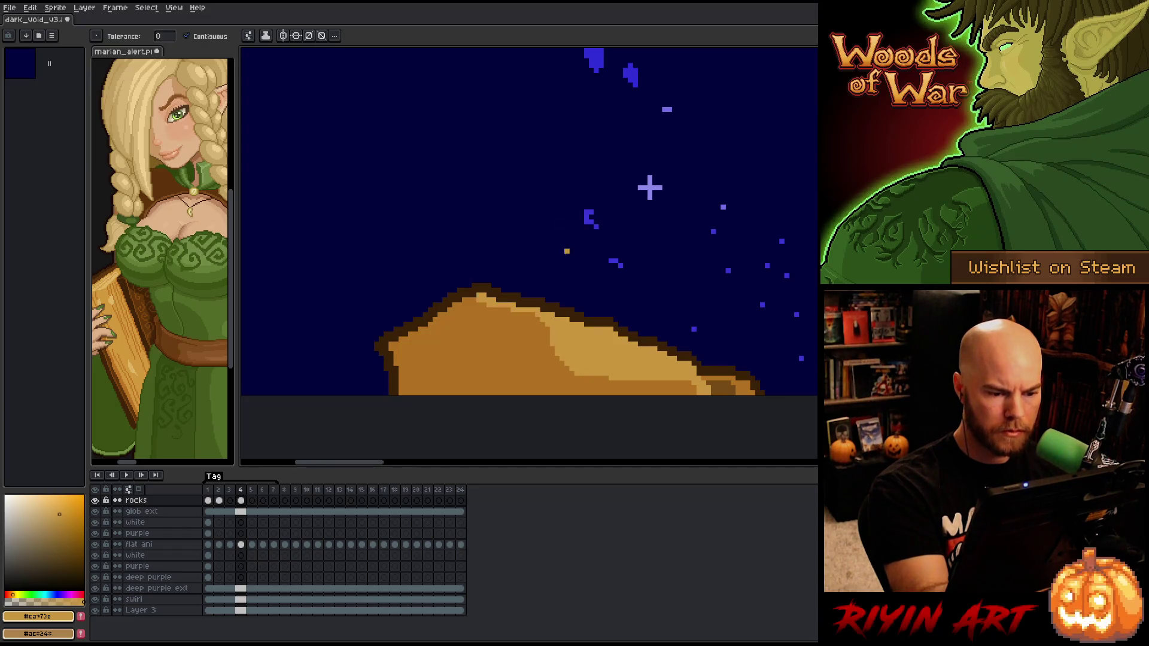
pyautogui.scroll(2, 483, 379)
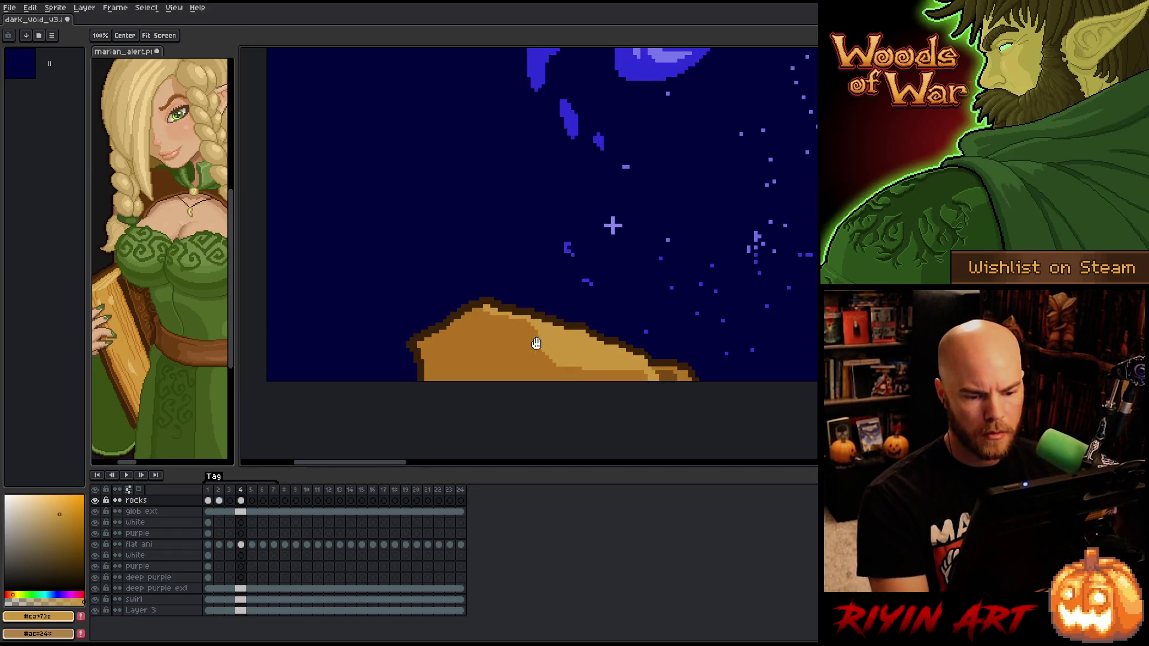
pyautogui.scroll(-2, 527, 339)
pyautogui.scroll(3, 325, 322)
pyautogui.press('b')
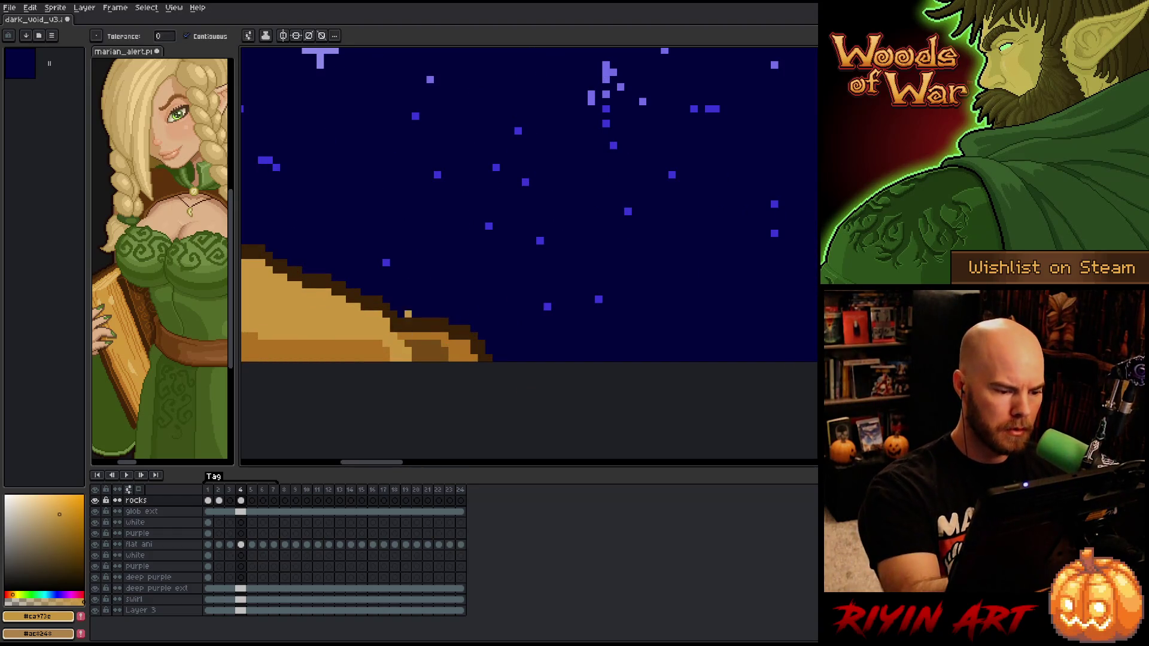
pyautogui.moveTo(415, 342)
pyautogui.mouseDown()
pyautogui.moveTo(417, 353)
pyautogui.moveTo(437, 342)
pyautogui.moveTo(450, 364)
pyautogui.moveTo(466, 363)
pyautogui.mouseUp()
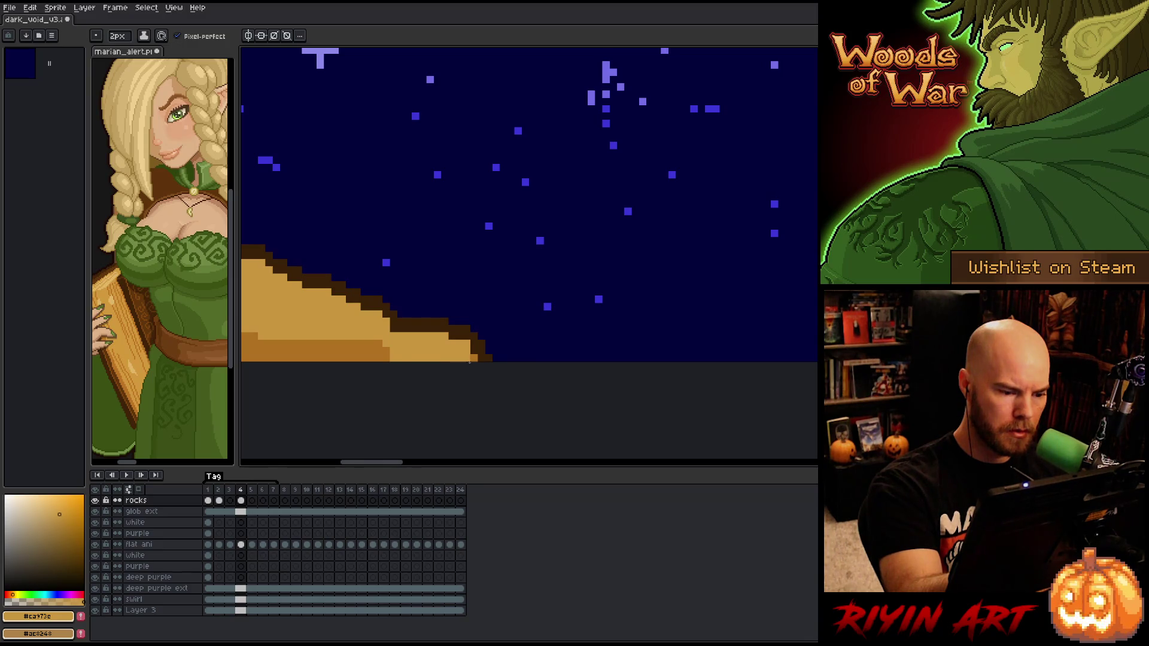
# Recenter the view on the scene and advance to frame 5
pyautogui.scroll(-3, 468, 419)
pyautogui.moveTo(589, 287)
pyautogui.mouseDown()
pyautogui.moveTo(630, 361)
pyautogui.moveTo(434, 349)
pyautogui.mouseUp()
pyautogui.scroll(-1, 434, 350)
pyautogui.moveTo(463, 291); pyautogui.dragTo(501, 292)
pyautogui.press('.')
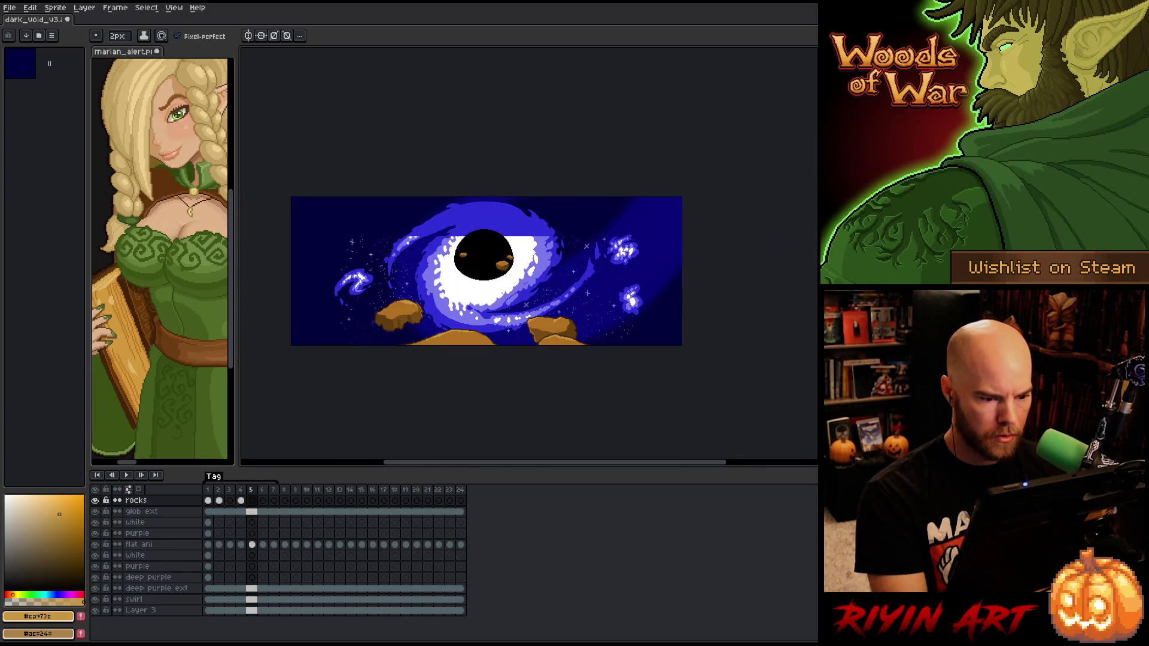
# On frame 6, outline the rock's right edge in dark brown and fill the gap brown
pyautogui.press('.')
pyautogui.scroll(3, 378, 260)
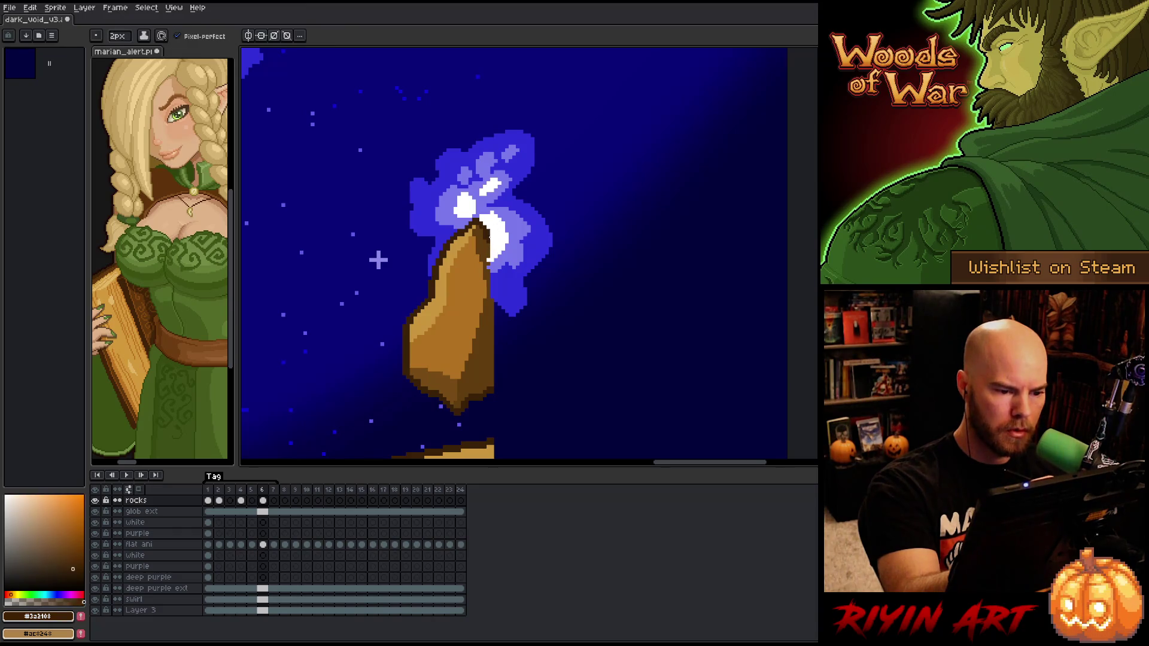
pyautogui.moveTo(494, 250)
pyautogui.mouseDown()
pyautogui.moveTo(513, 353)
pyautogui.moveTo(504, 385)
pyautogui.mouseUp()
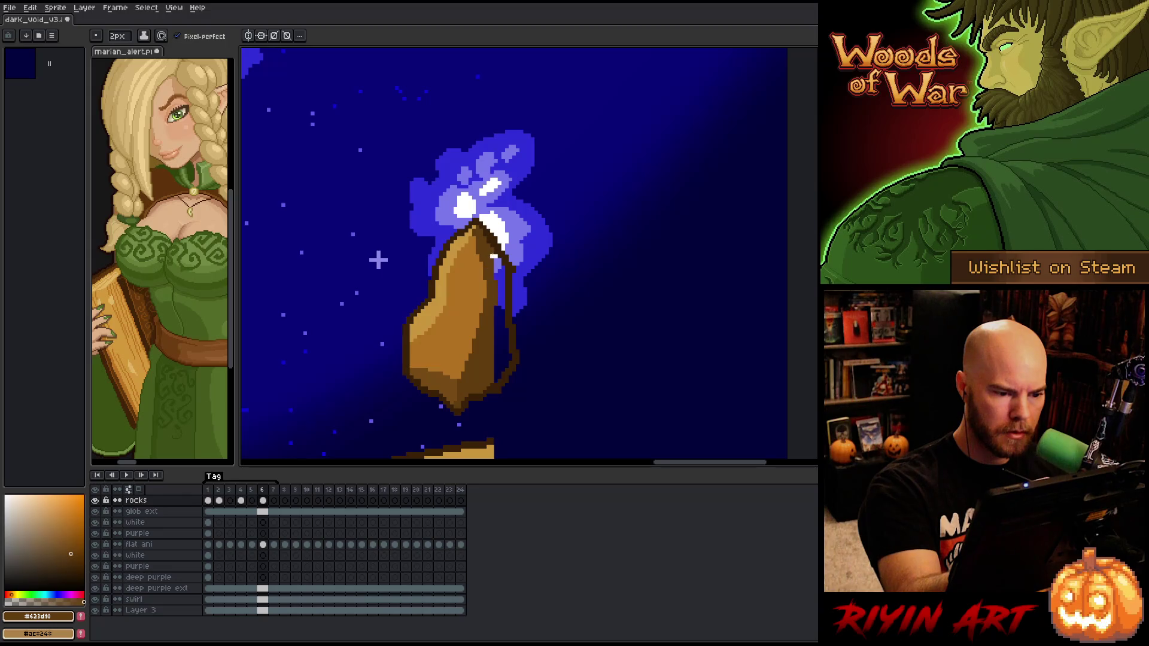
pyautogui.moveTo(495, 294); pyautogui.dragTo(495, 375)
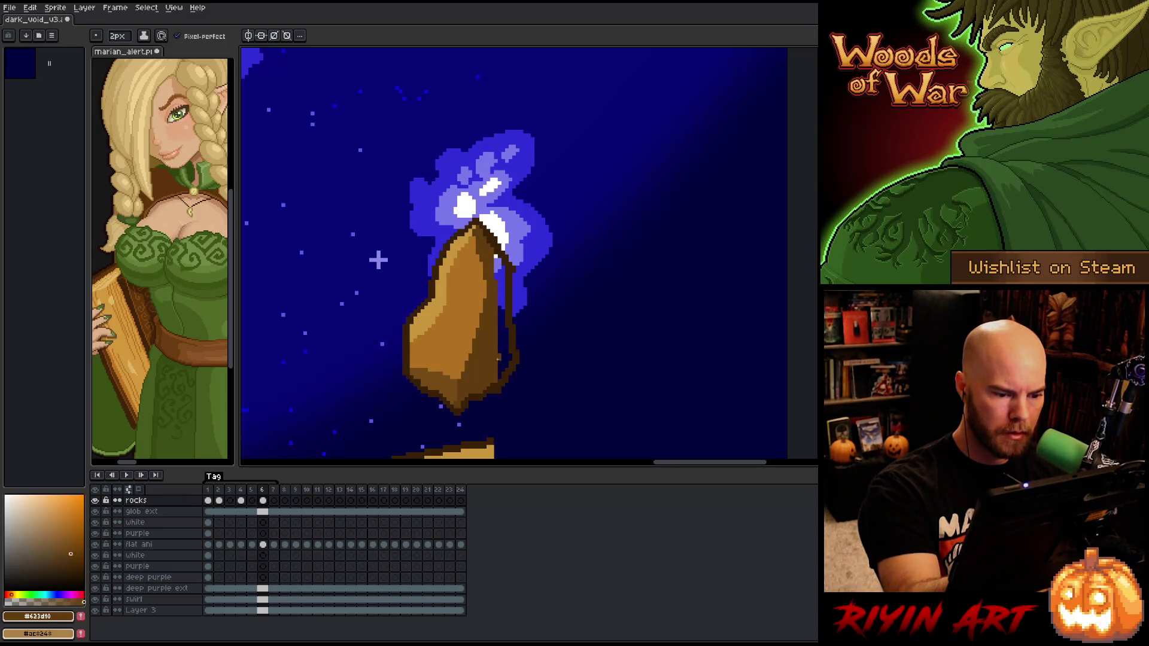
pyautogui.press('g')
pyautogui.click(512, 266)
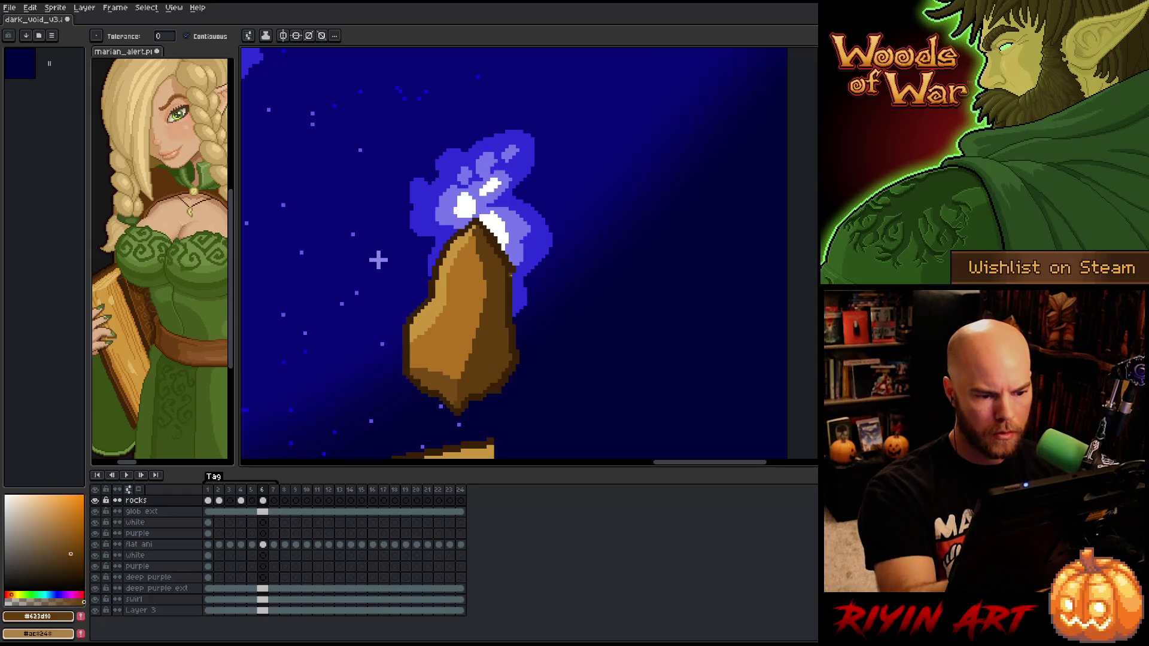
pyautogui.press('b')
pyautogui.keyDown('alt'); pyautogui.click(512, 273); pyautogui.keyUp('alt')
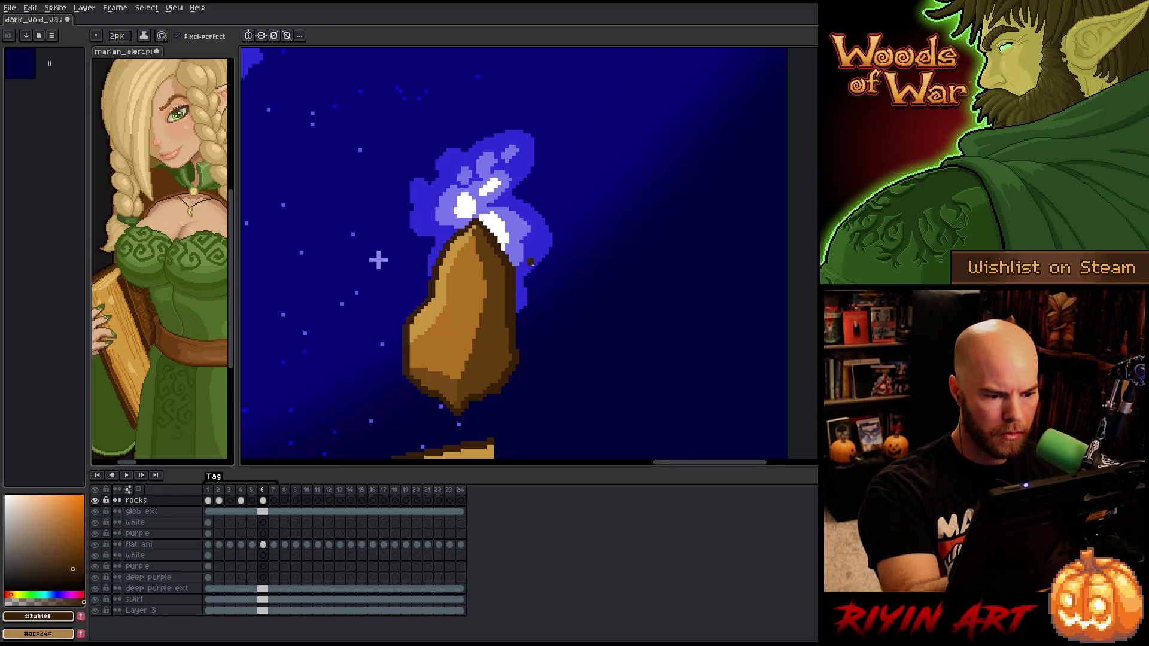
# Outline a broad ground mound arcing right along the bottom, edge it mid brown and fill it
pyautogui.moveTo(527, 265); pyautogui.dragTo(586, 106)
pyautogui.moveTo(556, 281)
pyautogui.mouseDown()
pyautogui.moveTo(701, 284)
pyautogui.moveTo(757, 350)
pyautogui.mouseUp()
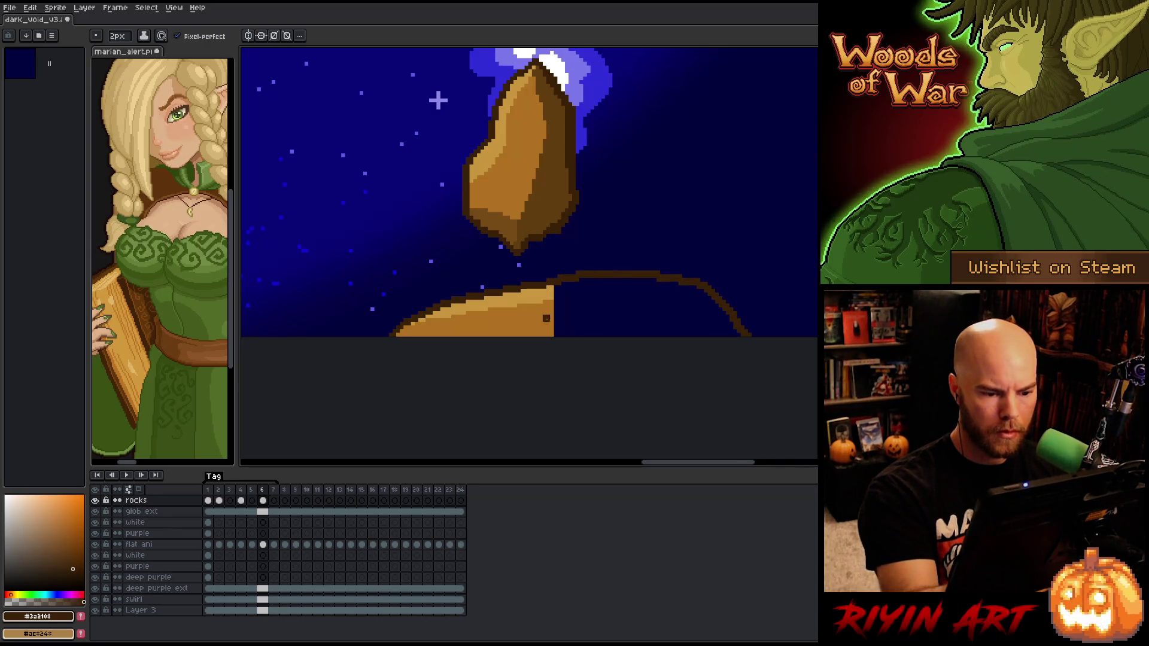
pyautogui.keyDown('alt'); pyautogui.click(554, 308); pyautogui.keyUp('alt')
pyautogui.moveTo(561, 302); pyautogui.dragTo(711, 306)
pyautogui.moveTo(564, 310); pyautogui.dragTo(559, 341)
pyautogui.press('g')
pyautogui.click(605, 322)
pyautogui.keyDown('alt'); pyautogui.click(566, 291); pyautogui.keyUp('alt')
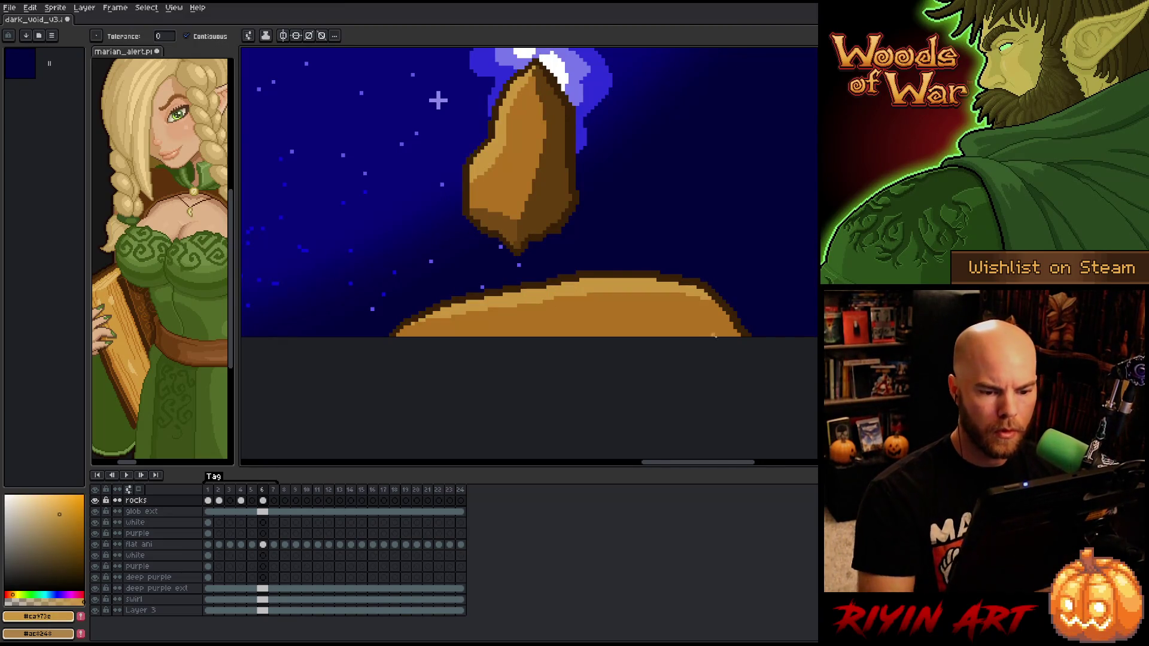
pyautogui.scroll(-2, 522, 354)
pyautogui.scroll(5, 521, 354)
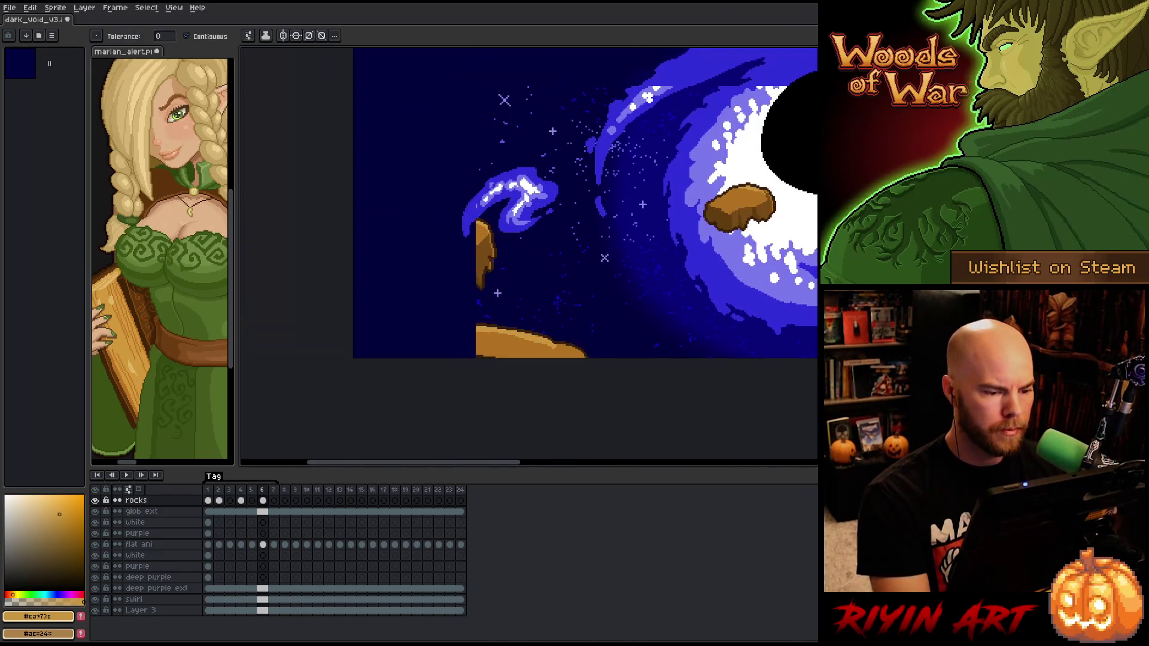
# Undo the stray dark brown fill and outline the rounded left end of the ground rock
pyautogui.keyDown('alt'); pyautogui.click(476, 318); pyautogui.keyUp('alt')
pyautogui.click(475, 317)
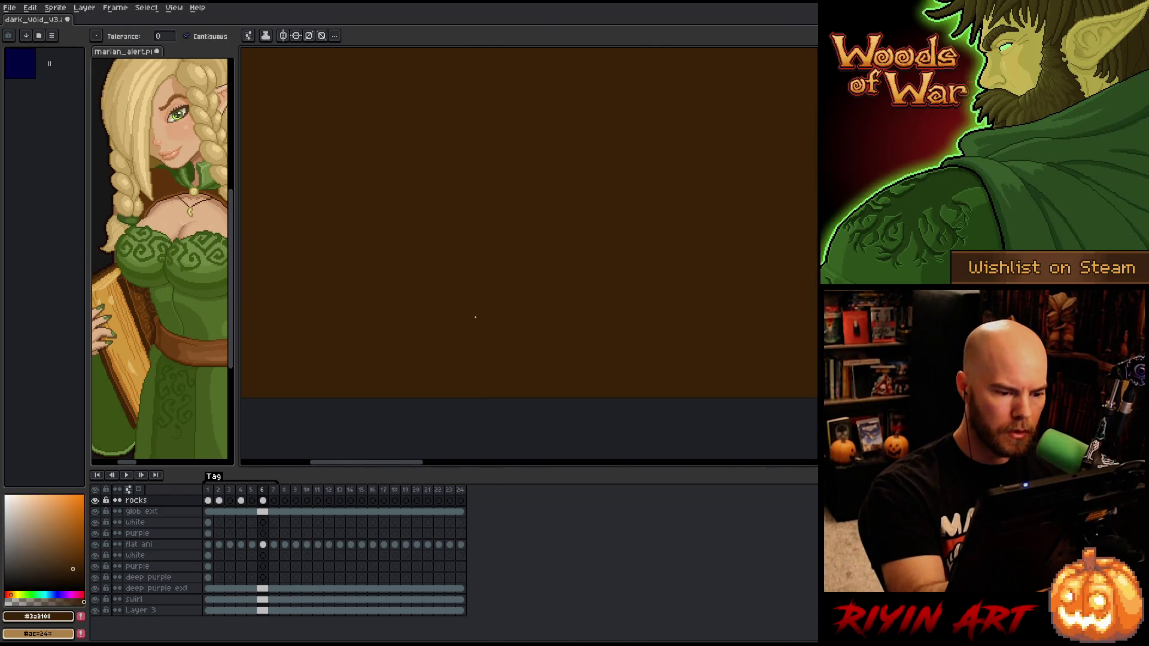
pyautogui.hotkey('ctrl', 'z')
pyautogui.press('b')
pyautogui.moveTo(472, 312)
pyautogui.mouseDown()
pyautogui.moveTo(409, 335)
pyautogui.moveTo(461, 395)
pyautogui.mouseUp()
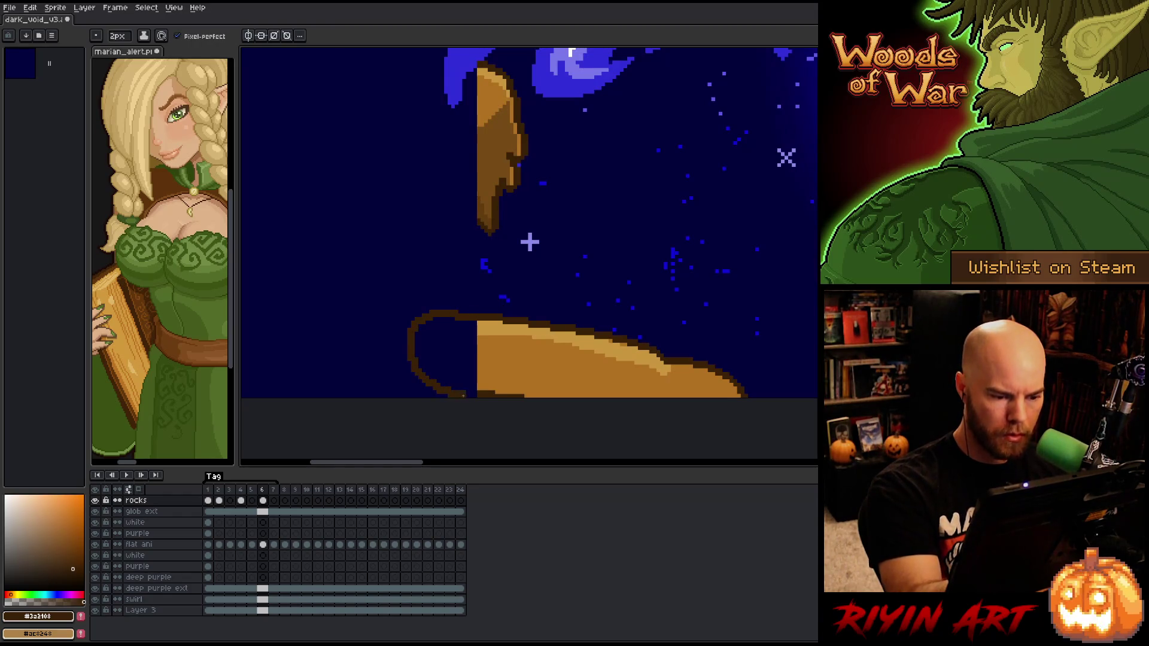
# Paint orange shades along the new rock edge and bucket-fill its interior with orange
pyautogui.keyDown('alt'); pyautogui.click(473, 343); pyautogui.keyUp('alt')
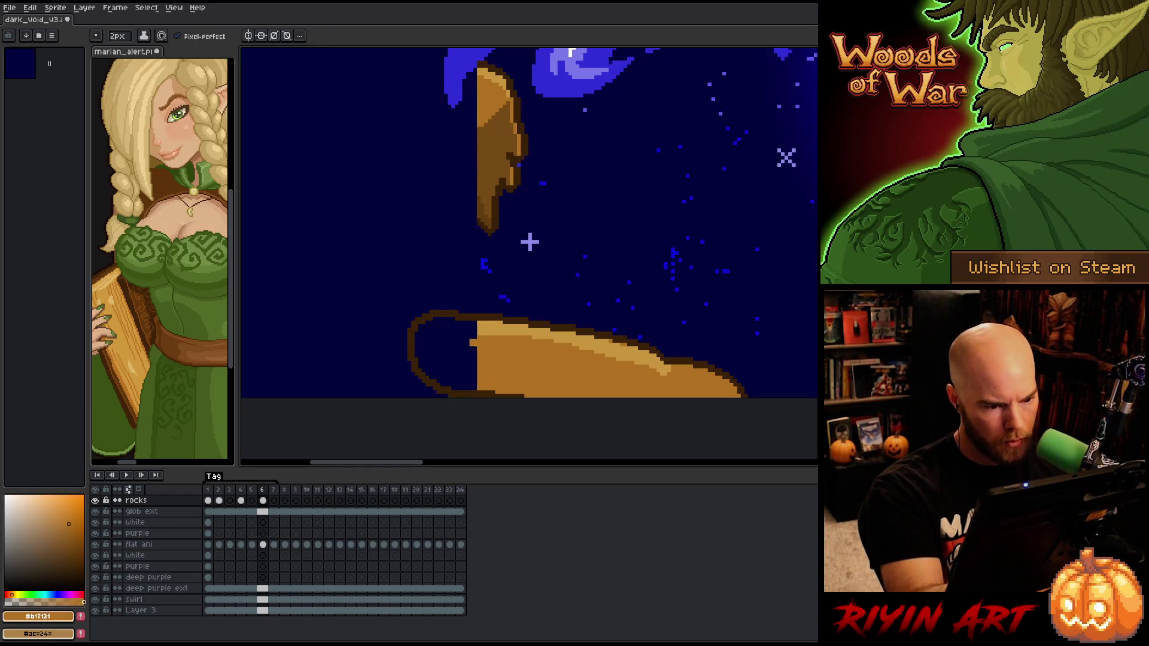
pyautogui.moveTo(473, 340); pyautogui.dragTo(472, 386)
pyautogui.keyDown('alt'); pyautogui.click(472, 329); pyautogui.keyUp('alt')
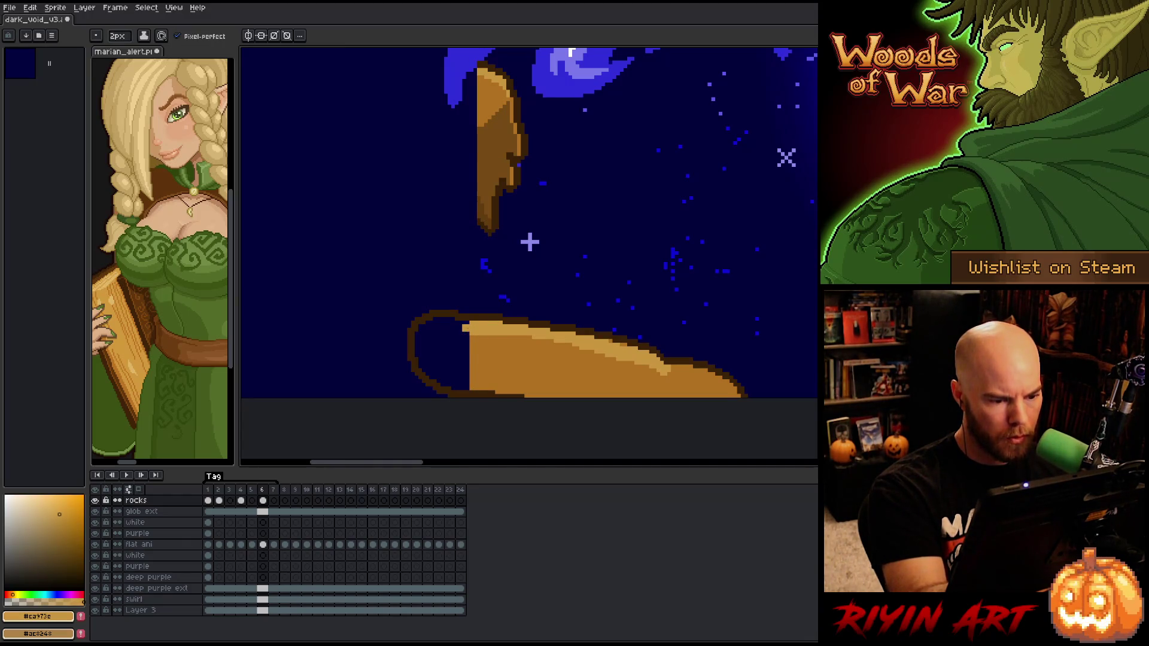
pyautogui.click(447, 324)
pyautogui.press('g')
pyautogui.click(458, 362)
pyautogui.scroll(-2, 613, 292)
pyautogui.scroll(2, 602, 263)
pyautogui.scroll(2, 603, 263)
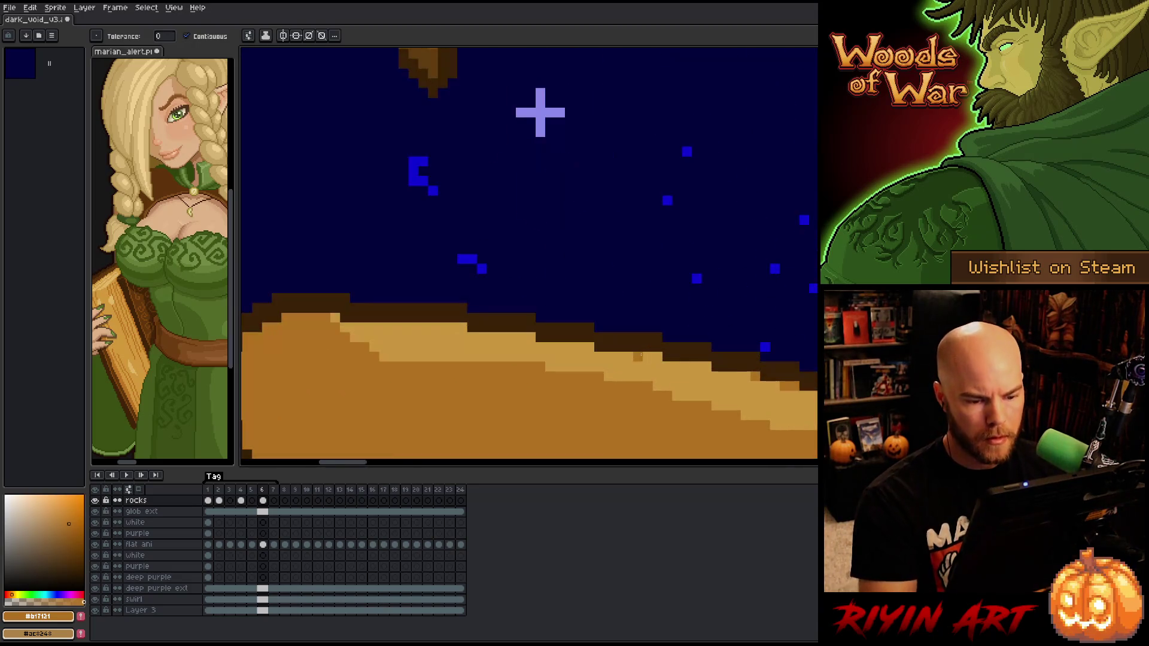
pyautogui.press('b')
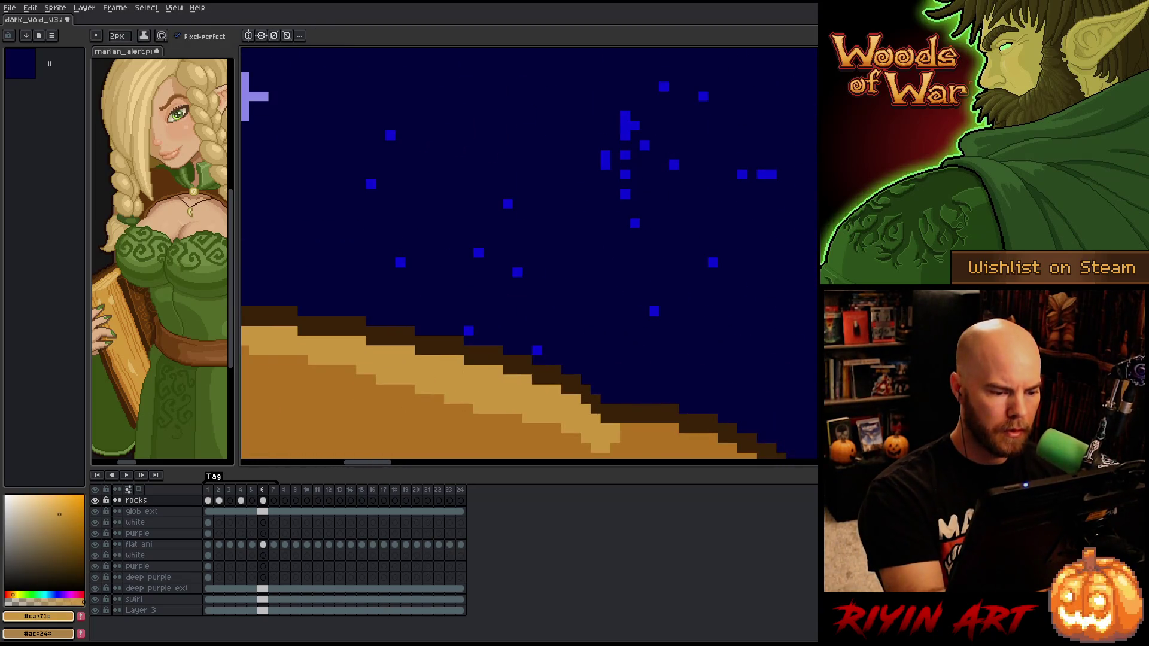
pyautogui.scroll(-5, 621, 120)
pyautogui.scroll(1, 390, 412)
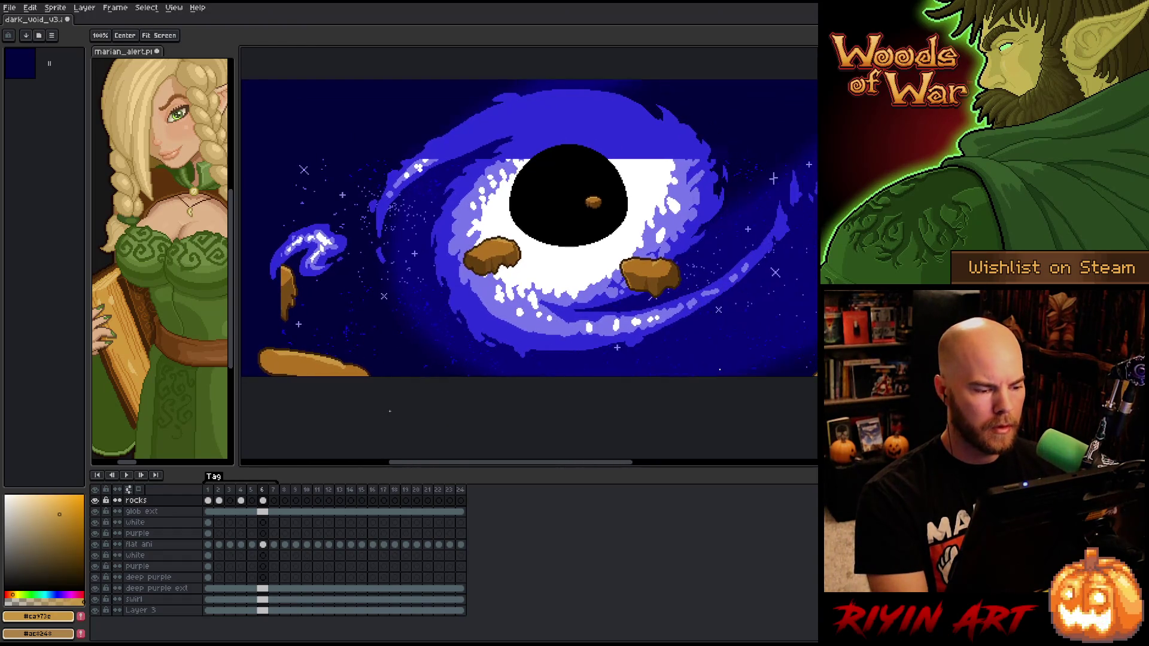
# Outline the floating rock's missing left part up to a peak in dark brown, with inner shading
pyautogui.scroll(5, 239, 317)
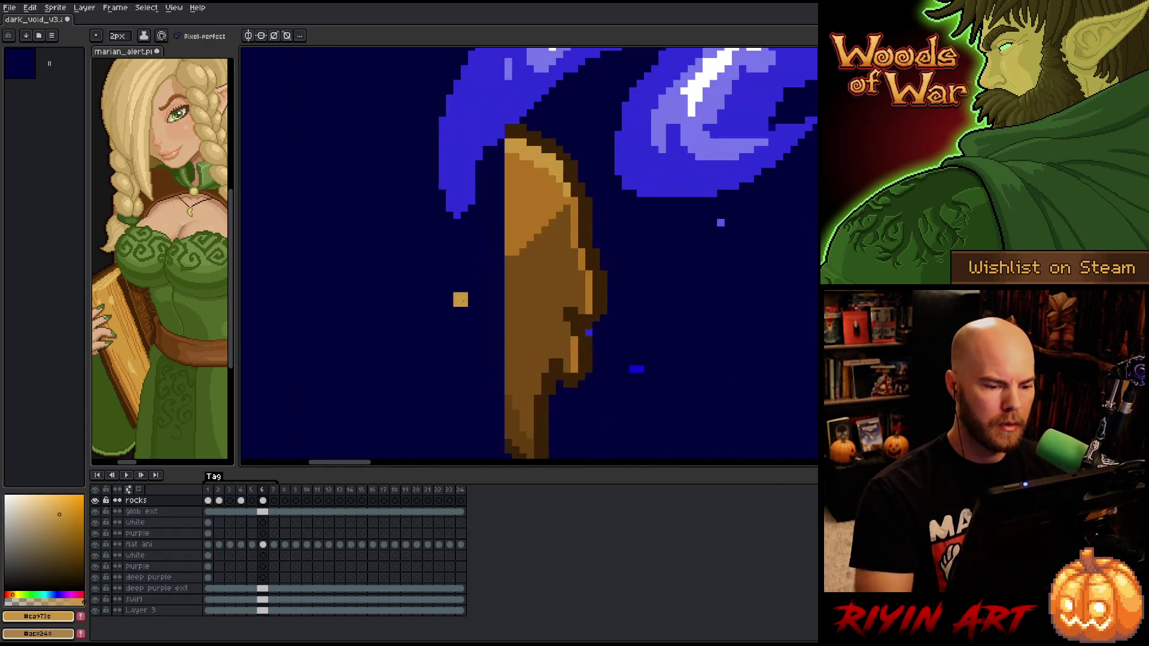
pyautogui.scroll(-1, 479, 210)
pyautogui.keyDown('alt'); pyautogui.click(493, 105); pyautogui.keyUp('alt')
pyautogui.moveTo(492, 104)
pyautogui.mouseDown()
pyautogui.moveTo(375, 177)
pyautogui.moveTo(349, 221)
pyautogui.moveTo(390, 379)
pyautogui.moveTo(422, 444)
pyautogui.moveTo(462, 367)
pyautogui.moveTo(510, 423)
pyautogui.mouseUp()
pyautogui.keyDown('alt'); pyautogui.click(513, 393); pyautogui.keyUp('alt')
pyautogui.moveTo(505, 371)
pyautogui.mouseDown()
pyautogui.moveTo(455, 332)
pyautogui.moveTo(490, 372)
pyautogui.mouseUp()
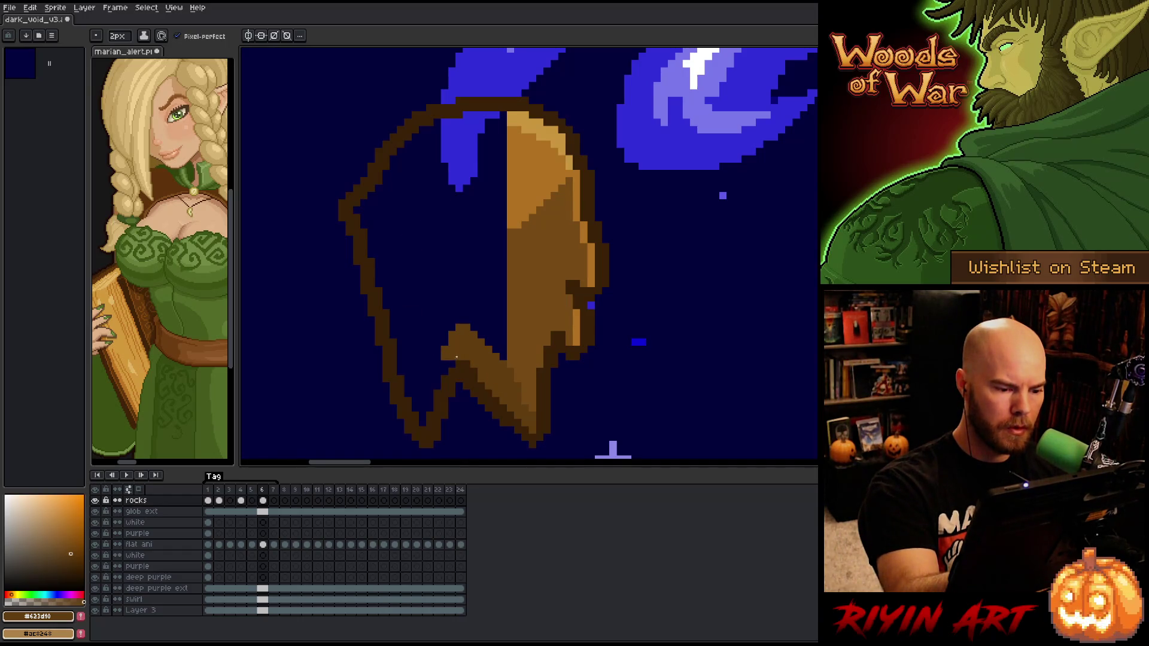
pyautogui.moveTo(447, 354); pyautogui.dragTo(386, 278)
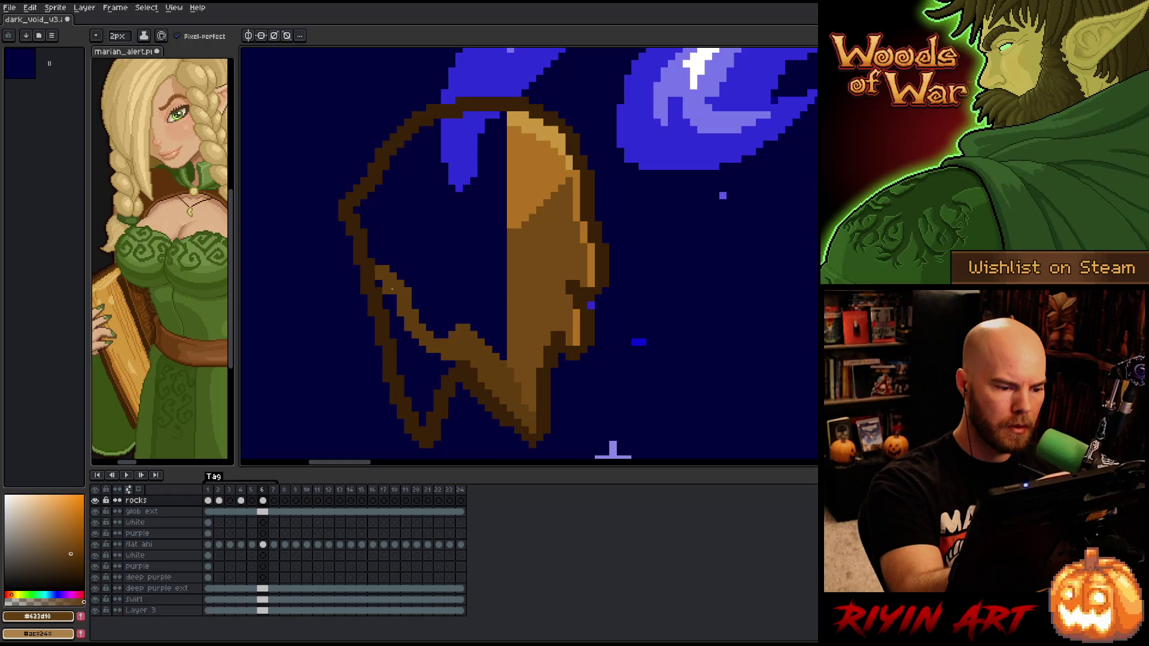
# Fill between the rock's outer and inner outlines and extend the brown outline upward
pyautogui.press('g')
pyautogui.click(392, 287)
pyautogui.press('b')
pyautogui.click(382, 259)
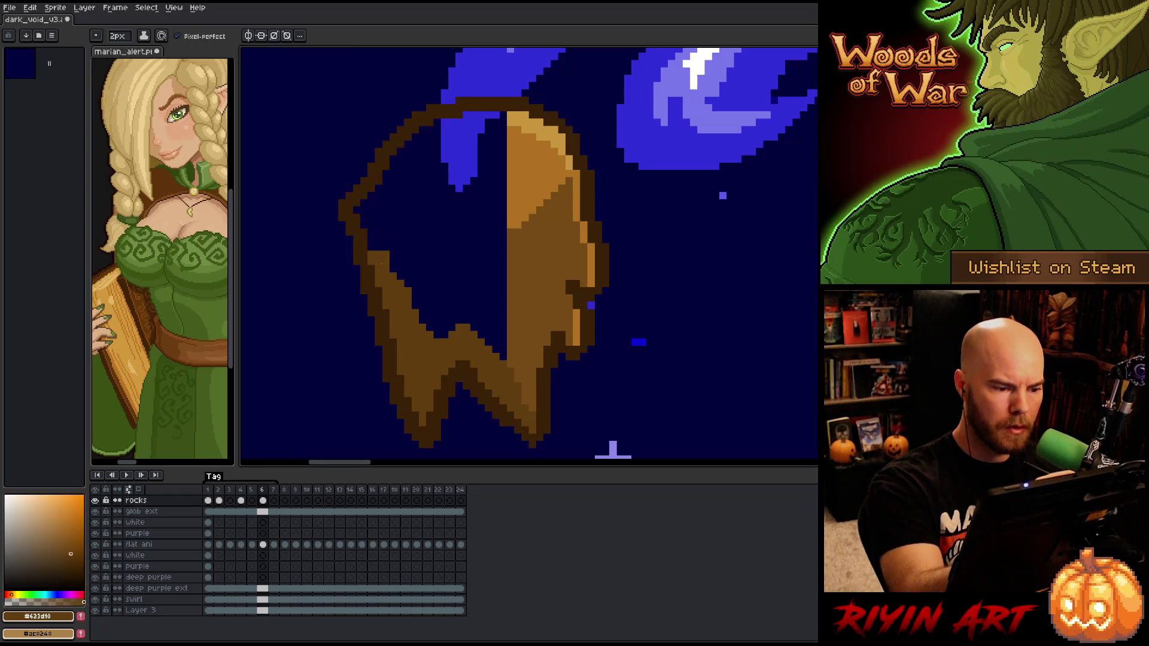
pyautogui.moveTo(378, 248); pyautogui.dragTo(371, 227)
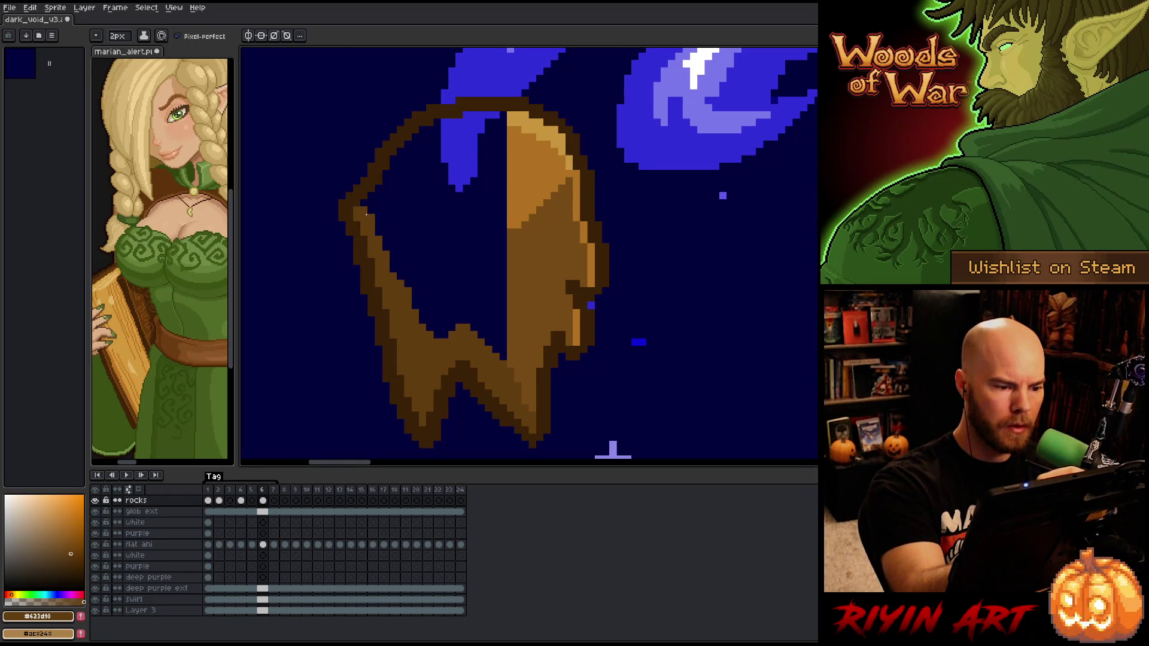
# Add #b17121 orange highlight lines and #ca973c tan highlights across the rock's top
pyautogui.keyDown('alt'); pyautogui.click(506, 236); pyautogui.keyUp('alt')
pyautogui.moveTo(507, 226)
pyautogui.mouseDown()
pyautogui.moveTo(458, 243)
pyautogui.moveTo(376, 210)
pyautogui.mouseUp()
pyautogui.moveTo(500, 216); pyautogui.dragTo(500, 134)
pyautogui.keyDown('alt'); pyautogui.click(519, 117); pyautogui.keyUp('alt')
pyautogui.click(504, 120)
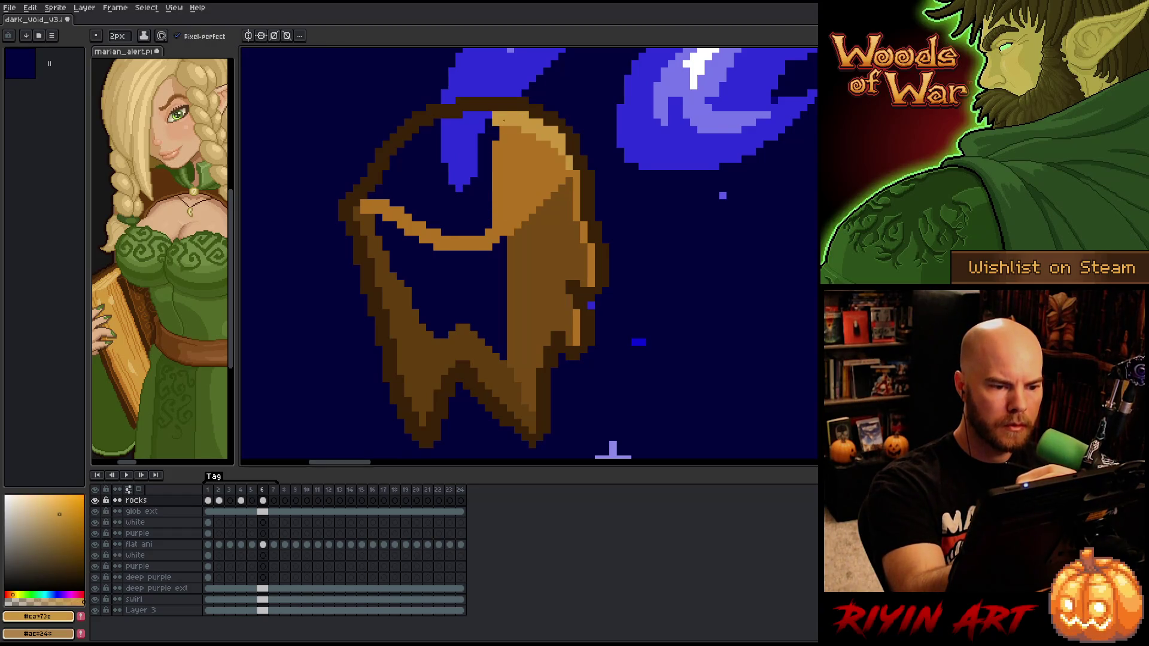
pyautogui.click(477, 119)
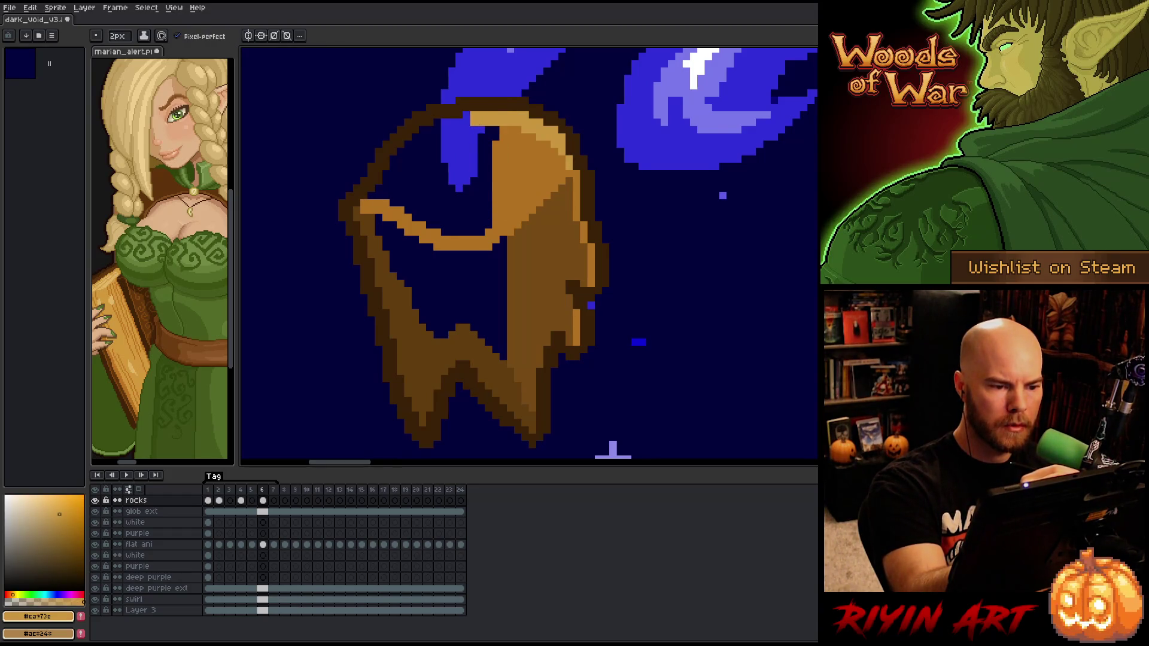
pyautogui.keyDown('alt'); pyautogui.click(500, 179); pyautogui.keyUp('alt')
pyautogui.click(470, 127)
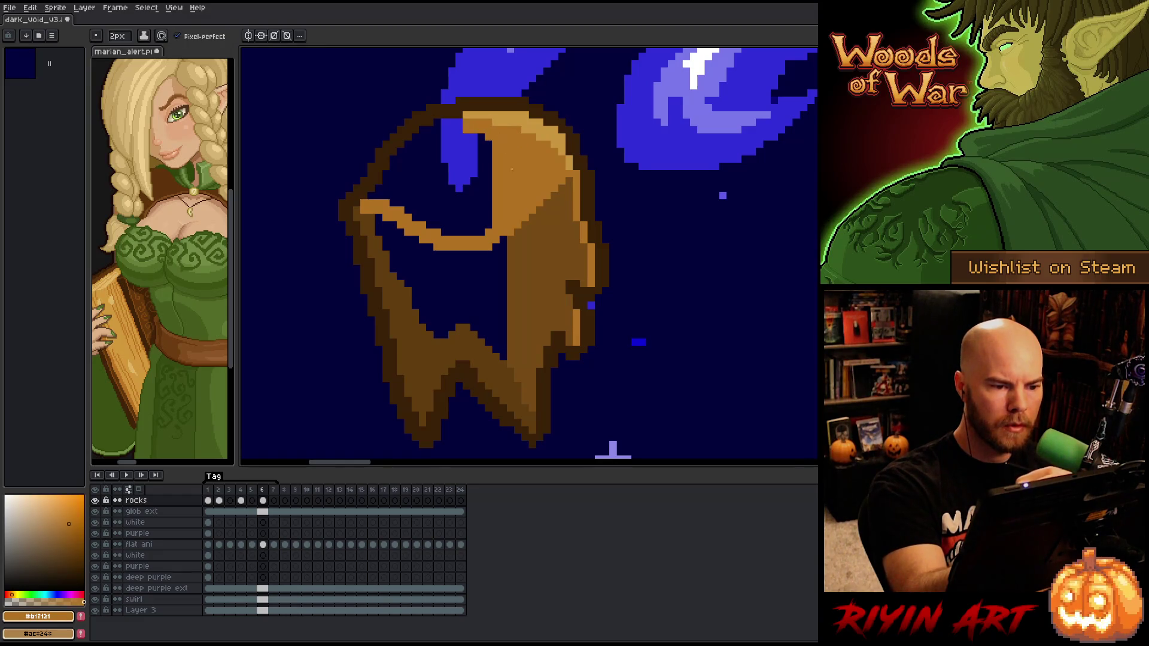
# Fill the rock's upper interior with orange and undo a #774b15 fill that leaked into the sky
pyautogui.press('g')
pyautogui.click(431, 179)
pyautogui.keyDown('alt'); pyautogui.click(506, 338); pyautogui.keyUp('alt')
pyautogui.click(659, 269)
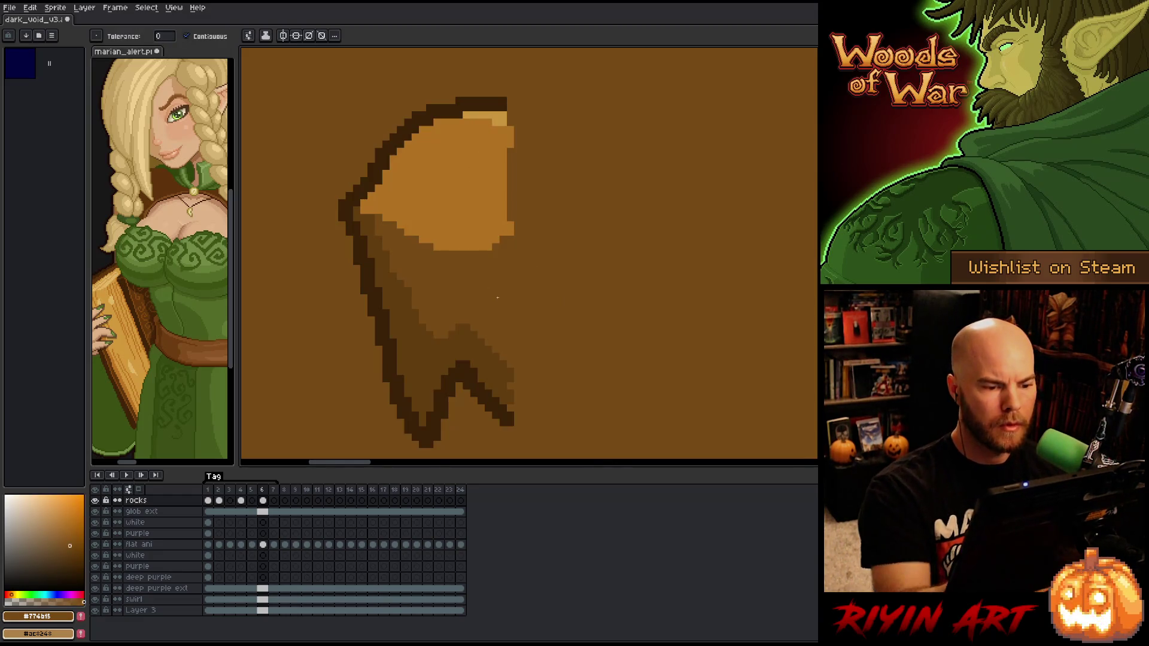
pyautogui.hotkey('ctrl', 'z')
# Close the gap on the rock's right side and refill its hollow with brown
pyautogui.press('alt')
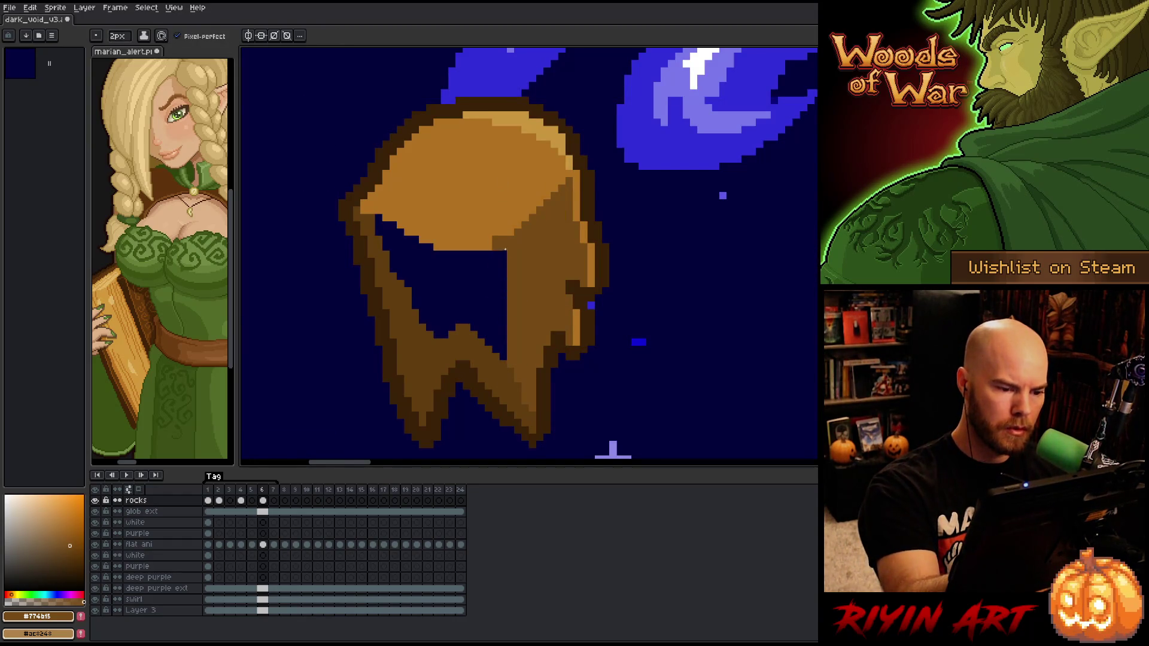
pyautogui.moveTo(504, 257); pyautogui.dragTo(503, 359)
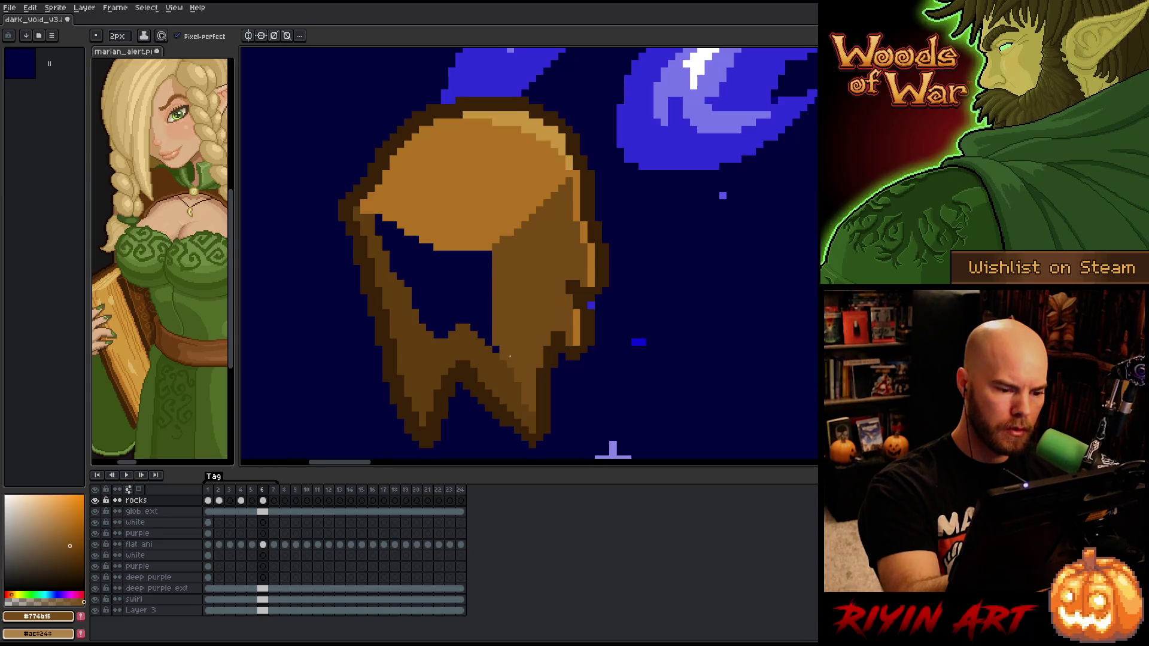
pyautogui.press('g')
pyautogui.click(495, 341)
pyautogui.press('b')
pyautogui.scroll(-5, 502, 346)
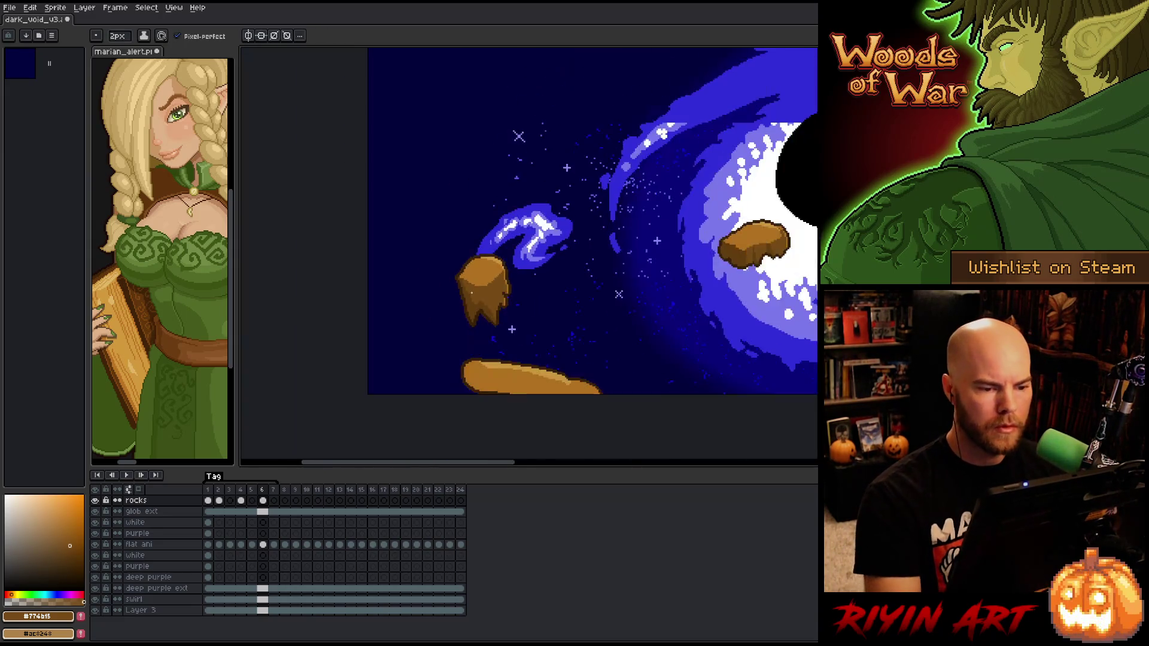
pyautogui.scroll(2, 480, 289)
pyautogui.scroll(-2, 480, 290)
pyautogui.scroll(1, 480, 290)
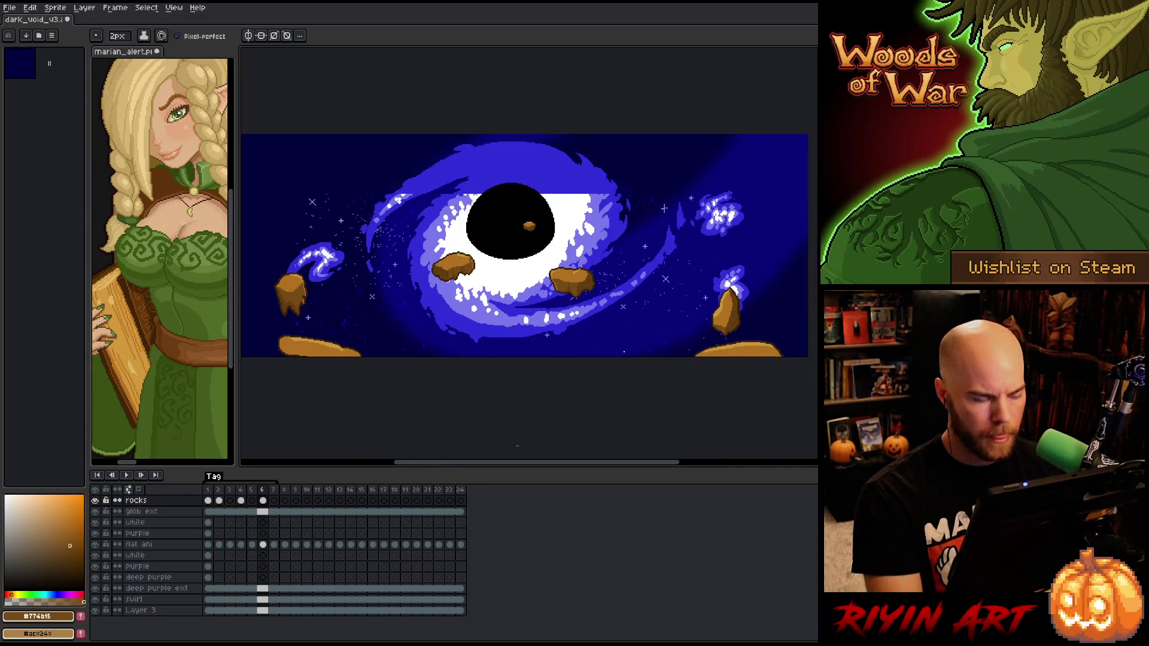
# On frame 7, outline a new ground rock bulge in dark brown and fill it with #b17121 orange
pyautogui.press('Right')
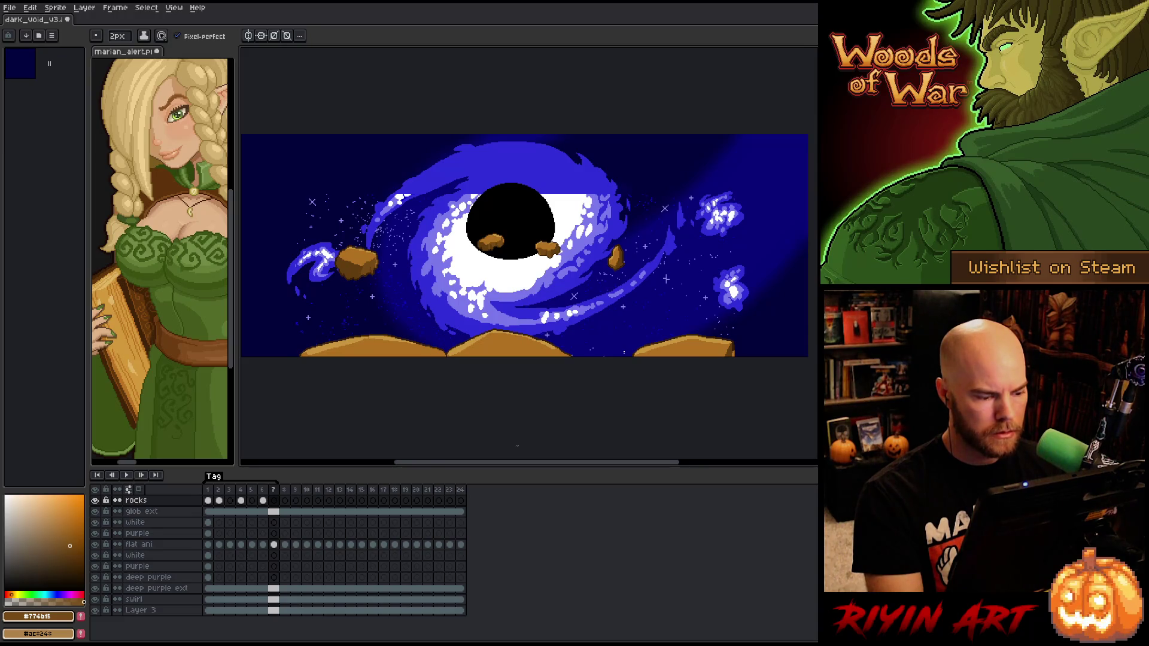
pyautogui.scroll(4, 419, 328)
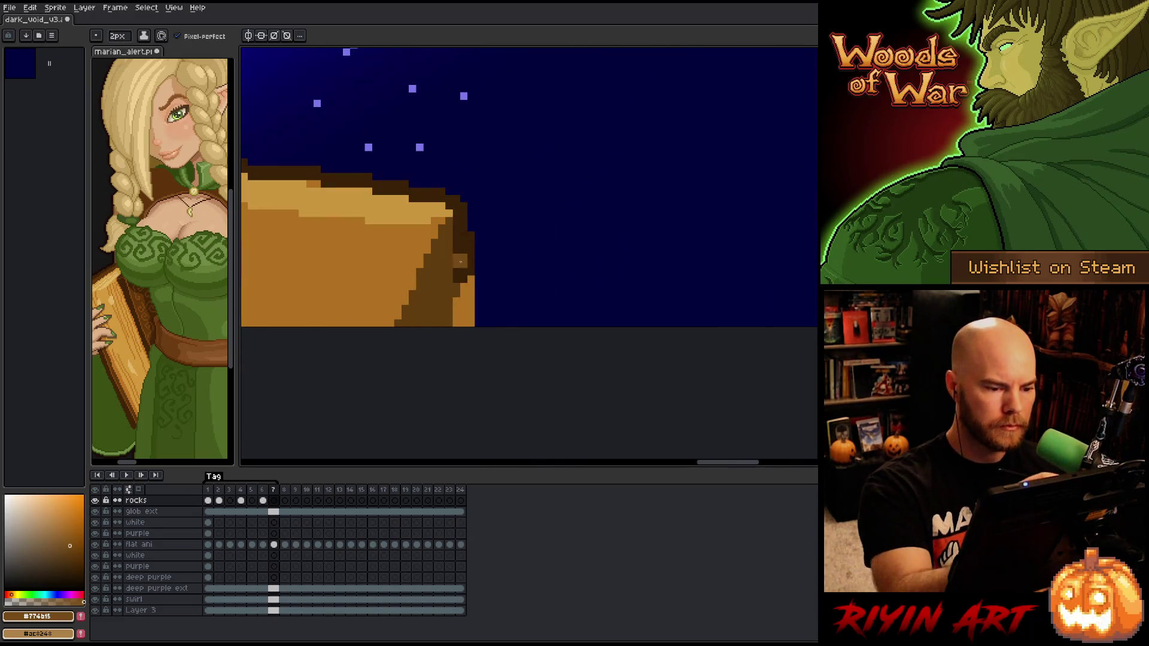
pyautogui.keyDown('alt'); pyautogui.click(460, 256); pyautogui.keyUp('alt')
pyautogui.moveTo(476, 266)
pyautogui.mouseDown()
pyautogui.moveTo(512, 258)
pyautogui.moveTo(636, 326)
pyautogui.mouseUp()
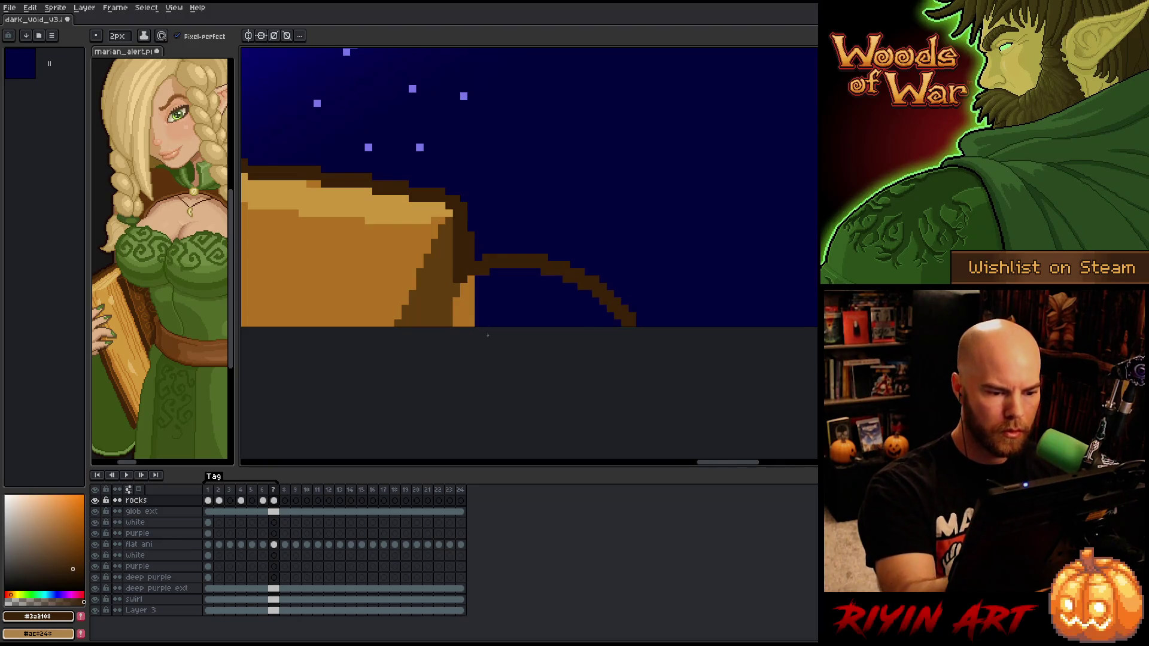
pyautogui.press('g')
pyautogui.keyDown('alt'); pyautogui.click(482, 305); pyautogui.keyUp('alt')
pyautogui.click(513, 303)
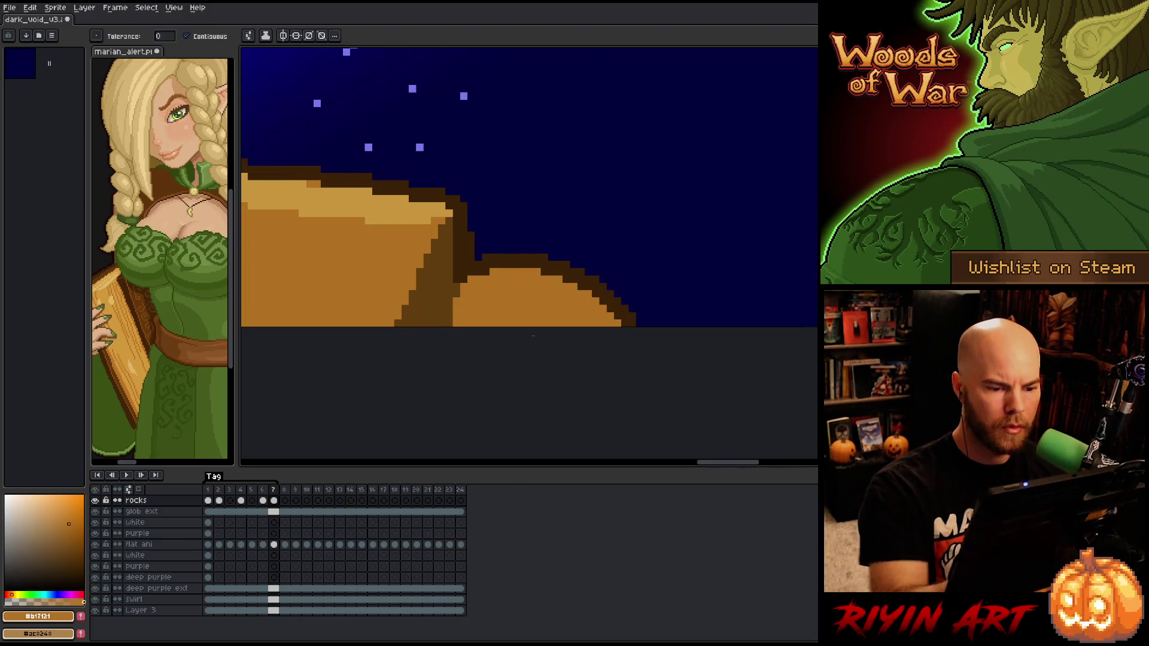
pyautogui.scroll(-4, 533, 336)
pyautogui.scroll(2, 715, 318)
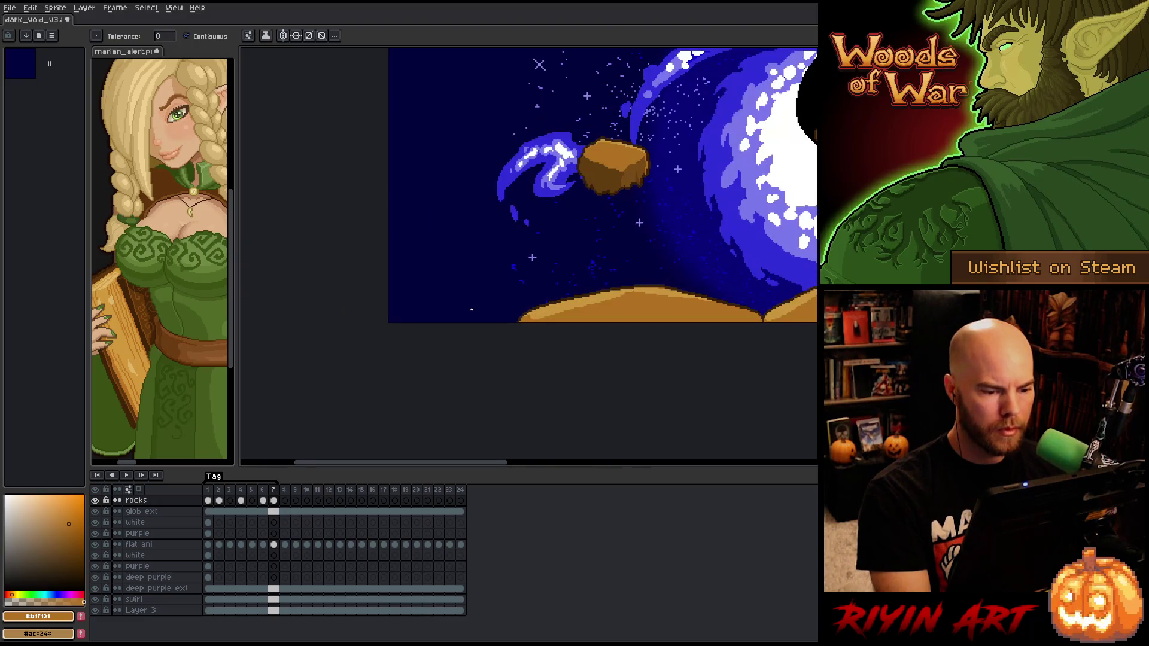
pyautogui.scroll(-3, 603, 185)
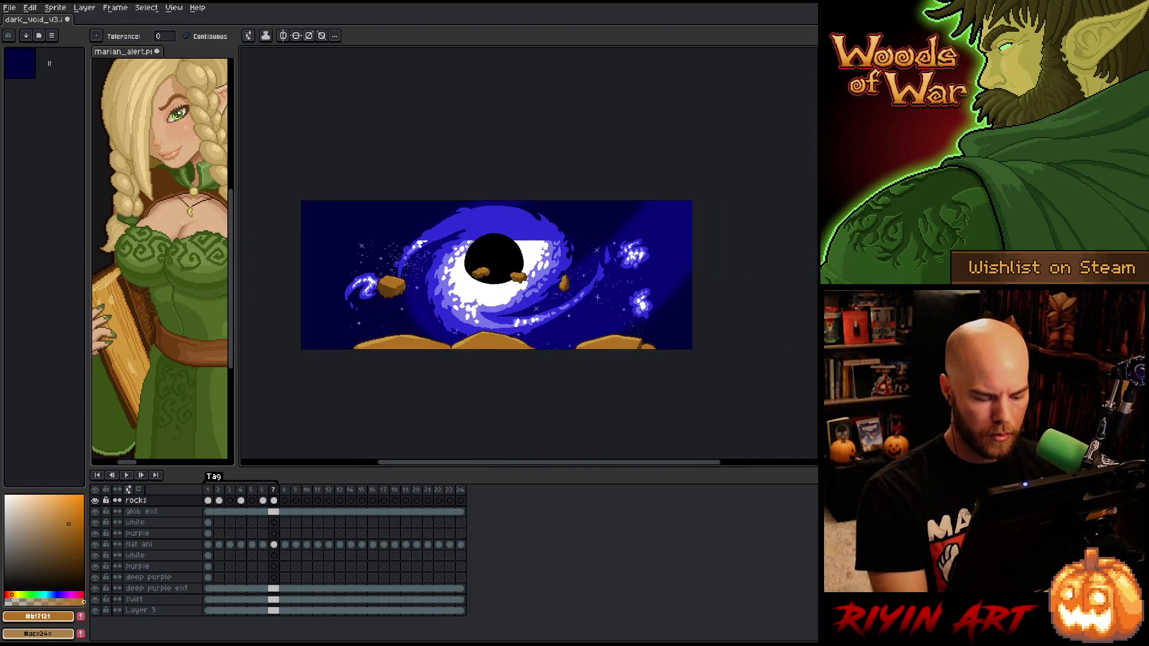
# Select frames 1 through 7, then the rocks cel on frame 8
pyautogui.click(284, 501)
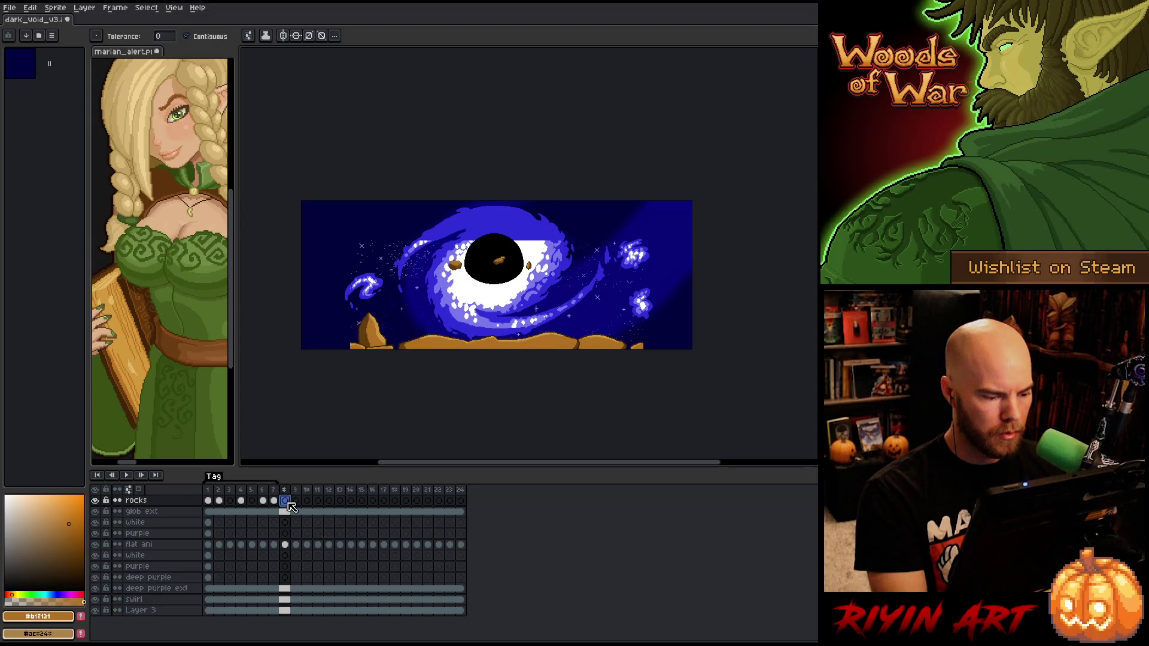
pyautogui.click(209, 501)
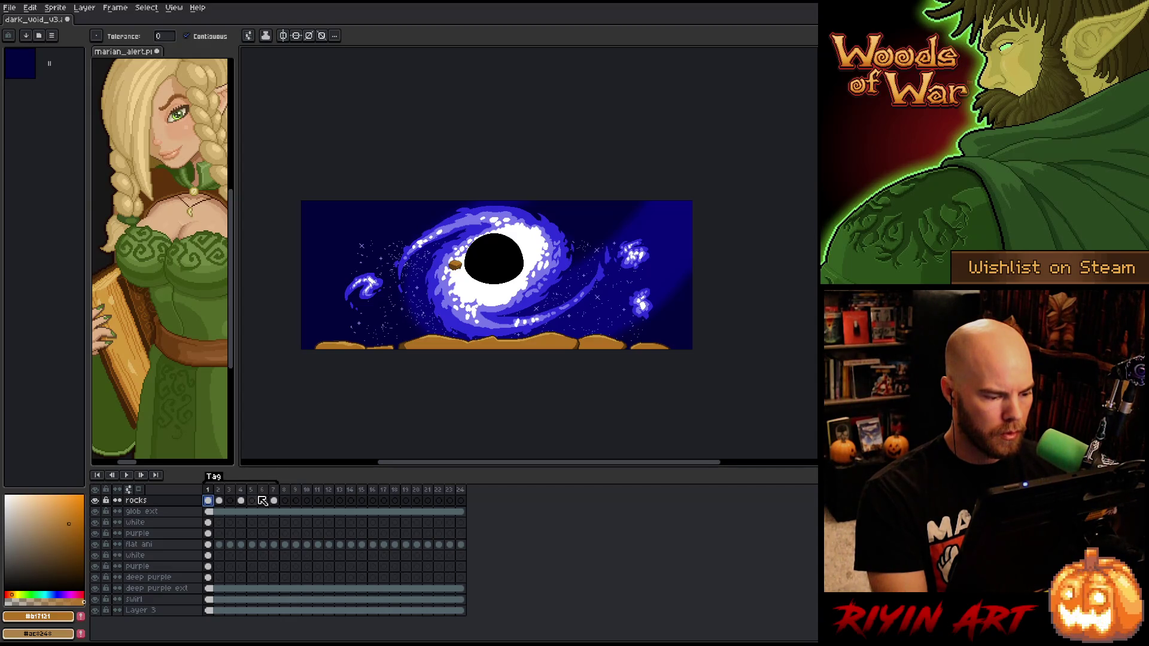
pyautogui.moveTo(278, 503); pyautogui.dragTo(209, 503)
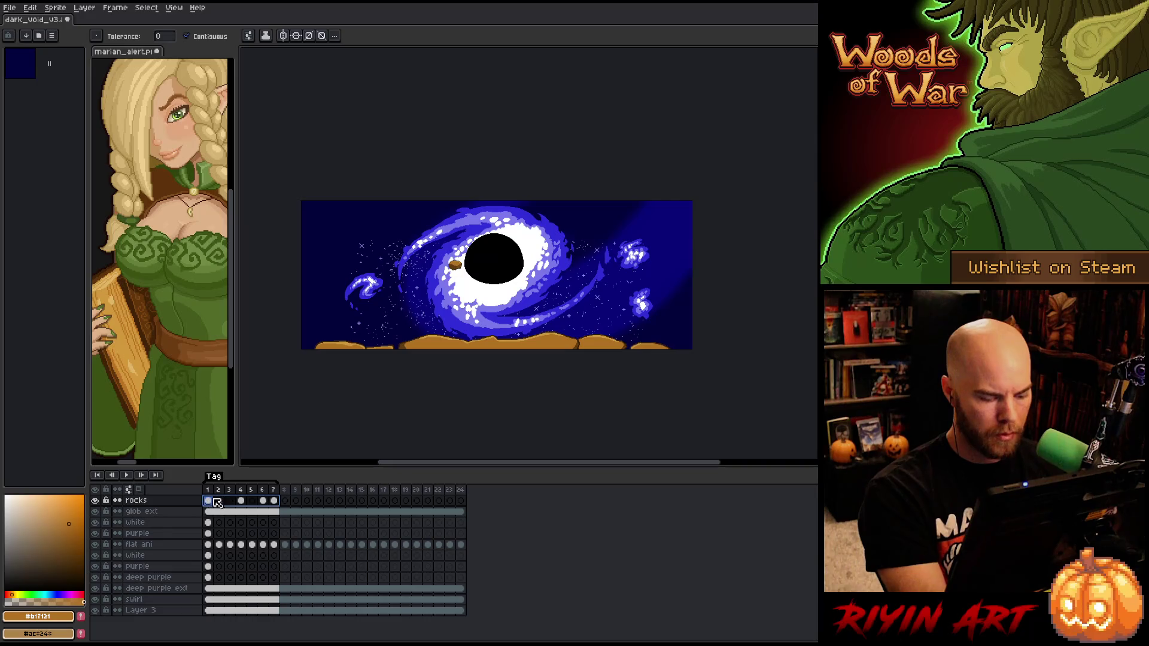
pyautogui.click(285, 501)
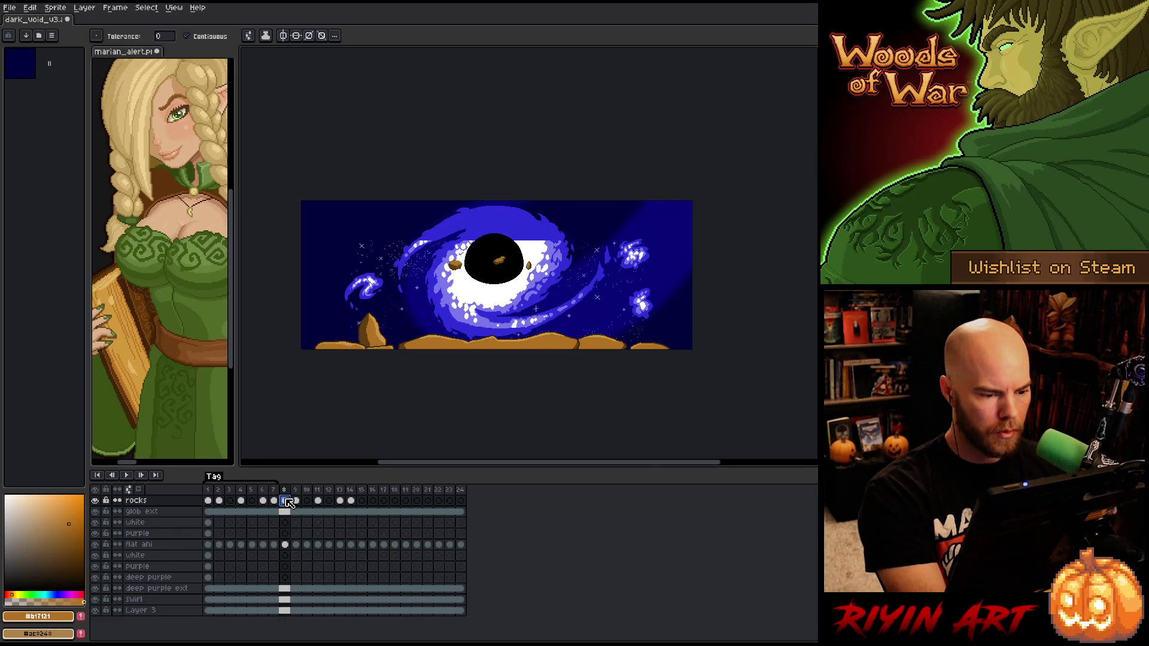
# Compare rock positions across frames 9, 10, 3 and 15
pyautogui.click(296, 489)
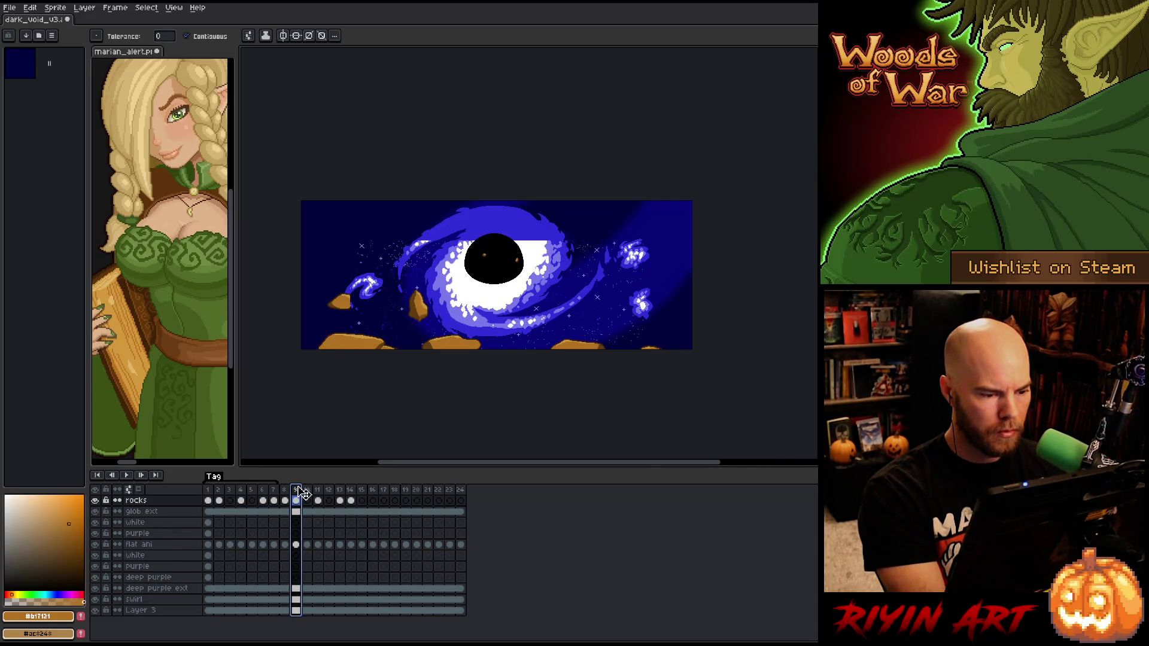
pyautogui.click(308, 490)
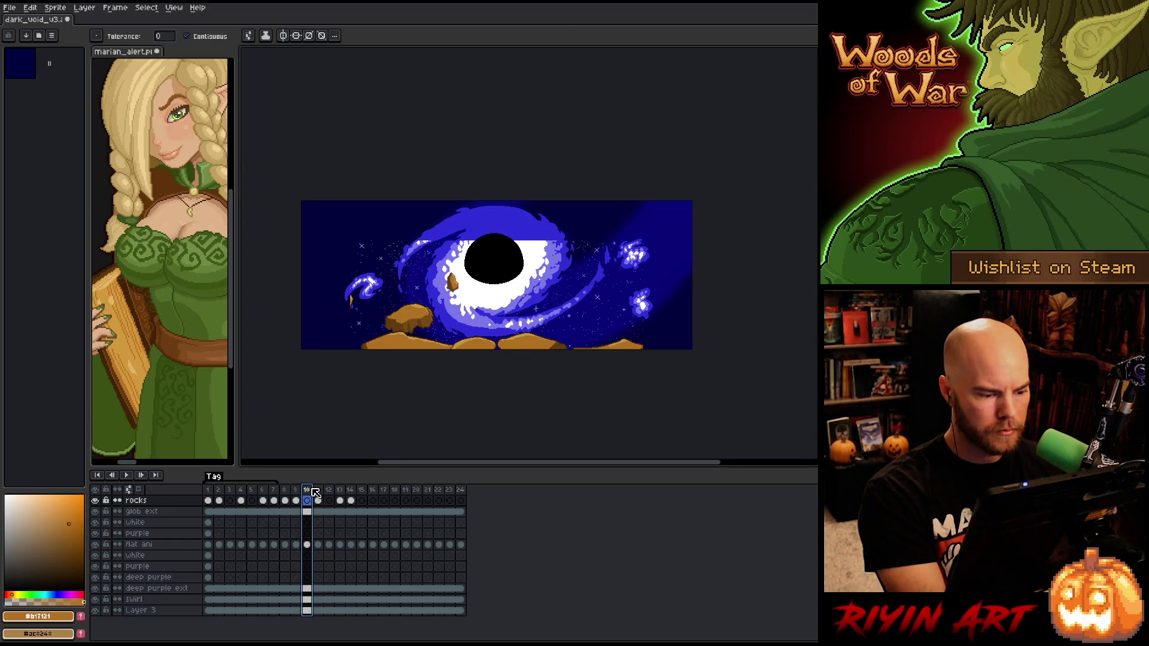
pyautogui.click(231, 490)
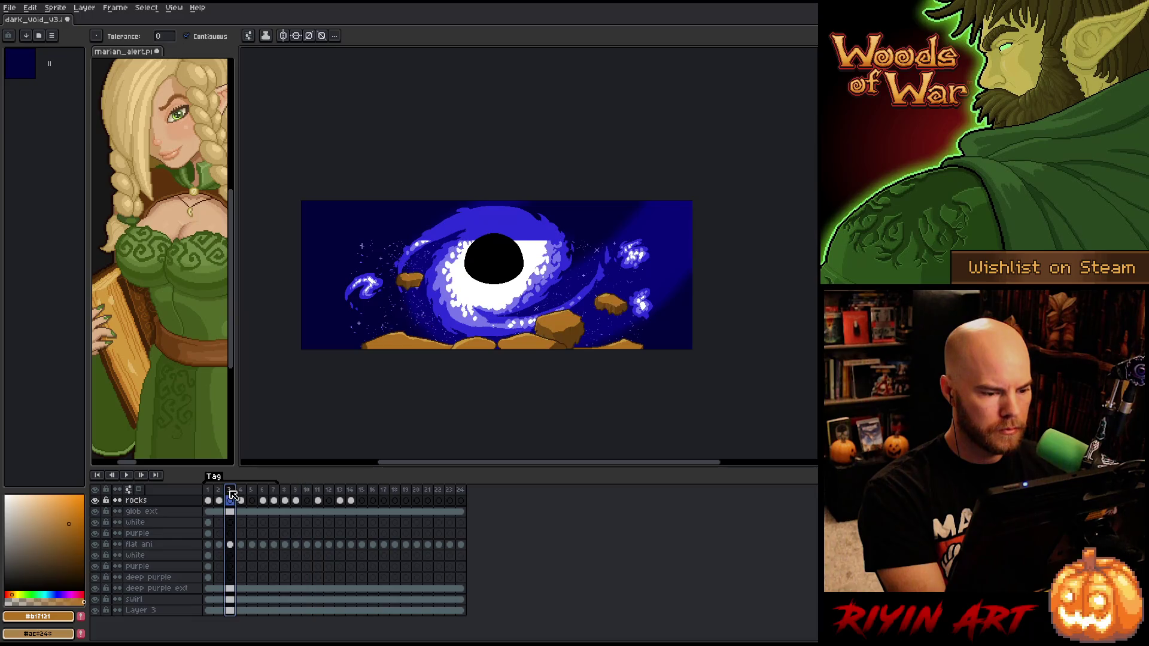
pyautogui.click(309, 501)
pyautogui.click(364, 503)
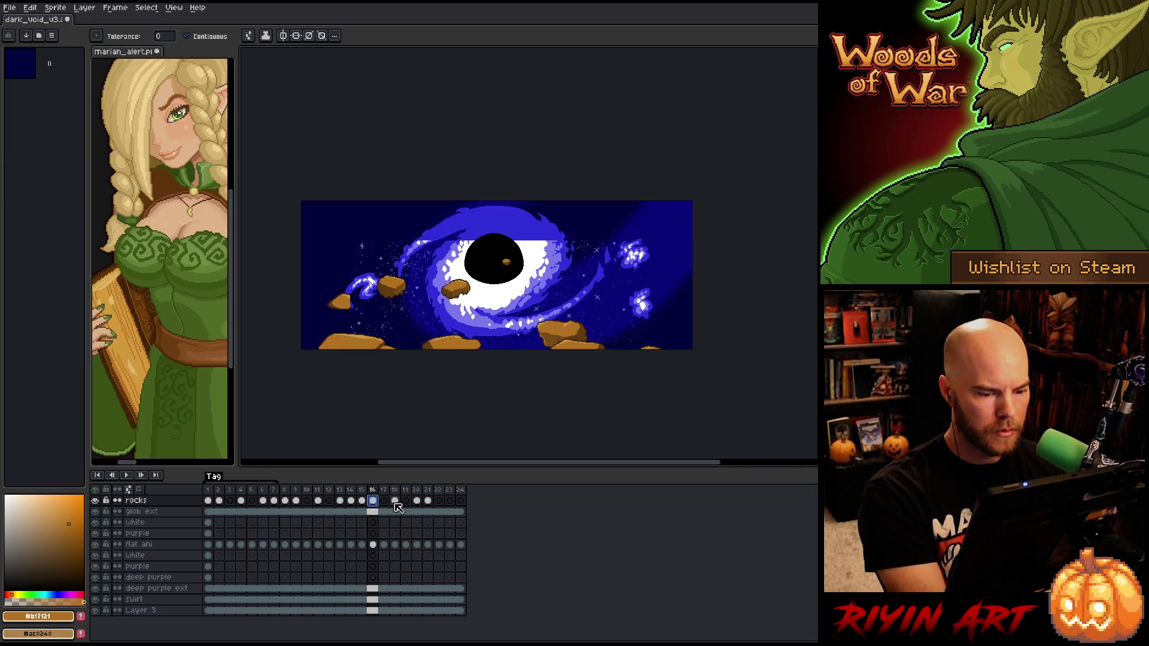
# Select frames 17 through 21 across all layers, then return to frame 2
pyautogui.moveTo(383, 490); pyautogui.dragTo(425, 492)
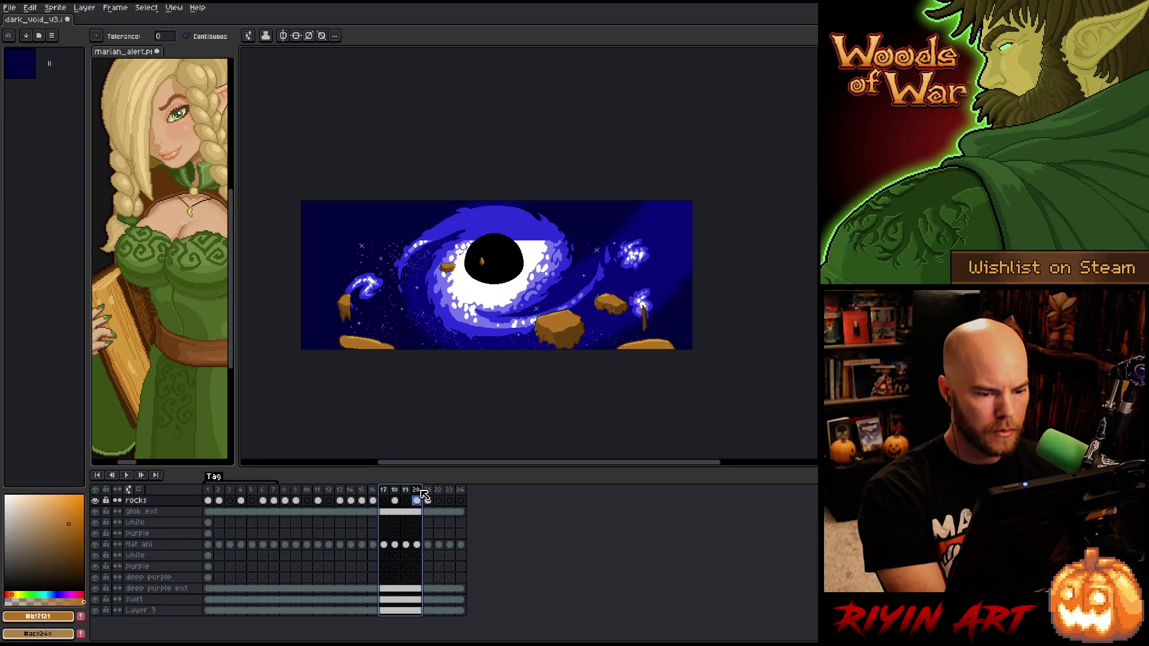
pyautogui.moveTo(425, 493); pyautogui.dragTo(433, 492)
pyautogui.scroll(2, 670, 320)
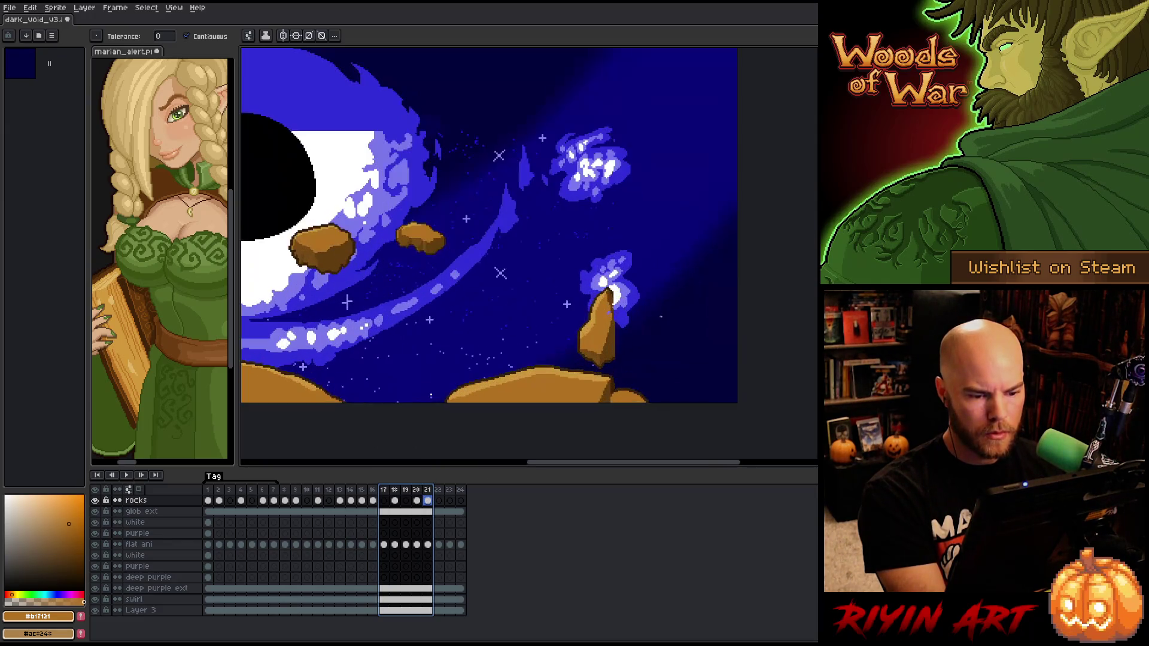
pyautogui.scroll(-2, 670, 320)
pyautogui.scroll(1, 670, 320)
pyautogui.scroll(-1, 671, 320)
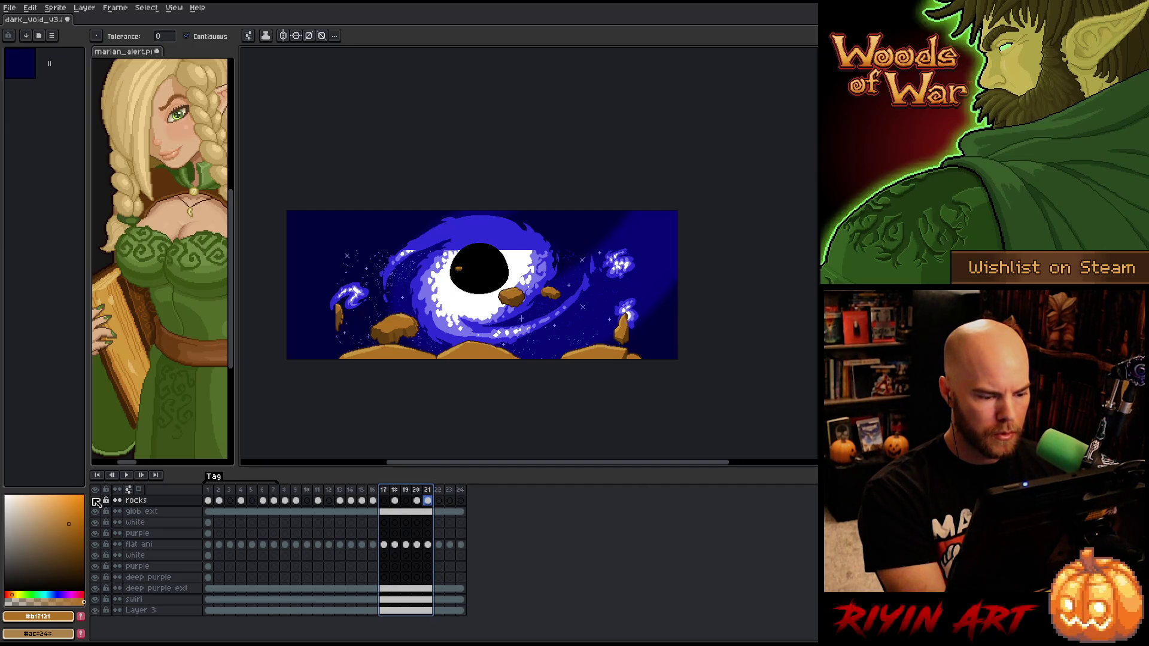
pyautogui.click(218, 501)
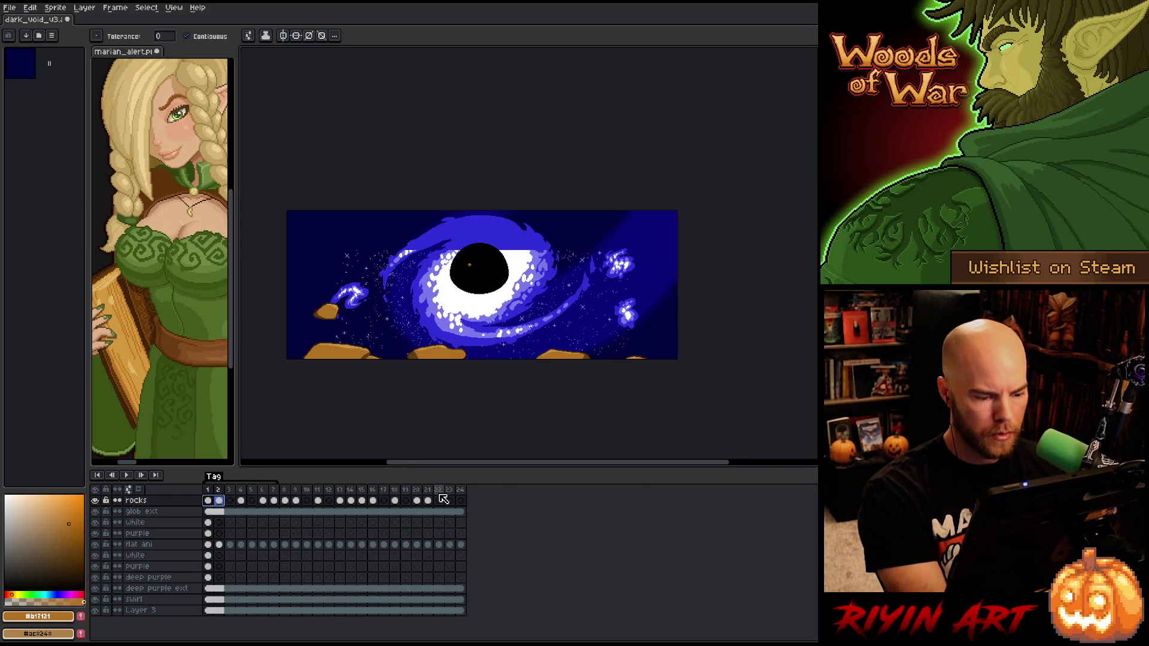
# Check rock positions in frames 22 to 24, deleting the selected rocks on frame 23
pyautogui.click(439, 500)
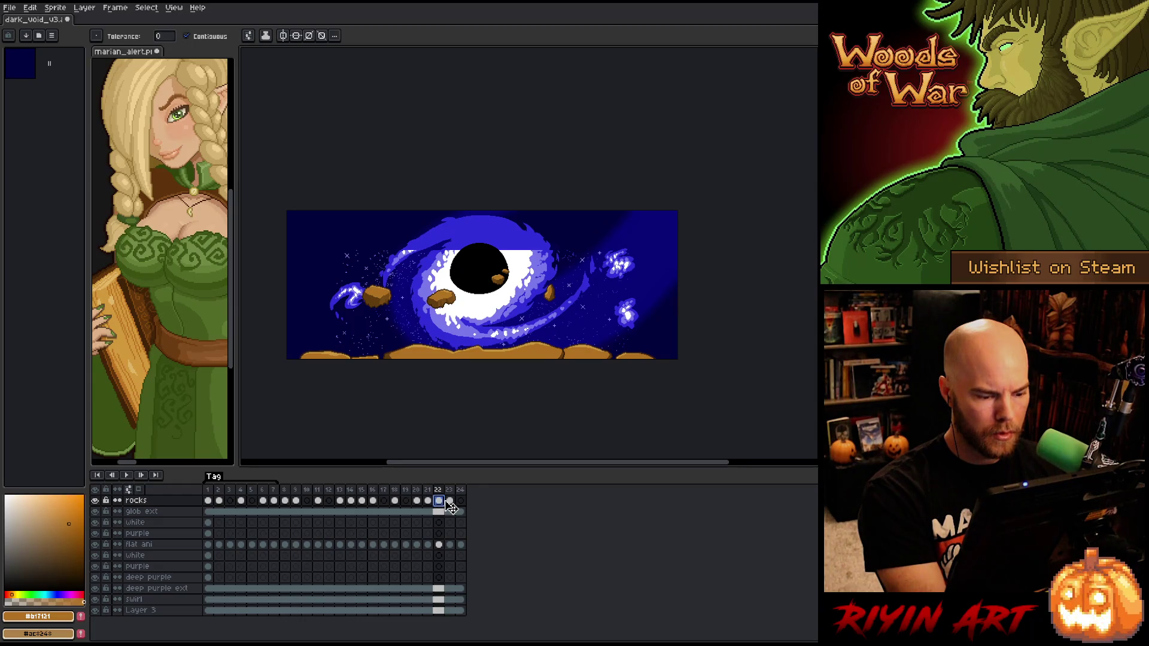
pyautogui.click(450, 501)
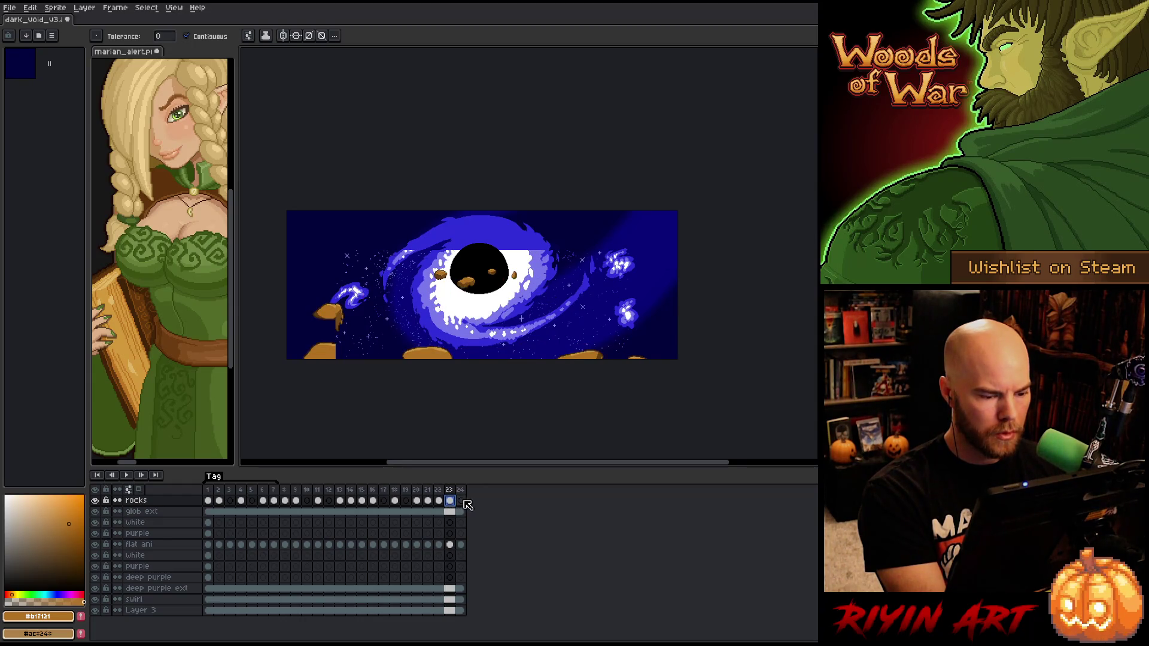
pyautogui.press('Delete')
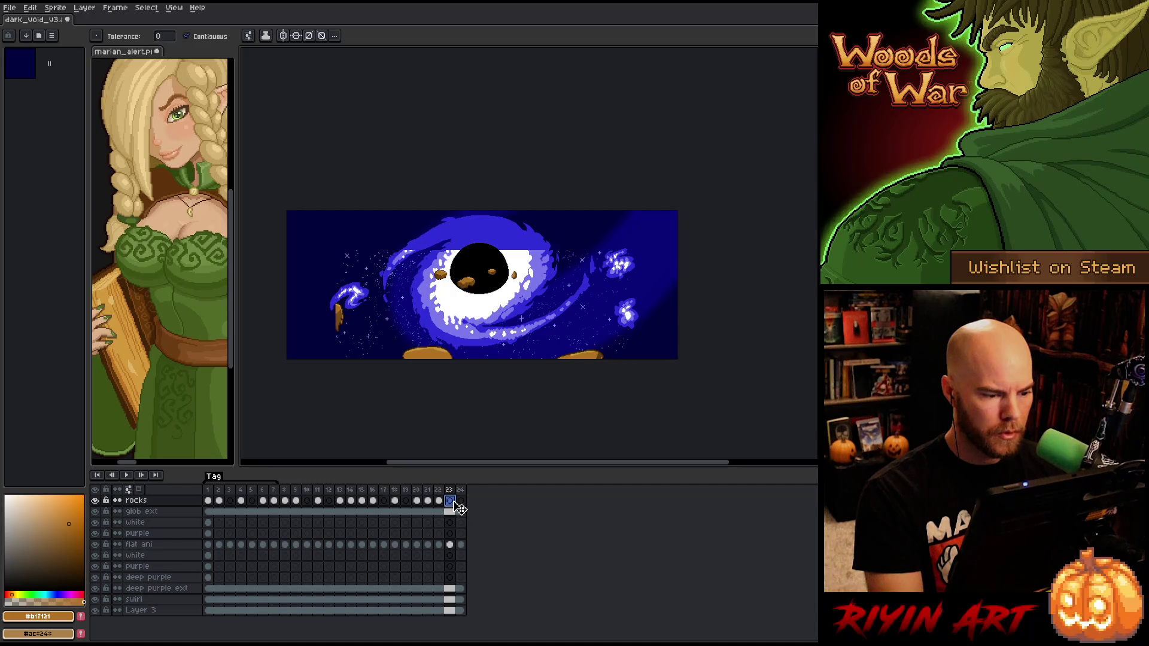
pyautogui.click(461, 502)
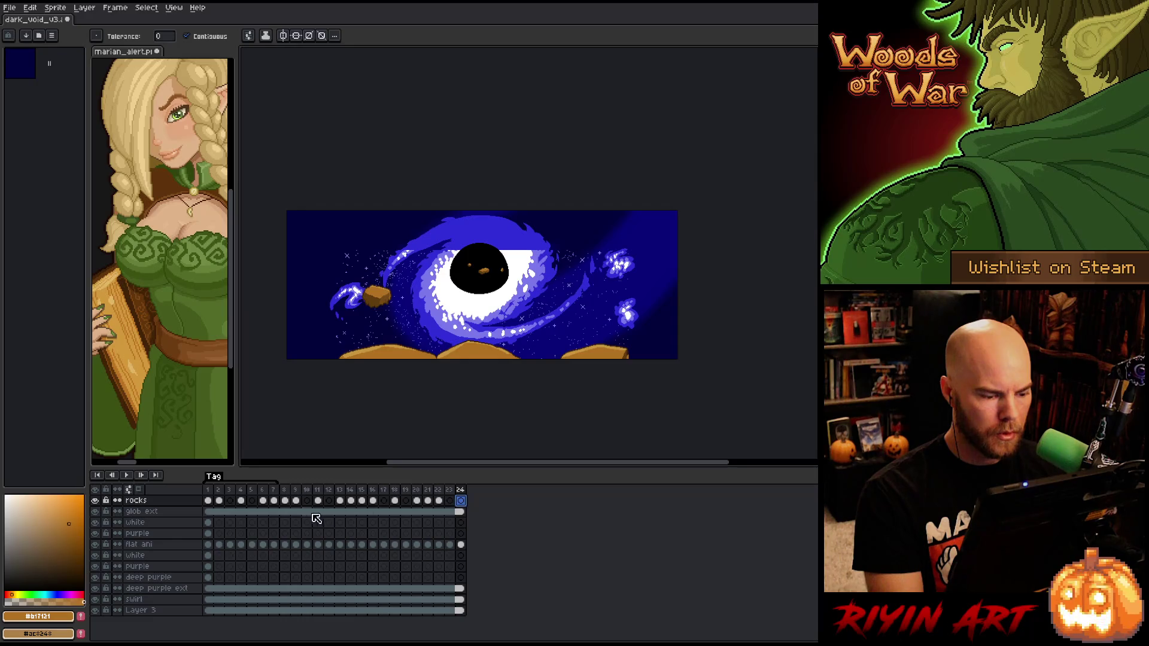
# Compare rock positions in frames 5, 6, 7 and 24 against frame 23
pyautogui.click(262, 492)
pyautogui.click(270, 490)
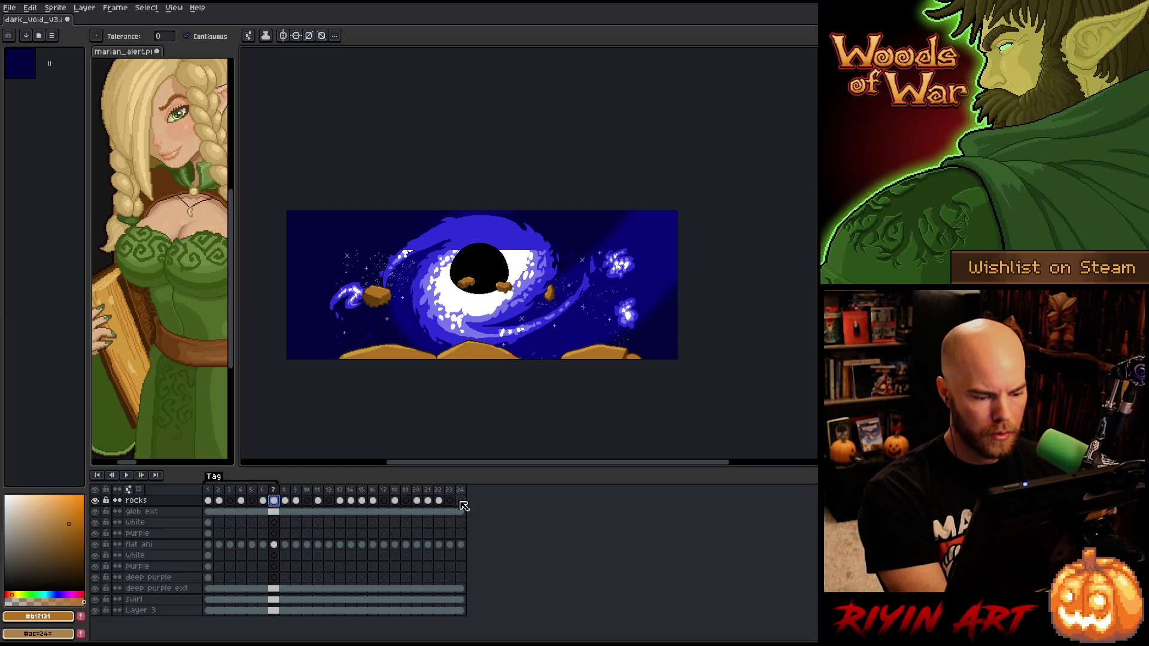
pyautogui.click(461, 501)
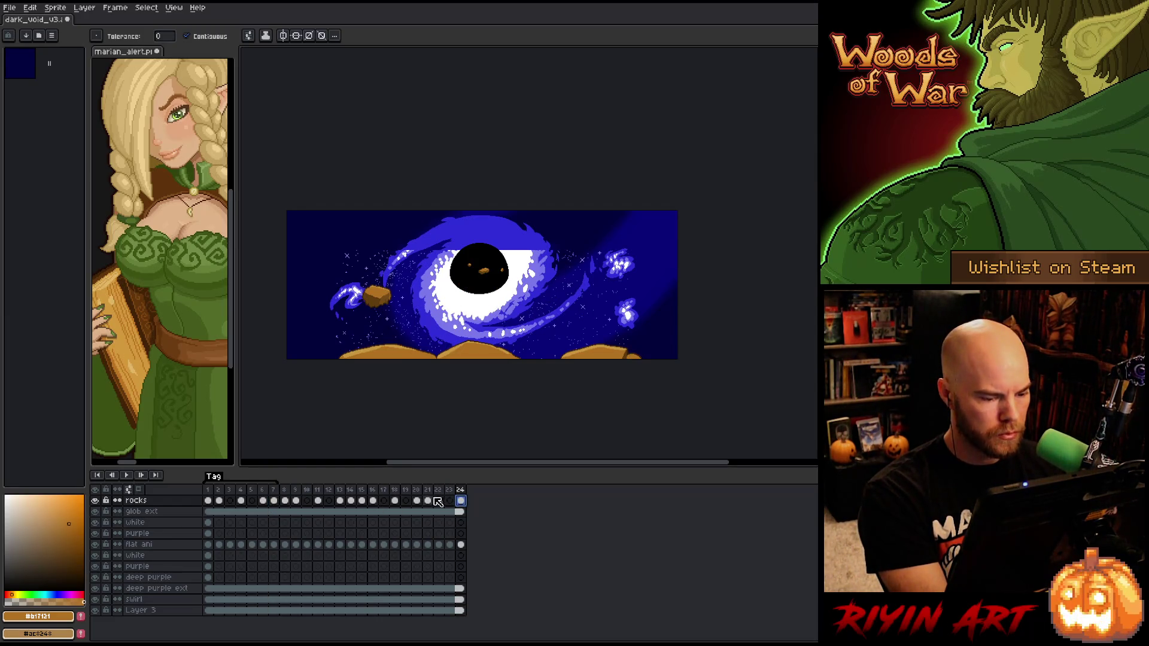
pyautogui.click(452, 501)
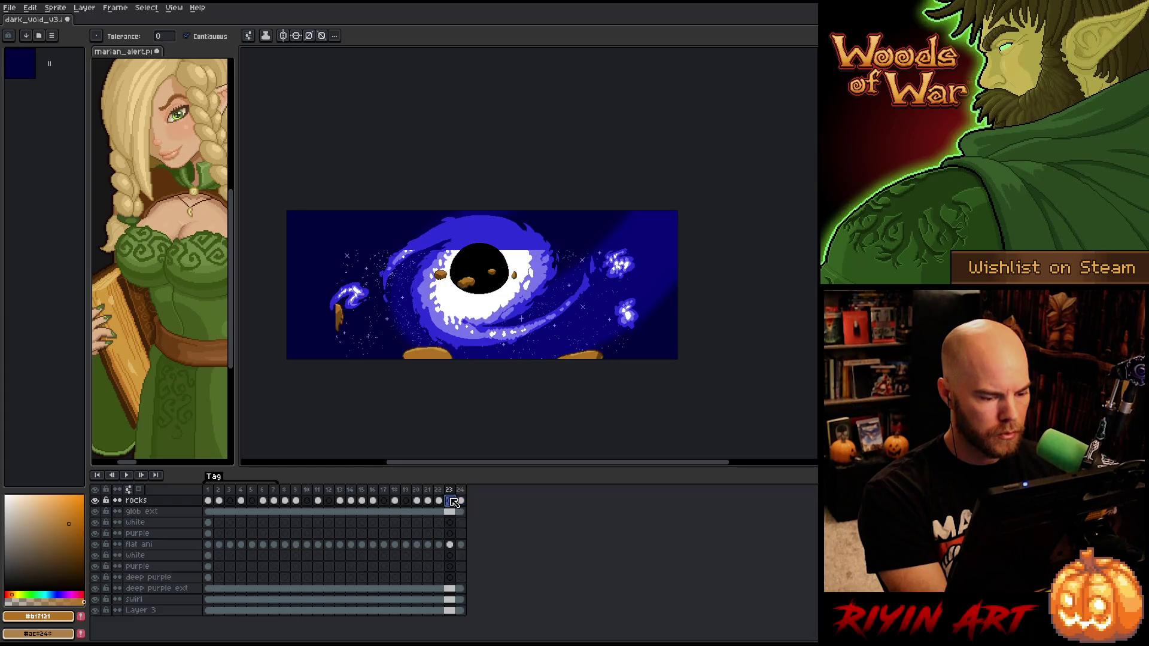
pyautogui.click(254, 490)
pyautogui.press('Left')
pyautogui.press('Left')
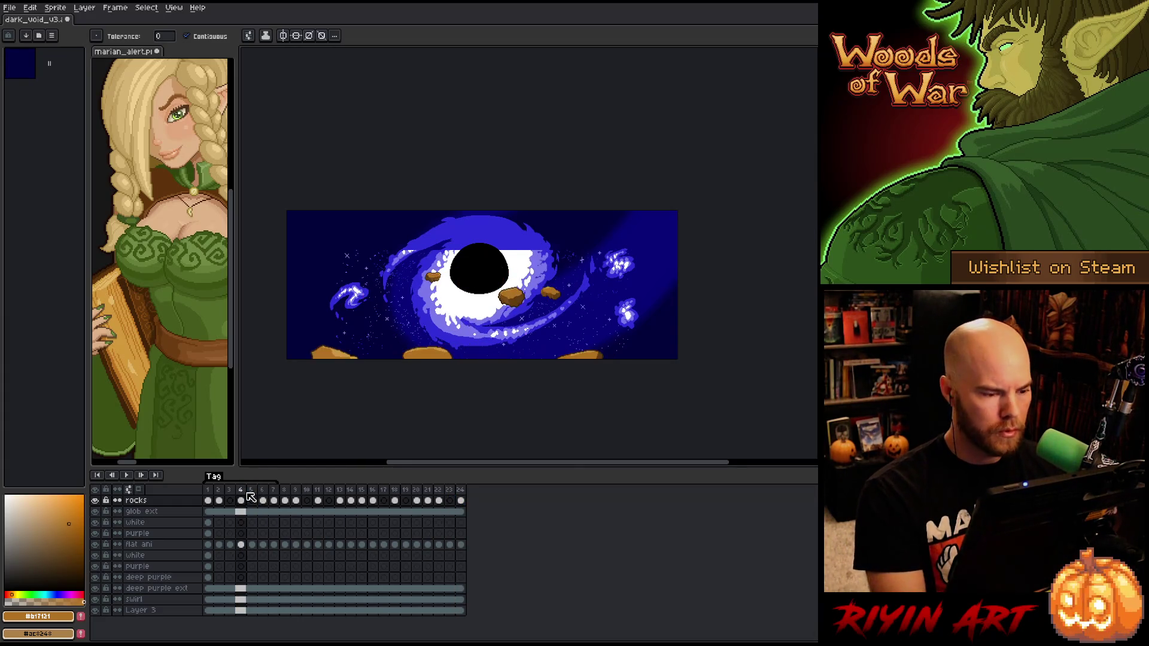
pyautogui.press('Right')
pyautogui.press('Right')
pyautogui.press('Right')
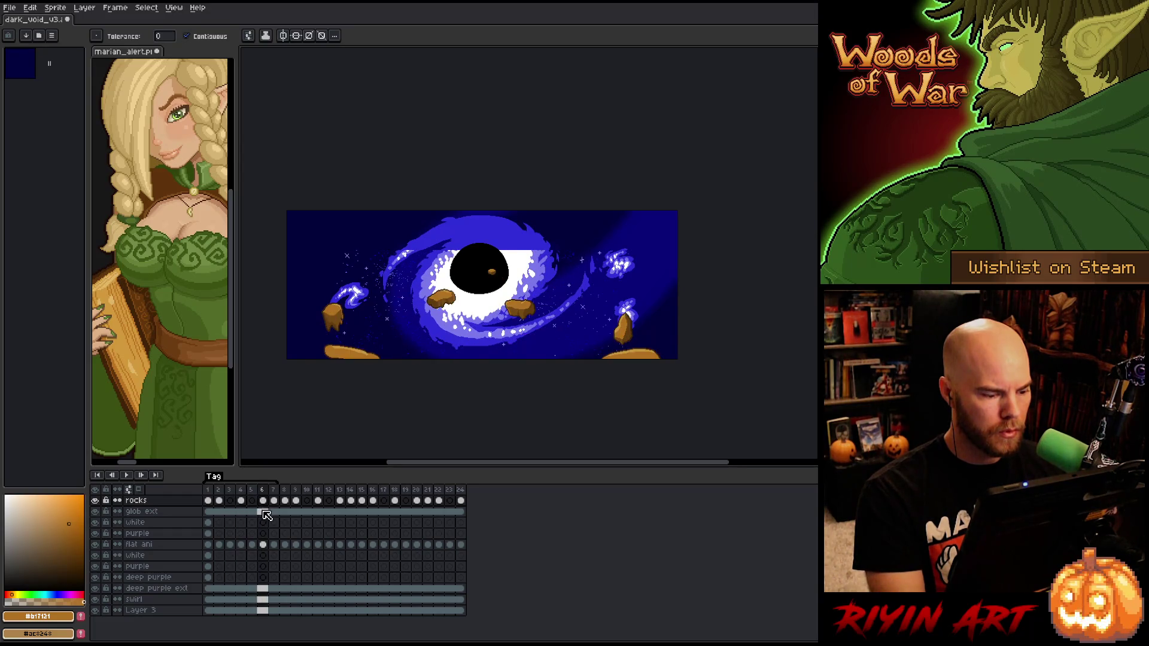
pyautogui.click(452, 501)
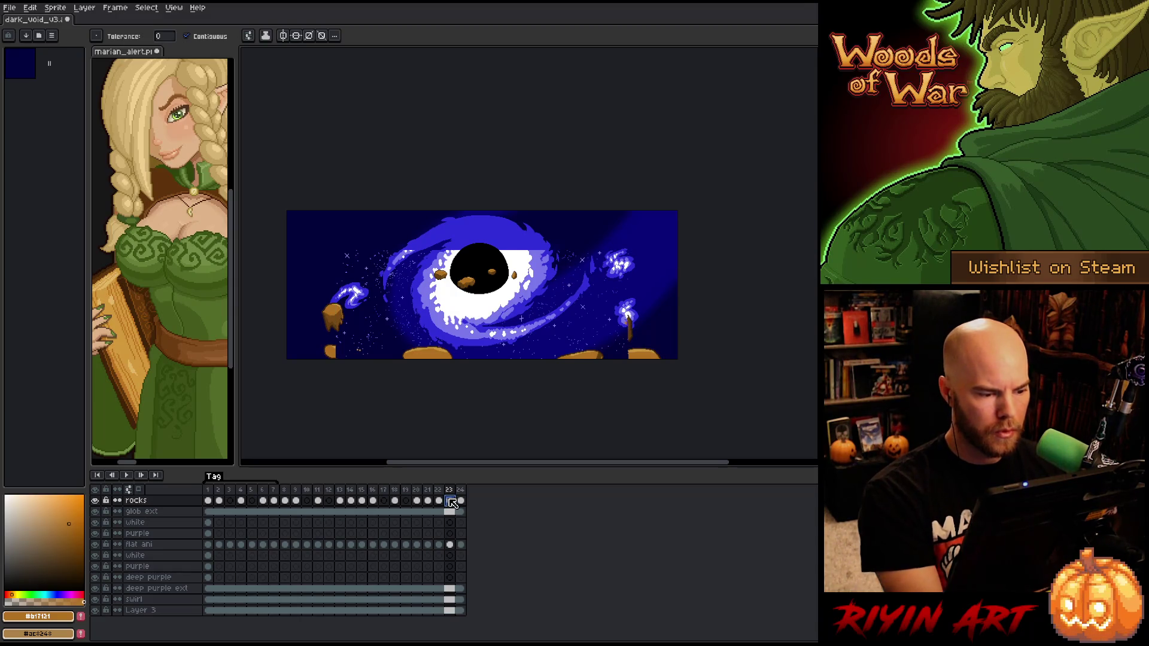
# Undo an accidental orange fill and delete the bottom-left rock on frame 23
pyautogui.click(301, 354)
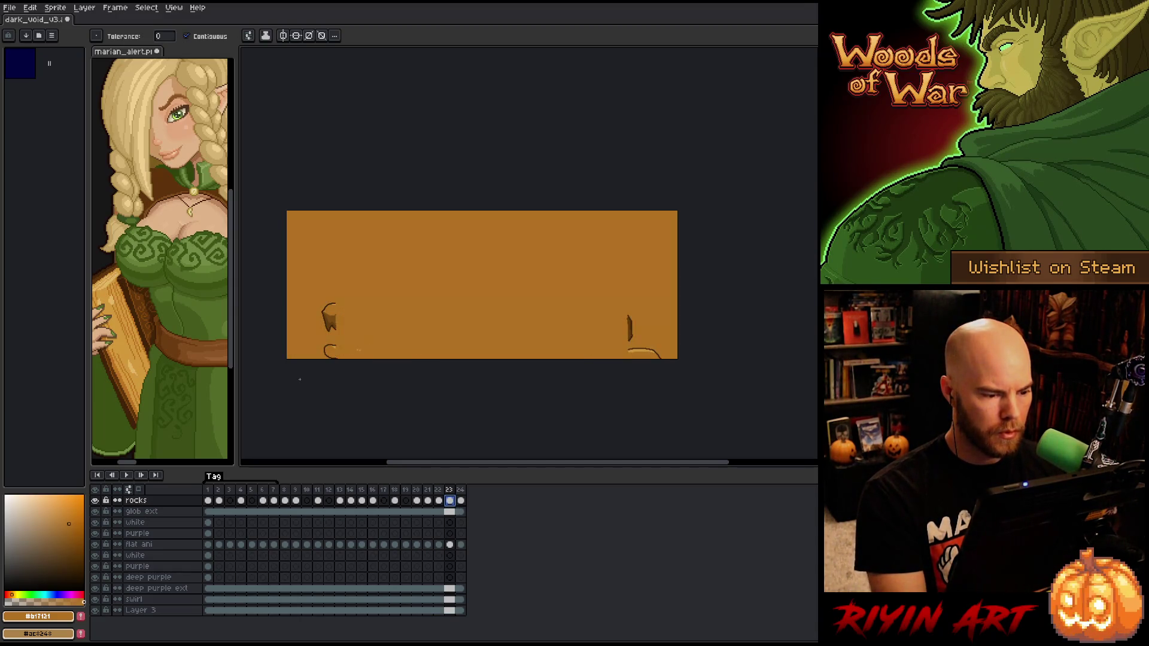
pyautogui.press('v')
pyautogui.hotkey('ctrl', 'z')
pyautogui.press('m')
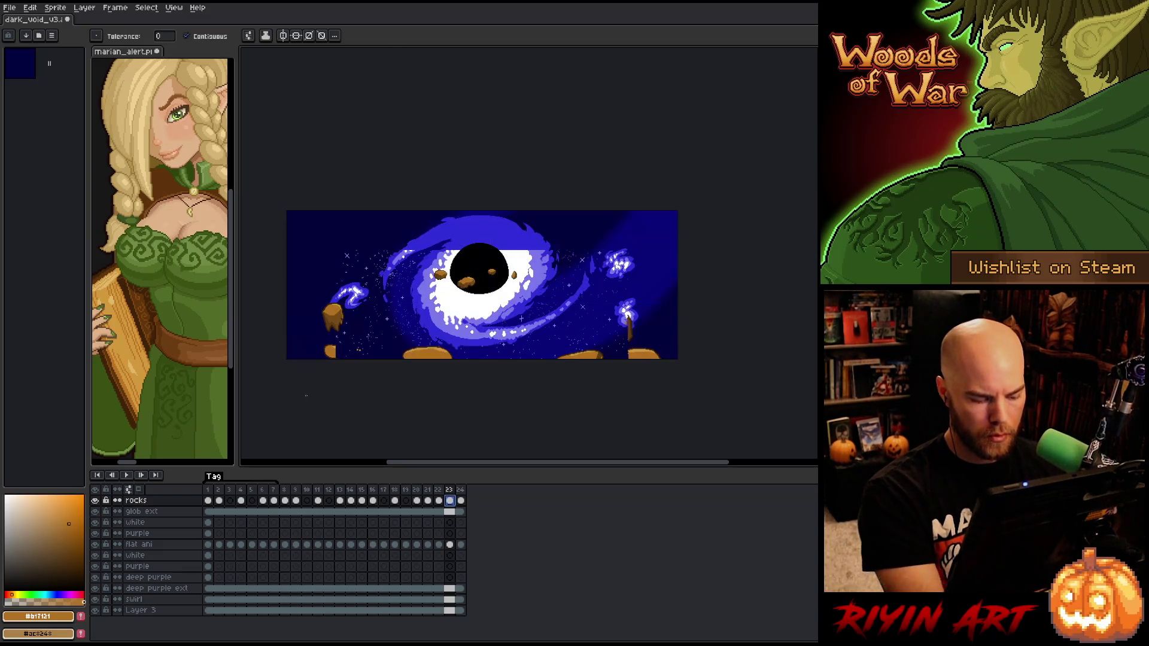
pyautogui.moveTo(297, 377); pyautogui.dragTo(296, 377)
pyautogui.press('Delete')
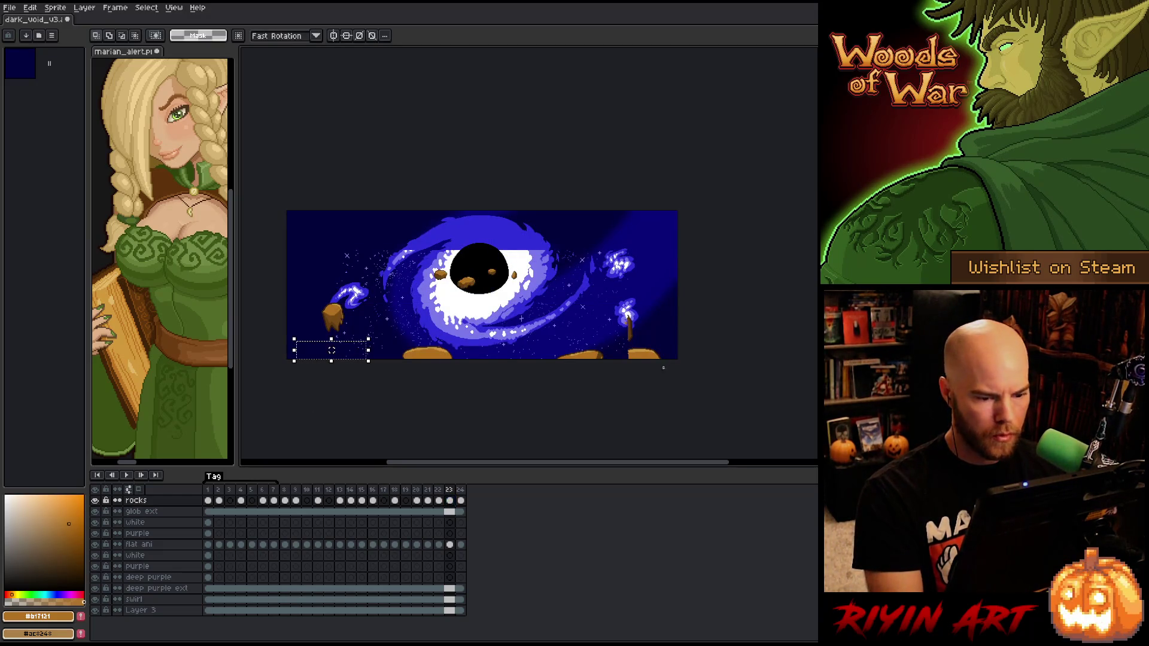
# Delete the lower-right rocks on frame 23, then ready the Pencil with dark brown #623d10
pyautogui.moveTo(682, 277); pyautogui.dragTo(612, 365)
pyautogui.press('Delete')
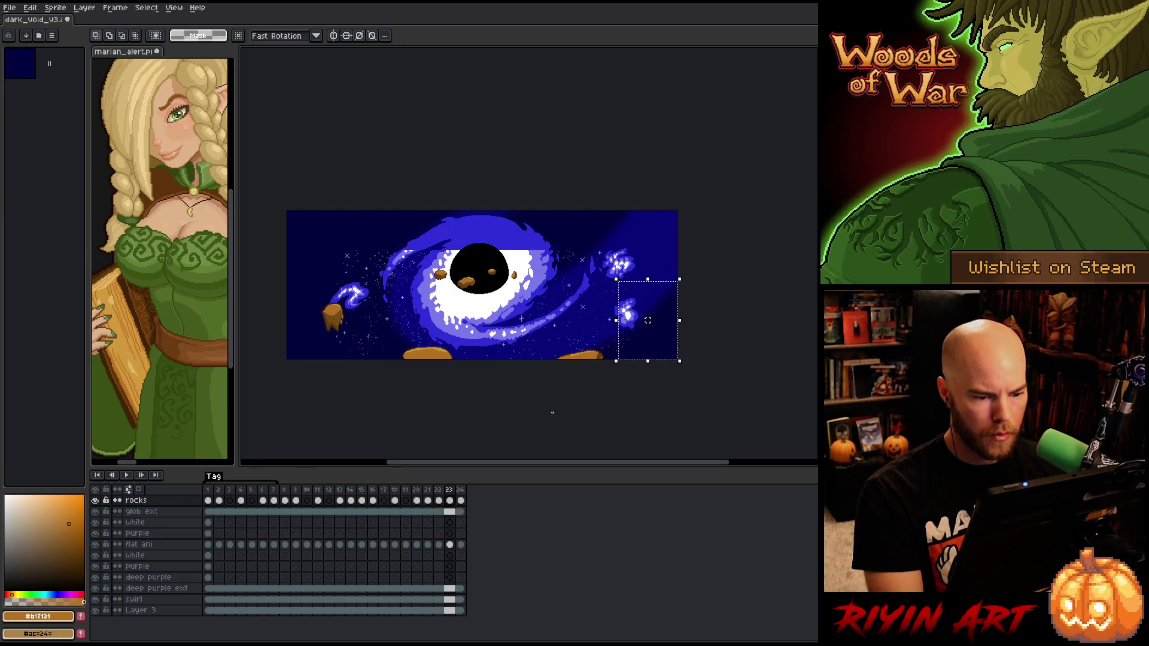
pyautogui.hotkey('ctrl', 'd')
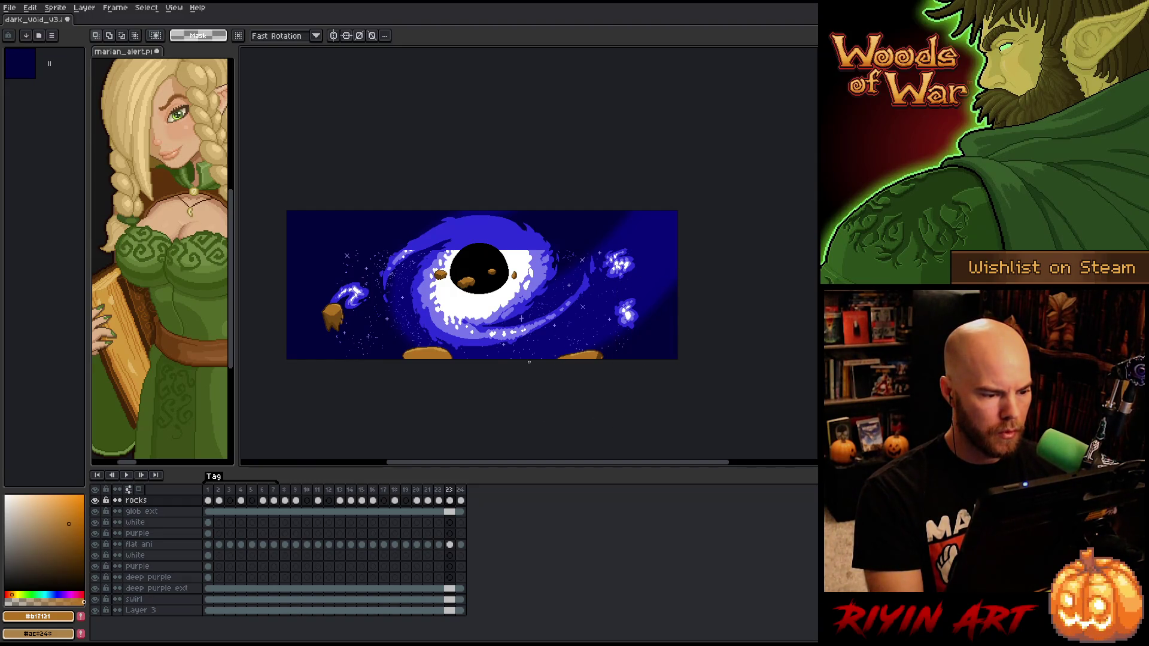
pyautogui.scroll(5, 397, 357)
pyautogui.press('b')
pyautogui.moveTo(585, 354); pyautogui.dragTo(418, 367)
pyautogui.keyDown('alt'); pyautogui.click(537, 350); pyautogui.keyUp('alt')
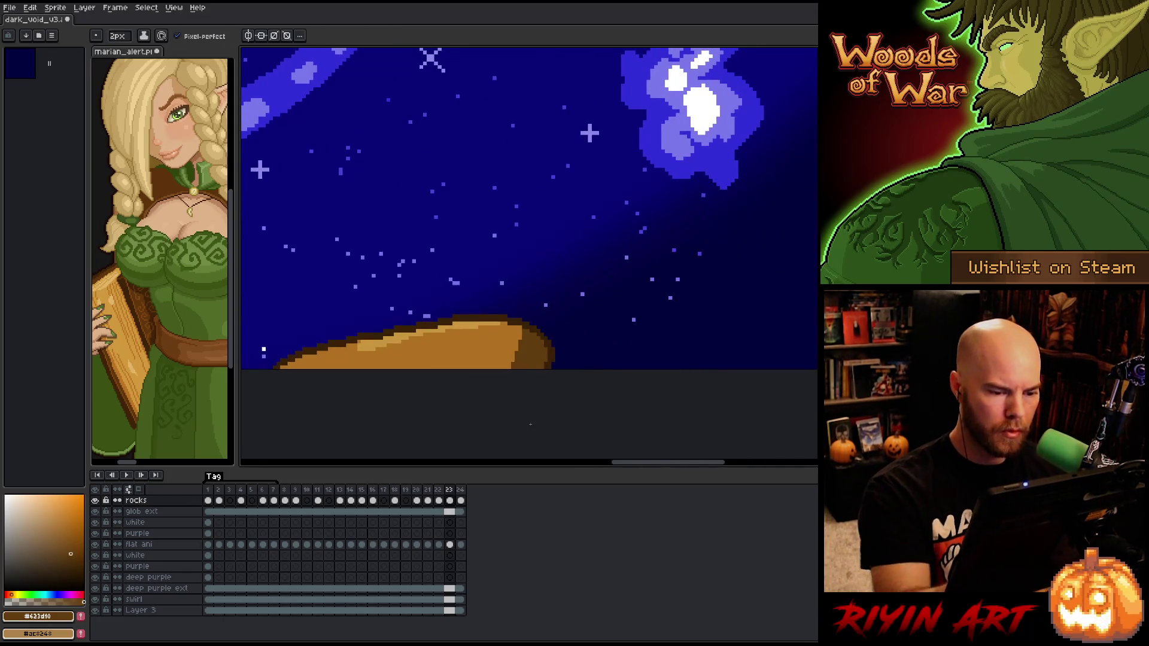
pyautogui.scroll(-5, 406, 358)
pyautogui.scroll(2, 406, 357)
pyautogui.press('space')
pyautogui.moveTo(385, 352); pyautogui.dragTo(439, 340)
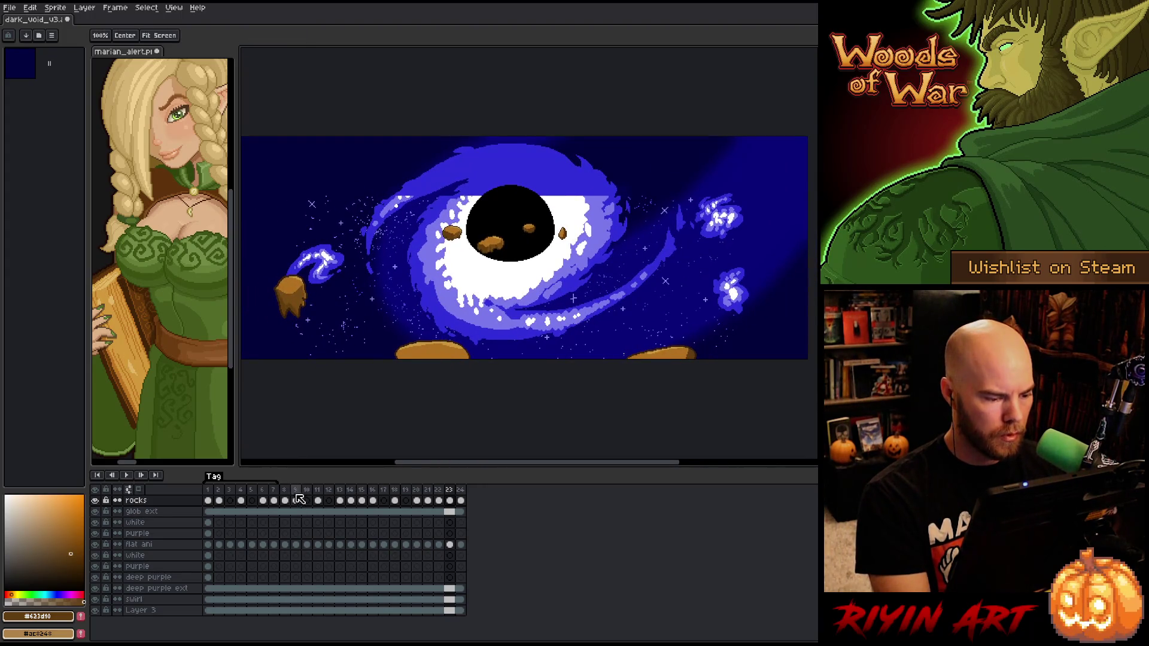
# Step through frames 1 to 8 to review the rock motion
pyautogui.click(208, 501)
pyautogui.press('Right')
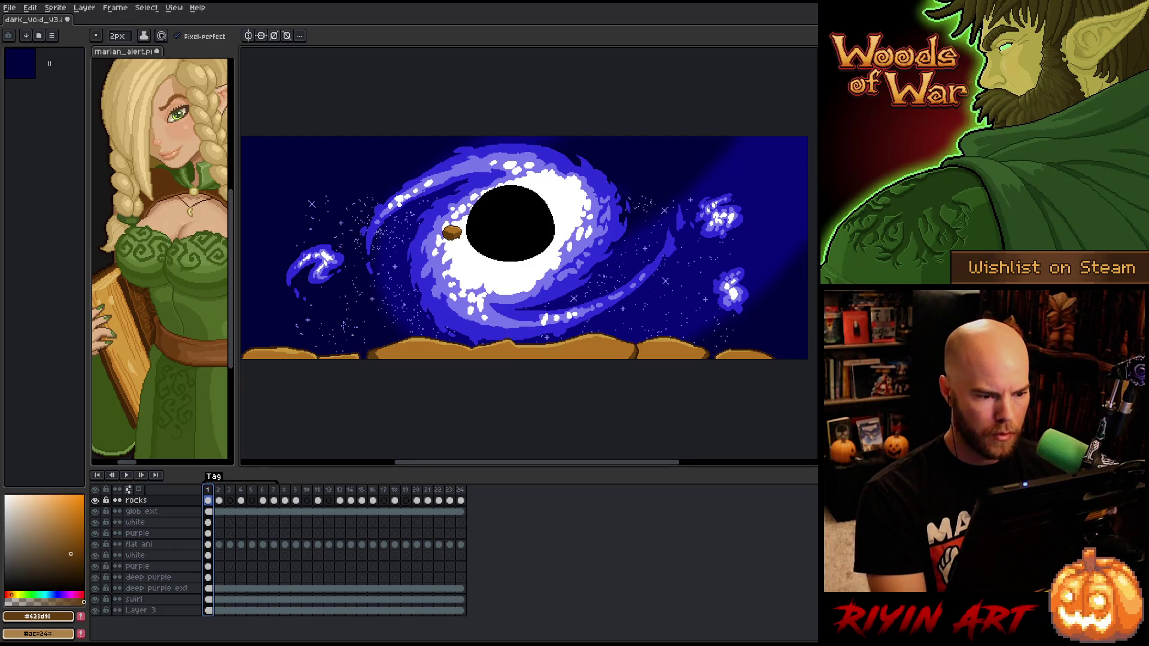
pyautogui.scroll(-3, 449, 263)
pyautogui.scroll(3, 450, 262)
pyautogui.scroll(-1, 450, 262)
pyautogui.press('Right')
pyautogui.press('Right')
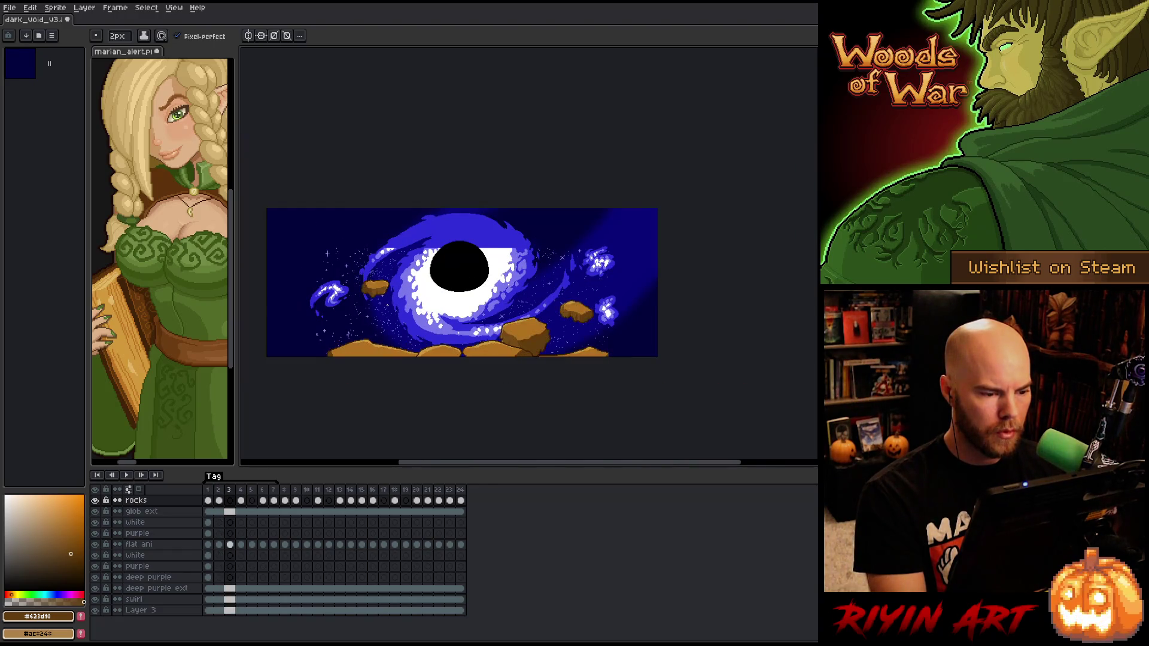
pyautogui.press('Right')
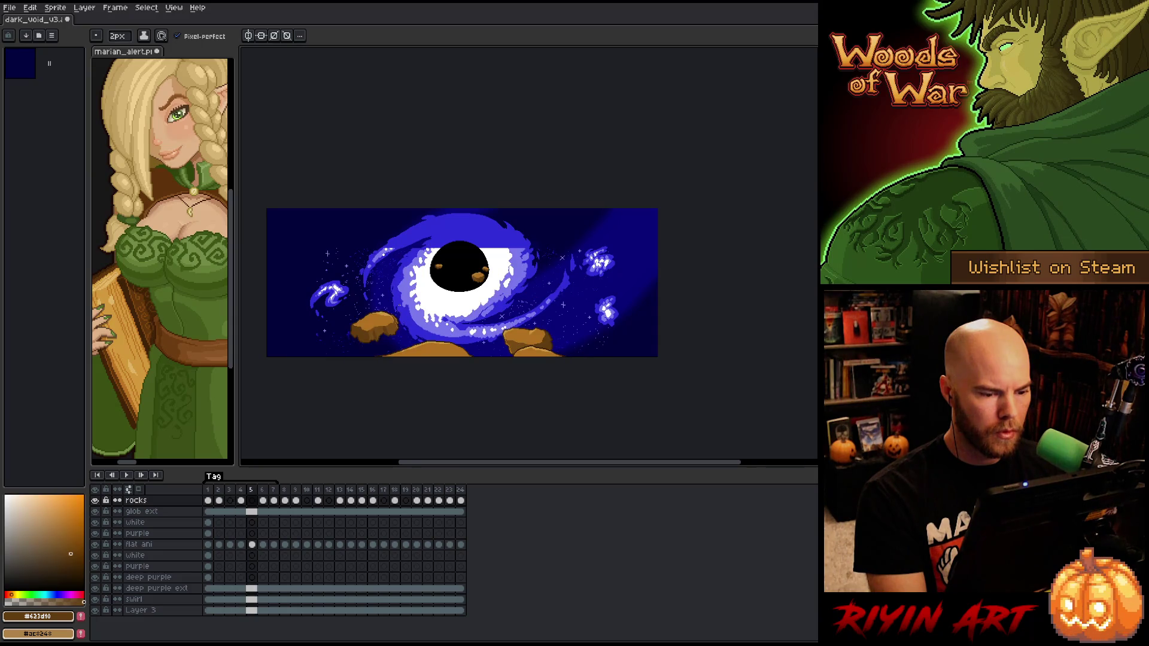
pyautogui.scroll(3, 330, 359)
pyautogui.scroll(-2, 329, 359)
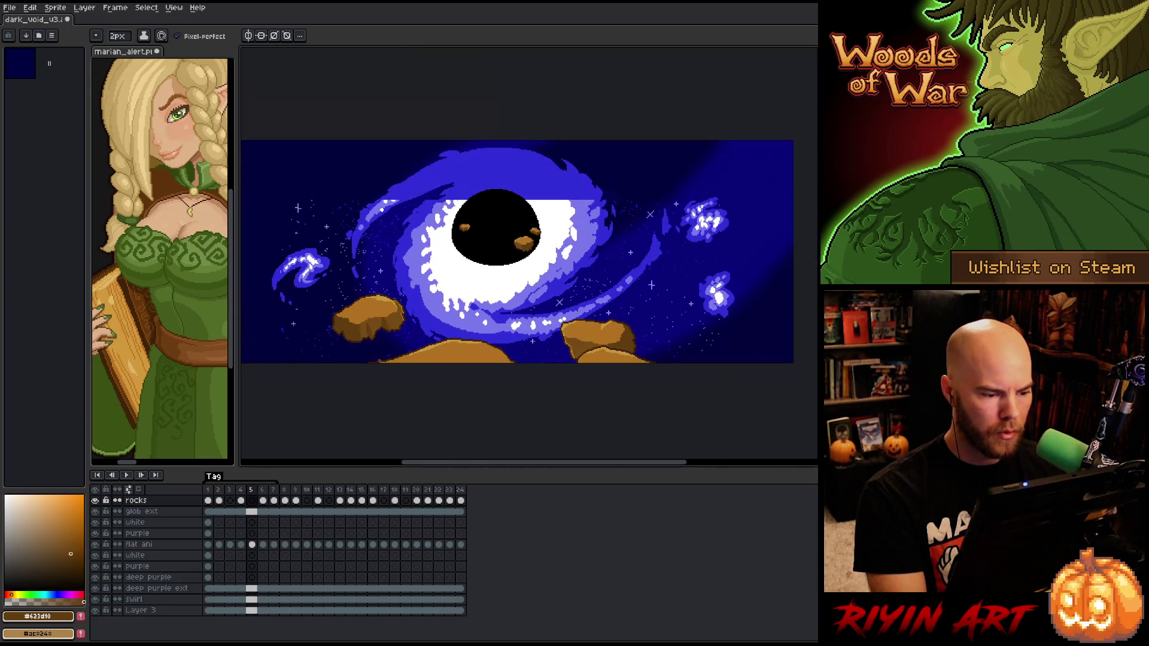
pyautogui.press('Right')
pyautogui.press('Right')
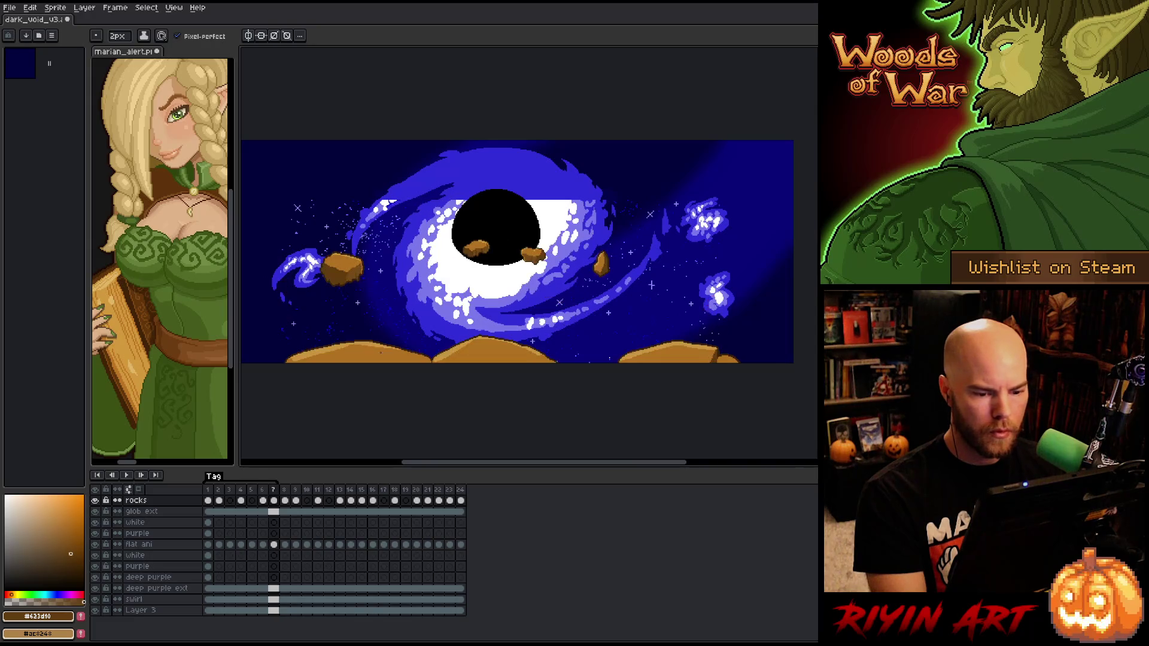
pyautogui.click(285, 500)
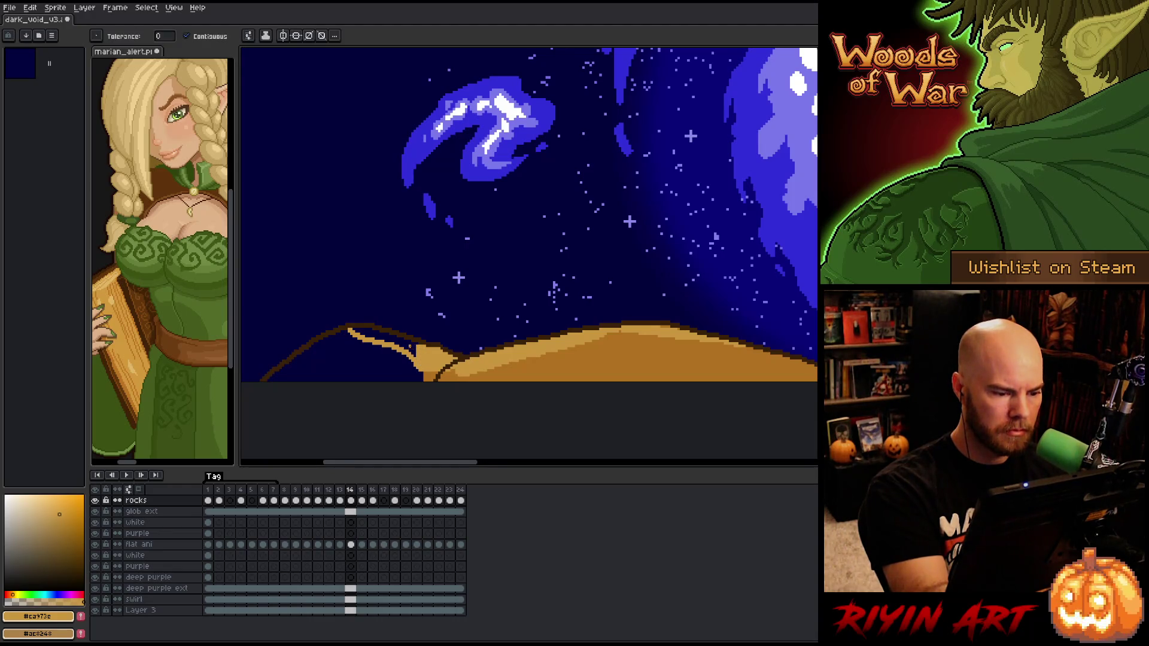
# Fill the left ground ridge and its outline with light tan
pyautogui.click(386, 342)
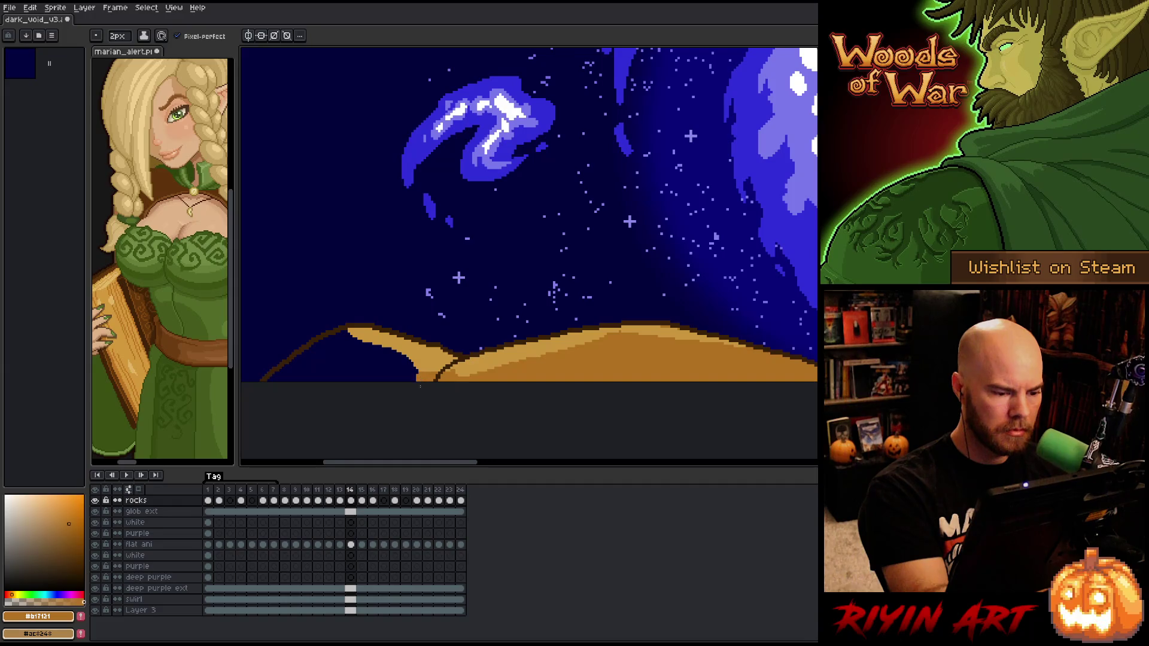
pyautogui.press('g')
pyautogui.click(409, 369)
pyautogui.scroll(-3, 420, 381)
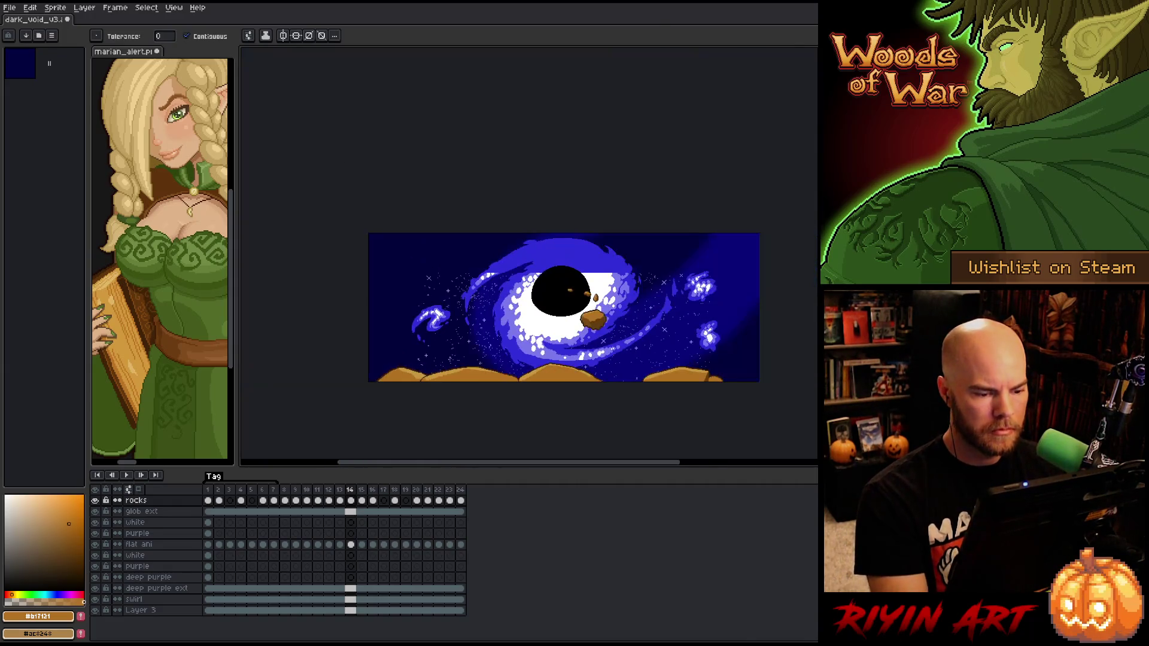
# Step to frame 15, then play the animation from frame 1 to check rock motion
pyautogui.press('.')
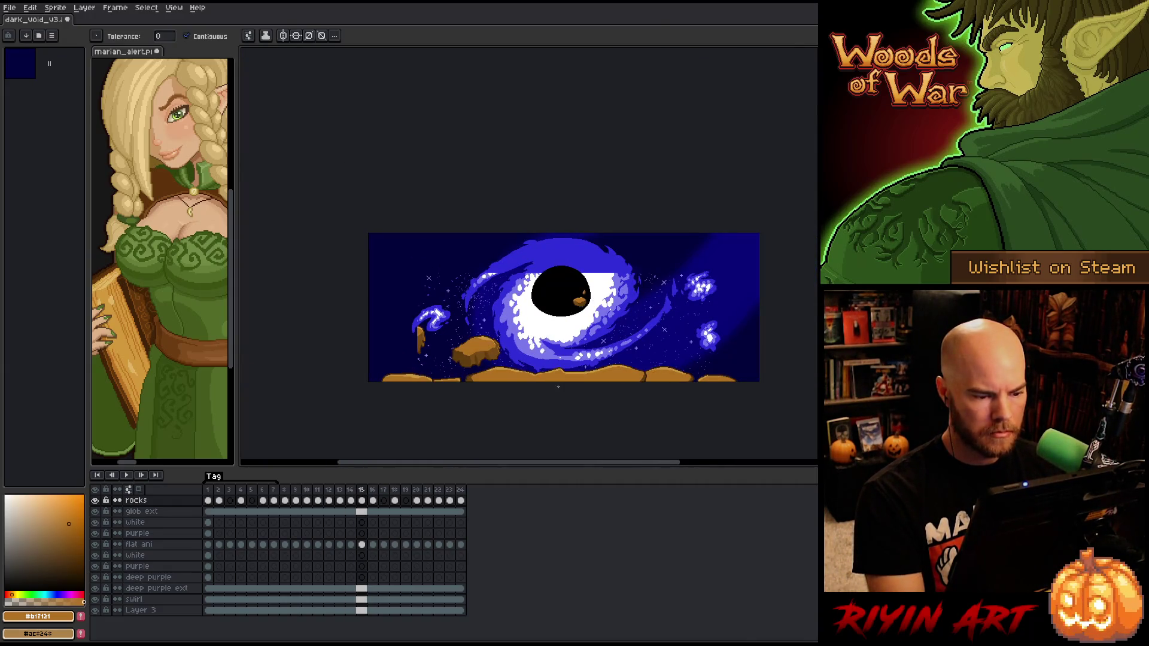
pyautogui.scroll(4, 410, 334)
pyautogui.scroll(-1, 410, 334)
pyautogui.scroll(1, 444, 341)
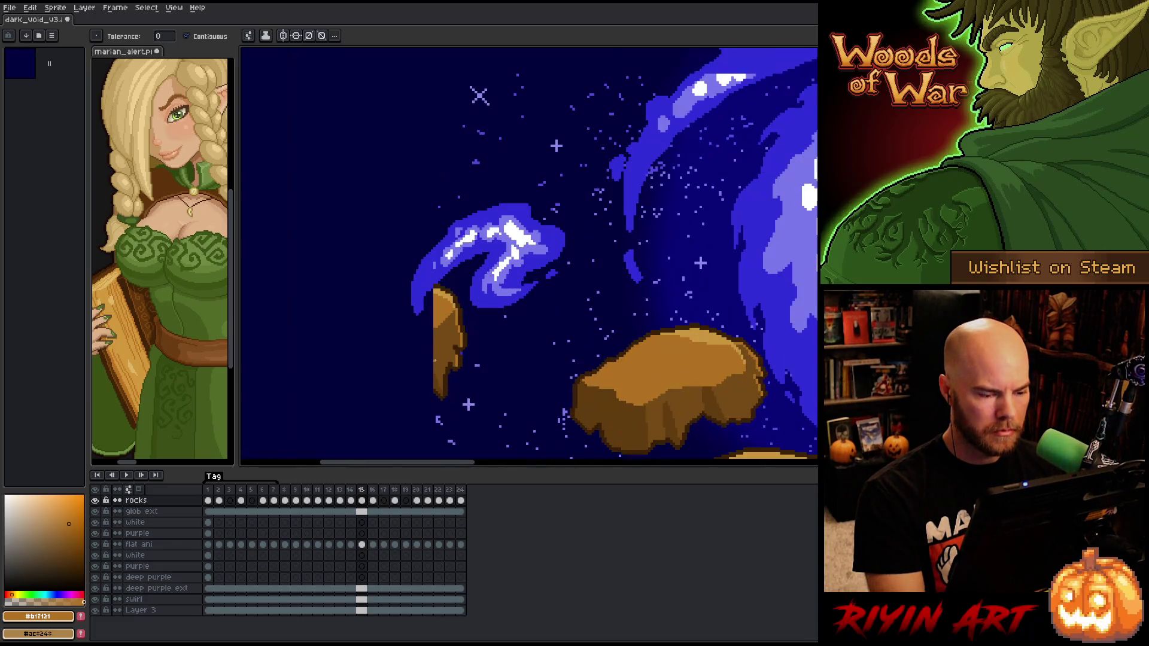
pyautogui.click(213, 488)
pyautogui.press('Return')
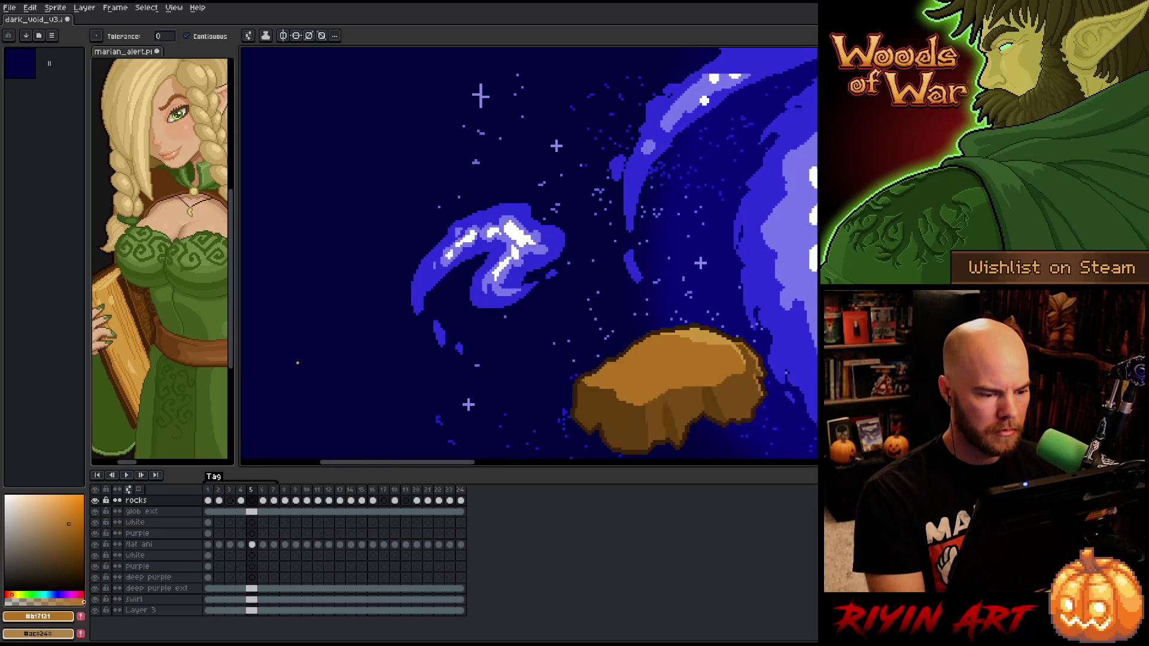
# Select the rock beside the left swirl, then cancel the move and drop the selection
pyautogui.press('m')
pyautogui.moveTo(333, 227); pyautogui.dragTo(518, 413)
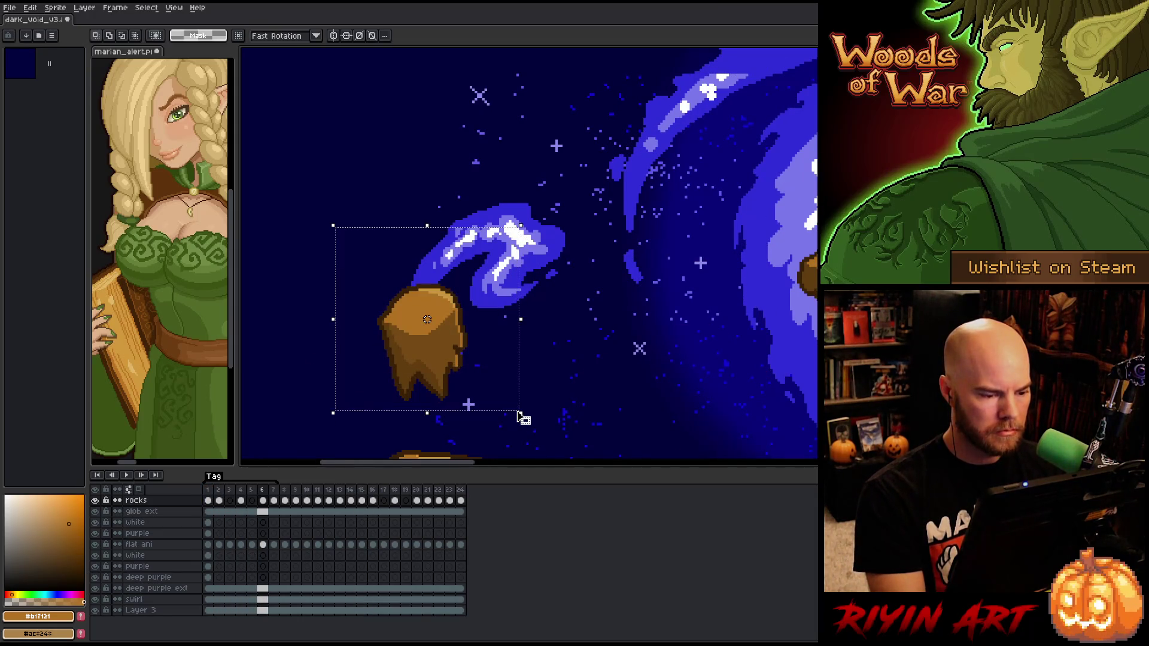
pyautogui.click(415, 363)
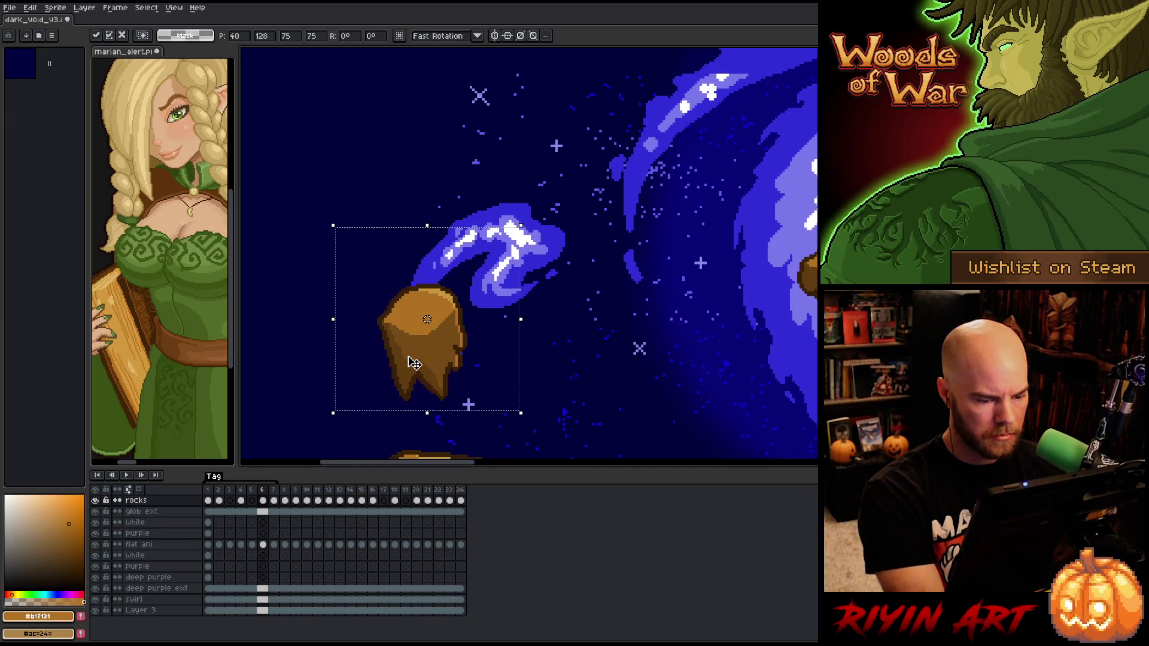
pyautogui.click(362, 501)
pyautogui.scroll(-2, 421, 343)
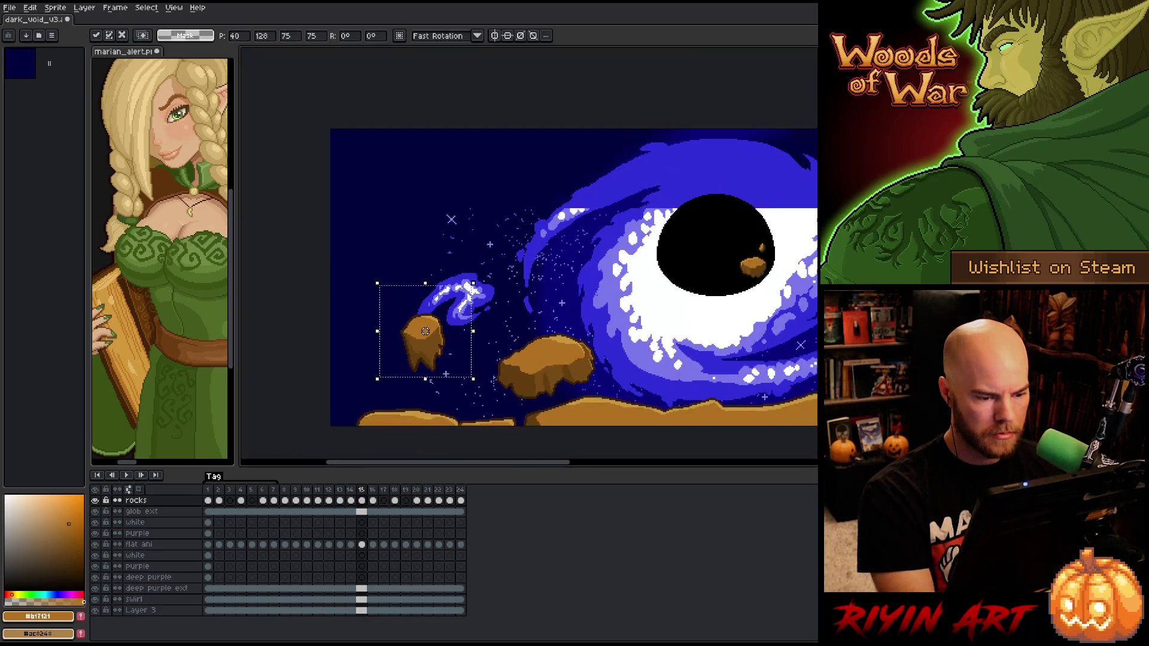
pyautogui.press('Return')
pyautogui.scroll(-4, 425, 331)
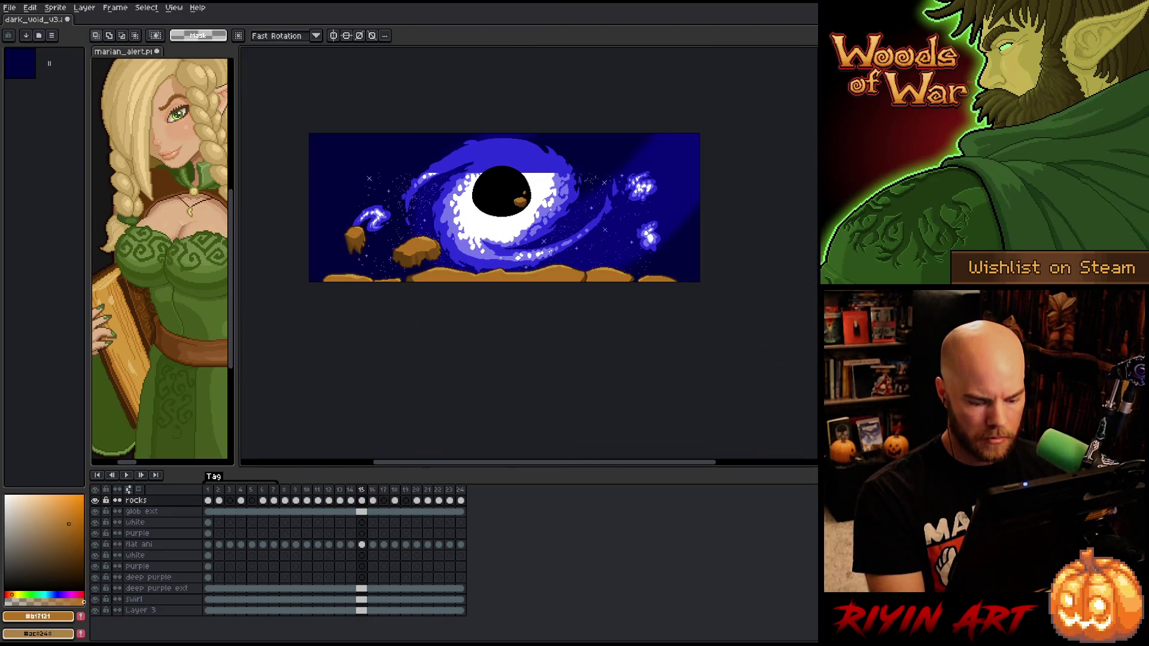
# On frame 16, delete the small rock near the left swirl and deselect
pyautogui.press('.')
pyautogui.scroll(3, 352, 229)
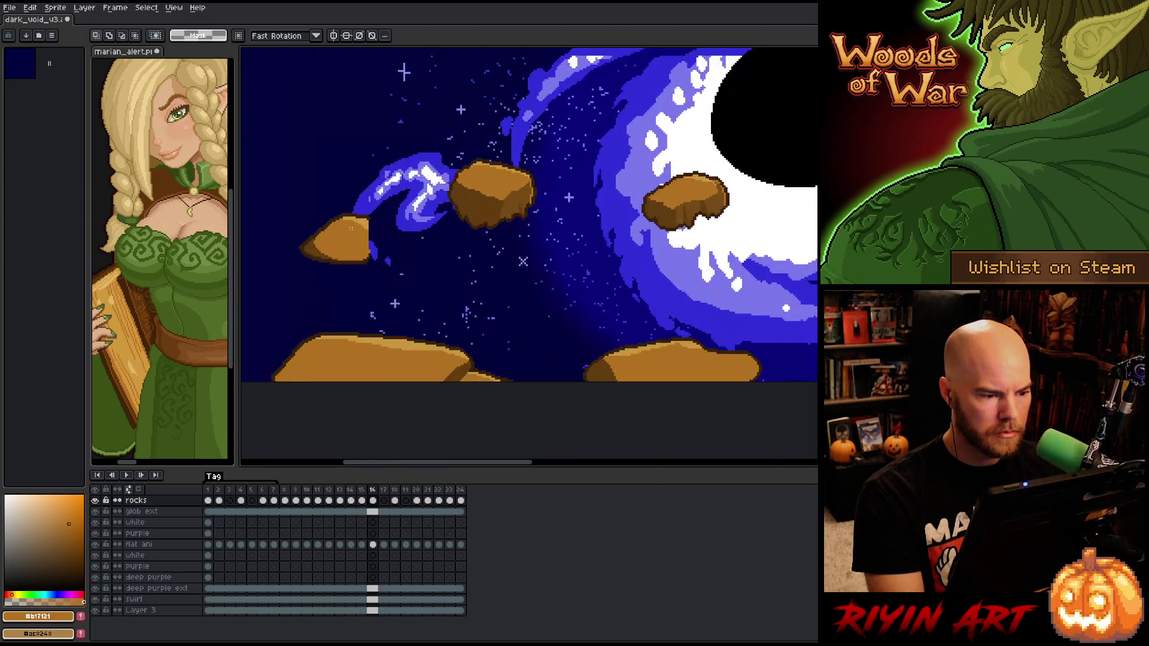
pyautogui.scroll(-2, 352, 230)
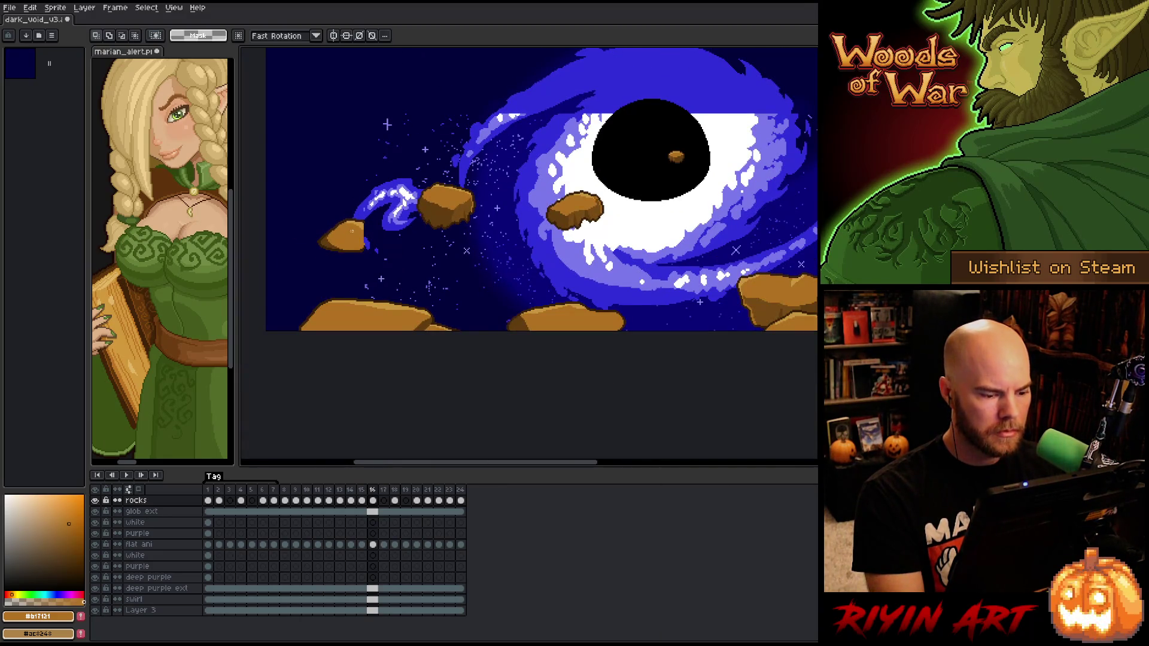
pyautogui.moveTo(318, 194)
pyautogui.mouseDown()
pyautogui.moveTo(392, 316)
pyautogui.moveTo(384, 272)
pyautogui.moveTo(279, 157)
pyautogui.mouseUp()
pyautogui.press('Delete')
pyautogui.hotkey('ctrl', 'd')
pyautogui.scroll(-2, 349, 317)
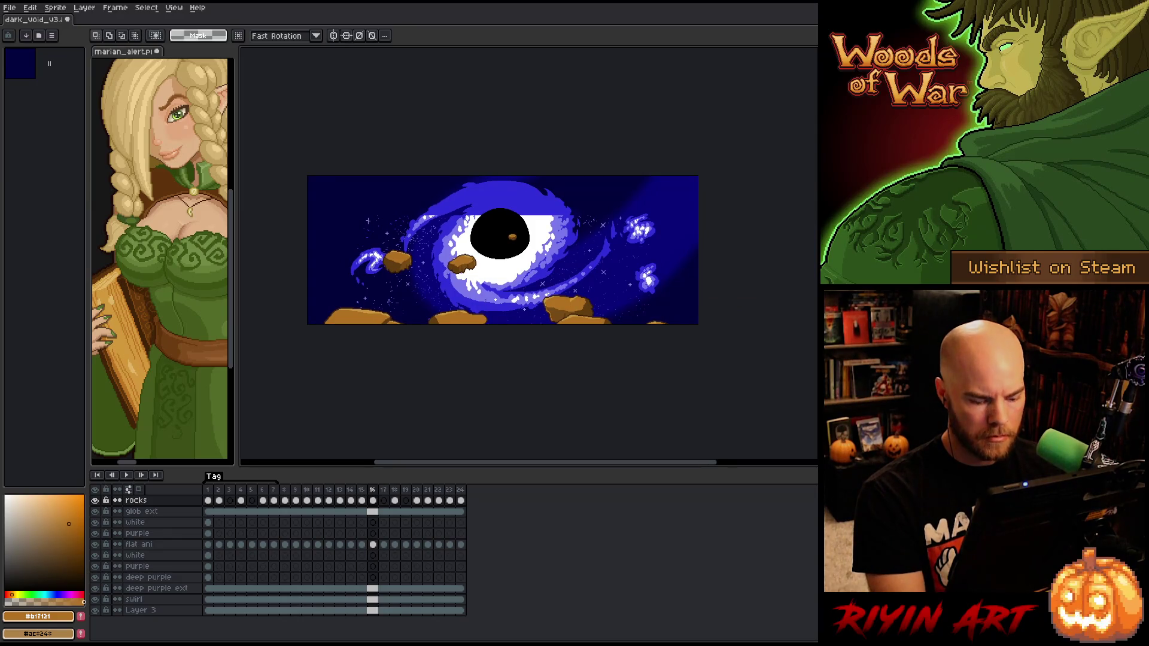
# Save the sprite, move to frame 18 and briefly select the small rock by the left swirl
pyautogui.hotkey('ctrl', 's')
pyautogui.press('Right')
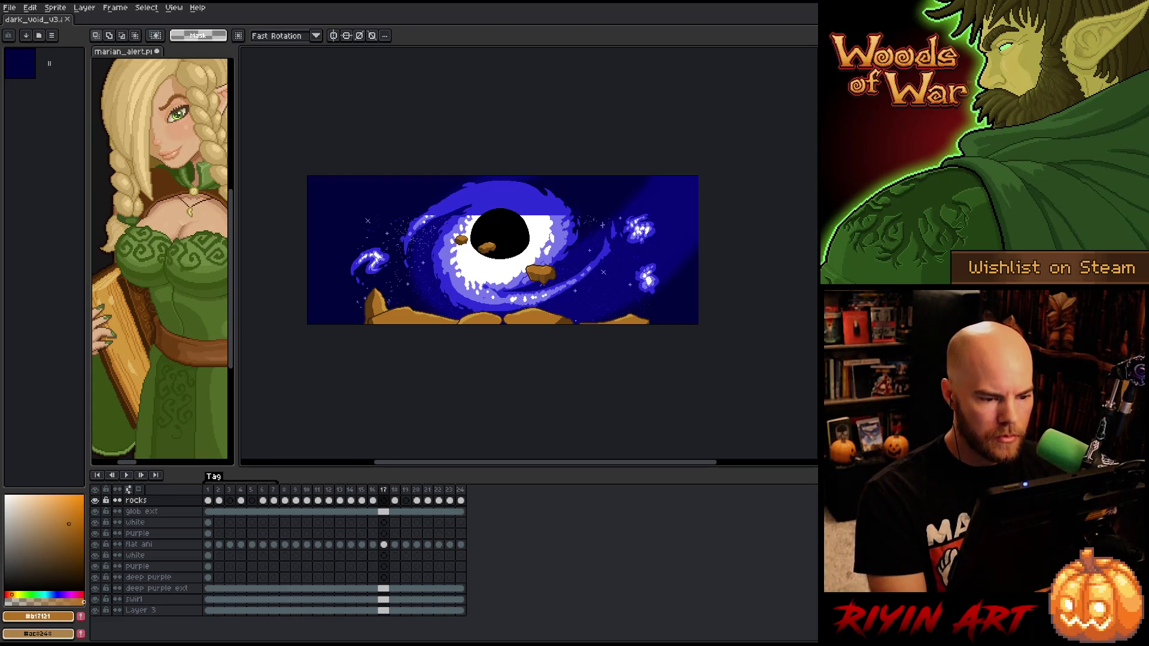
pyautogui.press('Right')
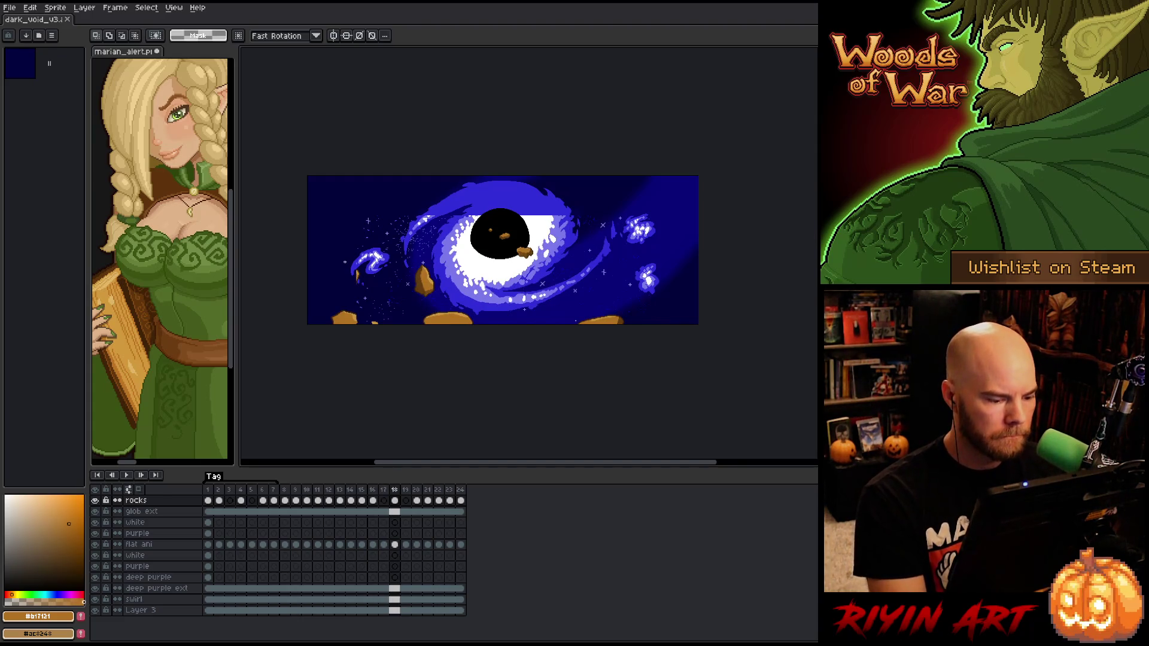
pyautogui.scroll(2, 342, 269)
pyautogui.moveTo(337, 251); pyautogui.dragTo(406, 330)
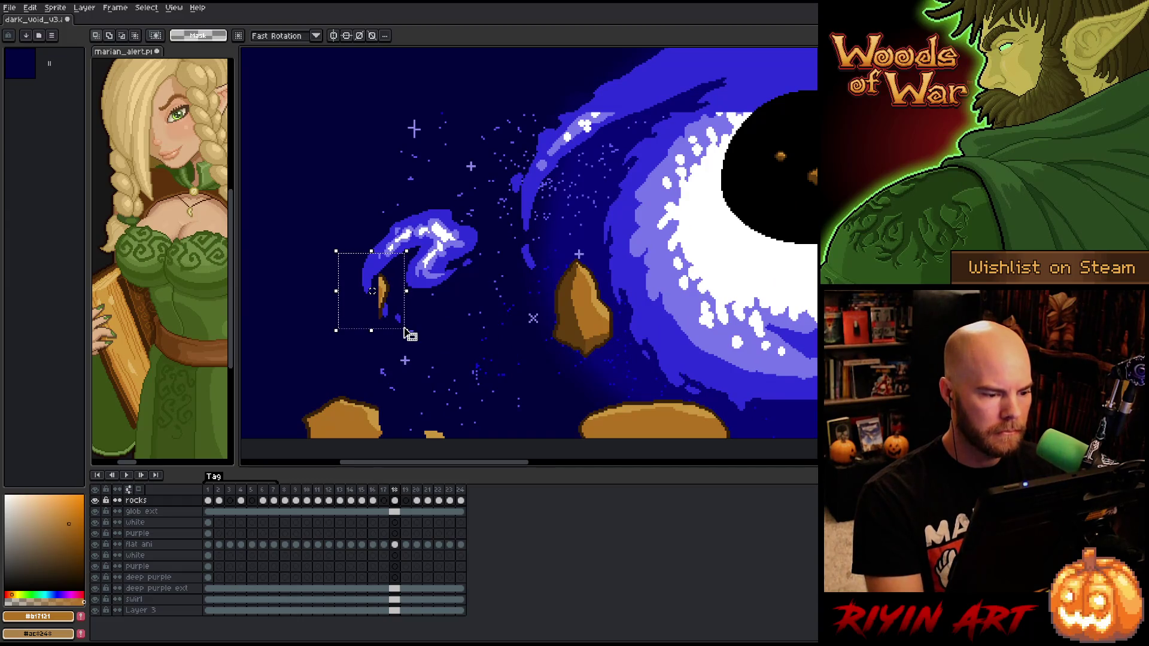
pyautogui.hotkey('ctrl', 'd')
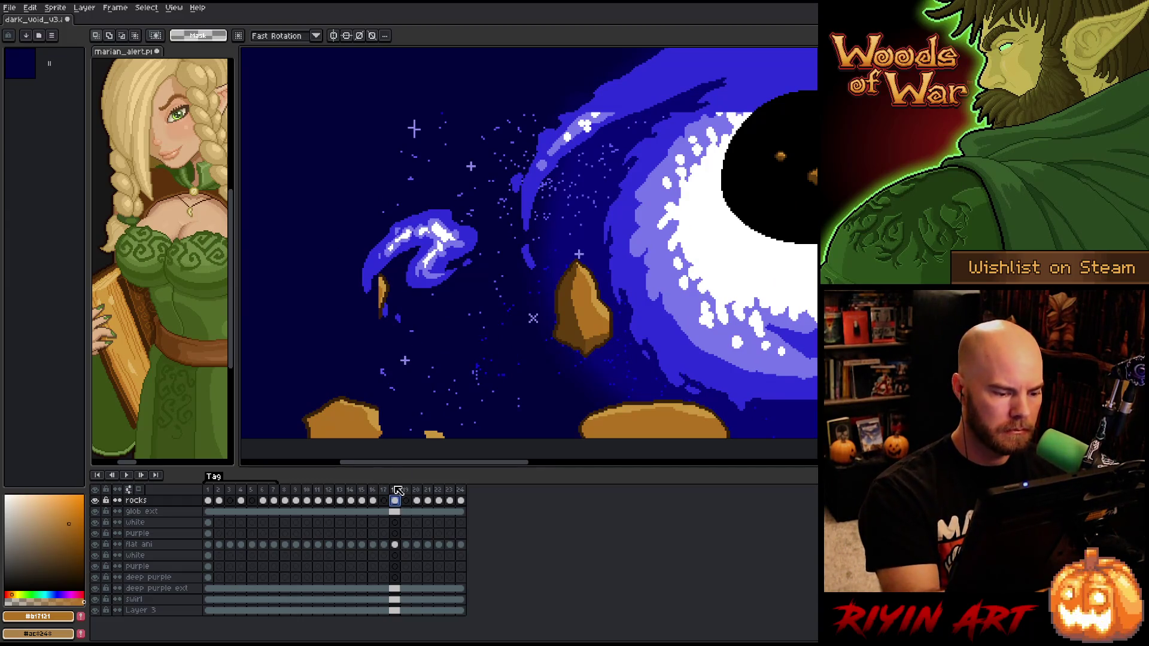
# Try a dark brown pencil outline extending the small rock on the rocks layer, then undo it
pyautogui.click(396, 500)
pyautogui.press('b')
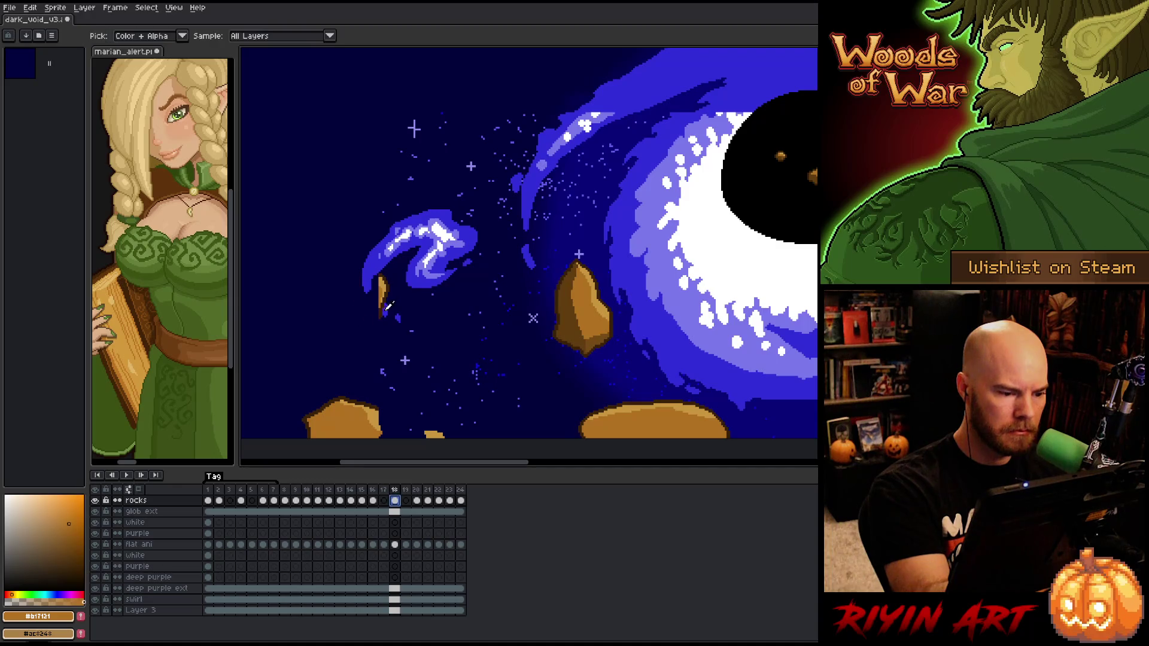
pyautogui.keyDown('alt'); pyautogui.click(358, 321); pyautogui.keyUp('alt')
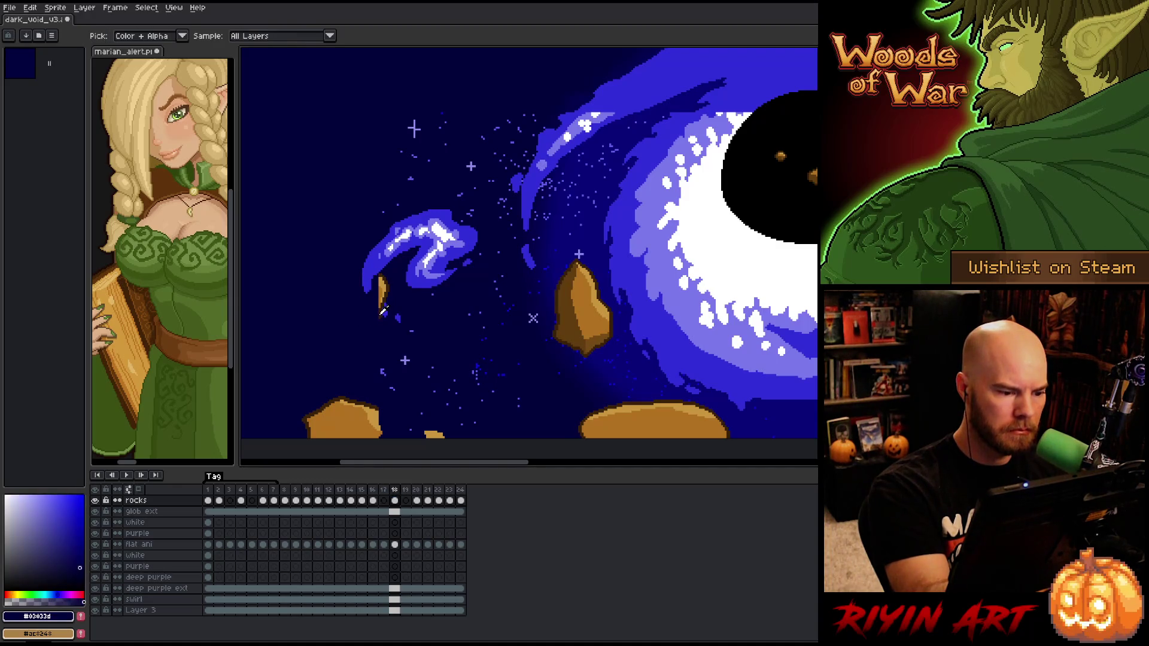
pyautogui.keyDown('alt'); pyautogui.click(378, 313); pyautogui.keyUp('alt')
pyautogui.moveTo(381, 314); pyautogui.dragTo(357, 336)
pyautogui.hotkey('ctrl', 'z')
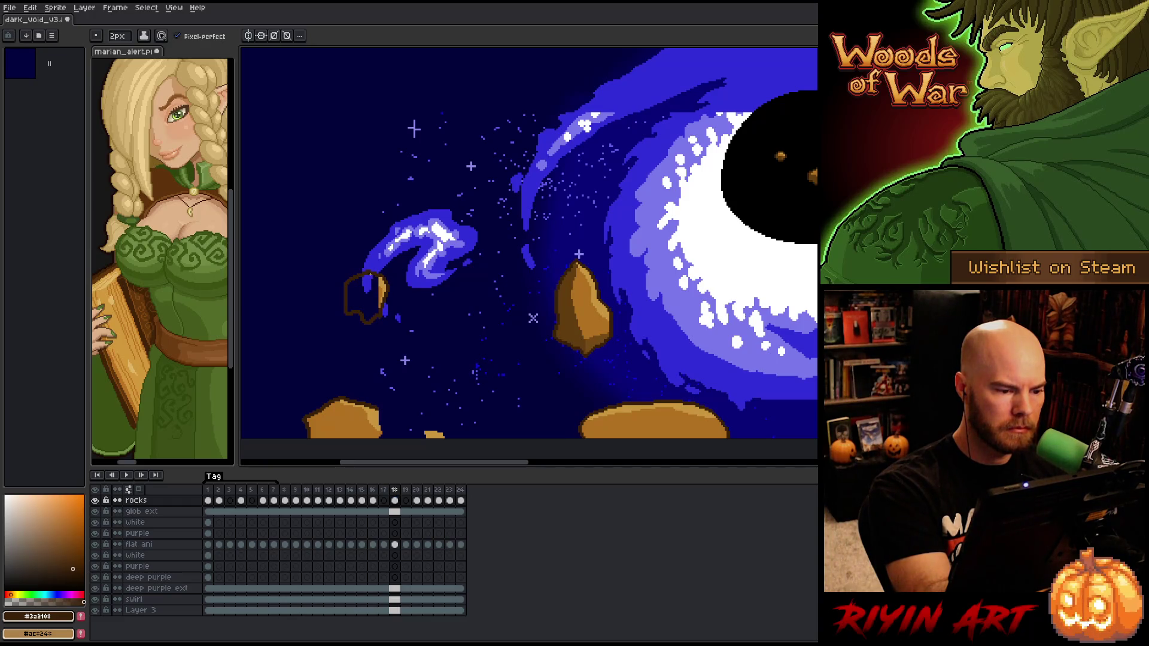
# Fill the small rock's interior with orange-brown sampled from the rock, then pick a darker brown
pyautogui.keyDown('alt'); pyautogui.click(378, 286); pyautogui.keyUp('alt')
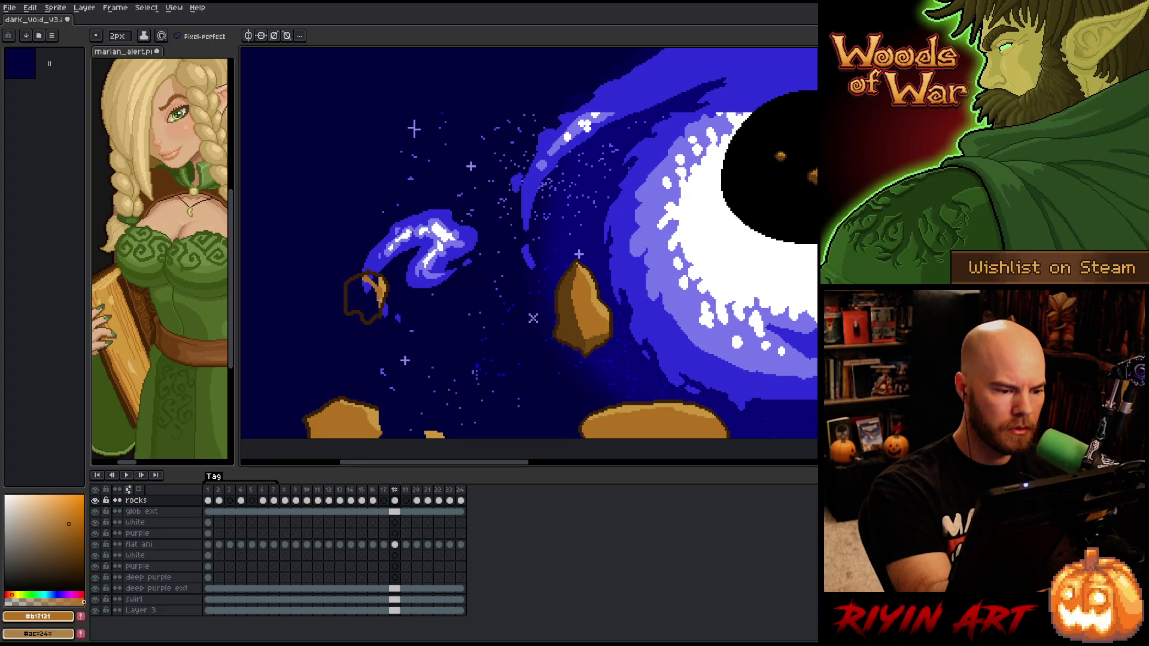
pyautogui.keyDown('alt'); pyautogui.click(375, 285); pyautogui.keyUp('alt')
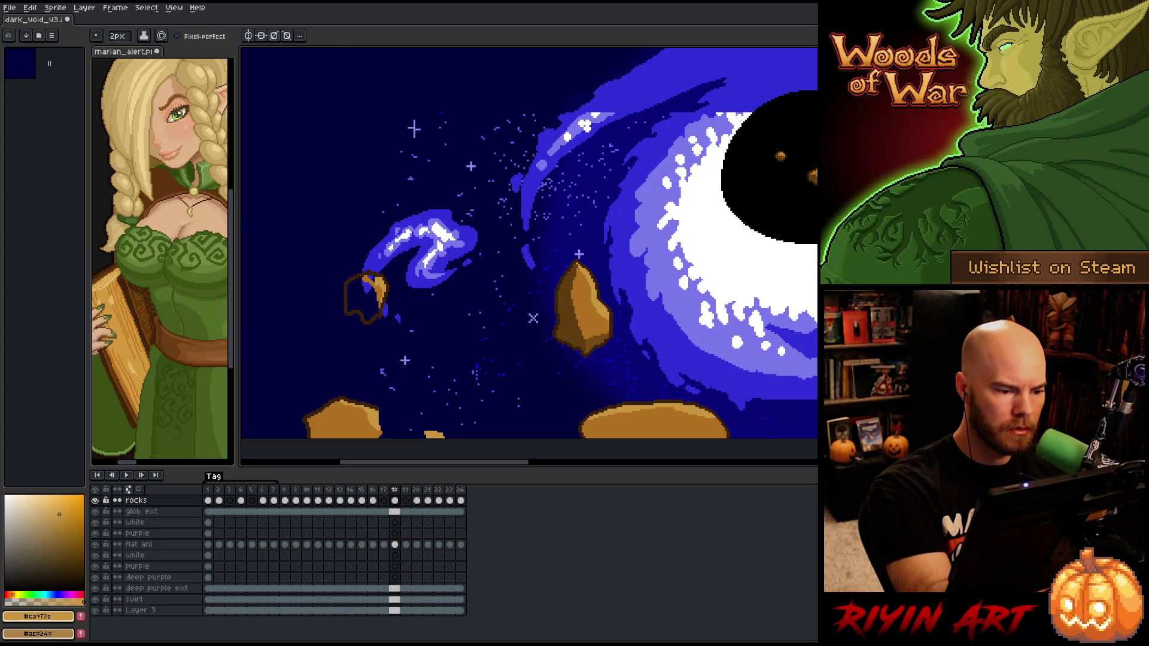
pyautogui.press('g')
pyautogui.press('b')
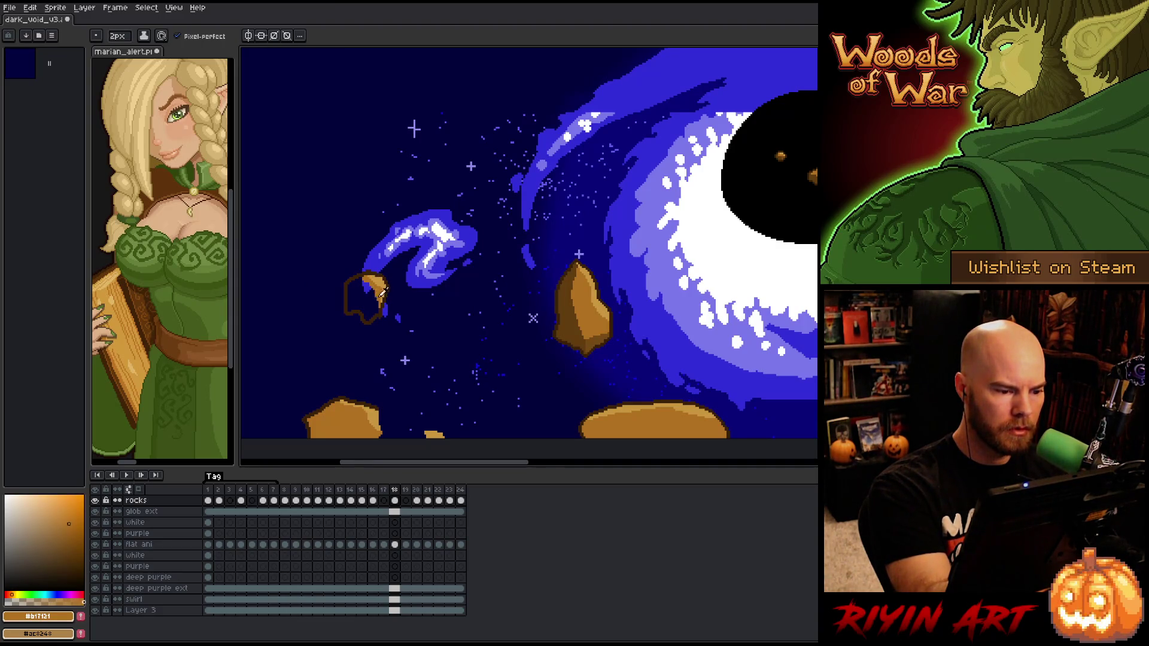
pyautogui.press('g')
pyautogui.click(360, 299)
pyautogui.press('b')
pyautogui.keyDown('alt'); pyautogui.click(359, 278); pyautogui.keyUp('alt')
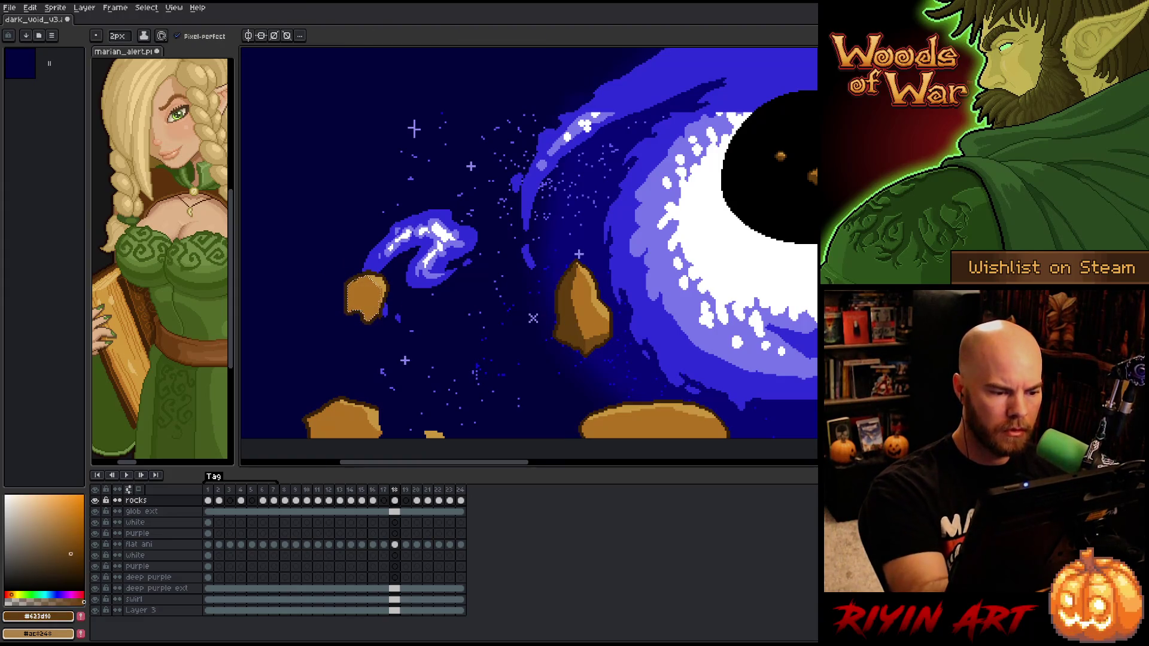
pyautogui.press('g')
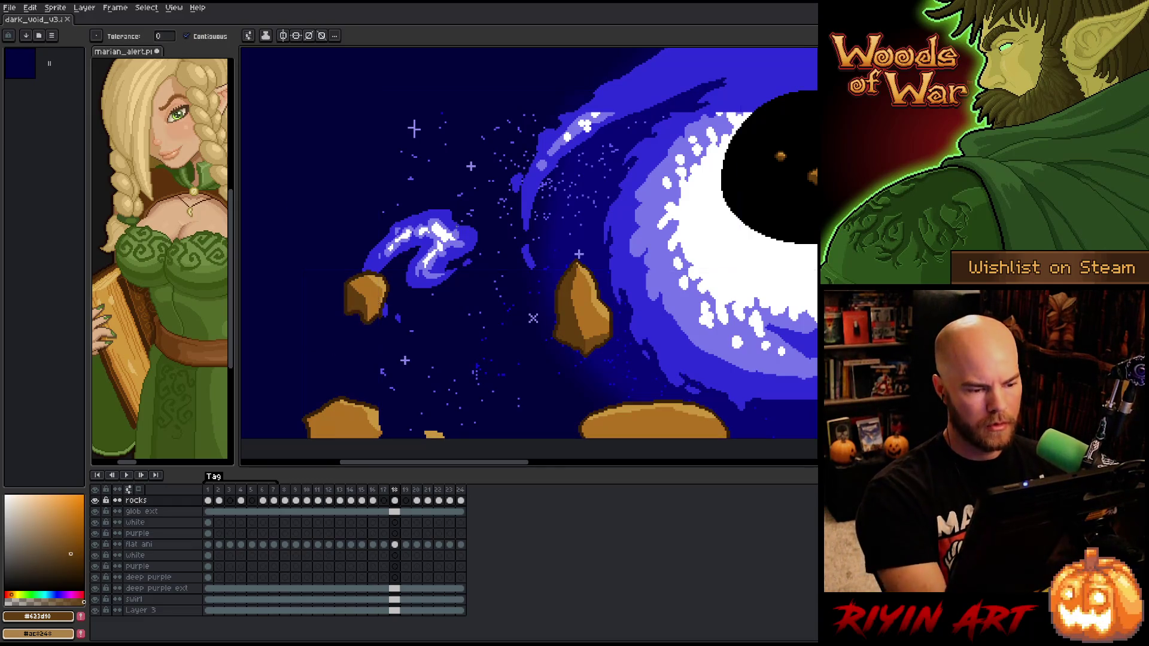
# On frame 20, select the rocks near the left swirl and the right cloud
pyautogui.scroll(-2, 431, 233)
pyautogui.press('Right')
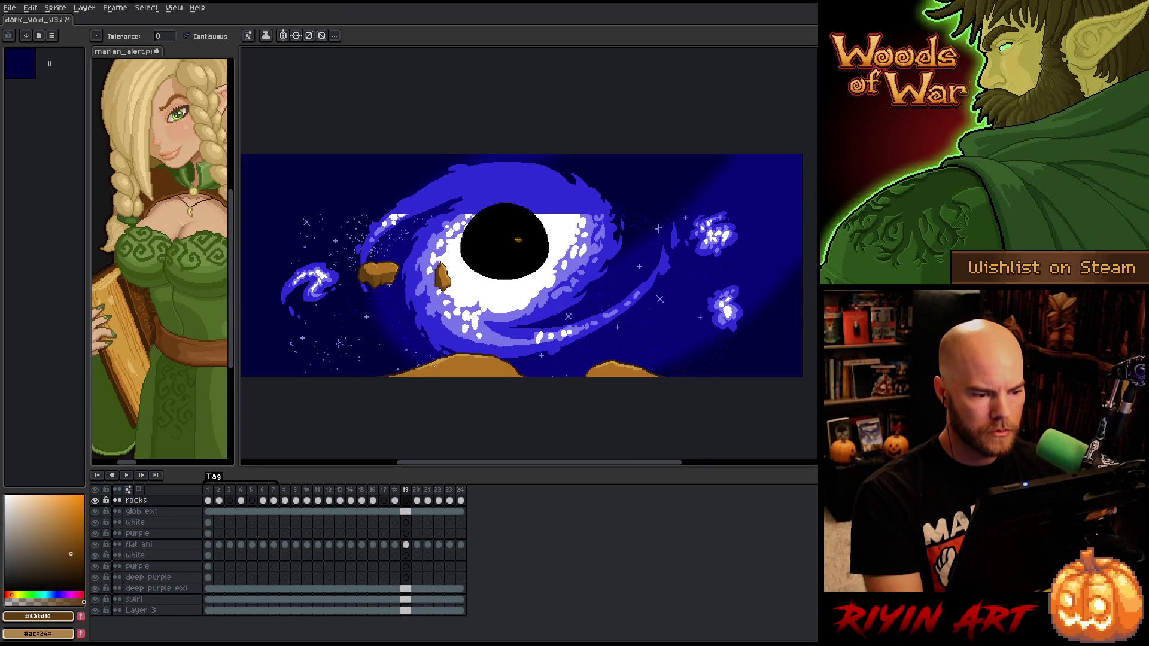
pyautogui.press('Right')
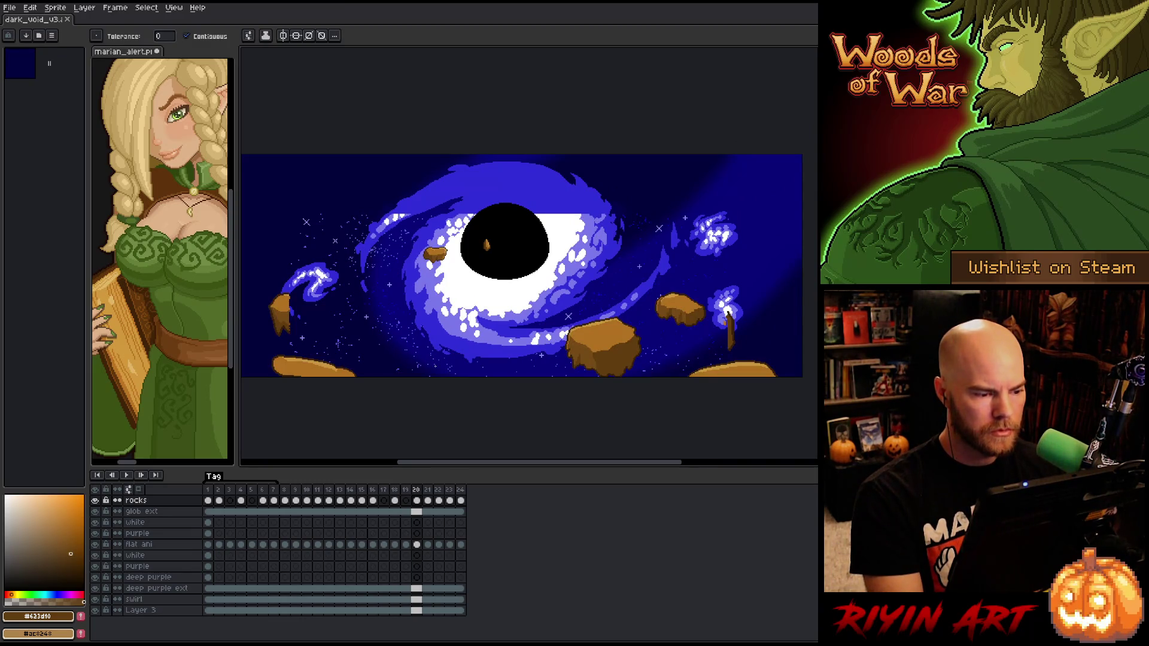
pyautogui.press('m')
pyautogui.moveTo(307, 278)
pyautogui.mouseDown()
pyautogui.moveTo(257, 334)
pyautogui.moveTo(259, 351)
pyautogui.mouseUp()
pyautogui.moveTo(760, 296); pyautogui.dragTo(716, 357)
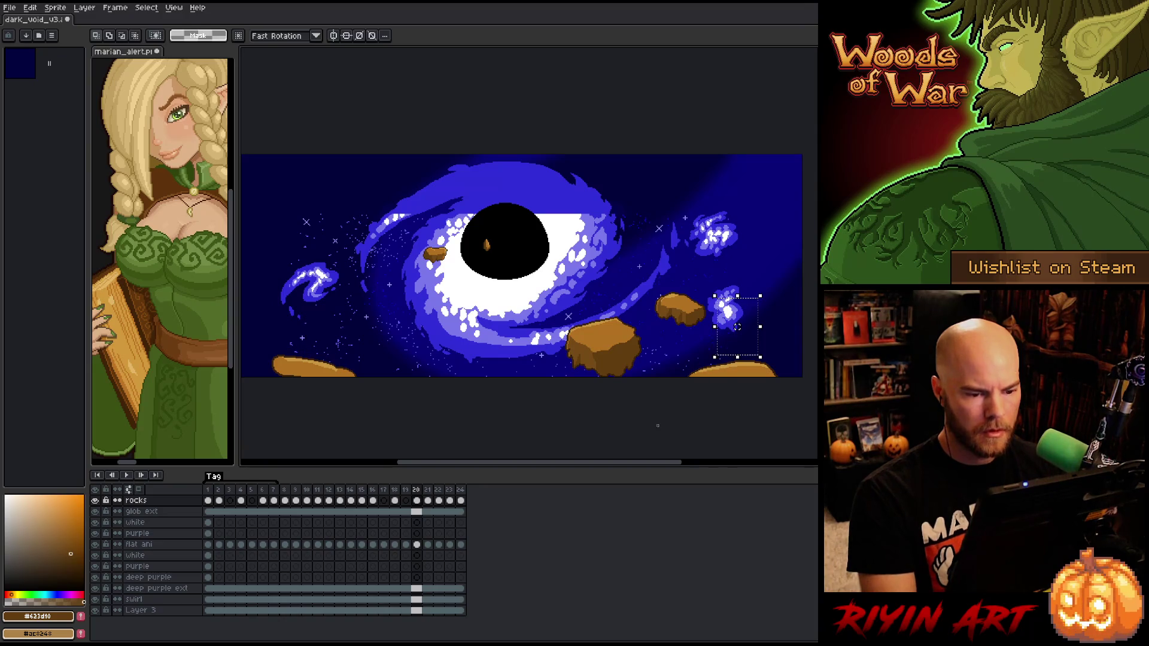
# Remove both rock shards from frame 20 and paste them into frame 21
pyautogui.press('Right')
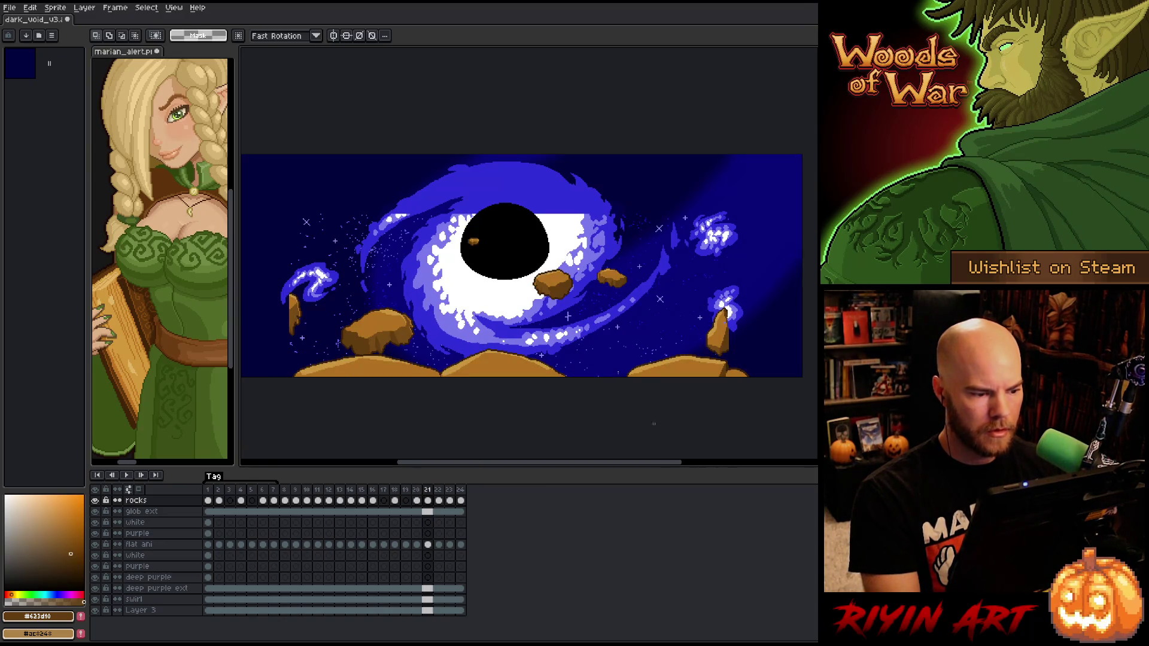
pyautogui.press('Left')
pyautogui.press('Left')
pyautogui.press('Right')
pyautogui.moveTo(737, 327); pyautogui.dragTo(284, 314)
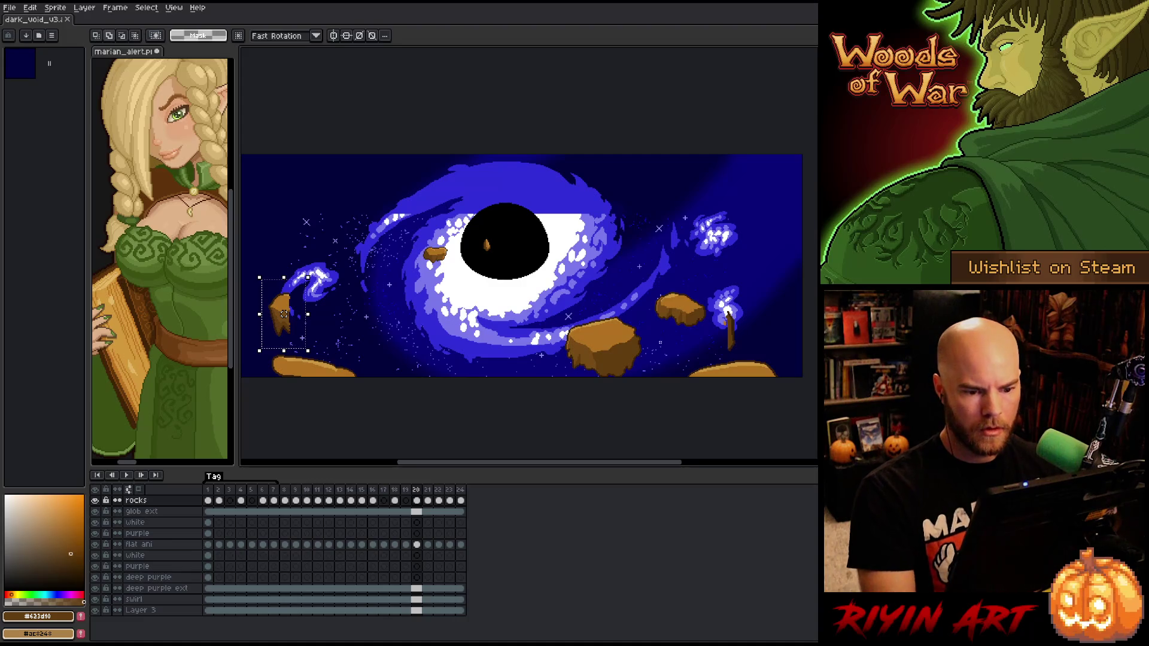
pyautogui.moveTo(746, 302); pyautogui.dragTo(721, 359)
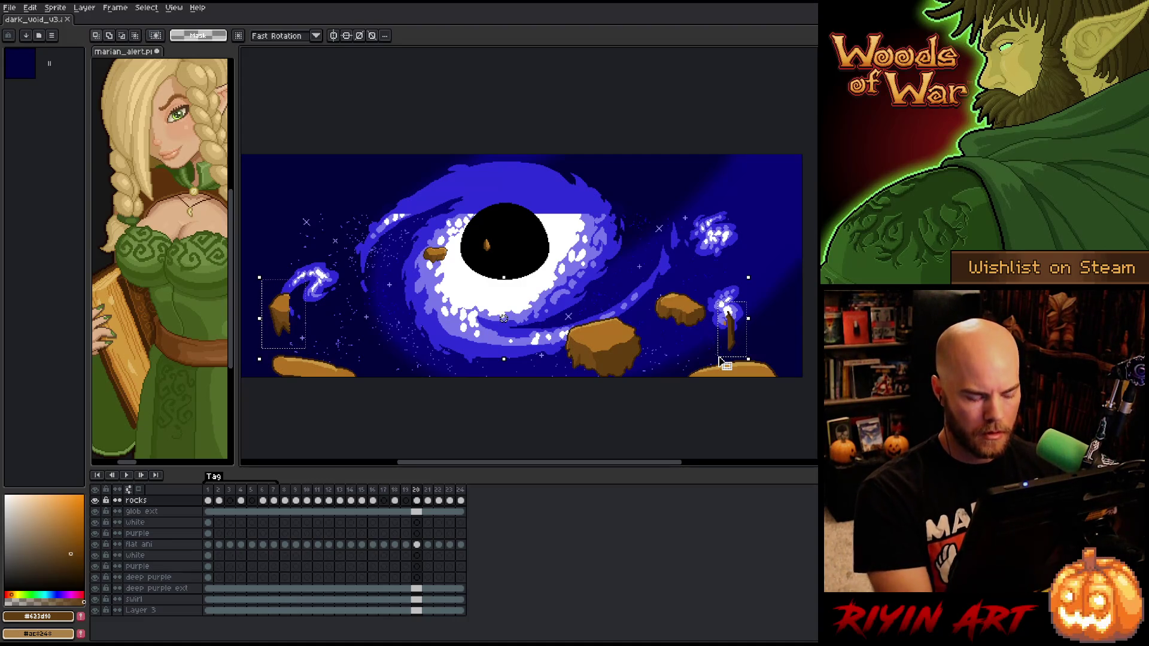
pyautogui.press('Delete')
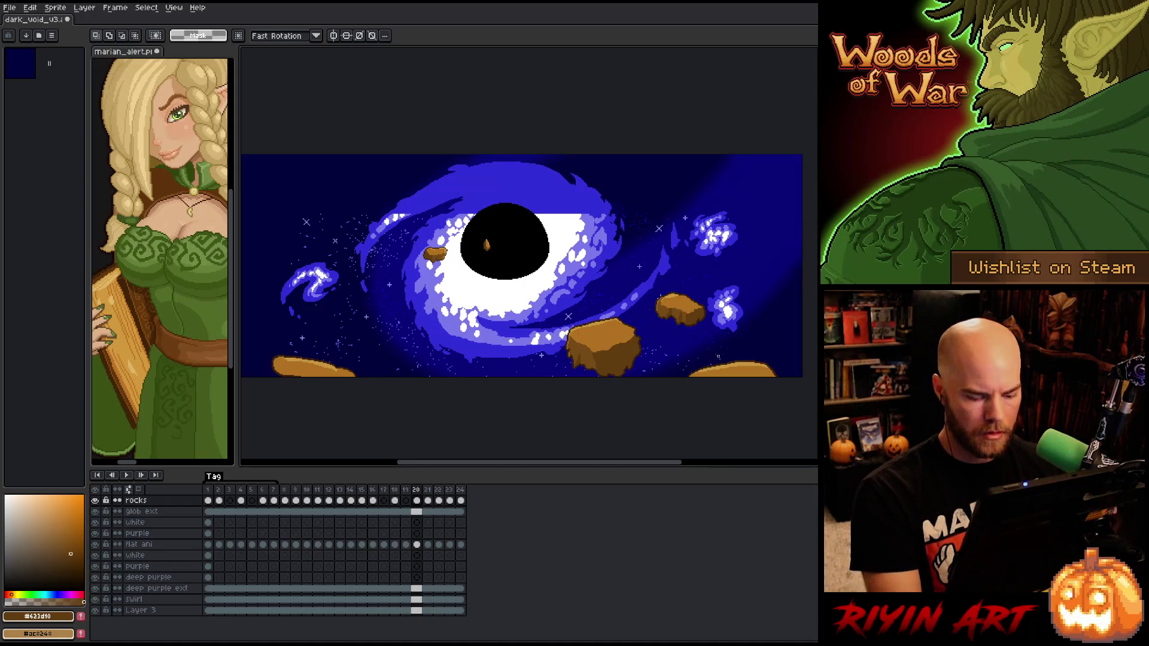
pyautogui.press('Right')
pyautogui.hotkey('ctrl', 'v')
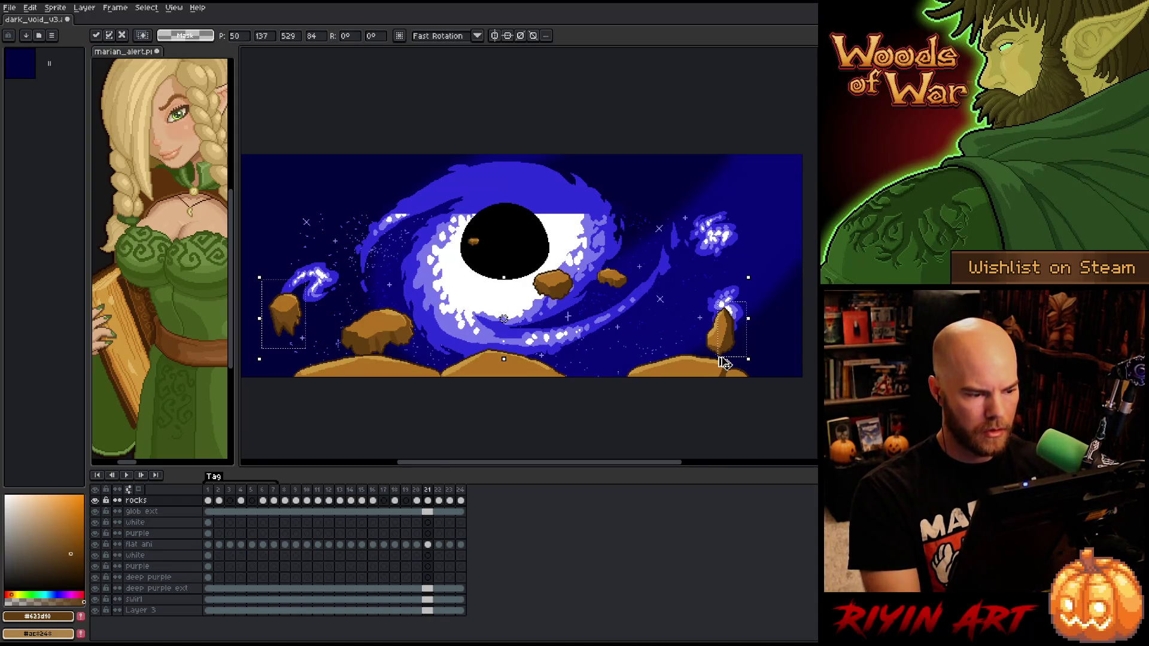
pyautogui.hotkey('ctrl', 'd')
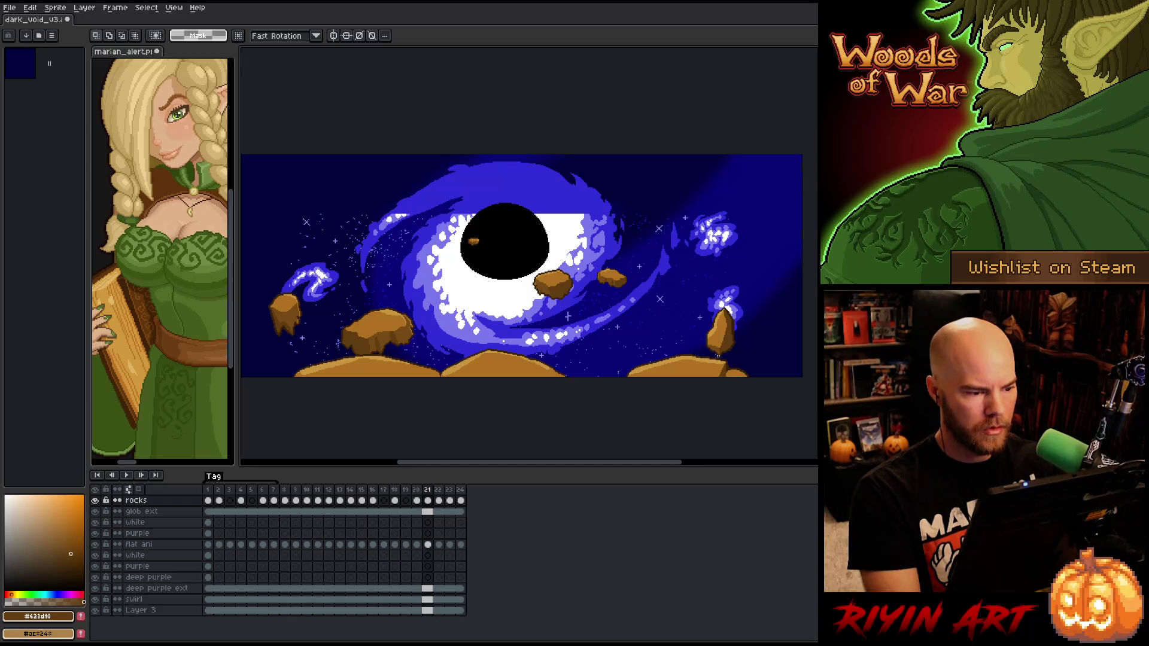
# Check frames 22 to 24, save the animation file and play it at a fitted view
pyautogui.press('Right')
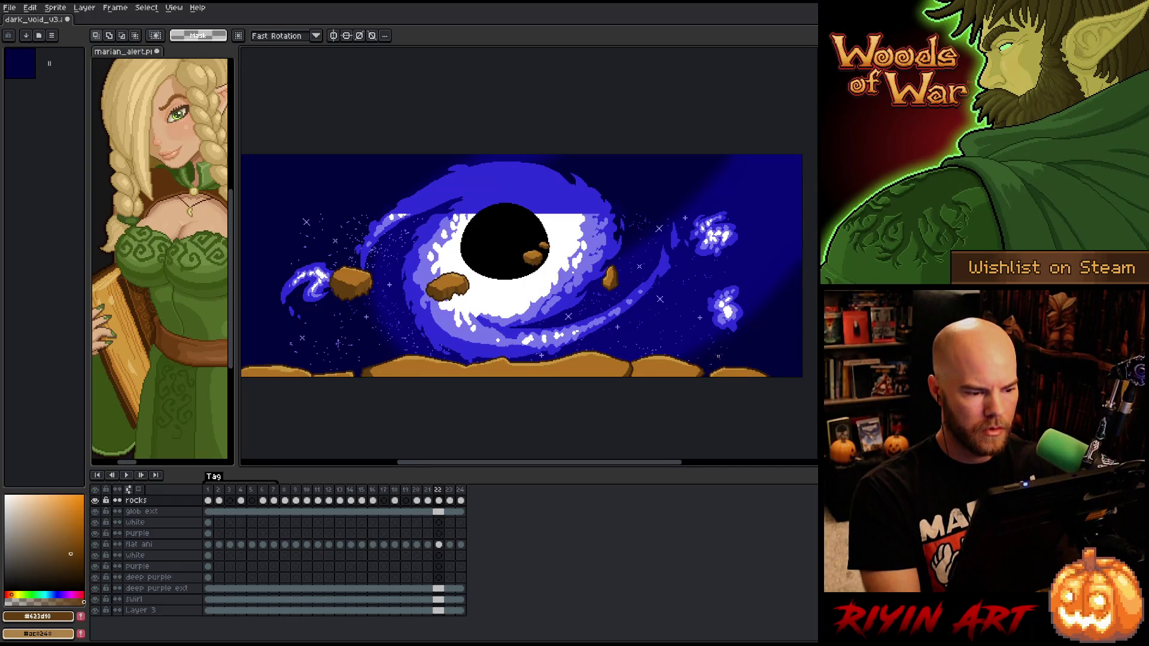
pyautogui.press('Right')
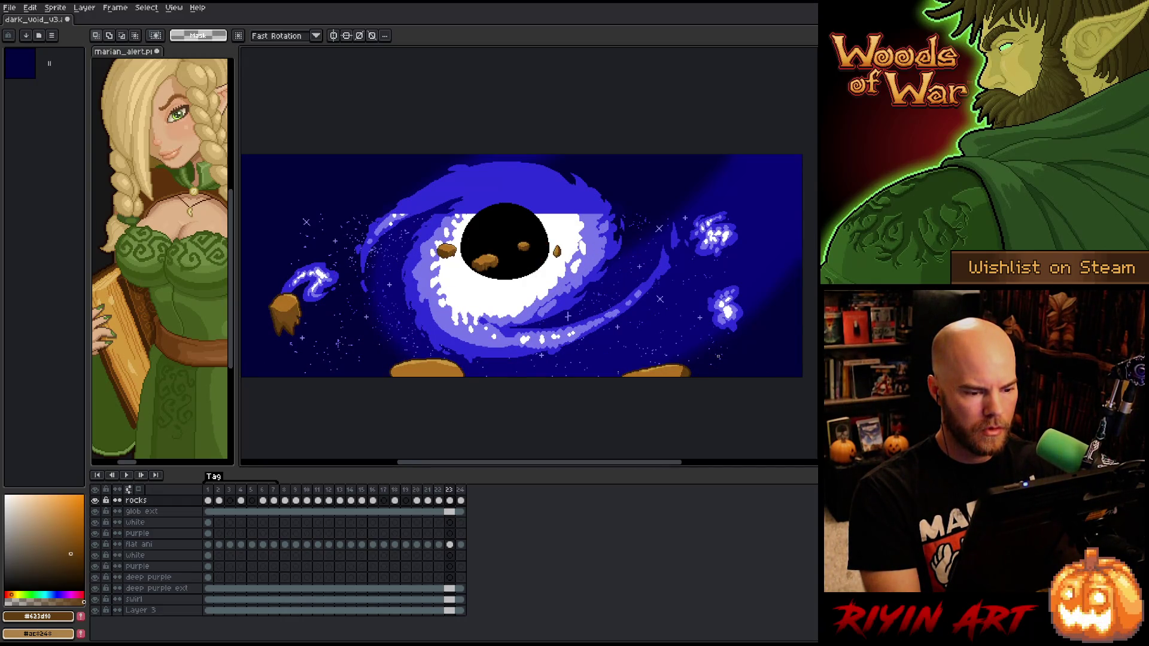
pyautogui.press('Right')
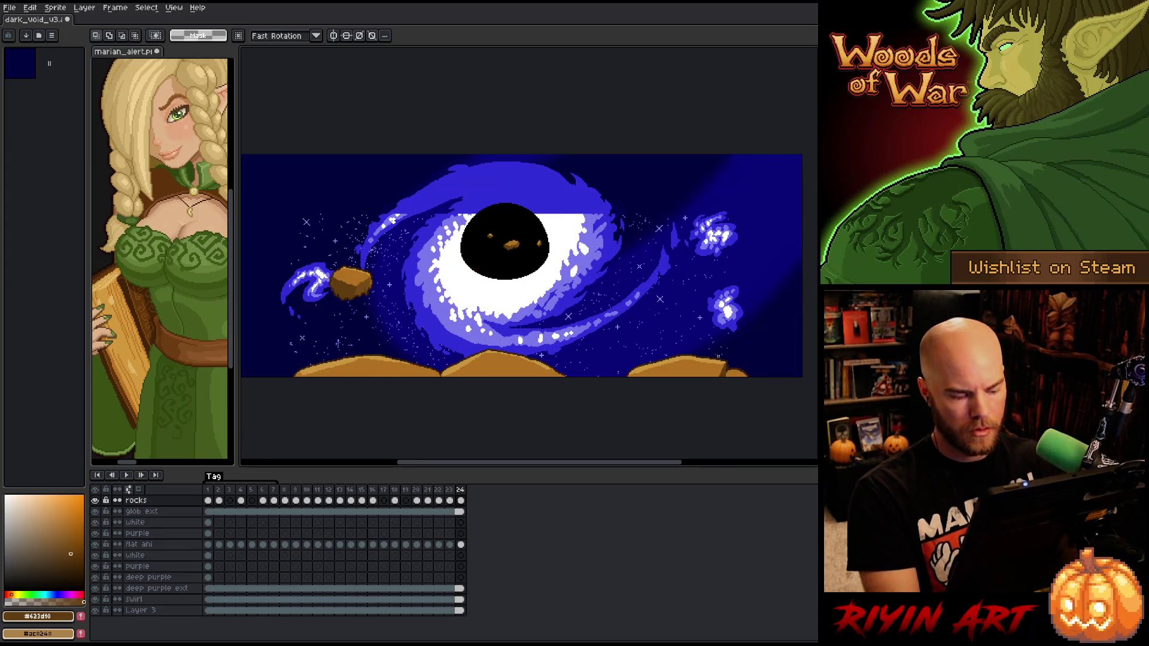
pyautogui.hotkey('ctrl', 's')
pyautogui.scroll(-3, 718, 357)
pyautogui.press('Return')
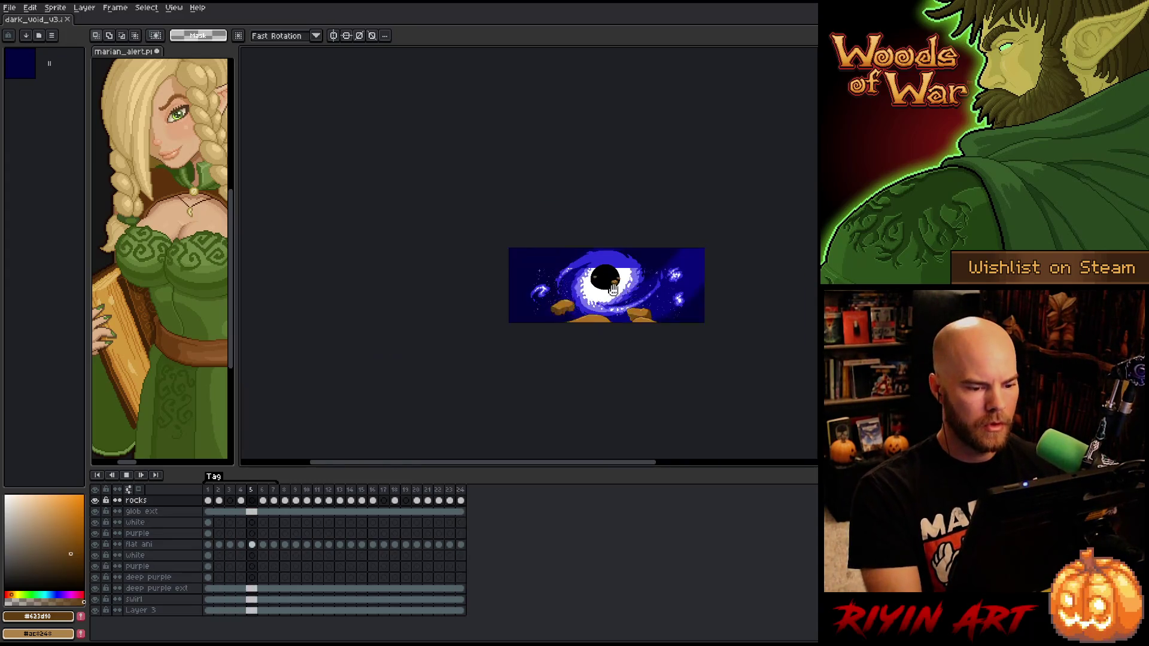
pyautogui.scroll(2, 636, 364)
pyautogui.moveTo(637, 365); pyautogui.dragTo(534, 366)
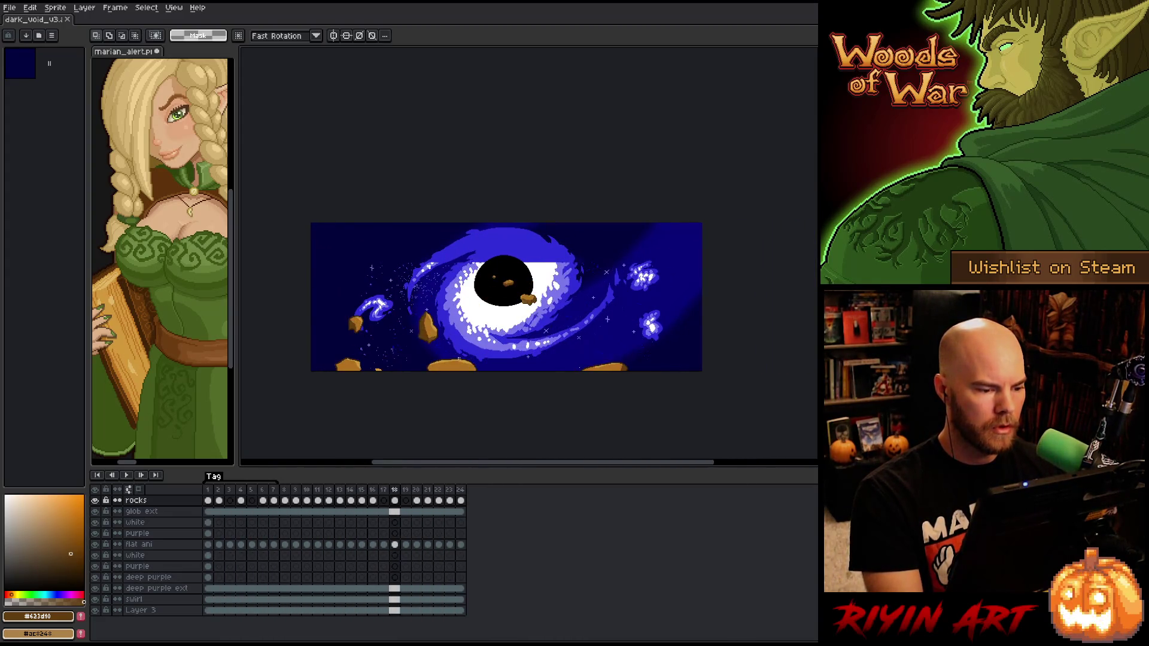
pyautogui.press('Return')
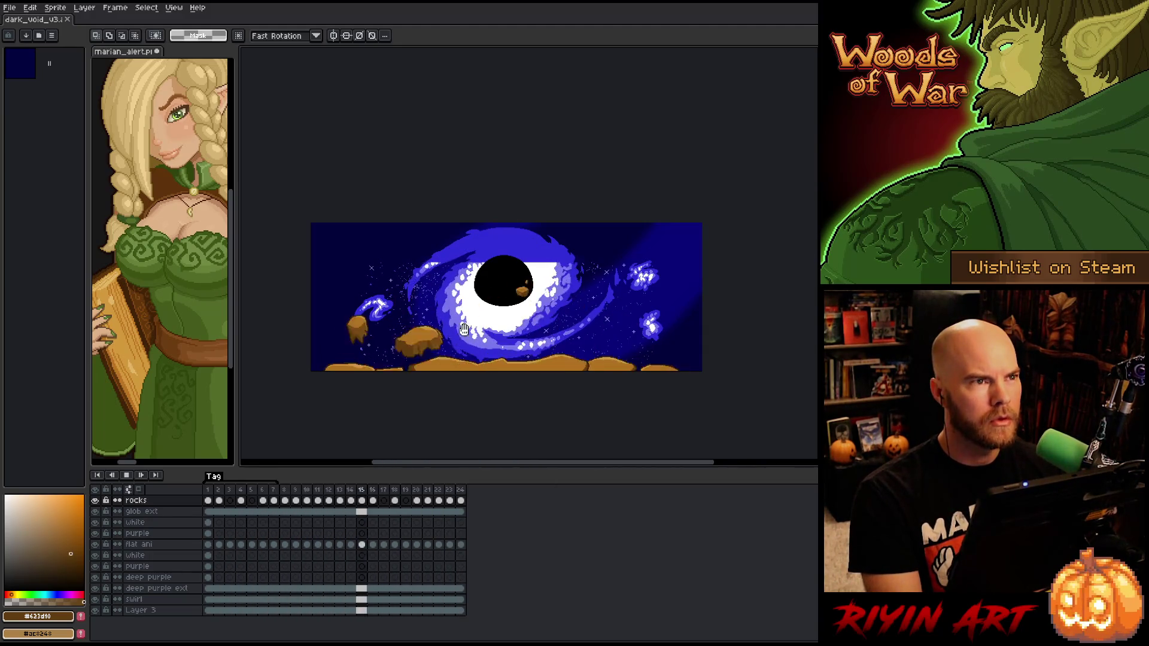
pyautogui.press('Return')
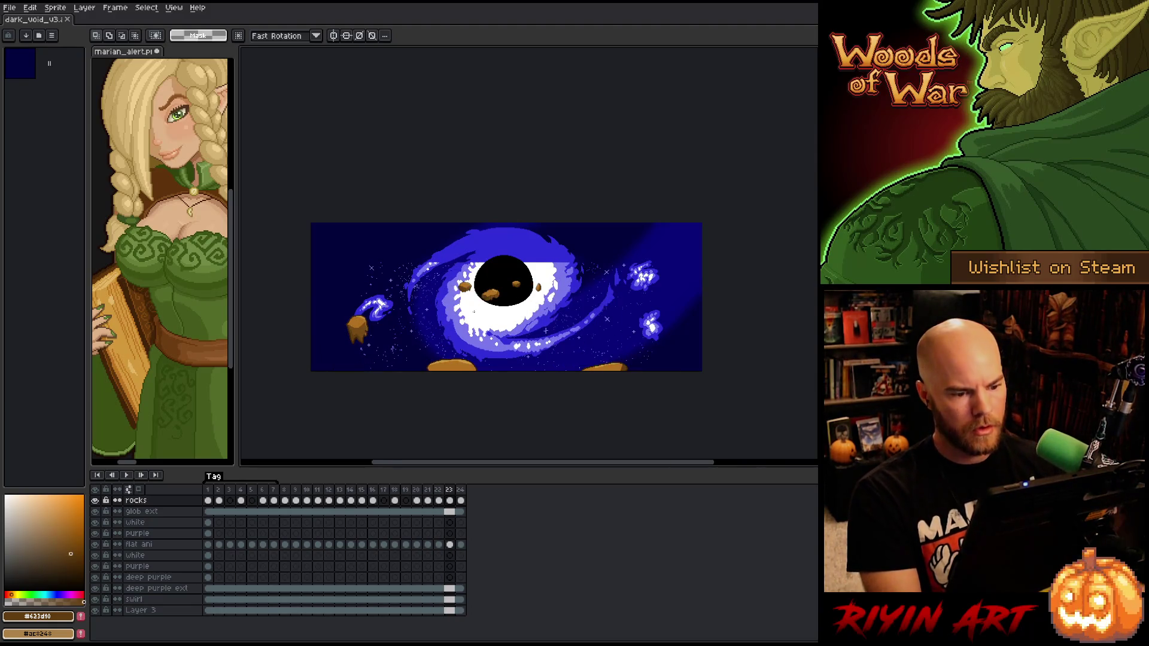
pyautogui.press('Return')
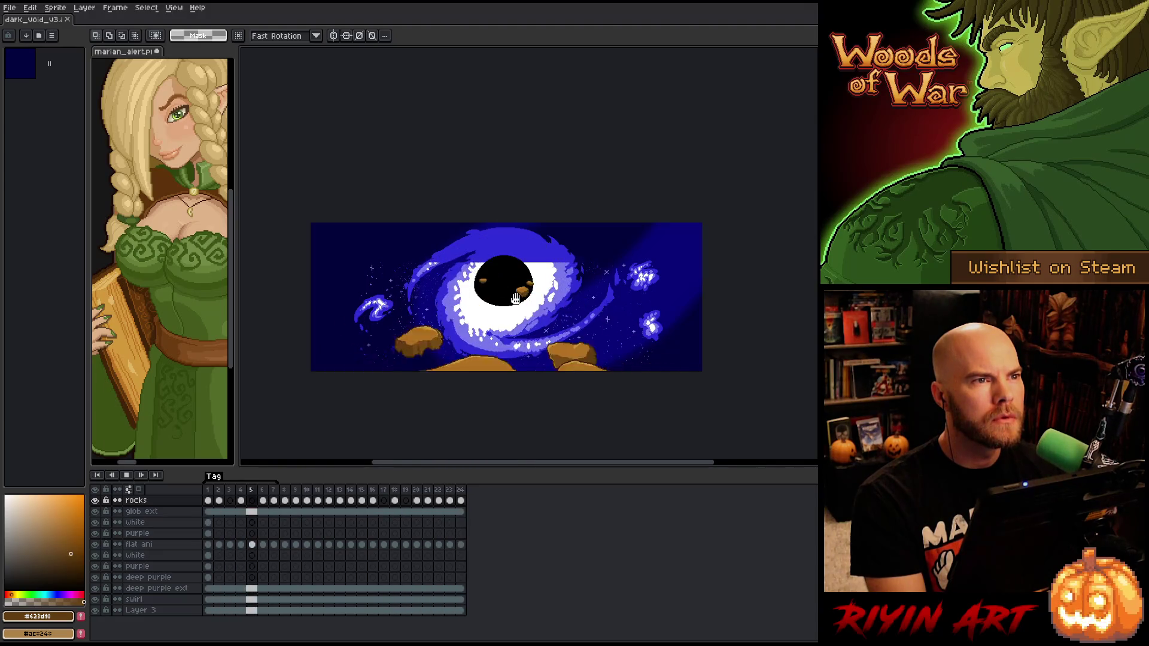
pyautogui.press('Return')
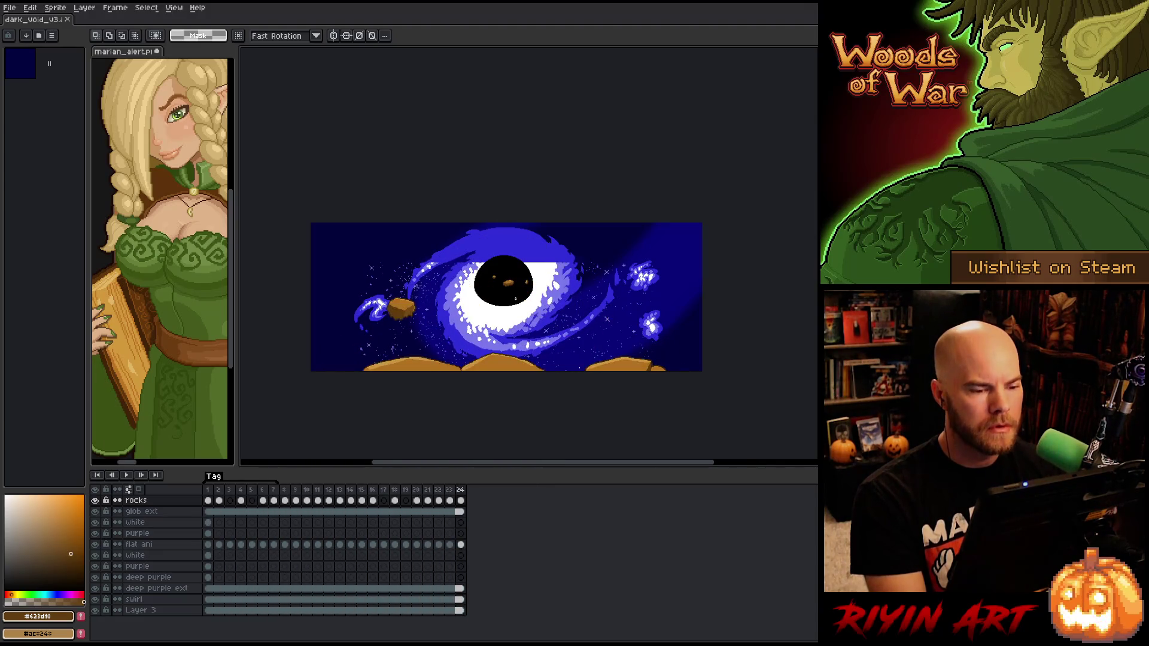
pyautogui.hotkey('ctrl', 'a')
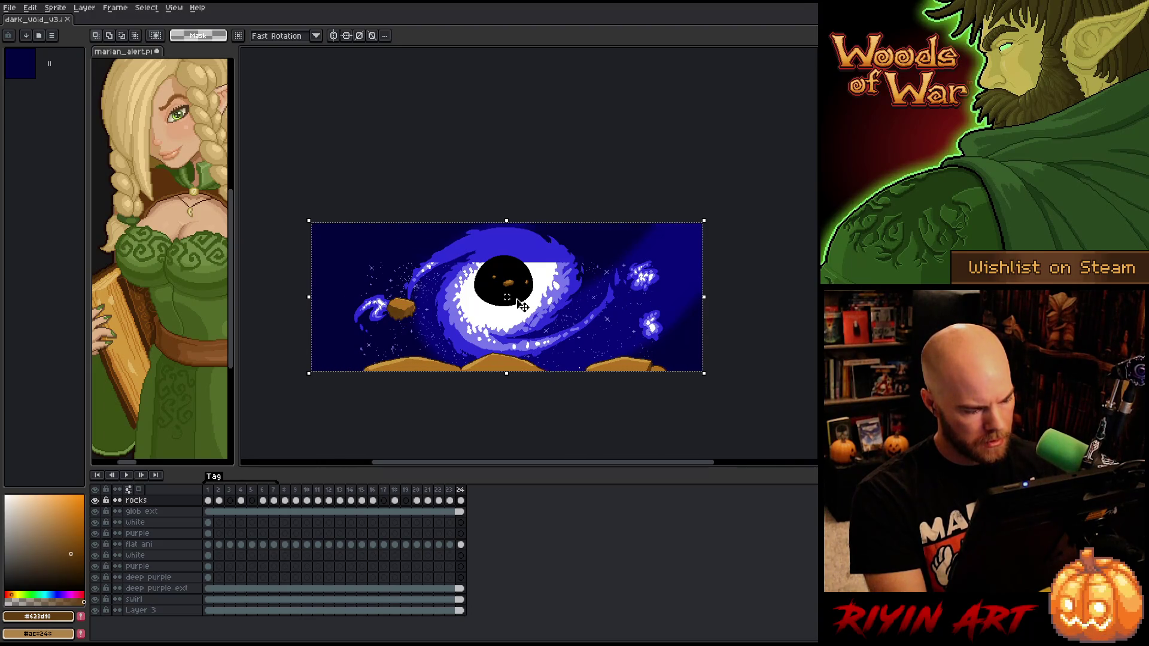
pyautogui.hotkey('ctrl', 'd')
pyautogui.press('Return')
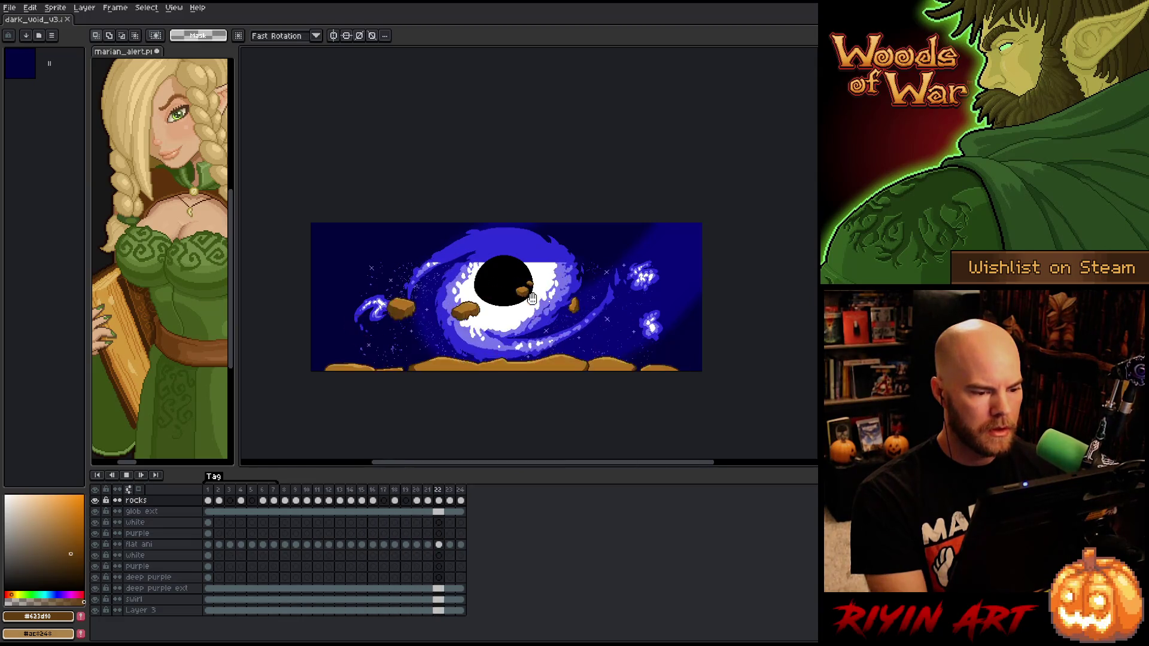
pyautogui.press('Return')
pyautogui.scroll(2, 481, 266)
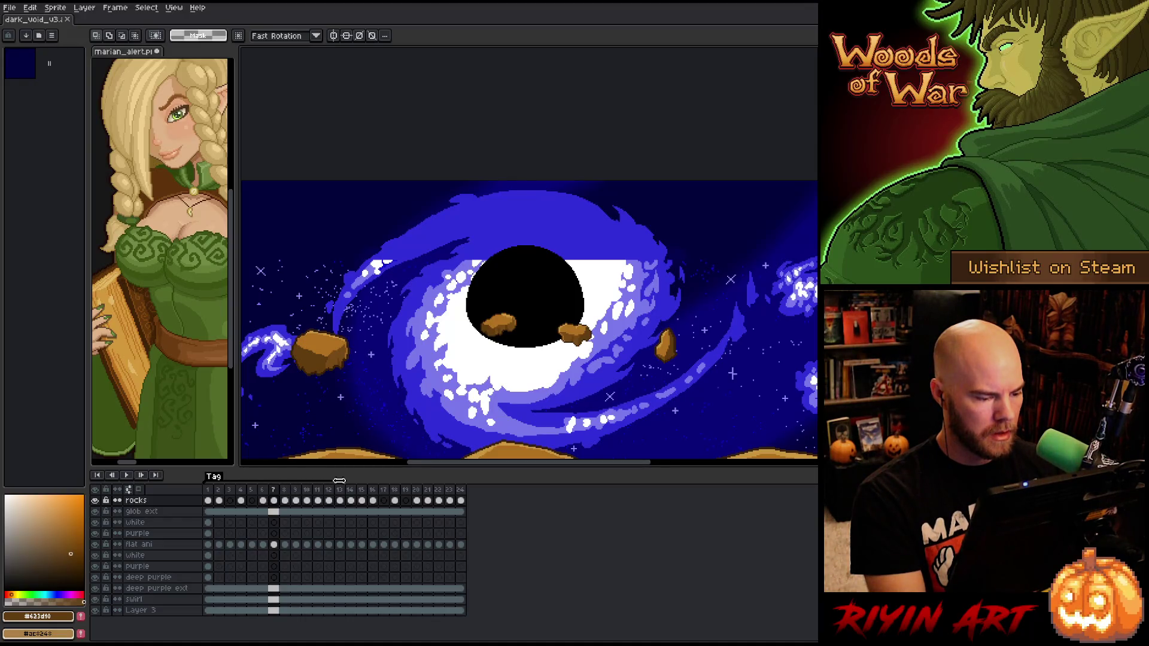
# Shorten the Tag range to end at frame 6 and play the shortened loop
pyautogui.click(210, 490)
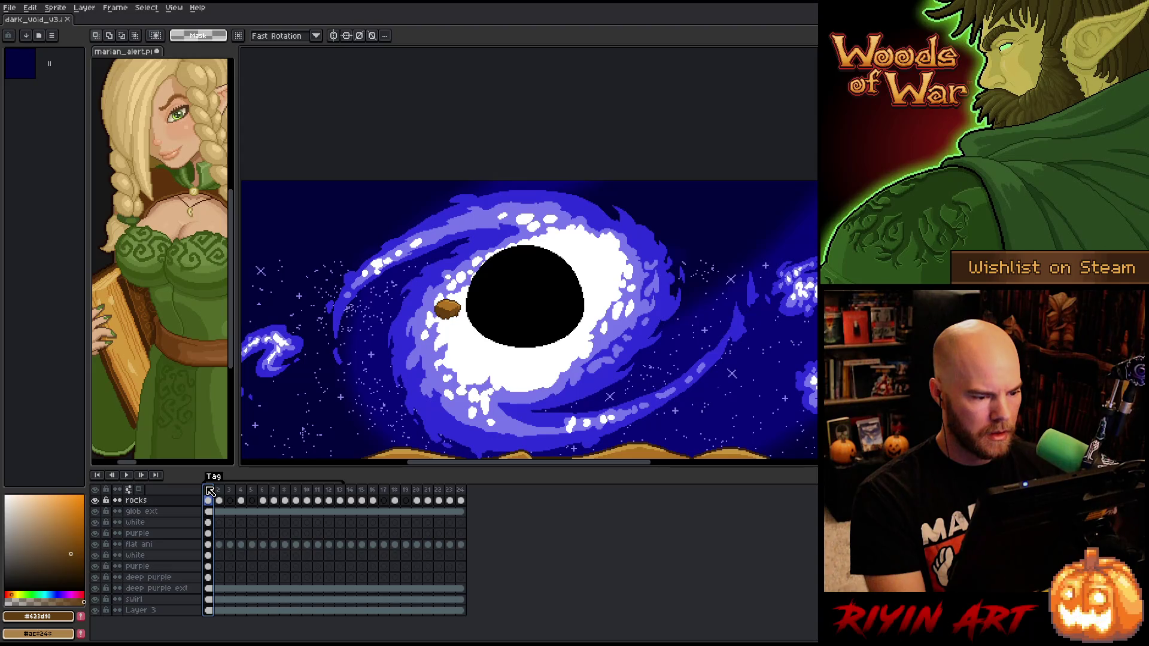
pyautogui.press('Return')
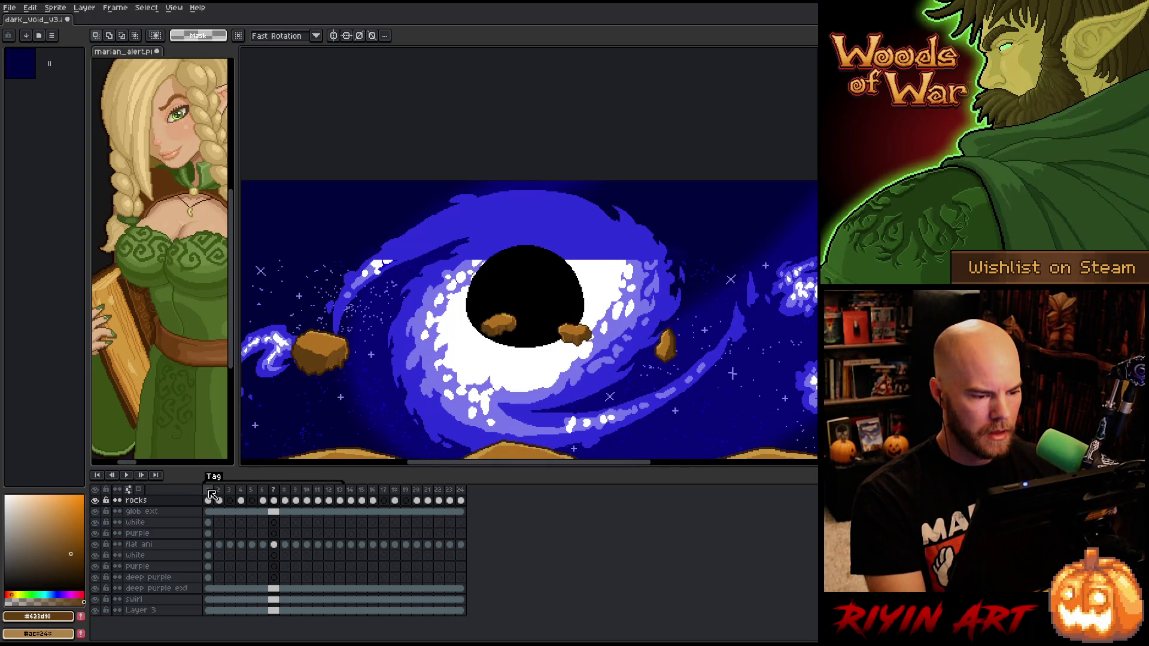
pyautogui.click(210, 492)
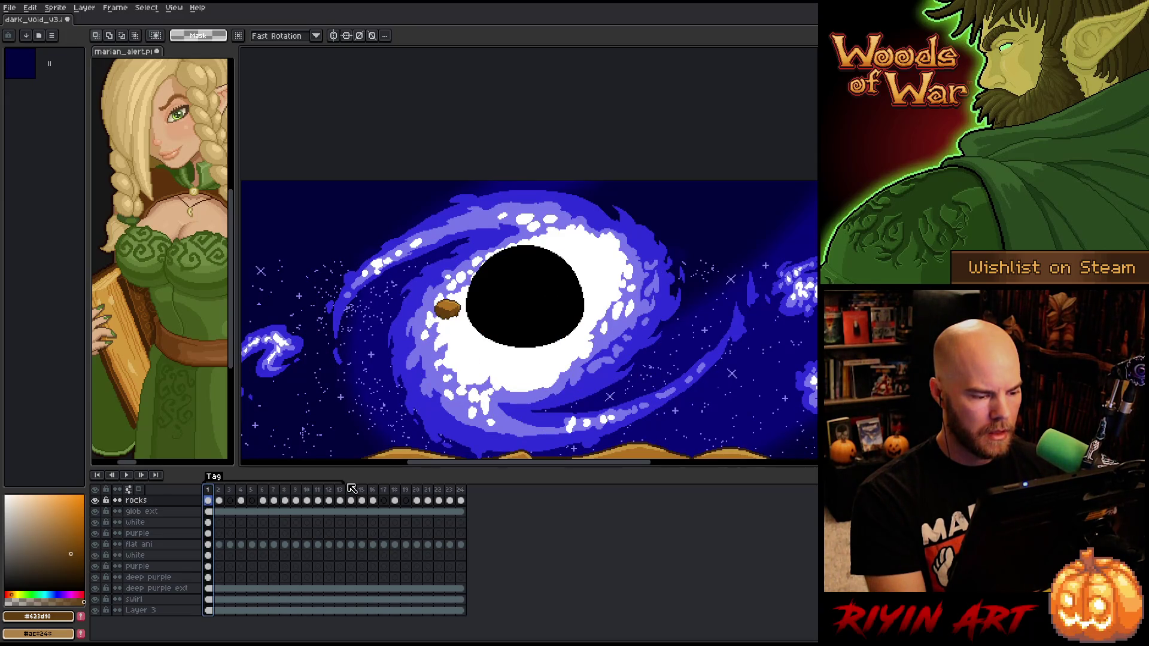
pyautogui.moveTo(342, 481); pyautogui.dragTo(265, 482)
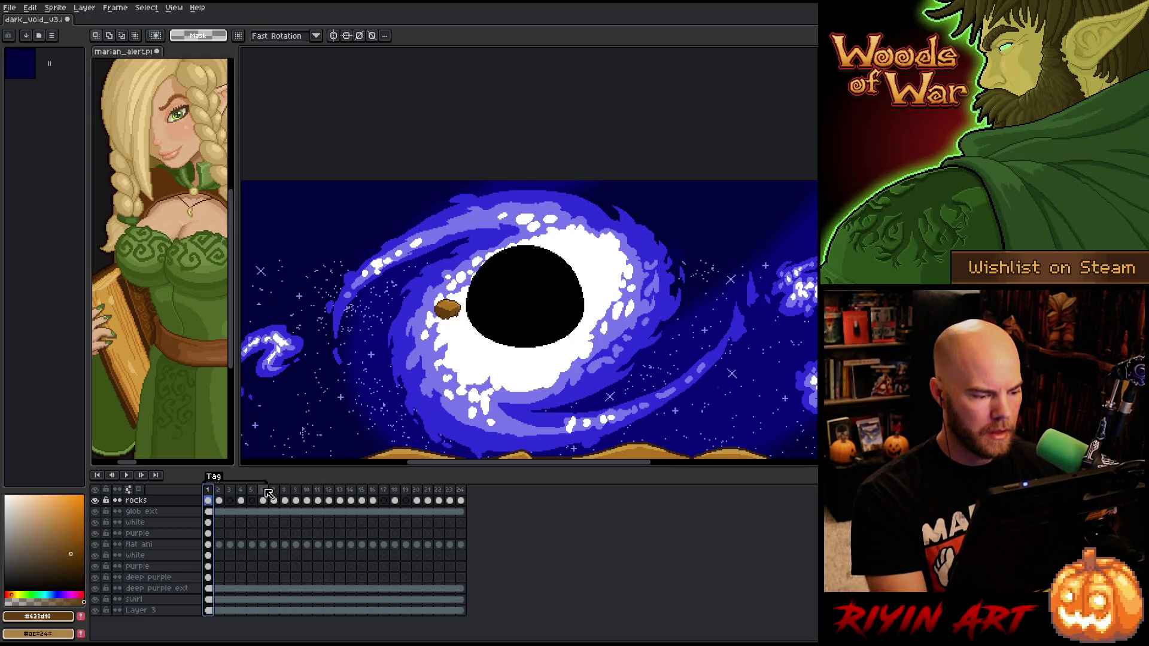
pyautogui.press('Return')
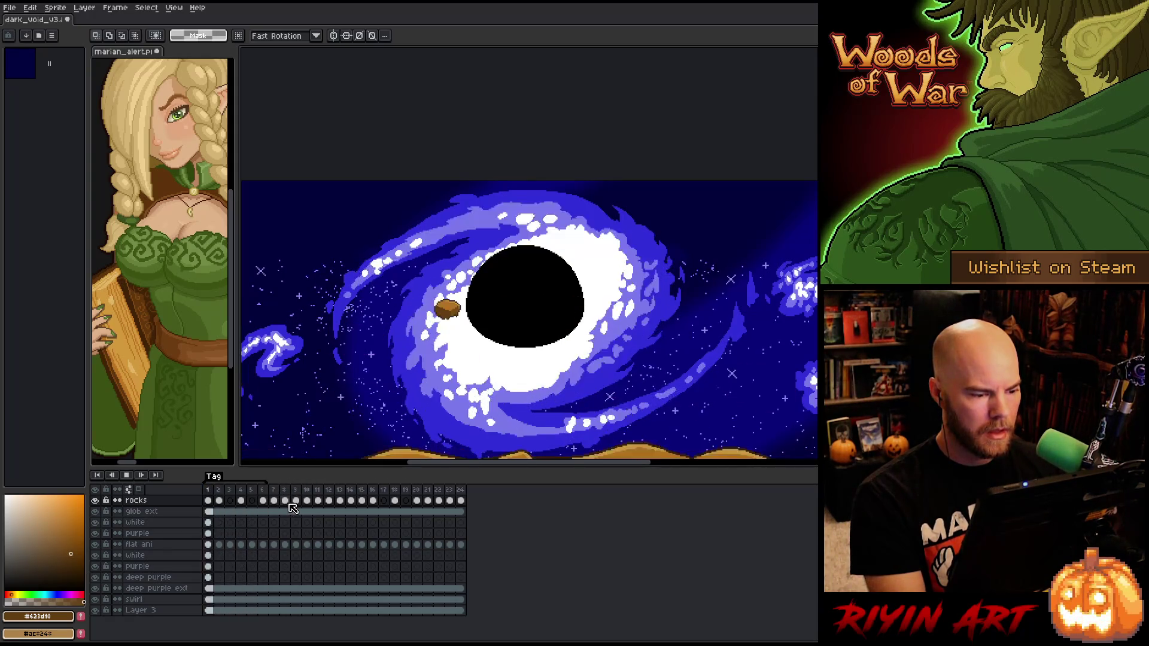
pyautogui.press('Return')
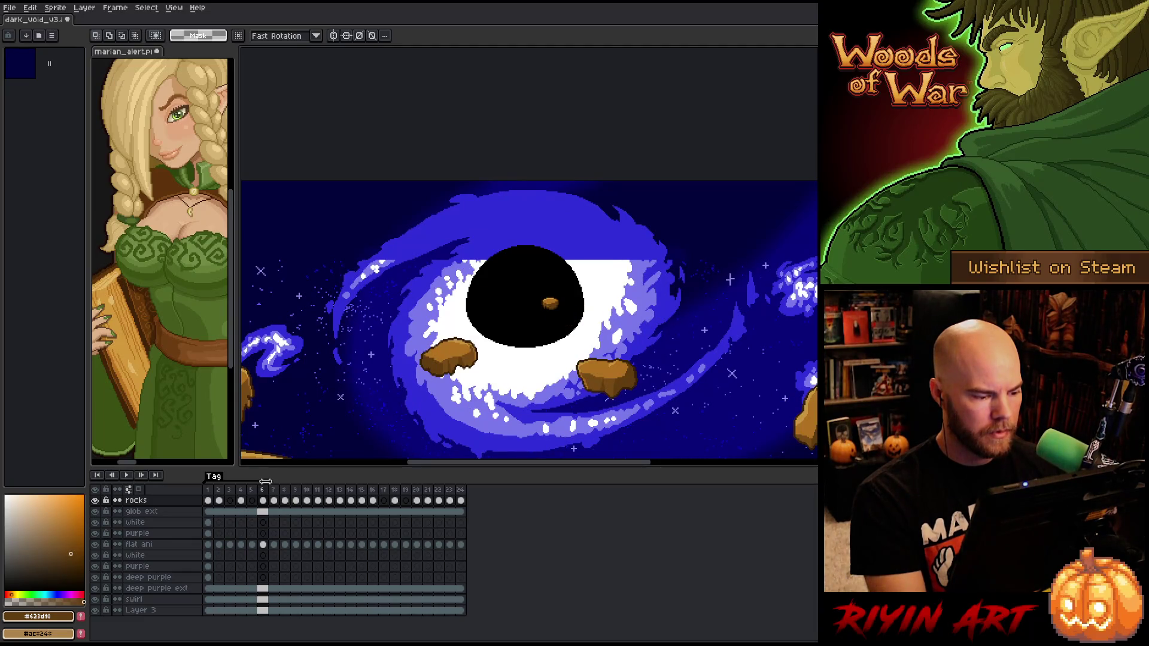
# Extend the Tag range to about frame 14 and replay from frame 1
pyautogui.moveTo(265, 482); pyautogui.dragTo(374, 479)
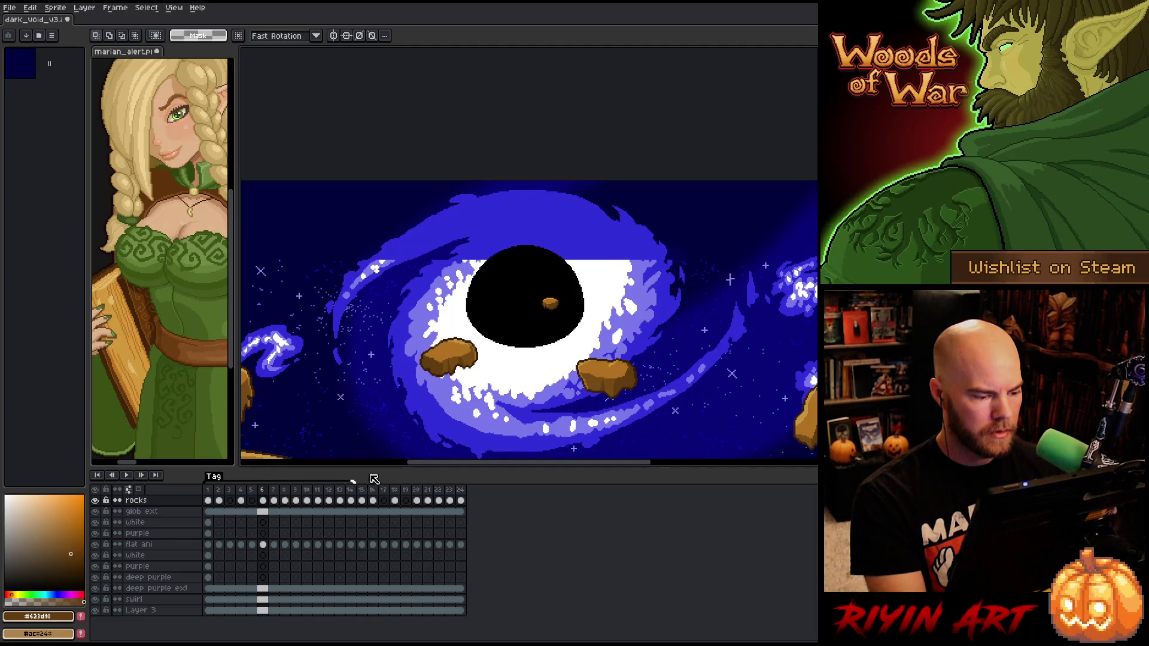
pyautogui.click(208, 492)
pyautogui.press('Return')
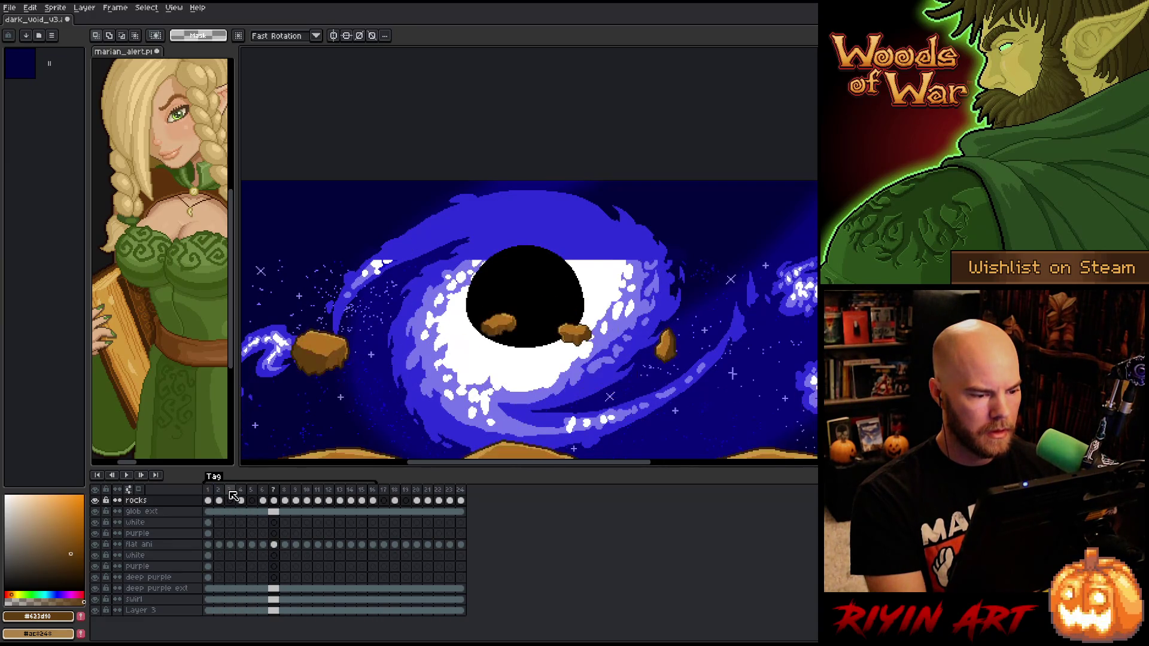
pyautogui.click(208, 492)
pyautogui.press('Return')
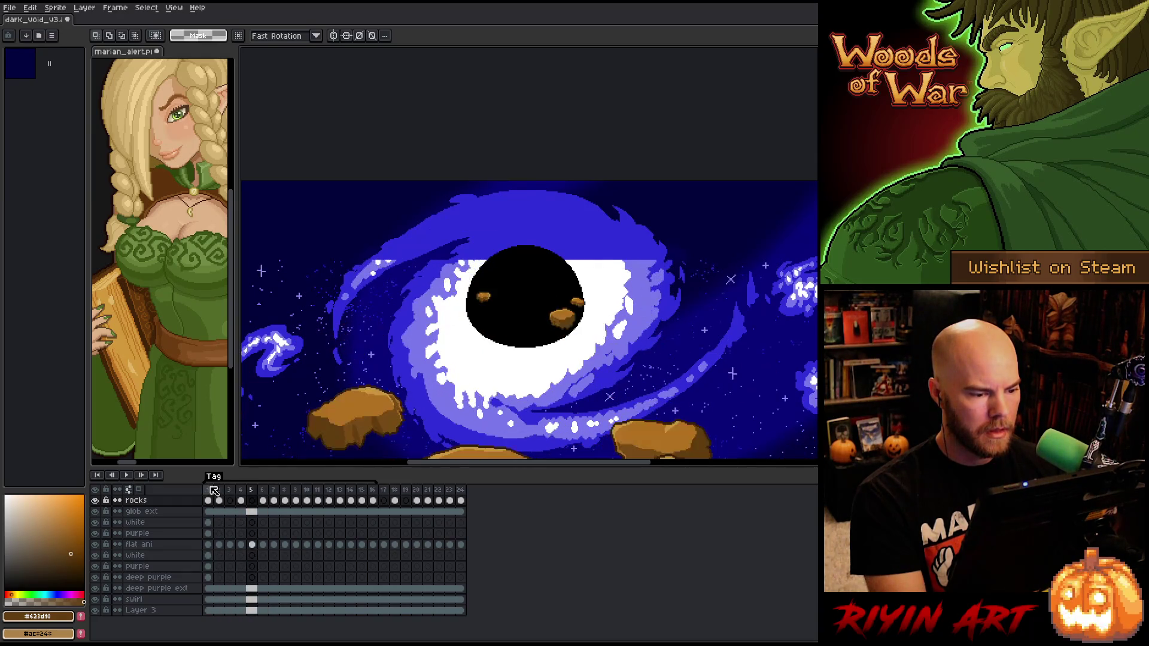
pyautogui.click(211, 489)
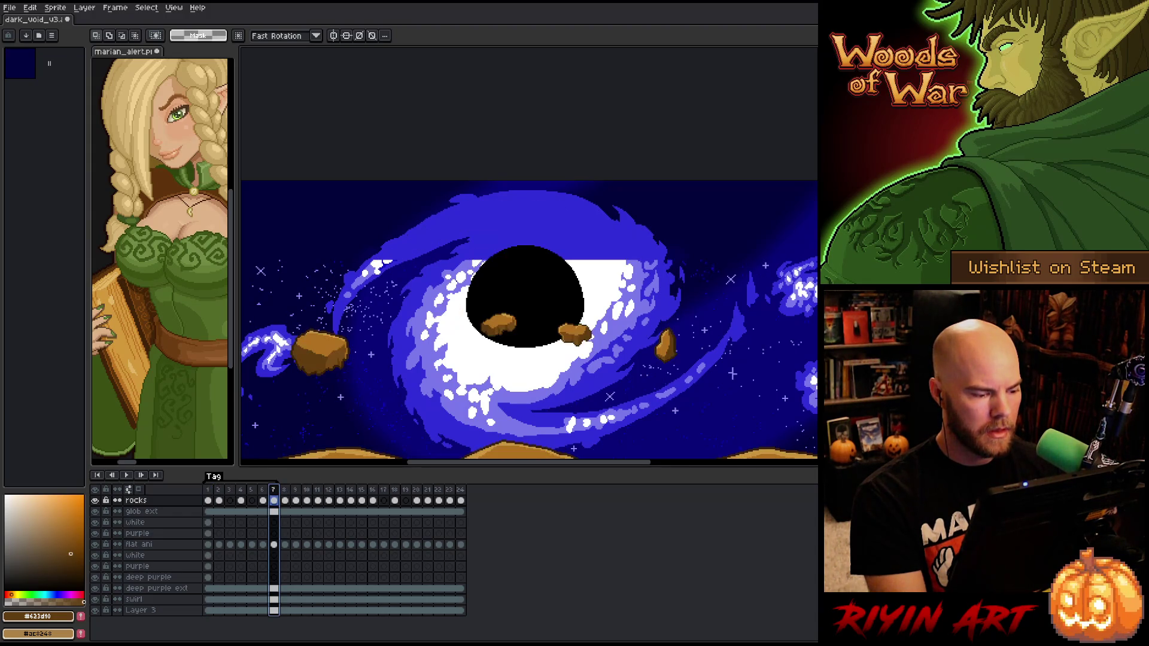
# Play the animation from frame 7 to compare rock positions
pyautogui.click(274, 490)
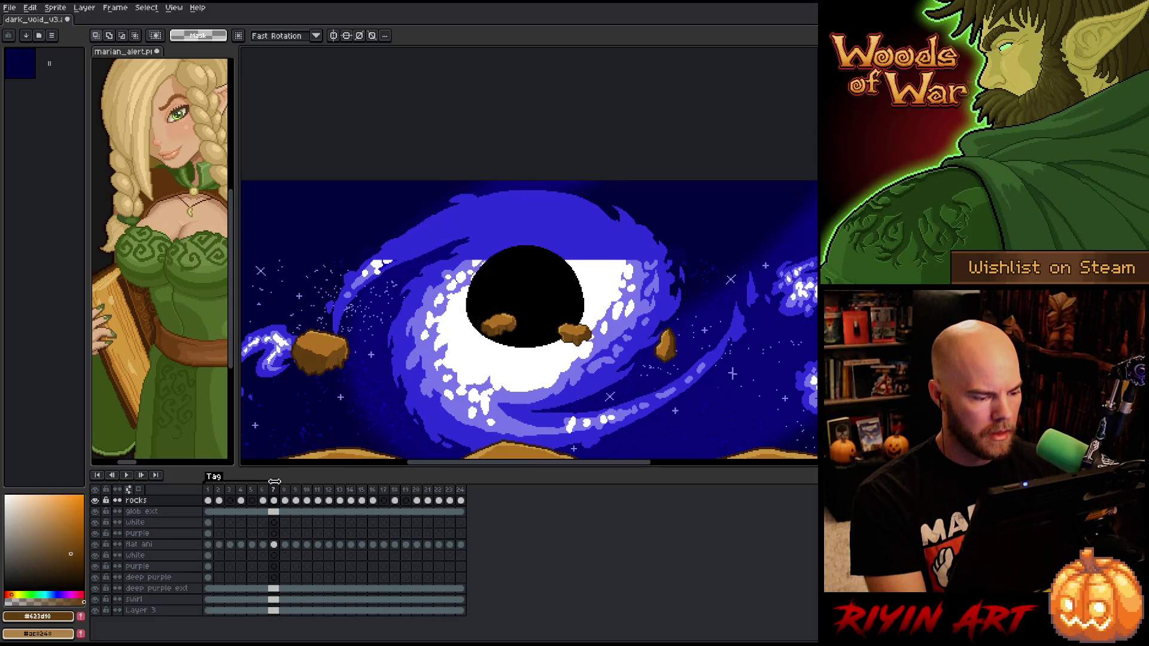
pyautogui.press('Return')
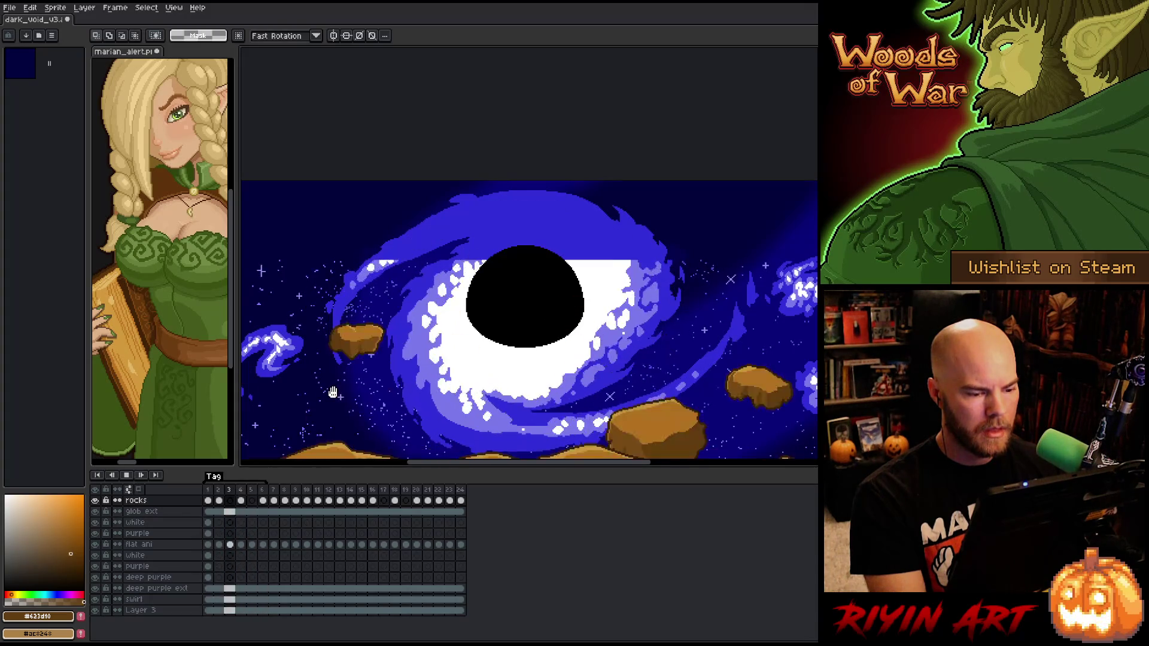
pyautogui.press('Return')
pyautogui.press('Return')
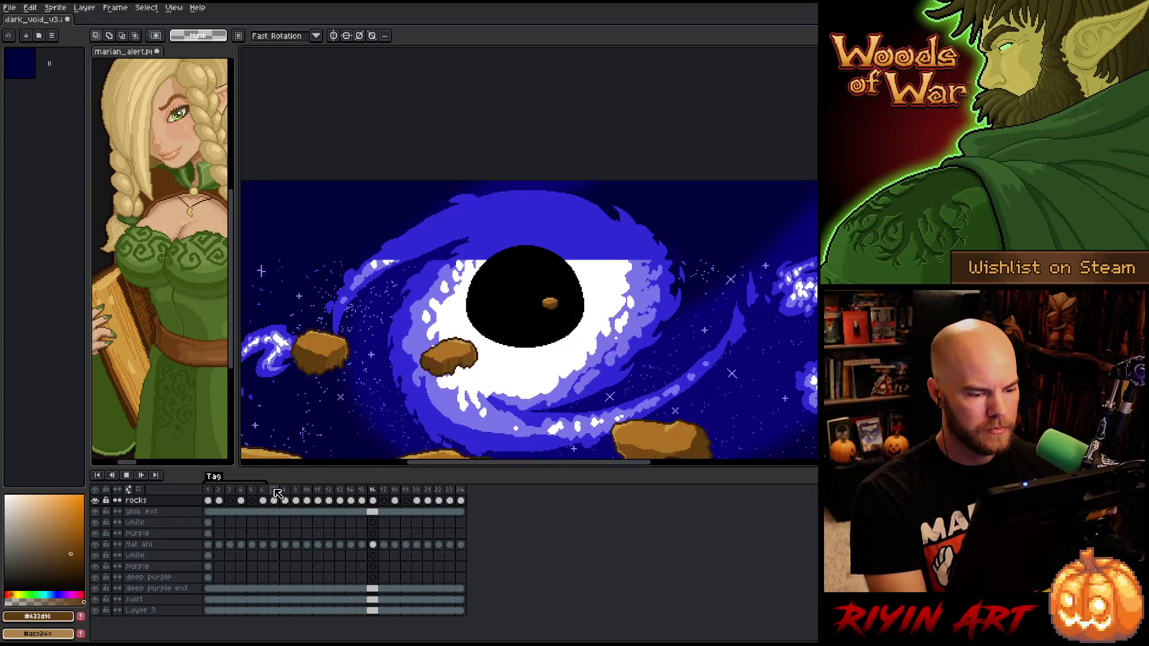
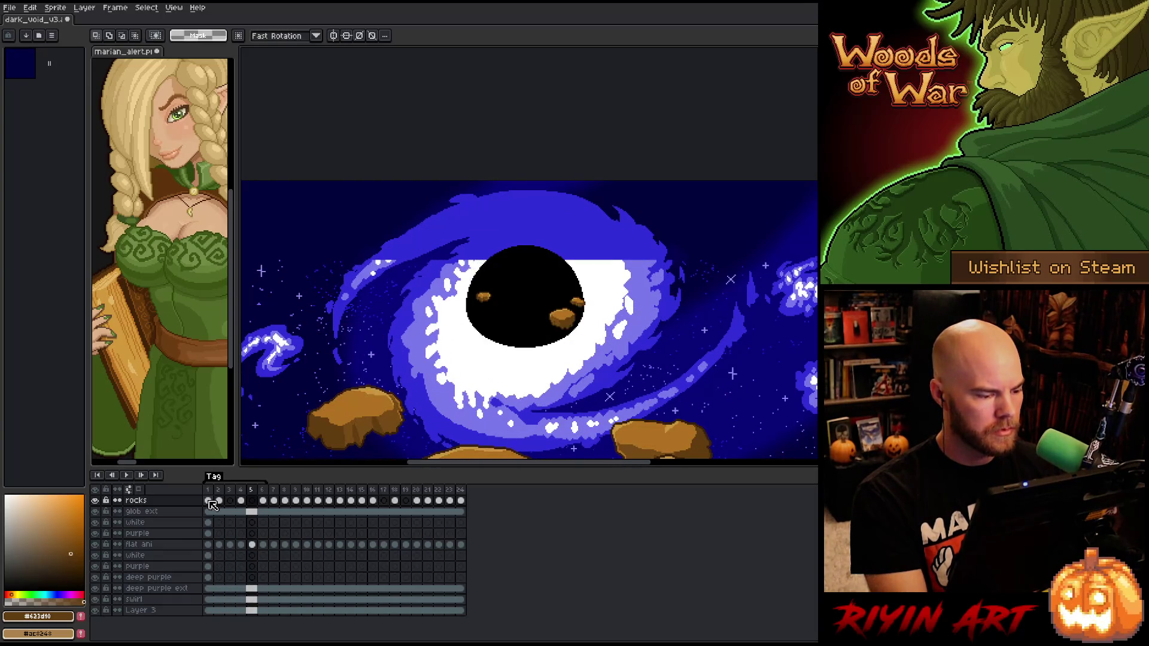
# Jump to frame 1, preview the loop, and make the deep purple ext layer's frame-1 cel active with the pencil
pyautogui.click(210, 533)
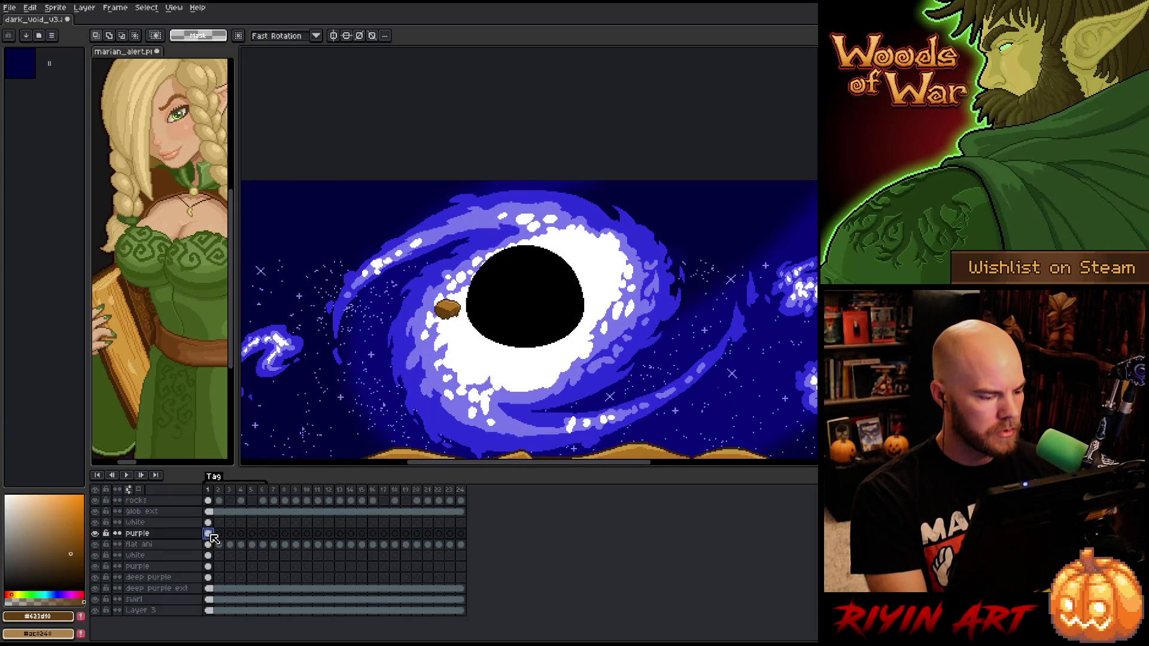
pyautogui.press('Return')
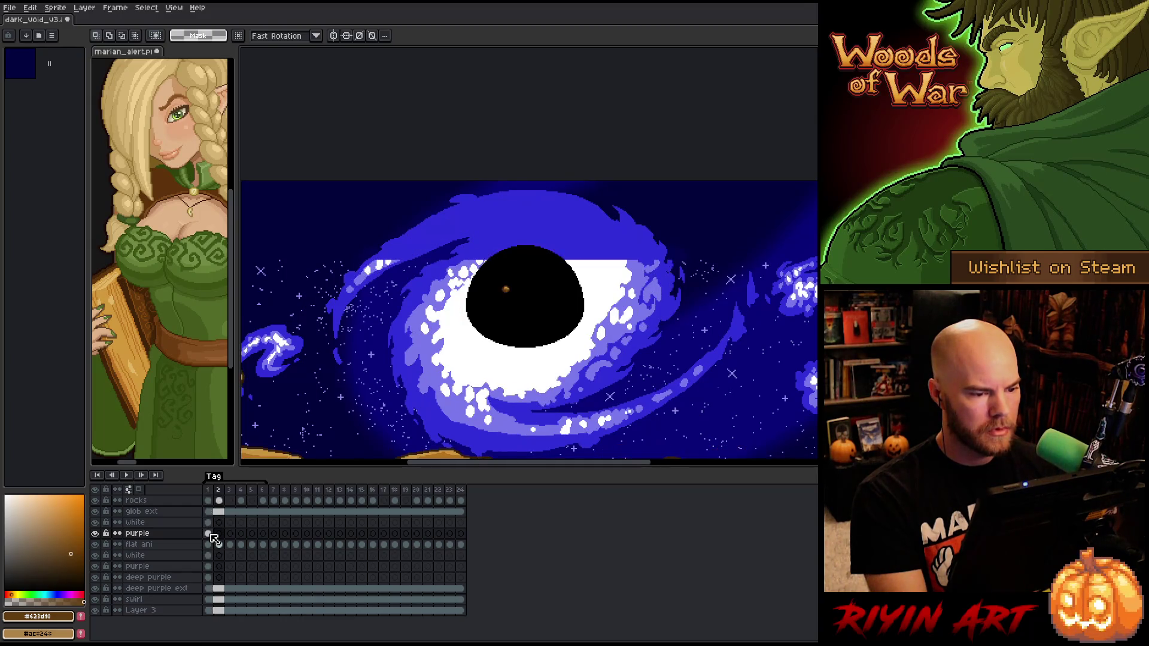
pyautogui.scroll(3, 494, 227)
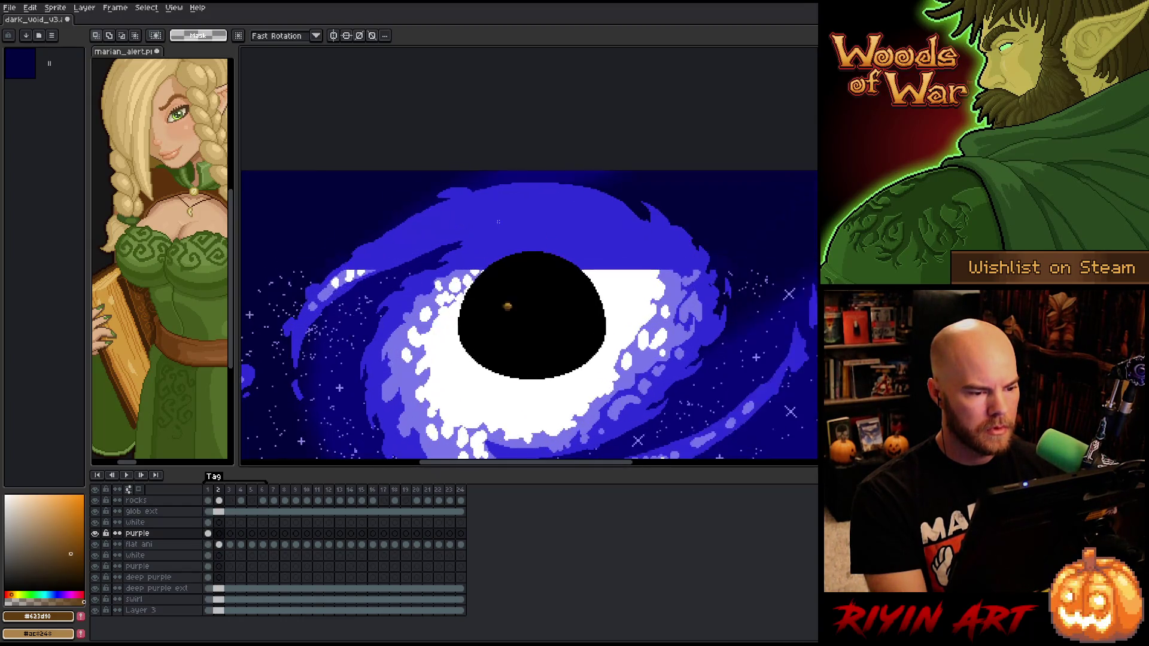
pyautogui.scroll(-1, 489, 234)
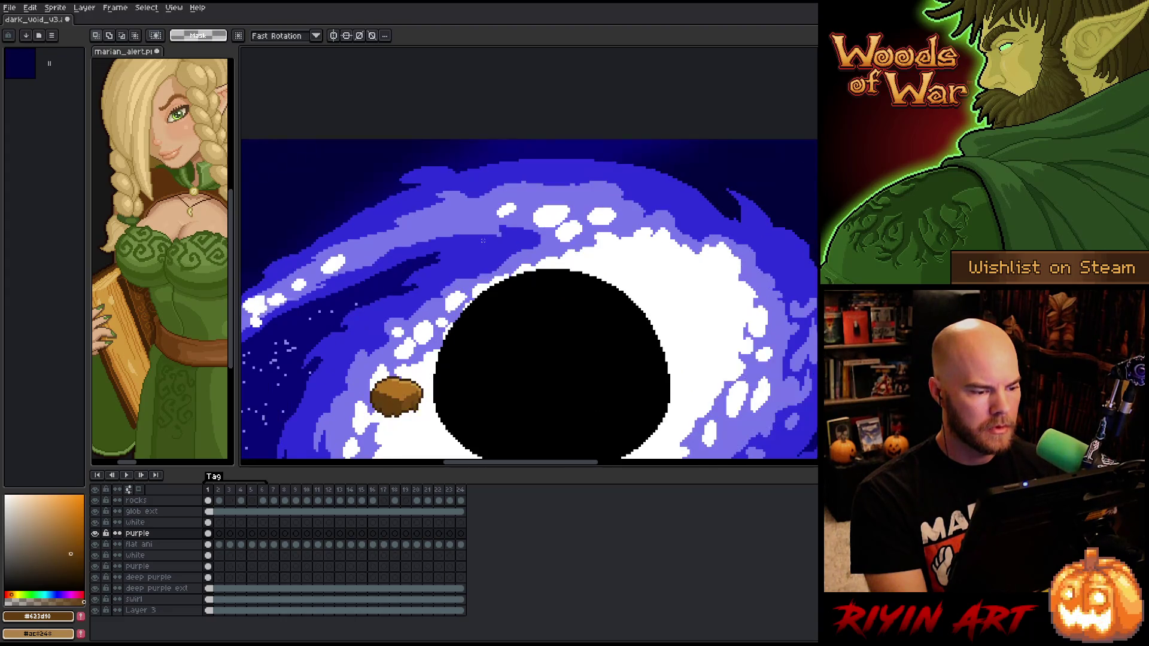
pyautogui.click(208, 588)
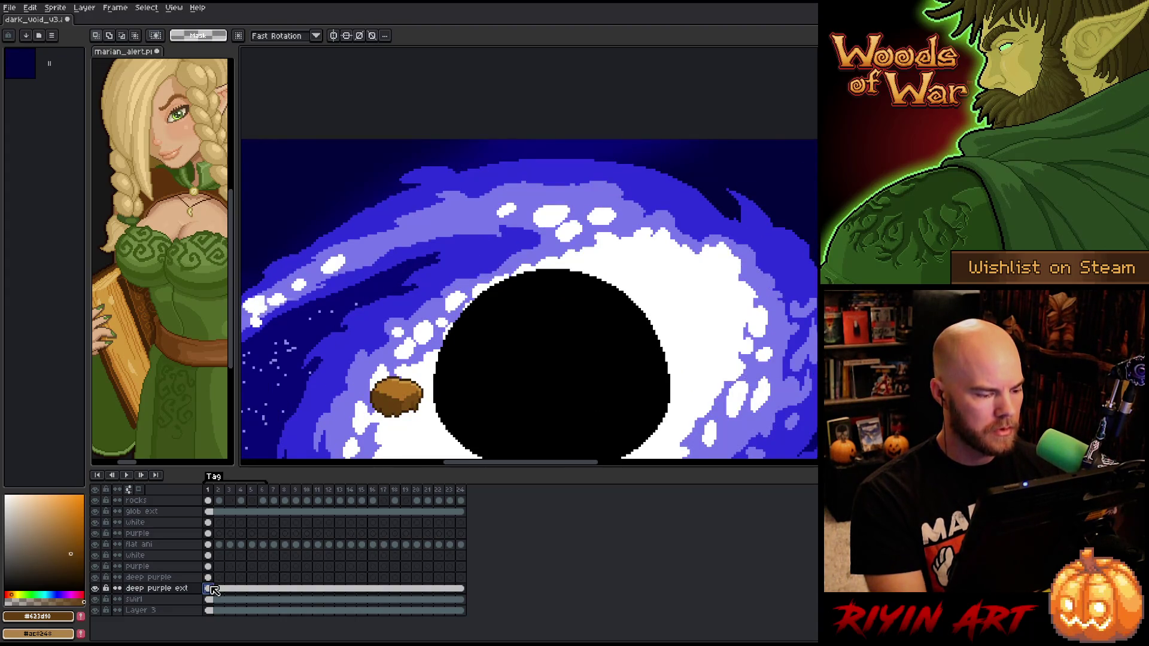
pyautogui.press('b')
pyautogui.keyDown('alt'); pyautogui.click(443, 255); pyautogui.keyUp('alt')
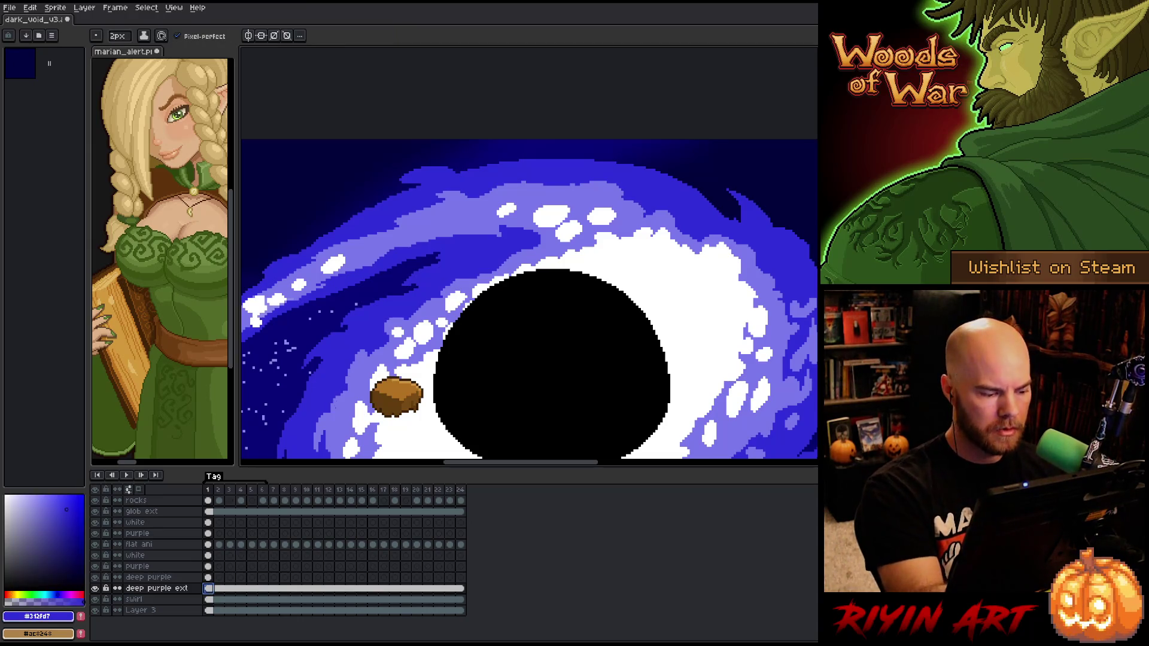
# Compare frames 1 and 2, then centre the black hole and return to frame 1
pyautogui.press('Right')
pyautogui.press('Left')
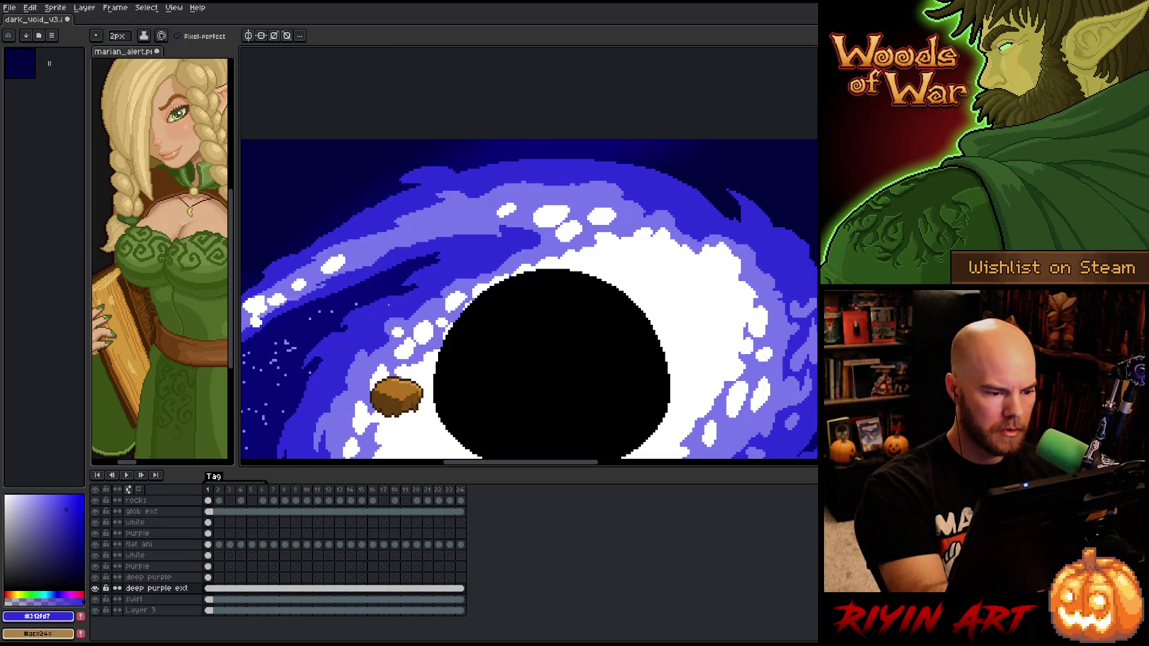
pyautogui.press('Right')
pyautogui.press('Left')
pyautogui.press('Right')
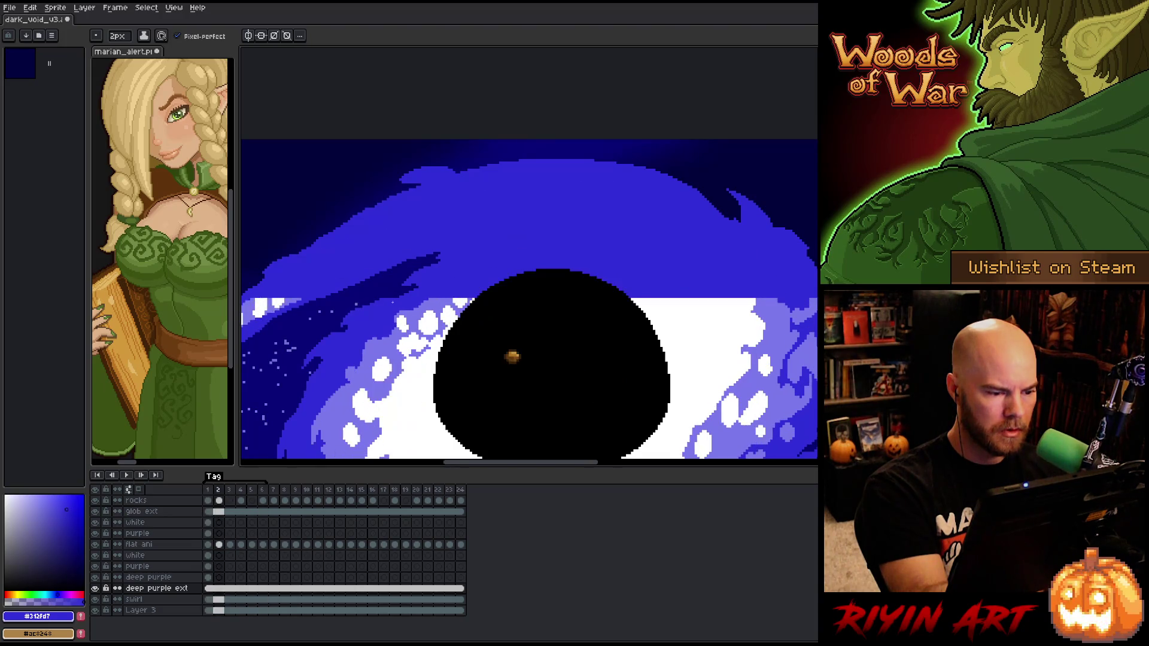
pyautogui.press('Left')
pyautogui.press('Right')
pyautogui.press('Left')
pyautogui.press('Right')
pyautogui.press('Left')
pyautogui.press('Right')
pyautogui.moveTo(644, 341); pyautogui.dragTo(536, 321)
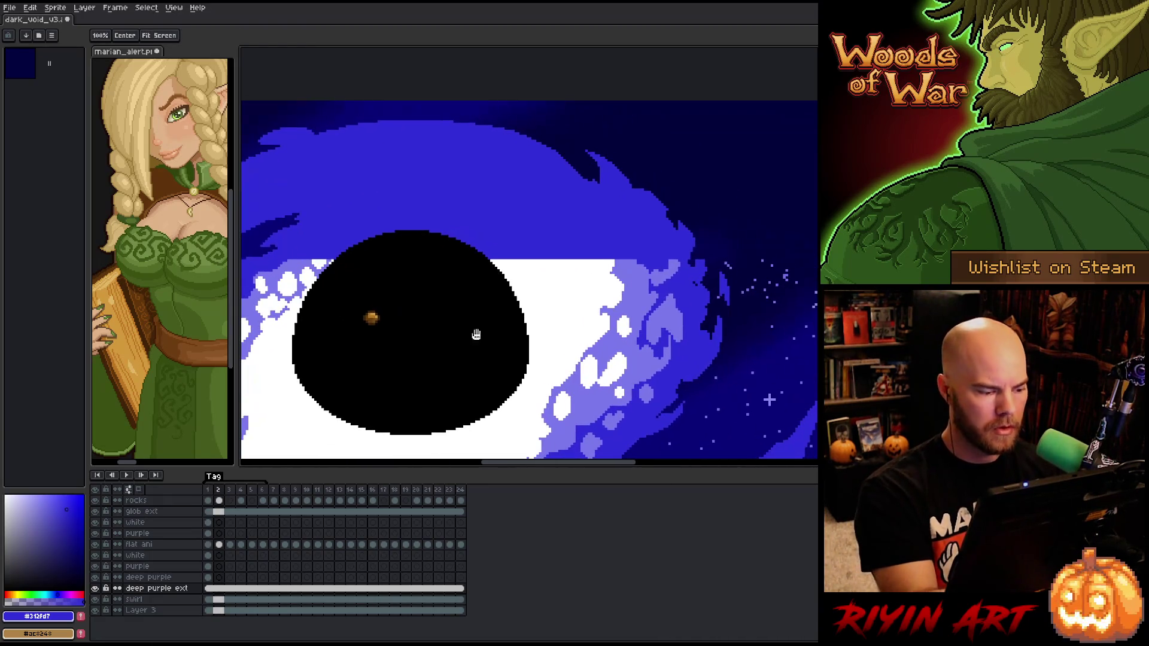
pyautogui.click(208, 533)
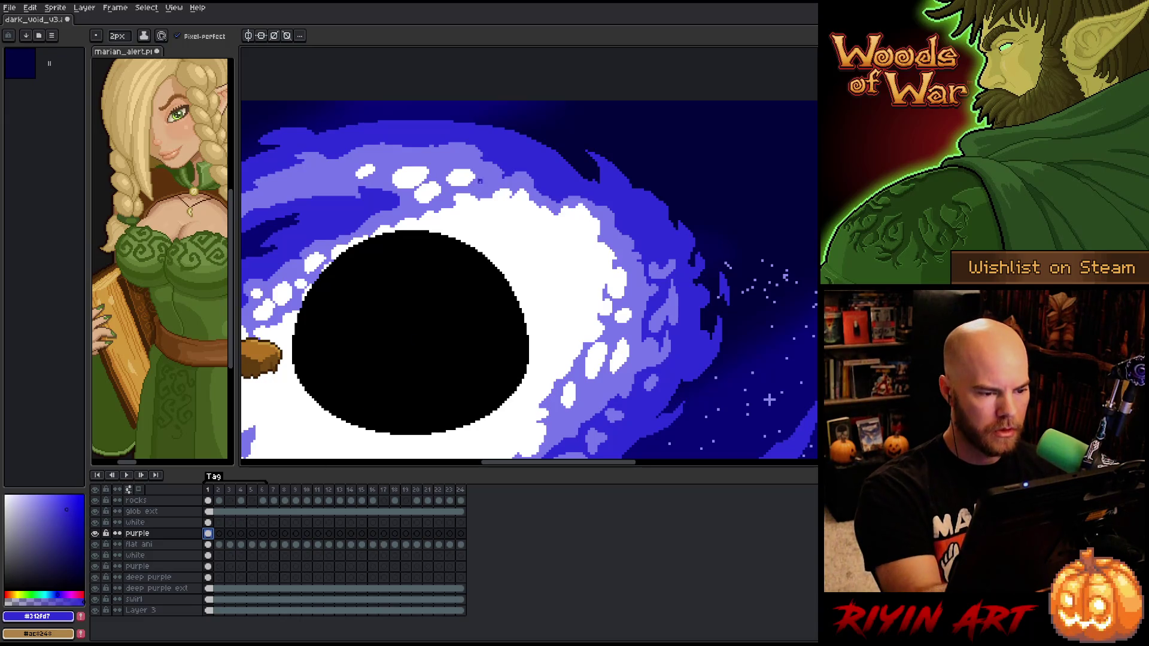
# Sample the light purple from the swirl and toggle both purple layers to check their content
pyautogui.keyDown('alt'); pyautogui.click(494, 178); pyautogui.keyUp('alt')
pyautogui.click(95, 534)
pyautogui.click(95, 533)
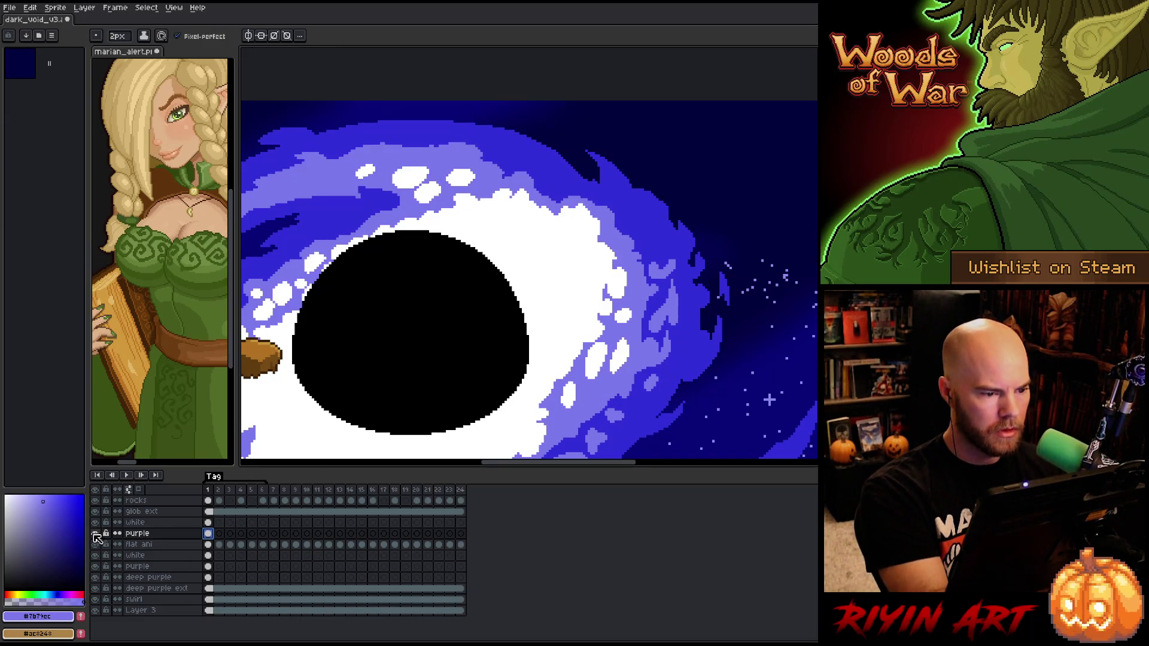
pyautogui.click(208, 566)
pyautogui.click(95, 566)
pyautogui.click(95, 566)
pyautogui.moveTo(447, 278); pyautogui.dragTo(524, 280)
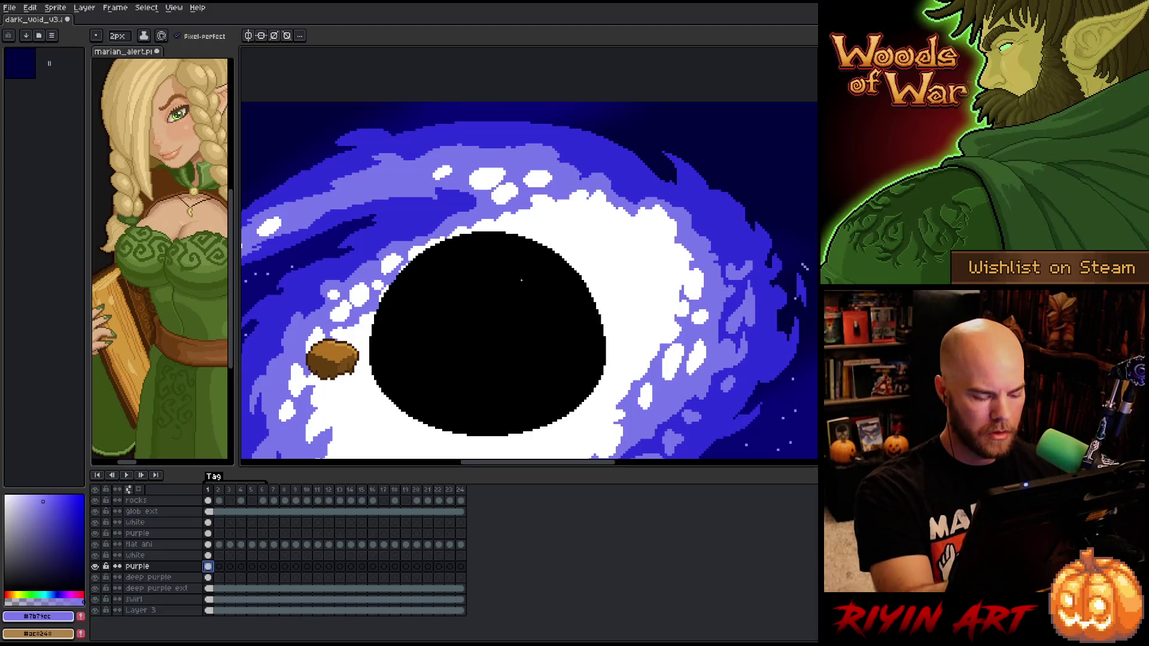
pyautogui.press('Return')
pyautogui.press('Return')
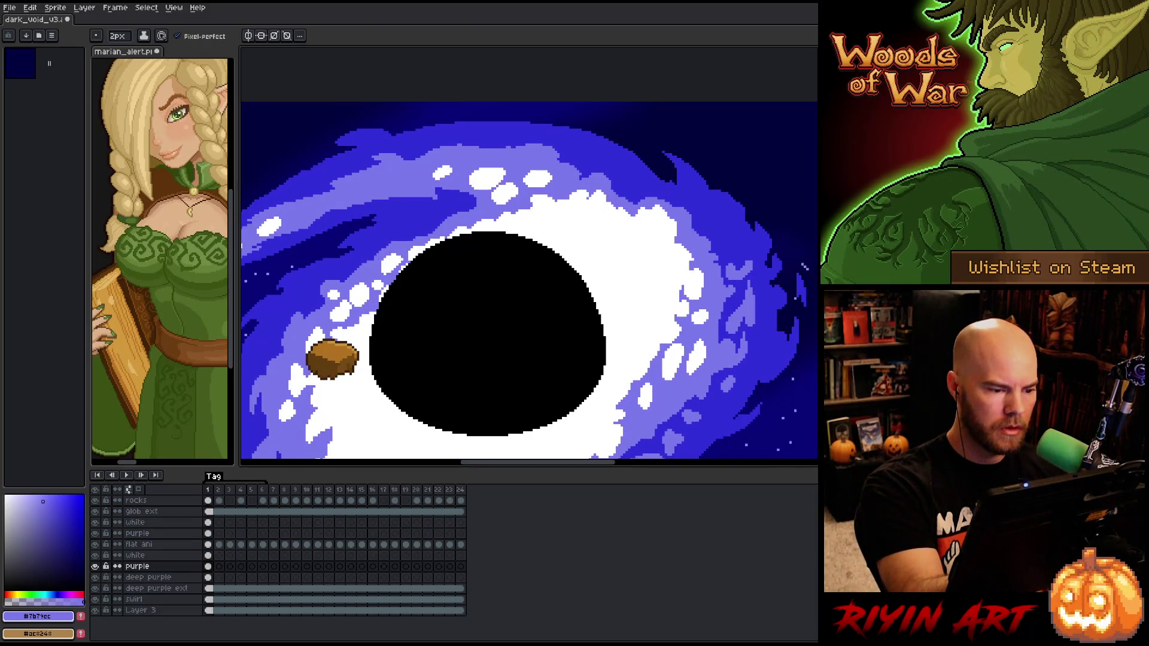
pyautogui.press('Return')
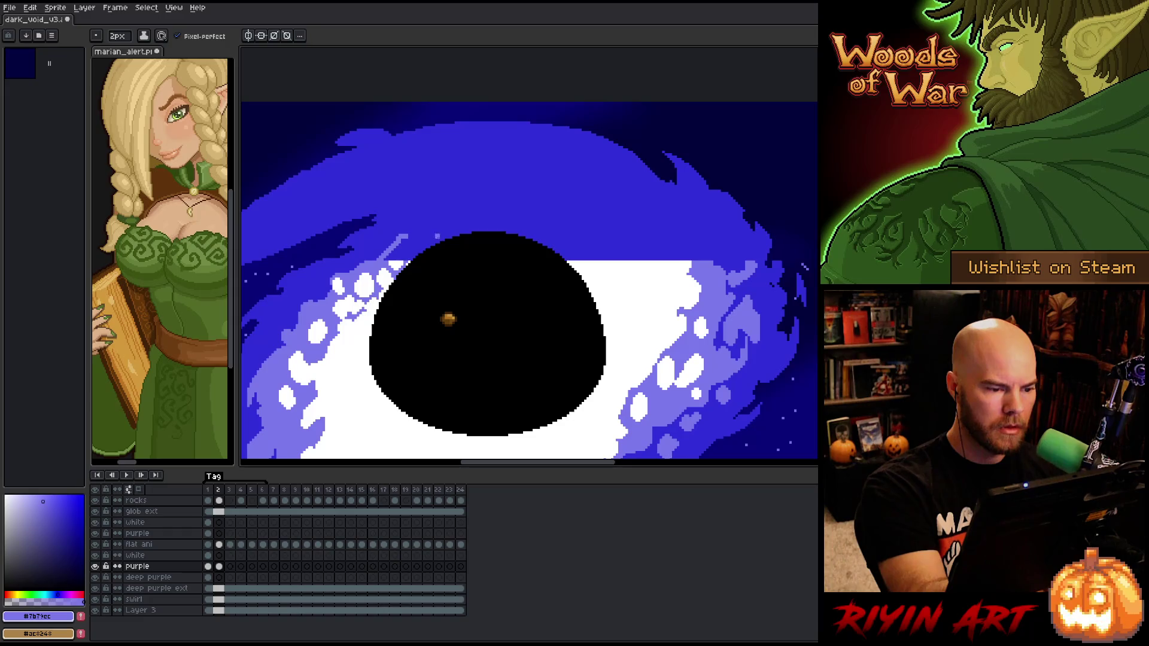
pyautogui.press('Return')
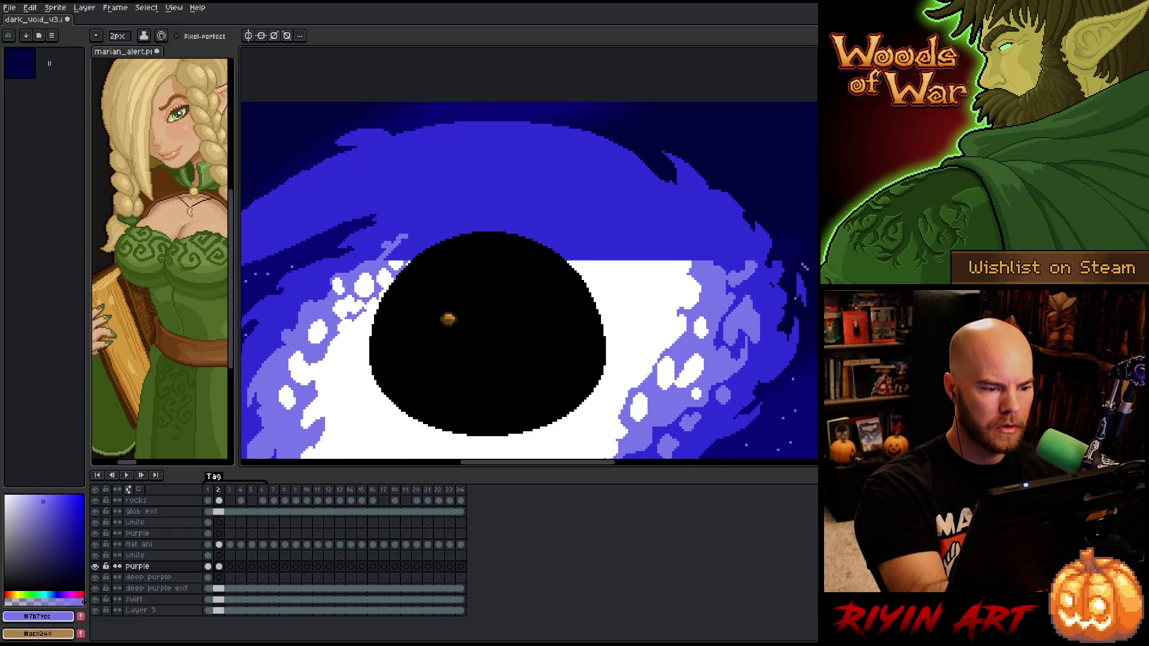
# On frame 2, draw light-purple outline strokes above the hole along the white edge
pyautogui.moveTo(421, 227)
pyautogui.mouseDown()
pyautogui.moveTo(506, 226)
pyautogui.moveTo(490, 213)
pyautogui.moveTo(510, 200)
pyautogui.mouseUp()
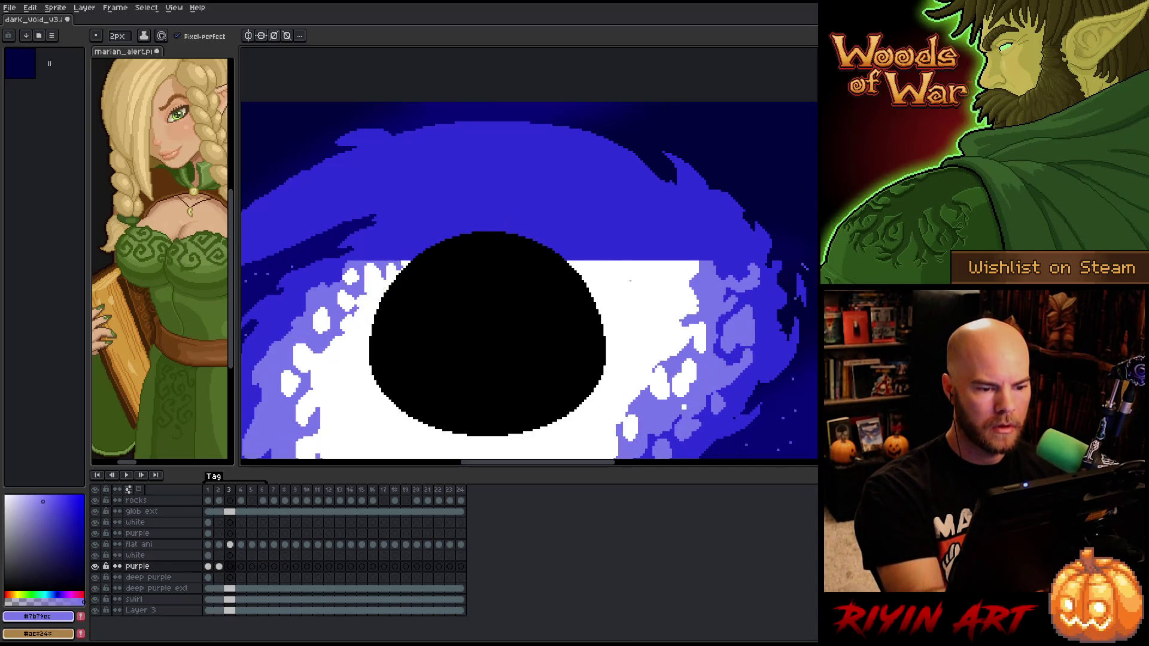
pyautogui.press('Right')
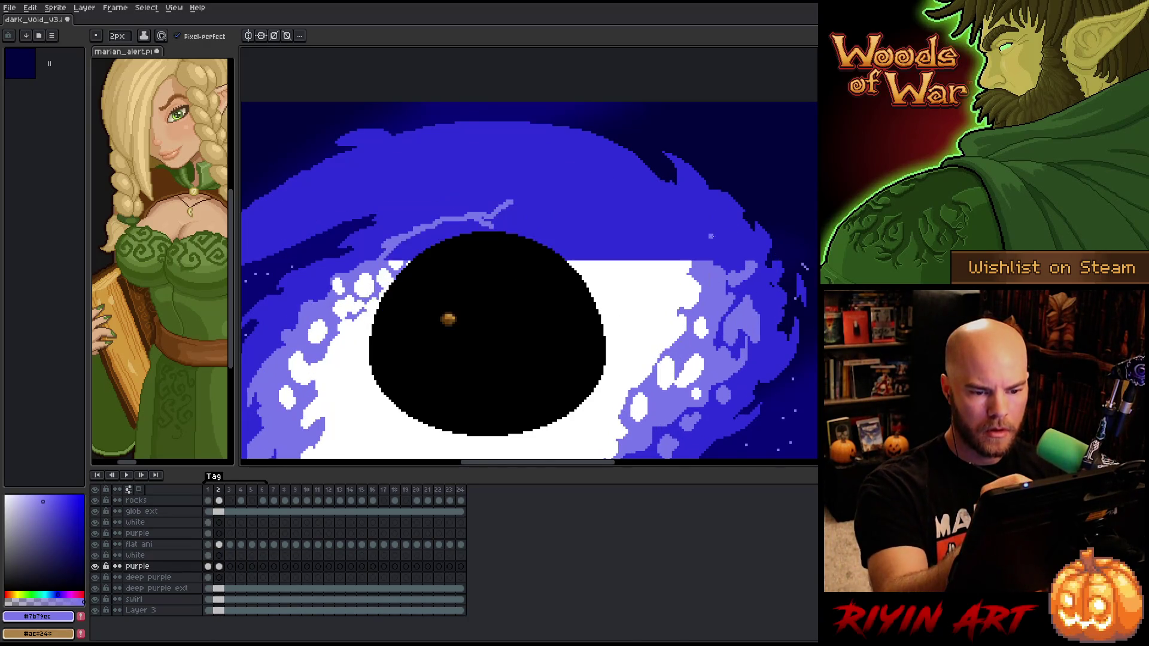
pyautogui.press('Left')
pyautogui.press('Right')
pyautogui.moveTo(594, 260)
pyautogui.mouseDown()
pyautogui.moveTo(709, 245)
pyautogui.moveTo(695, 236)
pyautogui.mouseUp()
pyautogui.press('Left')
pyautogui.press('Right')
pyautogui.press('Left')
pyautogui.press('Right')
pyautogui.press('Left')
pyautogui.press('Right')
# Extend the light-purple outline above the pupil, comparing it against frame 1
pyautogui.moveTo(674, 224)
pyautogui.mouseDown()
pyautogui.moveTo(631, 206)
pyautogui.moveTo(601, 210)
pyautogui.moveTo(610, 184)
pyautogui.moveTo(508, 201)
pyautogui.mouseUp()
pyautogui.press('Left')
pyautogui.press('Right')
pyautogui.press('Left')
pyautogui.press('Right')
pyautogui.press('Left')
pyautogui.press('Right')
pyautogui.press('Left')
pyautogui.press('Right')
pyautogui.press('Left')
pyautogui.press('Right')
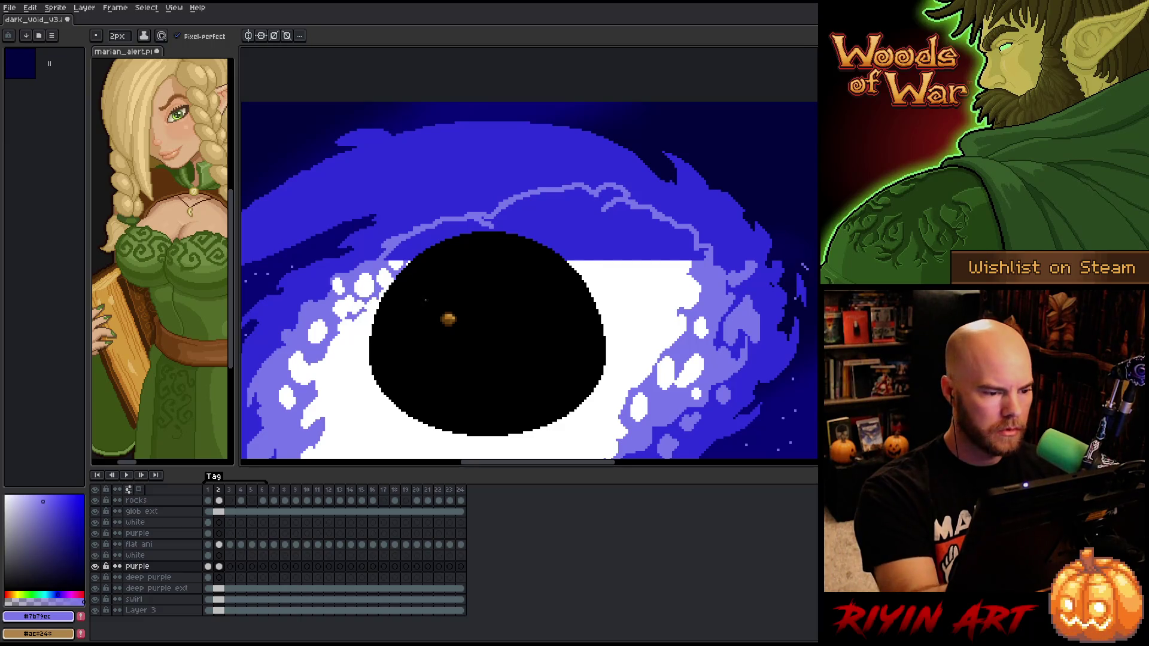
# Flood-fill the band above the pupil light purple and compare it with frame 1
pyautogui.press('g')
pyautogui.click(426, 236)
pyautogui.press('b')
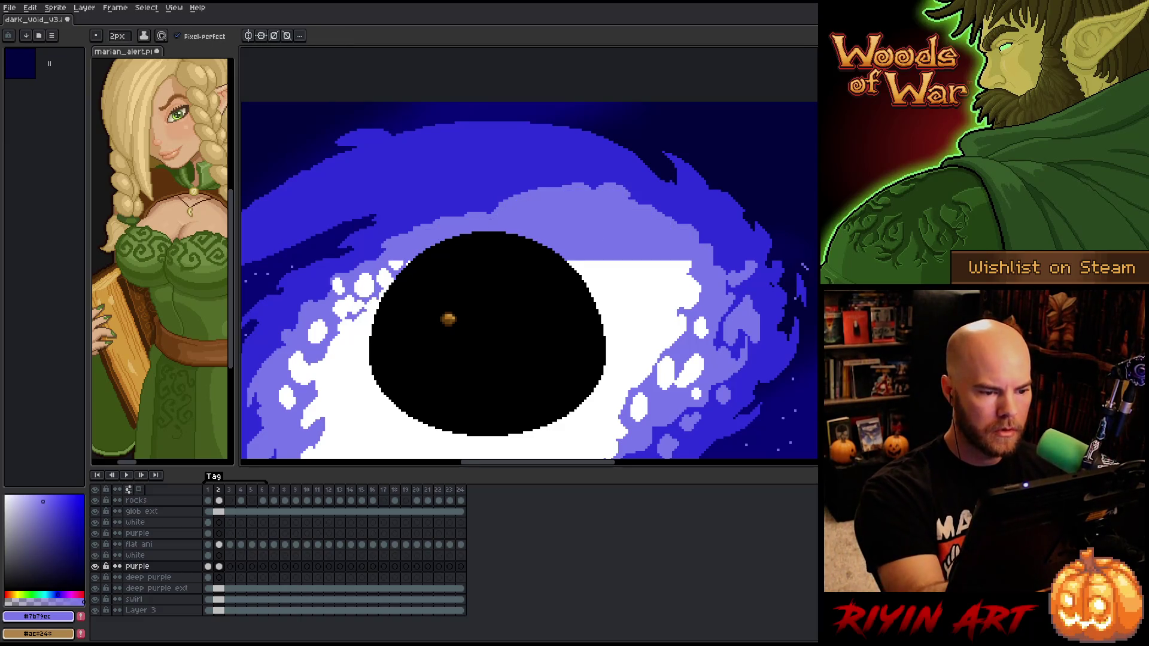
pyautogui.press('Left')
pyautogui.press('Right')
pyautogui.press('Left')
pyautogui.press('Right')
pyautogui.press('Left')
pyautogui.press('Right')
pyautogui.press('Left')
pyautogui.press('Right')
pyautogui.press('Left')
pyautogui.press('Right')
pyautogui.press('Left')
pyautogui.press('Right')
pyautogui.press('Left')
pyautogui.press('Right')
# Flip between frames 1 and 2 to check the swirl motion, then loop the animation
pyautogui.press('Left')
pyautogui.press('Right')
pyautogui.press('Left')
pyautogui.press('Right')
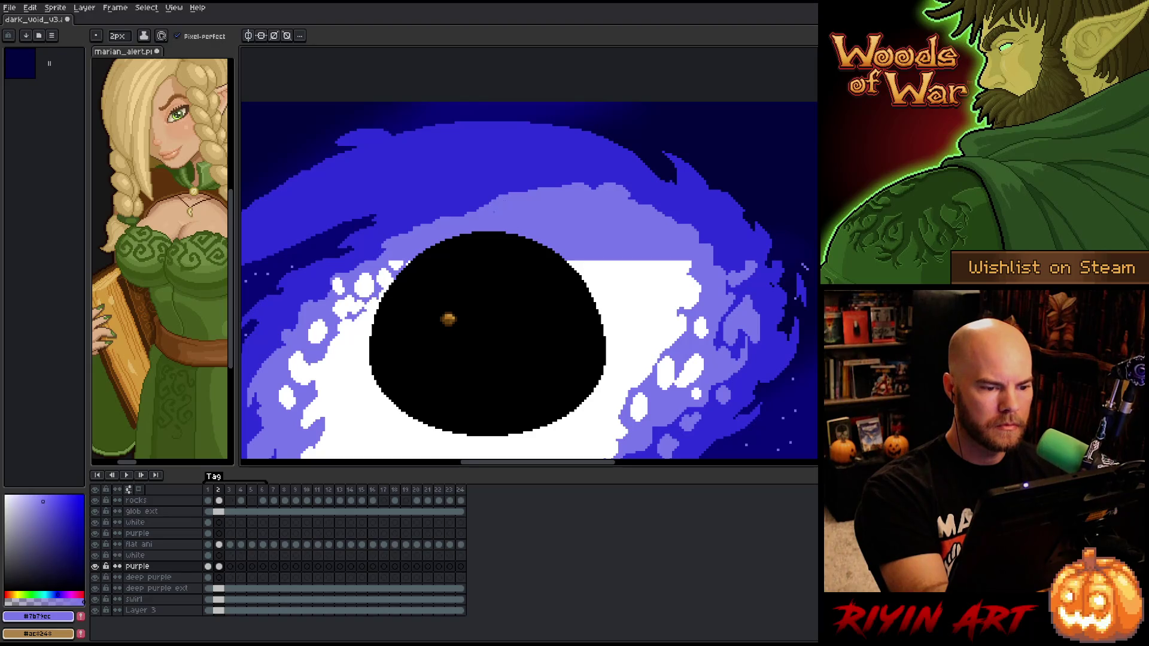
pyautogui.press('Left')
pyautogui.press('Right')
pyautogui.press('Left')
pyautogui.press('Right')
pyautogui.press('Left')
pyautogui.press('Right')
pyautogui.press('Left')
pyautogui.press('Right')
pyautogui.press('Left')
pyautogui.press('Right')
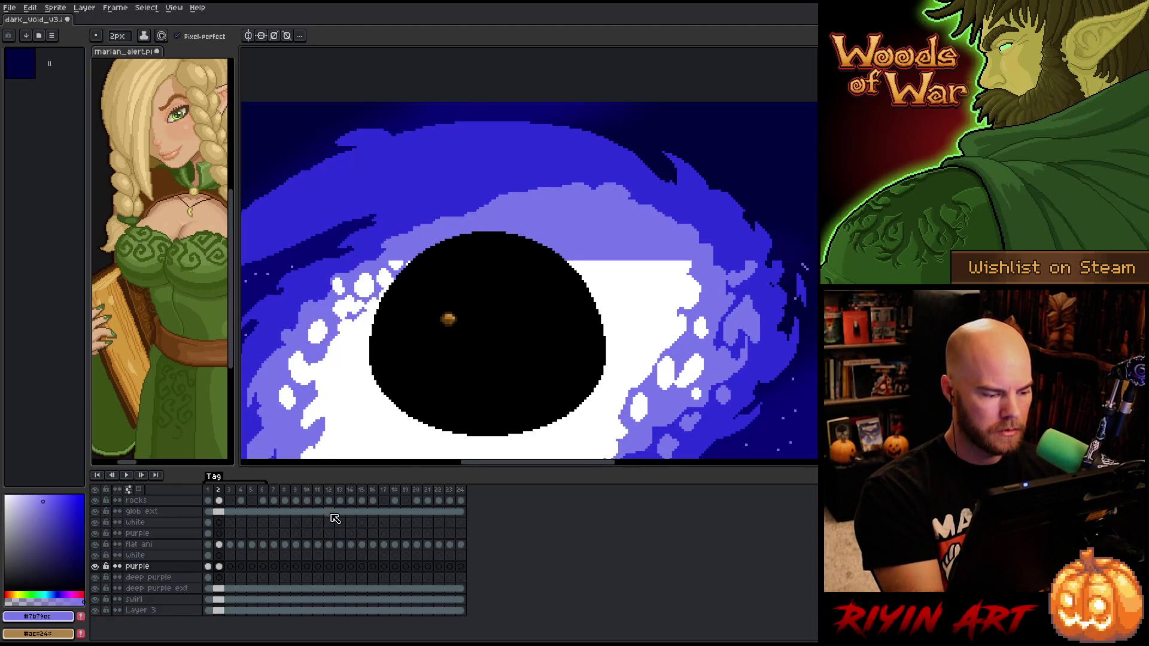
pyautogui.press('Return')
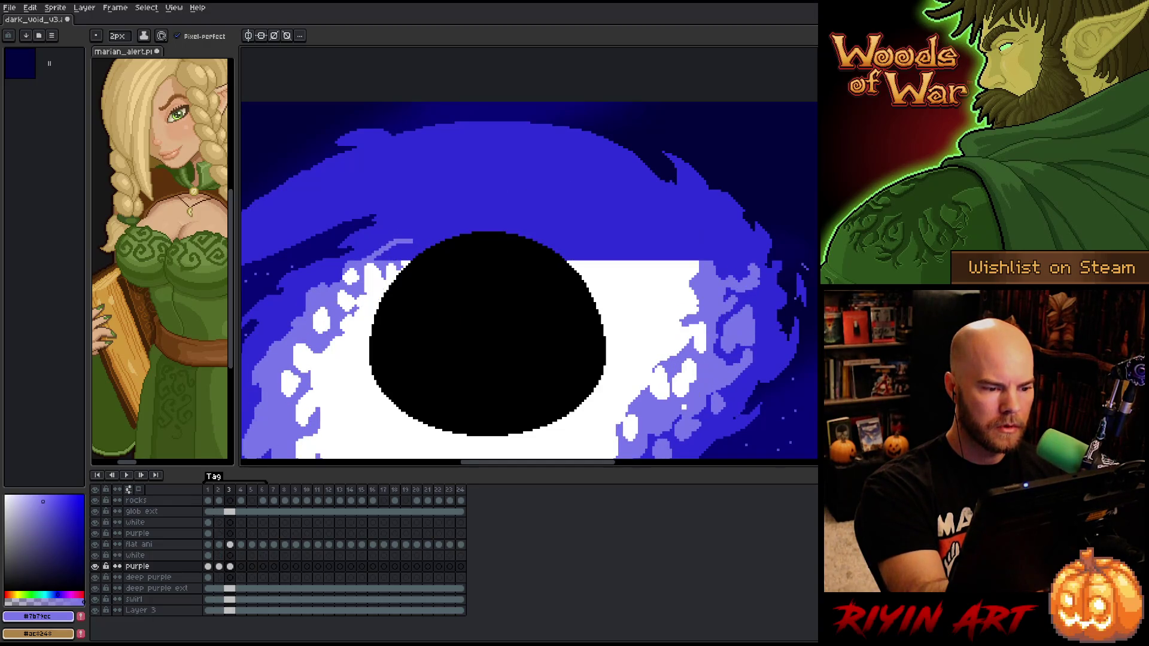
# Sketch a light-purple squiggle across the upper blue swirl, comparing it against the neighbouring frames
pyautogui.moveTo(419, 236)
pyautogui.mouseDown()
pyautogui.moveTo(437, 217)
pyautogui.moveTo(464, 225)
pyautogui.moveTo(582, 205)
pyautogui.mouseUp()
pyautogui.press('Right')
pyautogui.press('Left')
pyautogui.moveTo(565, 195)
pyautogui.mouseDown()
pyautogui.moveTo(653, 211)
pyautogui.moveTo(690, 240)
pyautogui.mouseUp()
pyautogui.press('Right')
pyautogui.press('Left')
pyautogui.press('Right')
pyautogui.press('Left')
pyautogui.press('Right')
pyautogui.press('Left')
pyautogui.press('Right')
pyautogui.press('Left')
pyautogui.press('Left')
pyautogui.press('Right')
pyautogui.press('Left')
pyautogui.press('Right')
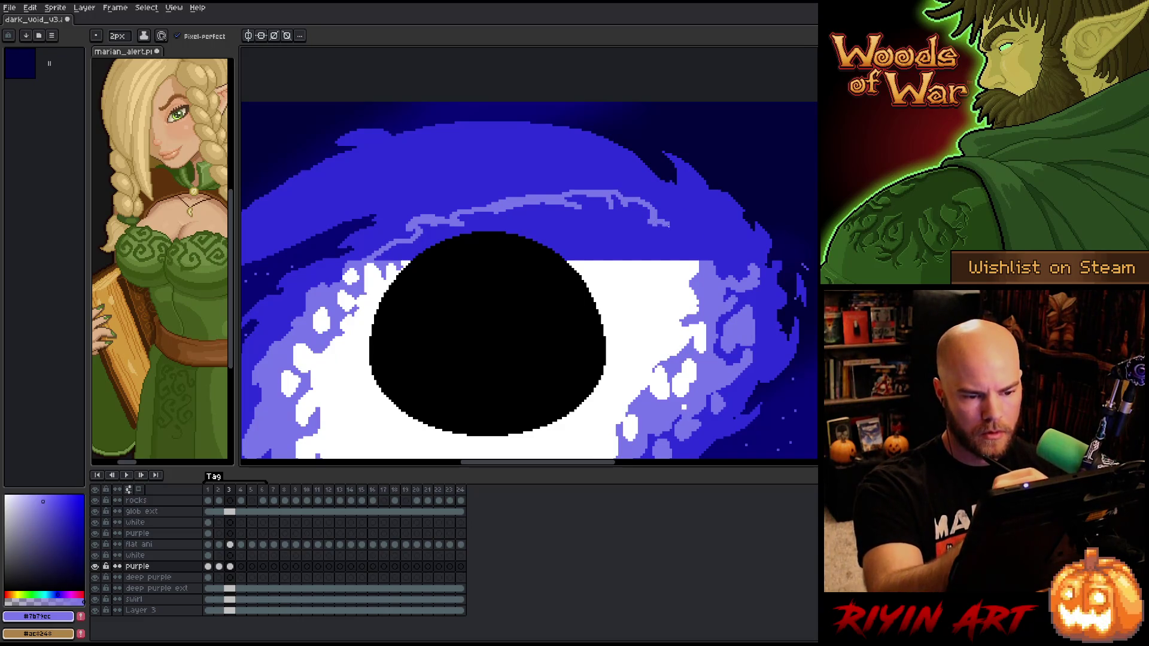
pyautogui.press('Left')
pyautogui.press('Right')
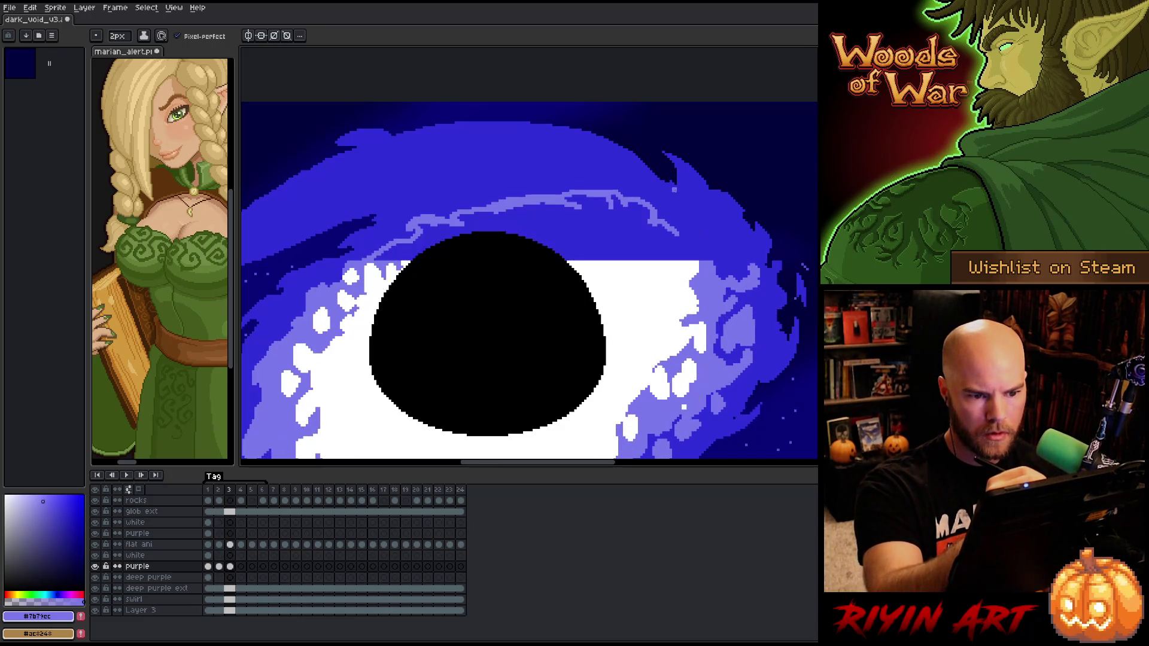
# Extend the stroke rightward and flood-fill the band above the void with light purple
pyautogui.moveTo(678, 236); pyautogui.dragTo(707, 248)
pyautogui.press('Left')
pyautogui.press('Right')
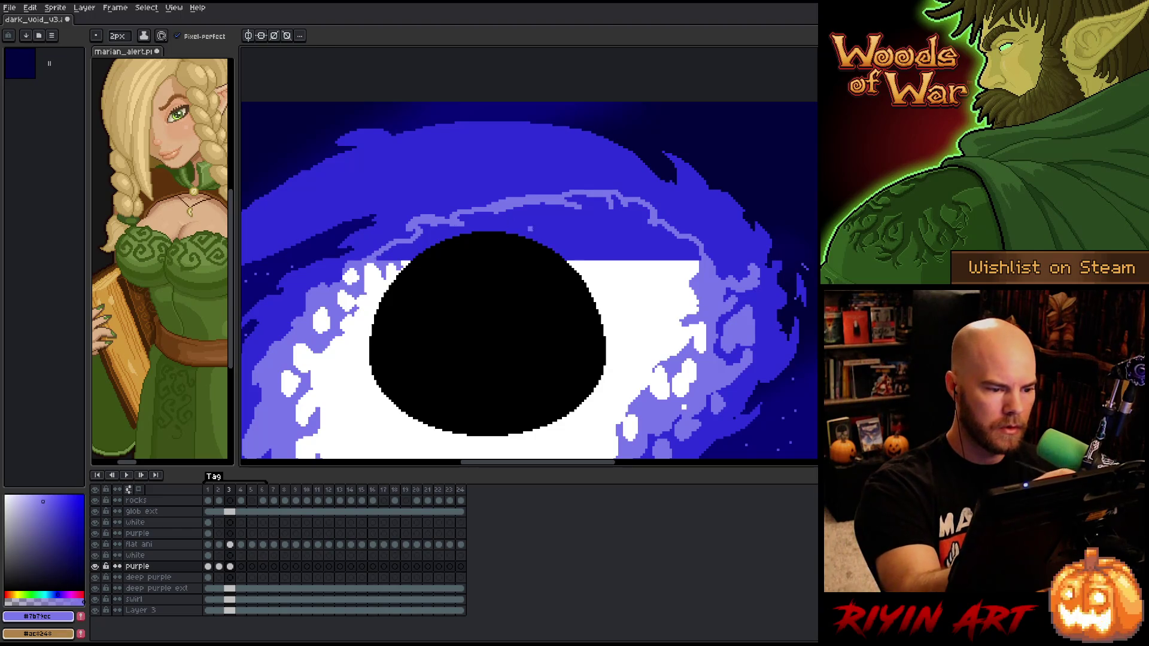
pyautogui.press('g')
pyautogui.click(521, 226)
pyautogui.press('Left')
pyautogui.press('Right')
pyautogui.press('Left')
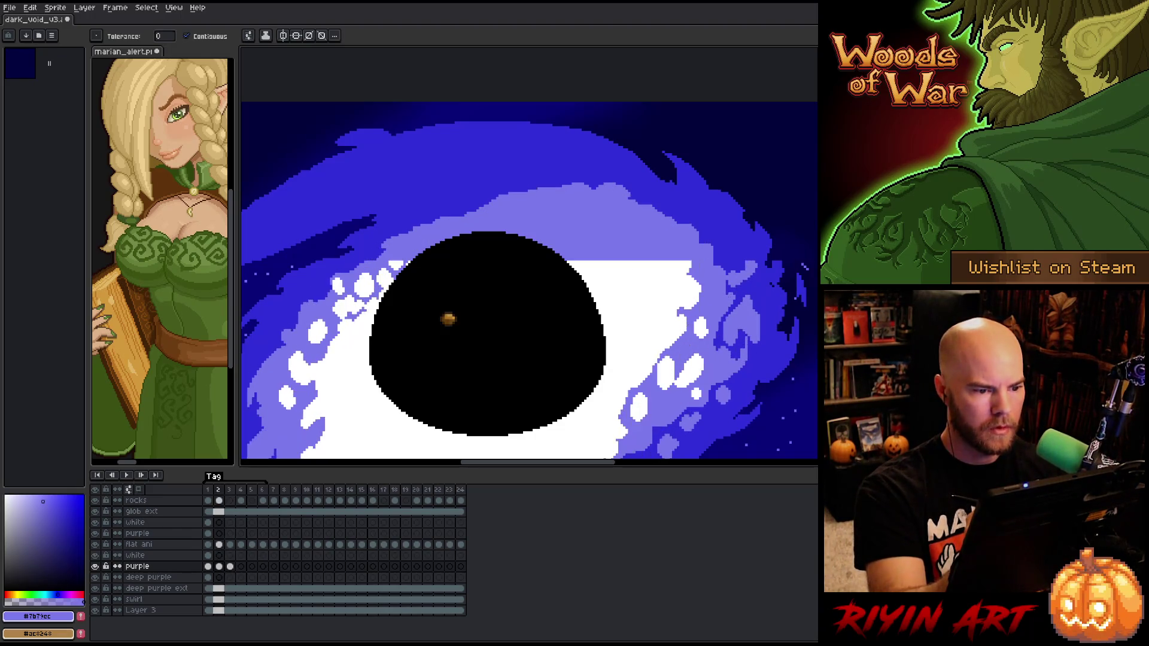
pyautogui.press('Right')
pyautogui.press('Left')
pyautogui.press('Right')
pyautogui.press('Left')
pyautogui.press('Right')
pyautogui.press('Left')
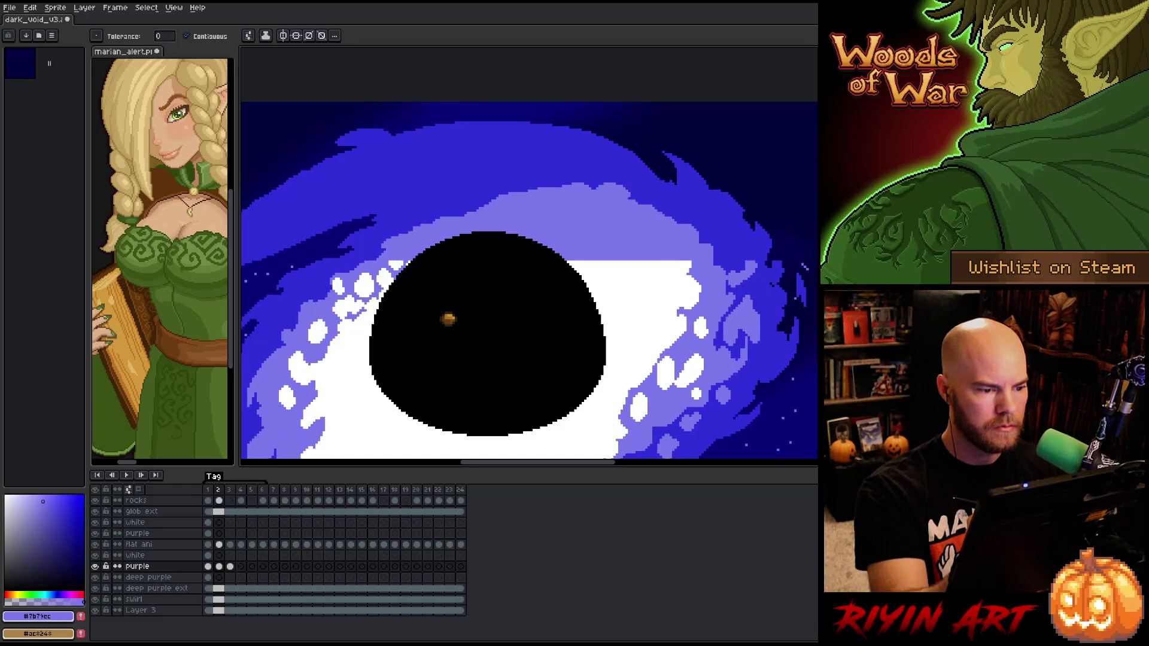
pyautogui.press('Right')
pyautogui.press('Right')
pyautogui.press('Left')
# With the Pencil, draw a small light-purple arc on frame 4
pyautogui.press('b')
pyautogui.press('Right')
pyautogui.moveTo(457, 199); pyautogui.dragTo(439, 210)
pyautogui.press('Left')
pyautogui.press('Right')
pyautogui.press('Left')
pyautogui.press('Left')
pyautogui.press('Right')
pyautogui.press('Right')
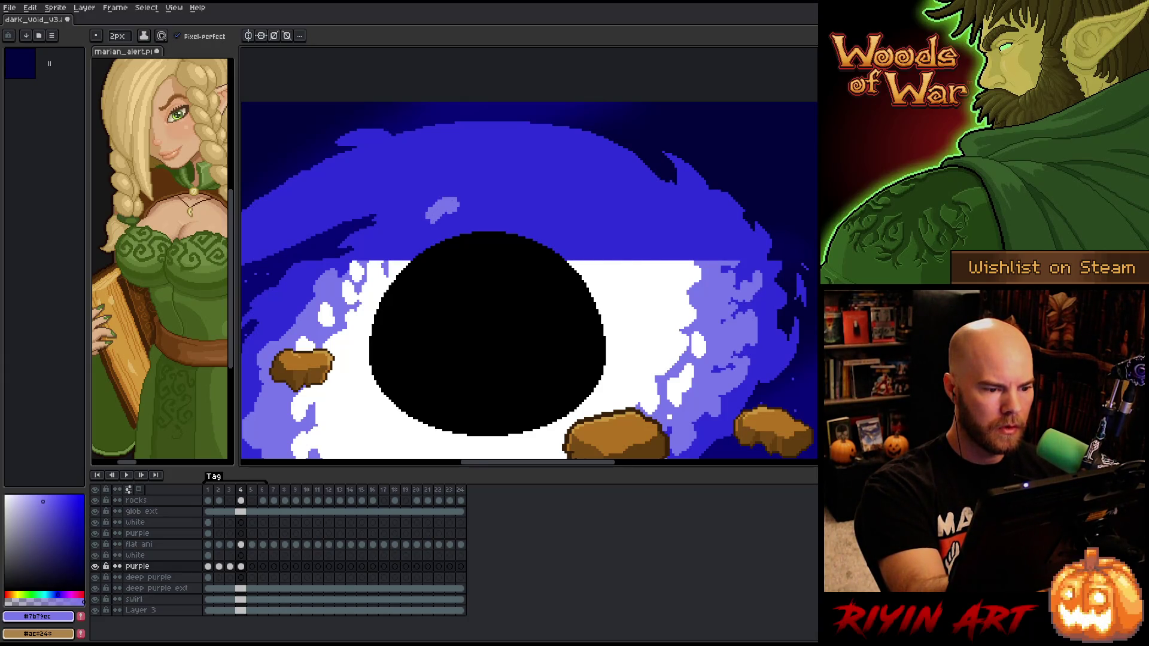
pyautogui.press('Left')
pyautogui.press('Right')
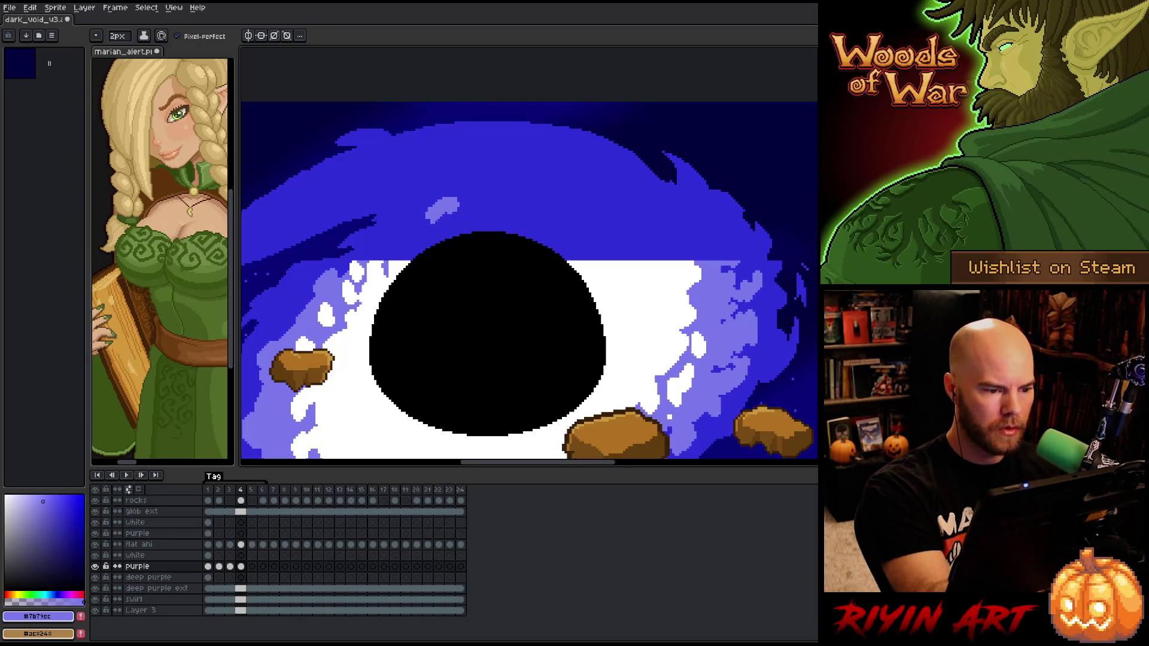
pyautogui.press('Left')
pyautogui.press('Right')
# Add a light-purple tendril curving down-left on frame 4, checking it against frame 3
pyautogui.moveTo(402, 238); pyautogui.dragTo(363, 261)
pyautogui.press('Left')
pyautogui.press('Right')
pyautogui.press('Left')
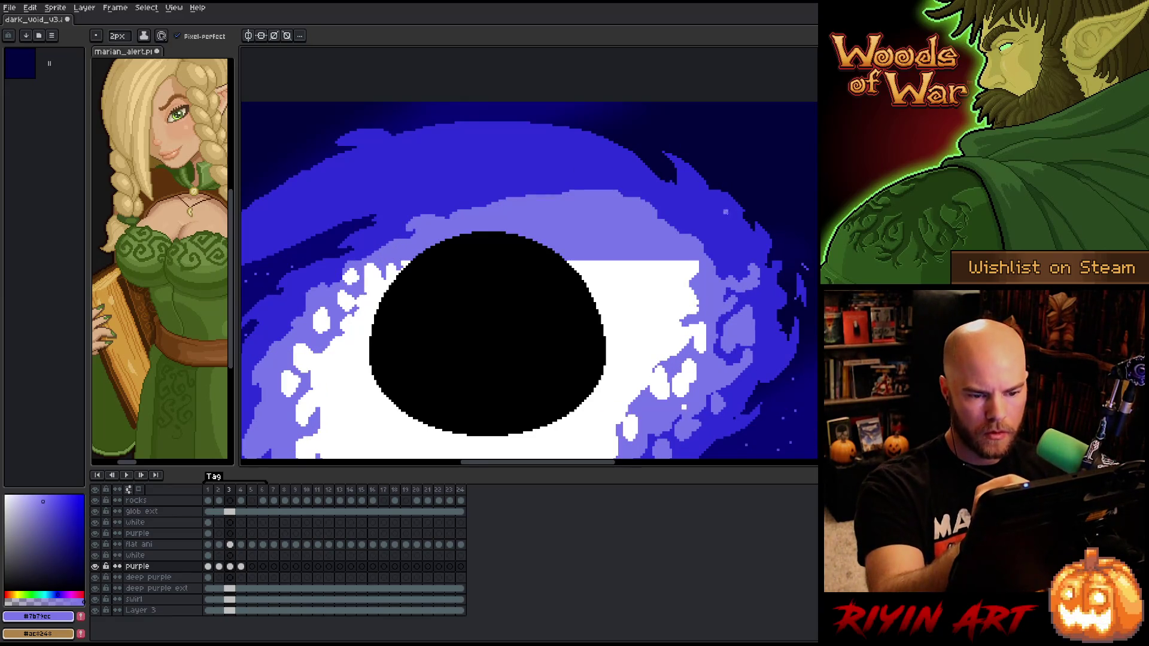
pyautogui.press('Right')
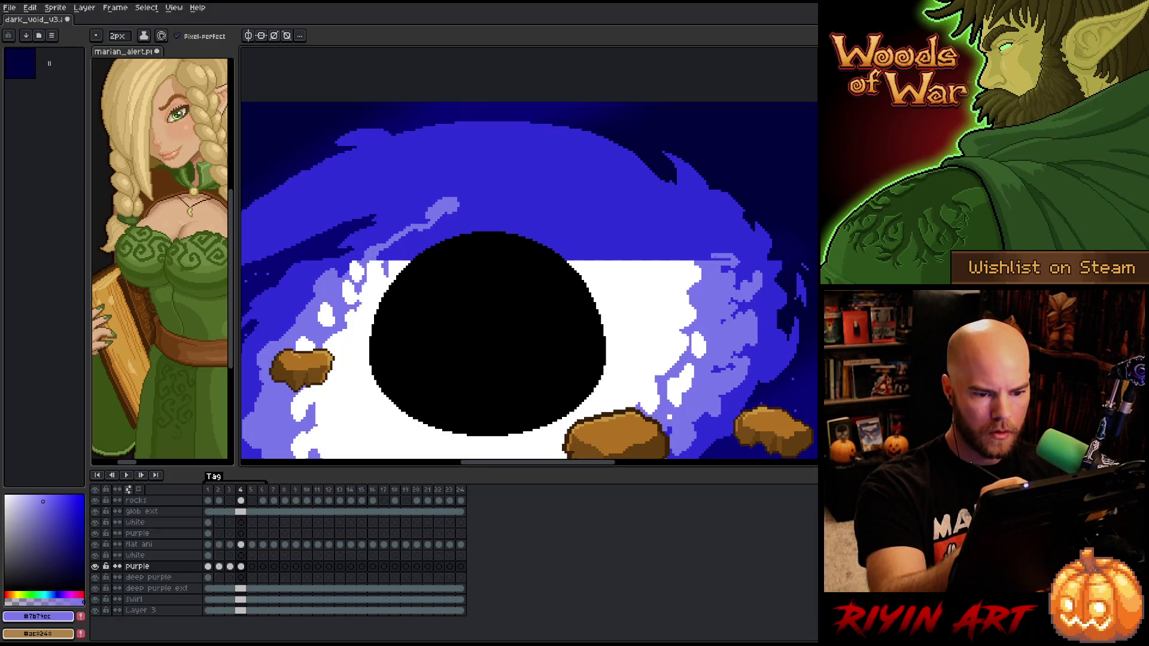
pyautogui.press('Left')
pyautogui.press('Right')
pyautogui.press('Left')
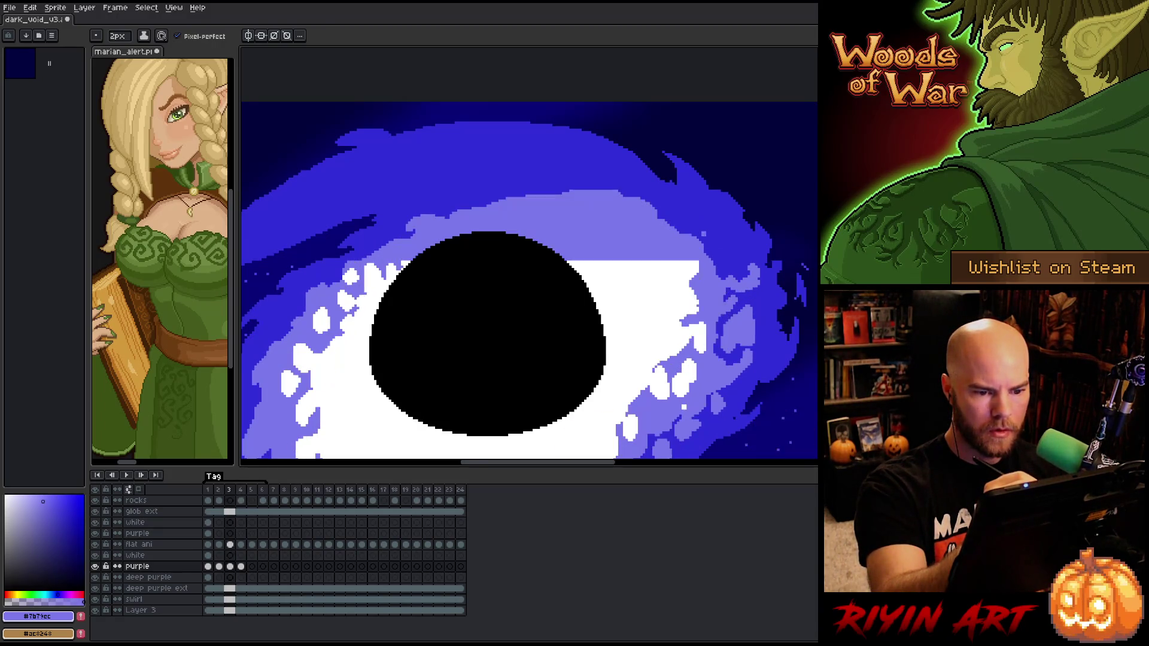
pyautogui.press('Right')
# Add a short light-purple tendril in the upper-right swirl of frame 4
pyautogui.moveTo(656, 209)
pyautogui.mouseDown()
pyautogui.moveTo(680, 240)
pyautogui.moveTo(647, 207)
pyautogui.mouseUp()
pyautogui.press('Left')
pyautogui.press('Right')
pyautogui.press('Left')
pyautogui.press('Right')
pyautogui.press('Left')
pyautogui.press('Right')
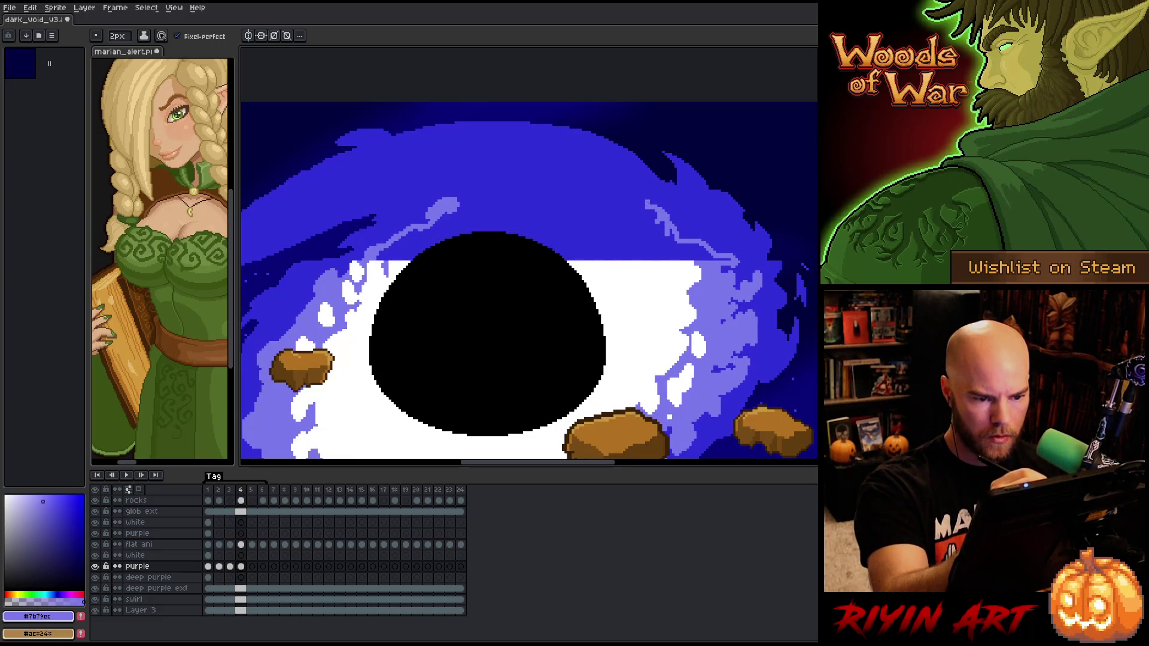
pyautogui.press('Left')
pyautogui.press('Right')
# Extend the light-purple tendril further left and add a dot above it
pyautogui.moveTo(643, 206)
pyautogui.mouseDown()
pyautogui.moveTo(594, 181)
pyautogui.moveTo(514, 175)
pyautogui.moveTo(450, 195)
pyautogui.mouseUp()
pyautogui.click(635, 172)
pyautogui.press('Left')
pyautogui.press('Right')
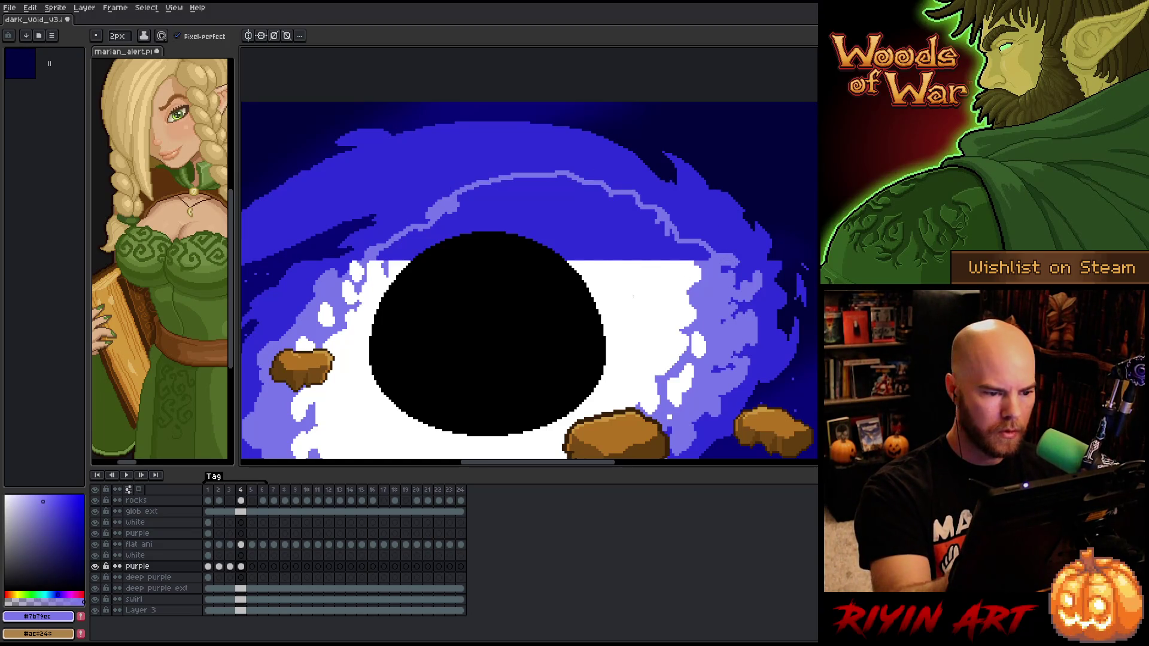
# Paint Bucket the area above the void light purple, comparing with frame 3
pyautogui.press('g')
pyautogui.click(629, 228)
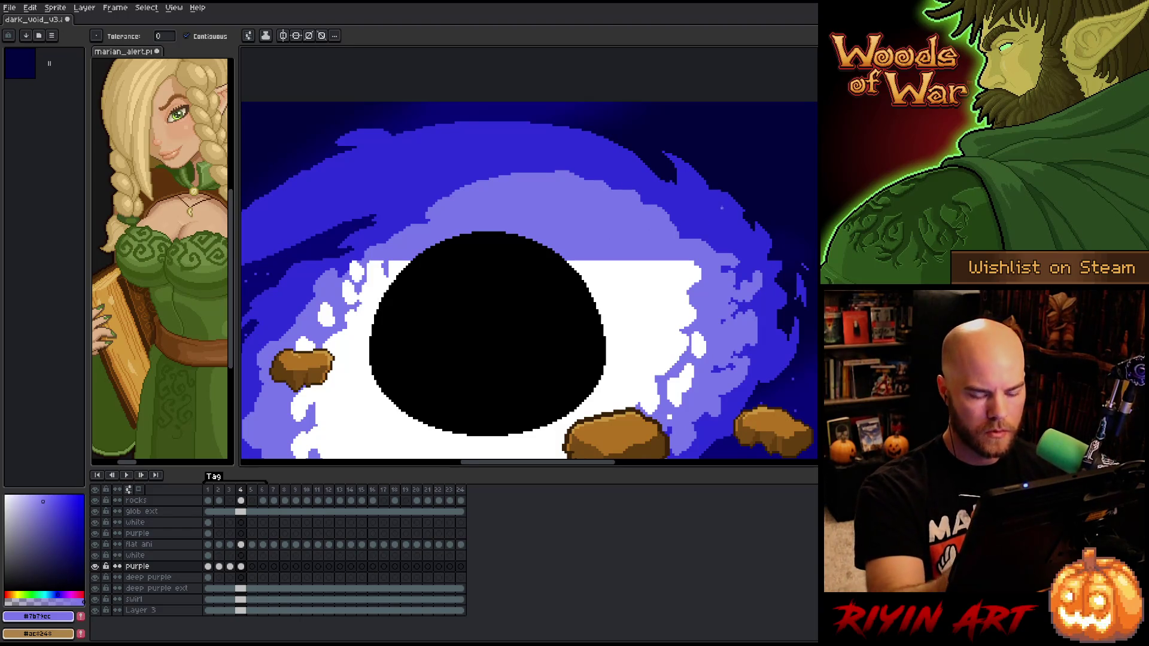
pyautogui.press('Left')
pyautogui.press('Left')
pyautogui.press('Right')
pyautogui.press('Right')
pyautogui.press('Left')
pyautogui.press('Right')
pyautogui.press('Left')
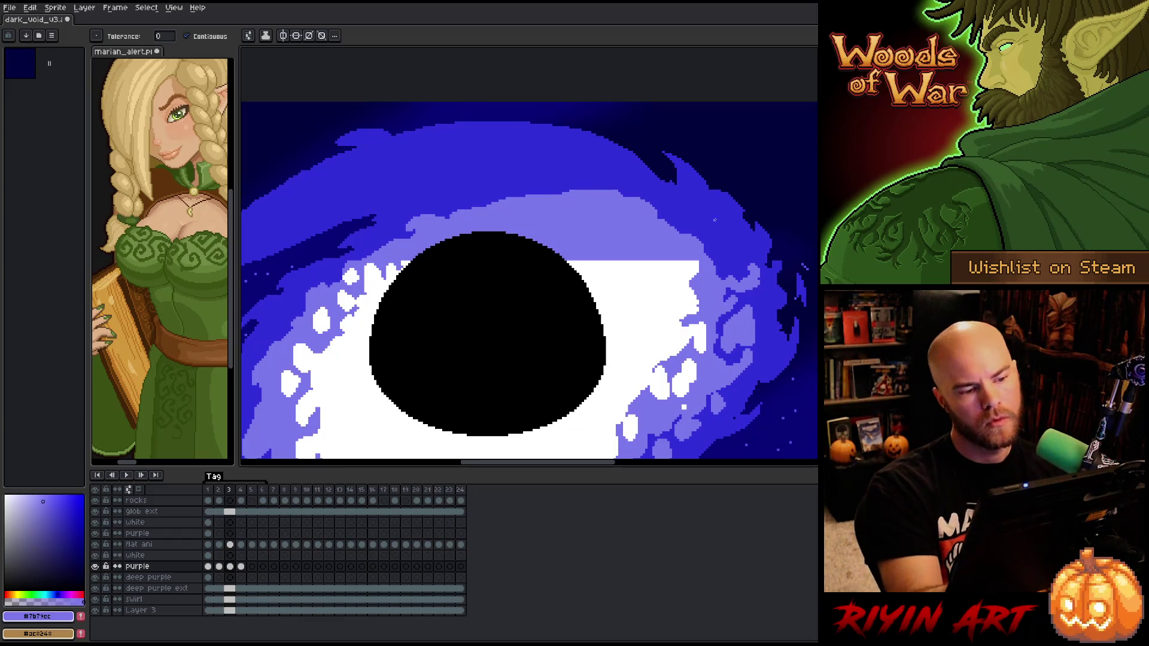
pyautogui.press('Right')
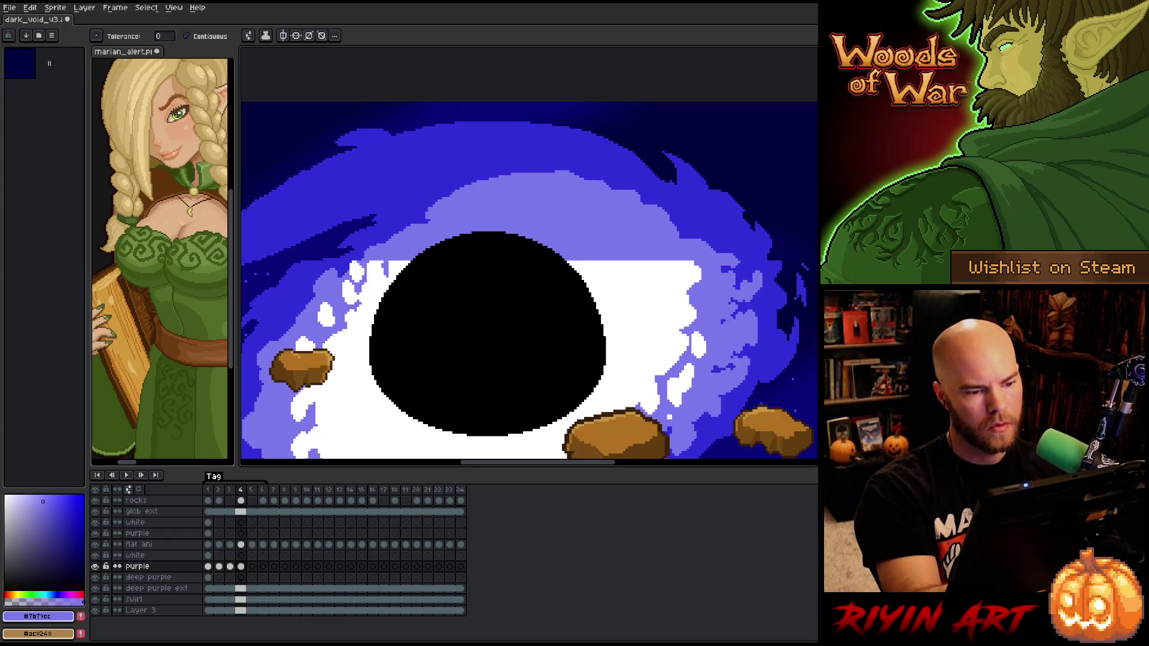
# Lasso a region along the swirl's top, then deselect it
pyautogui.press('b')
pyautogui.press('m')
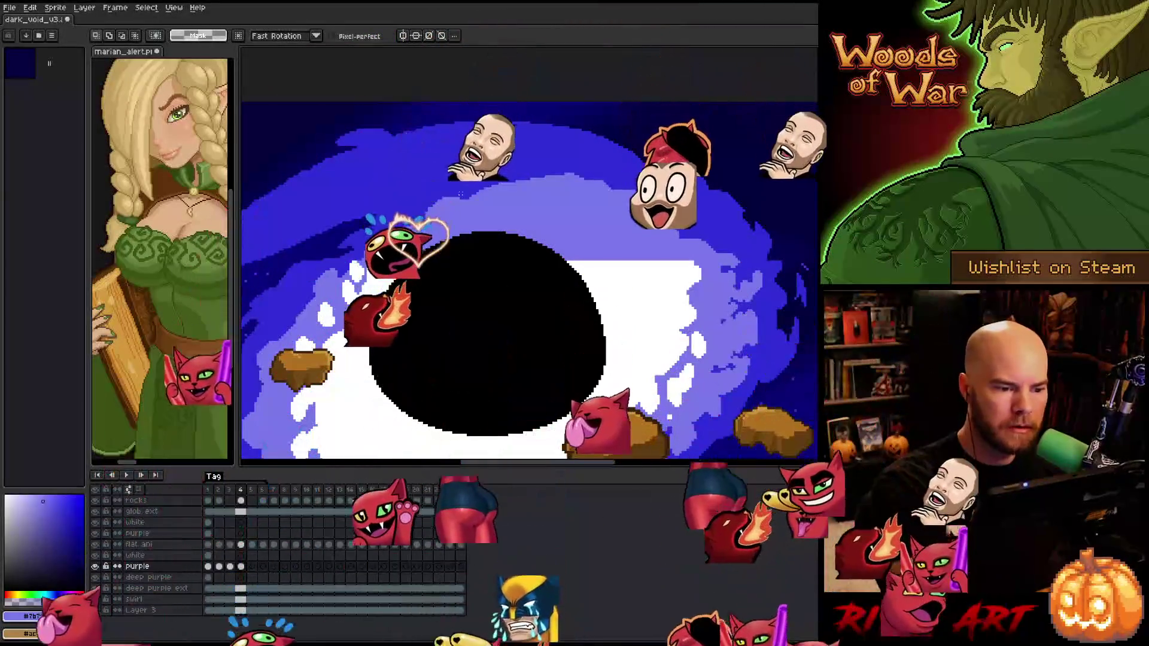
pyautogui.moveTo(462, 197)
pyautogui.mouseDown()
pyautogui.moveTo(610, 178)
pyautogui.moveTo(433, 164)
pyautogui.mouseUp()
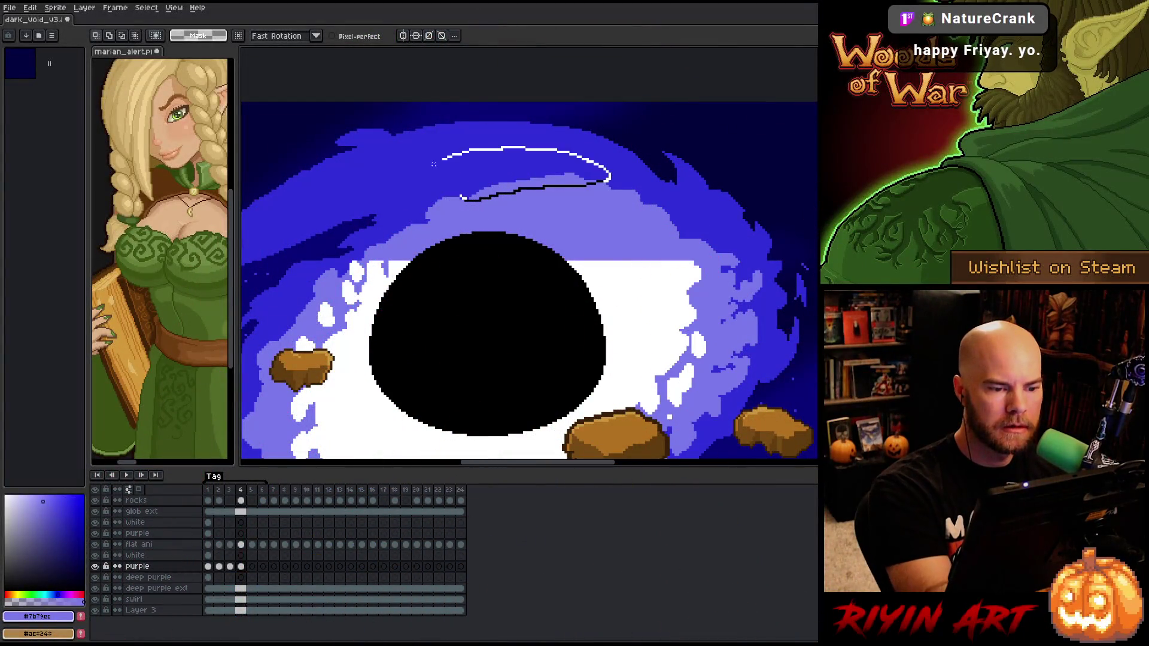
pyautogui.hotkey('ctrl', 'd')
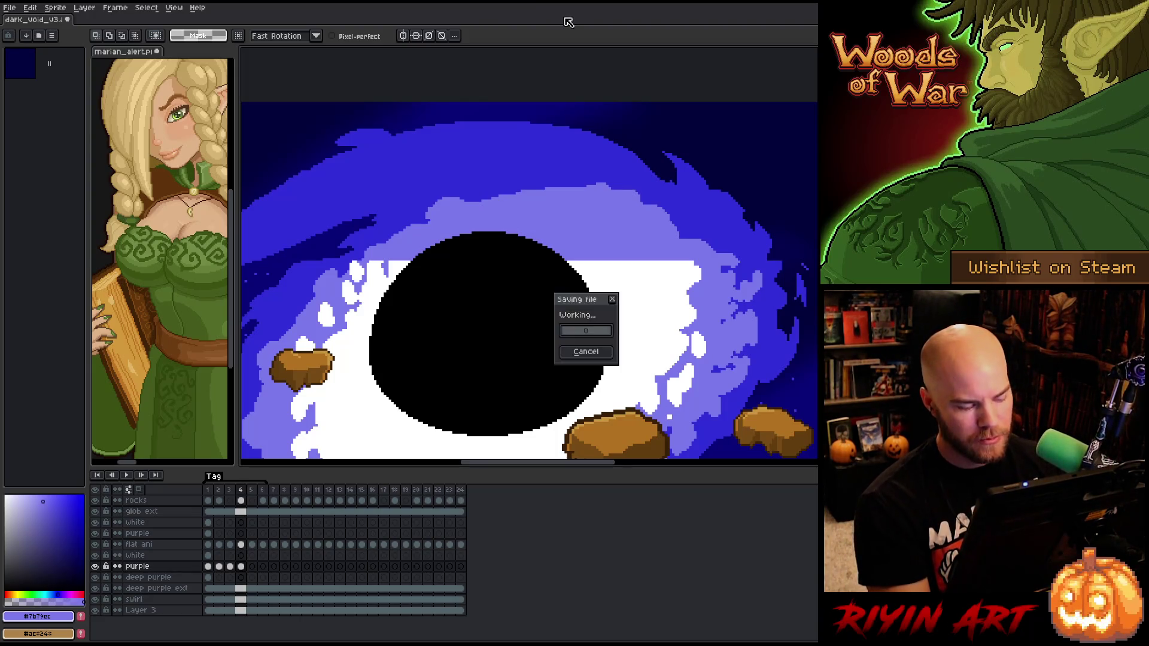
# On frame 5, pencil a light-purple line rising rightward above the void
pyautogui.press('Right')
pyautogui.press('Left')
pyautogui.press('Left')
pyautogui.press('Right')
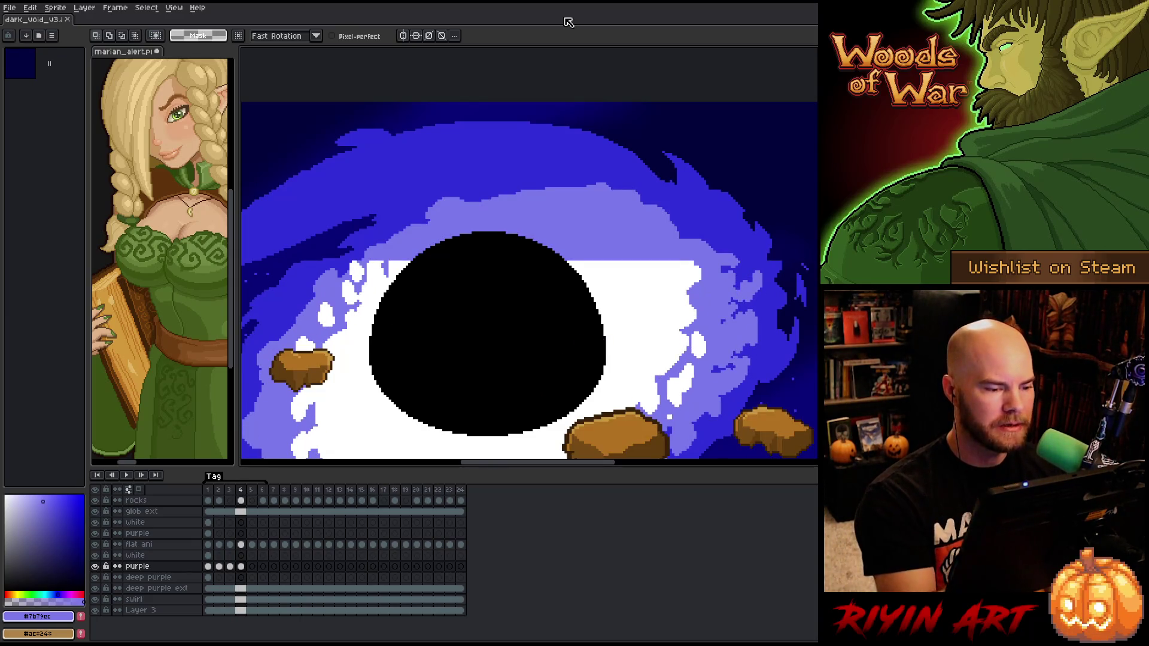
pyautogui.press('b')
pyautogui.press('Right')
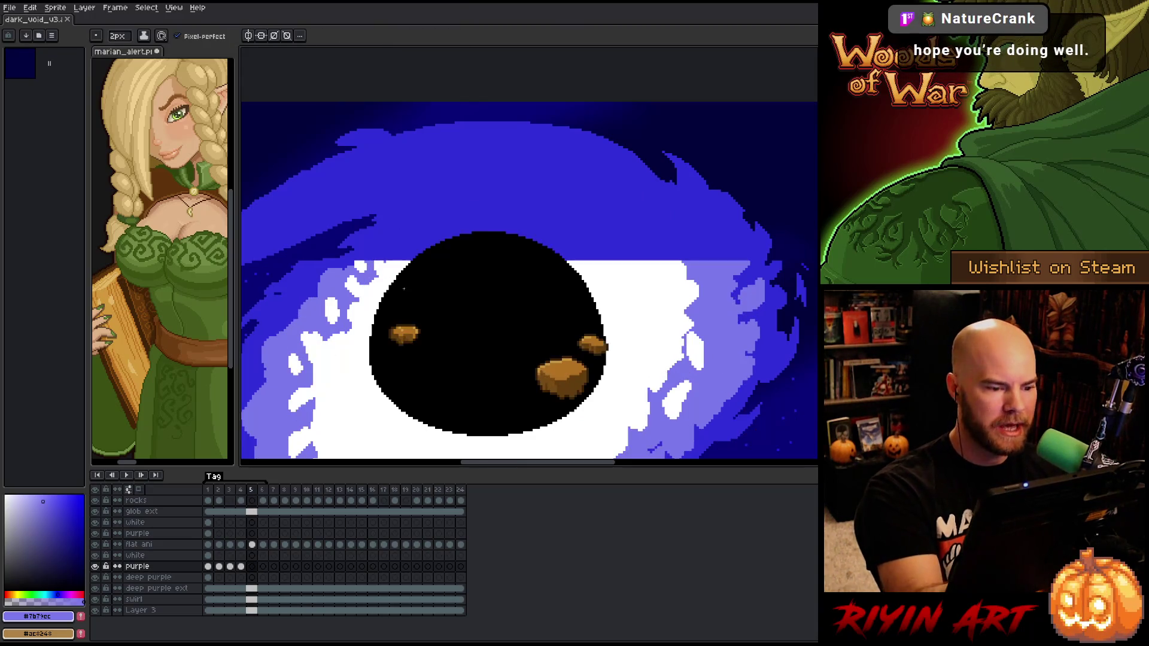
pyautogui.press('Right')
pyautogui.press('Left')
pyautogui.moveTo(376, 258); pyautogui.dragTo(412, 236)
pyautogui.press('Right')
pyautogui.press('Left')
pyautogui.press('Left')
pyautogui.press('Right')
pyautogui.press('Left')
pyautogui.press('Right')
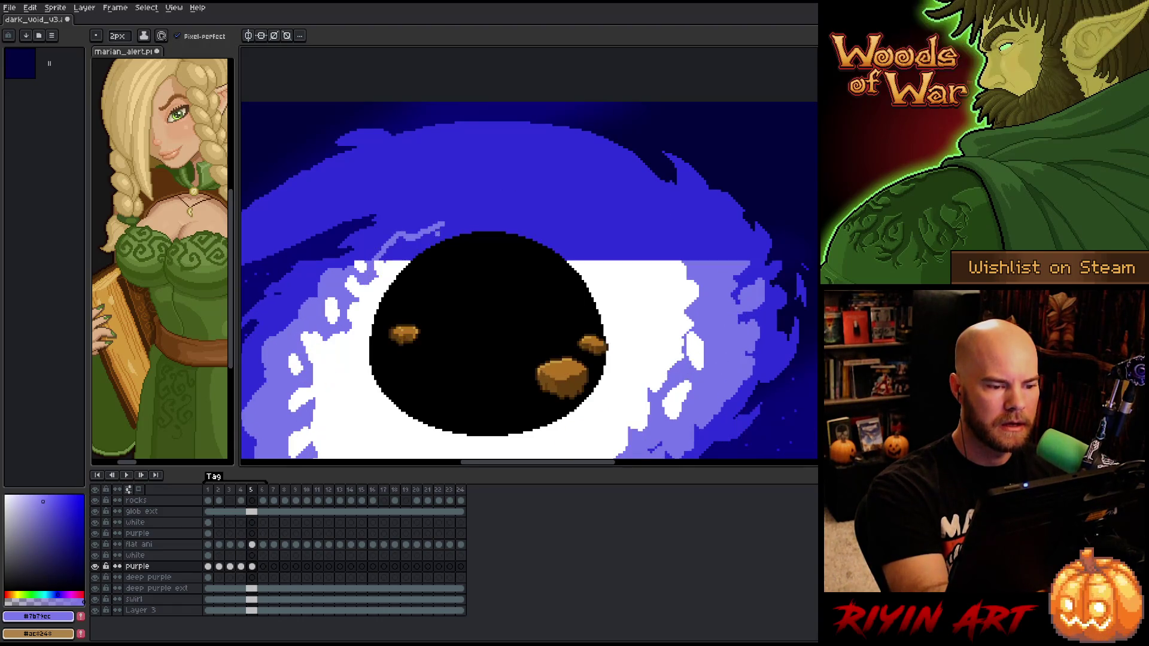
pyautogui.moveTo(436, 224)
pyautogui.mouseDown()
pyautogui.moveTo(473, 206)
pyautogui.moveTo(524, 207)
pyautogui.mouseUp()
pyautogui.press('Left')
pyautogui.press('Right')
pyautogui.press('Right')
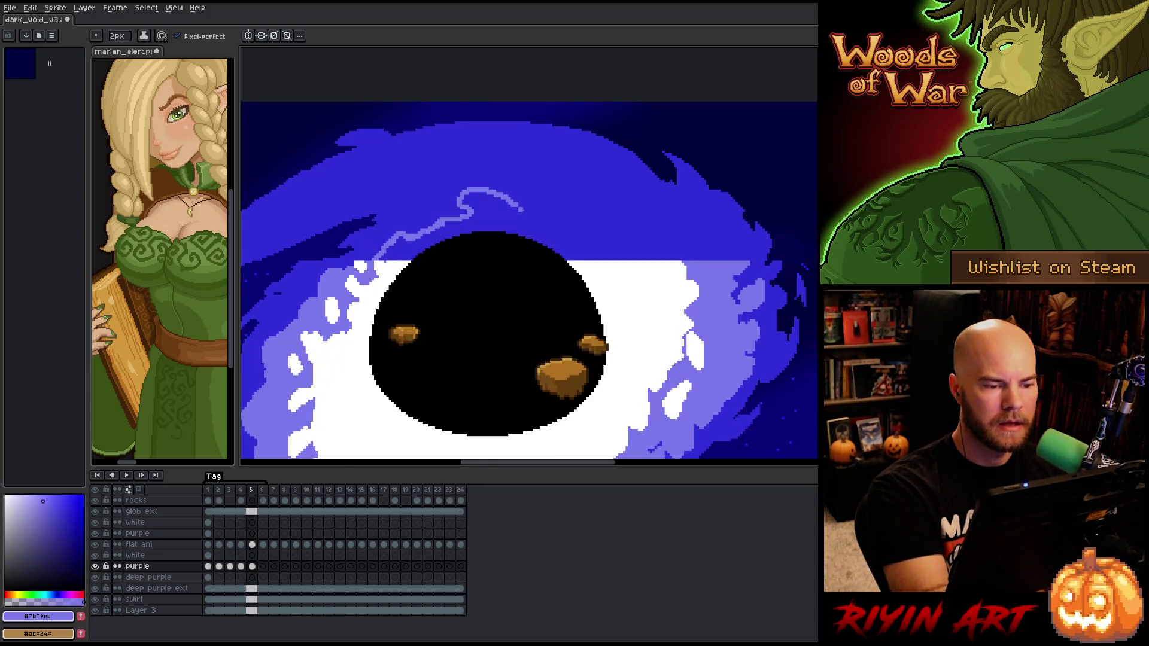
# Redraw the line's middle segment across the top and add a light-purple dot beside it
pyautogui.moveTo(457, 207); pyautogui.dragTo(505, 194)
pyautogui.hotkey('ctrl', 'z')
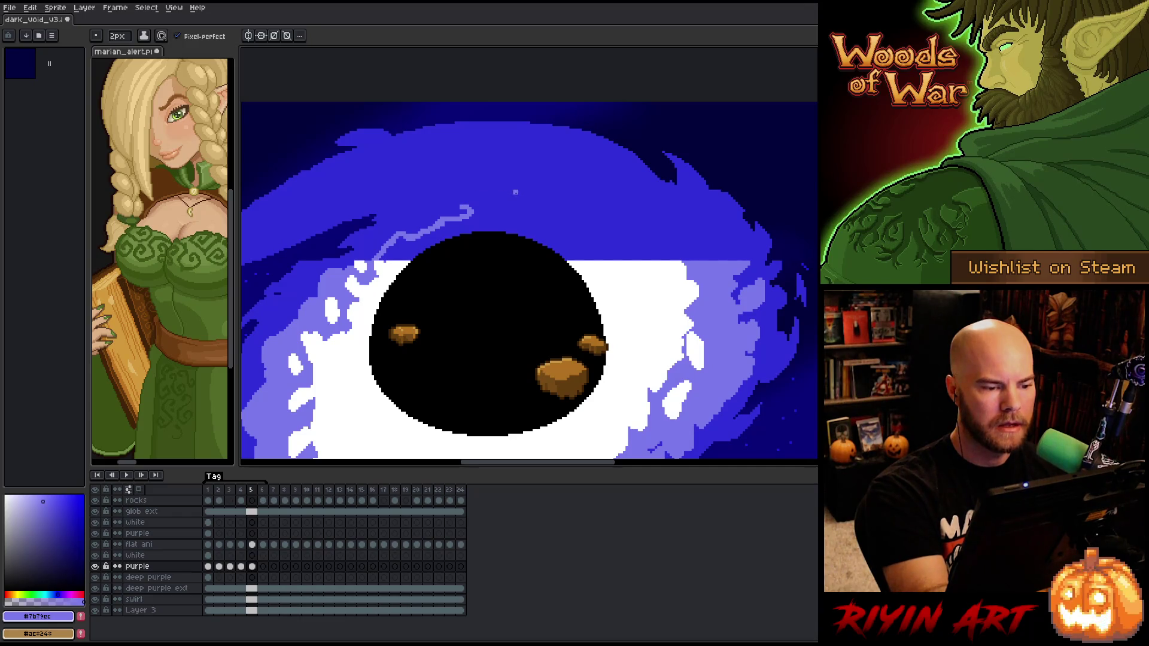
pyautogui.press('Left')
pyautogui.press('Right')
pyautogui.moveTo(474, 198)
pyautogui.mouseDown()
pyautogui.moveTo(628, 197)
pyautogui.moveTo(644, 212)
pyautogui.mouseUp()
pyautogui.press('Left')
pyautogui.press('Right')
pyautogui.press('Left')
pyautogui.press('Right')
pyautogui.click(615, 212)
pyautogui.press('Left')
pyautogui.press('Right')
pyautogui.press('Left')
pyautogui.press('Right')
pyautogui.press('Left')
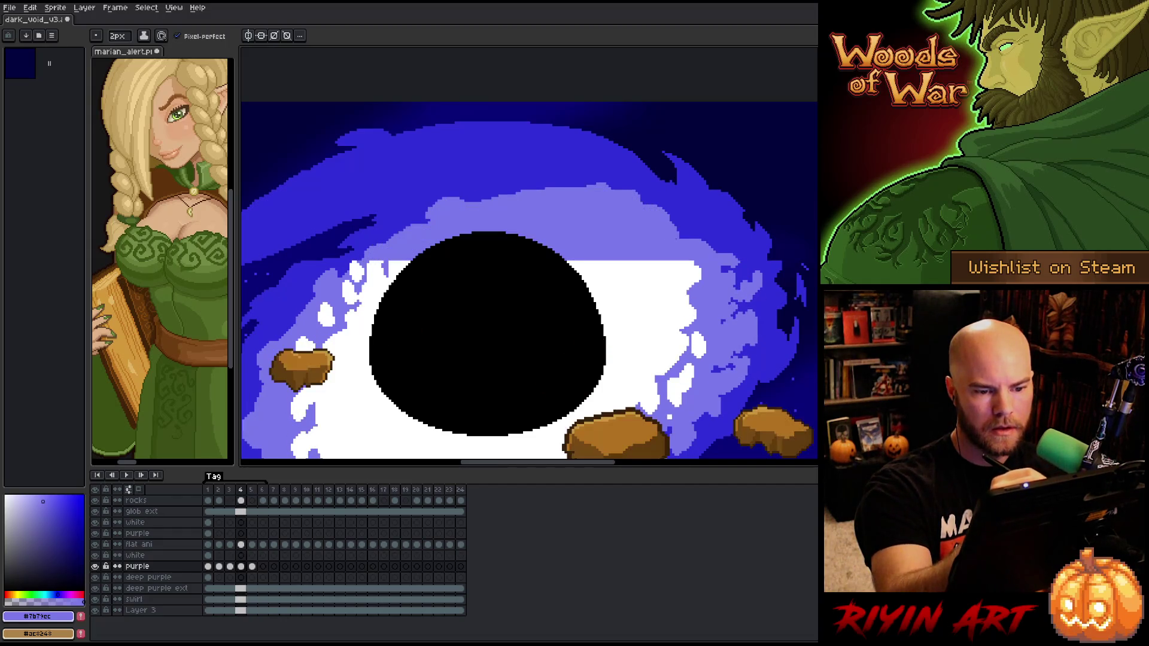
pyautogui.press('Right')
# Extend the line to the right and fill the band beneath it light purple
pyautogui.moveTo(666, 222)
pyautogui.mouseDown()
pyautogui.moveTo(693, 243)
pyautogui.moveTo(728, 242)
pyautogui.moveTo(748, 261)
pyautogui.mouseUp()
pyautogui.press('Left')
pyautogui.press('Right')
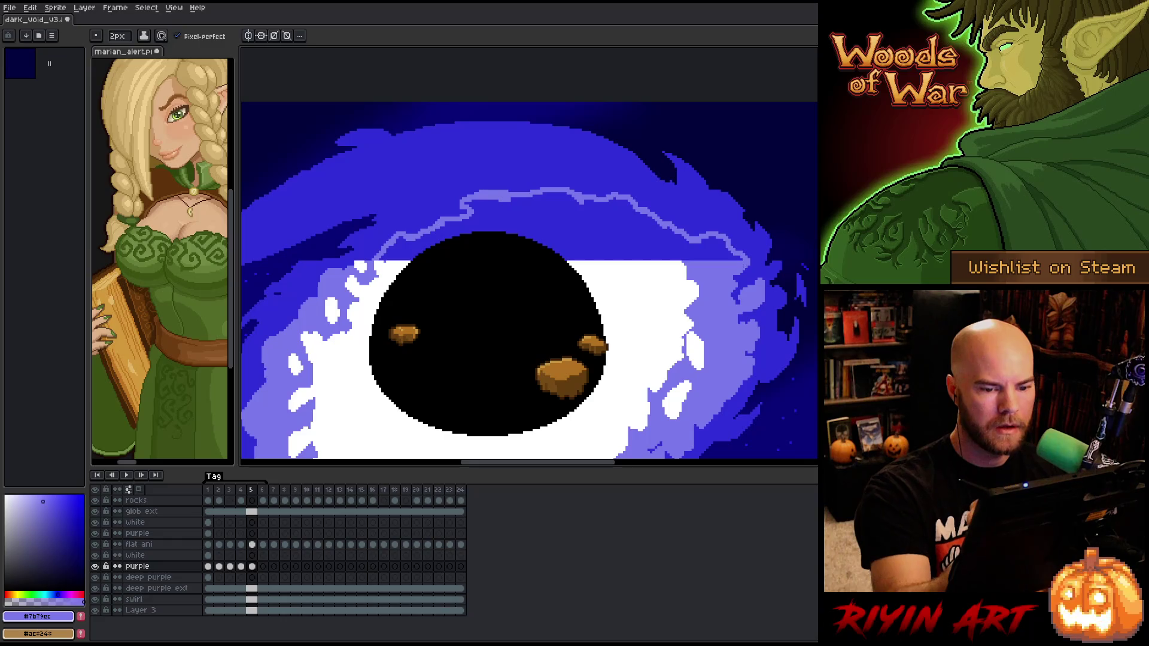
pyautogui.press('g')
pyautogui.click(540, 241)
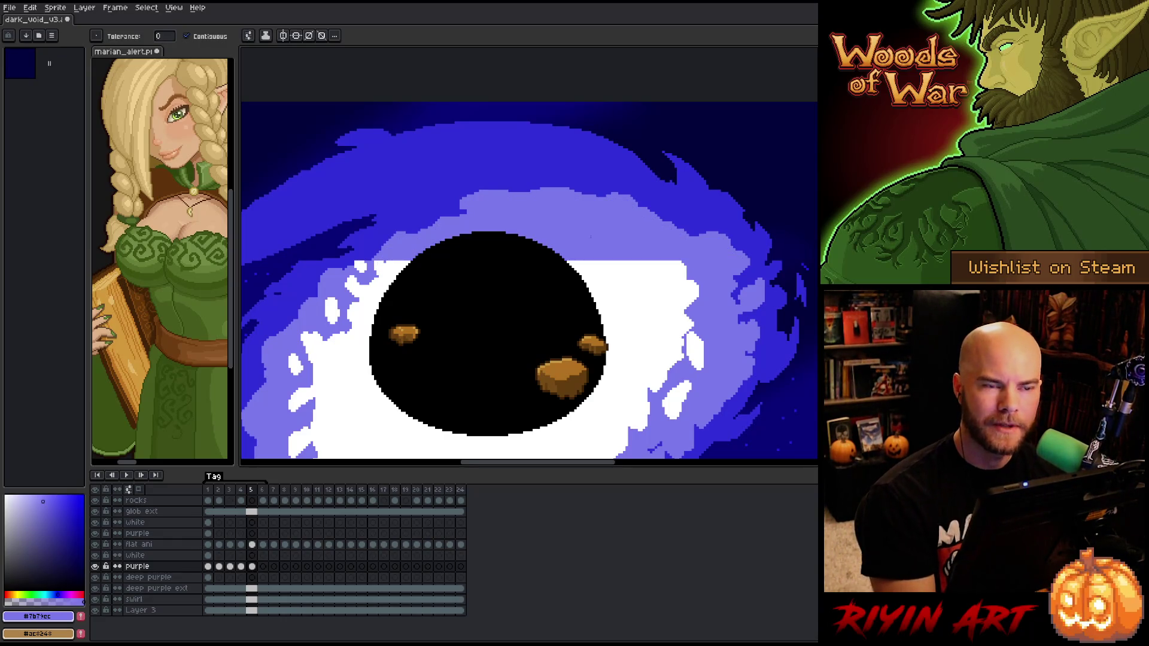
pyautogui.press('b')
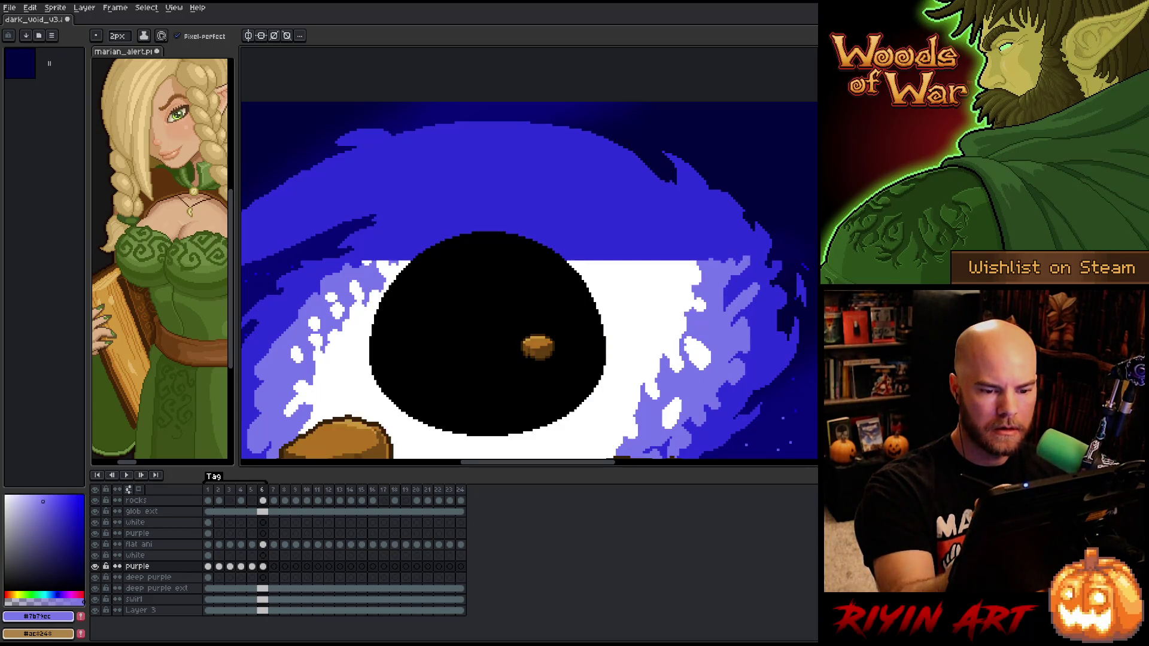
# Draw a light-purple line from the upper-right swirl up and left, checking it against frame 5
pyautogui.moveTo(688, 236)
pyautogui.mouseDown()
pyautogui.moveTo(660, 215)
pyautogui.moveTo(621, 211)
pyautogui.mouseUp()
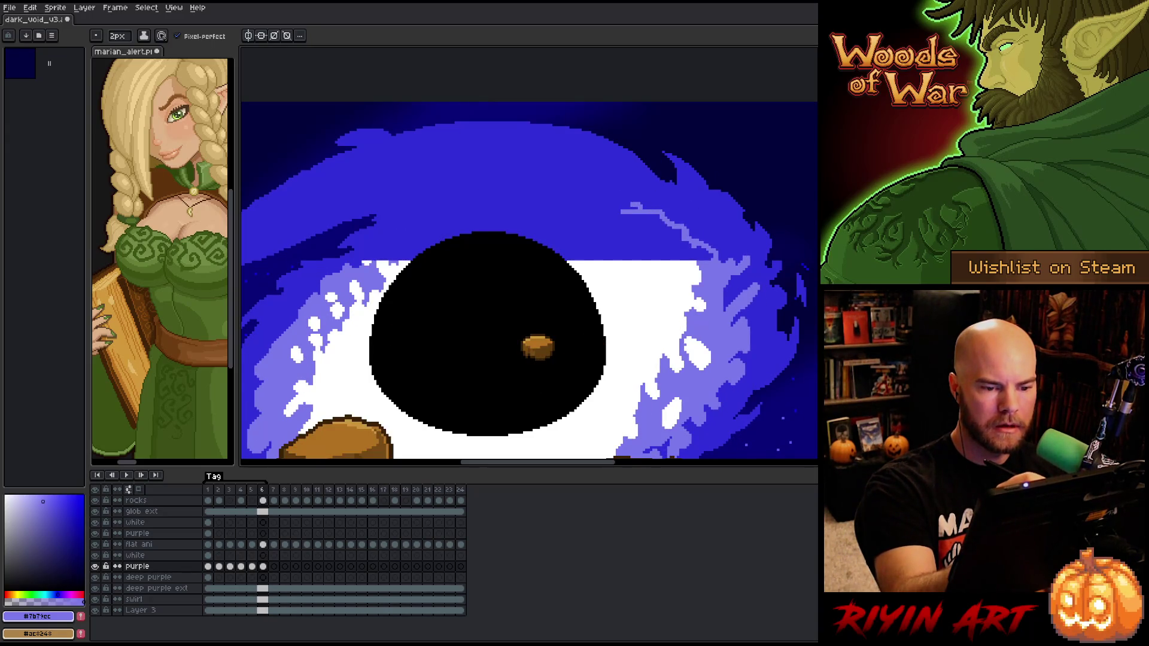
pyautogui.press(',')
pyautogui.press('.')
pyautogui.press(',')
pyautogui.press('.')
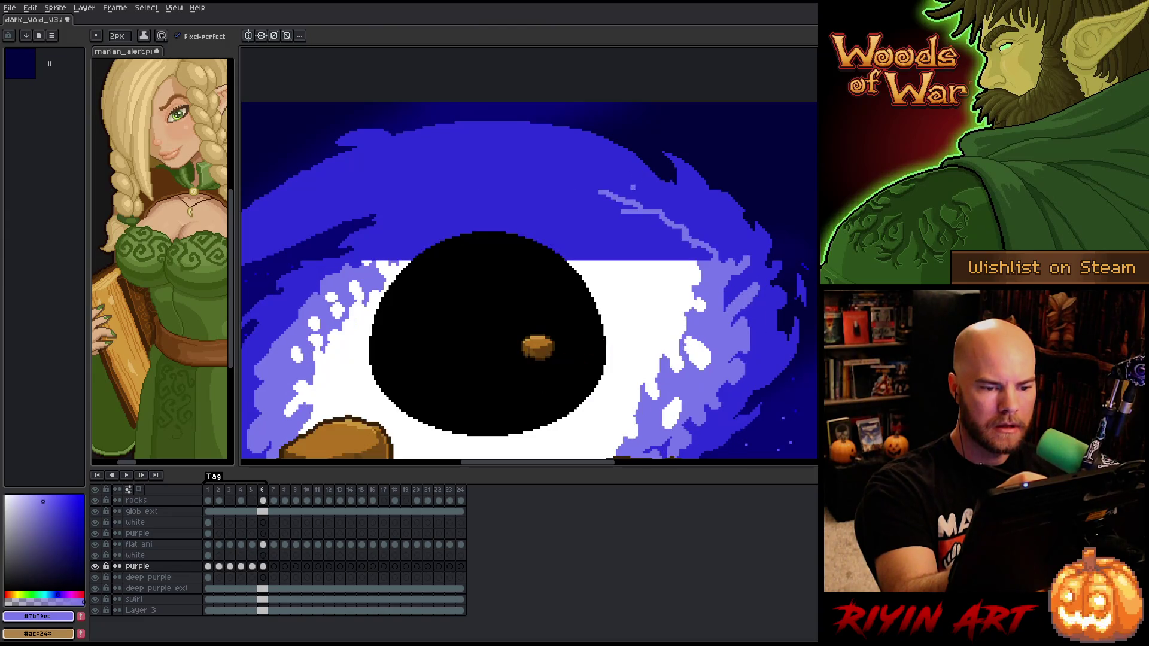
pyautogui.press('e')
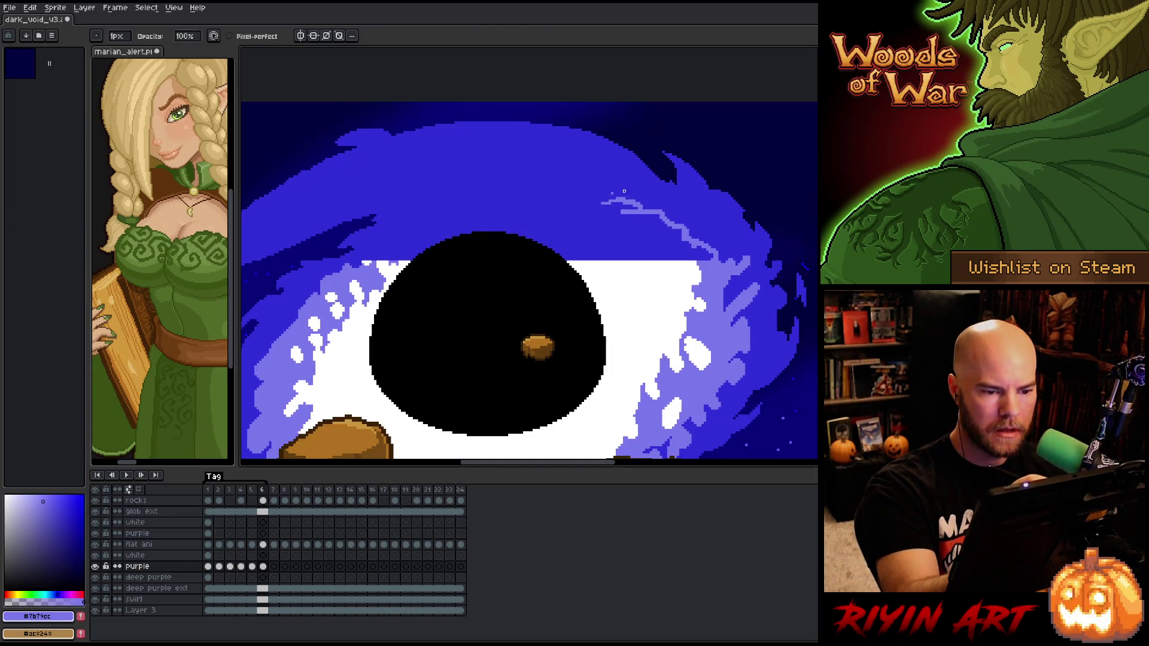
pyautogui.press('b')
pyautogui.moveTo(612, 208)
pyautogui.mouseDown()
pyautogui.moveTo(592, 194)
pyautogui.moveTo(558, 194)
pyautogui.mouseUp()
pyautogui.press('.')
pyautogui.press(',')
pyautogui.press('e')
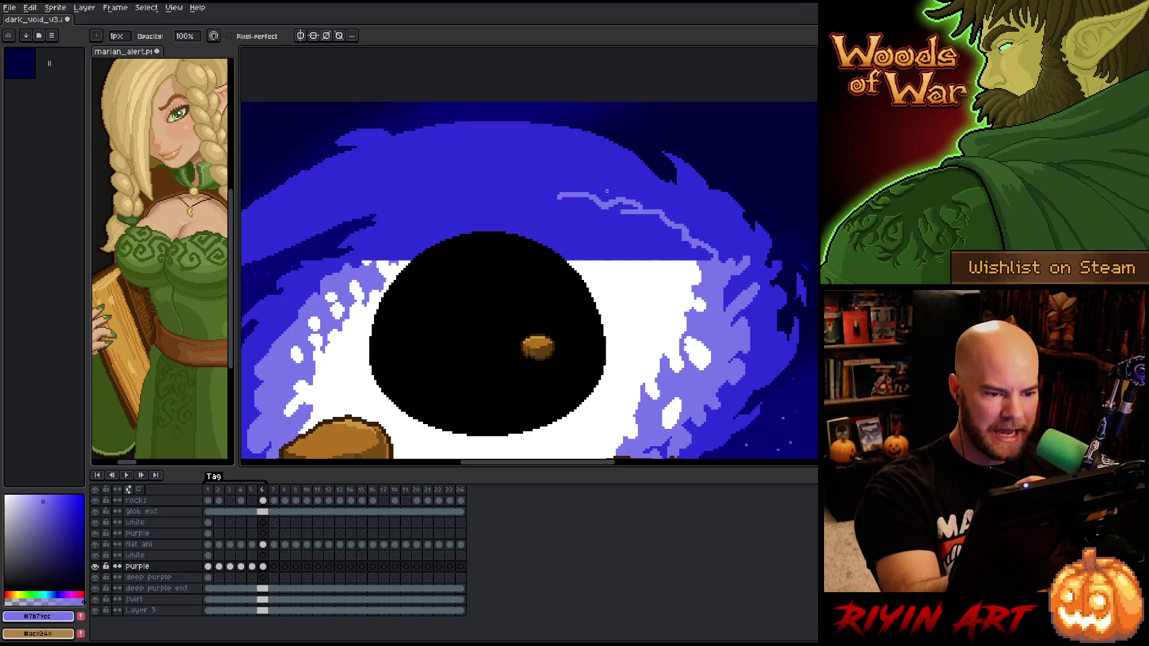
pyautogui.press('b')
pyautogui.press('.')
pyautogui.press(',')
# Extend the light-purple line left across the top of the eye
pyautogui.moveTo(556, 195)
pyautogui.mouseDown()
pyautogui.moveTo(483, 199)
pyautogui.moveTo(491, 209)
pyautogui.moveTo(455, 213)
pyautogui.moveTo(381, 254)
pyautogui.mouseUp()
pyautogui.press('.')
pyautogui.press(',')
pyautogui.press('.')
pyautogui.press(',')
pyautogui.press('.')
pyautogui.press(',')
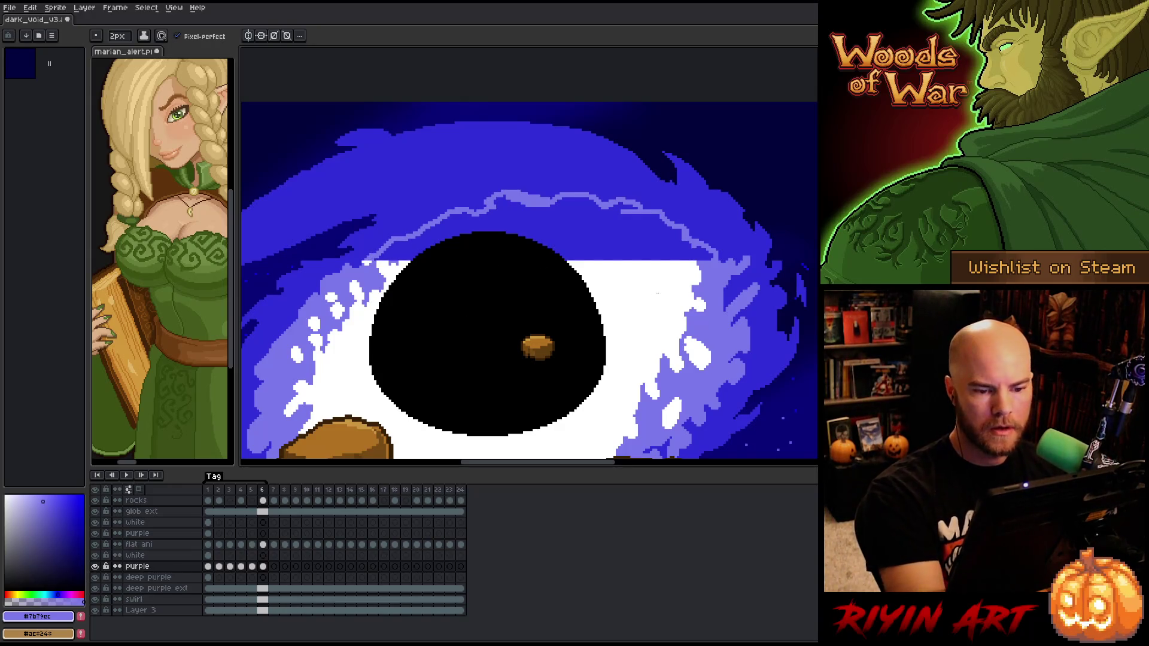
# Fill the band above the eye's white with light purple and preview the animation loop
pyautogui.press('g')
pyautogui.click(598, 240)
pyautogui.press('Return')
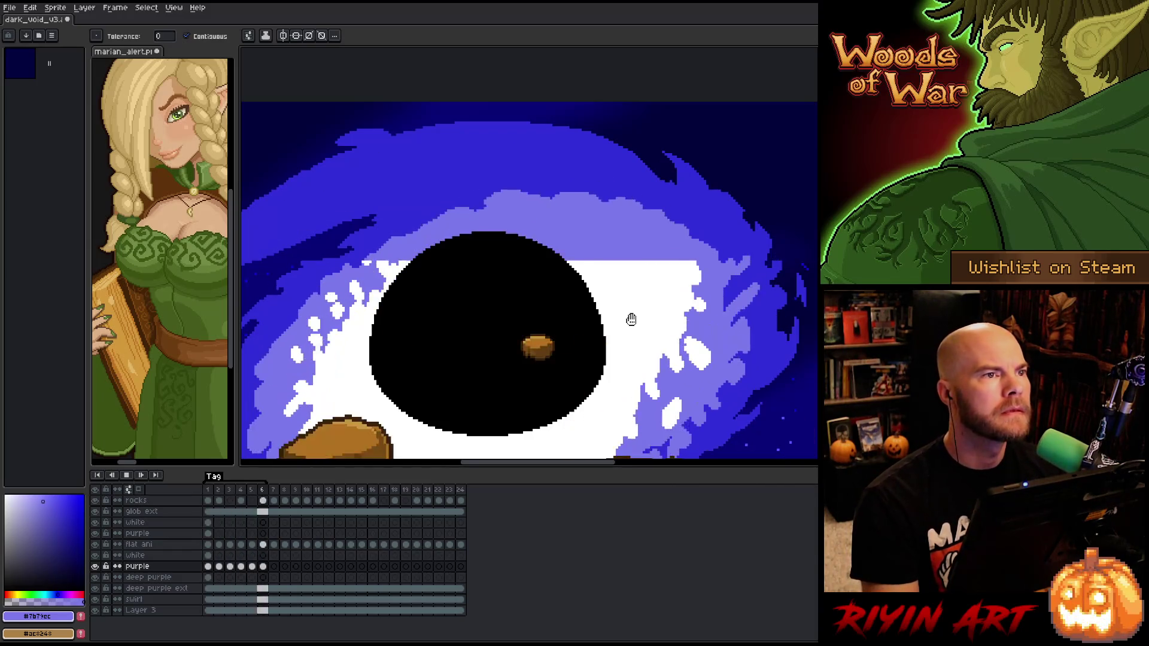
pyautogui.press('Return')
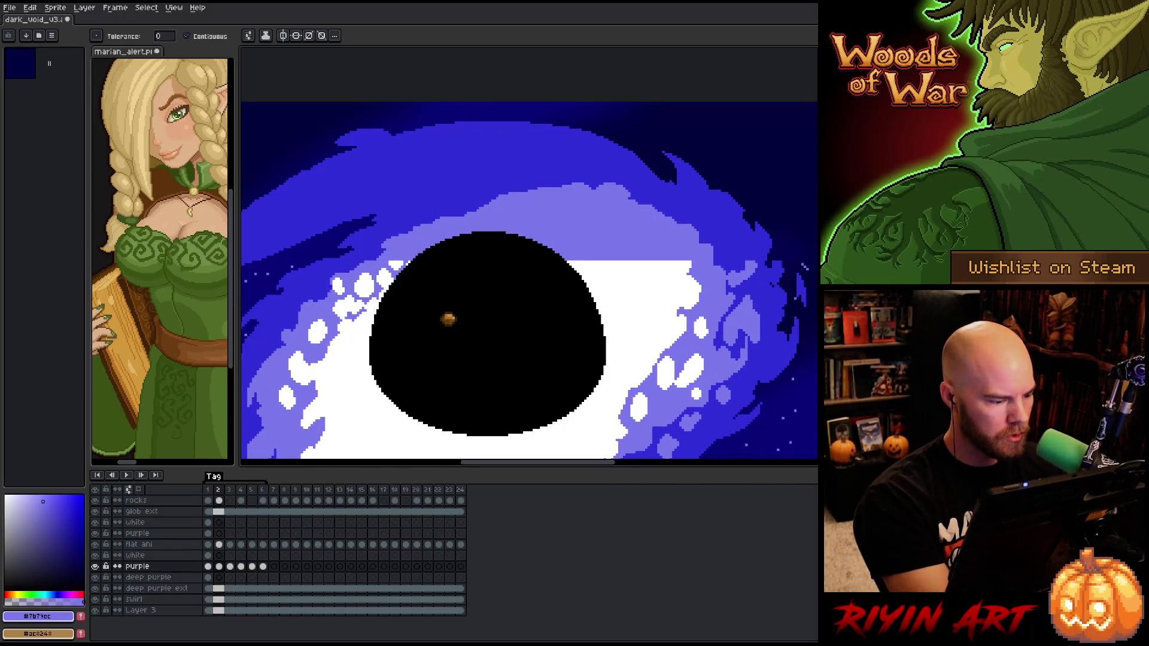
# Save the file and preview the animation from frame 1, undoing a stray purple fill
pyautogui.press('space')
pyautogui.moveTo(524, 313)
pyautogui.mouseDown()
pyautogui.moveTo(617, 338)
pyautogui.moveTo(646, 314)
pyautogui.mouseUp()
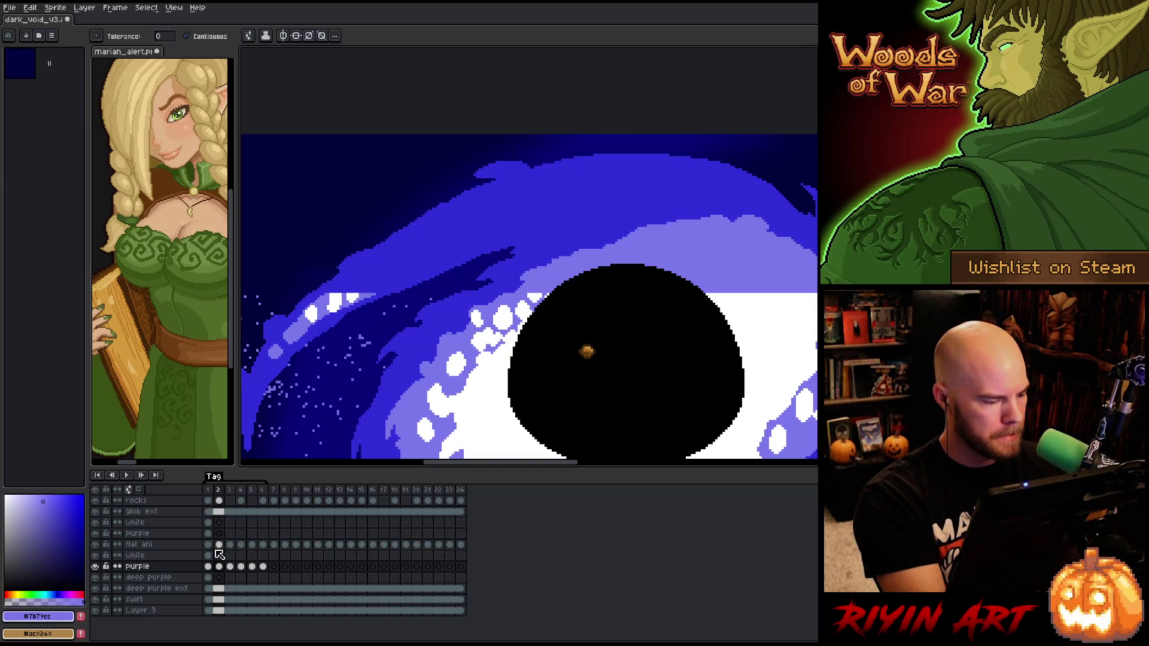
pyautogui.click(207, 533)
pyautogui.hotkey('ctrl', 's')
pyautogui.press('space')
pyautogui.moveTo(648, 315); pyautogui.dragTo(600, 331)
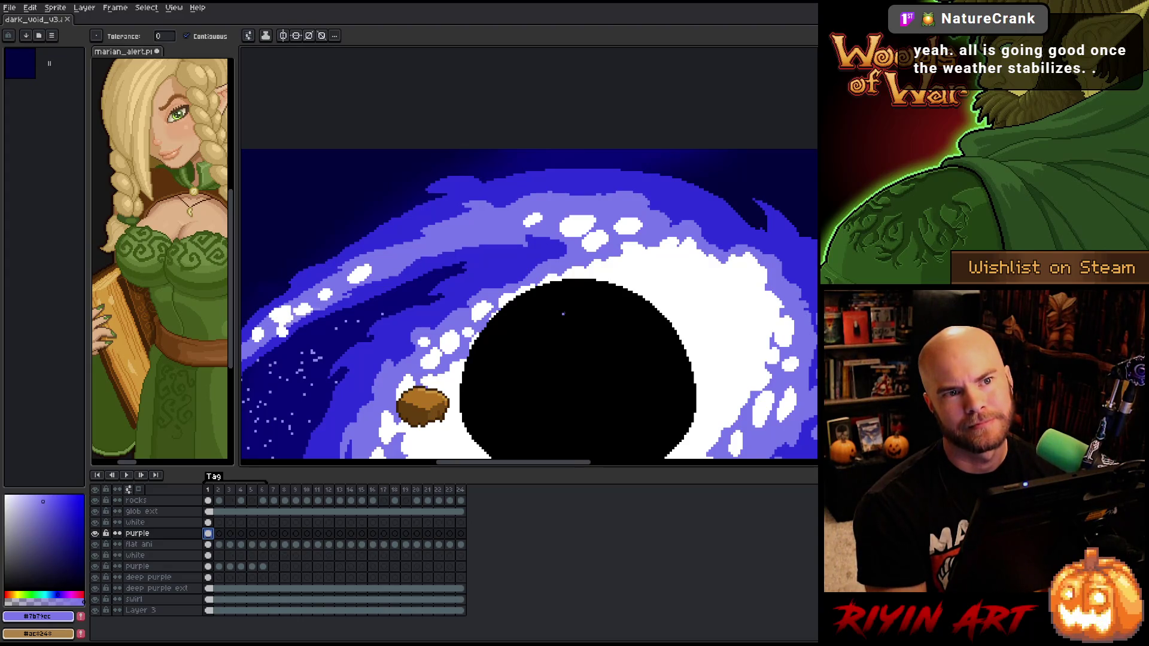
pyautogui.press('Return')
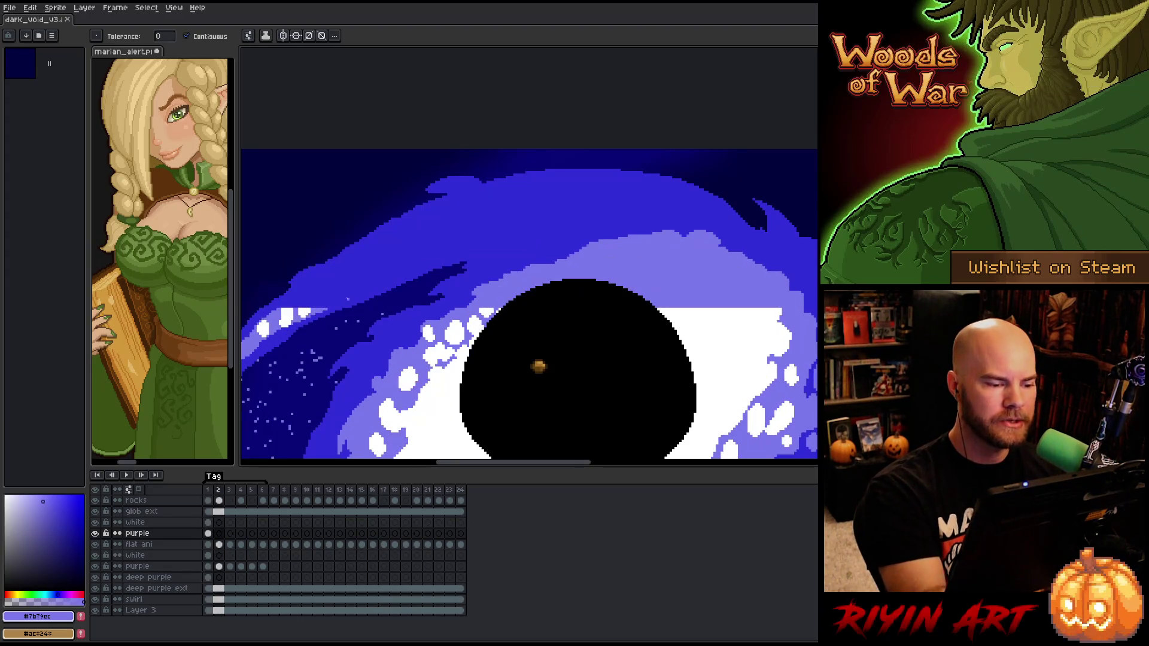
pyautogui.click(351, 294)
pyautogui.hotkey('ctrl', 'z')
# Draw a light-purple line across the left swirl on frame 2, extending it up and right
pyautogui.press('b')
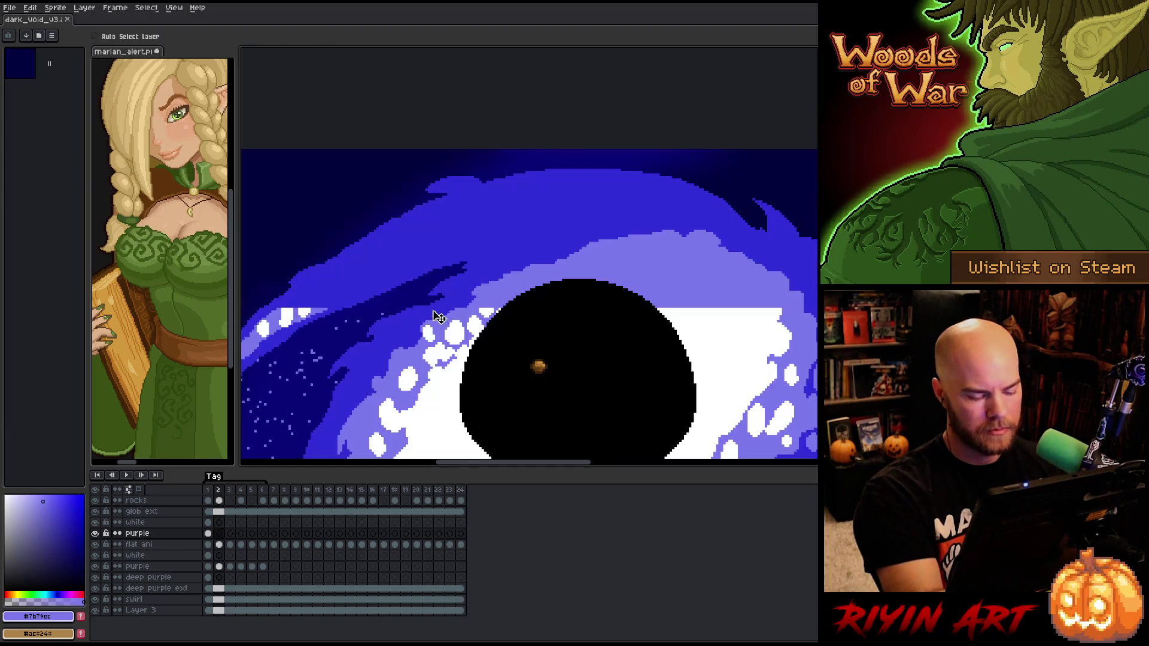
pyautogui.moveTo(322, 310); pyautogui.dragTo(402, 270)
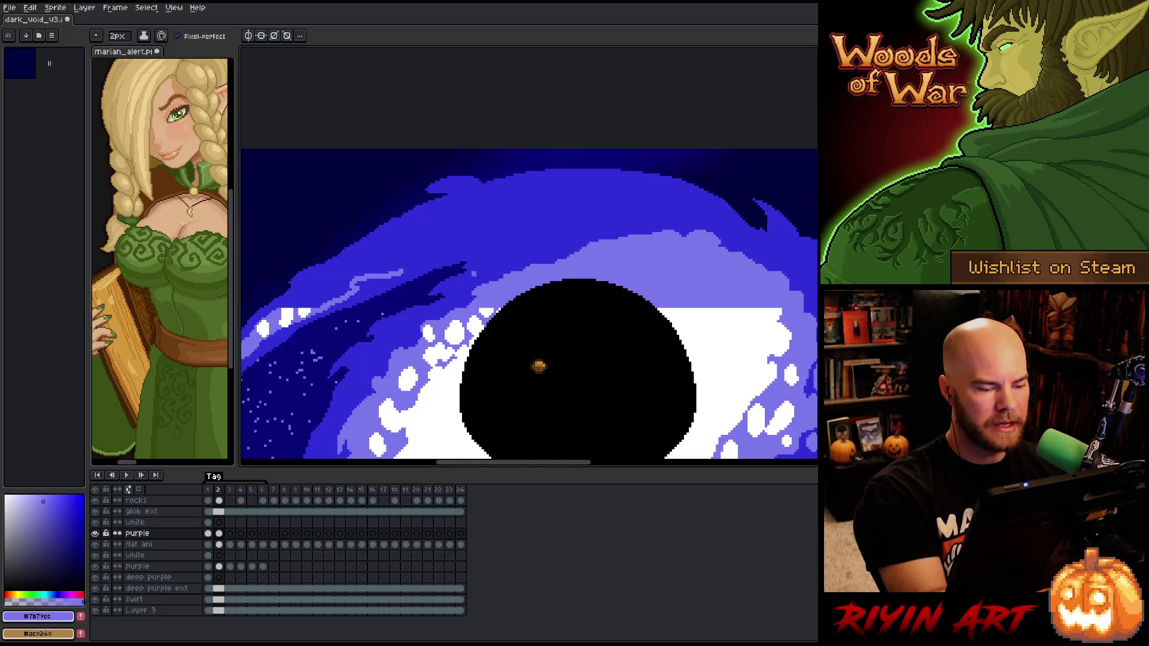
pyautogui.press('Right')
pyautogui.press('Left')
pyautogui.moveTo(401, 274)
pyautogui.mouseDown()
pyautogui.moveTo(502, 235)
pyautogui.moveTo(537, 244)
pyautogui.moveTo(604, 229)
pyautogui.mouseUp()
pyautogui.press('Right')
pyautogui.press('Left')
# Paint light-lavender streaks into the blue swirl, flipping between frames 1 and 2 to compare
pyautogui.press('Right')
pyautogui.press('Left')
pyautogui.press('Left')
pyautogui.press('Right')
pyautogui.press('Left')
pyautogui.press('Right')
pyautogui.press('Left')
pyautogui.press('Right')
pyautogui.press('Left')
pyautogui.press('Right')
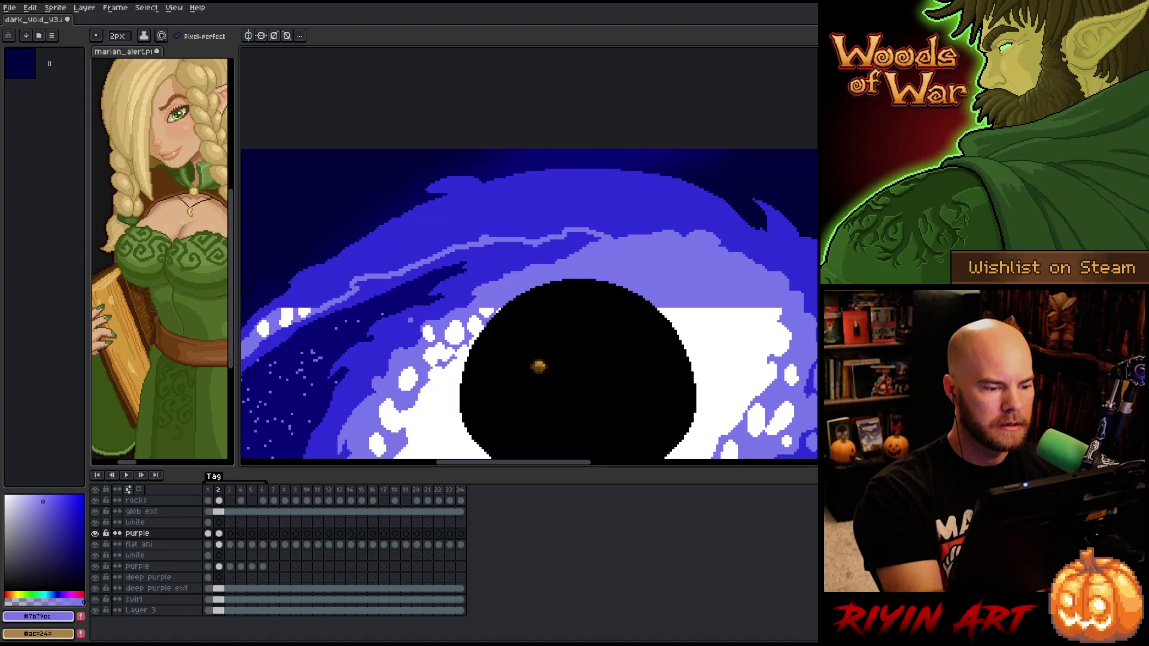
pyautogui.press('Left')
pyautogui.press('Right')
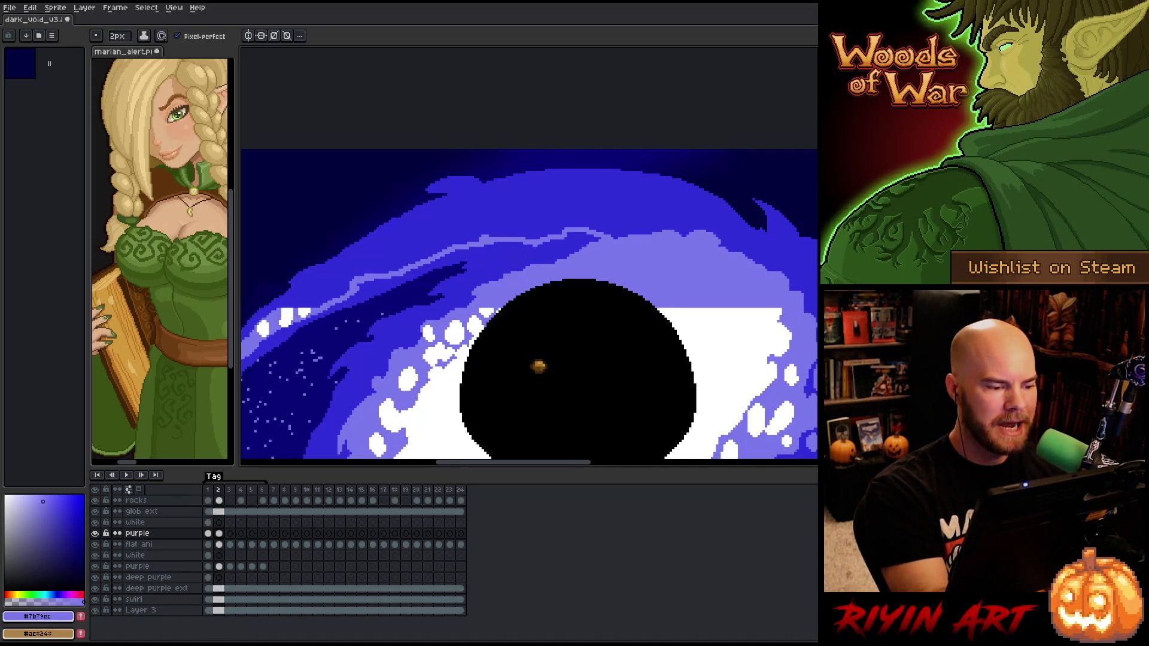
pyautogui.press('Left')
pyautogui.press('Right')
pyautogui.moveTo(358, 265); pyautogui.dragTo(489, 220)
pyautogui.press('Left')
pyautogui.press('Right')
pyautogui.moveTo(394, 240)
pyautogui.mouseDown()
pyautogui.moveTo(466, 213)
pyautogui.moveTo(458, 218)
pyautogui.mouseUp()
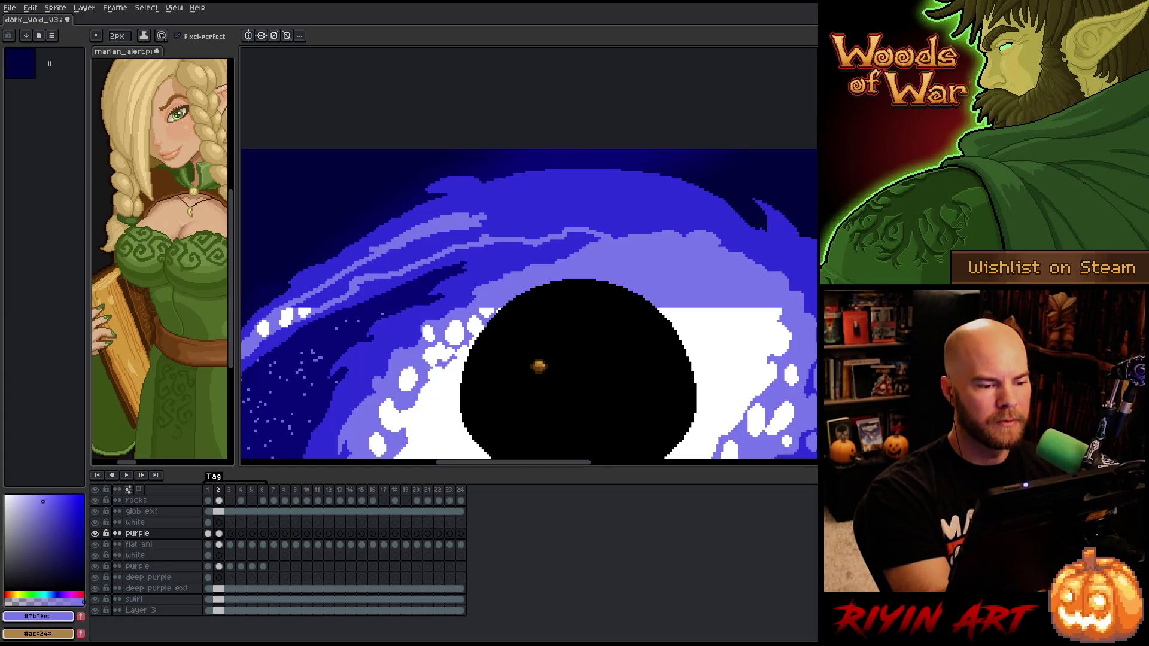
pyautogui.press('Left')
pyautogui.press('Right')
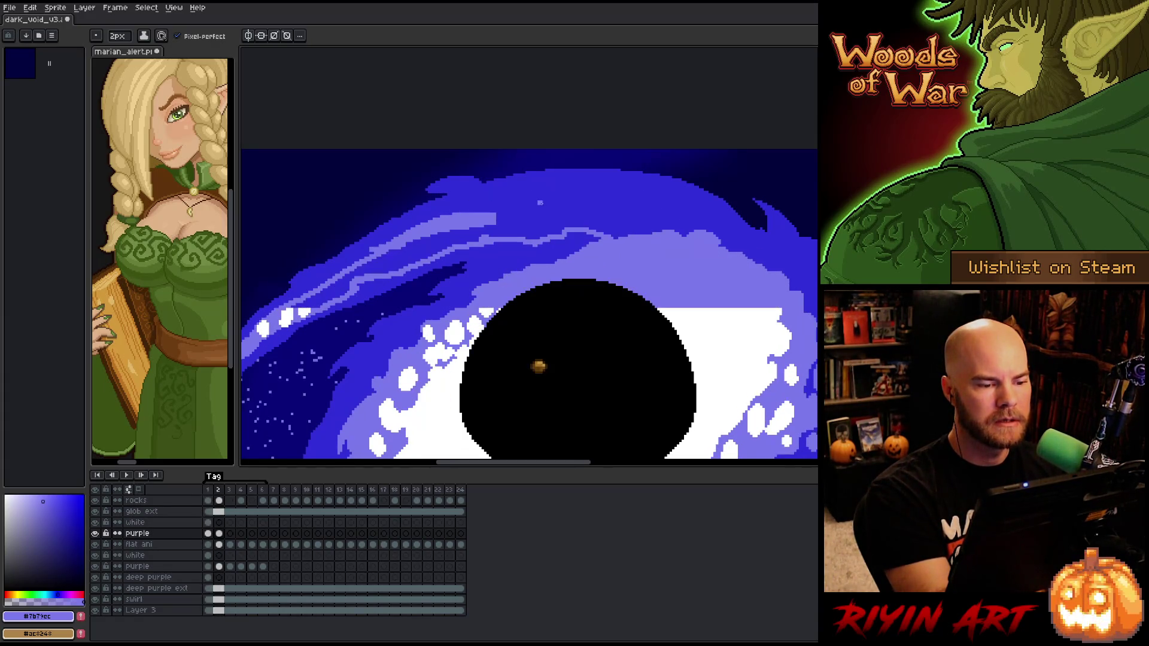
# Add lavender strokes along the swirl's upper part, extending them rightward
pyautogui.moveTo(486, 211); pyautogui.dragTo(542, 204)
pyautogui.press('Left')
pyautogui.press('Right')
pyautogui.press('Left')
pyautogui.press('Right')
pyautogui.press('Left')
pyautogui.press('Right')
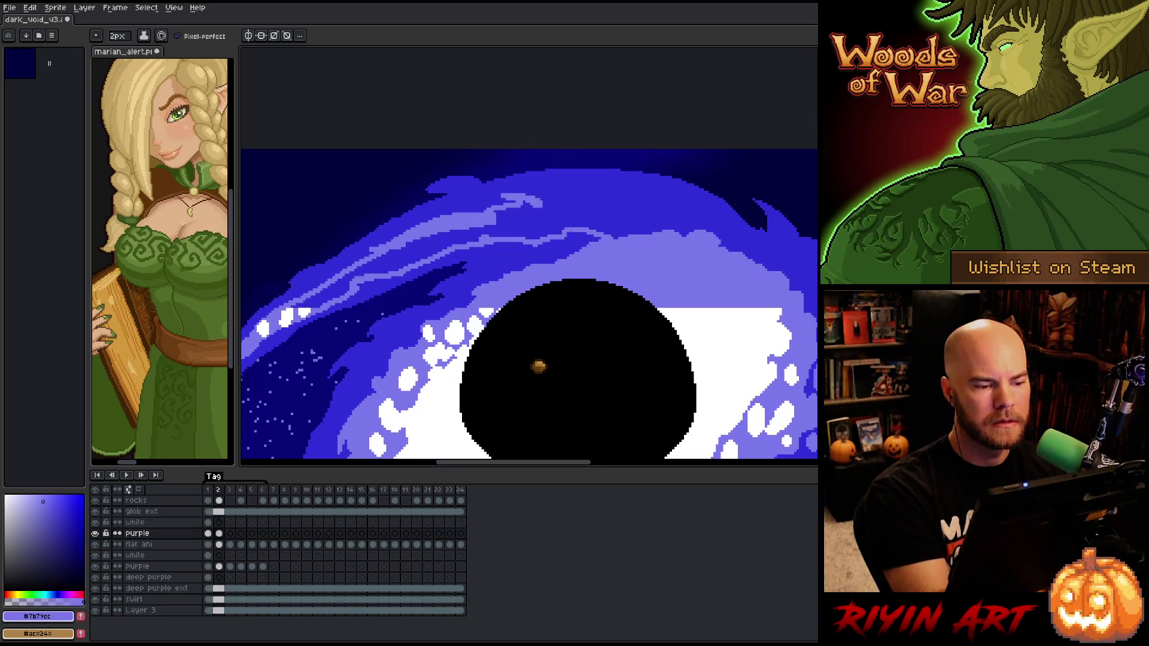
pyautogui.press('Left')
pyautogui.press('Right')
pyautogui.moveTo(545, 199)
pyautogui.mouseDown()
pyautogui.moveTo(605, 194)
pyautogui.moveTo(678, 209)
pyautogui.mouseUp()
pyautogui.press('Left')
pyautogui.press('Right')
pyautogui.press('Left')
pyautogui.press('Right')
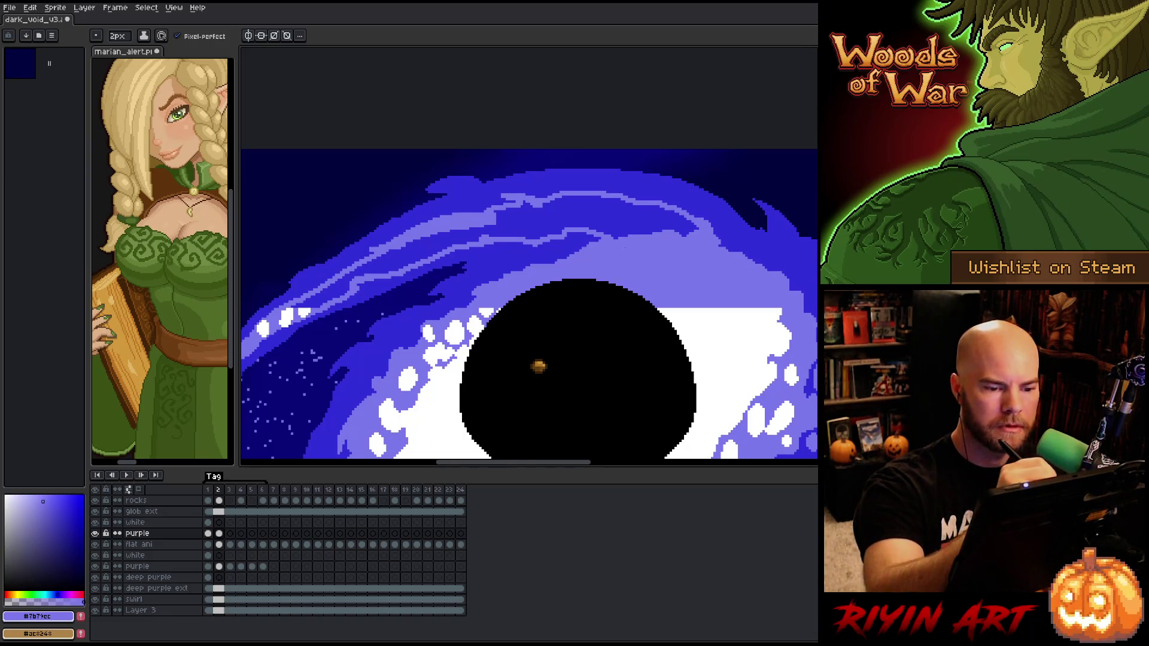
# Try the fill tool and view the purple layer alone before showing all layers again
pyautogui.press('g')
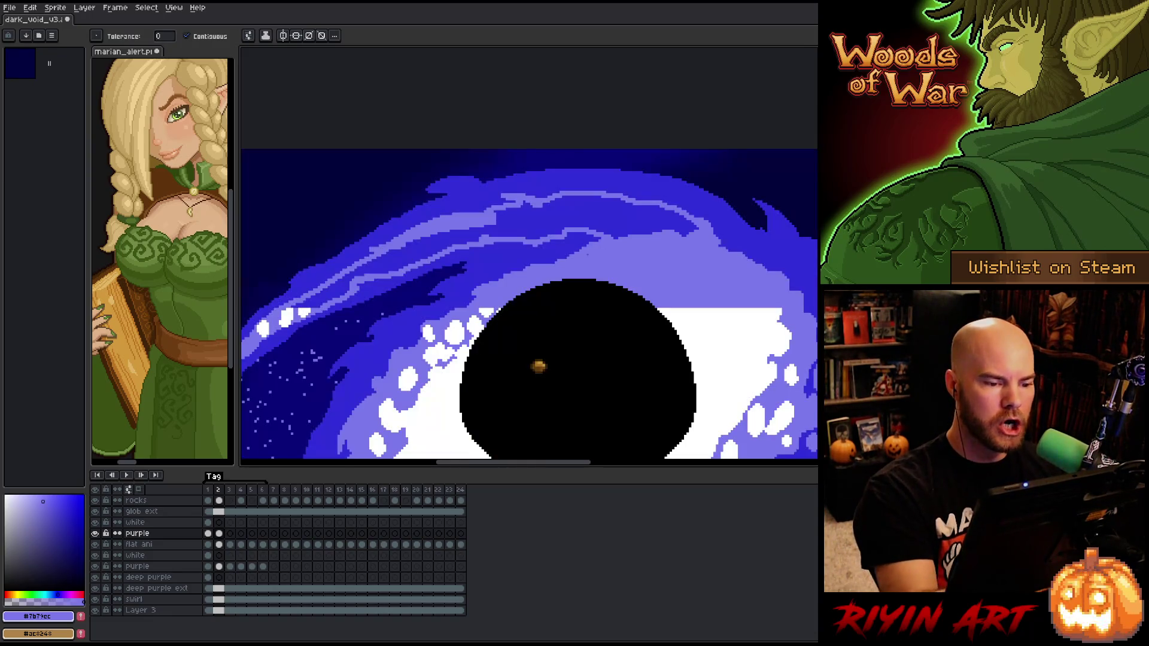
pyautogui.press('b')
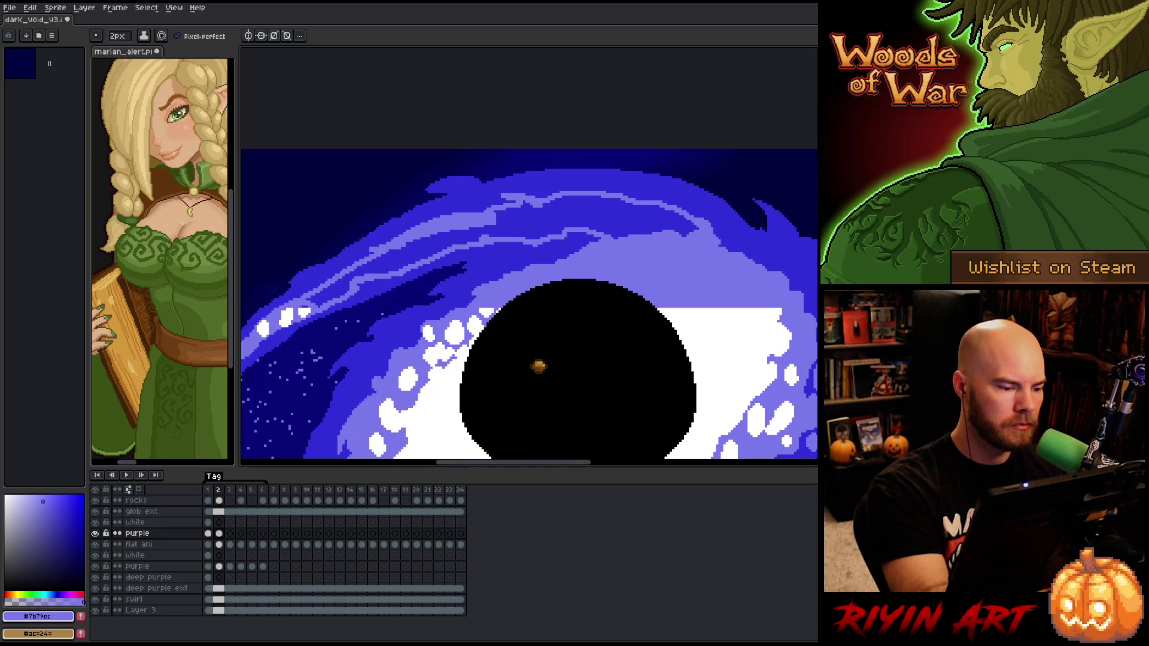
pyautogui.press('g')
pyautogui.press('b')
pyautogui.keyDown('alt'); pyautogui.click(96, 533); pyautogui.keyUp('alt')
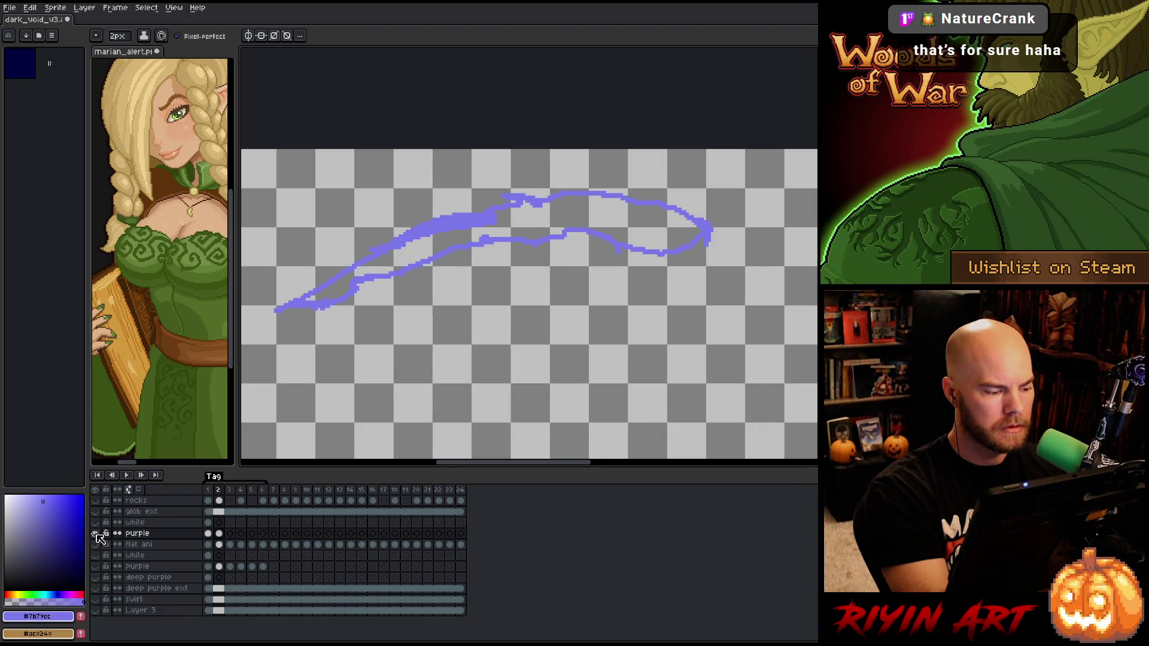
pyautogui.keyDown('alt'); pyautogui.click(96, 533); pyautogui.keyUp('alt')
# Fill the blue band between the streaks with light purple and compare with neighbouring frames
pyautogui.press('g')
pyautogui.click(497, 245)
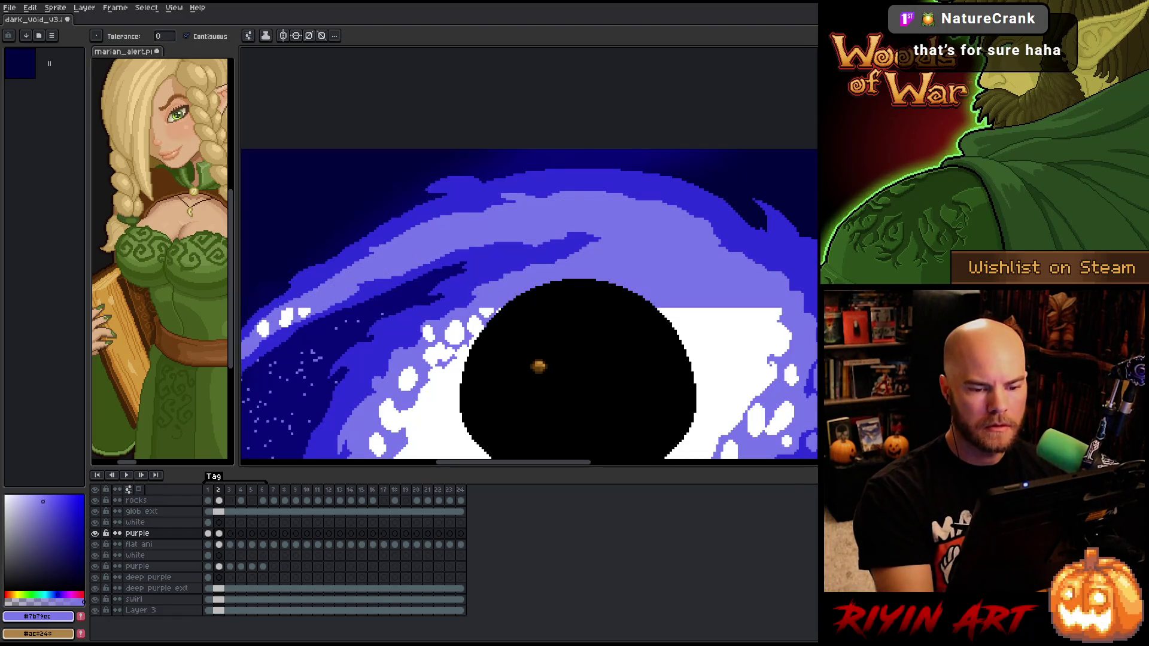
pyautogui.press('Left')
pyautogui.press('Right')
pyautogui.press('Left')
pyautogui.press('Right')
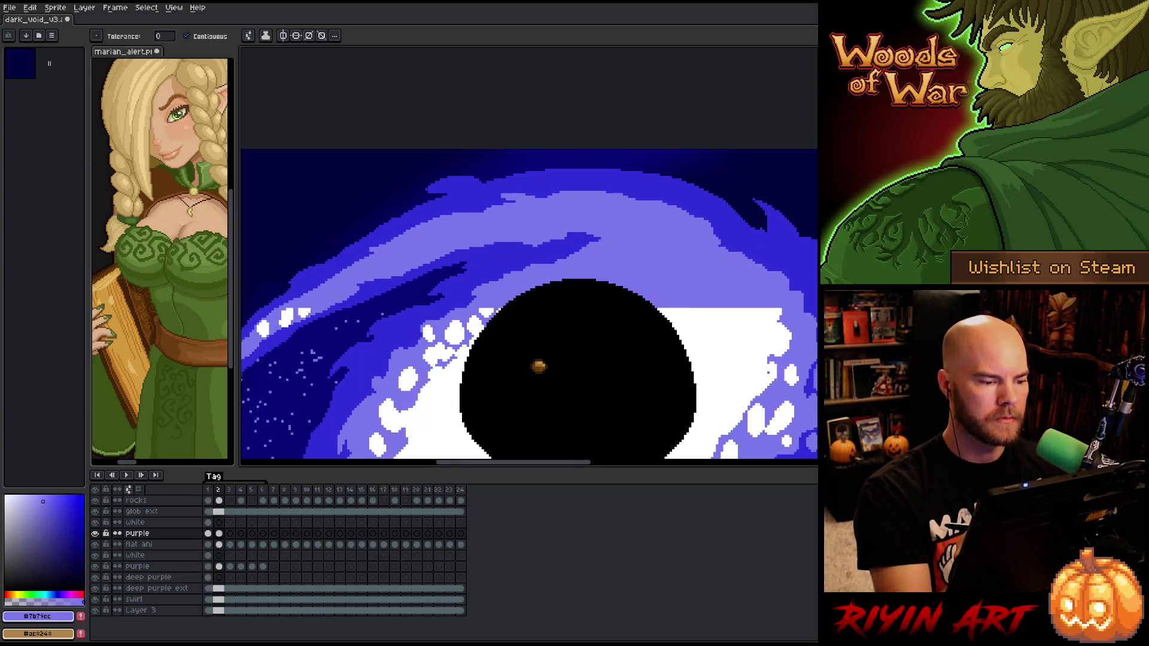
pyautogui.press('Right')
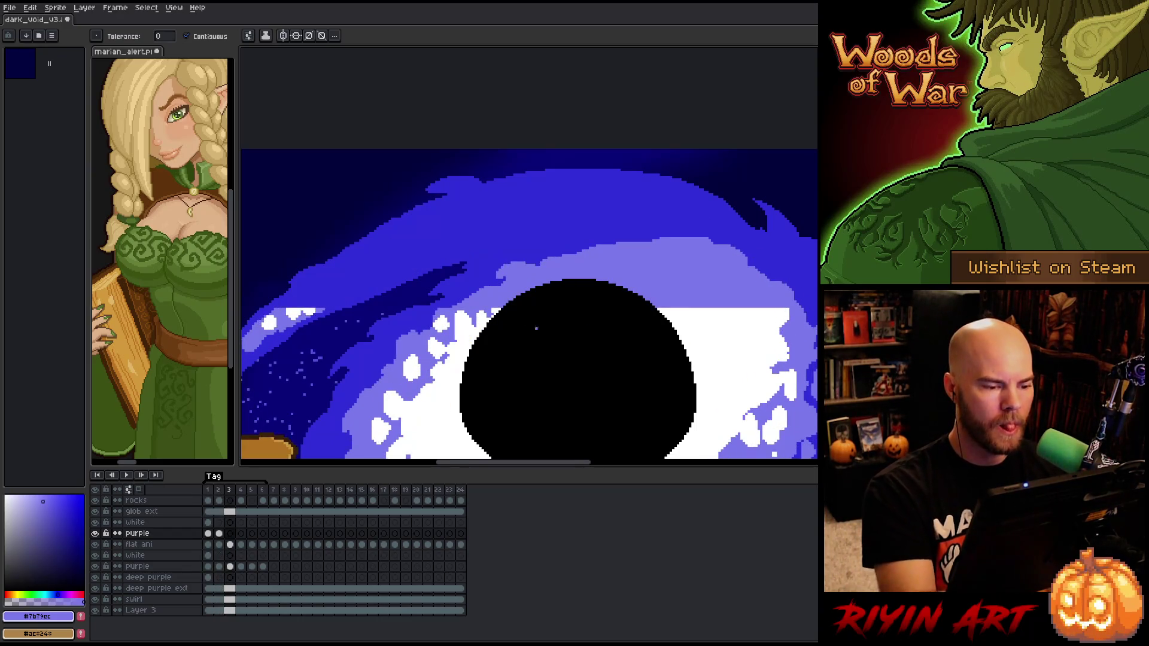
# Draw a light-purple stroke along the swirl on frame 3, comparing it with frame 2
pyautogui.press('b')
pyautogui.click(329, 303)
pyautogui.press('Left')
pyautogui.press('Right')
pyautogui.moveTo(336, 302)
pyautogui.mouseDown()
pyautogui.moveTo(401, 262)
pyautogui.moveTo(469, 246)
pyautogui.moveTo(584, 227)
pyautogui.moveTo(655, 241)
pyautogui.mouseUp()
pyautogui.press('Left')
pyautogui.press('Right')
pyautogui.press('Left')
pyautogui.press('Right')
pyautogui.press('Left')
pyautogui.press('Right')
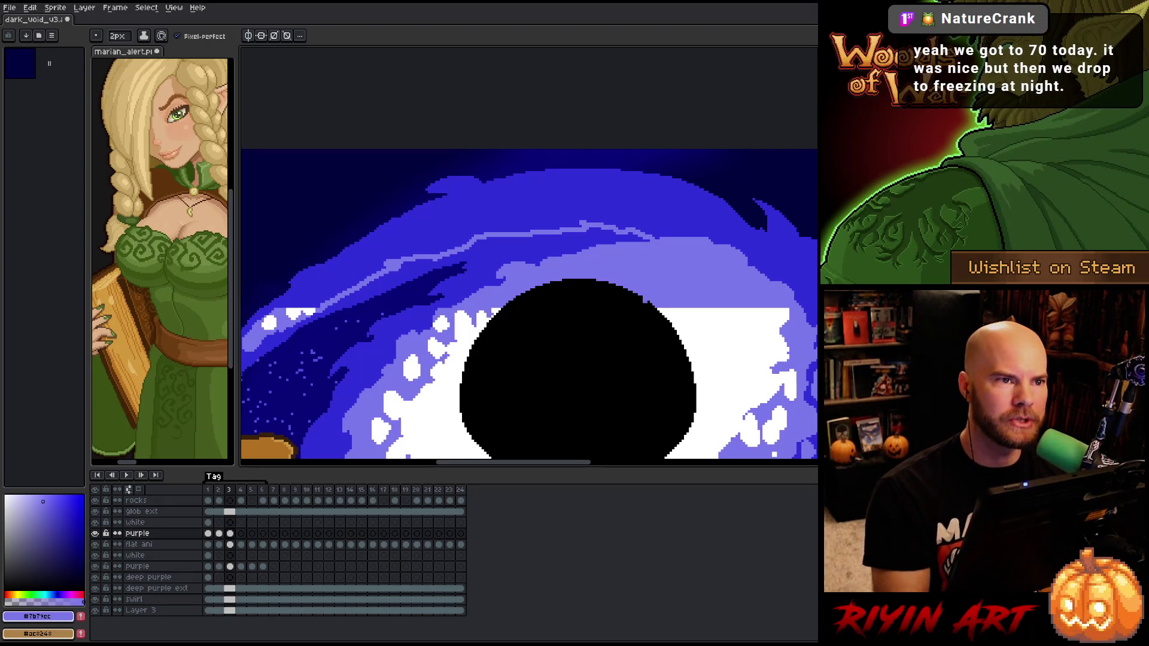
# Add a small light streak near the swirl top and extend it down to the left
pyautogui.press('Left')
pyautogui.press('Right')
pyautogui.press('Left')
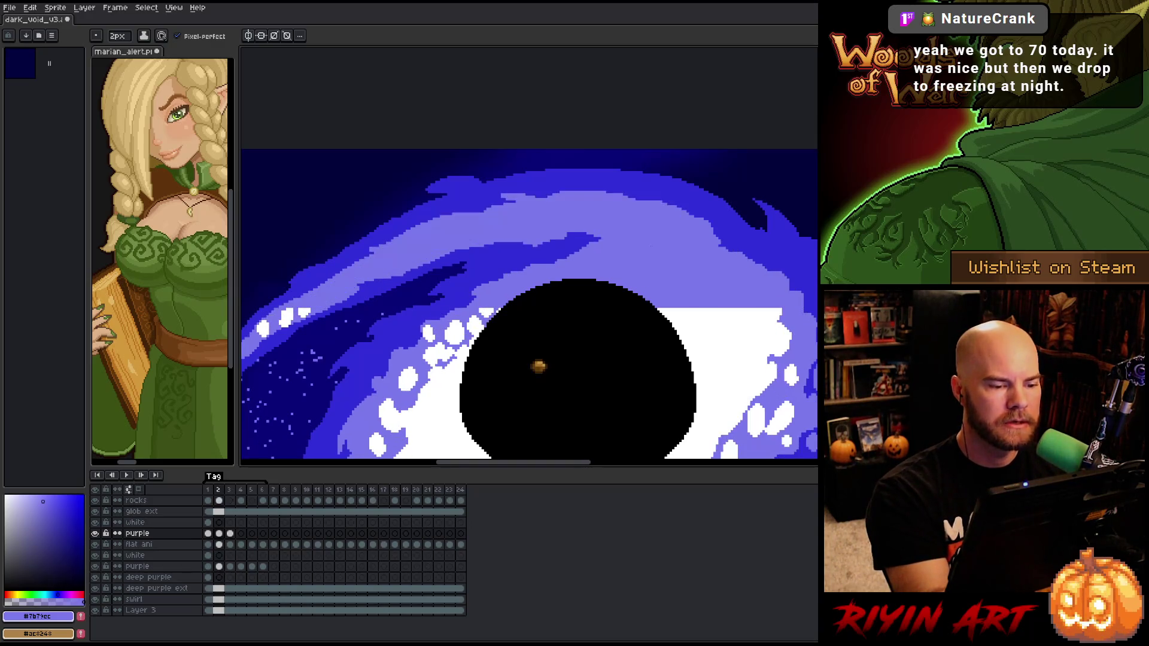
pyautogui.press('Right')
pyautogui.moveTo(573, 182)
pyautogui.mouseDown()
pyautogui.moveTo(596, 191)
pyautogui.moveTo(558, 183)
pyautogui.moveTo(580, 192)
pyautogui.mouseUp()
pyautogui.press('Right')
pyautogui.press('Right')
pyautogui.press('Left')
pyautogui.press('Left')
pyautogui.press('e')
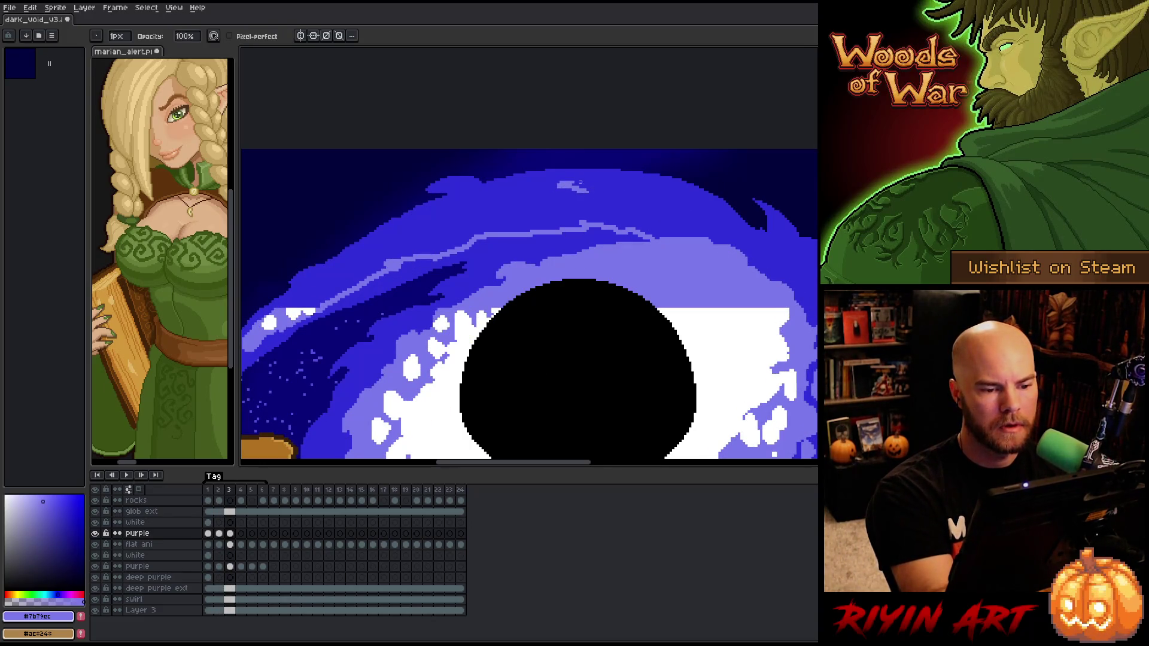
pyautogui.press('b')
pyautogui.moveTo(586, 180)
pyautogui.mouseDown()
pyautogui.moveTo(595, 190)
pyautogui.moveTo(570, 205)
pyautogui.moveTo(531, 195)
pyautogui.moveTo(409, 232)
pyautogui.moveTo(286, 307)
pyautogui.moveTo(326, 296)
pyautogui.mouseUp()
# Paint light purple along the upper streak and fill the upper swirl band with lavender
pyautogui.press('Right')
pyautogui.press('Left')
pyautogui.press('Right')
pyautogui.press('Left')
pyautogui.press('Right')
pyautogui.press('Left')
pyautogui.press('Right')
pyautogui.press('Left')
pyautogui.moveTo(594, 185)
pyautogui.mouseDown()
pyautogui.moveTo(706, 216)
pyautogui.moveTo(740, 248)
pyautogui.mouseUp()
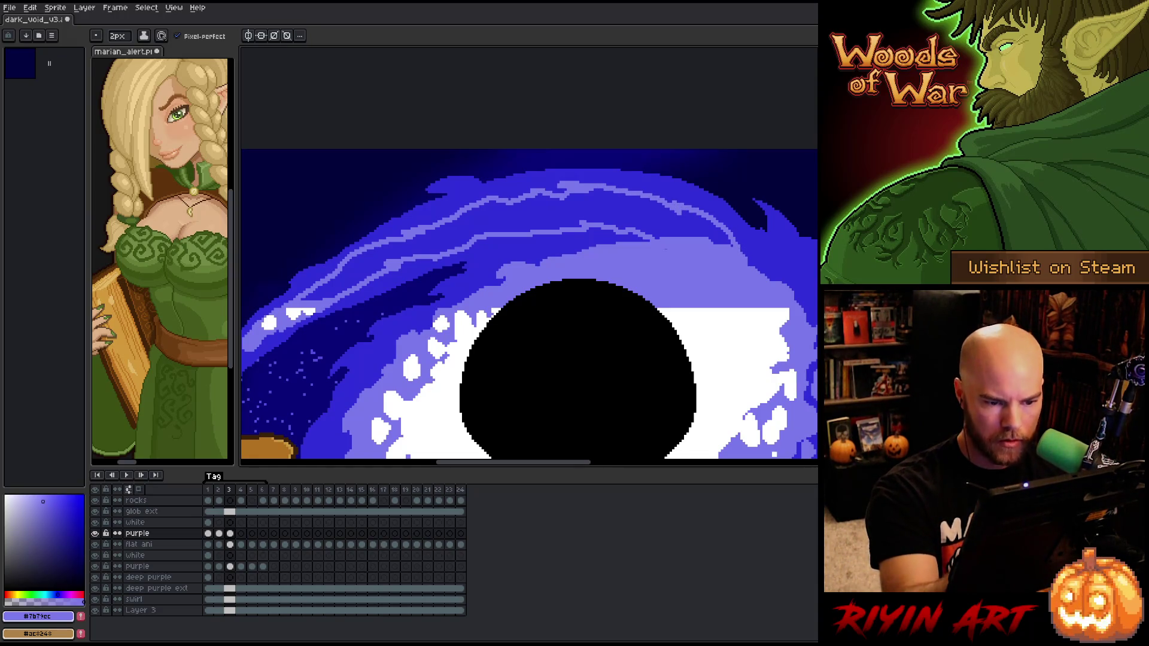
pyautogui.press('g')
pyautogui.click(630, 203)
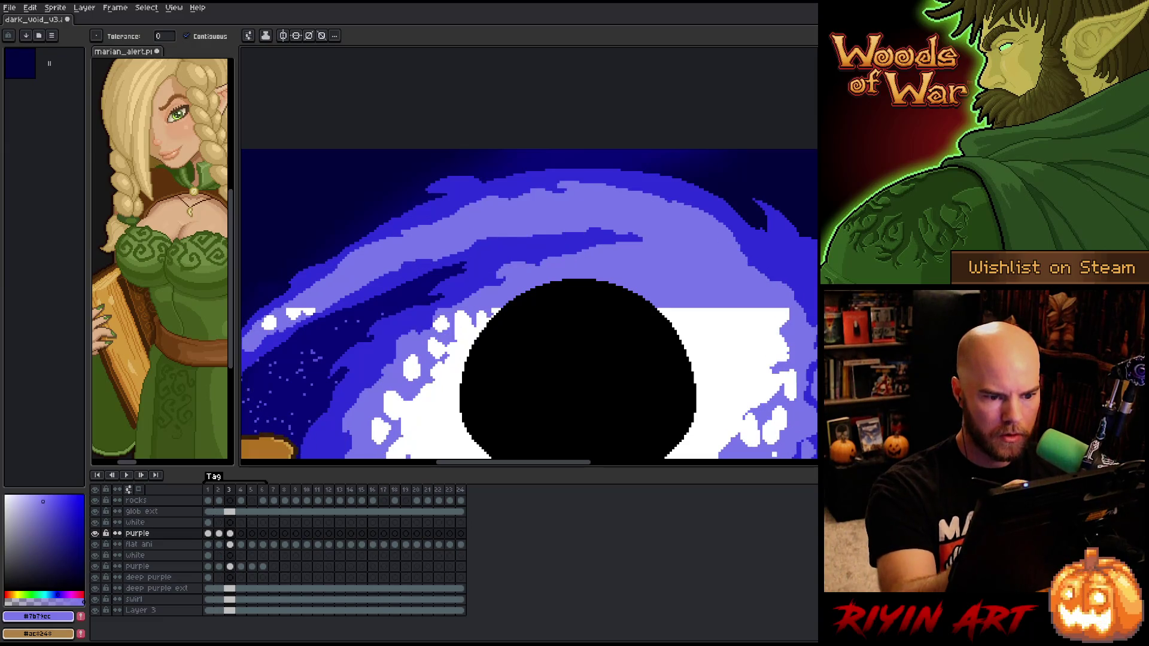
# Play the animation and paint over the remaining dark blue streak in light purple
pyautogui.press('b')
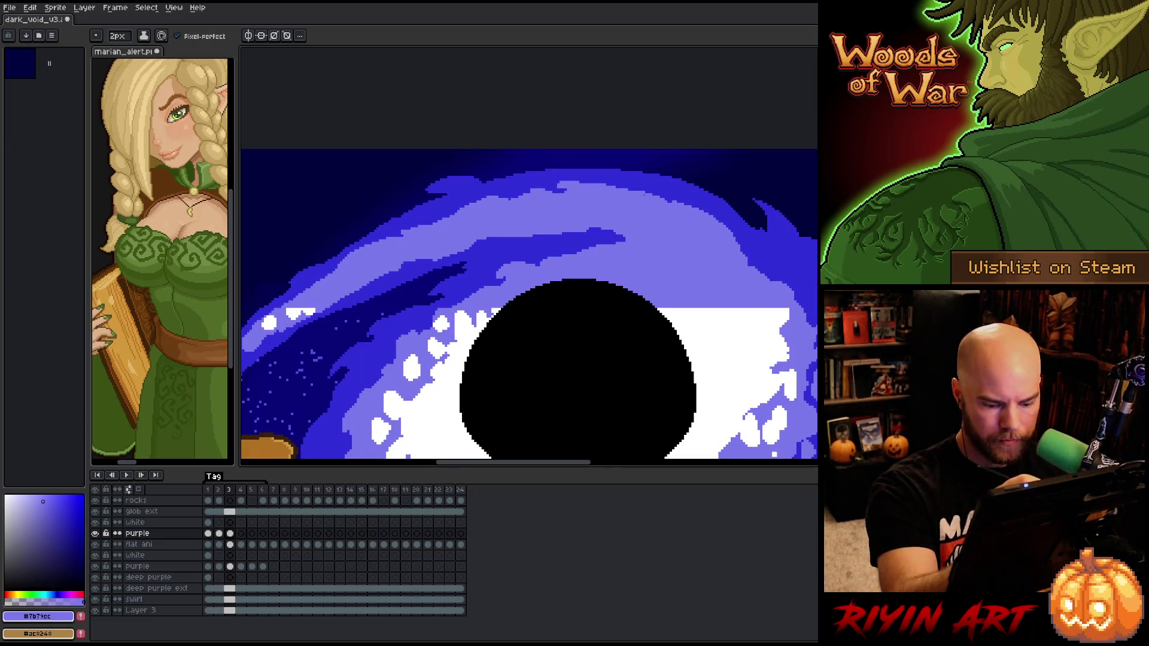
pyautogui.press('Return')
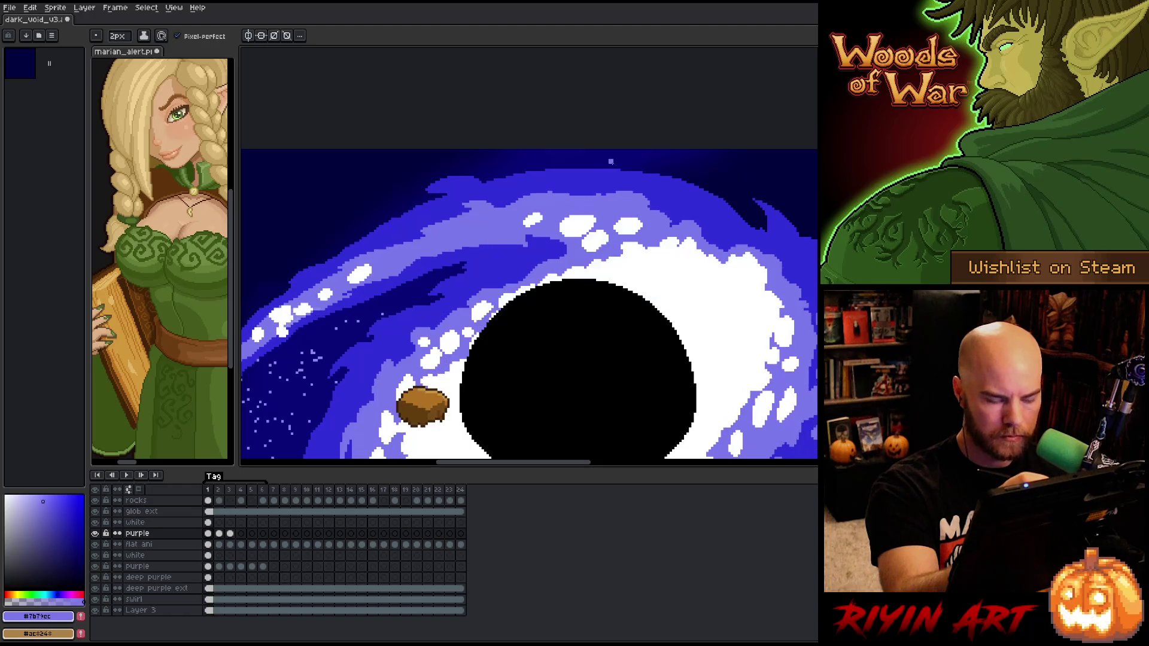
pyautogui.moveTo(578, 246); pyautogui.dragTo(625, 238)
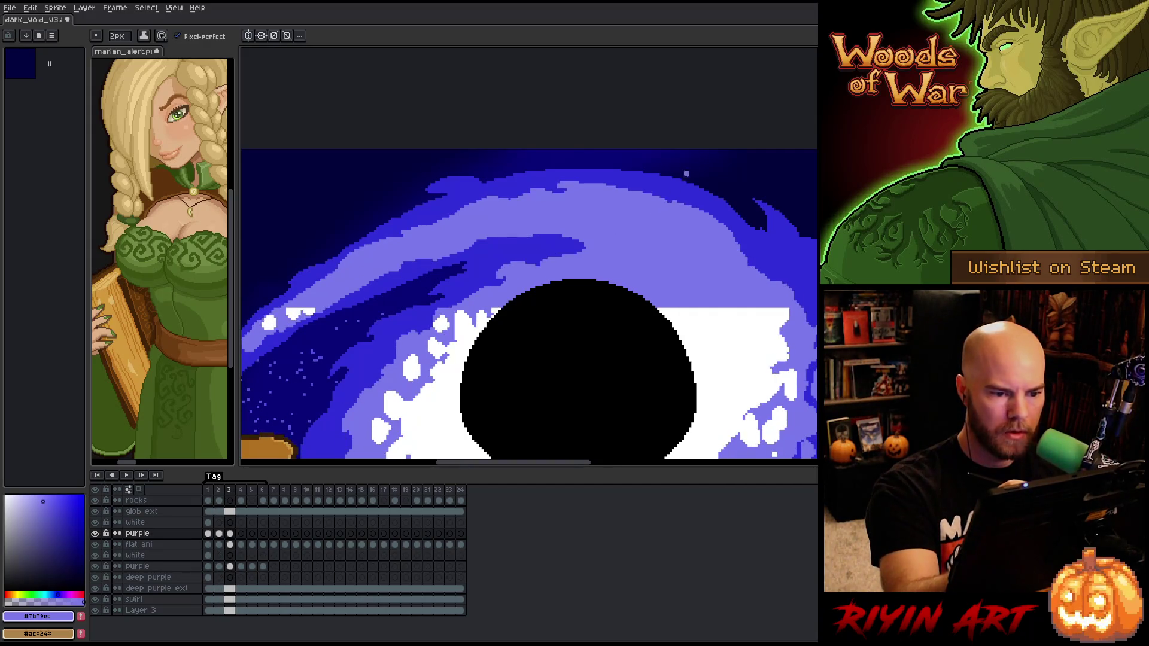
pyautogui.press('Right')
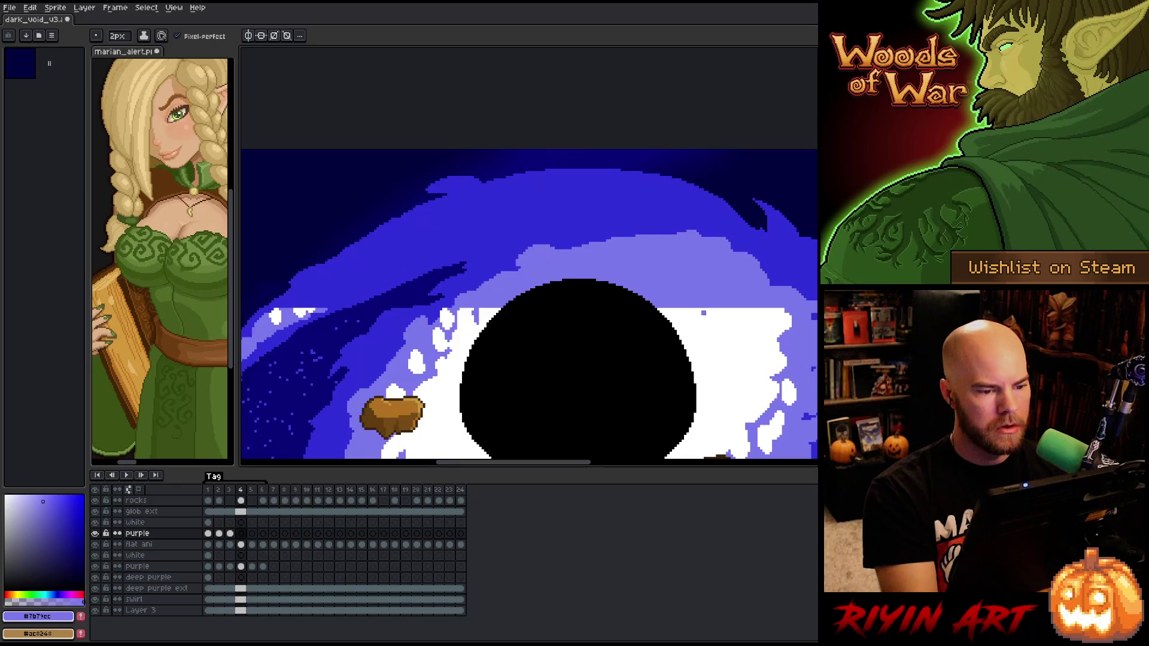
# Save the file and draw light-purple curved swirl strokes on frame 4, comparing with frame 3
pyautogui.hotkey('ctrl', 's')
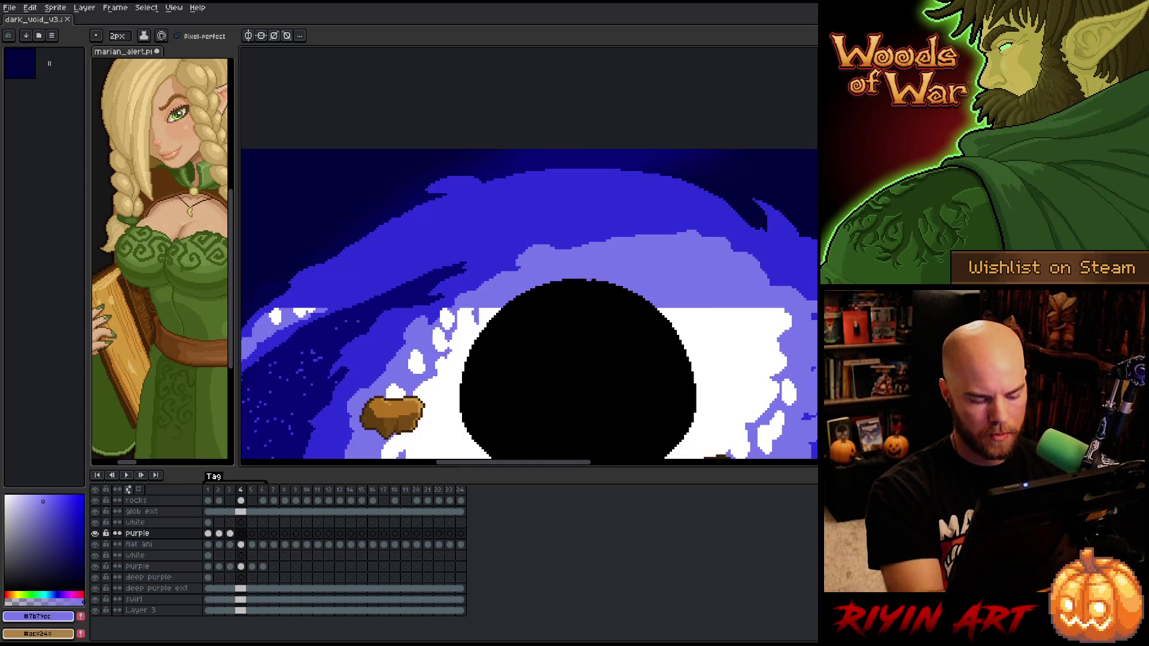
pyautogui.moveTo(432, 251)
pyautogui.mouseDown()
pyautogui.moveTo(466, 246)
pyautogui.moveTo(372, 275)
pyautogui.moveTo(321, 310)
pyautogui.mouseUp()
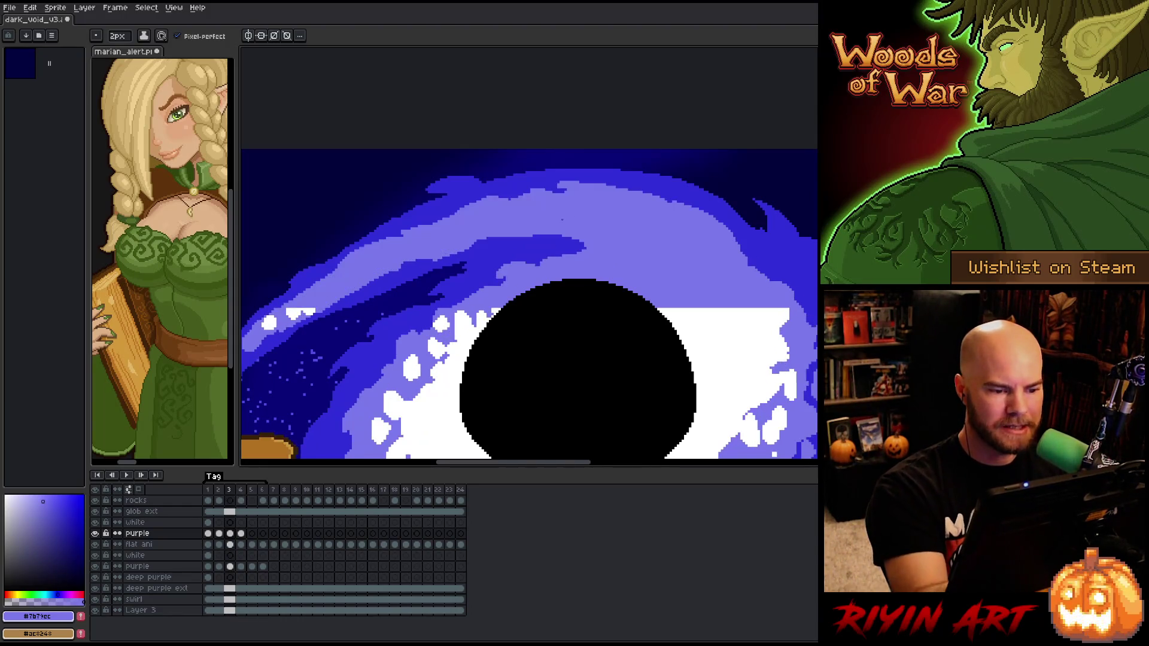
pyautogui.moveTo(468, 246)
pyautogui.mouseDown()
pyautogui.moveTo(535, 219)
pyautogui.moveTo(610, 219)
pyautogui.moveTo(642, 234)
pyautogui.mouseUp()
pyautogui.press(',')
pyautogui.press('.')
pyautogui.press(',')
pyautogui.press('.')
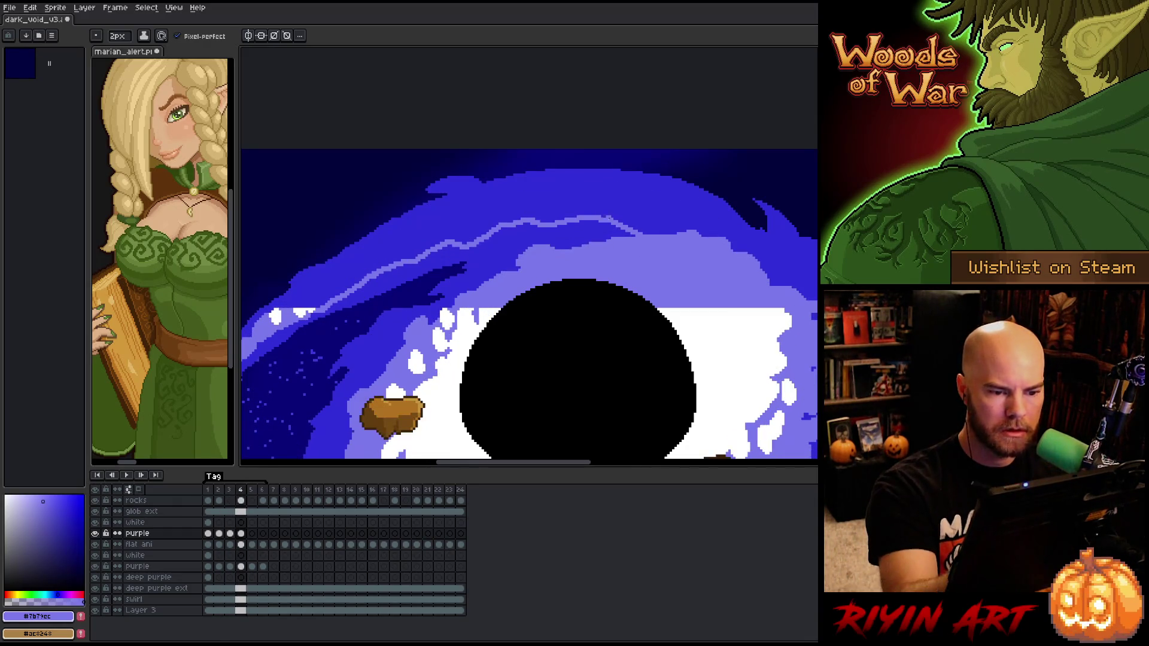
pyautogui.press(',')
pyautogui.press('.')
# Trace more light purple along frame 4's swirl upper edge, checking against frame 3
pyautogui.moveTo(572, 226); pyautogui.dragTo(584, 245)
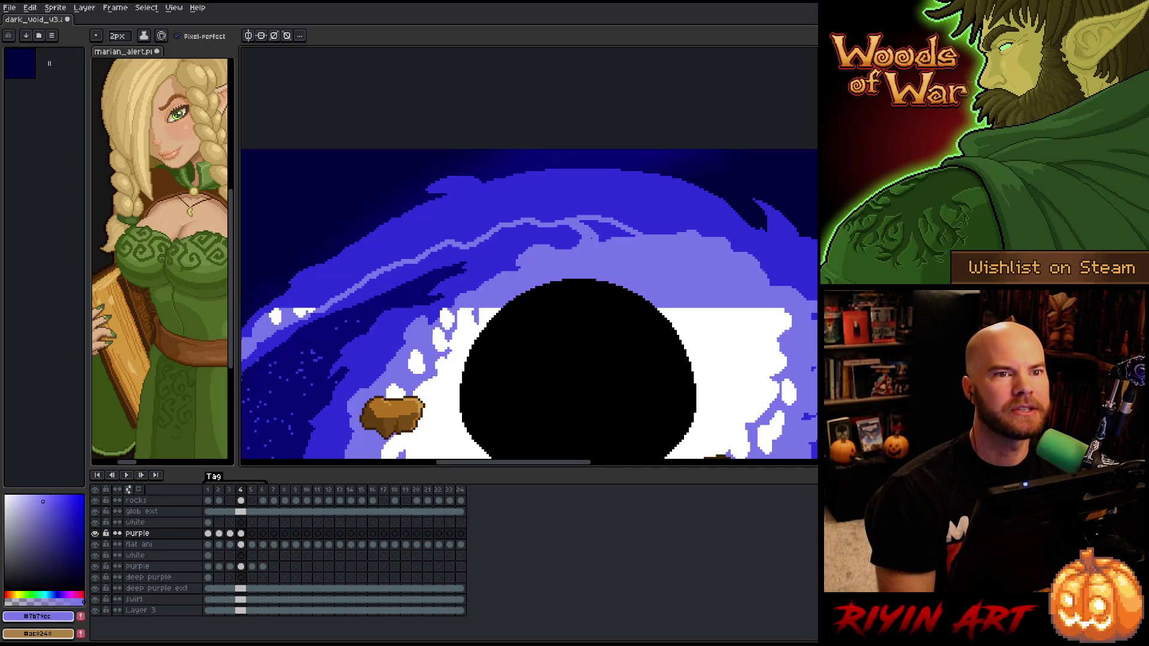
pyautogui.press('Left')
pyautogui.press('Right')
pyautogui.press('Left')
pyautogui.press('Right')
pyautogui.moveTo(718, 235)
pyautogui.mouseDown()
pyautogui.moveTo(593, 181)
pyautogui.moveTo(527, 189)
pyautogui.moveTo(463, 204)
pyautogui.moveTo(289, 306)
pyautogui.moveTo(301, 306)
pyautogui.mouseUp()
pyautogui.press('Left')
pyautogui.press('Right')
pyautogui.press('Left')
pyautogui.press('Right')
pyautogui.press('Left')
pyautogui.press('Right')
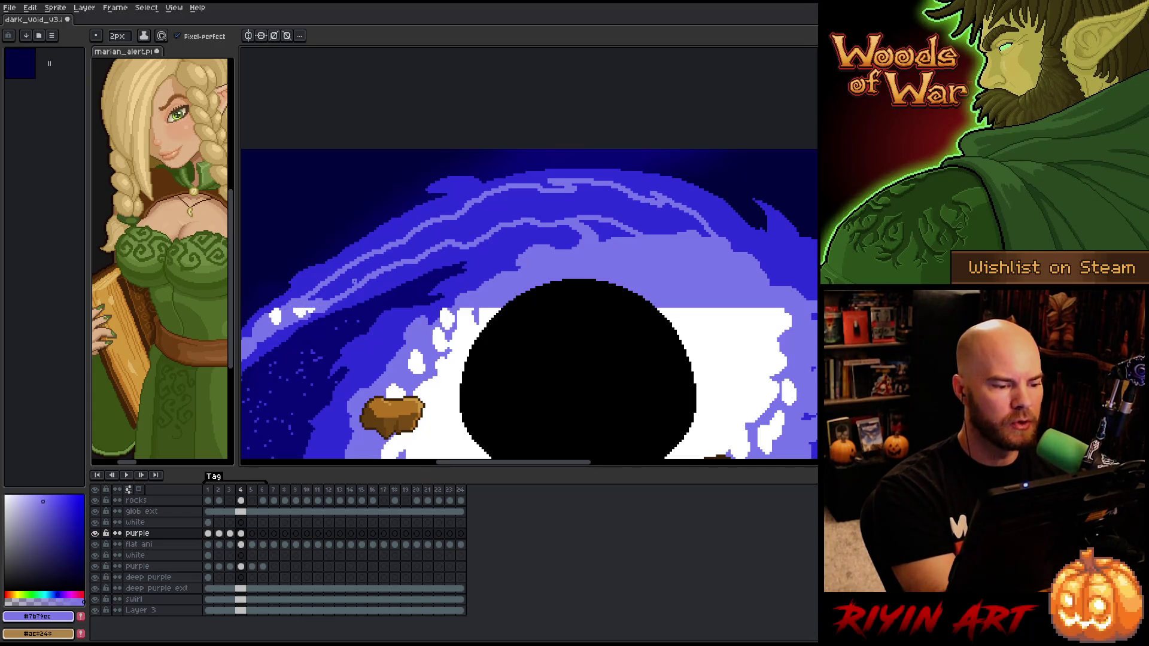
# Flood-fill frame 4's dark-blue swirl band with light purple
pyautogui.press('f')
pyautogui.hotkey('ctrl', 'z')
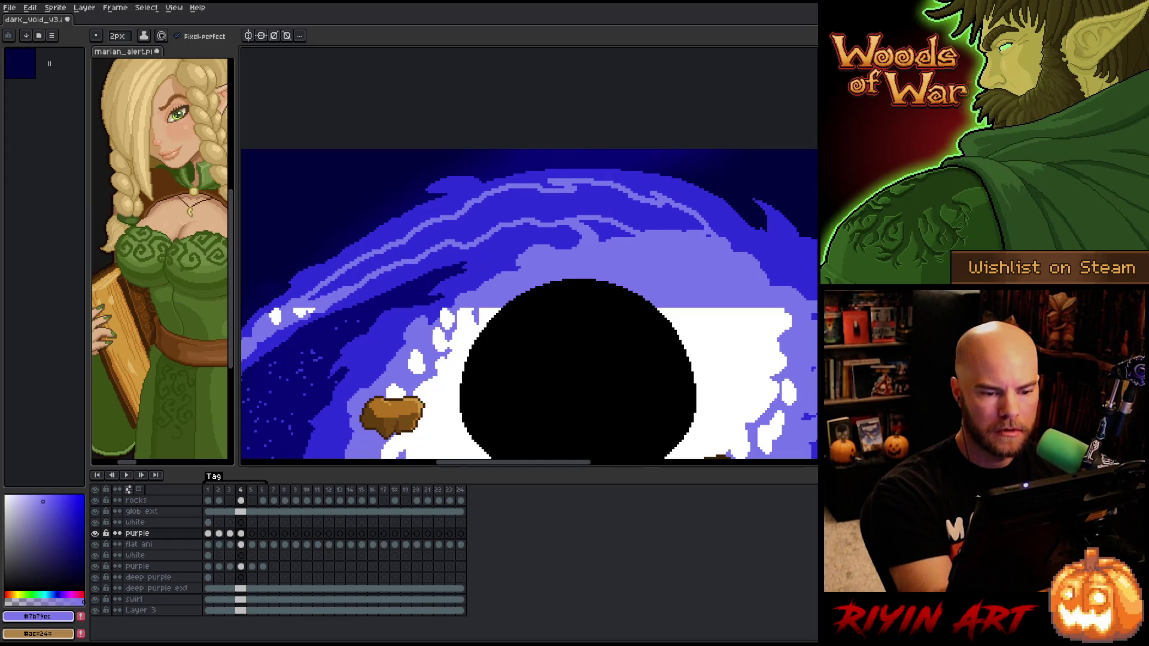
pyautogui.press('g')
pyautogui.click(604, 228)
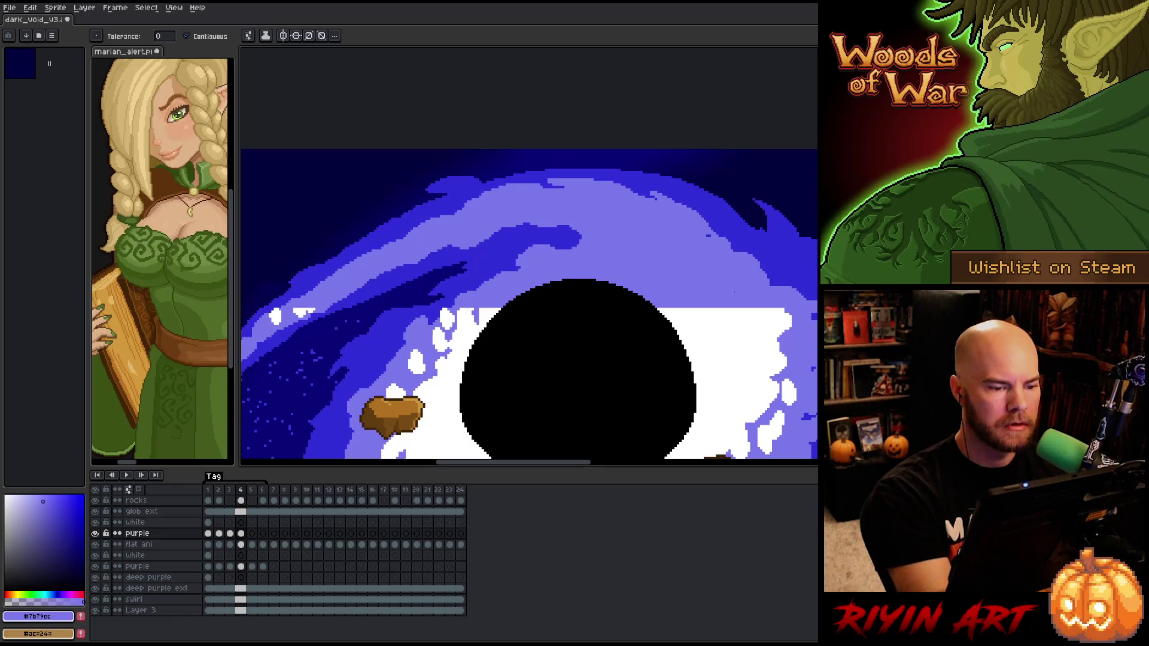
pyautogui.press('b')
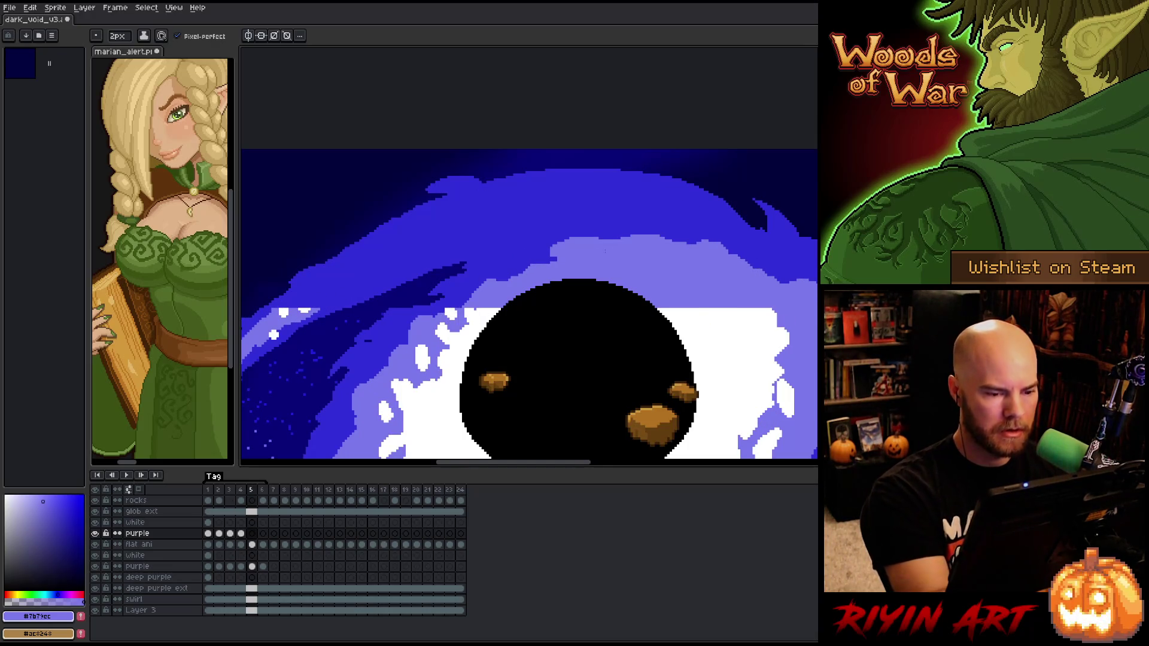
# Move to frame 5 and draw a light-purple stroke across its swirl
pyautogui.press(',')
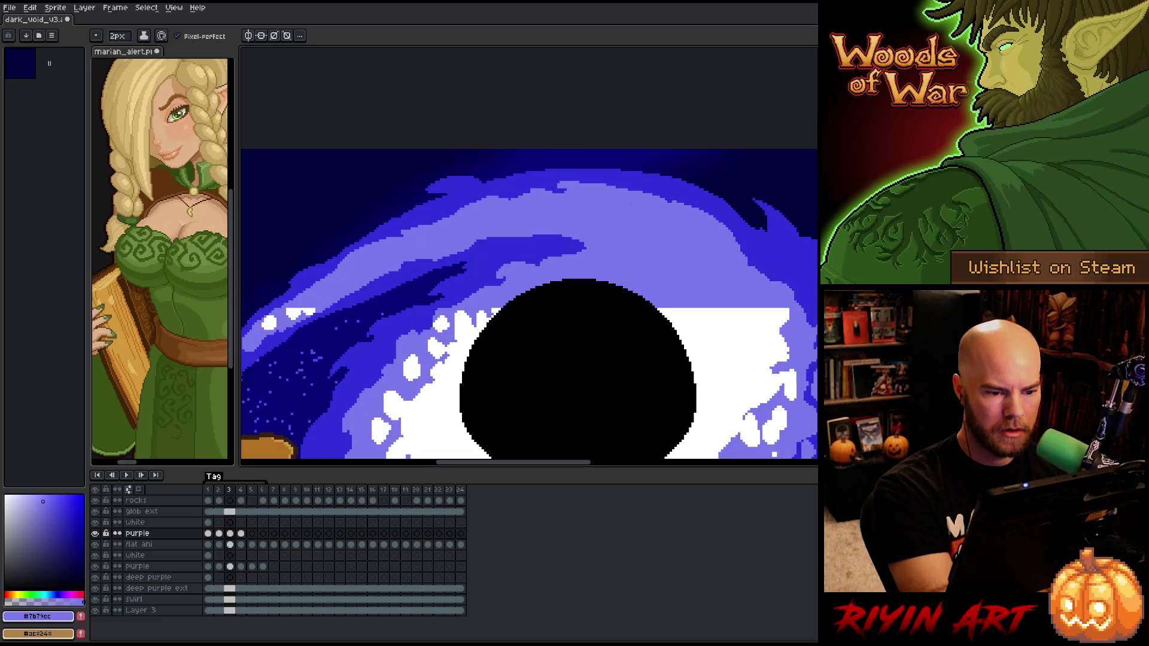
pyautogui.press('.')
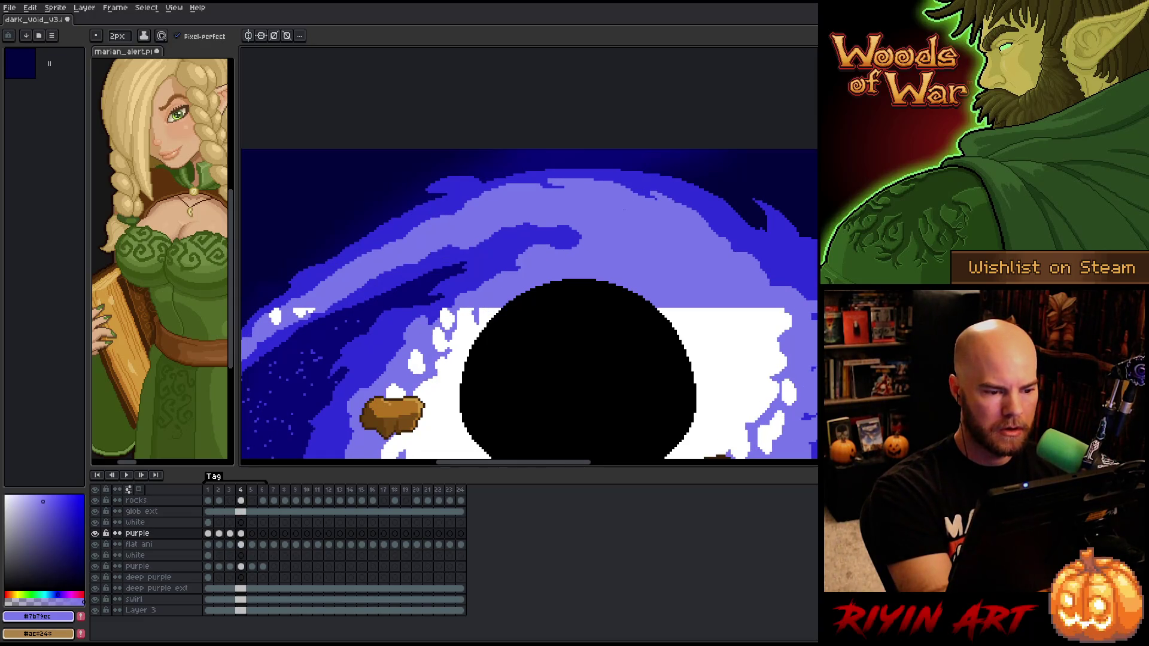
pyautogui.press('.')
pyautogui.moveTo(479, 232); pyautogui.dragTo(558, 229)
pyautogui.press(',')
pyautogui.press('.')
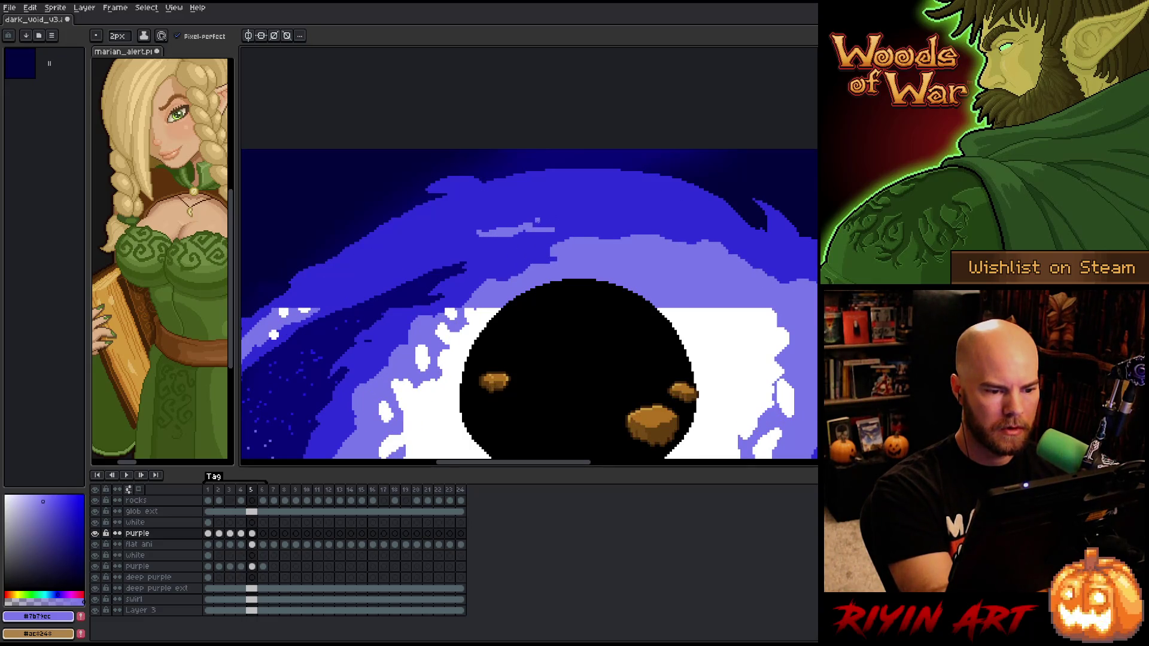
pyautogui.press(',')
pyautogui.press('.')
# Extend frame 5's light-purple swirl stroke rightward, comparing with frame 4
pyautogui.moveTo(559, 225); pyautogui.dragTo(608, 238)
pyautogui.press(',')
pyautogui.press('.')
pyautogui.press(',')
pyautogui.press('.')
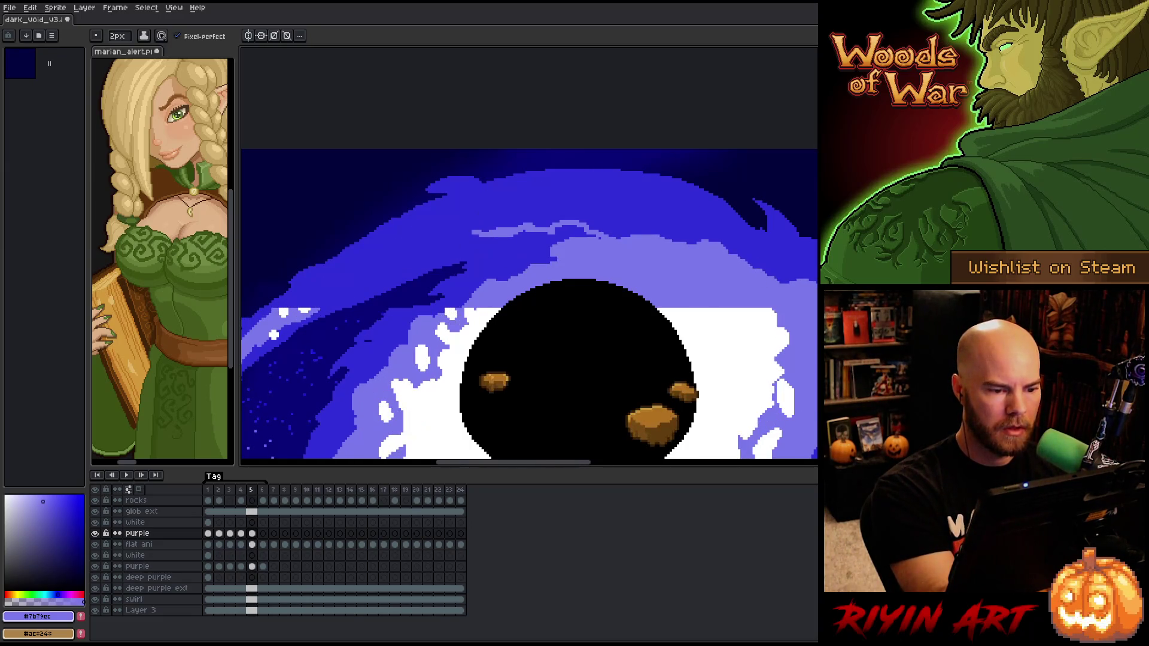
pyautogui.press(',')
pyautogui.press('.')
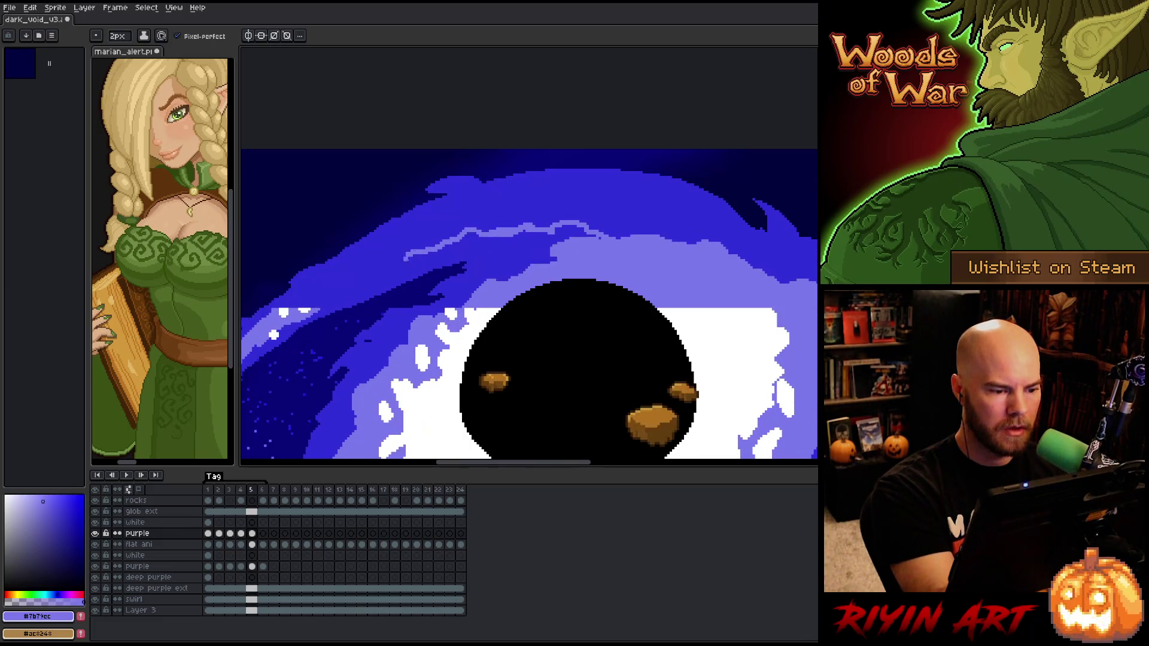
pyautogui.press(',')
pyautogui.press('.')
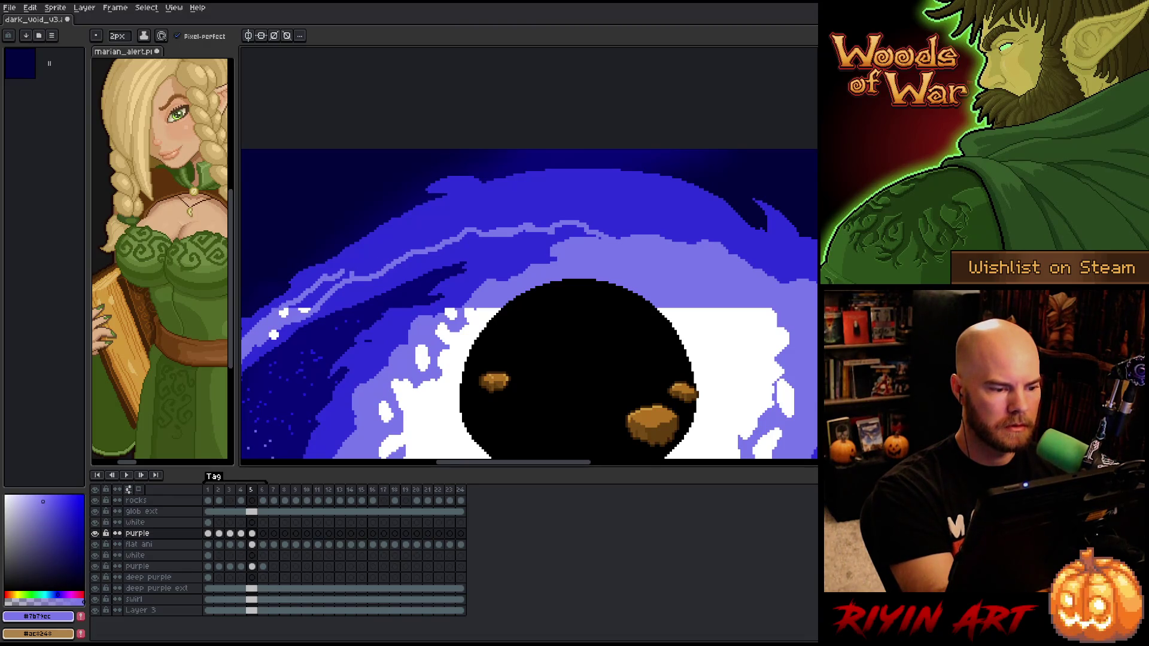
pyautogui.press(',')
pyautogui.press('.')
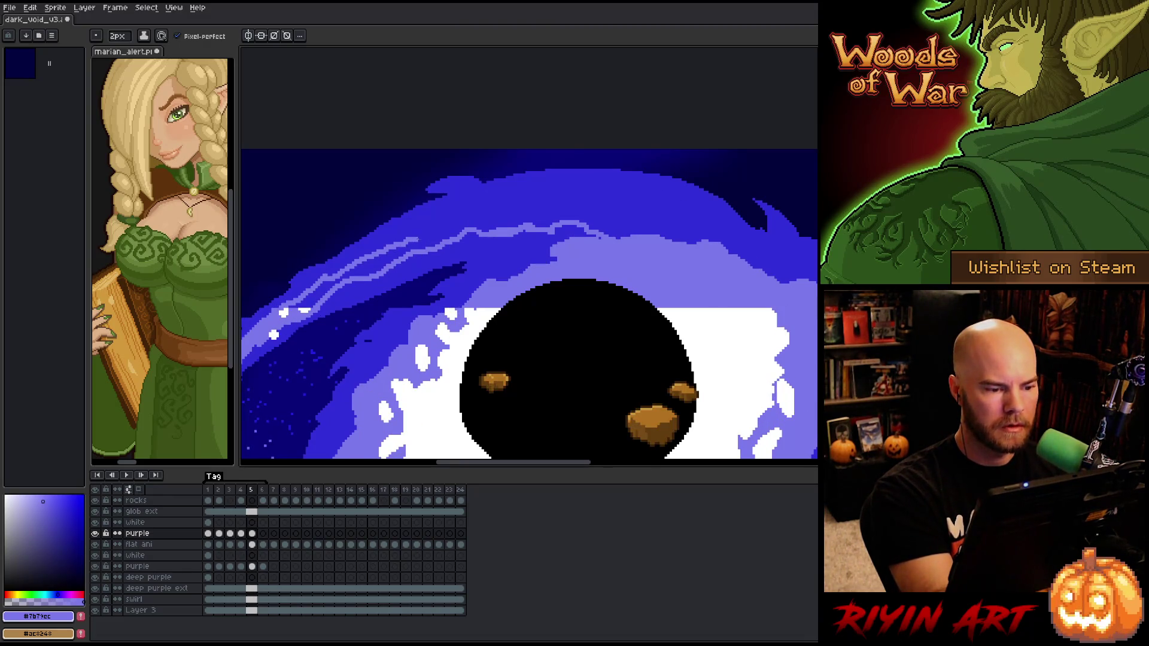
pyautogui.press(',')
pyautogui.press('.')
# Continue the lavender swirl stroke up and right across frame 5's galaxy
pyautogui.moveTo(402, 240); pyautogui.dragTo(492, 207)
pyautogui.press(',')
pyautogui.press('.')
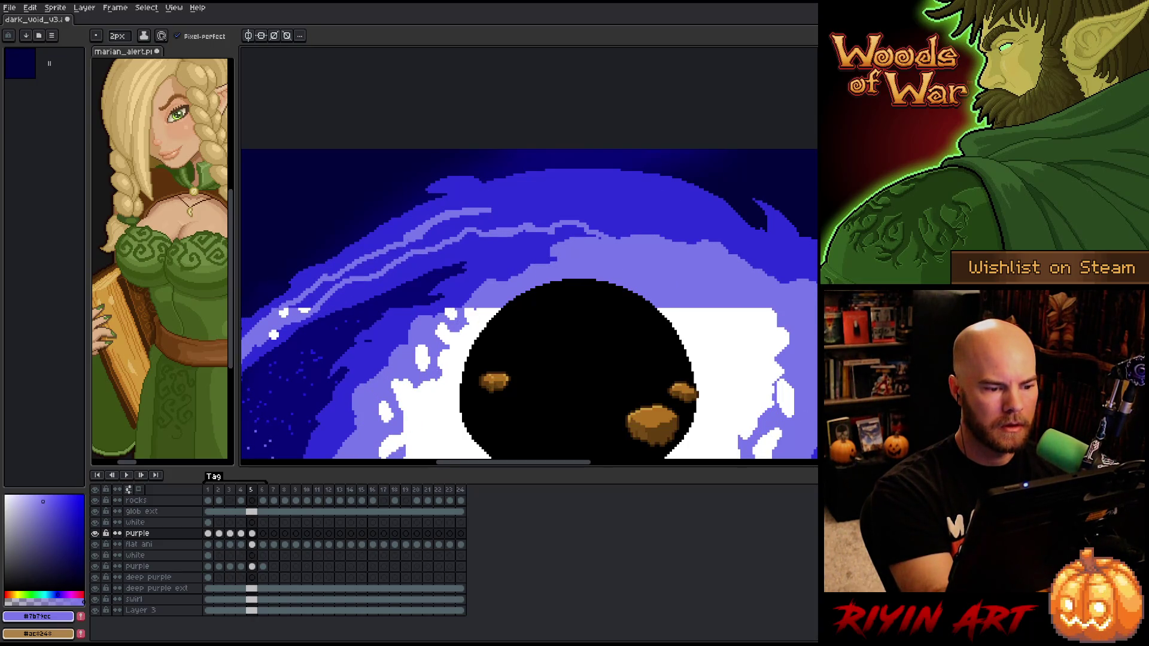
pyautogui.press(',')
pyautogui.press('.')
pyautogui.moveTo(498, 207)
pyautogui.mouseDown()
pyautogui.moveTo(561, 185)
pyautogui.moveTo(659, 194)
pyautogui.moveTo(694, 225)
pyautogui.moveTo(699, 207)
pyautogui.moveTo(721, 243)
pyautogui.mouseUp()
pyautogui.press(',')
pyautogui.press('.')
pyautogui.press(',')
pyautogui.press('.')
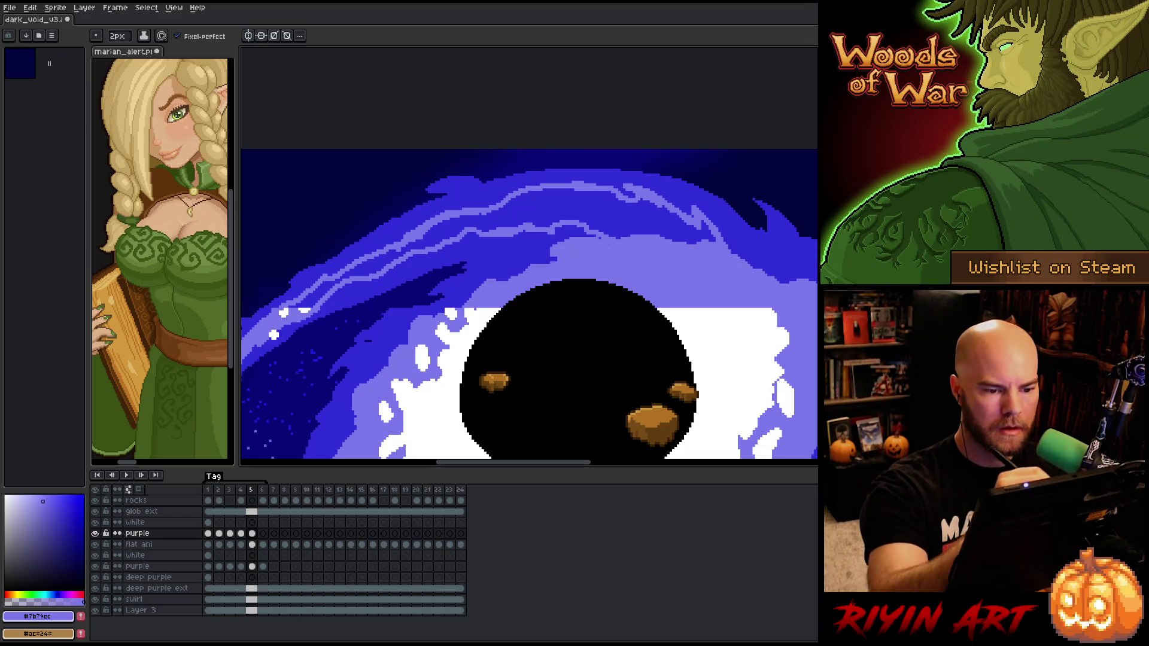
# Fill frame 5's mid-blue swirl band with lavender, redoing a fill that flooded the canvas
pyautogui.click(307, 306)
pyautogui.hotkey('ctrl', 'z')
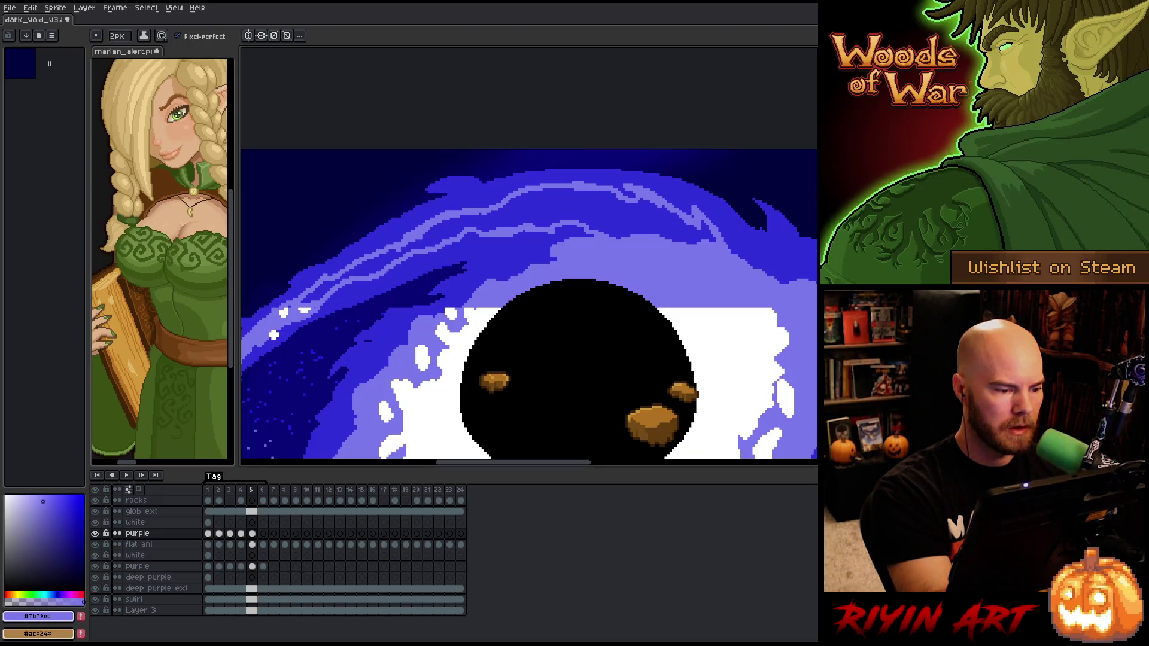
pyautogui.press('g')
pyautogui.click(521, 223)
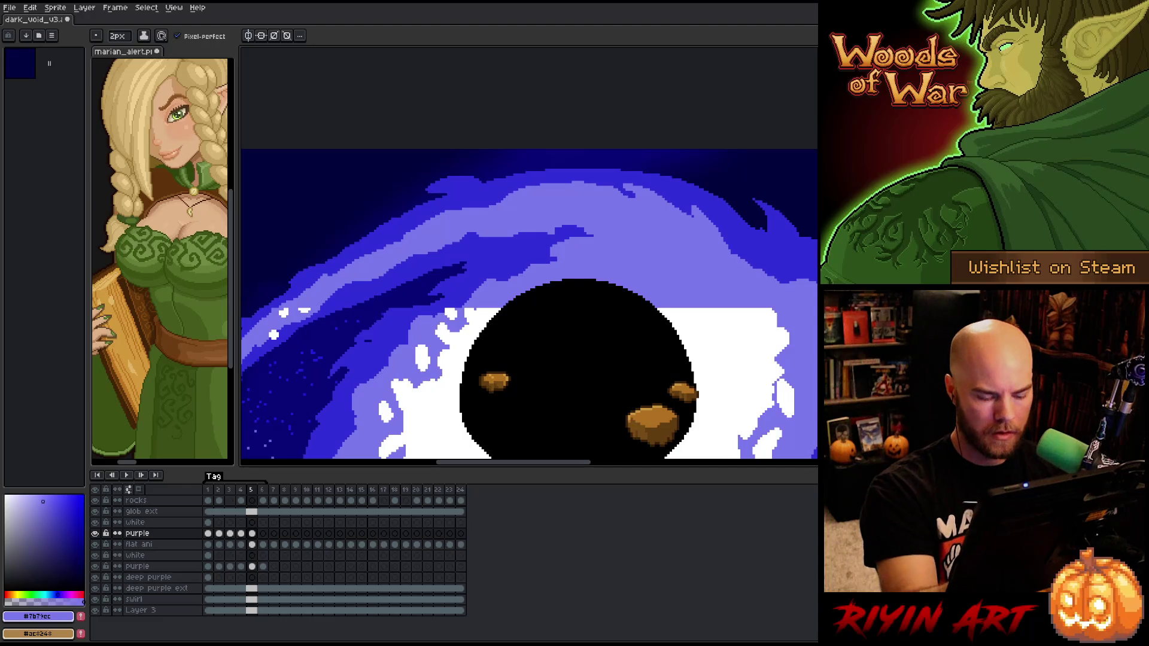
# On frame 6, draw a long light-purple swirl streak over the void, comparing with frame 5
pyautogui.press('.')
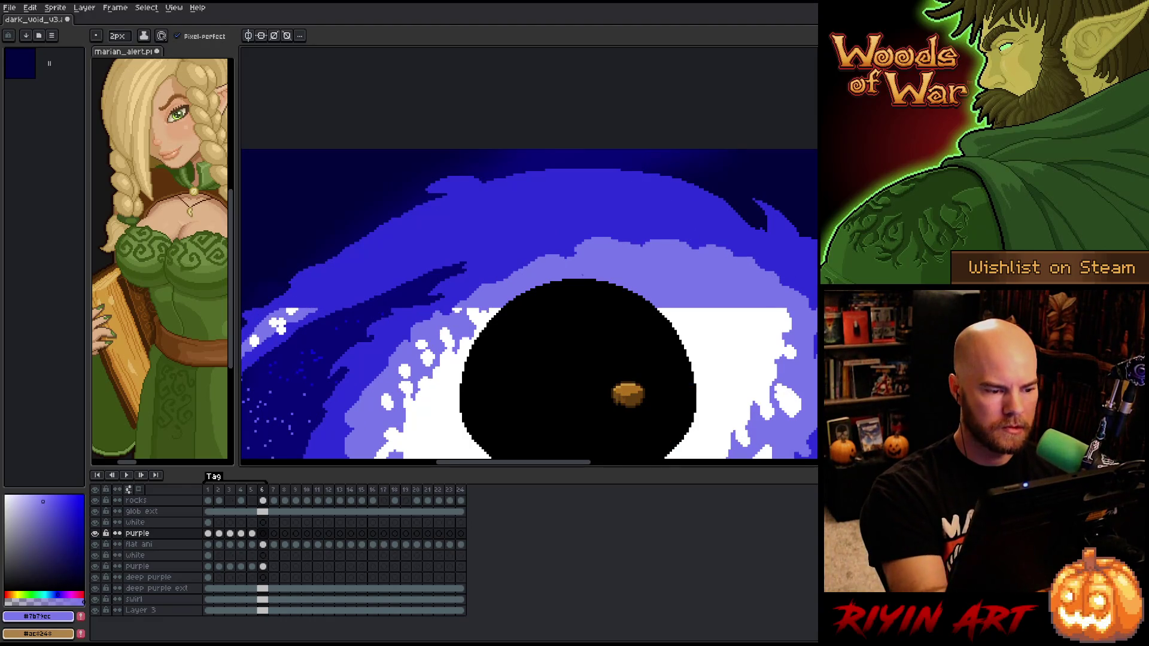
pyautogui.press(',')
pyautogui.press('.')
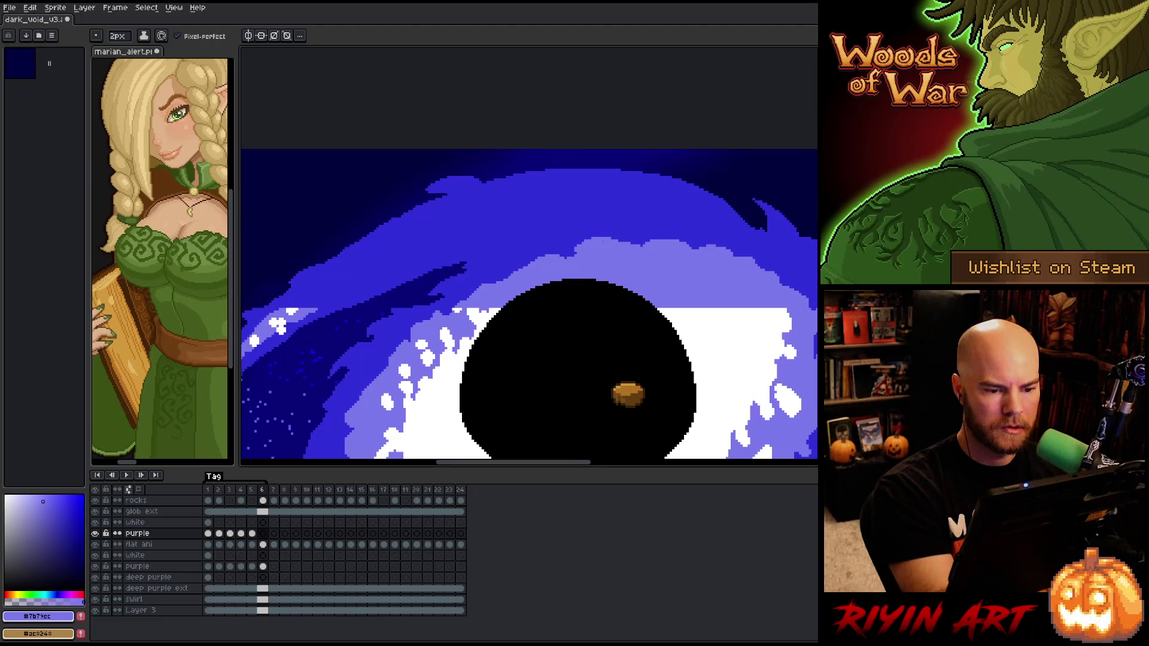
pyautogui.moveTo(588, 226)
pyautogui.mouseDown()
pyautogui.moveTo(473, 232)
pyautogui.moveTo(284, 309)
pyautogui.mouseUp()
pyautogui.press(',')
pyautogui.press('.')
pyautogui.press(',')
pyautogui.press('.')
pyautogui.press(',')
pyautogui.press('.')
# Extend the streak down-left and touch up its upper arc
pyautogui.moveTo(361, 261); pyautogui.dragTo(302, 299)
pyautogui.press(',')
pyautogui.press('.')
pyautogui.moveTo(370, 254)
pyautogui.mouseDown()
pyautogui.moveTo(353, 263)
pyautogui.moveTo(479, 205)
pyautogui.moveTo(578, 194)
pyautogui.mouseUp()
pyautogui.press(',')
pyautogui.press('.')
pyautogui.press(',')
pyautogui.press('.')
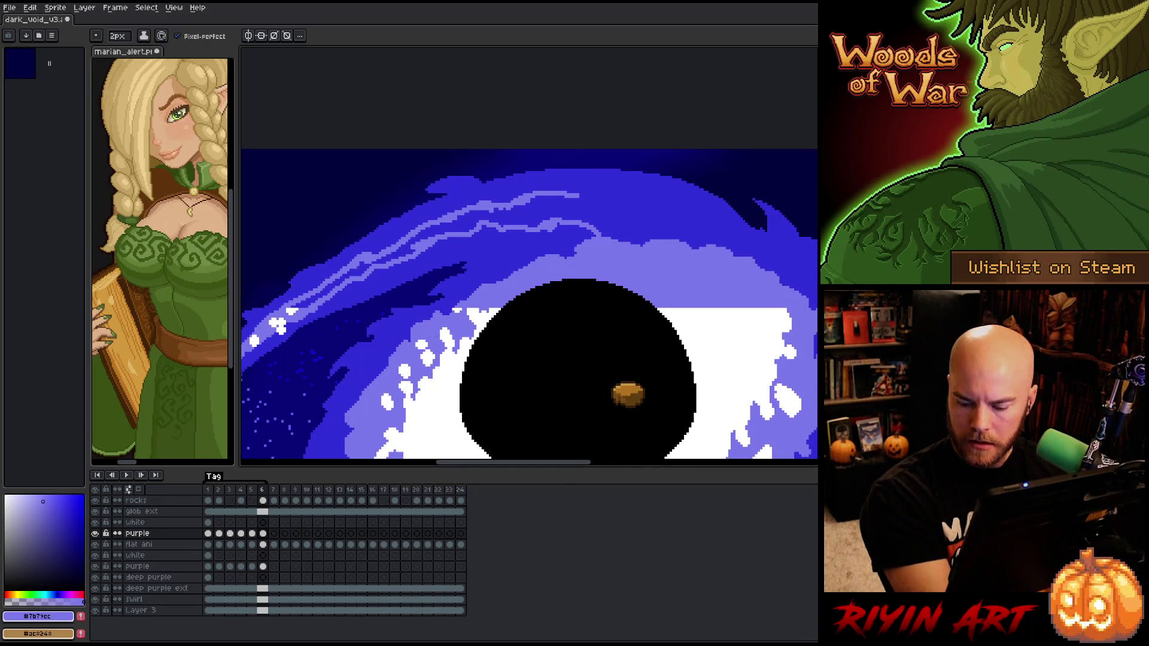
pyautogui.press(',')
pyautogui.press('.')
# Extend the light-purple streak to the right edge of the galaxy
pyautogui.moveTo(579, 192)
pyautogui.mouseDown()
pyautogui.moveTo(694, 204)
pyautogui.moveTo(736, 254)
pyautogui.mouseUp()
pyautogui.press(',')
pyautogui.press('.')
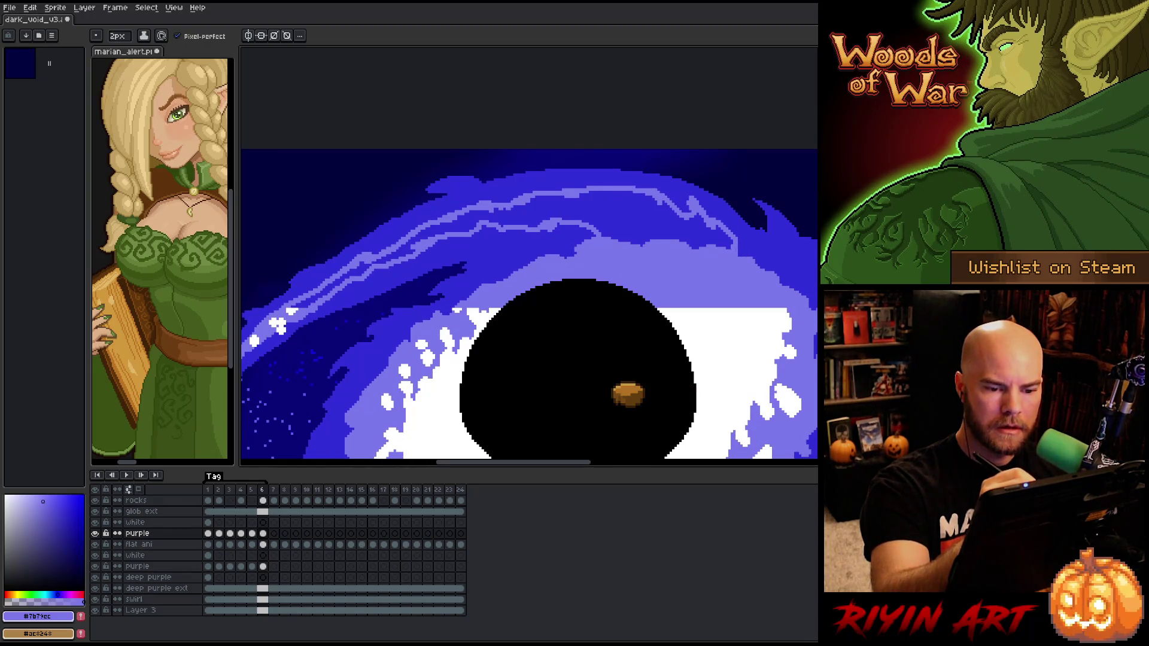
pyautogui.moveTo(740, 245); pyautogui.dragTo(748, 257)
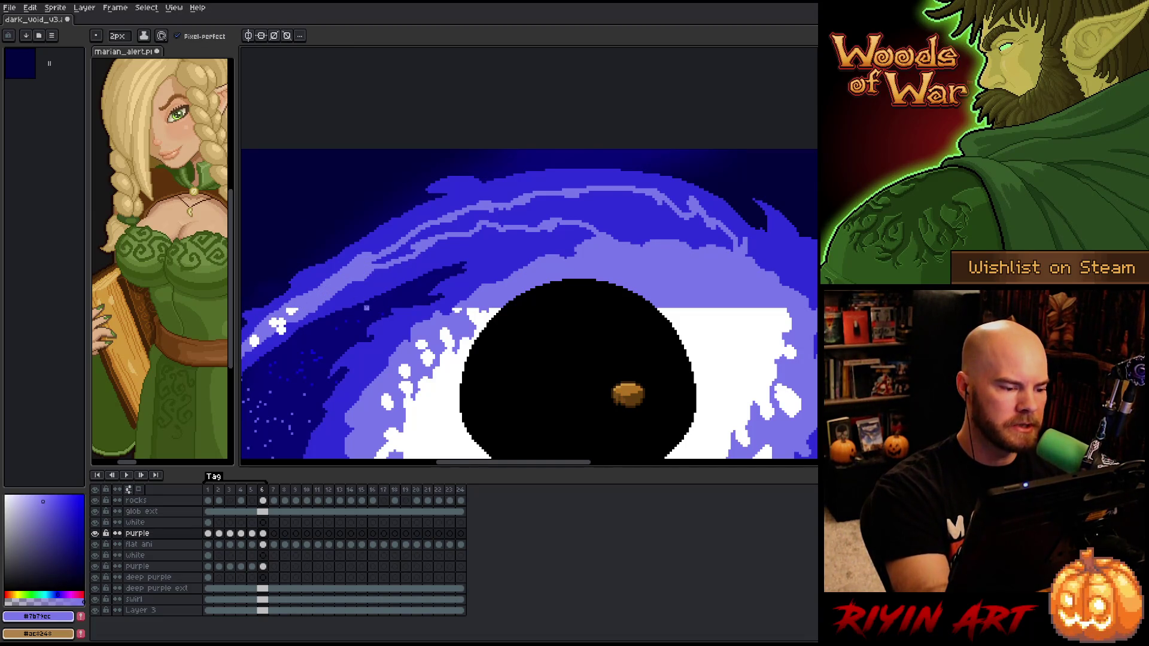
# Fill frame 6's dark-blue band with light purple and start previewing the animation loop
pyautogui.press('g')
pyautogui.click(569, 236)
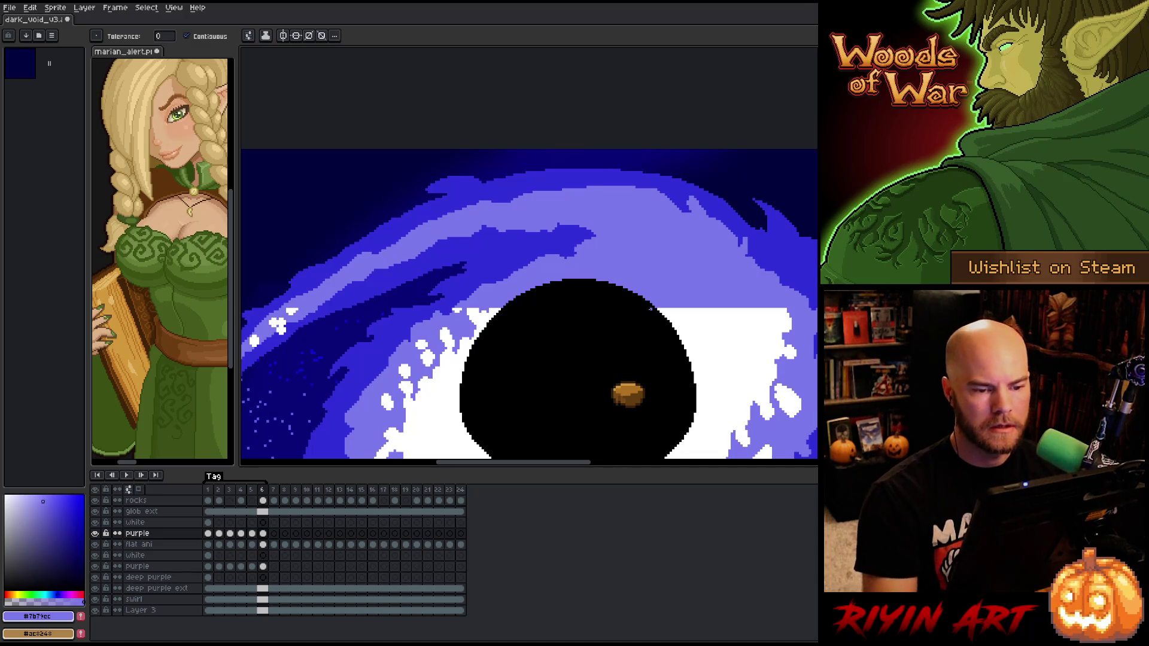
pyautogui.press('Return')
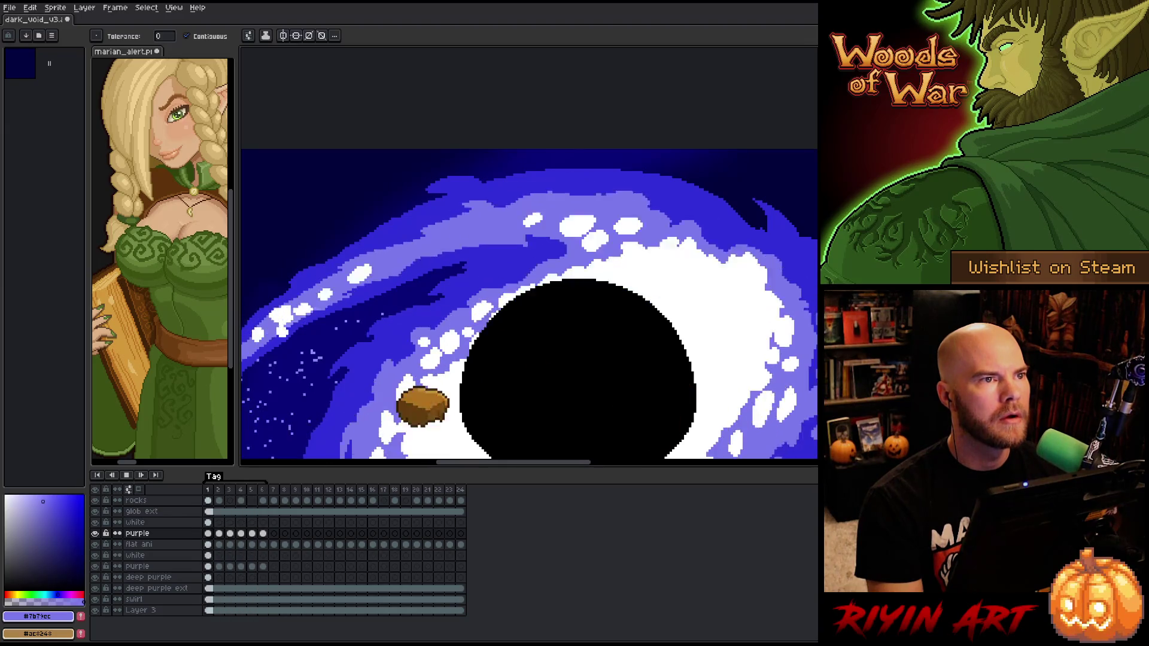
pyautogui.scroll(-2, 789, 291)
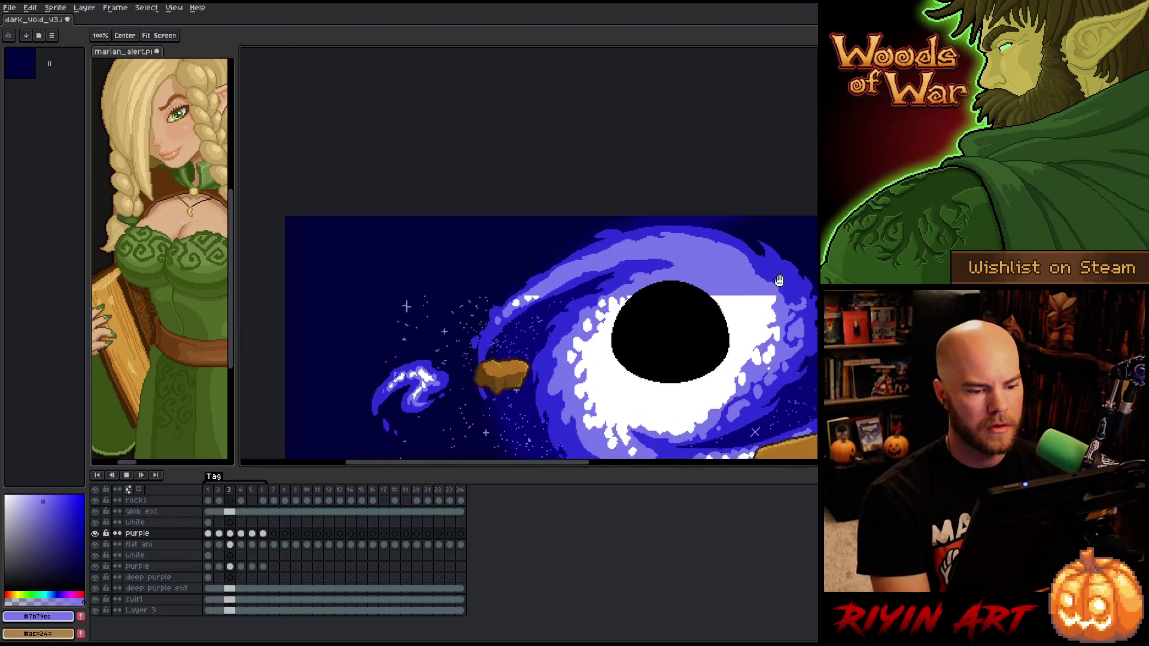
pyautogui.moveTo(789, 291); pyautogui.dragTo(607, 171)
# Replay the loop while panning to the black hole, then stop on frame 2 of the white layer
pyautogui.press('Return')
pyautogui.press('w')
pyautogui.press('Return')
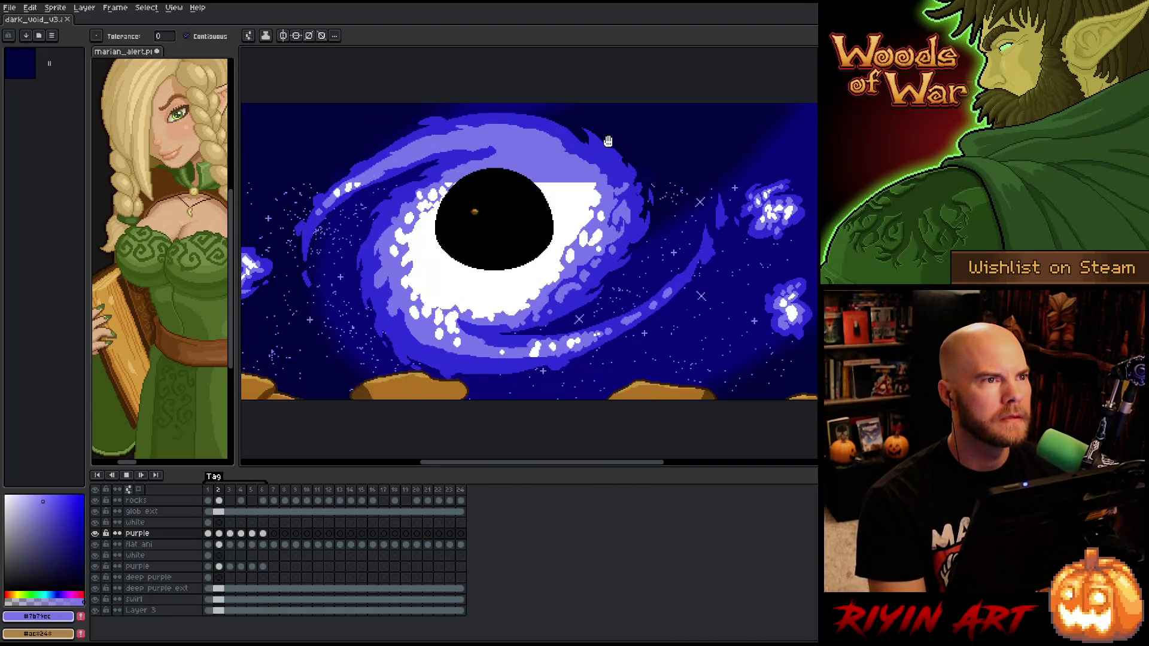
pyautogui.scroll(1, 493, 173)
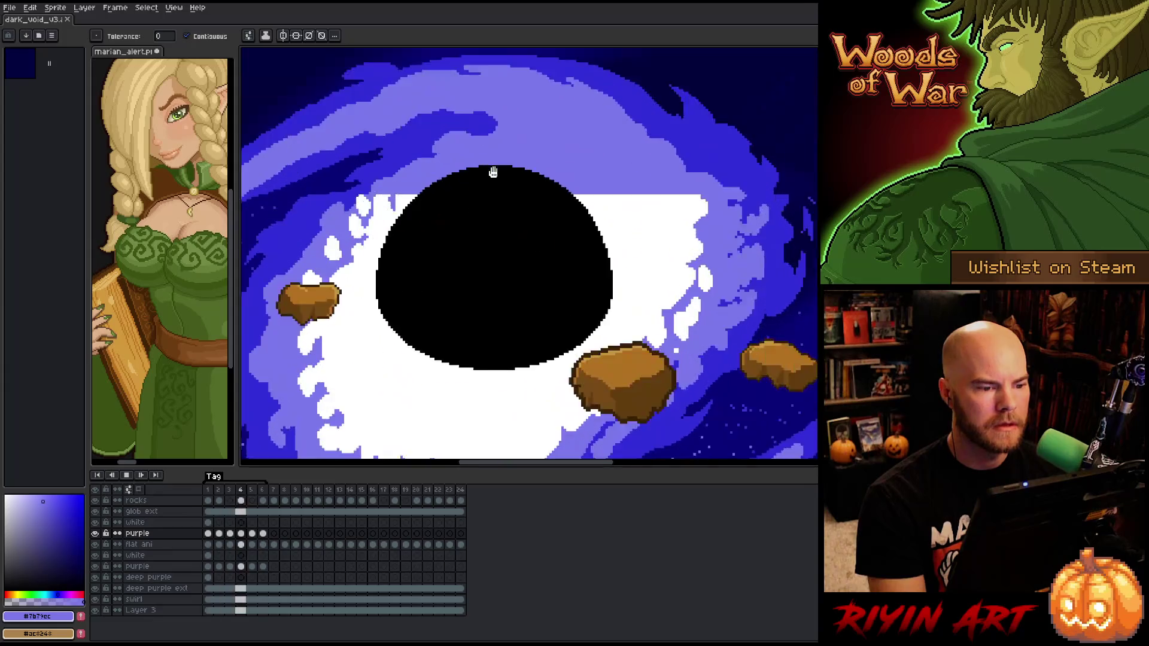
pyautogui.moveTo(493, 173); pyautogui.dragTo(491, 249)
pyautogui.press('Return')
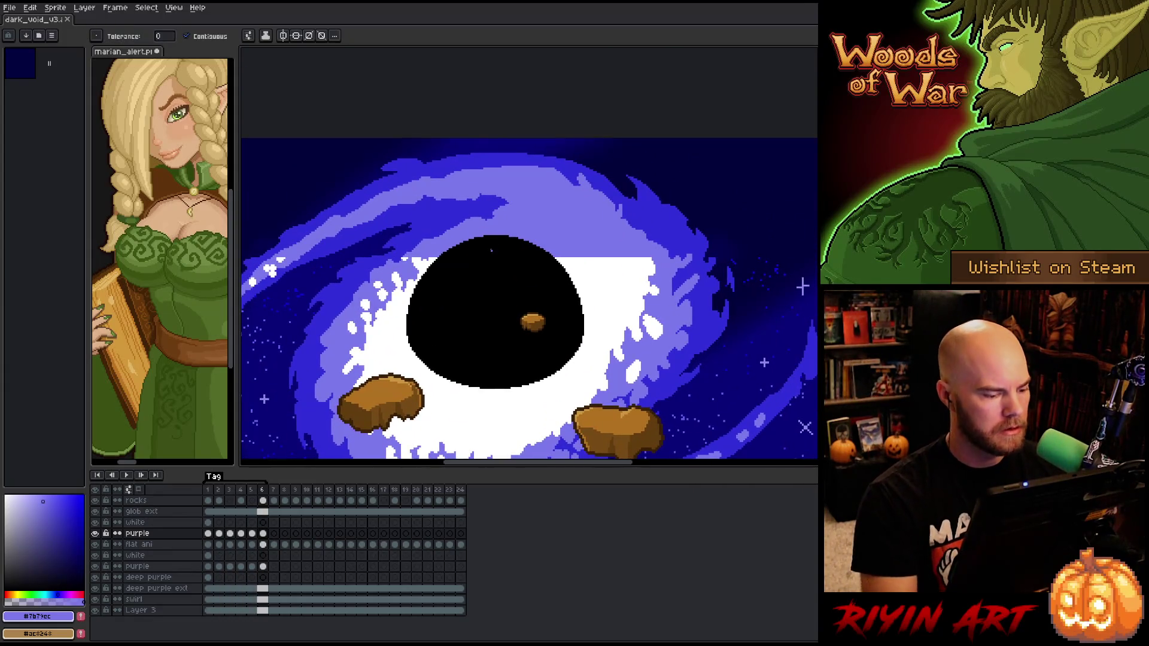
pyautogui.click(219, 523)
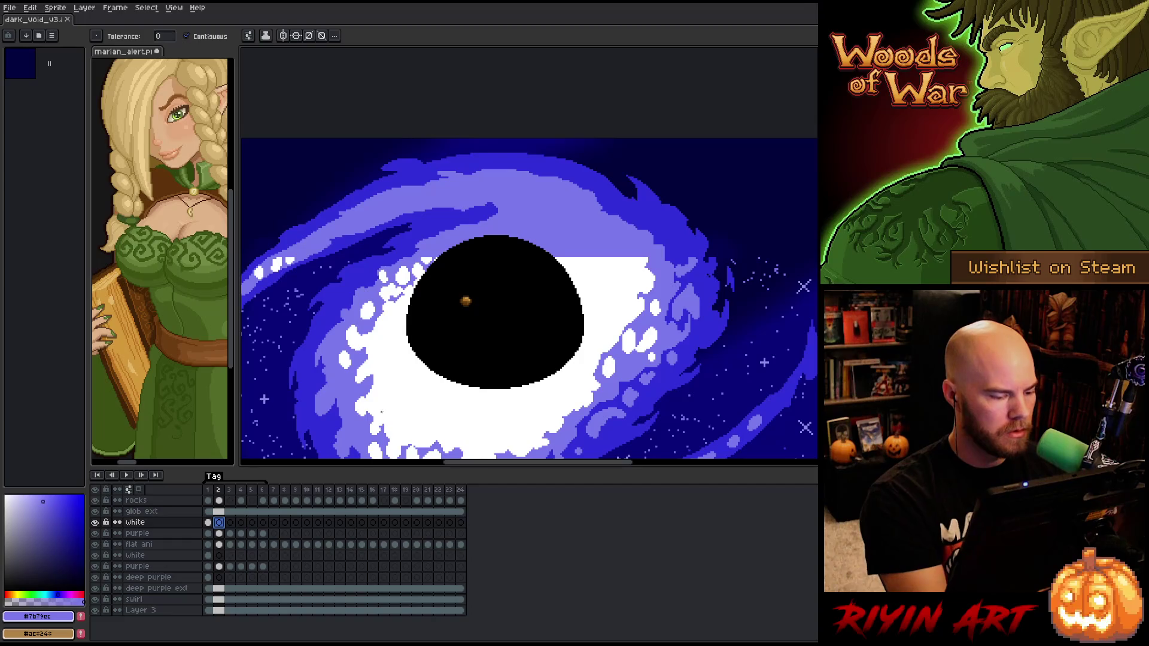
pyautogui.scroll(1, 482, 247)
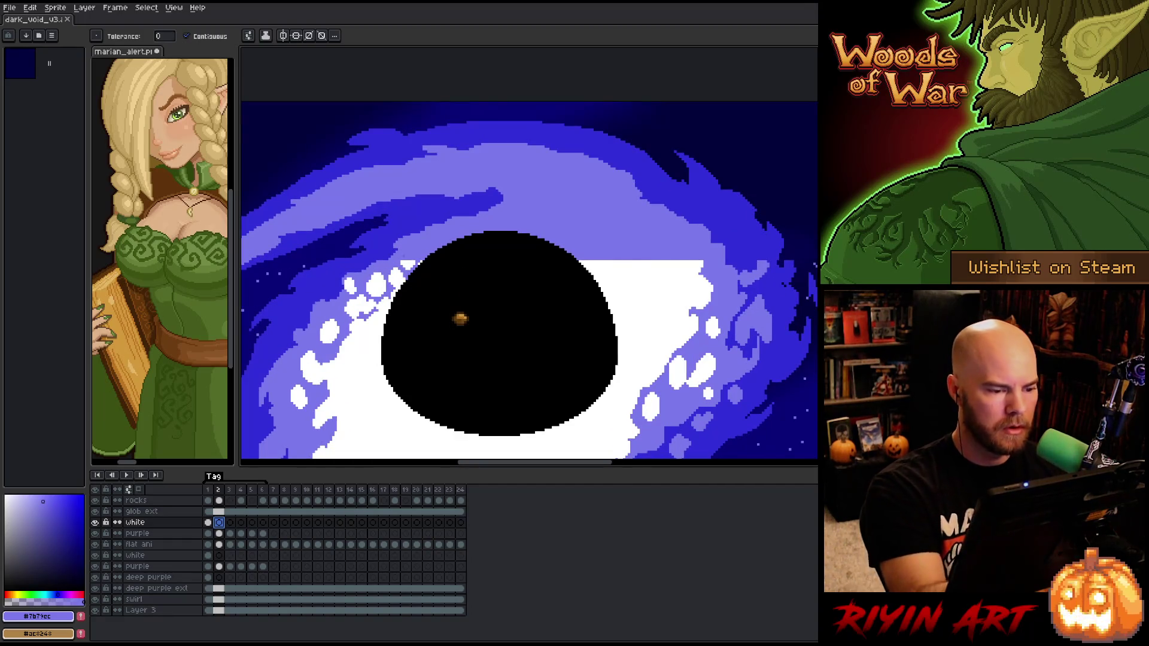
# Try white pixels and strokes above the hole on the white layers' frame 2, undoing stray ones
pyautogui.press('b')
pyautogui.click(413, 257)
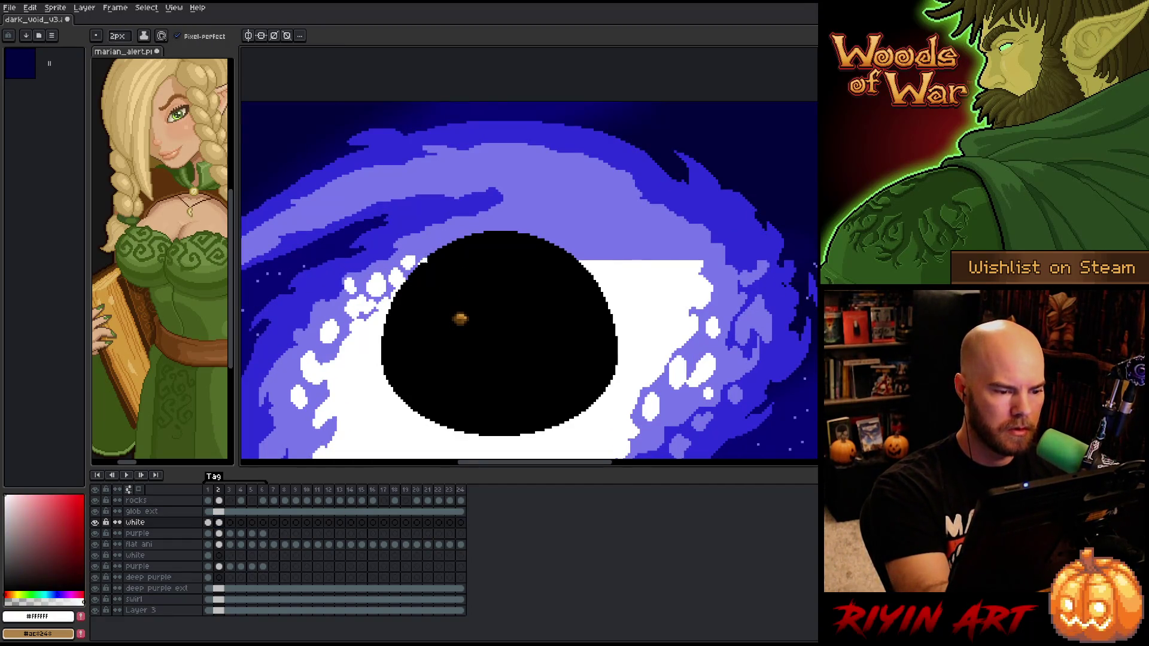
pyautogui.hotkey('ctrl', 's')
pyautogui.click(219, 555)
pyautogui.click(431, 250)
pyautogui.hotkey('ctrl', 'z')
pyautogui.click(414, 255)
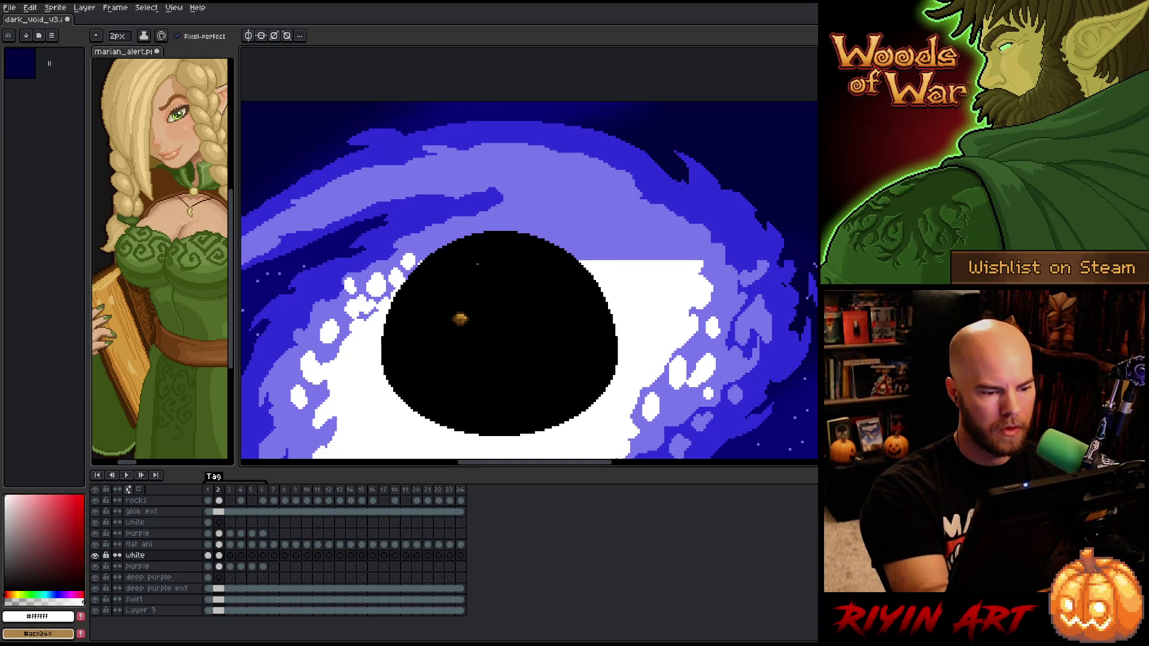
pyautogui.moveTo(448, 245)
pyautogui.mouseDown()
pyautogui.moveTo(521, 231)
pyautogui.moveTo(484, 237)
pyautogui.mouseUp()
pyautogui.hotkey('ctrl', 'z')
pyautogui.hotkey('ctrl', 'z')
pyautogui.moveTo(507, 231); pyautogui.dragTo(561, 211)
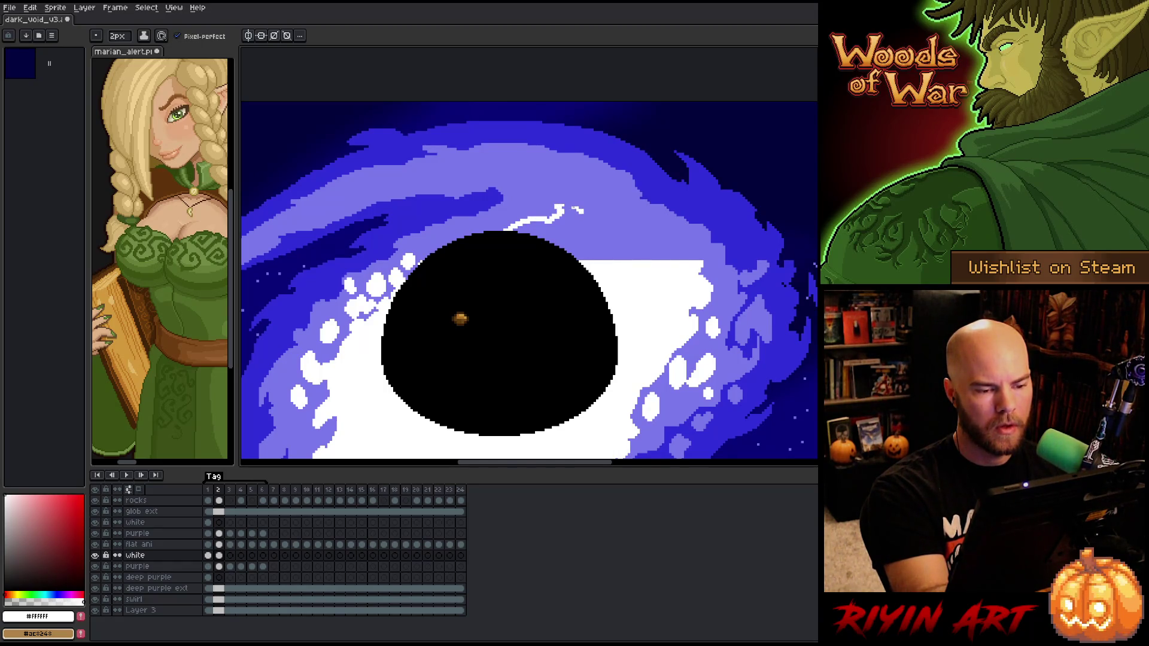
pyautogui.hotkey('ctrl', 'z')
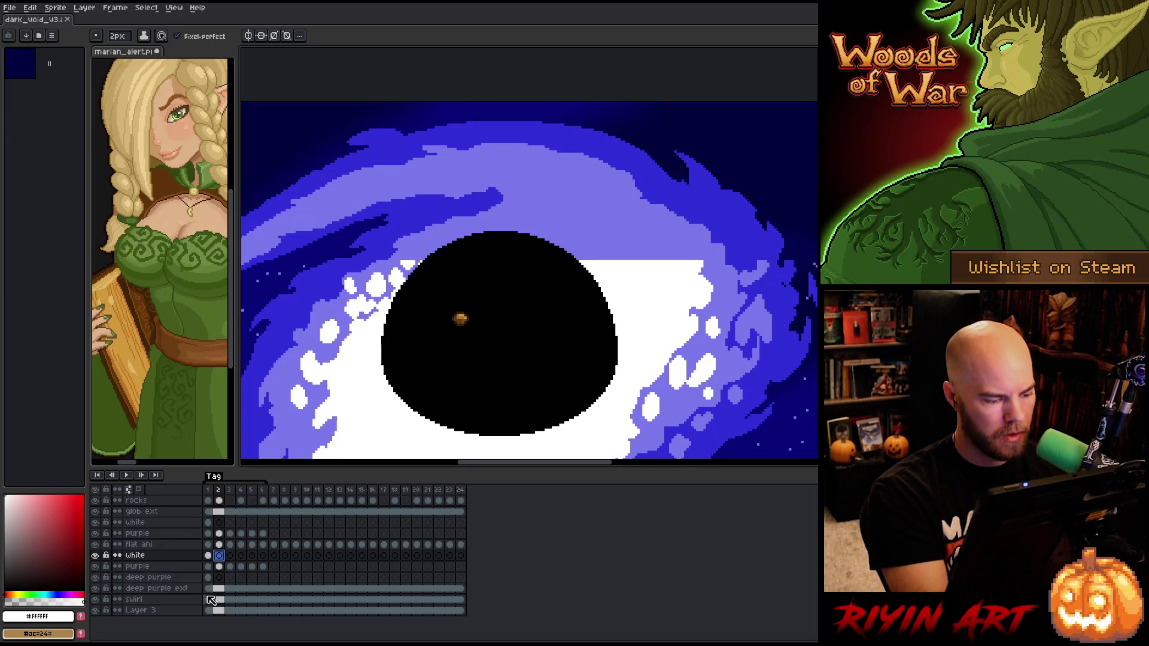
pyautogui.click(219, 523)
pyautogui.click(408, 260)
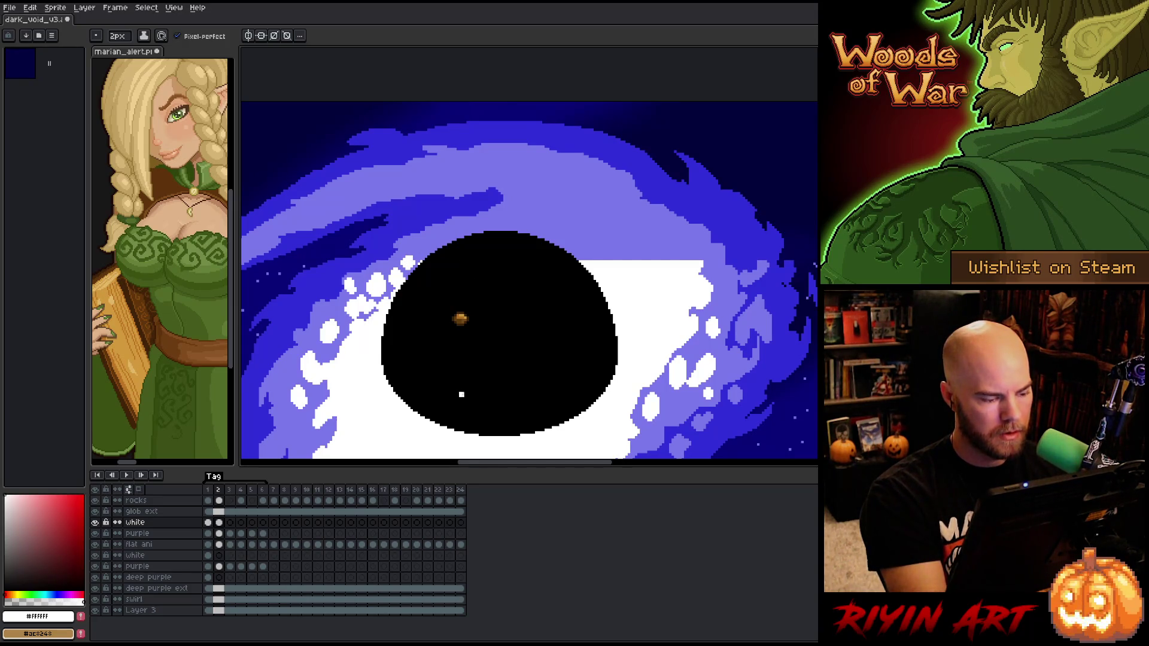
# Select the black circle on the flat ani layer and pick black on glob ext frame 1
pyautogui.click(219, 544)
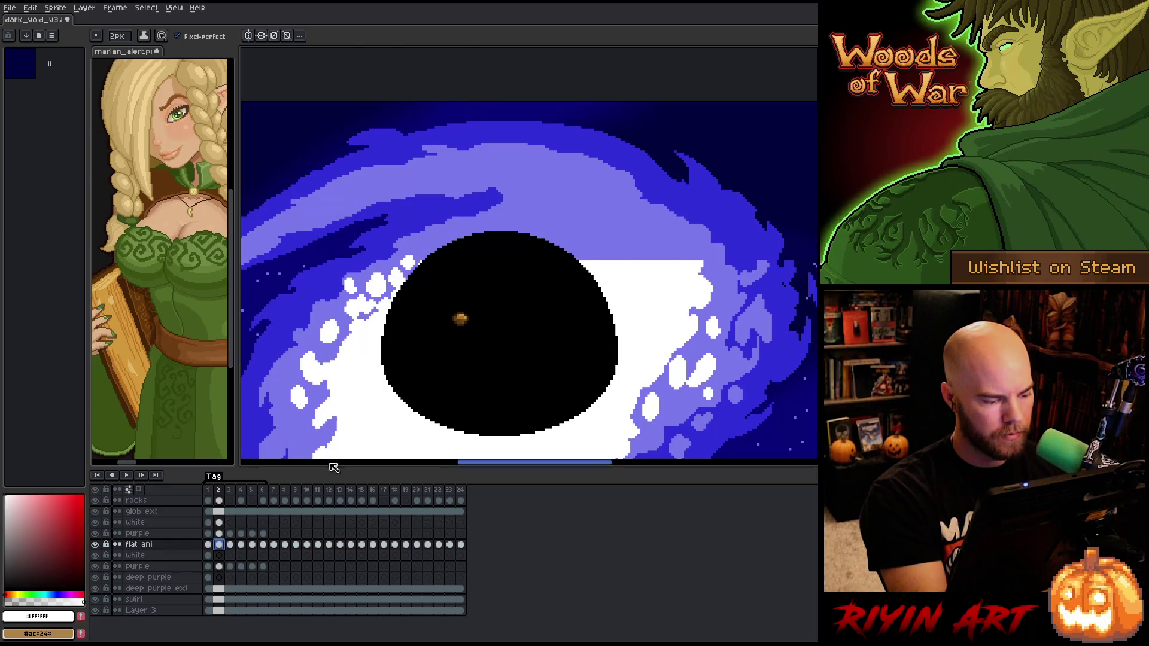
pyautogui.press('w')
pyautogui.click(497, 359)
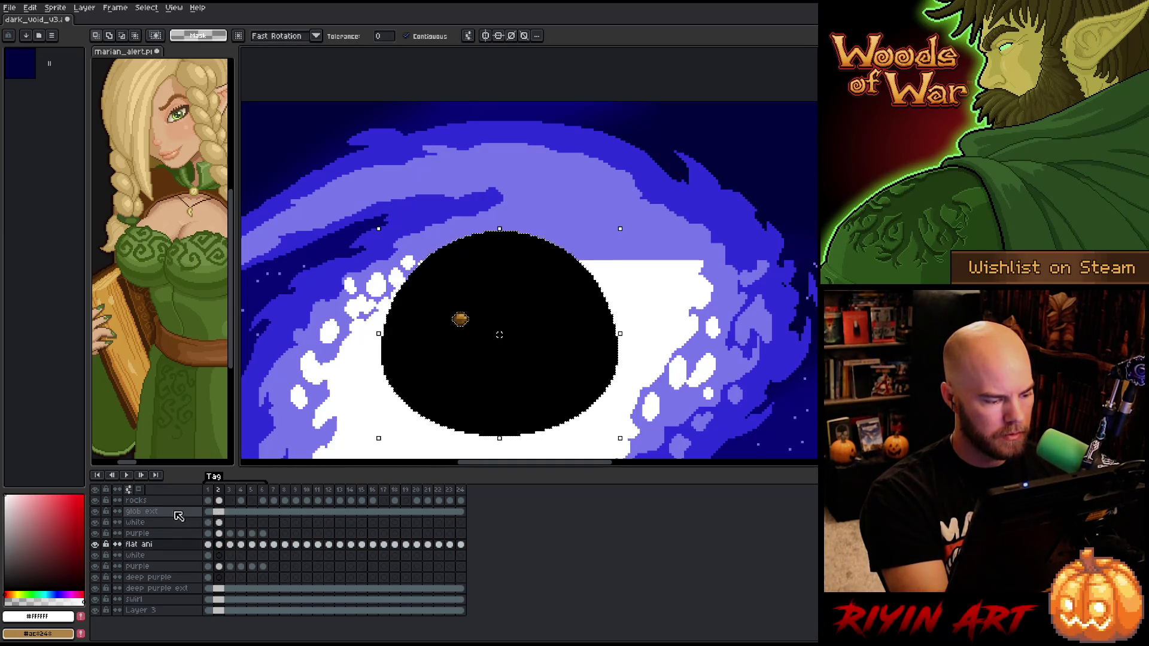
pyautogui.click(178, 513)
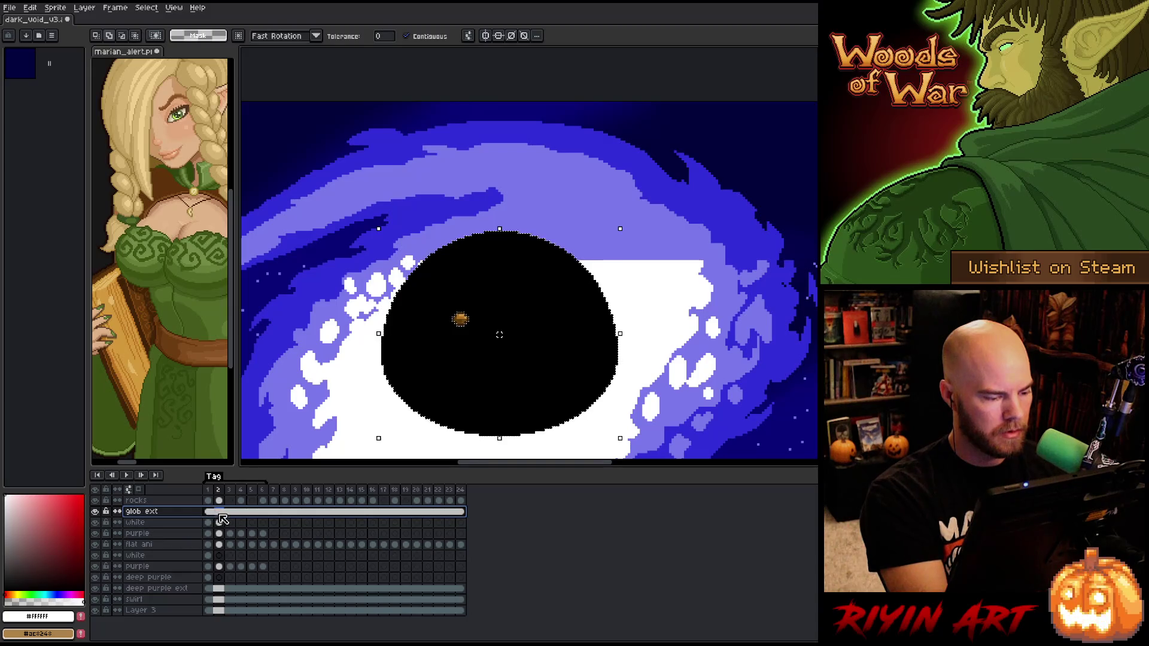
pyautogui.click(209, 512)
pyautogui.press('i')
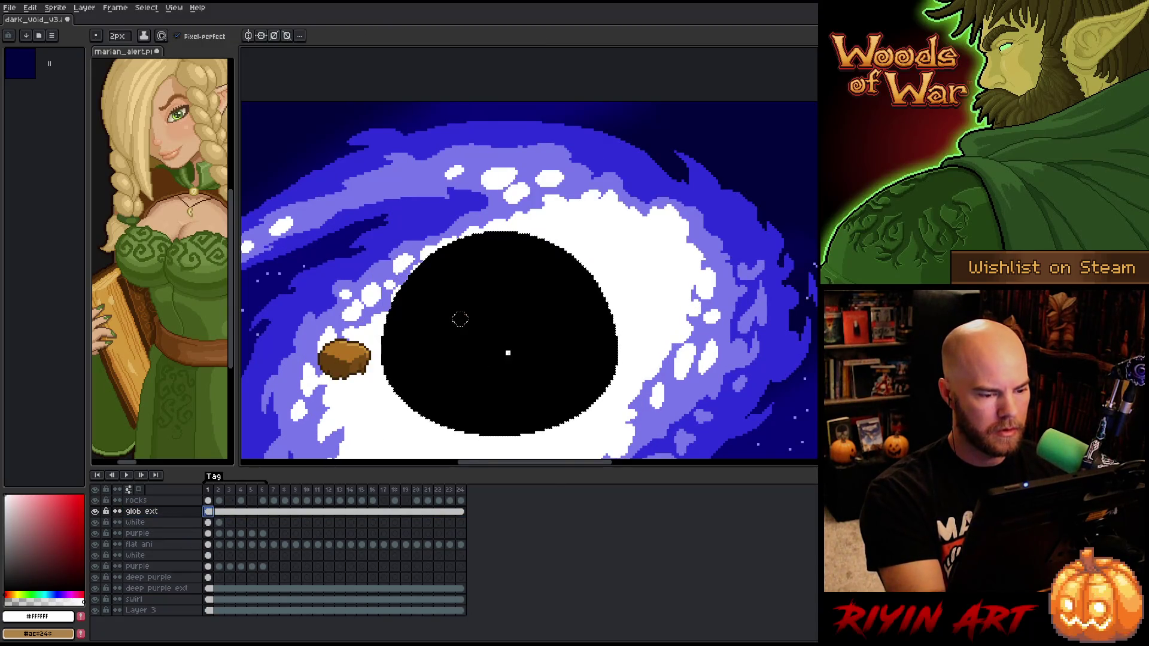
pyautogui.click(513, 353)
pyautogui.press('b')
pyautogui.hotkey('ctrl', 't')
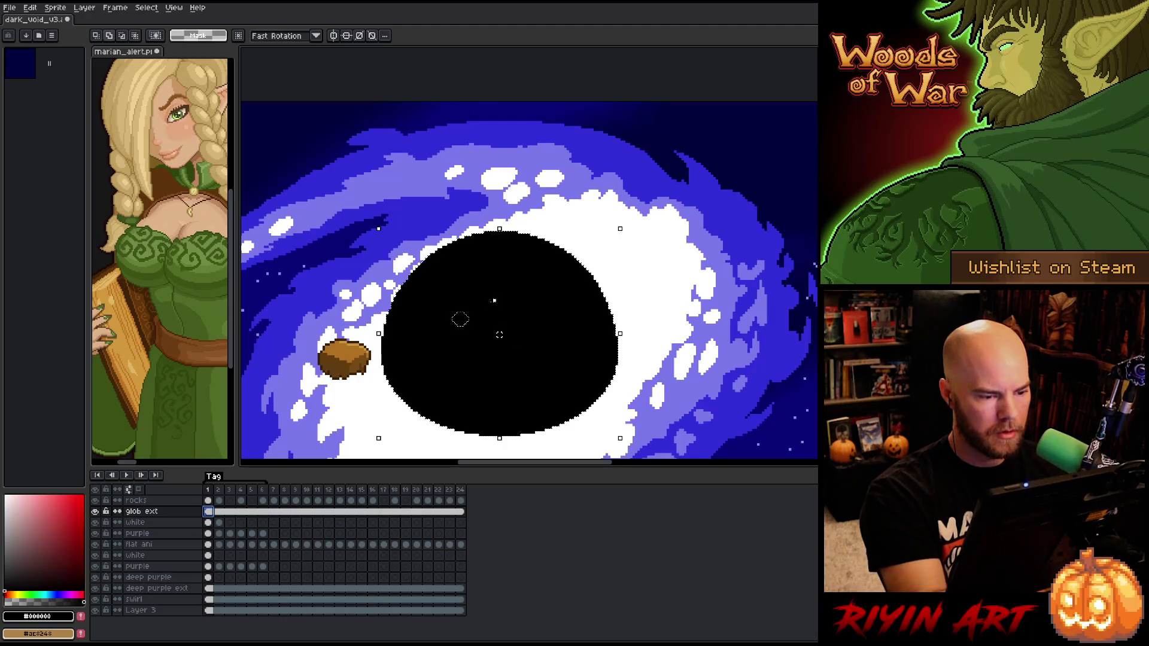
pyautogui.press('Return')
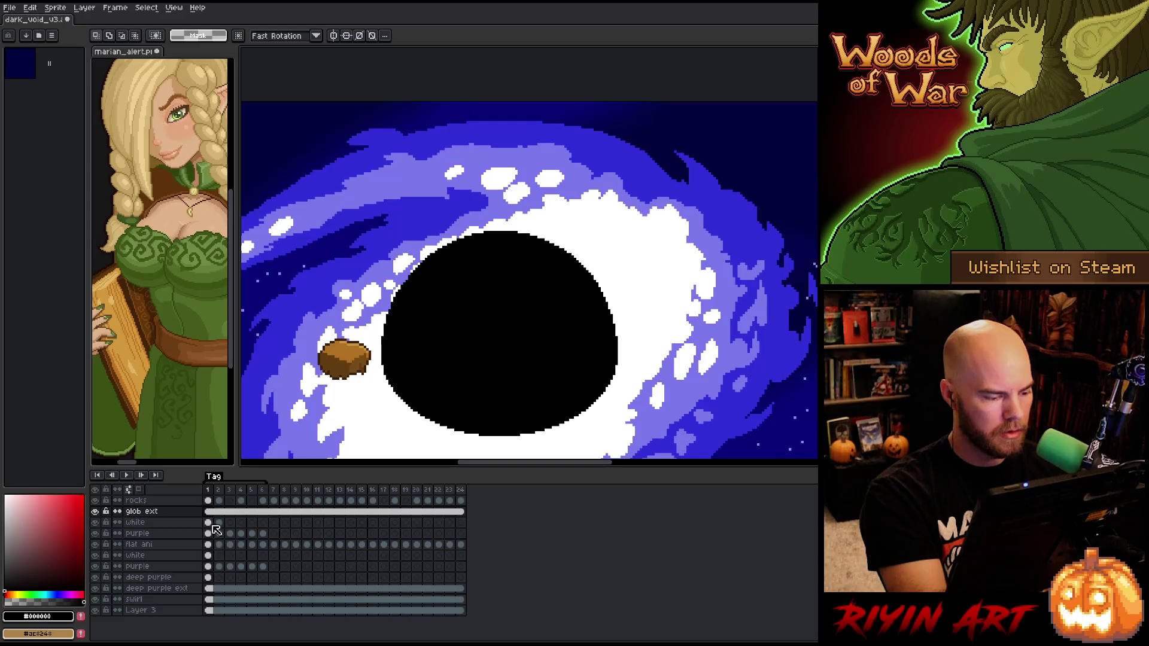
# On the white layer's frame 2, draw a white line above the hole and fill the lavender gap white
pyautogui.click(208, 523)
pyautogui.click(218, 523)
pyautogui.press('i')
pyautogui.keyDown('alt'); pyautogui.click(412, 260); pyautogui.keyUp('alt')
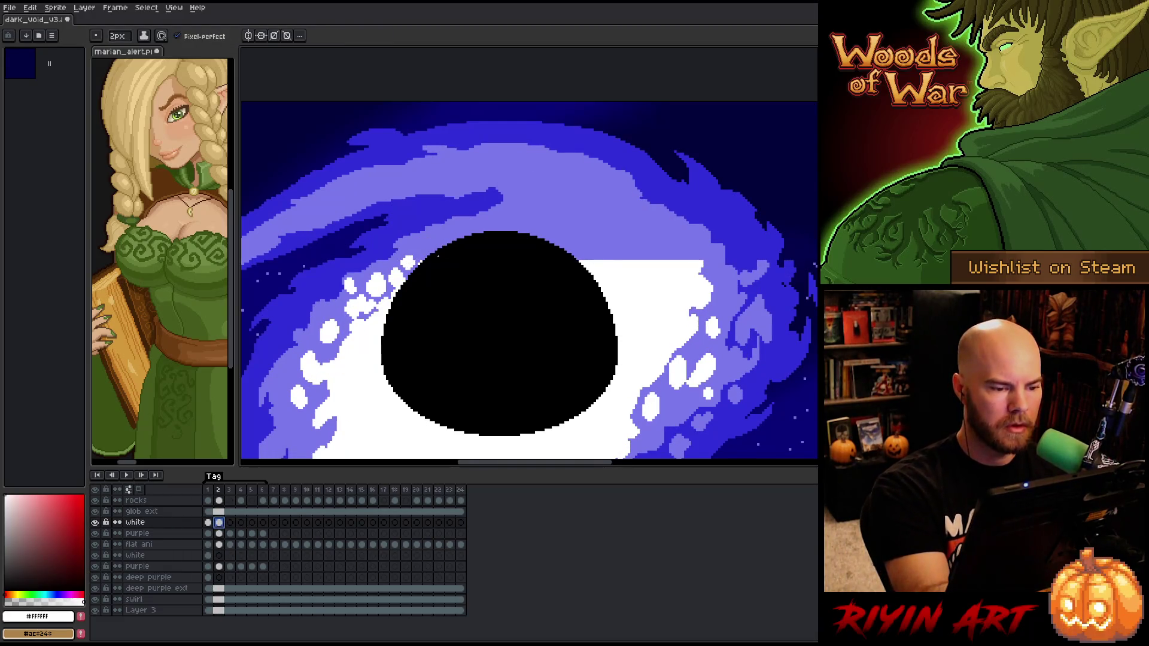
pyautogui.moveTo(489, 230)
pyautogui.mouseDown()
pyautogui.moveTo(592, 216)
pyautogui.moveTo(707, 259)
pyautogui.mouseUp()
pyautogui.press('g')
pyautogui.click(598, 243)
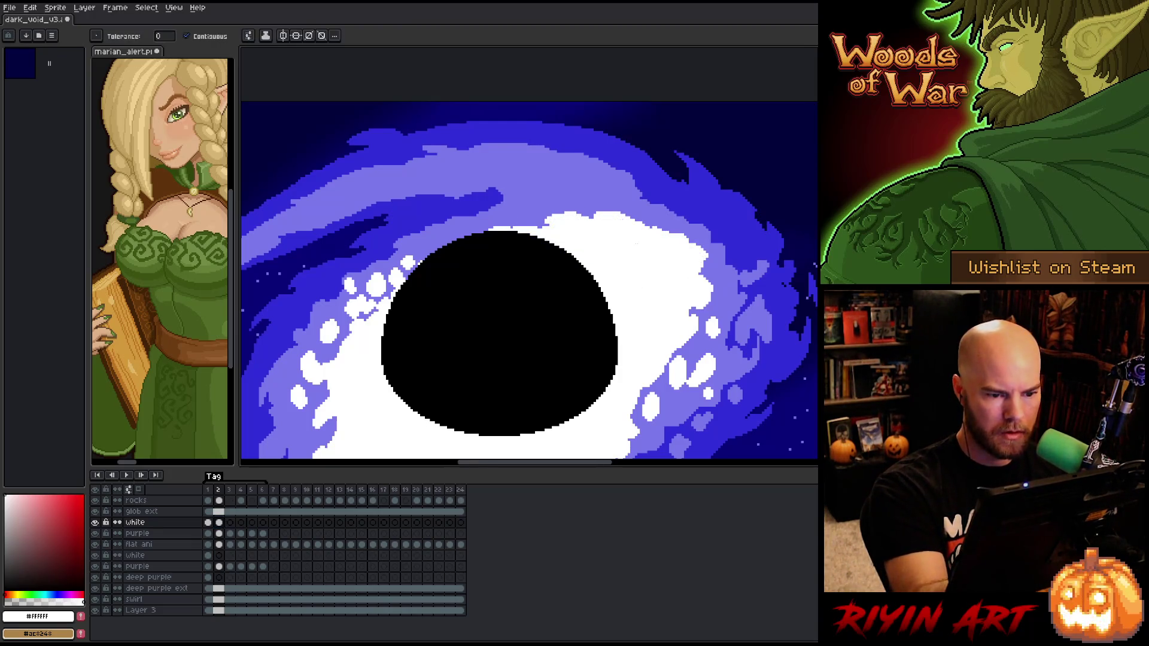
# Pan to the swirl's left arm and compare the ring between frames 1 and 2
pyautogui.press('b')
pyautogui.moveTo(533, 329); pyautogui.dragTo(611, 326)
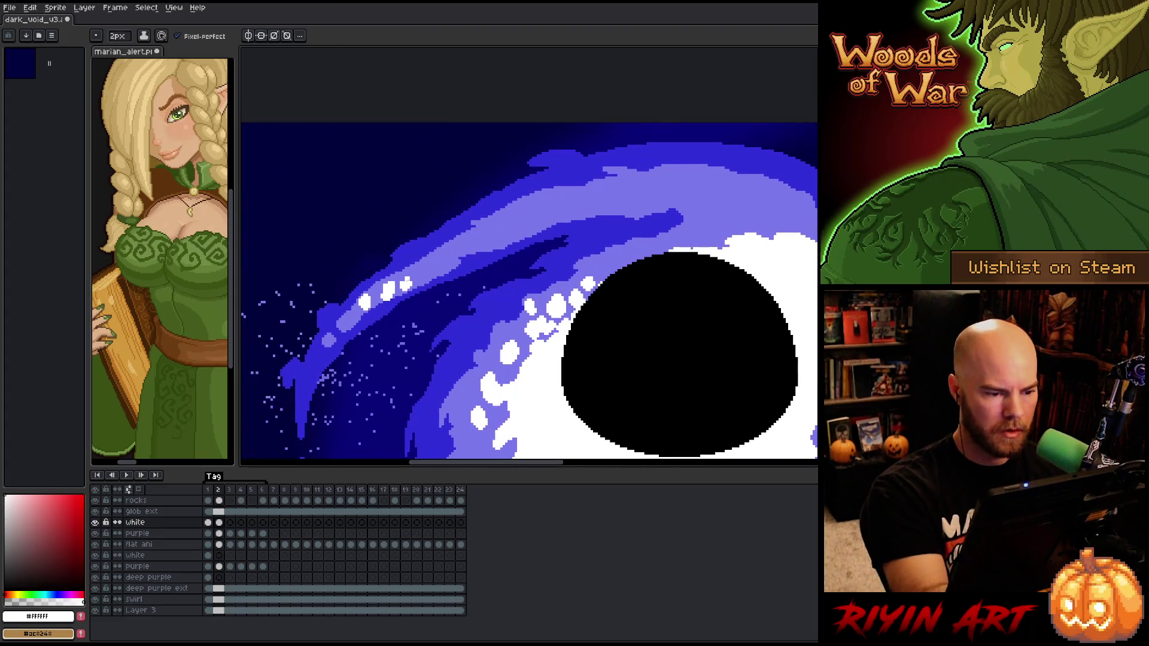
pyautogui.press('Left')
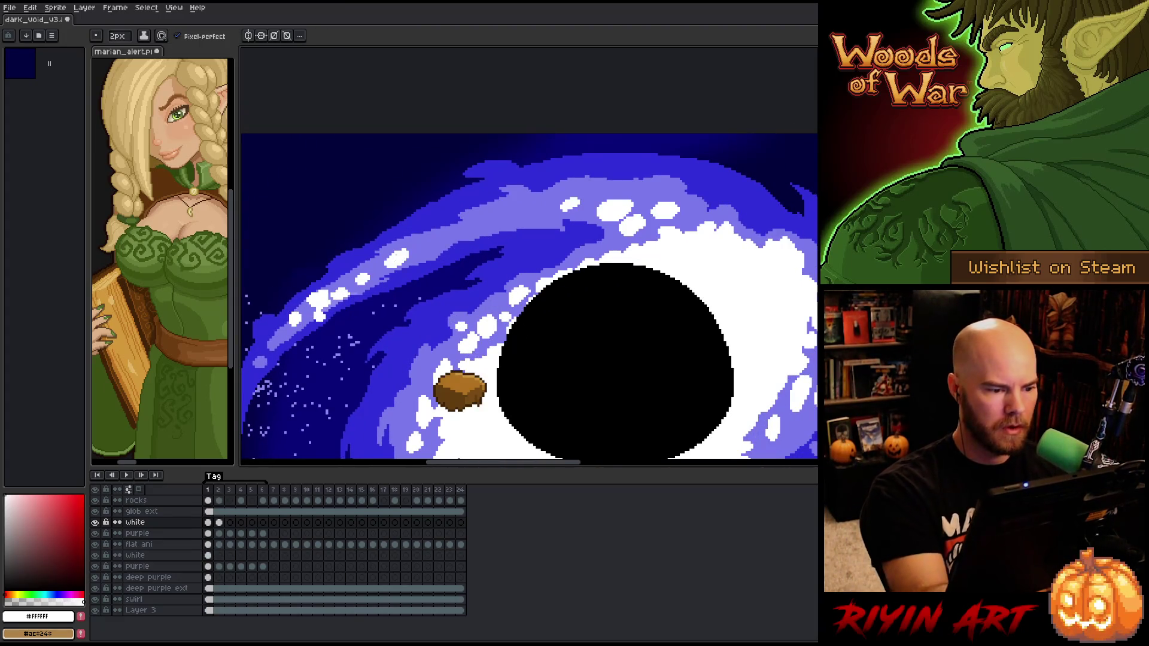
pyautogui.press('Right')
pyautogui.press('Left')
pyautogui.press('Right')
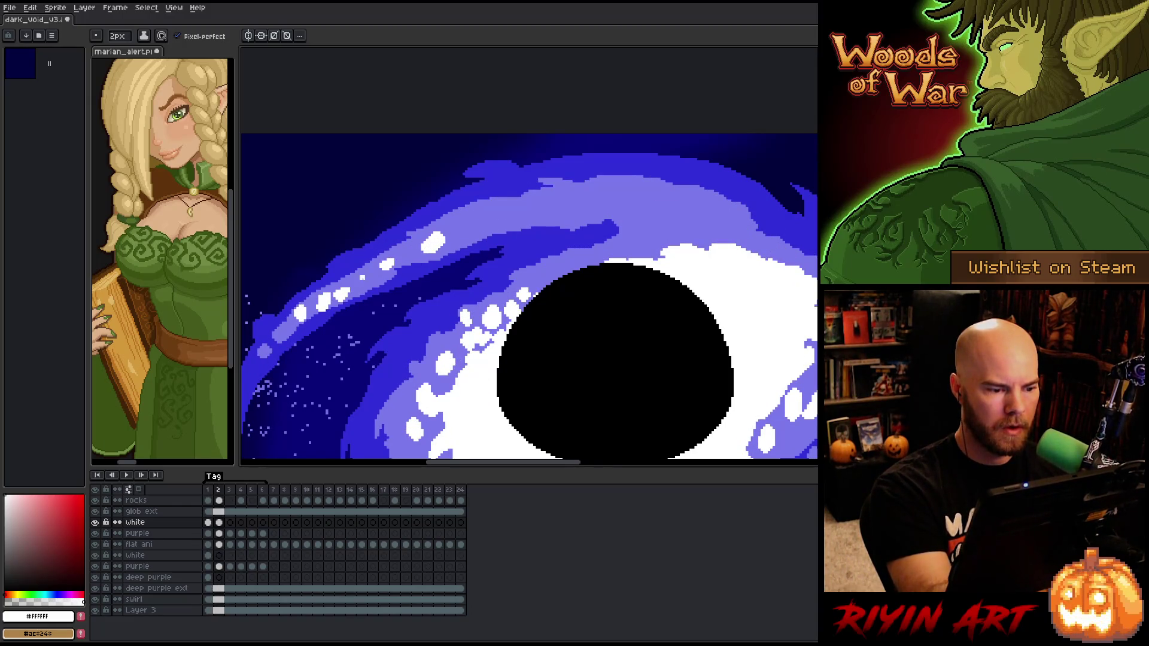
pyautogui.press('Left')
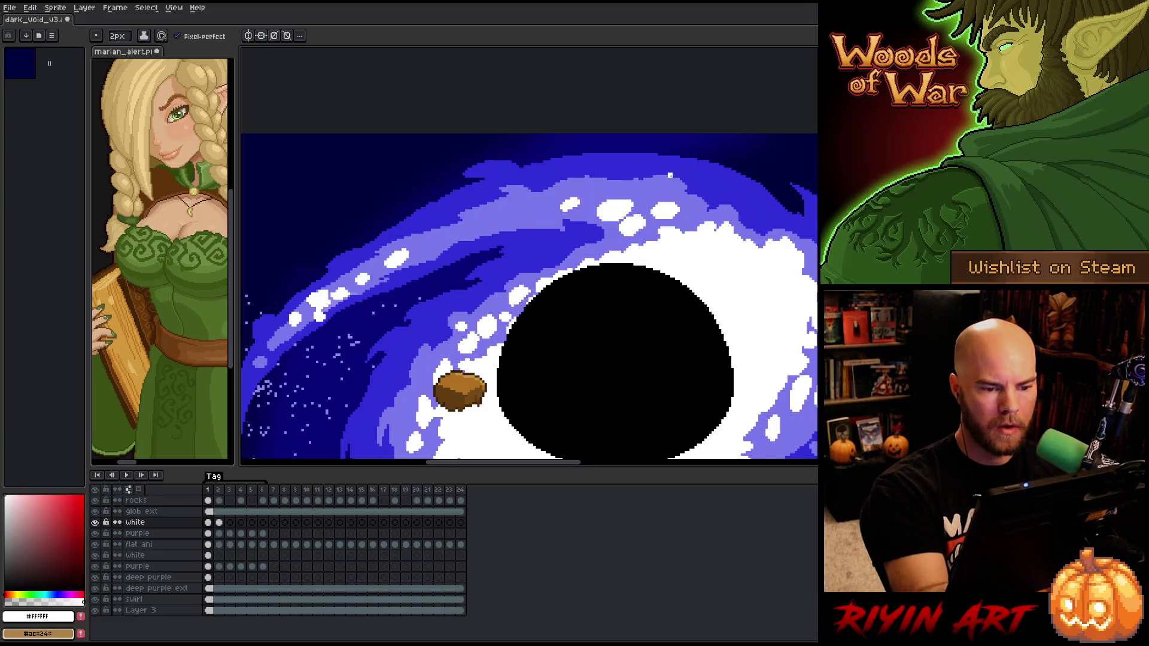
pyautogui.press('Right')
pyautogui.press('Left')
pyautogui.press('Right')
pyautogui.press('Left')
pyautogui.press('Right')
# On frame 2, paint a white blob on the ring's upper right and check it against frame 1
pyautogui.moveTo(702, 219)
pyautogui.mouseDown()
pyautogui.moveTo(719, 222)
pyautogui.moveTo(671, 235)
pyautogui.mouseUp()
pyautogui.press('Left')
pyautogui.press('Right')
pyautogui.press('Left')
pyautogui.press('Right')
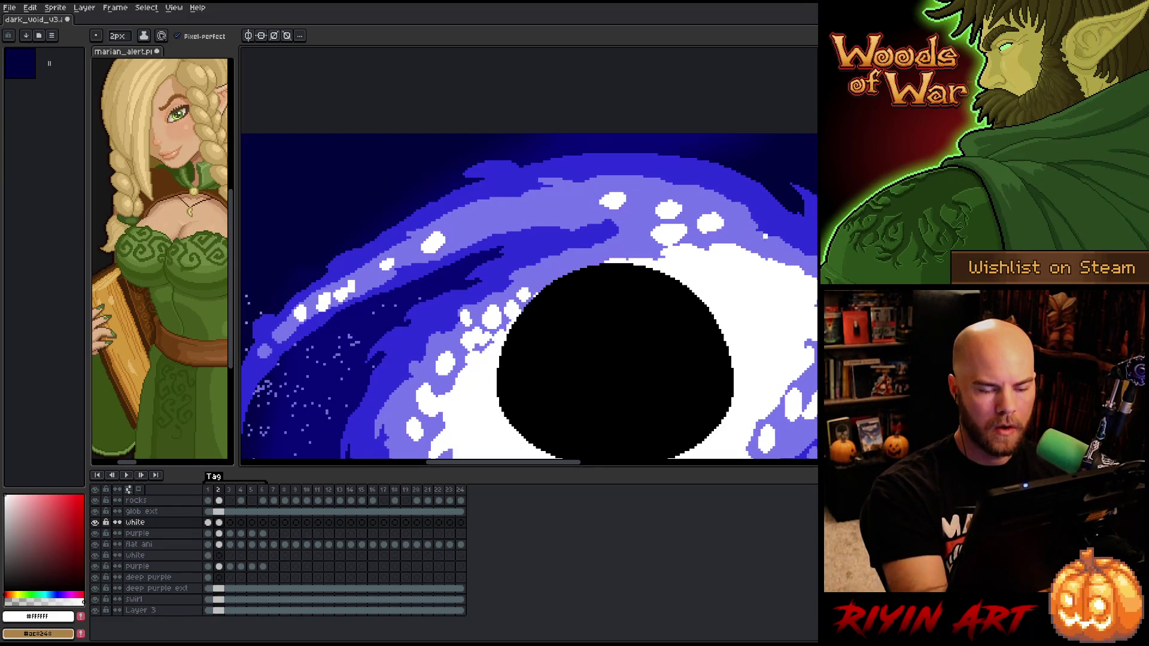
pyautogui.press('Left')
pyautogui.press('Right')
pyautogui.press('Left')
pyautogui.press('Right')
# Recentre on the black hole and paint white along its top-left edge on frame 2
pyautogui.moveTo(714, 371); pyautogui.dragTo(588, 361)
pyautogui.press('Left')
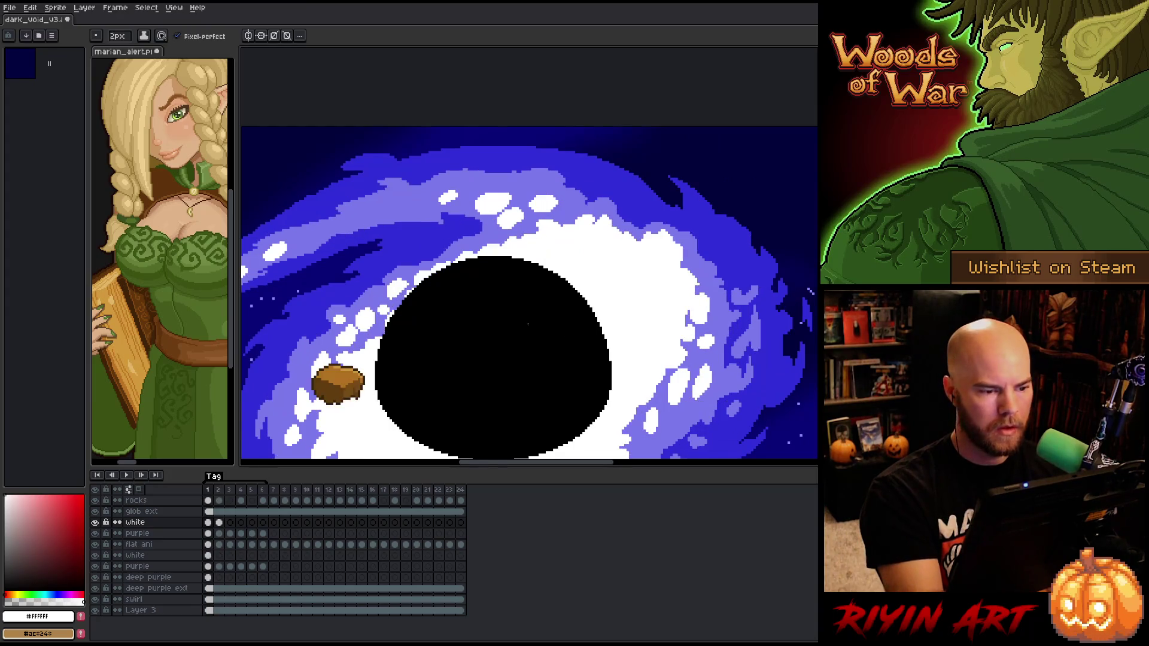
pyautogui.press('Right')
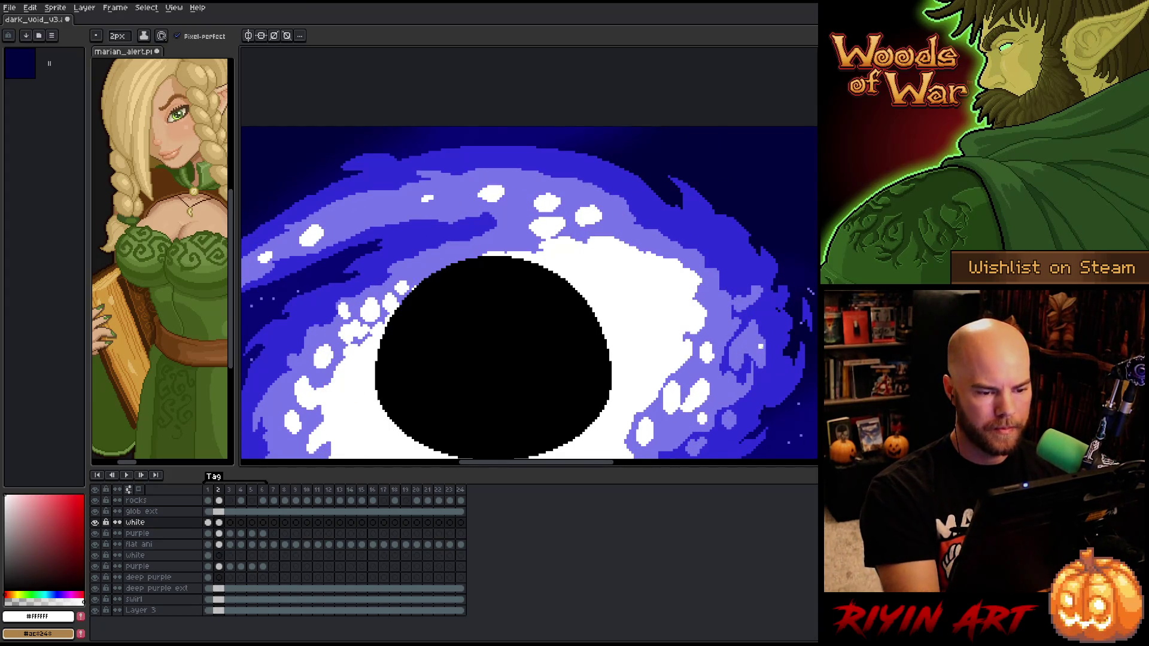
pyautogui.moveTo(652, 336); pyautogui.dragTo(668, 319)
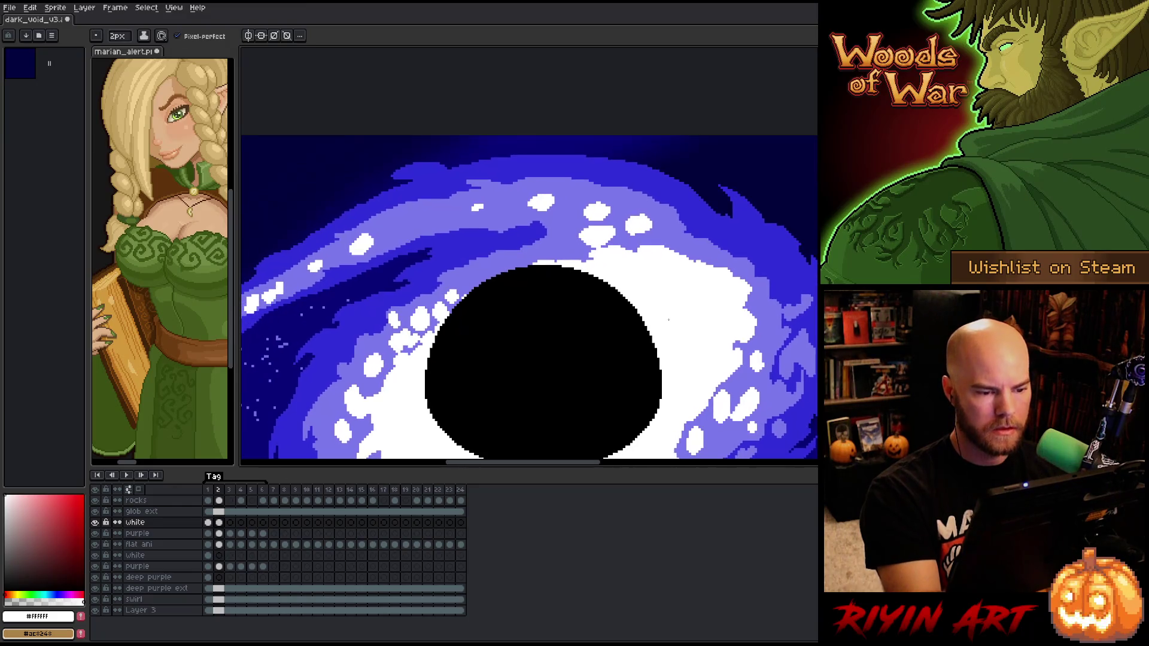
pyautogui.press('Left')
pyautogui.press('Right')
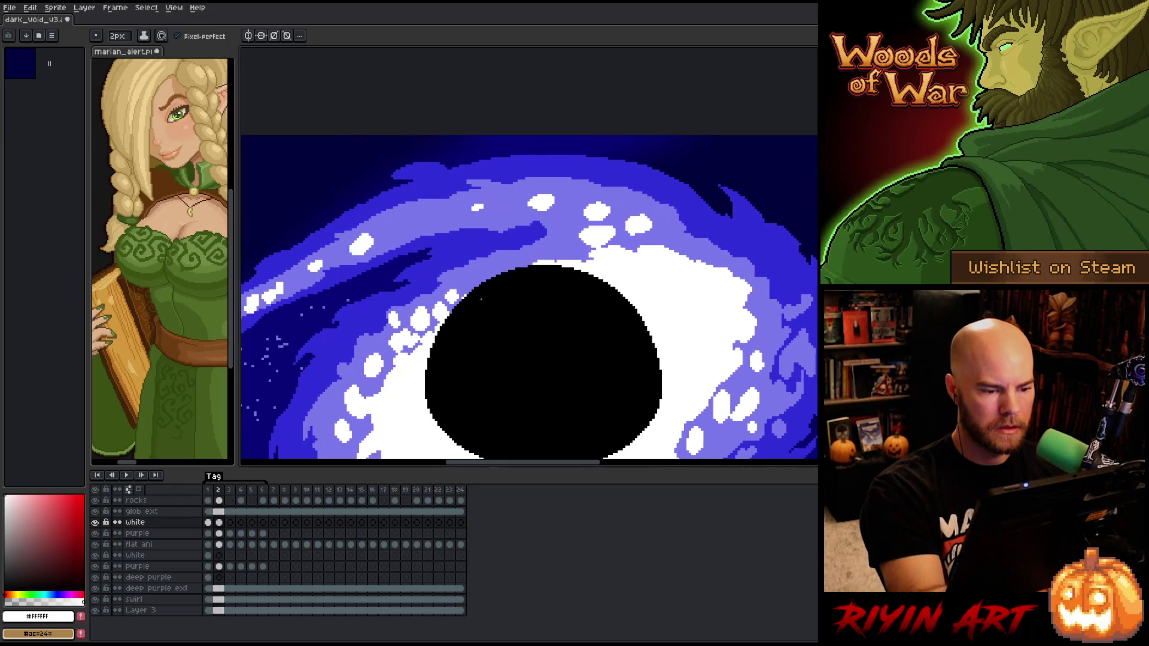
pyautogui.moveTo(475, 288); pyautogui.dragTo(495, 279)
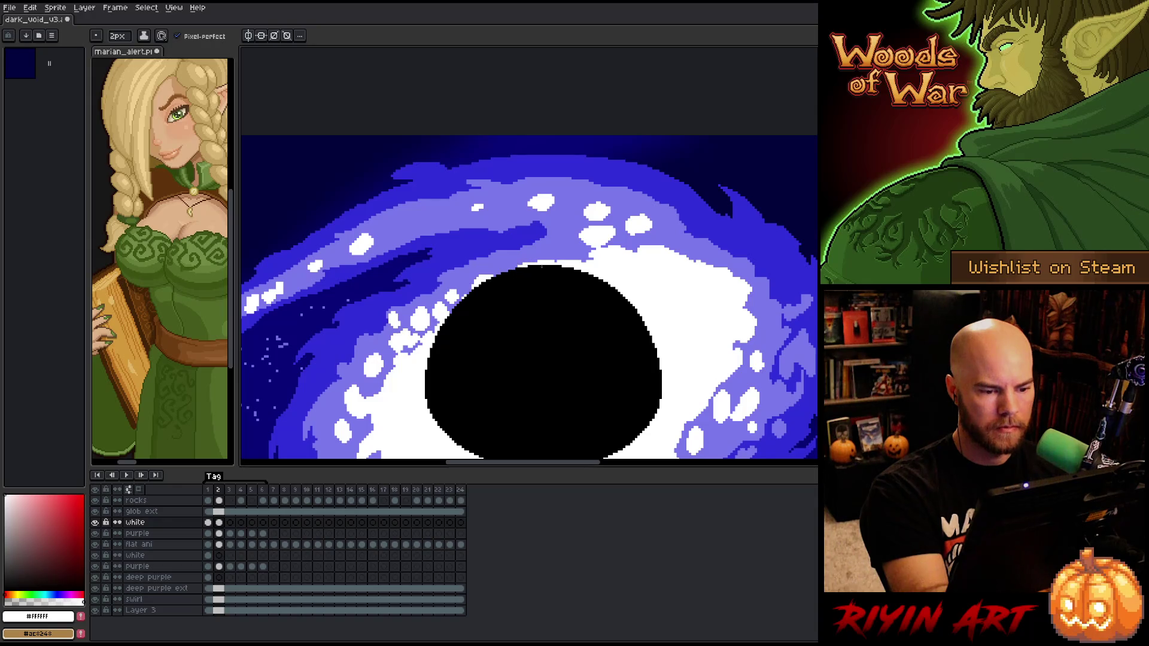
pyautogui.press('Left')
pyautogui.press('Right')
# Whiten pixels along the hole's top edge and add small white blobs above its upper right
pyautogui.moveTo(542, 261); pyautogui.dragTo(565, 256)
pyautogui.press('Left')
pyautogui.press('Right')
pyautogui.press('Left')
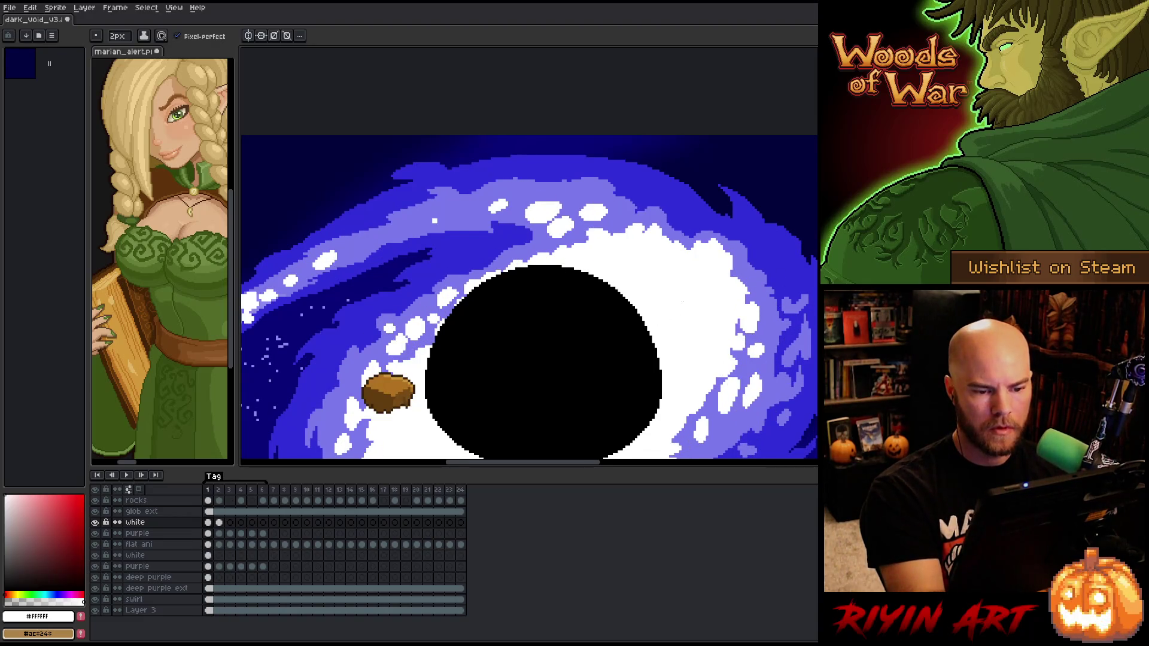
pyautogui.press('Right')
pyautogui.moveTo(653, 237); pyautogui.dragTo(688, 254)
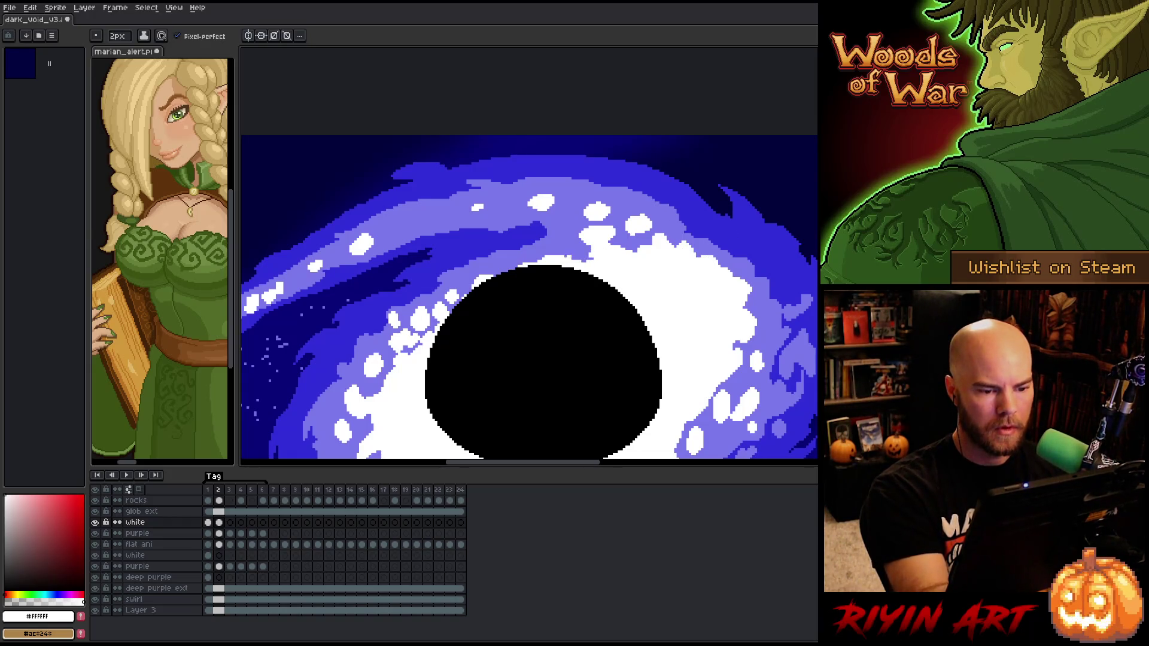
pyautogui.press('Left')
pyautogui.press('Right')
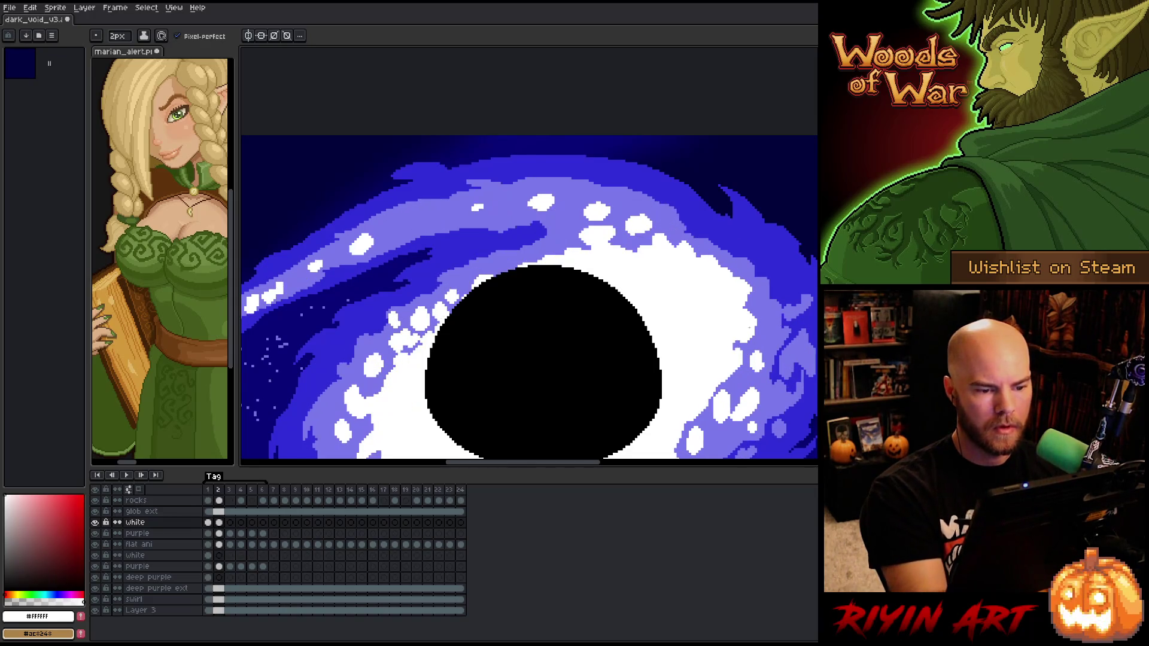
pyautogui.press('Left')
pyautogui.press('Right')
# Paint white bumps above the hole's top right on frame 2, comparing with frame 1
pyautogui.moveTo(625, 238); pyautogui.dragTo(636, 250)
pyautogui.moveTo(628, 233)
pyautogui.mouseDown()
pyautogui.moveTo(647, 252)
pyautogui.moveTo(652, 243)
pyautogui.mouseUp()
pyautogui.press('Left')
pyautogui.press('Right')
pyautogui.press('Left')
pyautogui.press('Right')
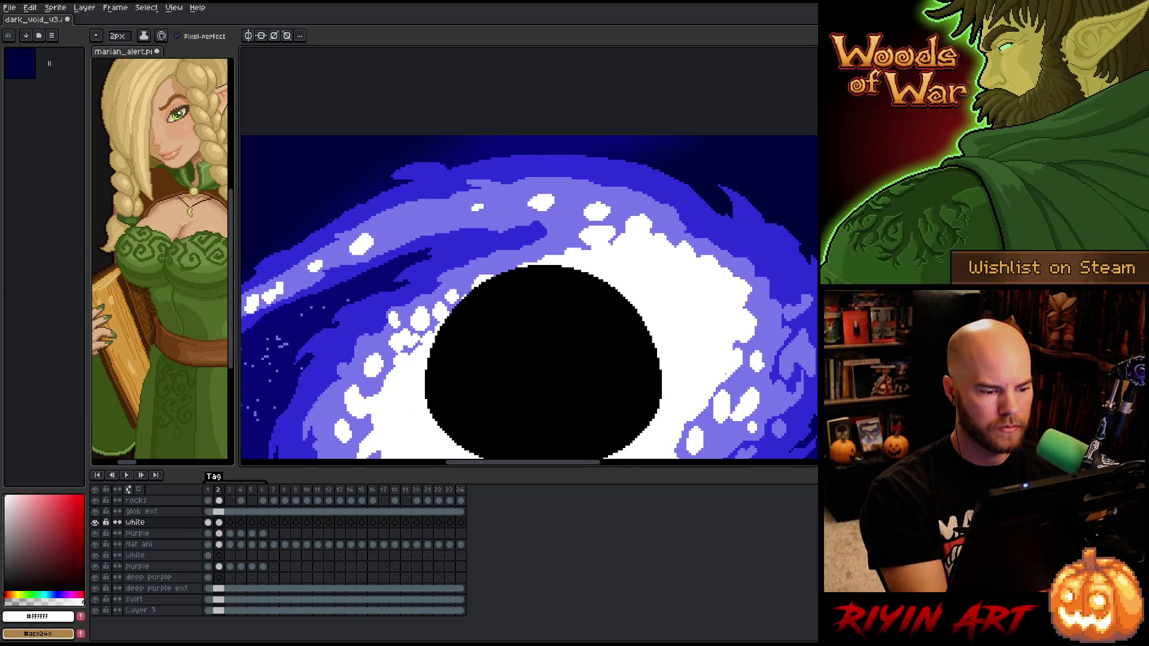
pyautogui.press('Left')
pyautogui.press('Right')
# Move to frame 3 and paint a white blob above the hole, checking it against frame 2
pyautogui.press('Right')
pyautogui.moveTo(644, 225)
pyautogui.mouseDown()
pyautogui.moveTo(659, 229)
pyautogui.moveTo(617, 233)
pyautogui.moveTo(682, 245)
pyautogui.moveTo(662, 237)
pyautogui.mouseUp()
pyautogui.press('Left')
pyautogui.press('Right')
pyautogui.press('Left')
pyautogui.press('Right')
pyautogui.press('Left')
pyautogui.press('Right')
pyautogui.press('Left')
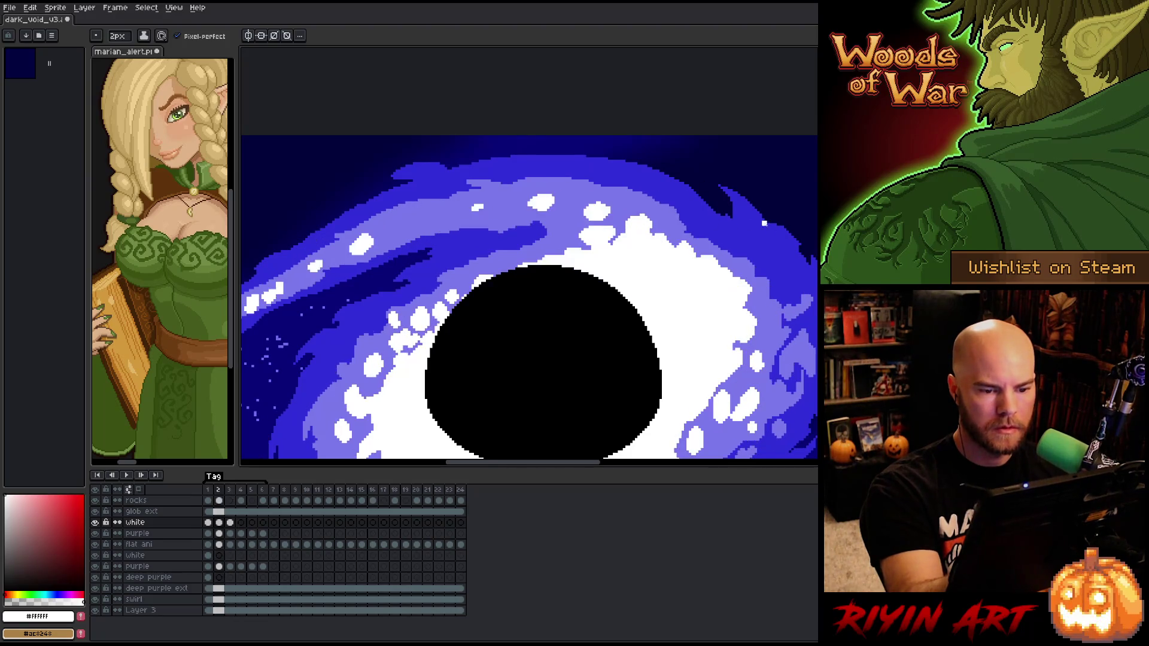
pyautogui.press('Right')
pyautogui.press('Left')
pyautogui.press('Right')
# Add a trail of small white dots right of the hole, extending down and right
pyautogui.click(703, 272)
pyautogui.moveTo(703, 271)
pyautogui.mouseDown()
pyautogui.moveTo(687, 254)
pyautogui.moveTo(718, 275)
pyautogui.mouseUp()
pyautogui.press('Left')
pyautogui.press('Right')
pyautogui.press('Left')
pyautogui.press('Right')
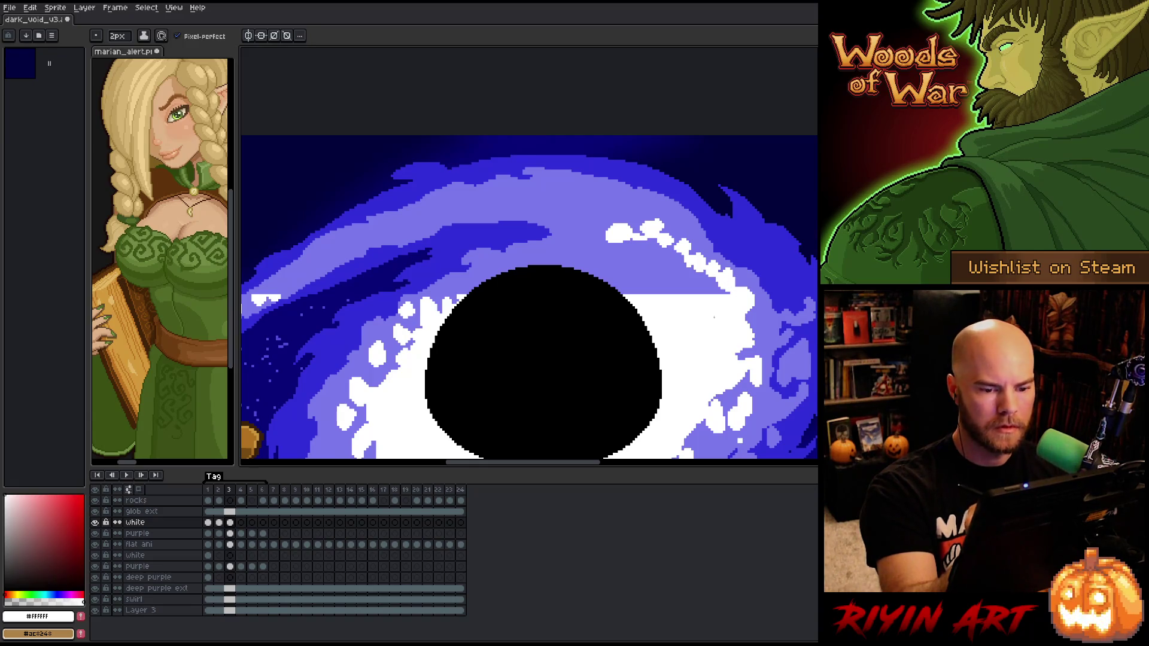
# On frame 3, paint a white blob at the hole's top-left and white pixels along its upper edge
pyautogui.press('Left')
pyautogui.press('Right')
pyautogui.moveTo(502, 271); pyautogui.dragTo(513, 268)
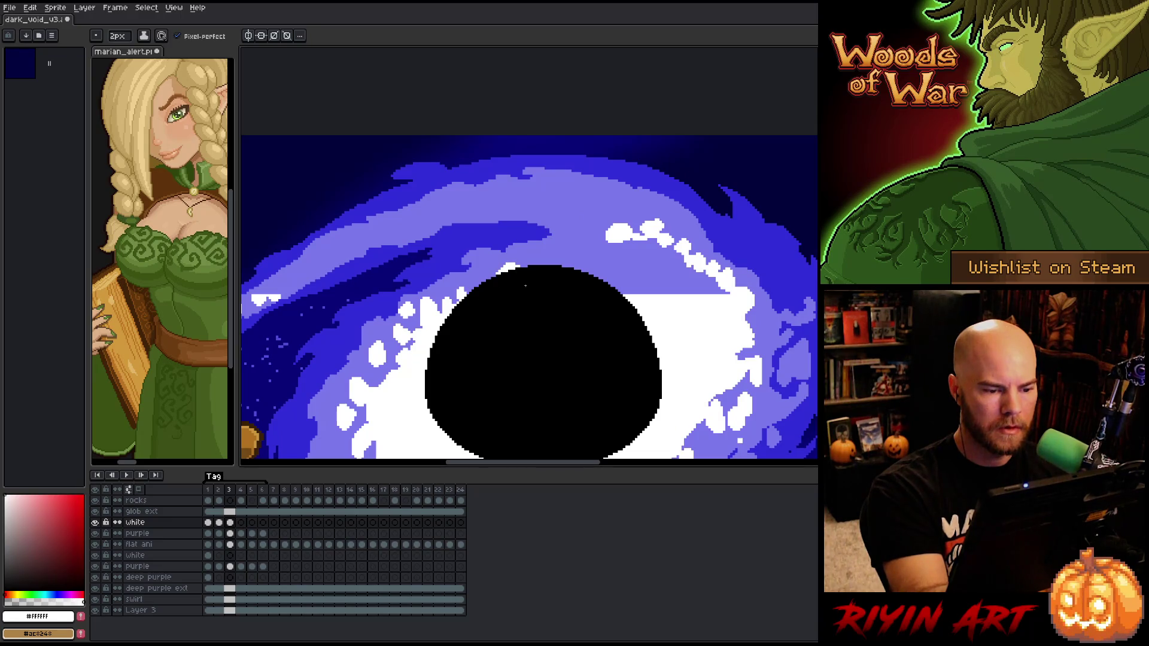
pyautogui.press('Left')
pyautogui.press('Right')
pyautogui.click(555, 259)
pyautogui.moveTo(543, 256)
pyautogui.mouseDown()
pyautogui.moveTo(572, 248)
pyautogui.moveTo(558, 263)
pyautogui.moveTo(608, 238)
pyautogui.mouseUp()
pyautogui.press('Left')
pyautogui.press('Right')
pyautogui.press('Left')
pyautogui.press('Right')
# Dot white pixels near the hole's top and compare frames 2 and 3
pyautogui.click(599, 270)
pyautogui.press('Left')
pyautogui.press('Right')
pyautogui.press('Left')
pyautogui.press('Right')
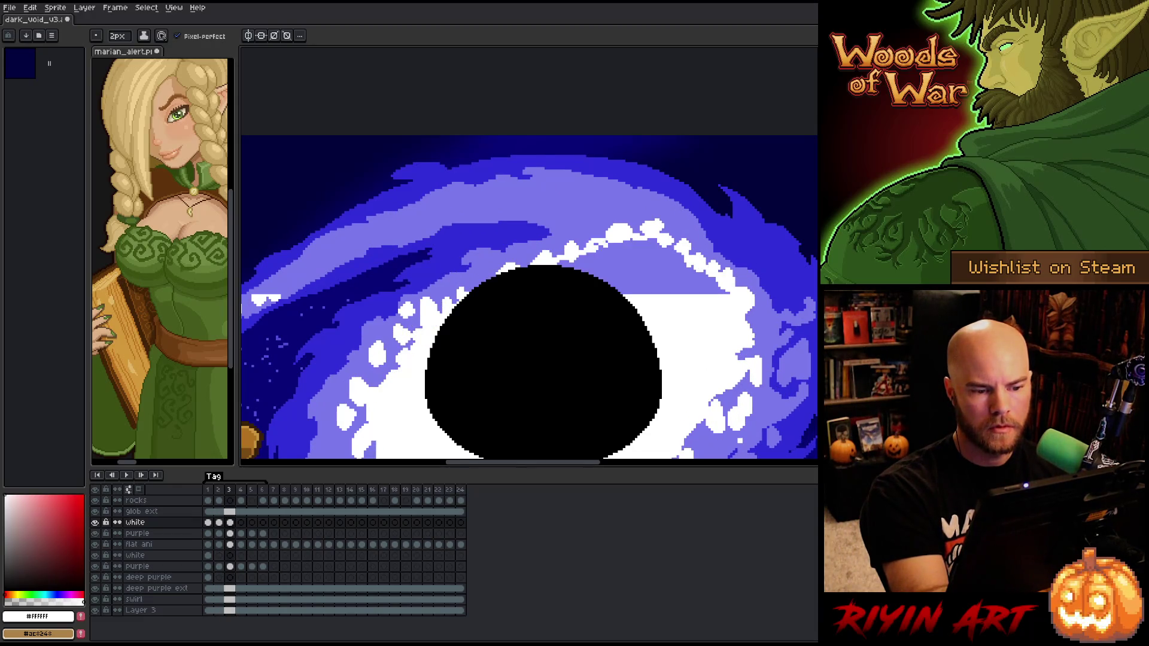
pyautogui.press('Left')
pyautogui.press('Right')
pyautogui.press('Left')
pyautogui.press('Right')
# Paint white pixels in the upper swirl and a small white crescent above the hole
pyautogui.moveTo(619, 206); pyautogui.dragTo(637, 224)
pyautogui.press('Left')
pyautogui.press('Right')
pyautogui.press('Left')
pyautogui.press('Right')
pyautogui.moveTo(583, 199)
pyautogui.mouseDown()
pyautogui.moveTo(590, 216)
pyautogui.moveTo(587, 203)
pyautogui.moveTo(507, 196)
pyautogui.mouseUp()
pyautogui.press('Right')
pyautogui.press('Left')
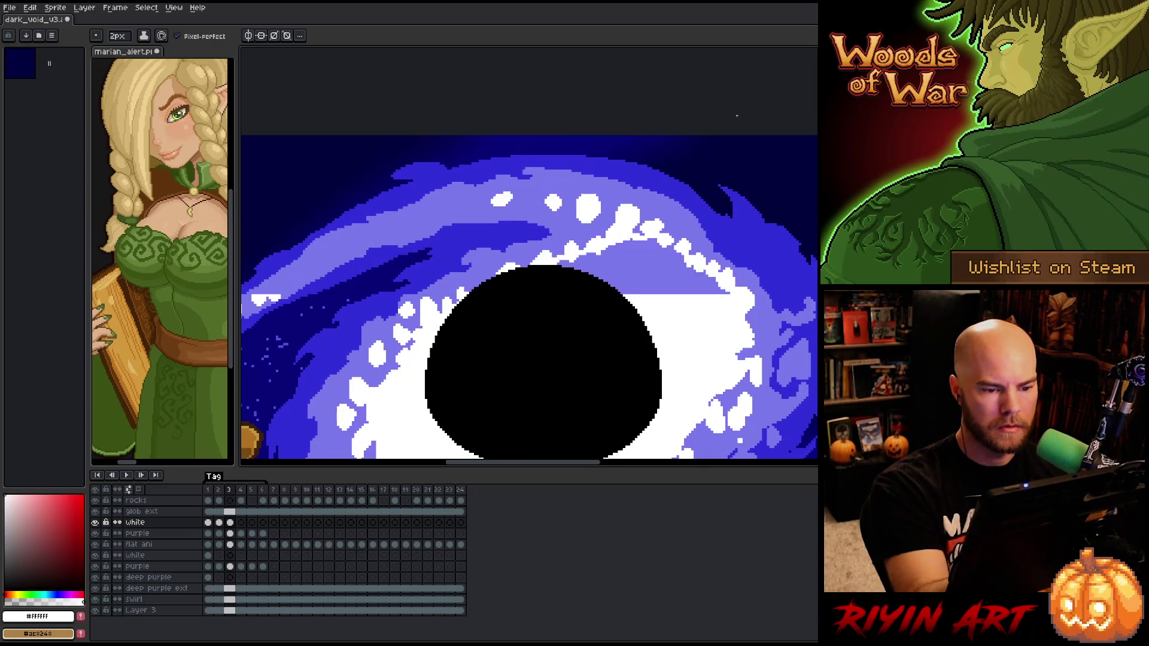
pyautogui.press('Right')
pyautogui.press('Left')
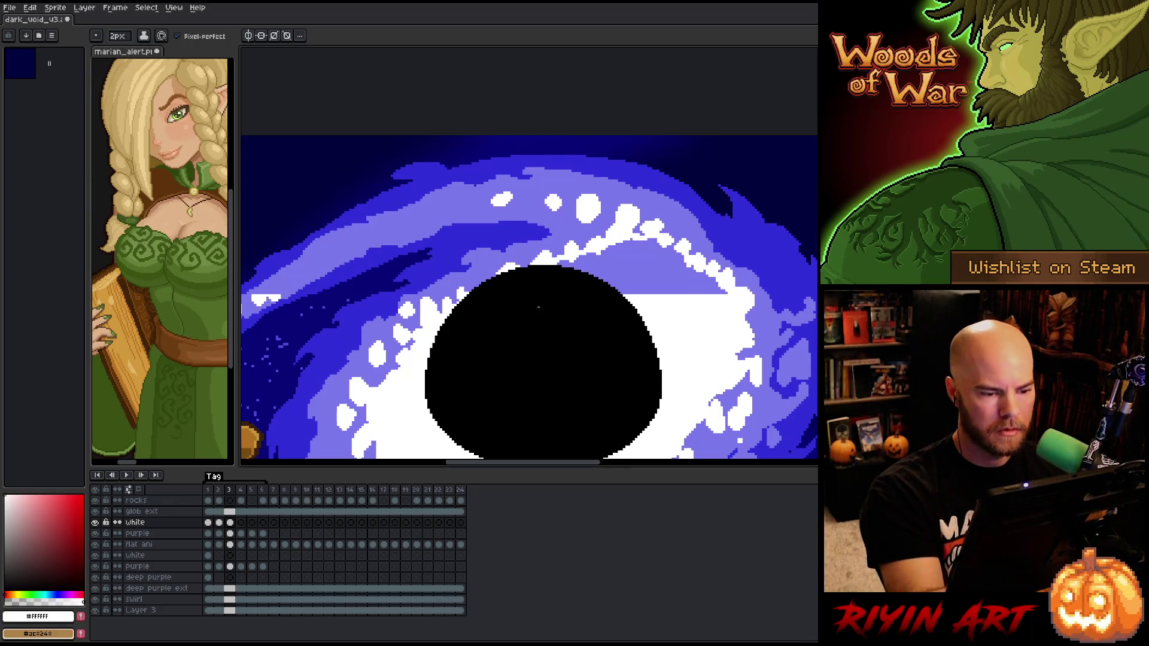
pyautogui.press('Right')
pyautogui.press('Left')
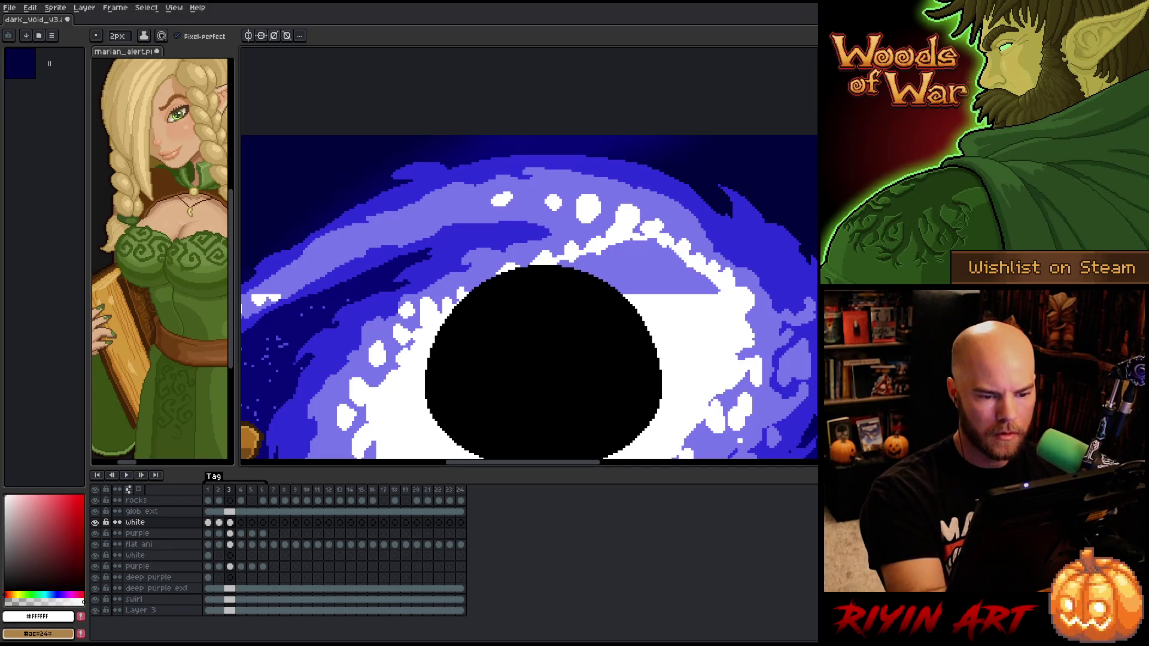
# Flood-fill the lavender wedge beside the hole with white, then return to the pencil
pyautogui.press('g')
pyautogui.click(588, 390)
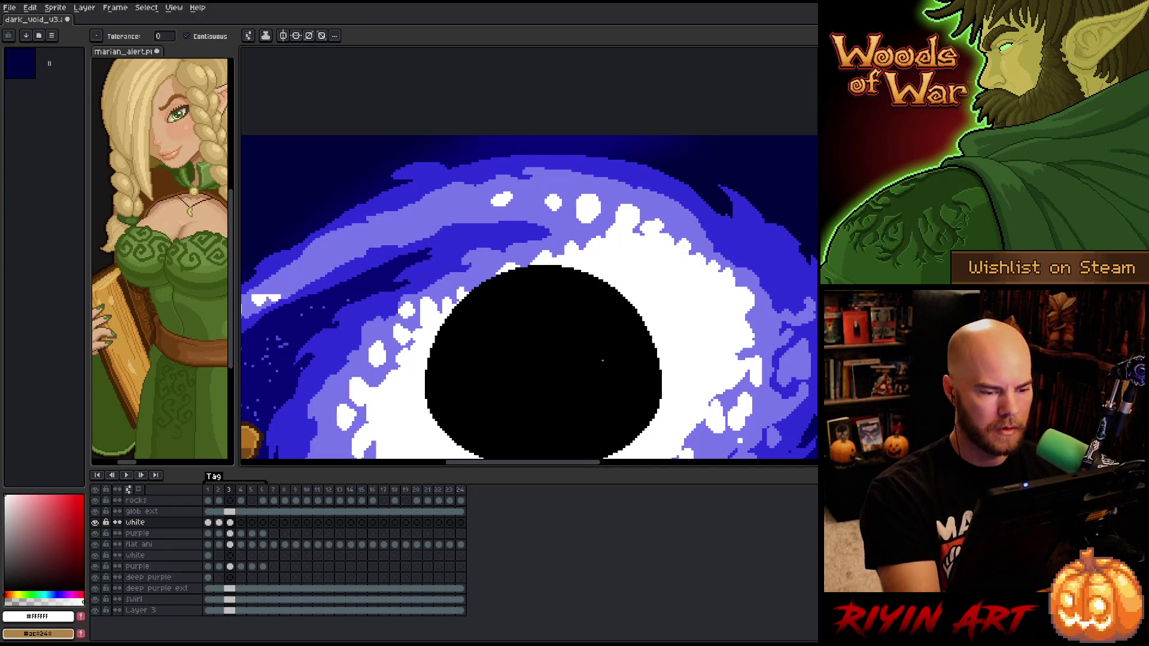
pyautogui.press('b')
pyautogui.press('Right')
pyautogui.press('Left')
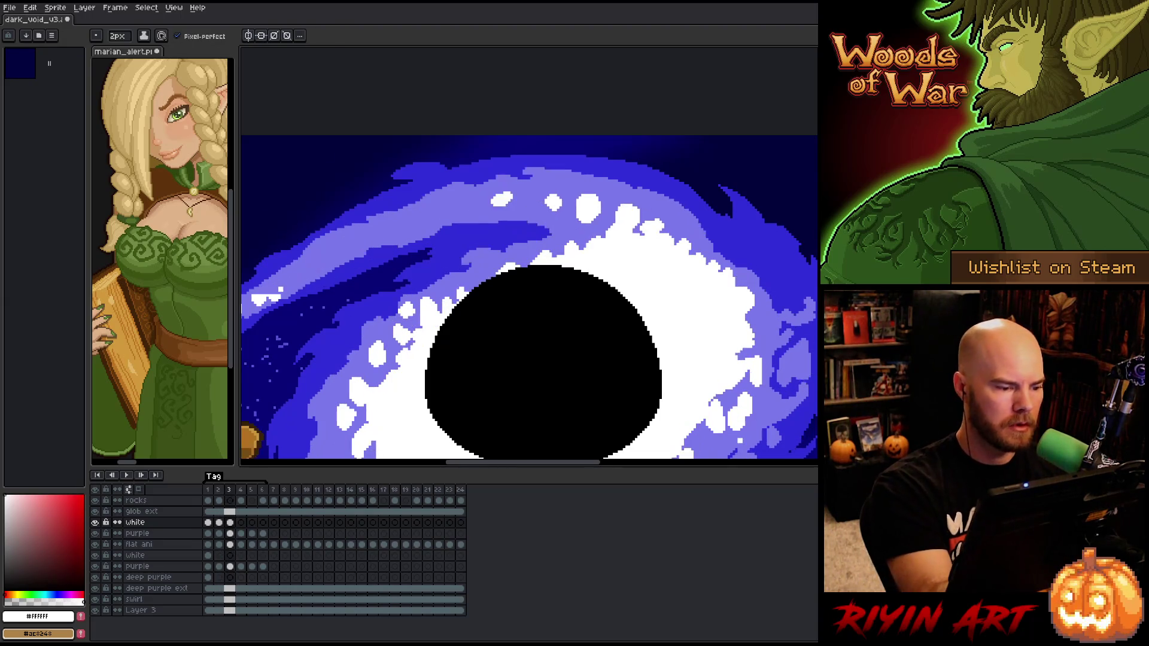
pyautogui.press('Right')
pyautogui.press('Left')
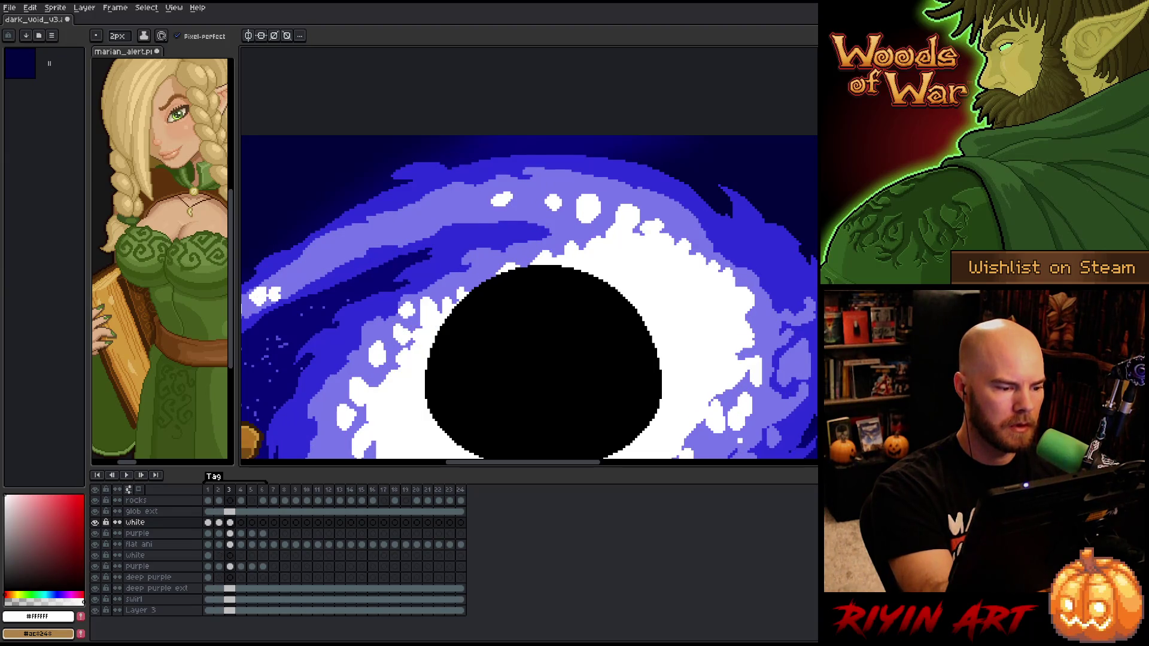
# Paint a white blob on the swirl's left arm on frame 3
pyautogui.press('Left')
pyautogui.press('Right')
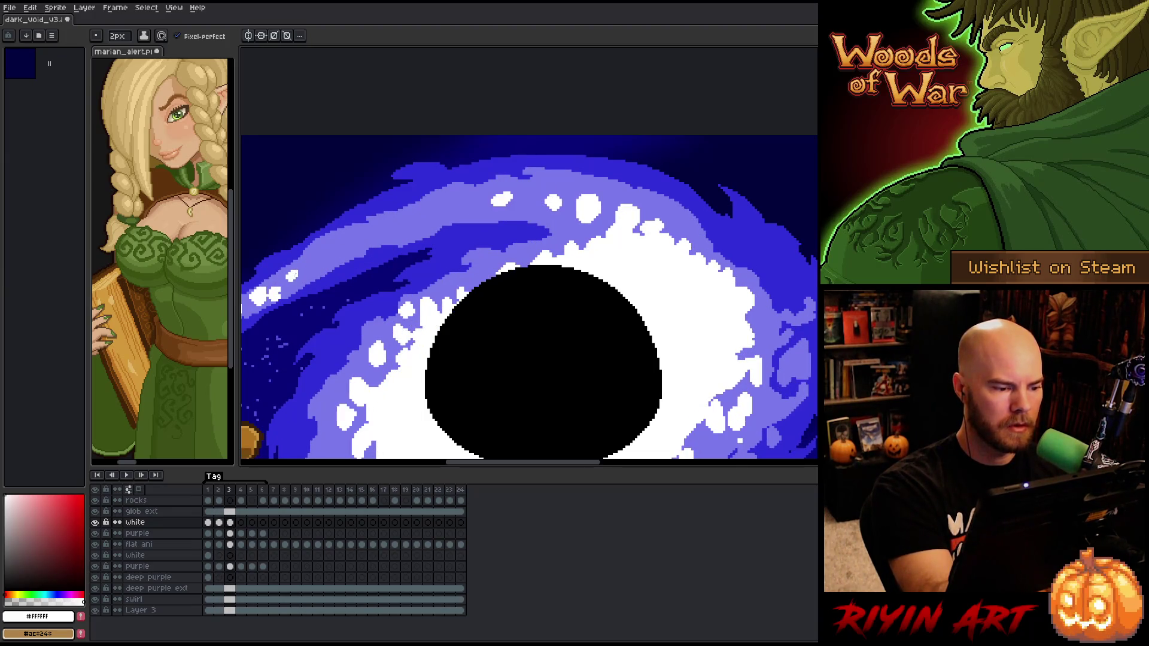
pyautogui.press('Left')
pyautogui.press('Right')
pyautogui.press('Left')
pyautogui.press('Right')
pyautogui.moveTo(333, 253); pyautogui.dragTo(331, 260)
pyautogui.press('Left')
pyautogui.press('Right')
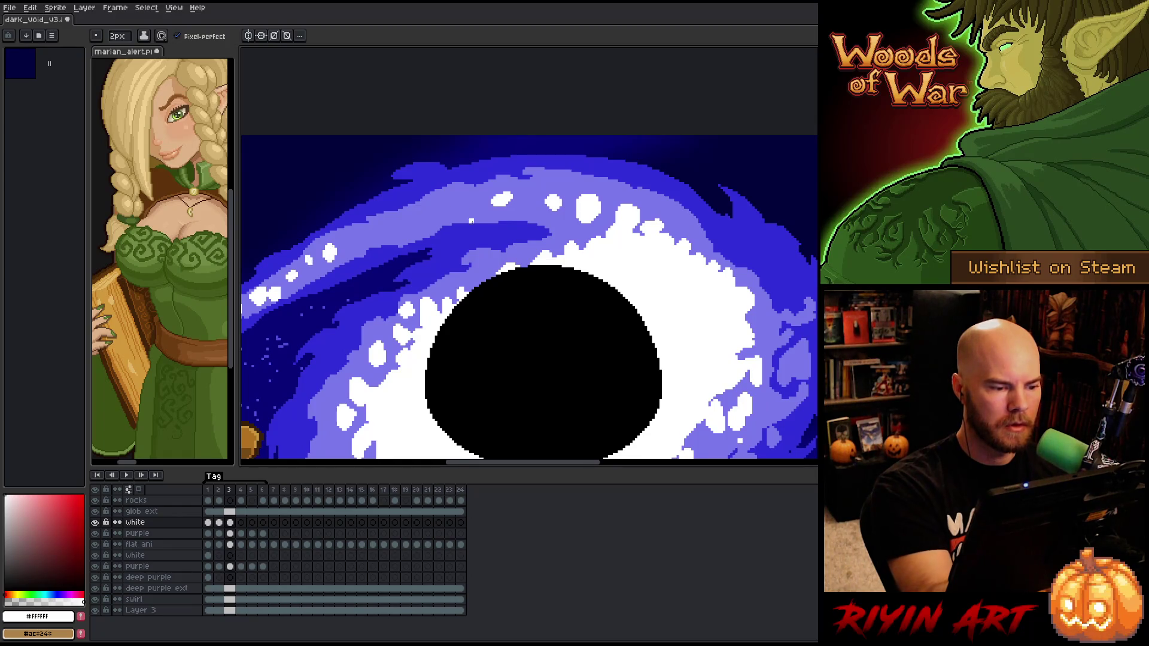
# Paint a white blob in the upper-left part of the swirl on frame 3
pyautogui.press('Left')
pyautogui.press('Right')
pyautogui.press('Left')
pyautogui.press('Right')
pyautogui.moveTo(392, 223); pyautogui.dragTo(395, 226)
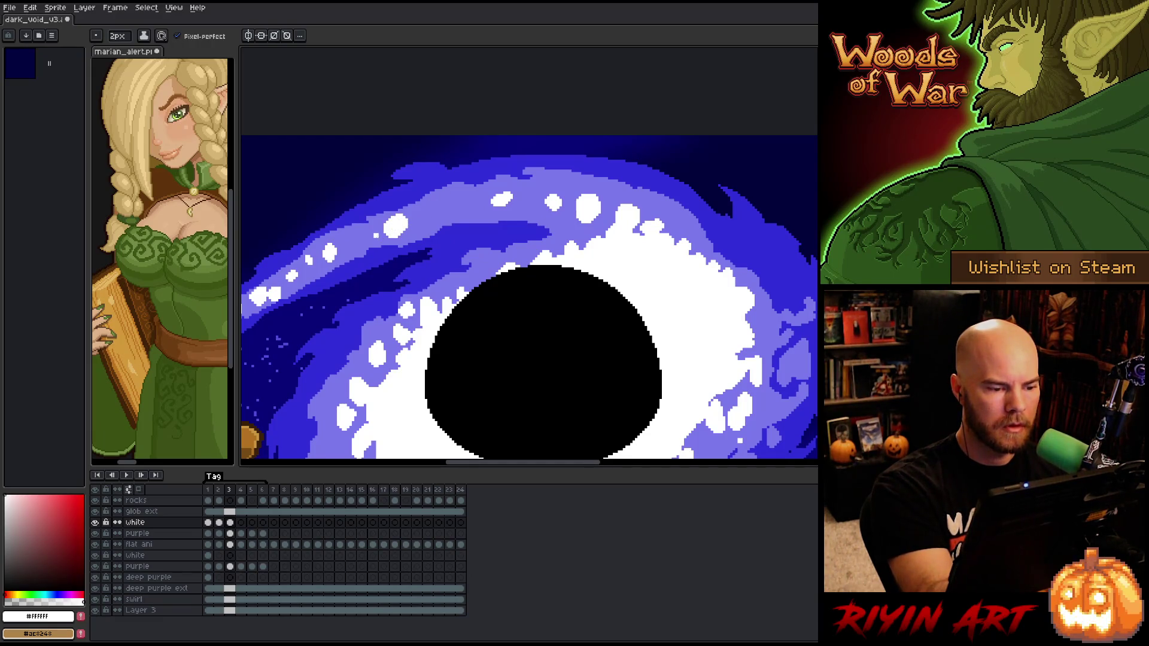
pyautogui.press('Left')
pyautogui.press('Right')
# Preview frames 2 through 4 to check the finished white ring, ending on frame 4
pyautogui.press('Left')
pyautogui.press('Right')
pyautogui.press('Left')
pyautogui.press('Right')
pyautogui.press('Left')
pyautogui.press('Right')
pyautogui.press('Left')
pyautogui.press('Right')
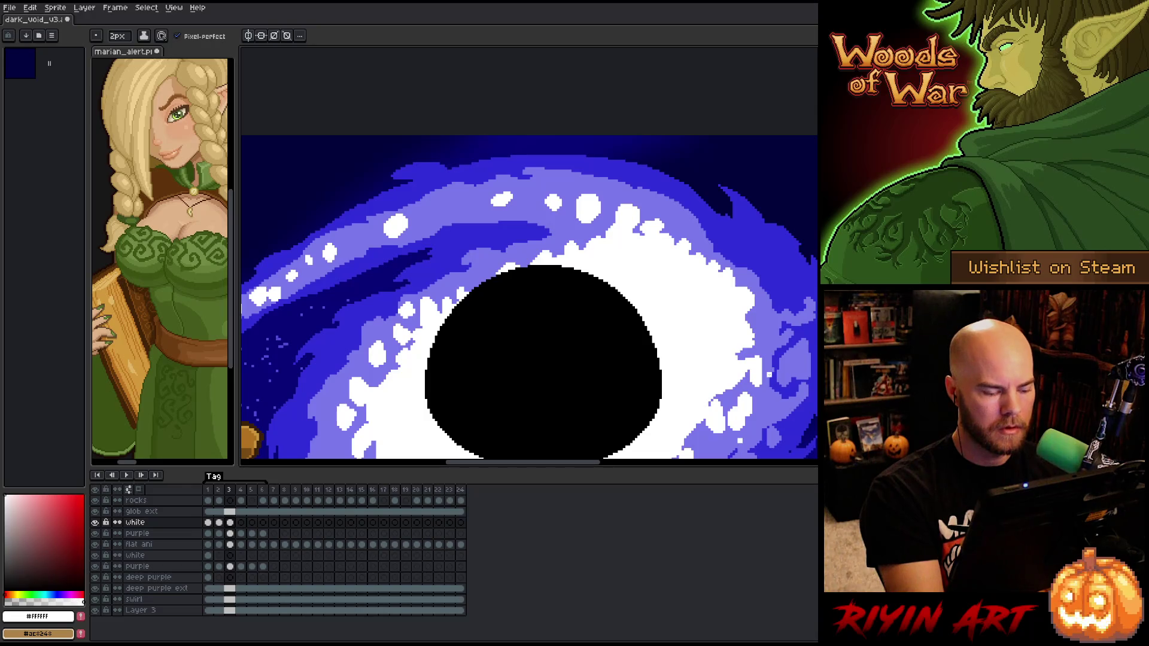
pyautogui.press('Right')
pyautogui.press('Left')
pyautogui.press('Right')
pyautogui.press('Left')
# On frame 4, paint small white specks near the void, using frame 3's blobs as reference
pyautogui.press('Right')
pyautogui.moveTo(464, 286); pyautogui.dragTo(463, 295)
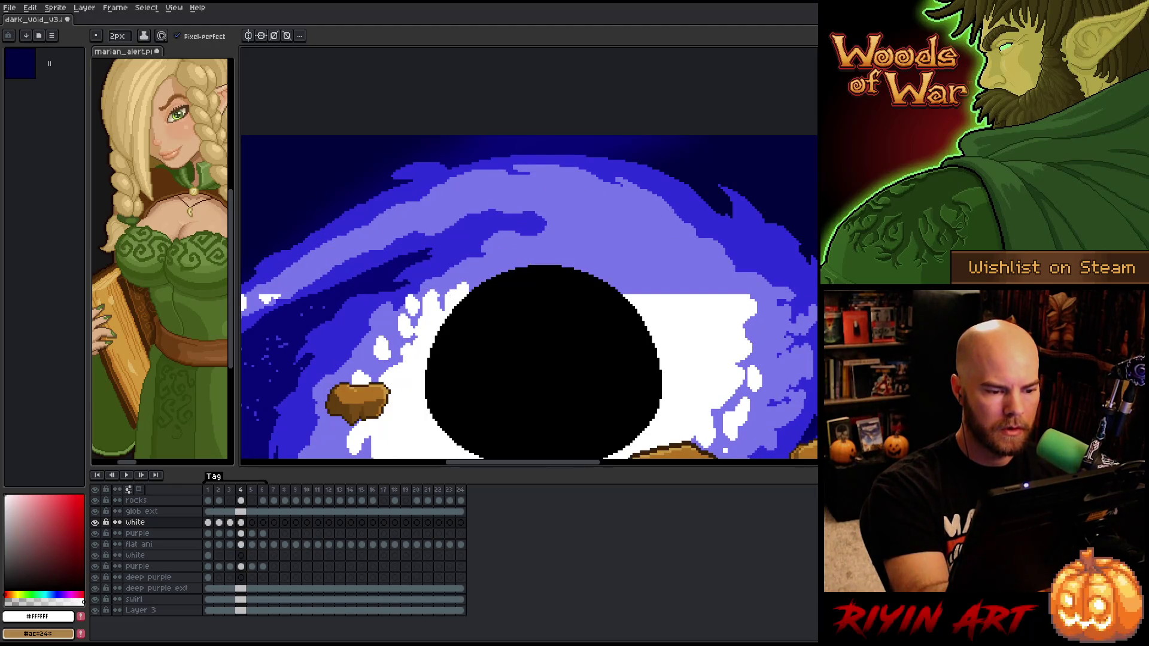
pyautogui.press('Left')
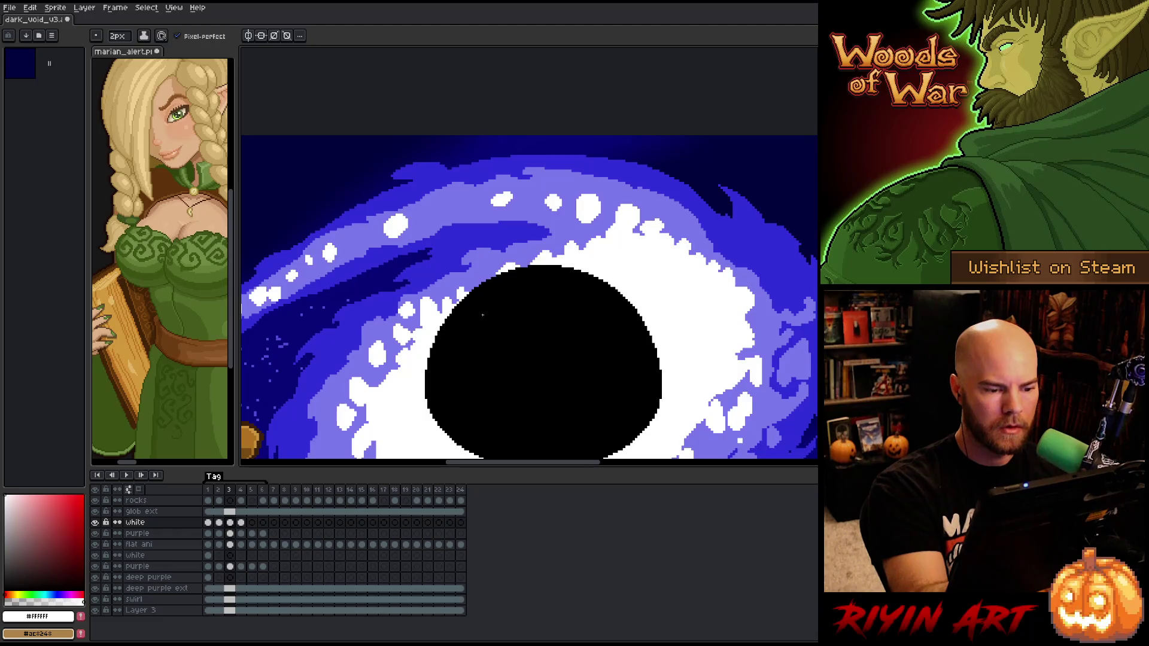
pyautogui.press('Right')
pyautogui.press('Left')
pyautogui.press('Right')
# Add a white blob along the black hole's top edge, matching the motion of frame 3's blob
pyautogui.moveTo(526, 263)
pyautogui.mouseDown()
pyautogui.moveTo(573, 264)
pyautogui.moveTo(594, 239)
pyautogui.moveTo(581, 263)
pyautogui.moveTo(626, 233)
pyautogui.moveTo(602, 252)
pyautogui.moveTo(641, 243)
pyautogui.moveTo(650, 228)
pyautogui.moveTo(627, 237)
pyautogui.moveTo(638, 244)
pyautogui.mouseUp()
pyautogui.press('Left')
pyautogui.press('Right')
pyautogui.press('Left')
pyautogui.press('Right')
pyautogui.press('Left')
pyautogui.press('Right')
pyautogui.press('Left')
pyautogui.press('Right')
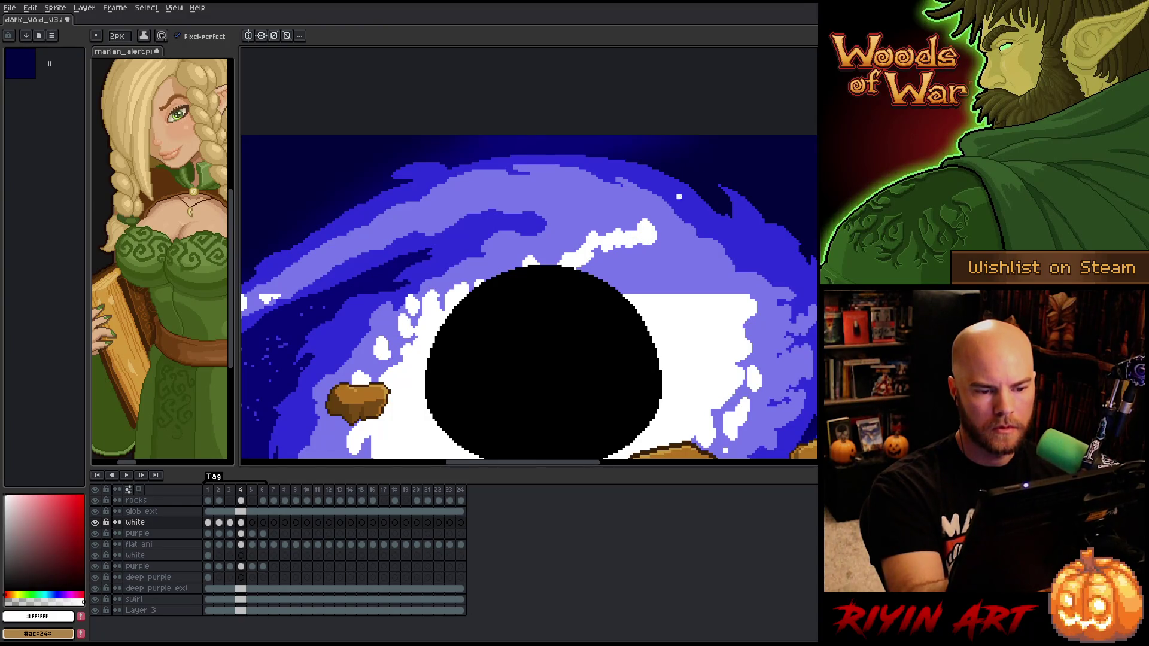
pyautogui.press('Left')
pyautogui.press('Right')
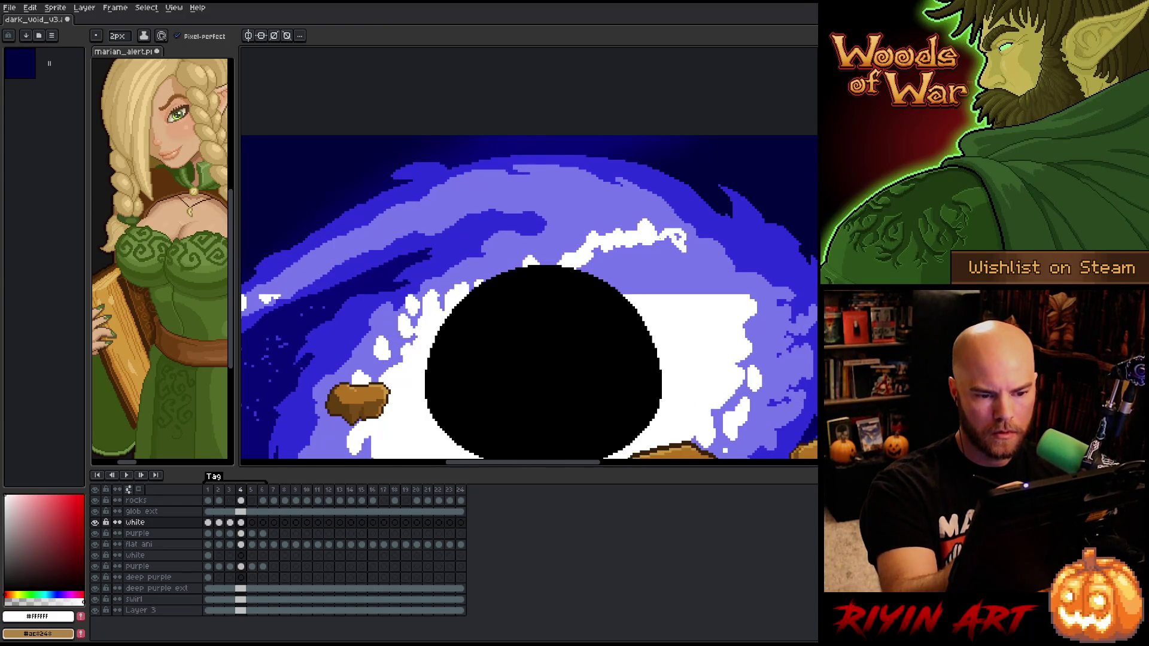
pyautogui.press('Left')
pyautogui.press('Right')
# Extend the white arc with a short stroke on its right side, comparing against frame 3
pyautogui.moveTo(687, 246); pyautogui.dragTo(723, 293)
pyautogui.press('Left')
pyautogui.press('Right')
pyautogui.press('Left')
pyautogui.press('Right')
pyautogui.press('Left')
pyautogui.press('Right')
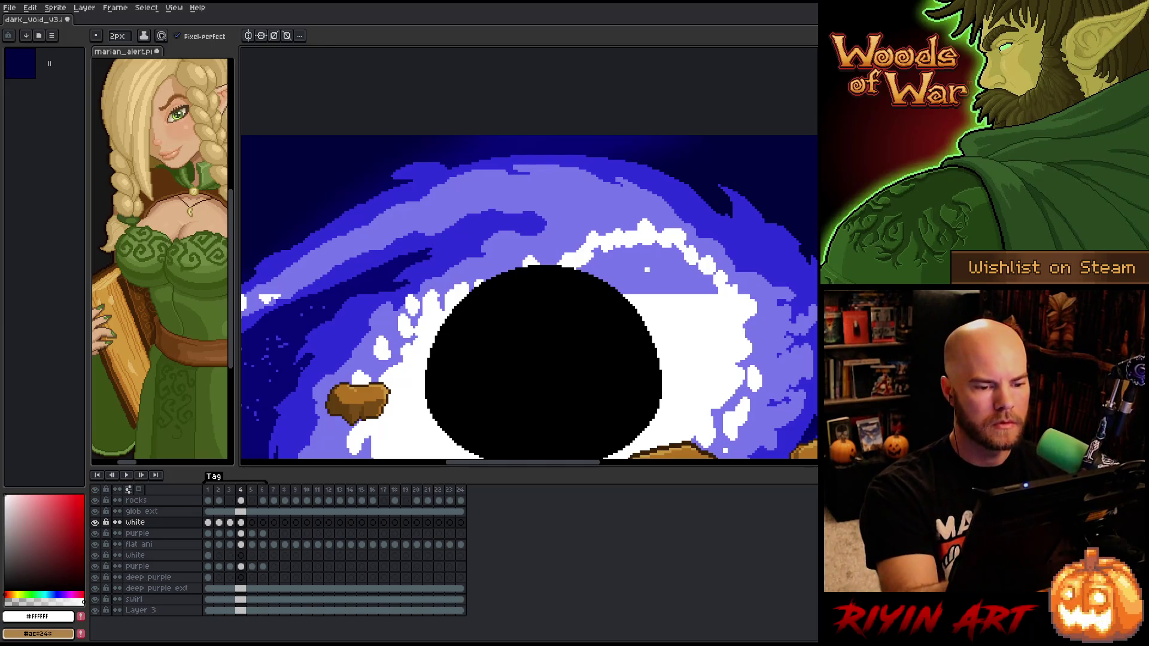
# Bucket-fill the lavender band beside the hole with white, then switch back to the pencil
pyautogui.press('g')
pyautogui.click(644, 270)
pyautogui.press('b')
pyautogui.press('Left')
pyautogui.press('Right')
pyautogui.press('Left')
pyautogui.press('Right')
# Draw a white ring outline above the hole, checking it against frame 3
pyautogui.moveTo(611, 215)
pyautogui.mouseDown()
pyautogui.moveTo(600, 222)
pyautogui.moveTo(622, 210)
pyautogui.mouseUp()
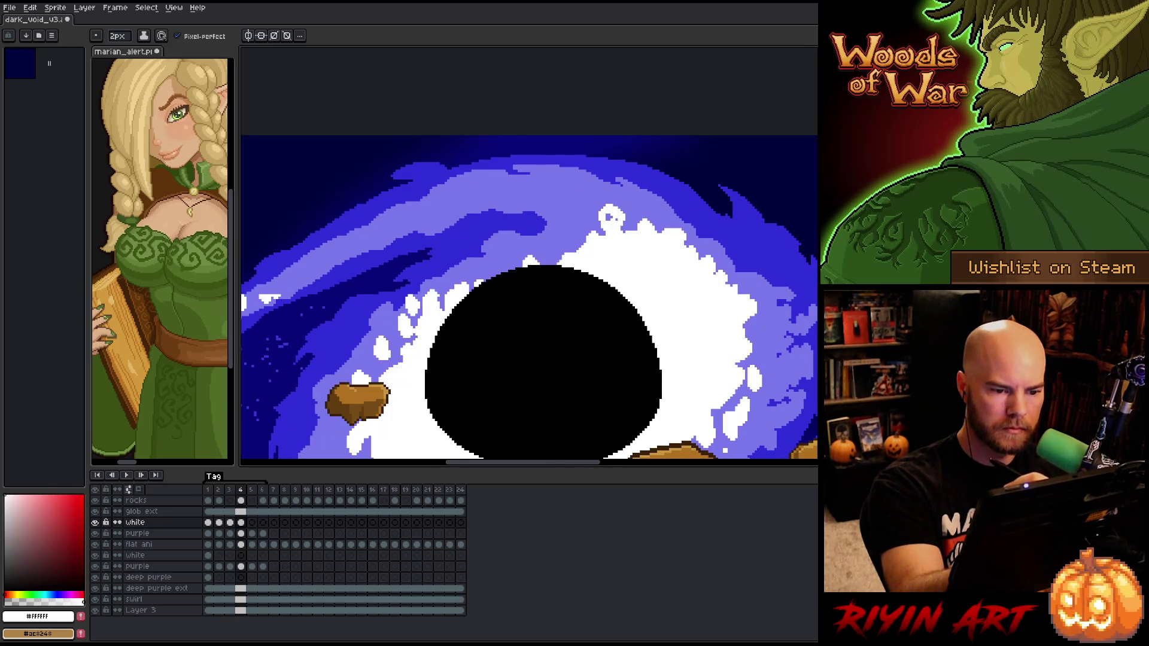
pyautogui.press('.')
pyautogui.press(',')
pyautogui.press('.')
pyautogui.press(',')
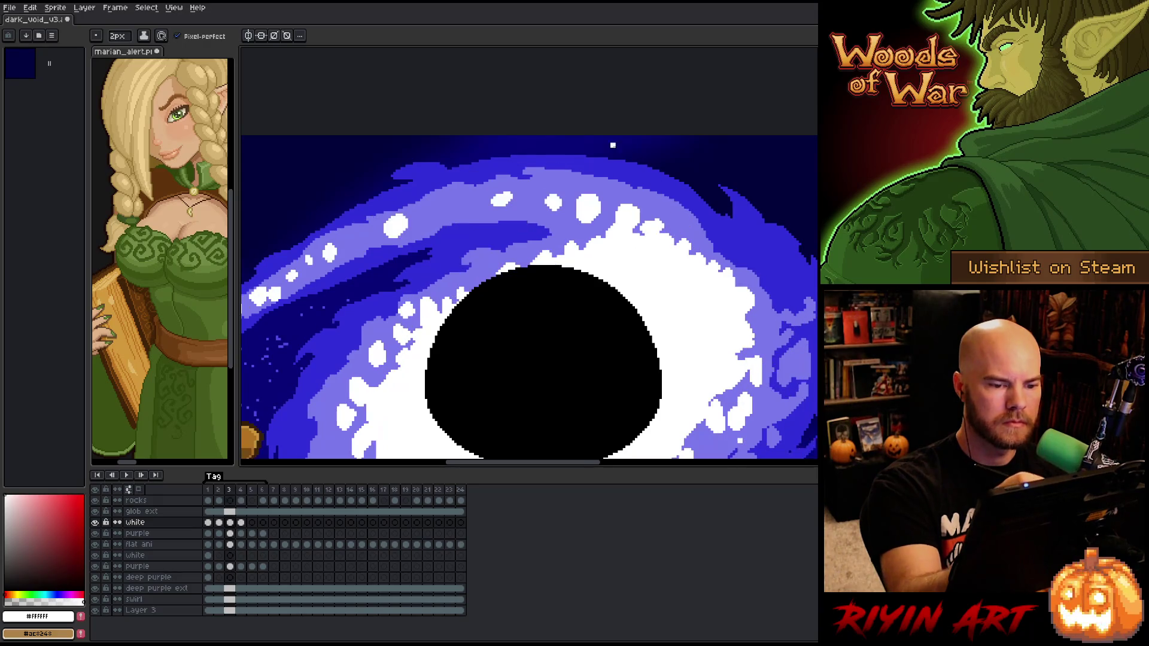
pyautogui.press('.')
# Paint a white blob above the black hole and compare its placement with frame 3
pyautogui.moveTo(574, 201); pyautogui.dragTo(580, 204)
pyautogui.press(',')
pyautogui.press('.')
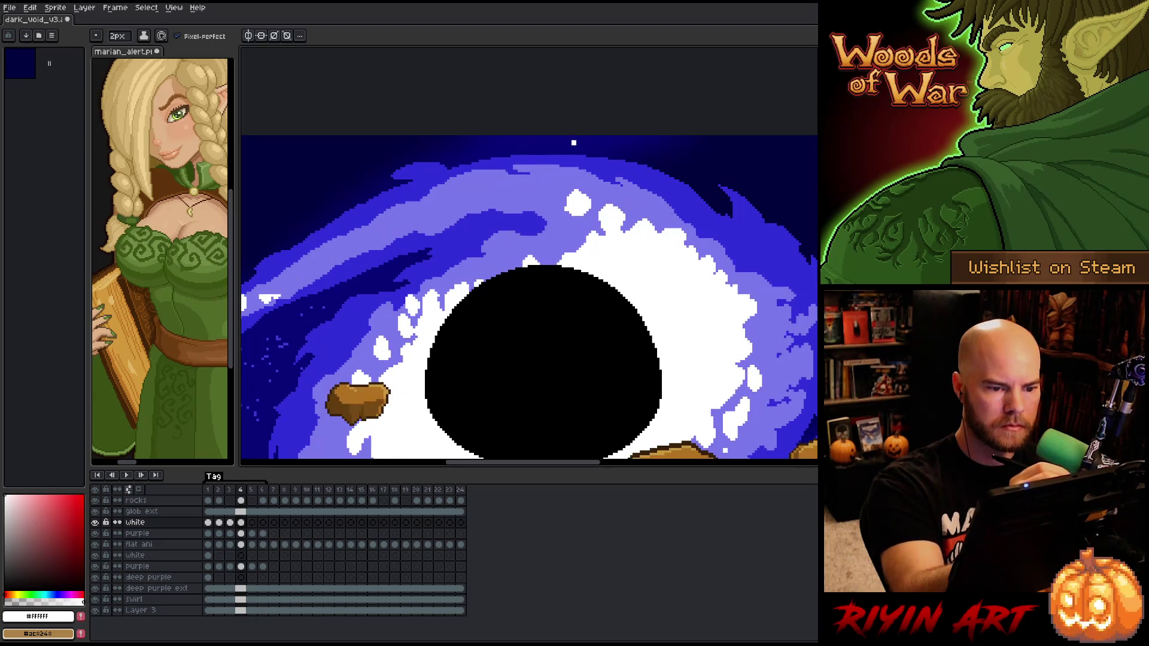
pyautogui.press(',')
pyautogui.press('.')
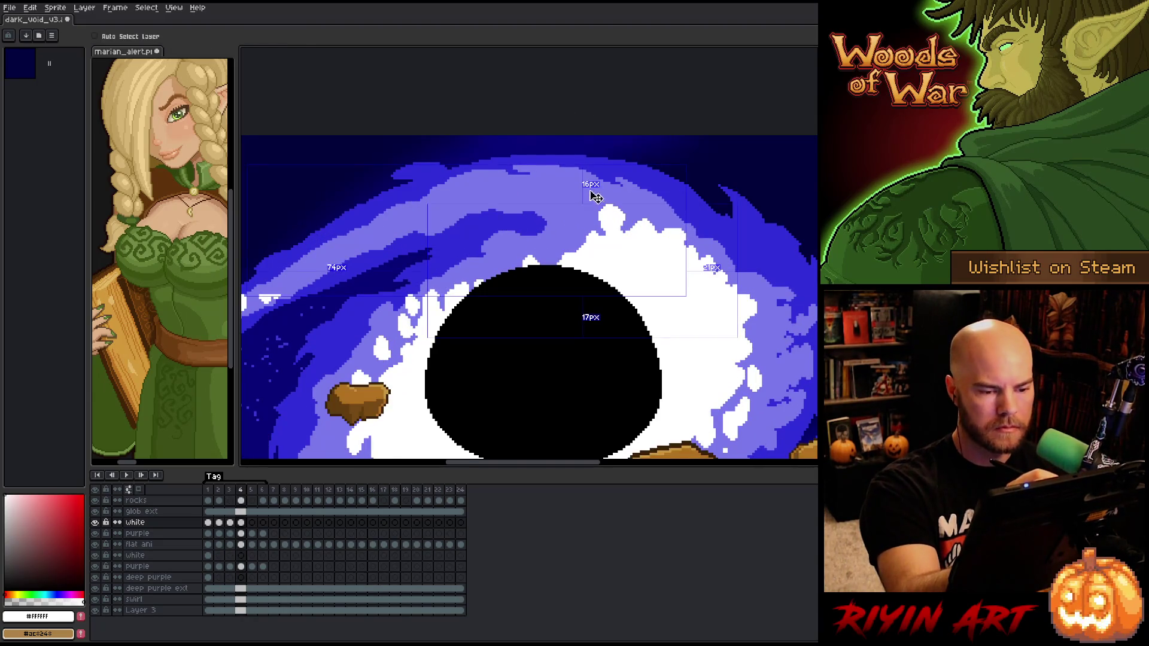
pyautogui.press(',')
pyautogui.press('.')
pyautogui.press(',')
pyautogui.press('.')
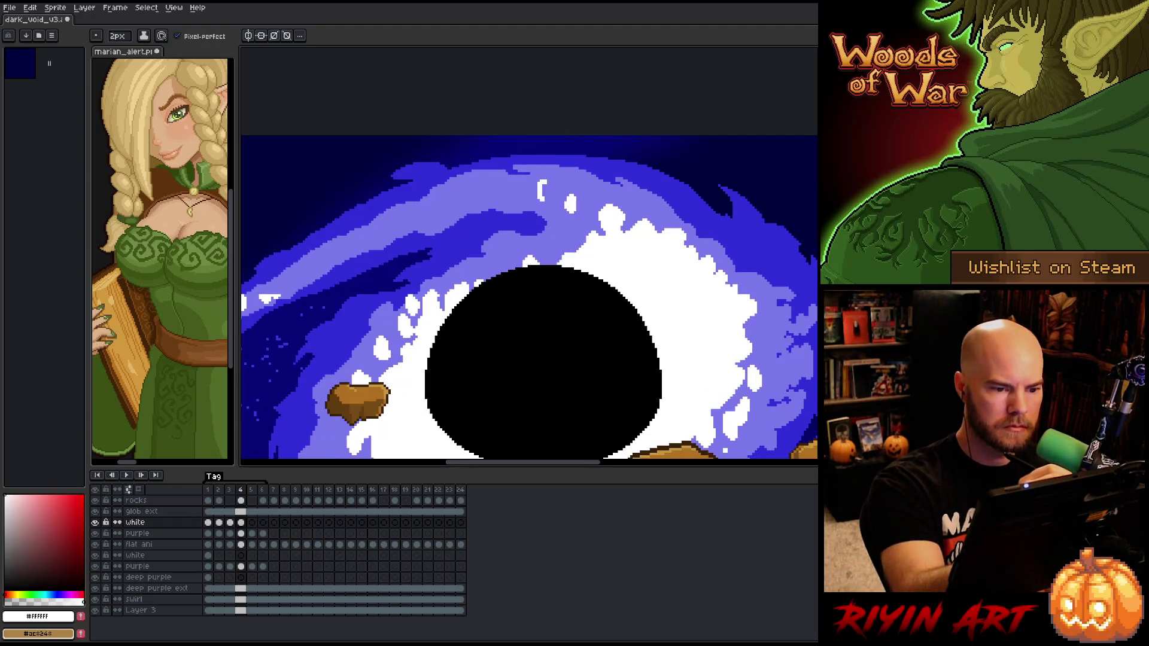
pyautogui.press(',')
pyautogui.press('.')
pyautogui.press(',')
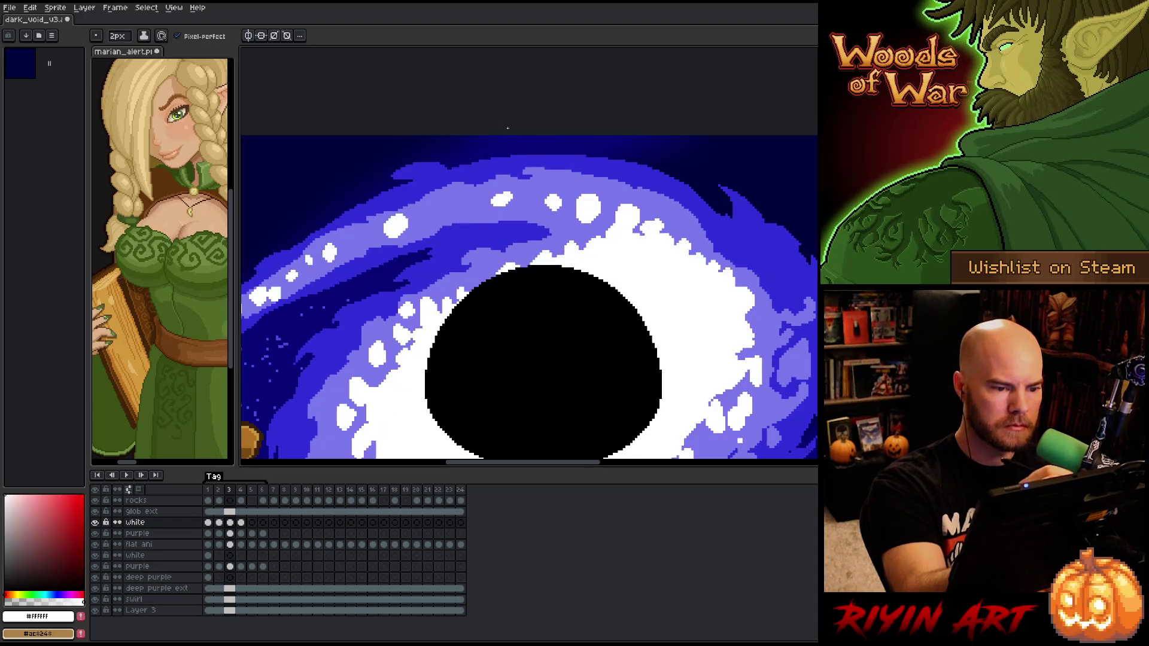
pyautogui.press('.')
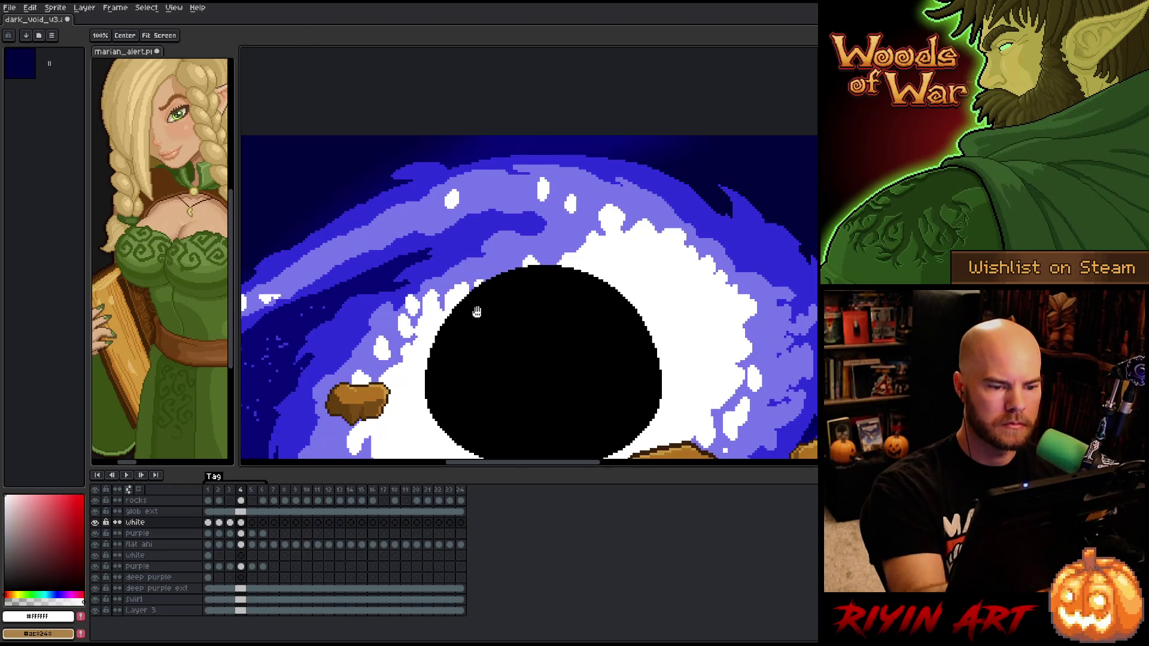
# Pan toward the swirl's left side and compare frame 4's white ring with frame 3's
pyautogui.moveTo(487, 308); pyautogui.dragTo(596, 338)
pyautogui.press(',')
pyautogui.press('.')
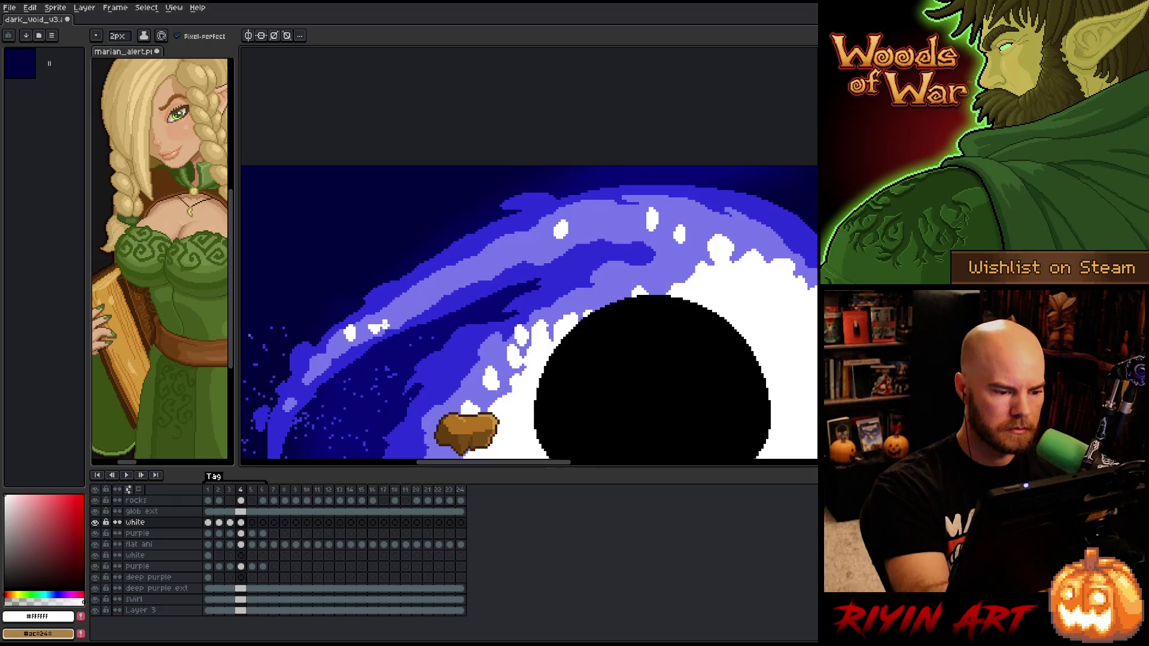
pyautogui.press(',')
pyautogui.press('.')
pyautogui.press(',')
pyautogui.press('.')
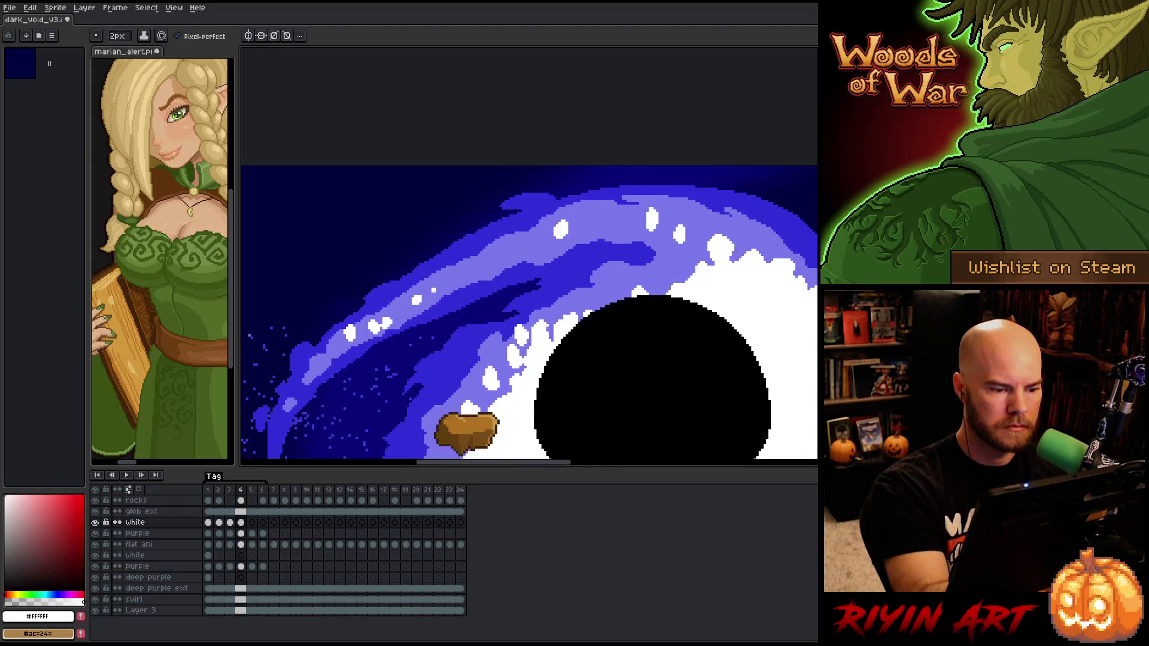
pyautogui.press(',')
pyautogui.press('.')
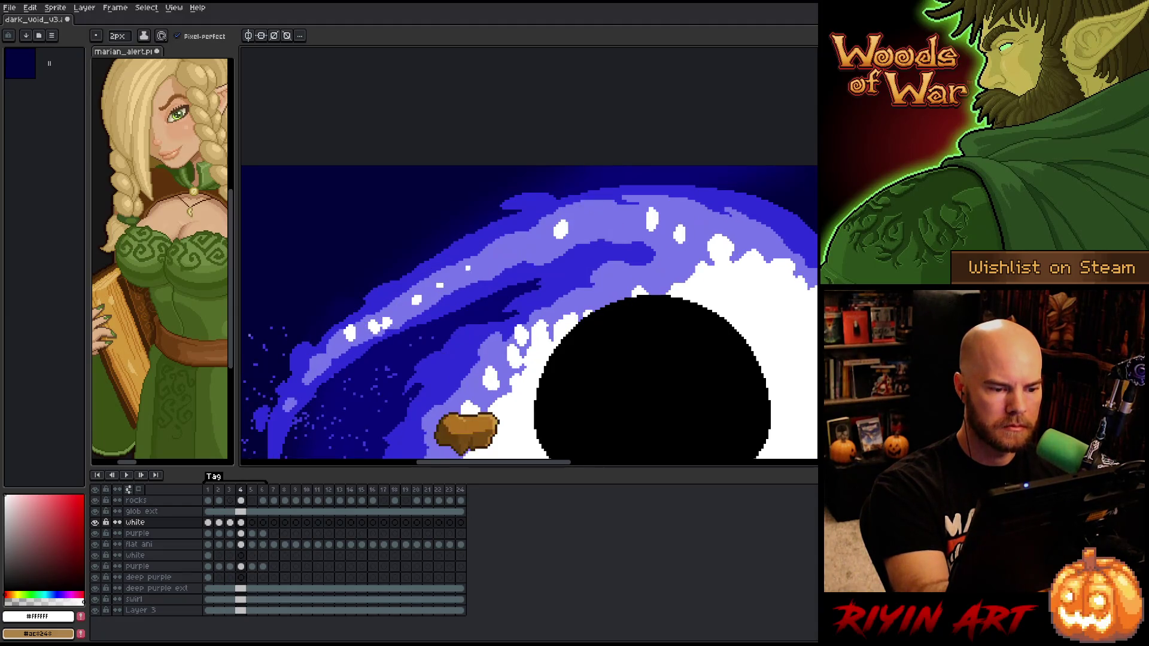
pyautogui.press(',')
pyautogui.press('.')
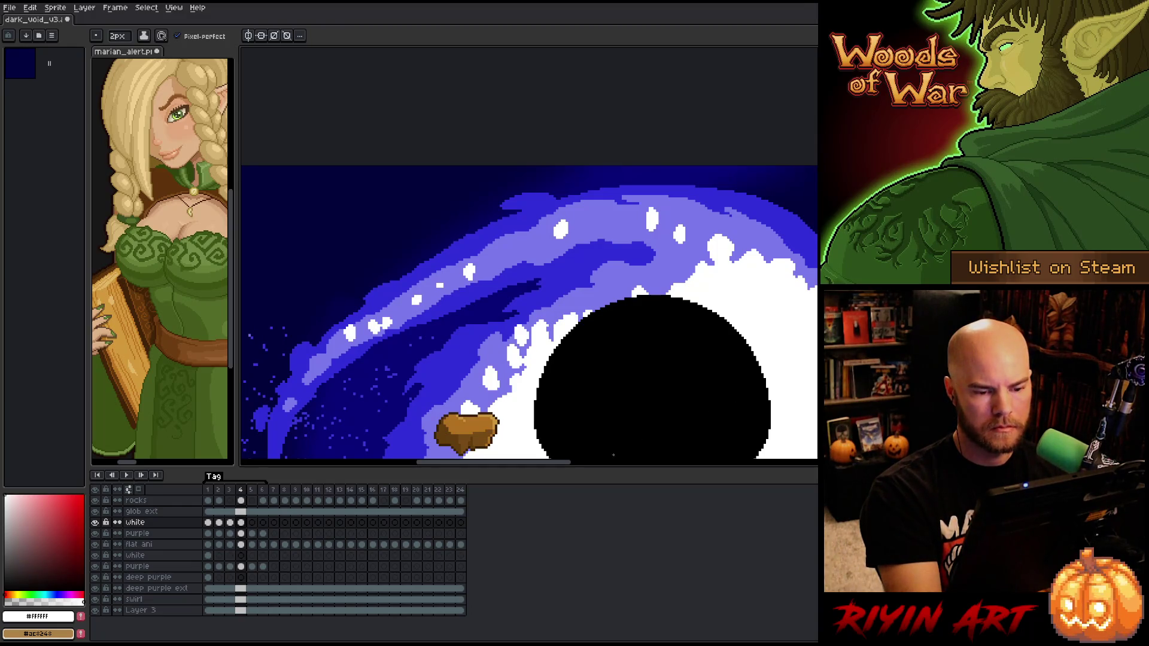
# Paint white pixels along the black circle's top edge, then advance to frame 5
pyautogui.press(',')
pyautogui.press('.')
pyautogui.press(',')
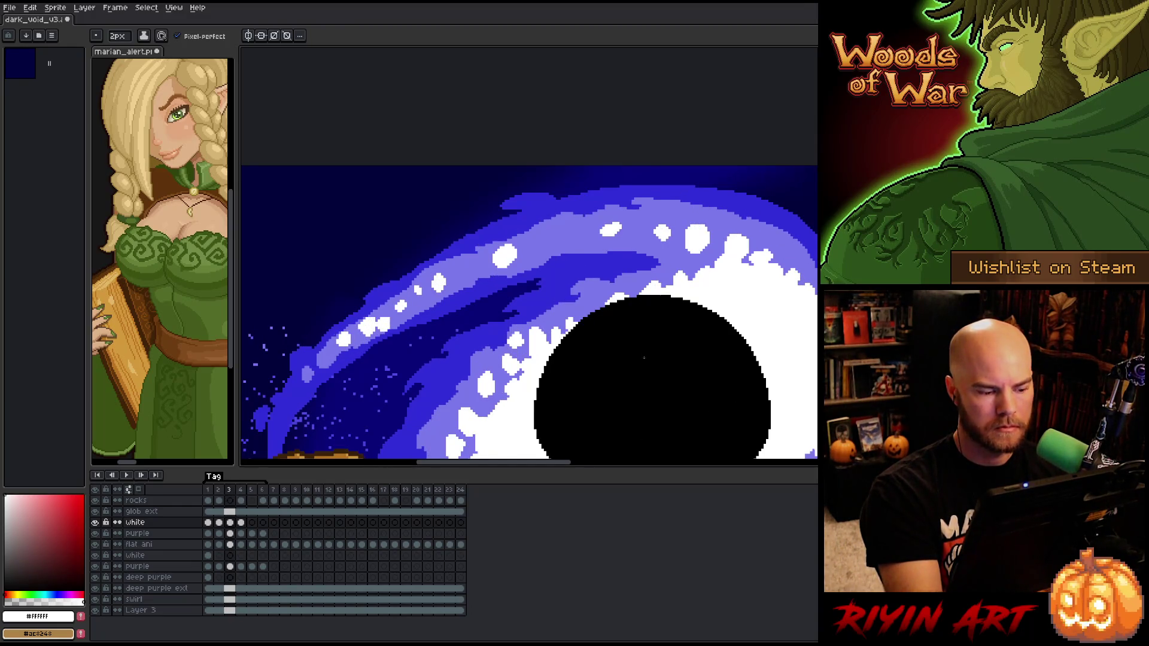
pyautogui.press('.')
pyautogui.press(',')
pyautogui.press(',')
pyautogui.press('.')
pyautogui.press('.')
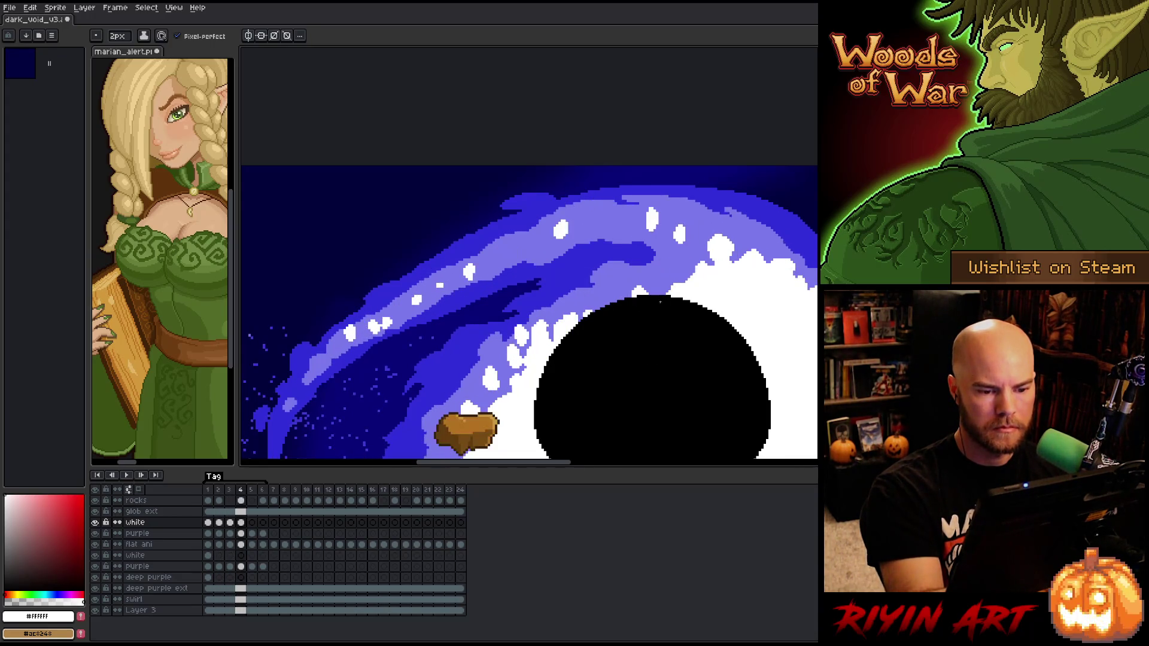
pyautogui.press(',')
pyautogui.press('.')
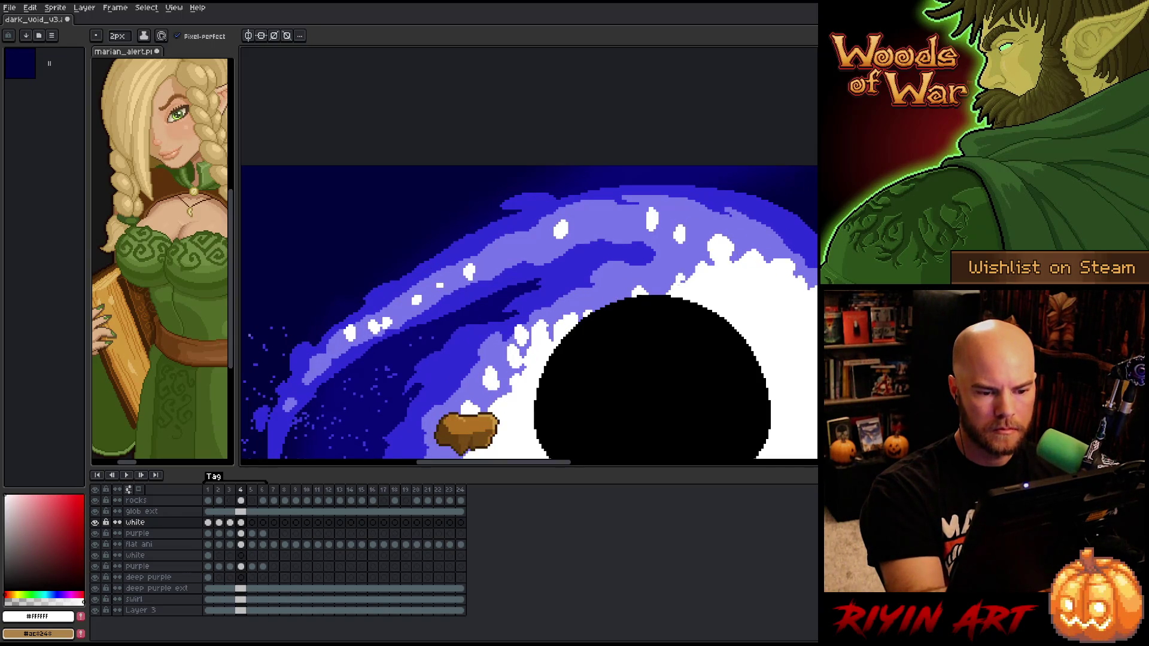
pyautogui.moveTo(670, 282); pyautogui.dragTo(648, 295)
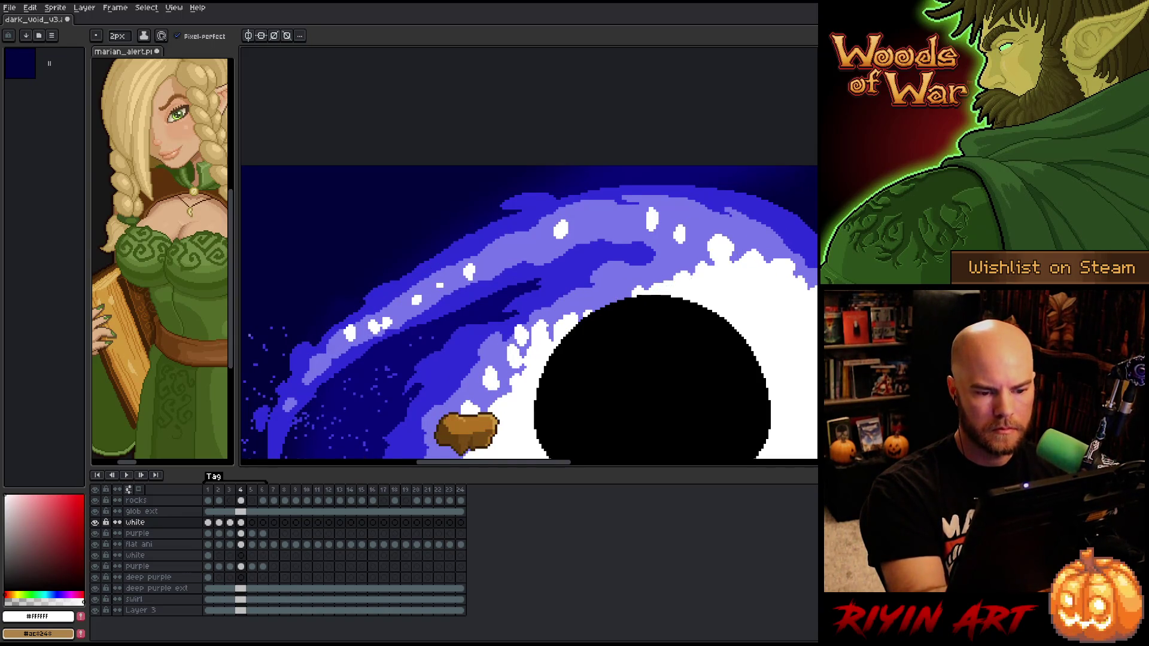
pyautogui.press(',')
pyautogui.press('.')
pyautogui.press(',')
pyautogui.press('.')
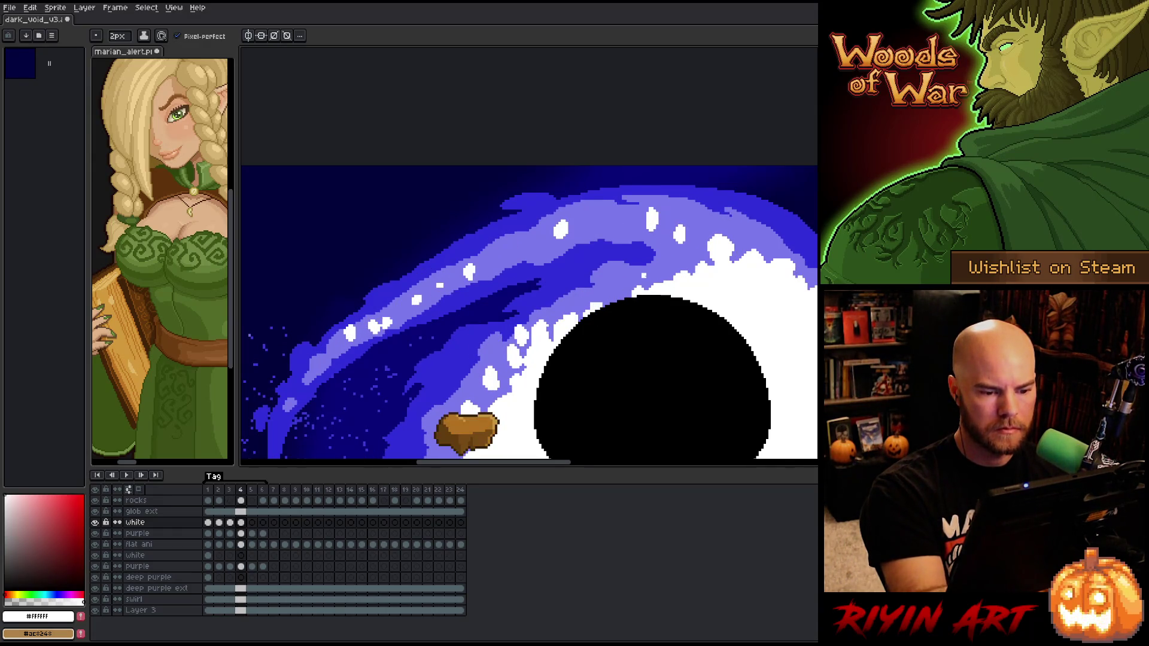
pyautogui.press(',')
pyautogui.press('.')
pyautogui.press('.')
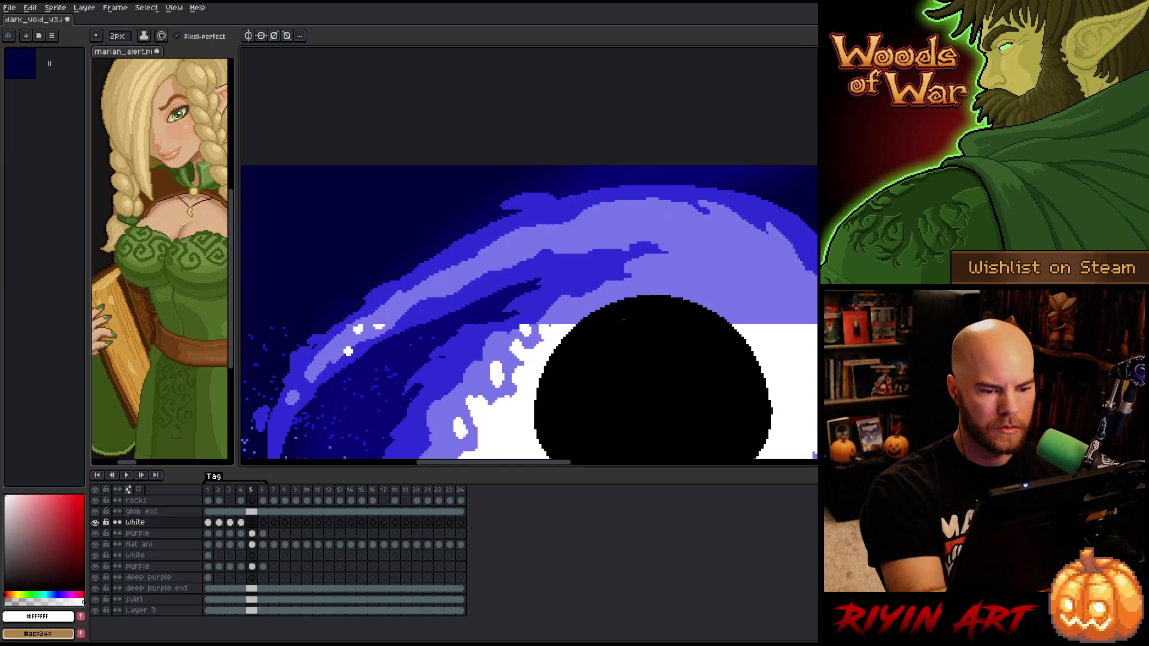
# On frame 5 of the white layer, dab white pixels along the black void's edge and top
pyautogui.moveTo(665, 373); pyautogui.dragTo(559, 365)
pyautogui.click(433, 305)
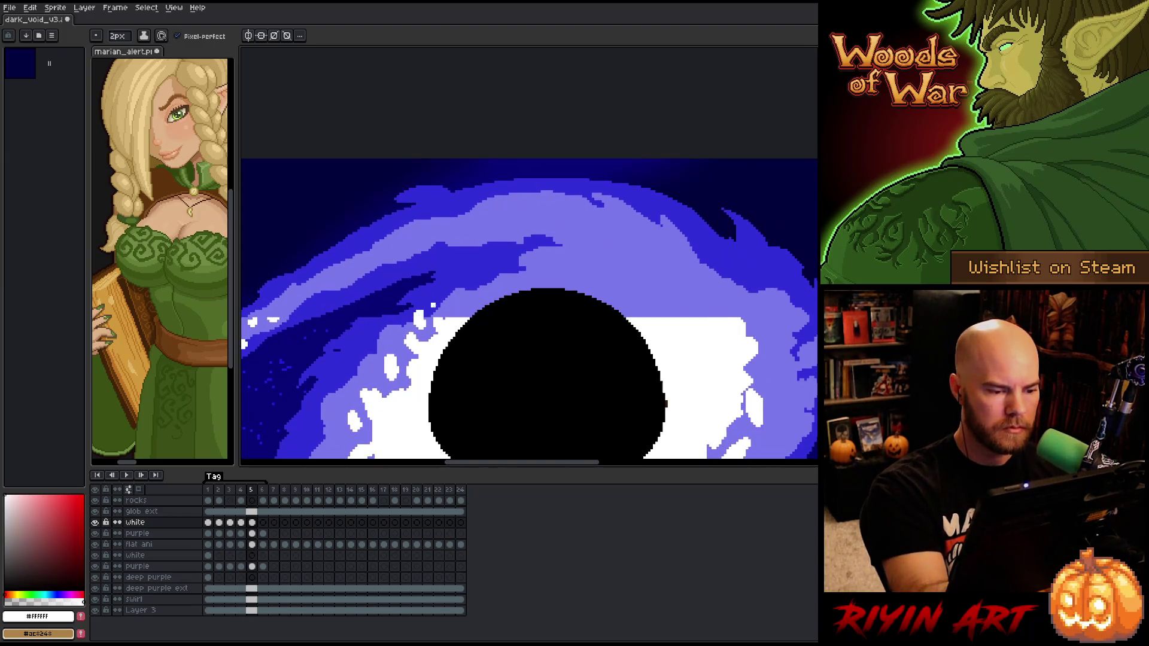
pyautogui.press(',')
pyautogui.press('.')
pyautogui.moveTo(460, 311); pyautogui.dragTo(474, 319)
pyautogui.click(490, 300)
pyautogui.press(',')
pyautogui.press('.')
pyautogui.press(',')
pyautogui.press('.')
# Add small white strokes along the void's top edge on frame 5, comparing against frame 4
pyautogui.press('e')
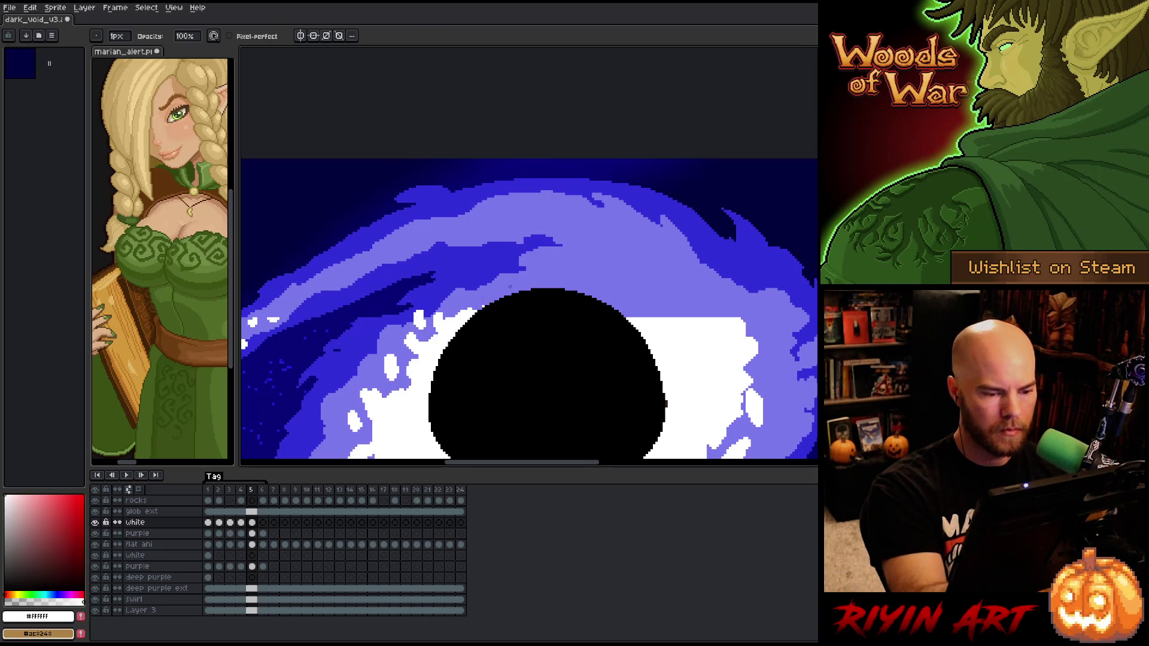
pyautogui.press('b')
pyautogui.click(478, 307)
pyautogui.moveTo(507, 298); pyautogui.dragTo(508, 286)
pyautogui.press(',')
pyautogui.press('.')
pyautogui.press(',')
pyautogui.press('.')
pyautogui.press(',')
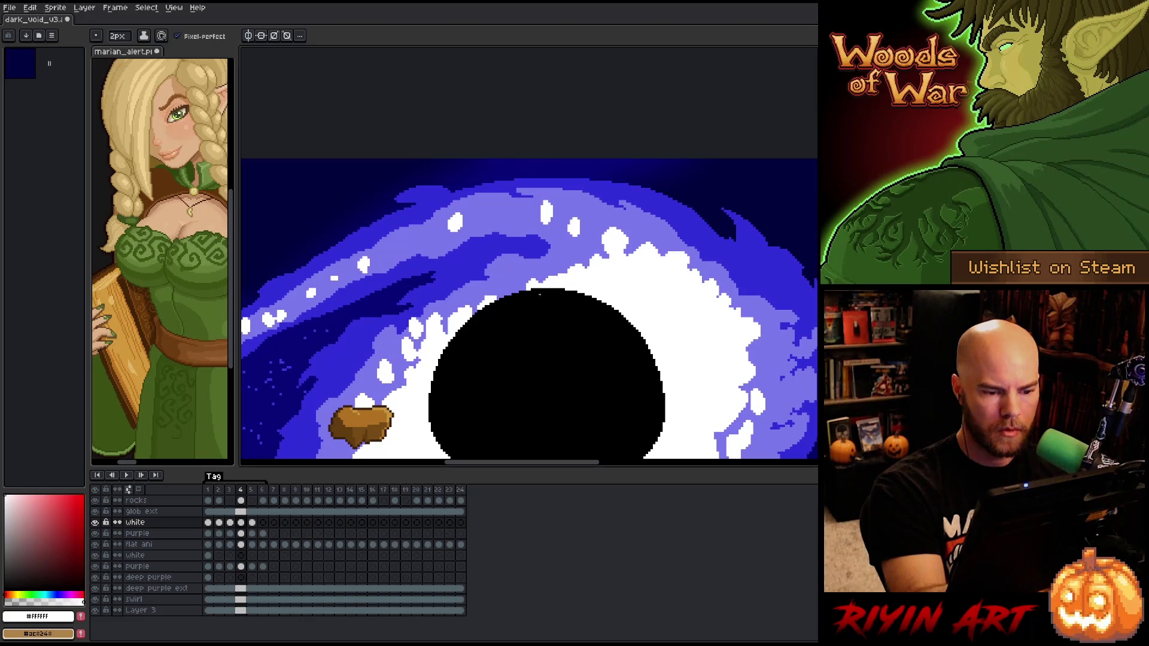
pyautogui.press('.')
pyautogui.press(',')
pyautogui.press('.')
pyautogui.press(',')
pyautogui.press('.')
pyautogui.press(',')
pyautogui.press('.')
pyautogui.press('.')
pyautogui.press(',')
pyautogui.press('b')
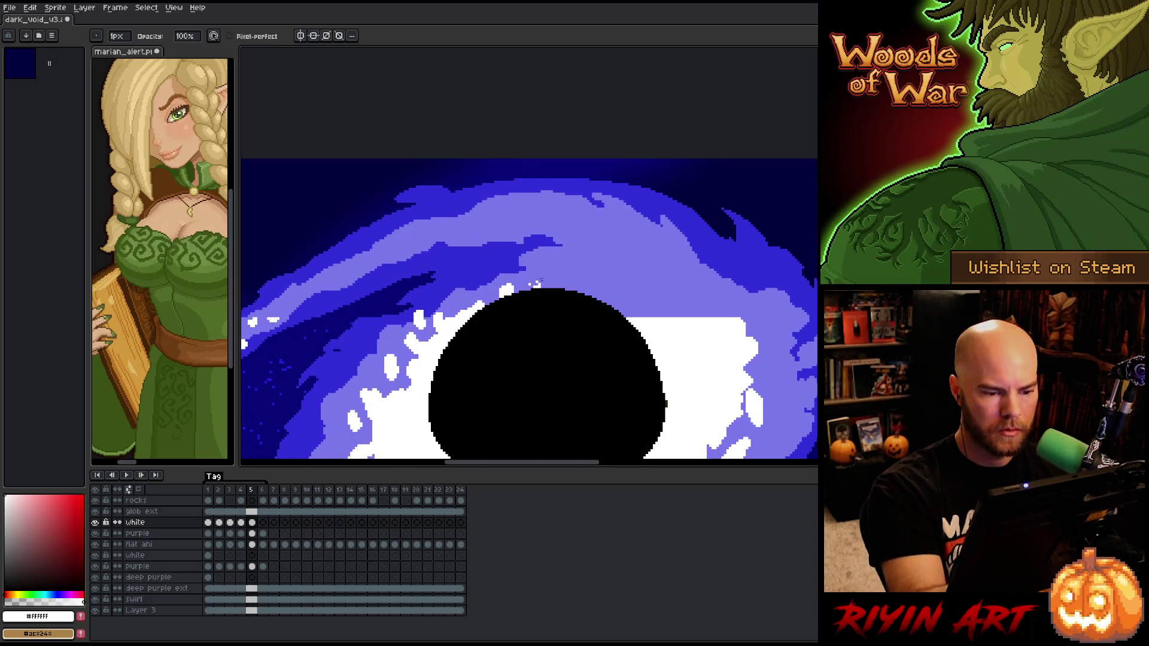
pyautogui.press('e')
pyautogui.moveTo(553, 278)
pyautogui.mouseDown()
pyautogui.moveTo(547, 288)
pyautogui.moveTo(567, 263)
pyautogui.moveTo(556, 285)
pyautogui.moveTo(582, 273)
pyautogui.mouseUp()
# Draw a small white loop above the hole, strokes along the arc and a dot at its end
pyautogui.press('.')
pyautogui.press(',')
pyautogui.press('.')
pyautogui.press(',')
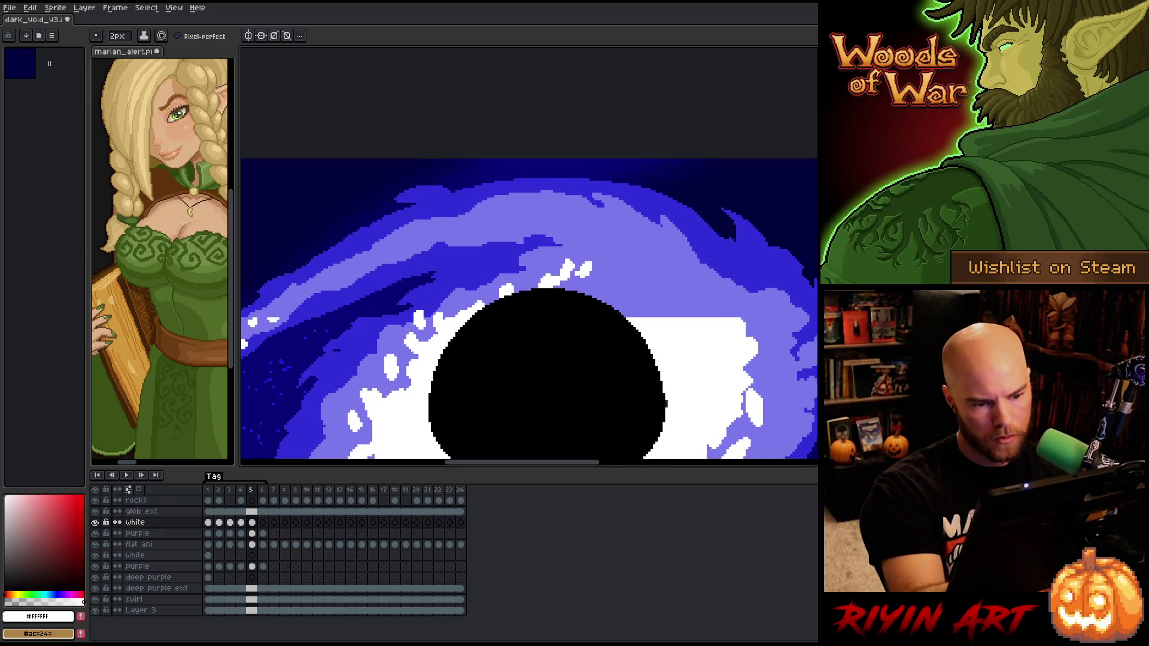
pyautogui.press(',')
pyautogui.press('.')
pyautogui.press(',')
pyautogui.press('.')
pyautogui.press(',')
pyautogui.press('.')
pyautogui.moveTo(628, 254)
pyautogui.mouseDown()
pyautogui.moveTo(626, 266)
pyautogui.moveTo(673, 263)
pyautogui.moveTo(645, 266)
pyautogui.moveTo(692, 293)
pyautogui.mouseUp()
pyautogui.press(',')
pyautogui.press('.')
pyautogui.press(',')
pyautogui.press('.')
pyautogui.press(',')
pyautogui.press('.')
pyautogui.press(',')
pyautogui.press('.')
pyautogui.moveTo(711, 294)
pyautogui.mouseDown()
pyautogui.moveTo(698, 275)
pyautogui.moveTo(725, 316)
pyautogui.mouseUp()
pyautogui.press(',')
pyautogui.press('.')
pyautogui.press(',')
pyautogui.press('.')
pyautogui.click(736, 307)
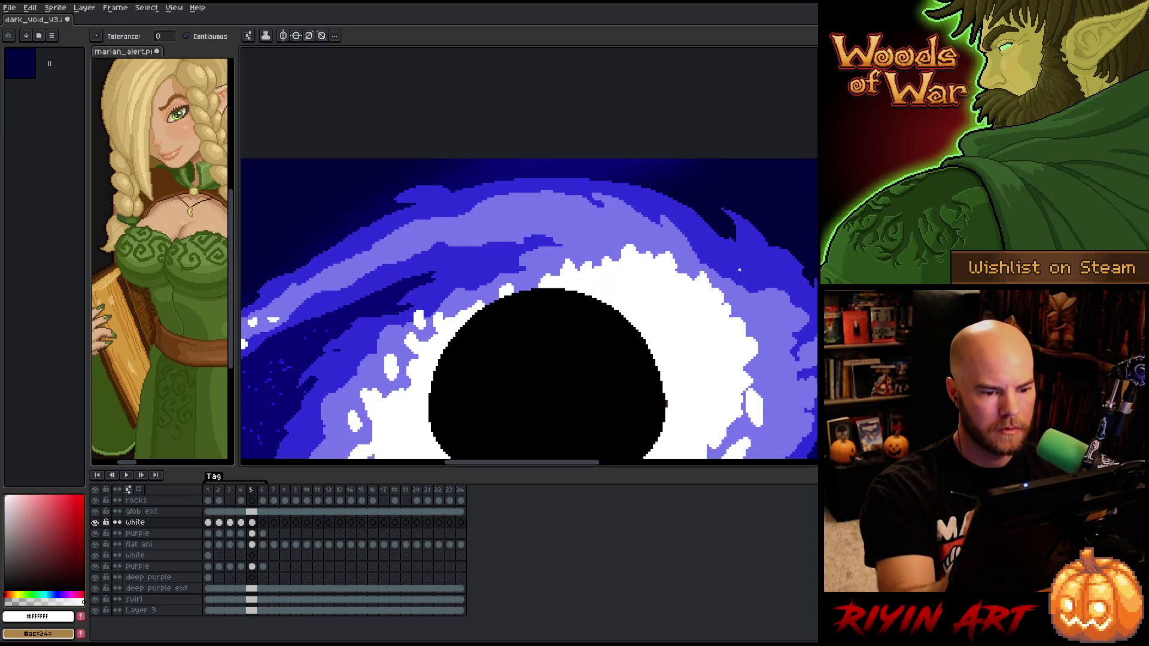
# Paint a white blob above the swirl on frame 5 and compare it with frame 4
pyautogui.press(',')
pyautogui.press('.')
pyautogui.press(',')
pyautogui.press('.')
pyautogui.press(',')
pyautogui.press('.')
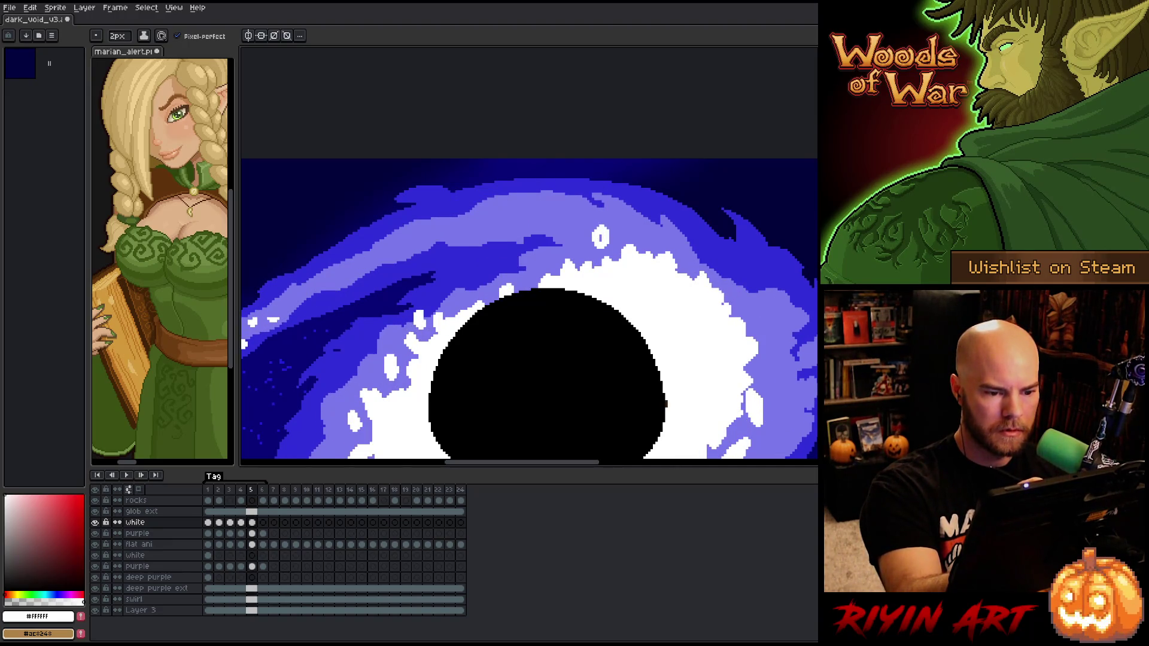
pyautogui.press(',')
pyautogui.press('.')
pyautogui.press(',')
pyautogui.press('.')
pyautogui.press(',')
pyautogui.press('.')
pyautogui.moveTo(496, 214); pyautogui.dragTo(489, 224)
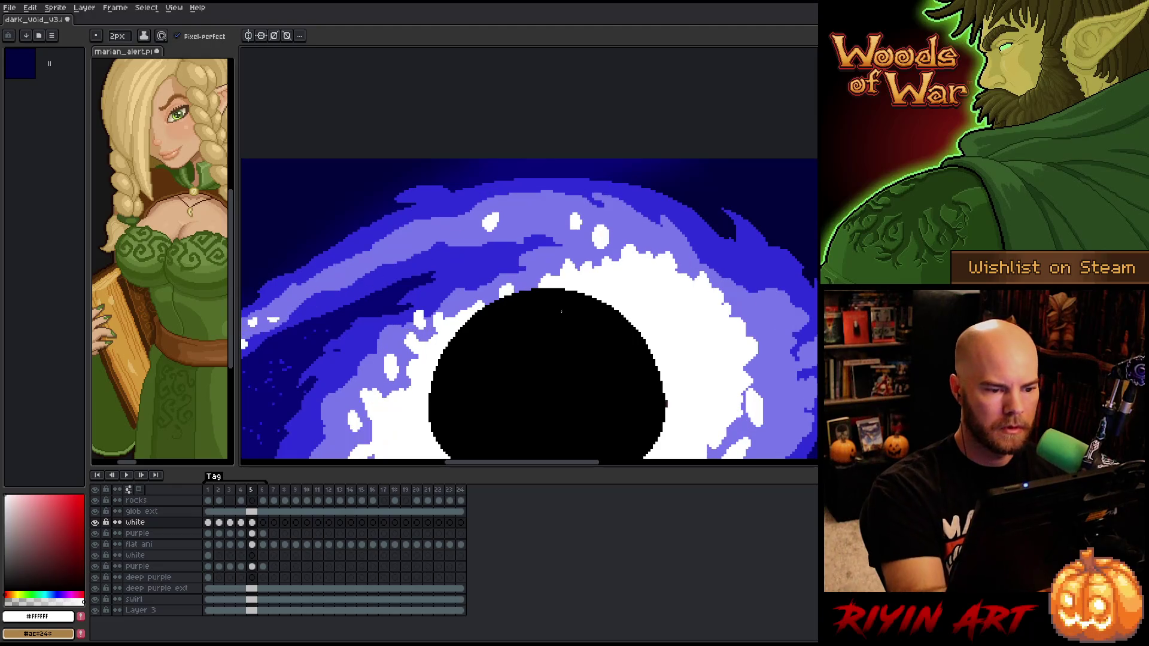
pyautogui.moveTo(448, 271); pyautogui.dragTo(592, 290)
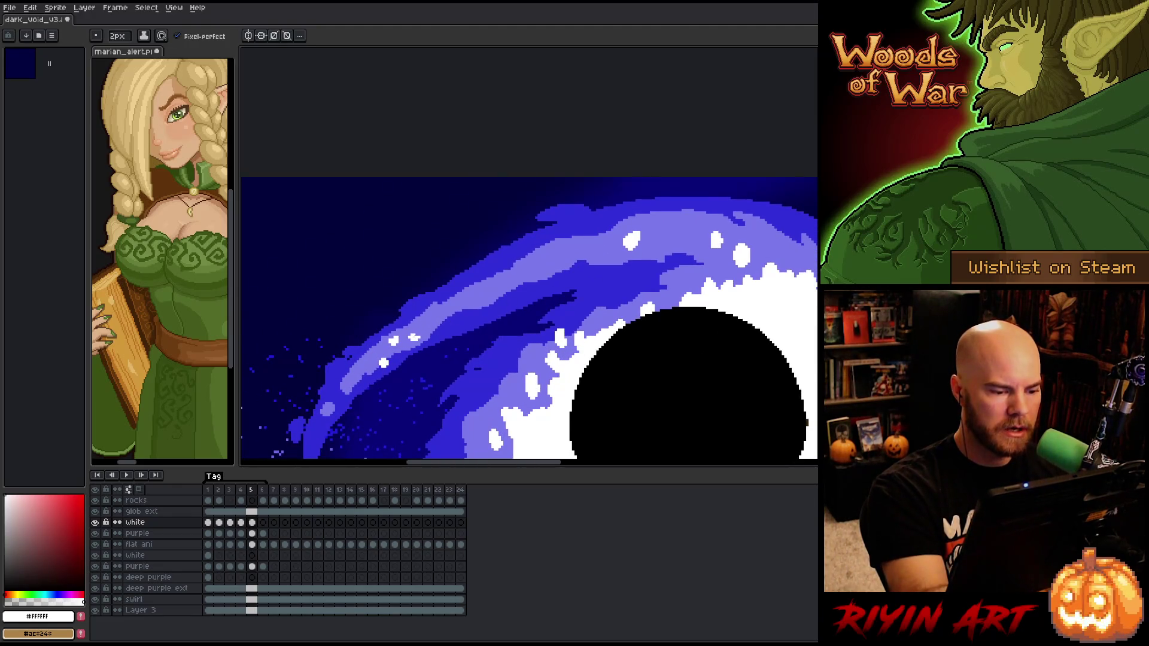
pyautogui.press(',')
pyautogui.press('.')
pyautogui.press(',')
pyautogui.press('.')
pyautogui.press(',')
pyautogui.press('.')
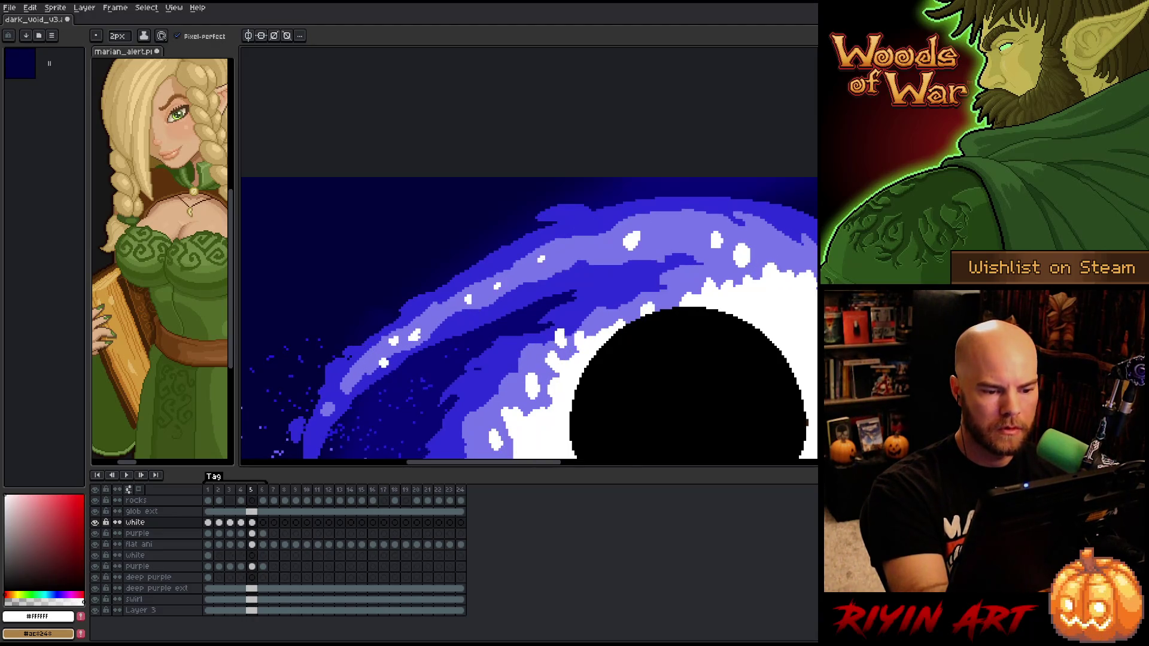
pyautogui.press(',')
# On frame 6, paint a white blob atop the void and dab flecks around the right ring
pyautogui.press('.')
pyautogui.press('.')
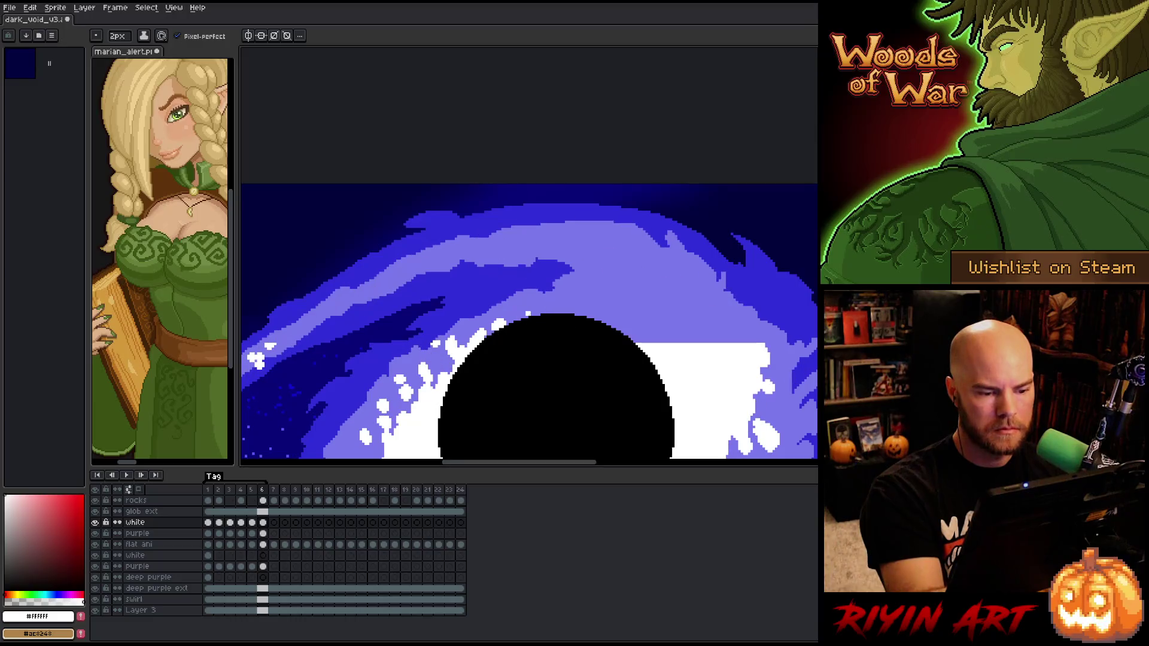
pyautogui.press(',')
pyautogui.press('.')
pyautogui.press(',')
pyautogui.press('.')
pyautogui.moveTo(580, 302)
pyautogui.mouseDown()
pyautogui.moveTo(562, 311)
pyautogui.moveTo(638, 280)
pyautogui.moveTo(628, 292)
pyautogui.moveTo(627, 257)
pyautogui.moveTo(654, 281)
pyautogui.moveTo(699, 281)
pyautogui.moveTo(732, 315)
pyautogui.moveTo(717, 317)
pyautogui.moveTo(737, 331)
pyautogui.moveTo(721, 329)
pyautogui.mouseUp()
pyautogui.press(',')
pyautogui.press('.')
pyautogui.press(',')
pyautogui.press('.')
pyautogui.press(',')
pyautogui.press('.')
pyautogui.press(',')
pyautogui.press('.')
pyautogui.press(',')
pyautogui.press('.')
pyautogui.click(668, 285)
pyautogui.press(',')
pyautogui.press('.')
pyautogui.click(674, 283)
pyautogui.press(',')
pyautogui.press('.')
pyautogui.click(686, 295)
pyautogui.click(748, 303)
pyautogui.press(',')
pyautogui.press('.')
pyautogui.click(711, 311)
pyautogui.press(',')
pyautogui.press('.')
pyautogui.click(721, 330)
pyautogui.press(',')
pyautogui.press('.')
pyautogui.press(',')
pyautogui.press('.')
pyautogui.press(',')
pyautogui.press('.')
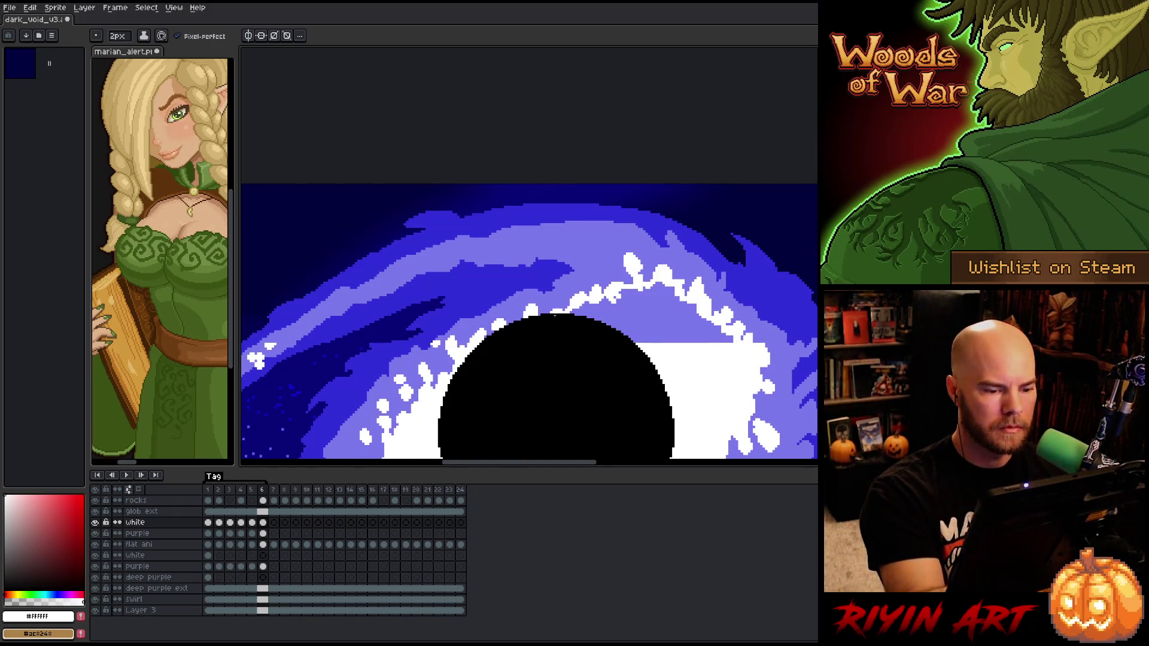
# Add white blobs above the void and on the upper galaxy ring in frame 6
pyautogui.press('space')
pyautogui.moveTo(652, 336); pyautogui.dragTo(684, 343)
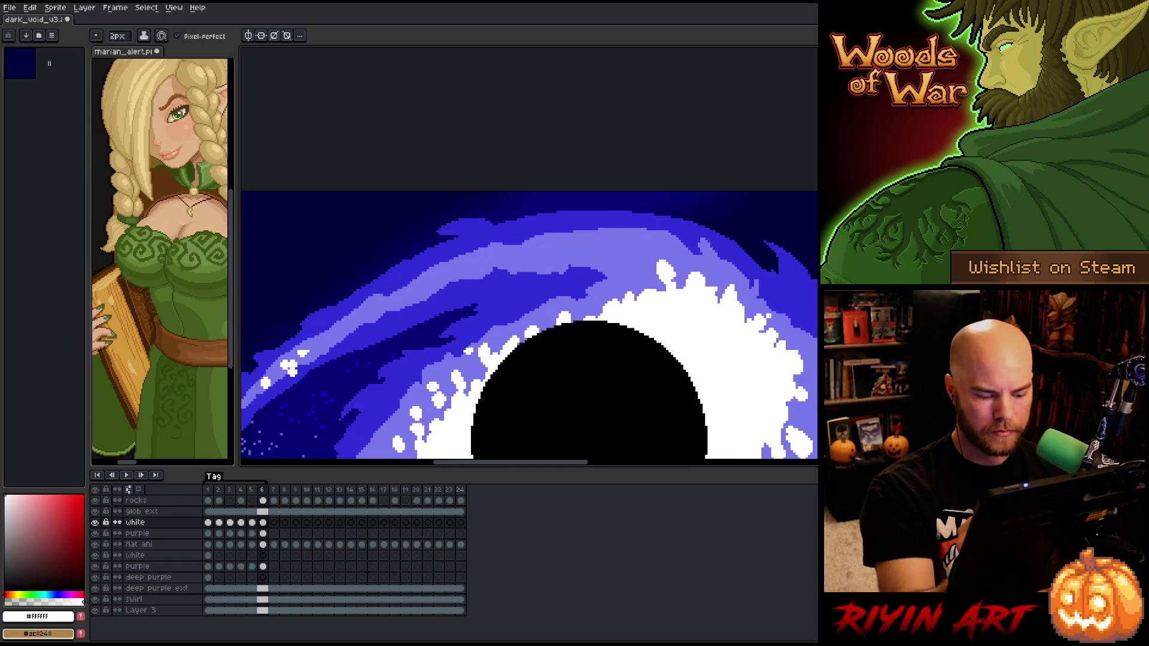
pyautogui.press(',')
pyautogui.press('.')
pyautogui.press(',')
pyautogui.press('.')
pyautogui.press(',')
pyautogui.press('.')
pyautogui.moveTo(638, 268); pyautogui.dragTo(646, 271)
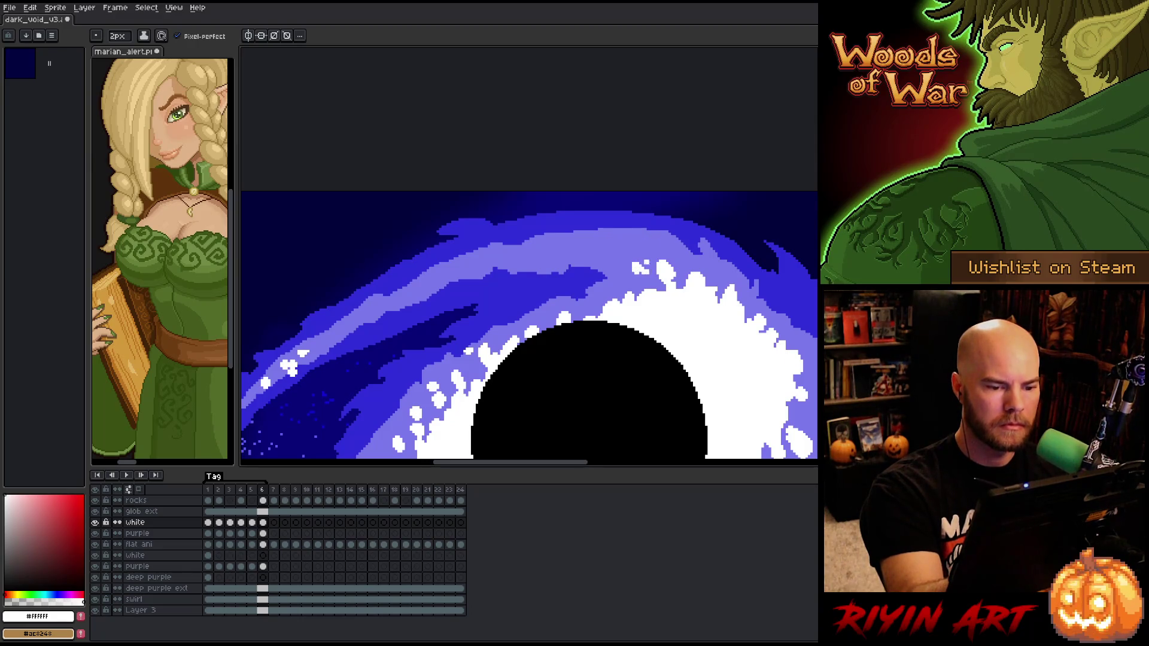
pyautogui.press(',')
pyautogui.press('.')
pyautogui.moveTo(561, 245); pyautogui.dragTo(562, 257)
pyautogui.press(',')
pyautogui.press('.')
pyautogui.press(',')
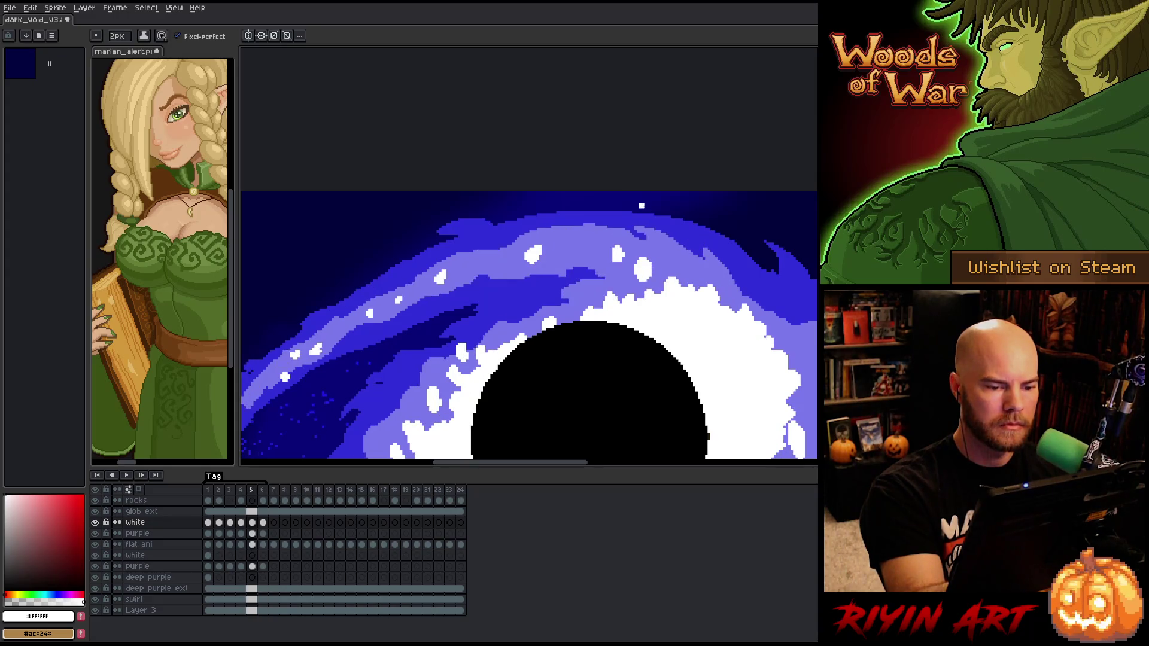
pyautogui.press('.')
pyautogui.press(',')
pyautogui.press('.')
pyautogui.press(',')
pyautogui.press('.')
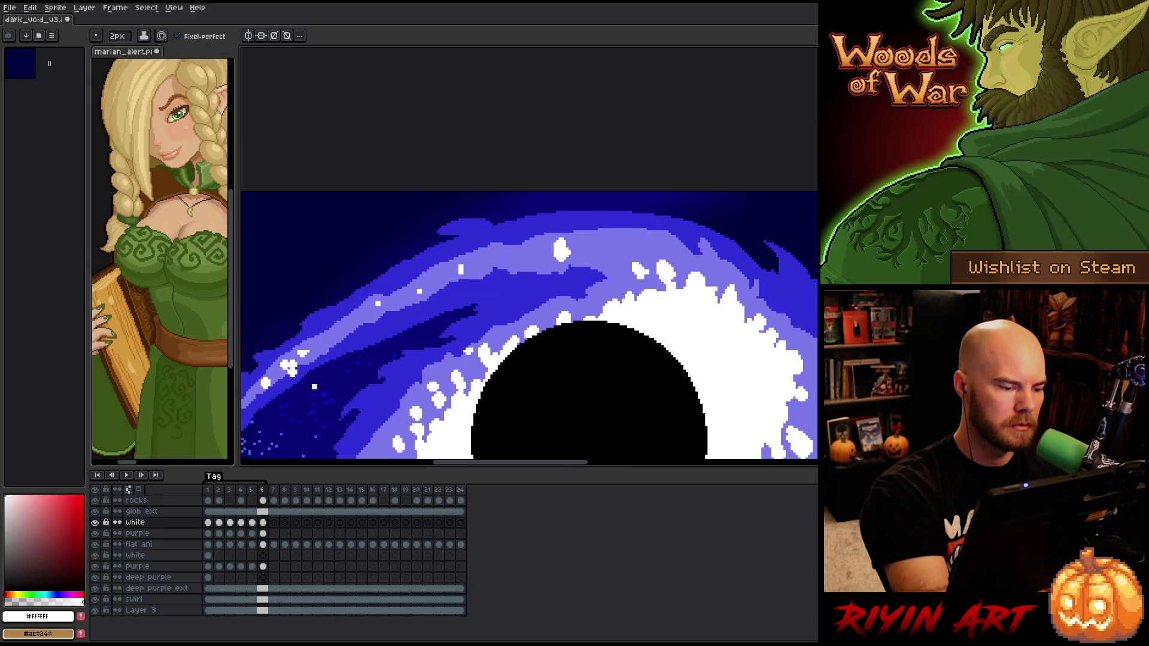
pyautogui.press(',')
pyautogui.press('.')
# Place a few white pixels on the lower-left galaxy arm, erasing and redoing the first fleck
pyautogui.moveTo(327, 339); pyautogui.dragTo(333, 340)
pyautogui.press(',')
pyautogui.press('.')
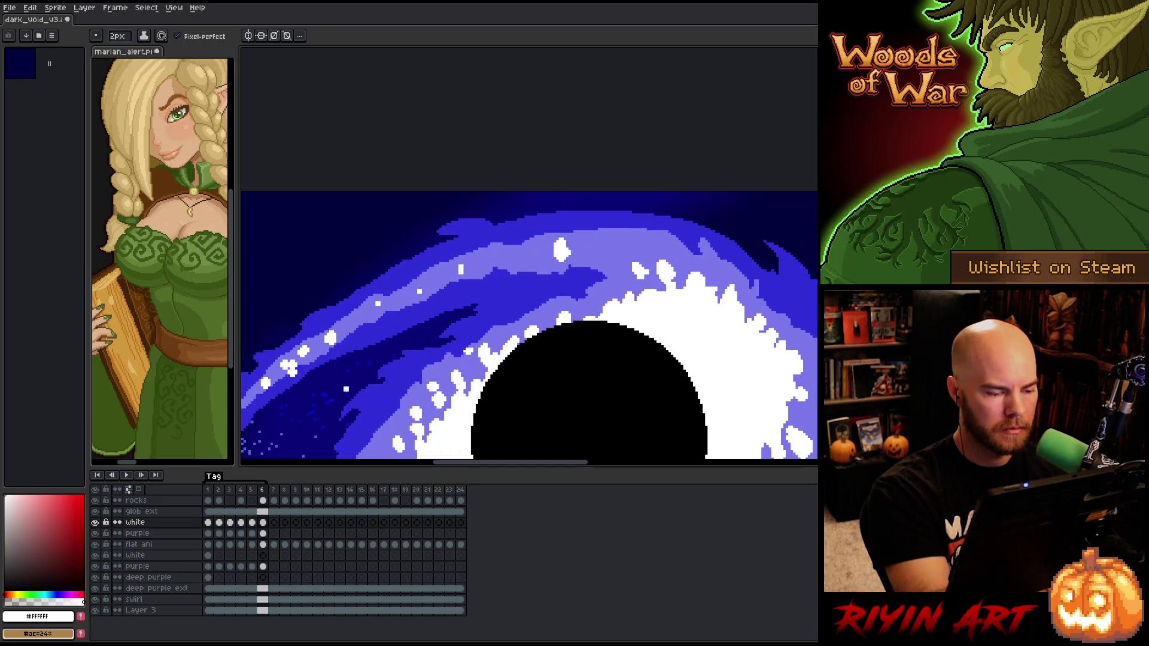
pyautogui.press('e')
pyautogui.moveTo(330, 338); pyautogui.dragTo(333, 346)
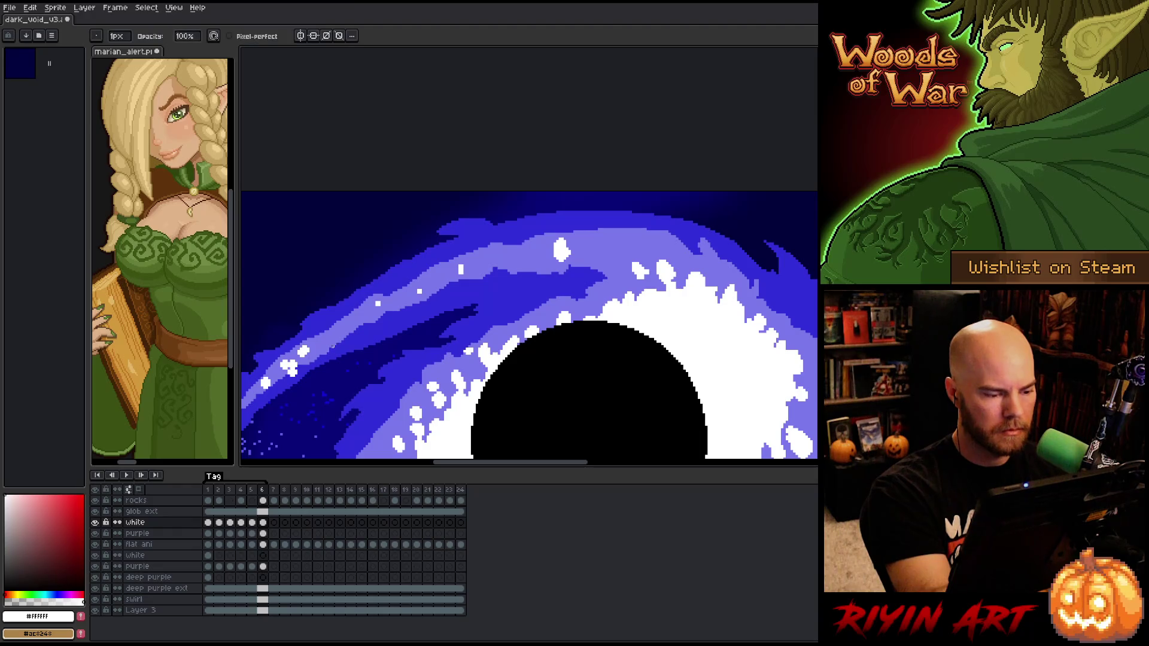
pyautogui.press('b')
pyautogui.click(319, 347)
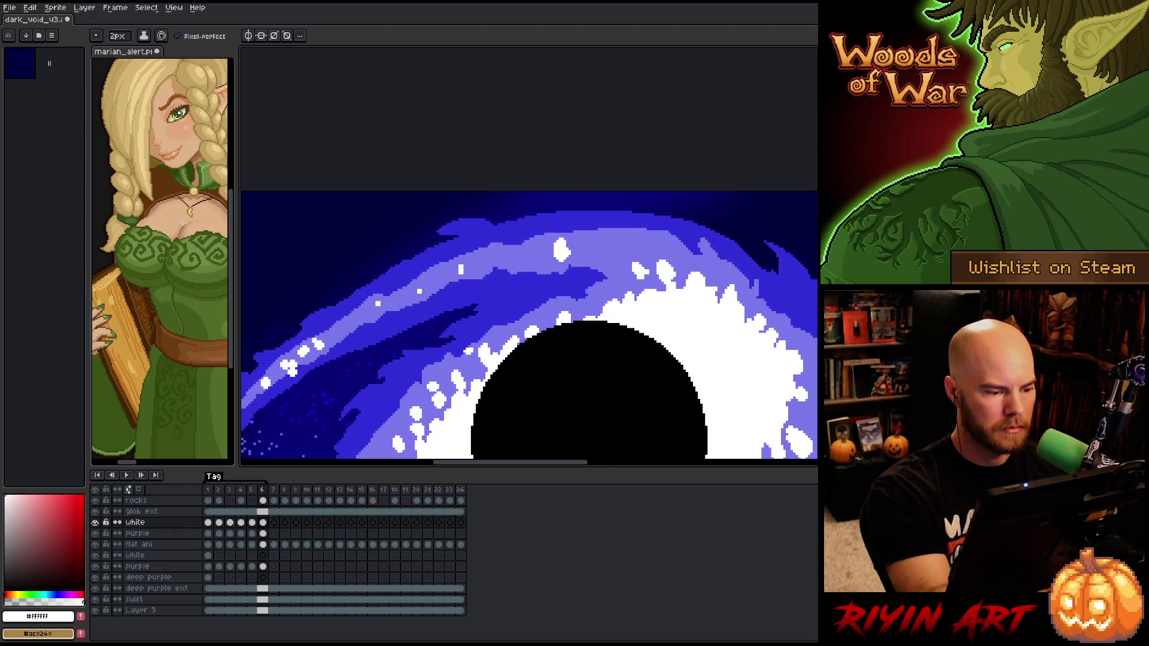
# Check the loop between frames 6 and 1, then paint a white blob on the ring in frame 2
pyautogui.press('Right')
pyautogui.press('Left')
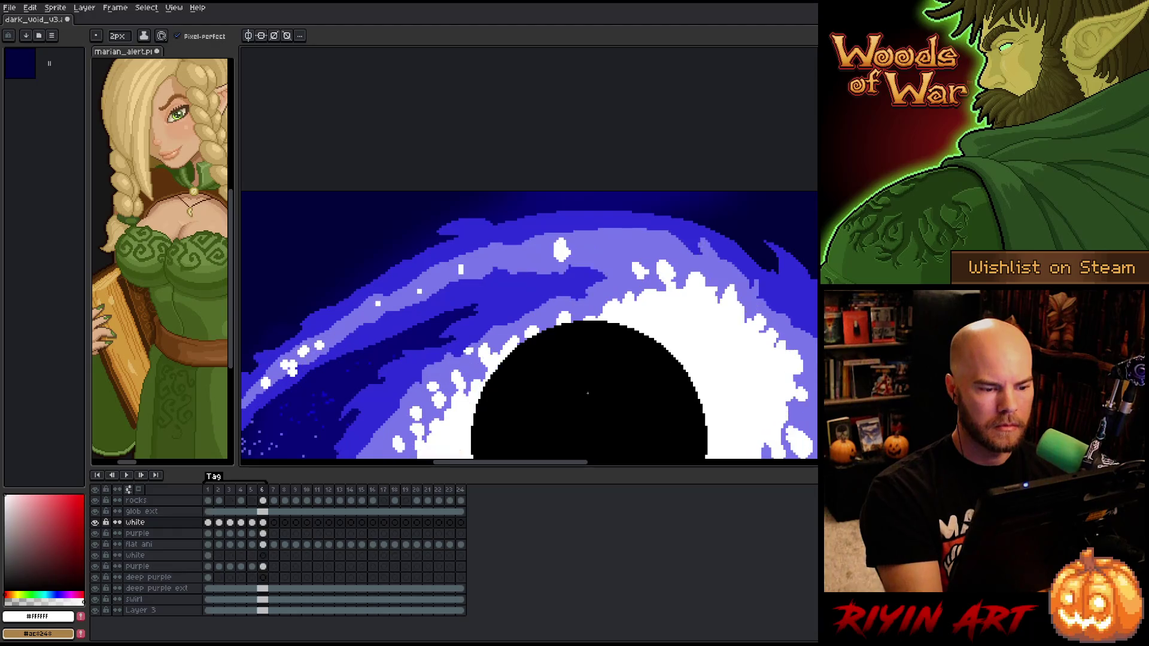
pyautogui.press('Right')
pyautogui.press('Left')
pyautogui.press('Right')
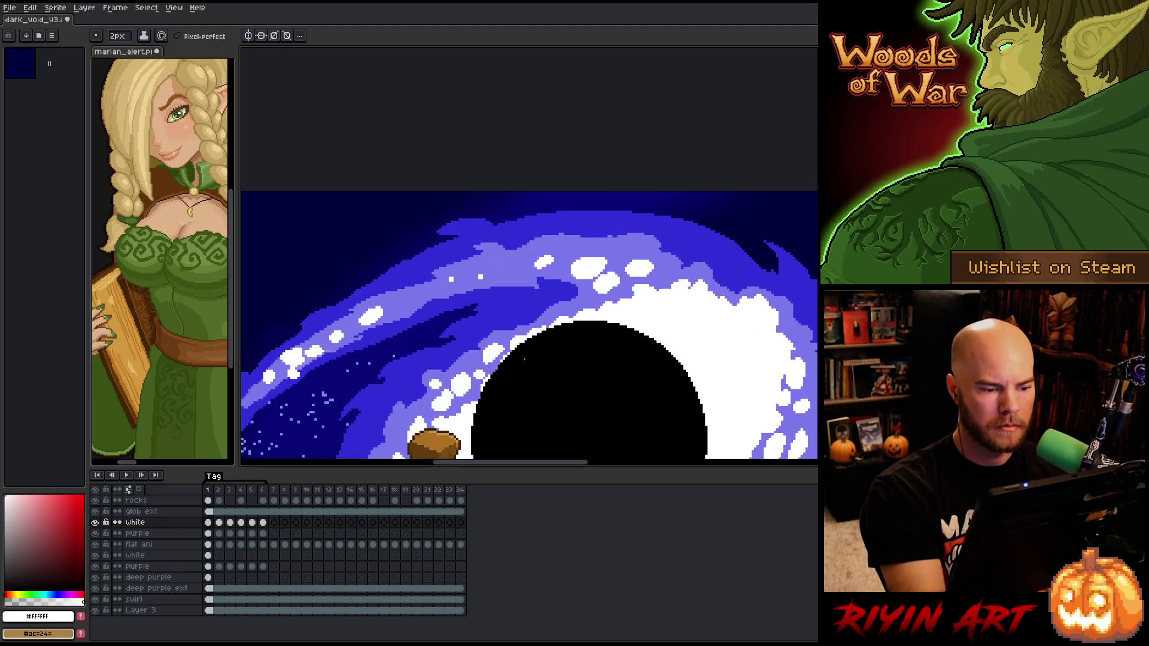
pyautogui.press('Left')
pyautogui.press('Right')
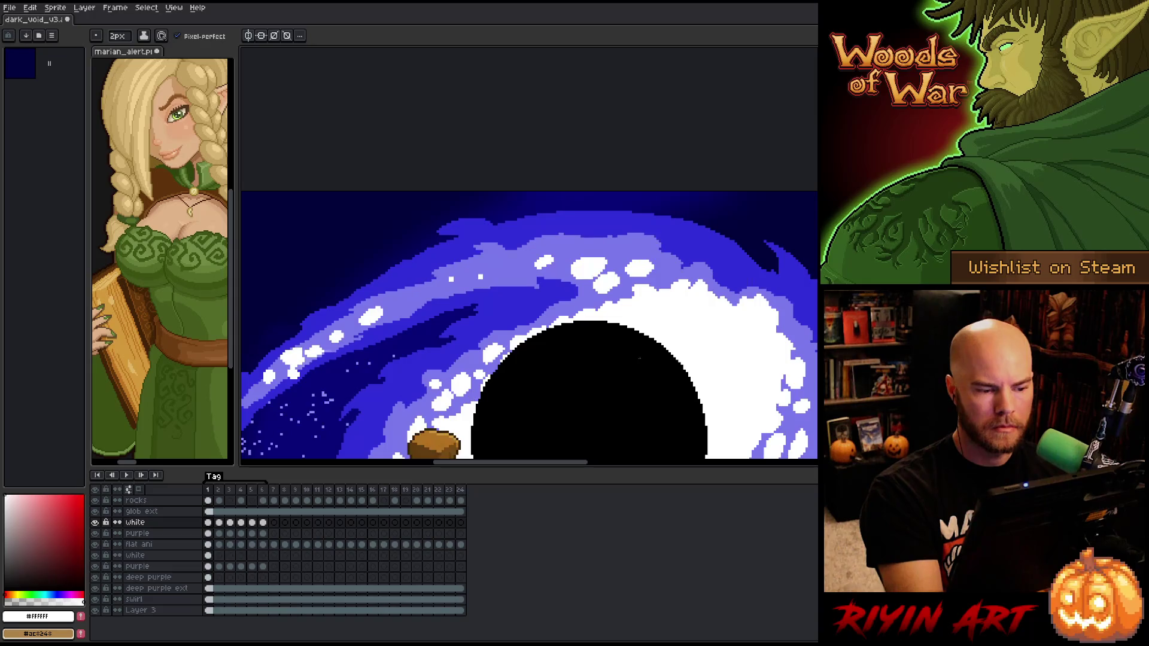
pyautogui.press('Left')
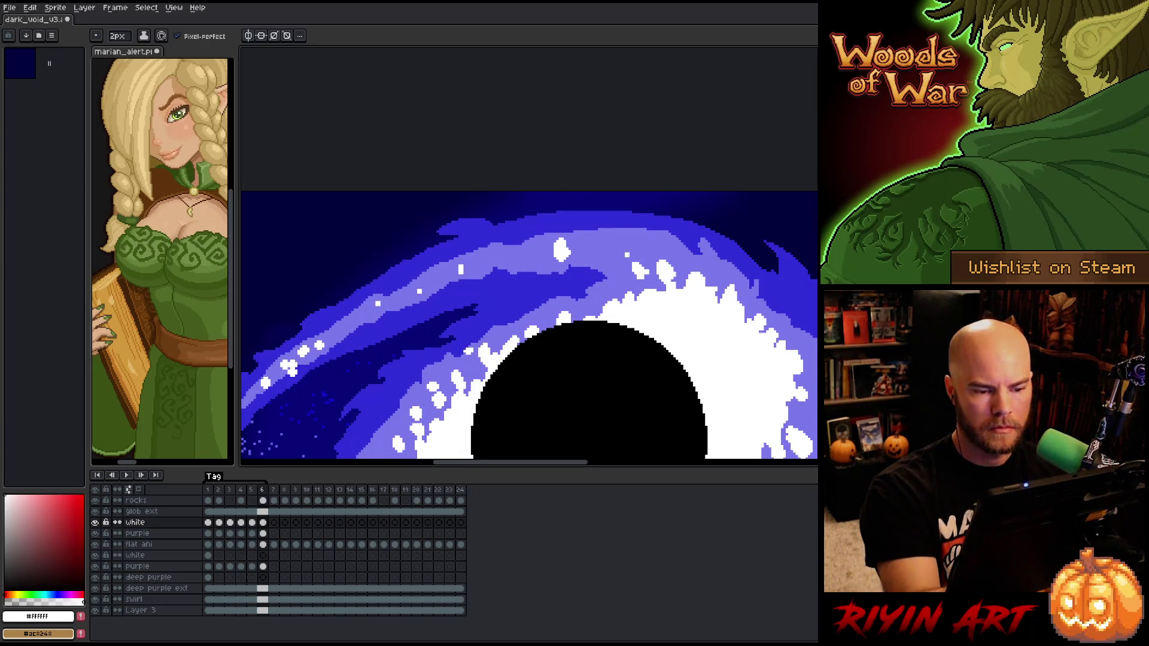
pyautogui.press('Right')
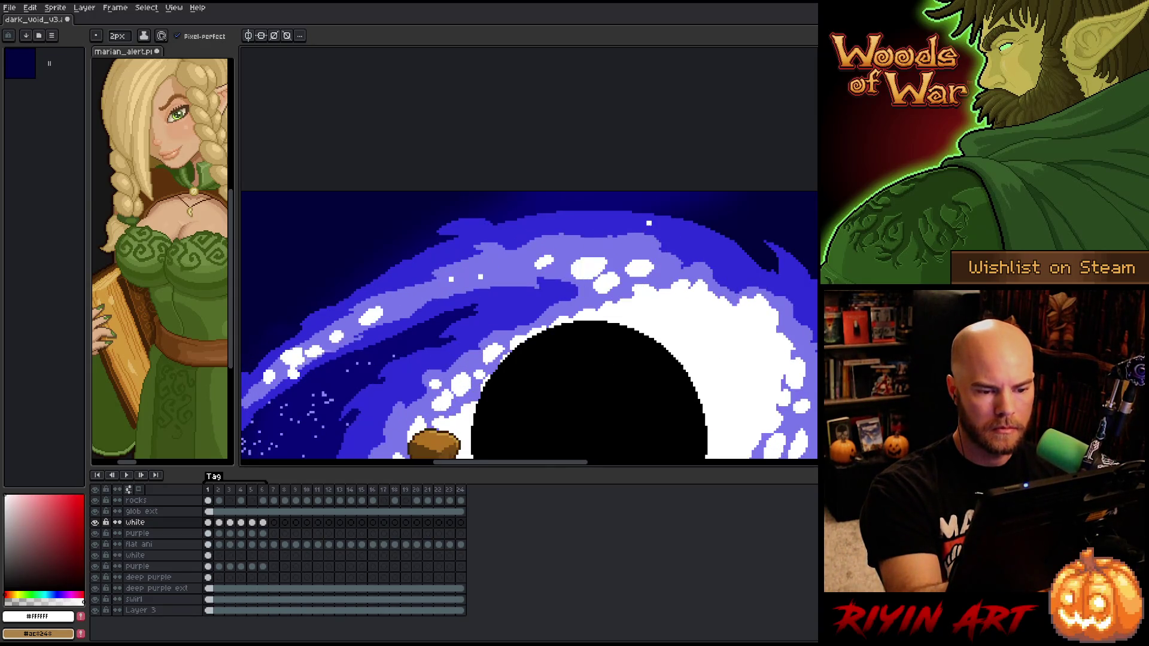
pyautogui.press('Left')
pyautogui.press('Left')
pyautogui.press('Right')
pyautogui.press('ctrl')
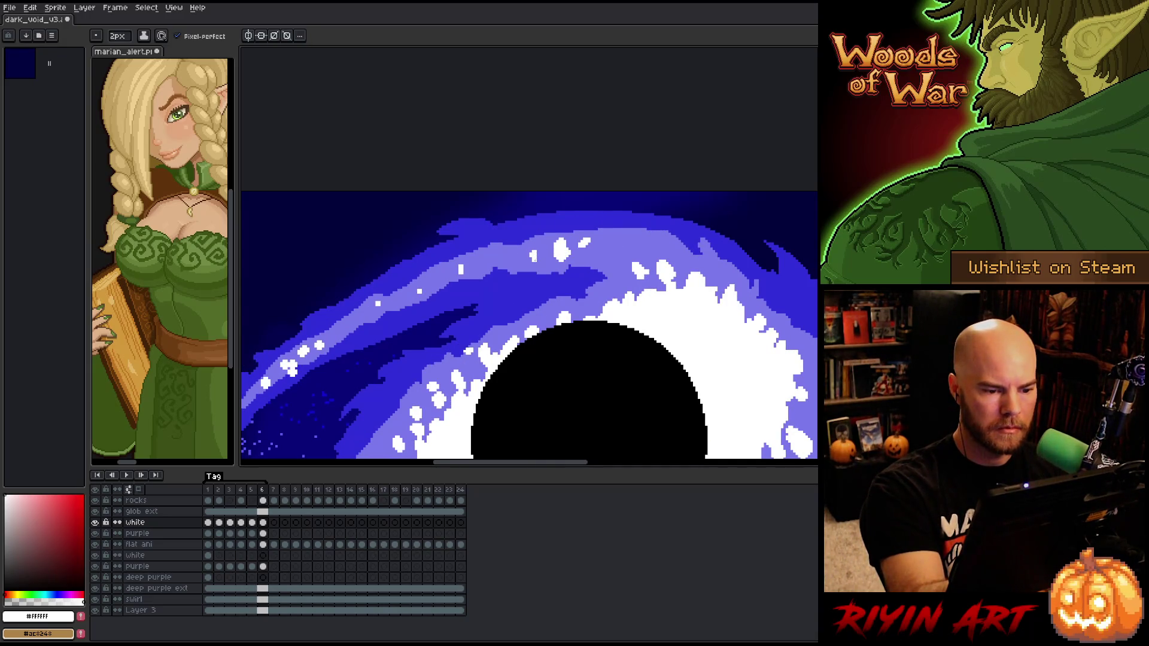
pyautogui.press('Left')
pyautogui.press('Left')
pyautogui.press('Left')
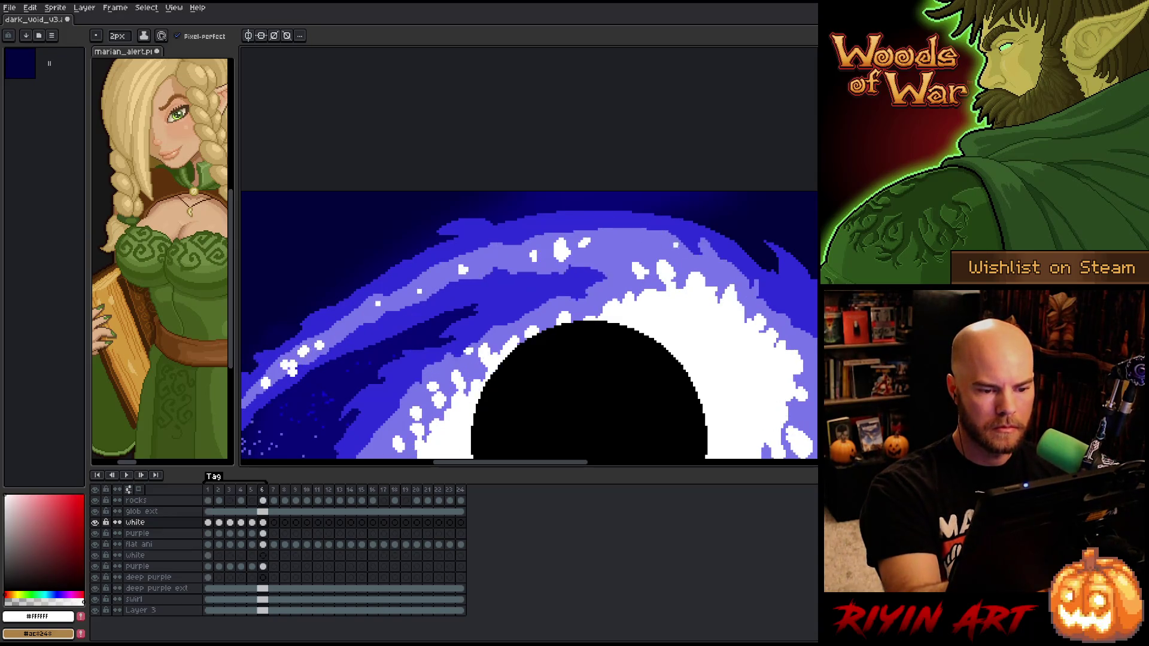
pyautogui.press('Left')
pyautogui.press('Right')
pyautogui.press('Left')
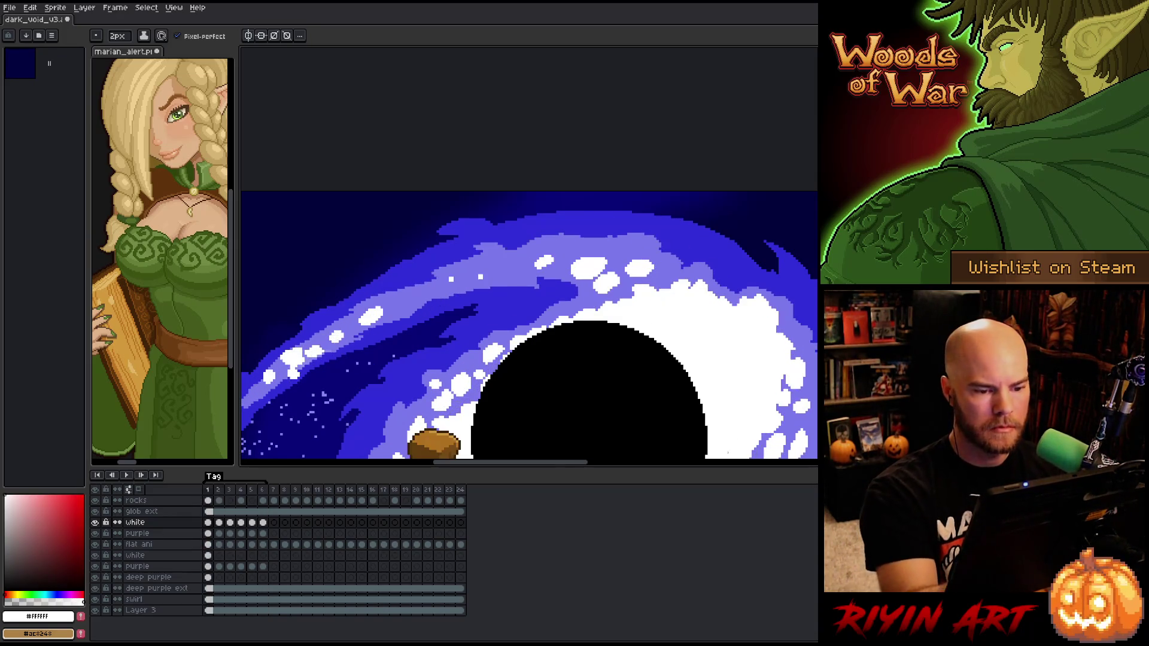
pyautogui.press('Right')
pyautogui.moveTo(611, 273); pyautogui.dragTo(612, 281)
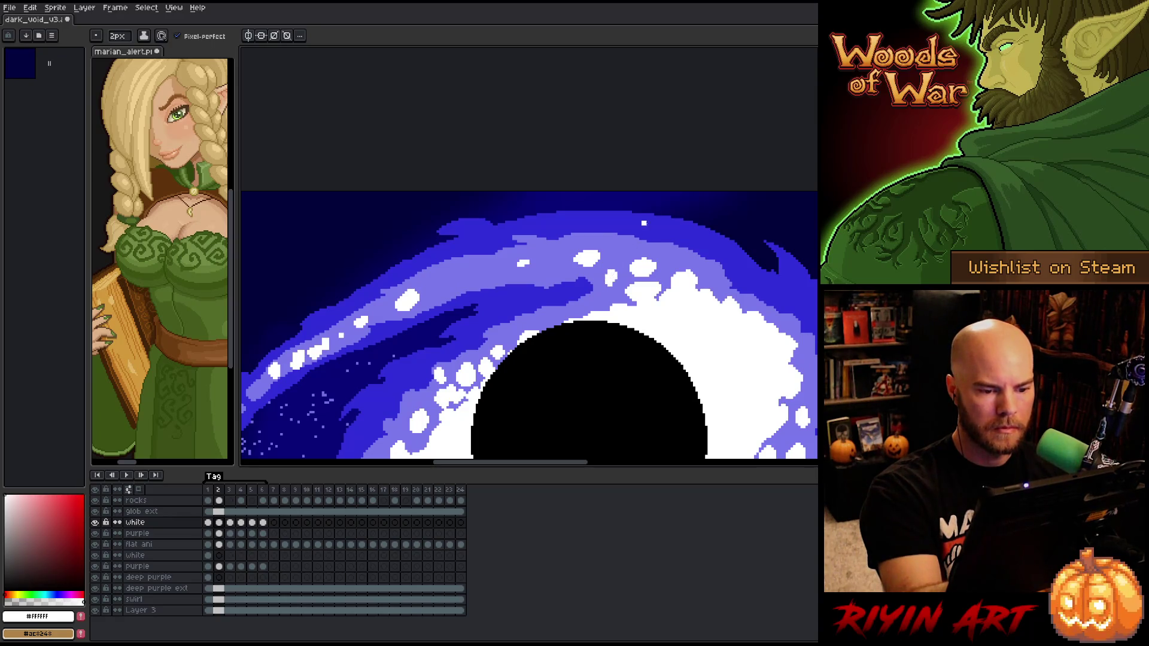
pyautogui.press('Left')
pyautogui.press('Right')
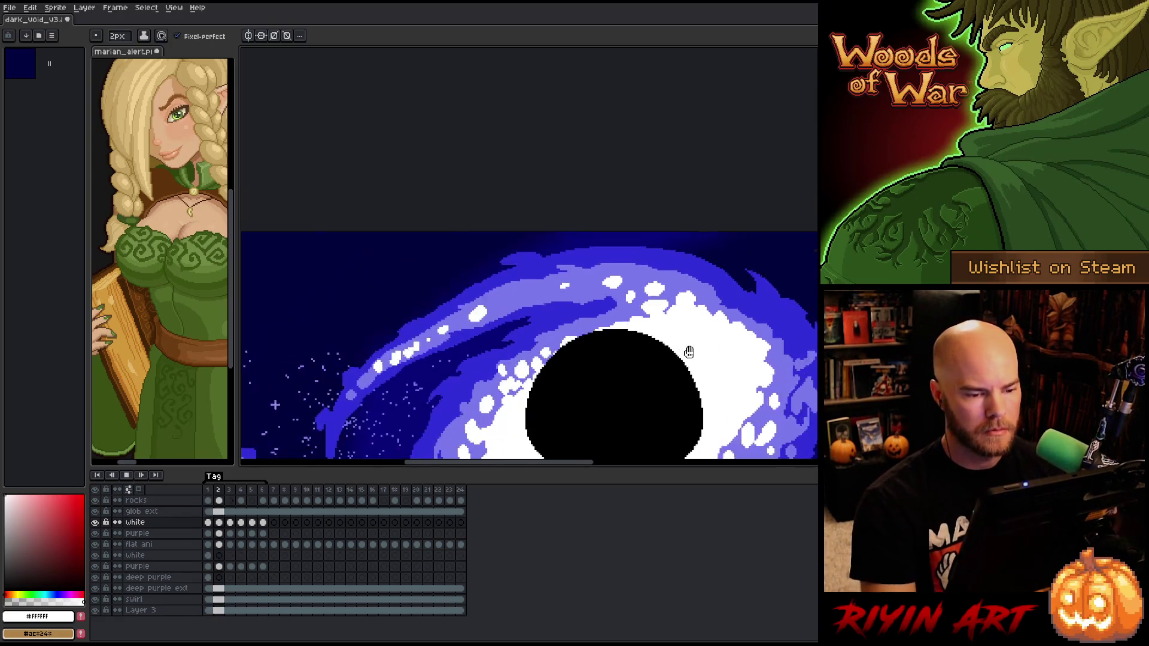
# Zoom out, centre the galaxy in view and save dark_void_v3
pyautogui.press('Return')
pyautogui.scroll(-2, 675, 395)
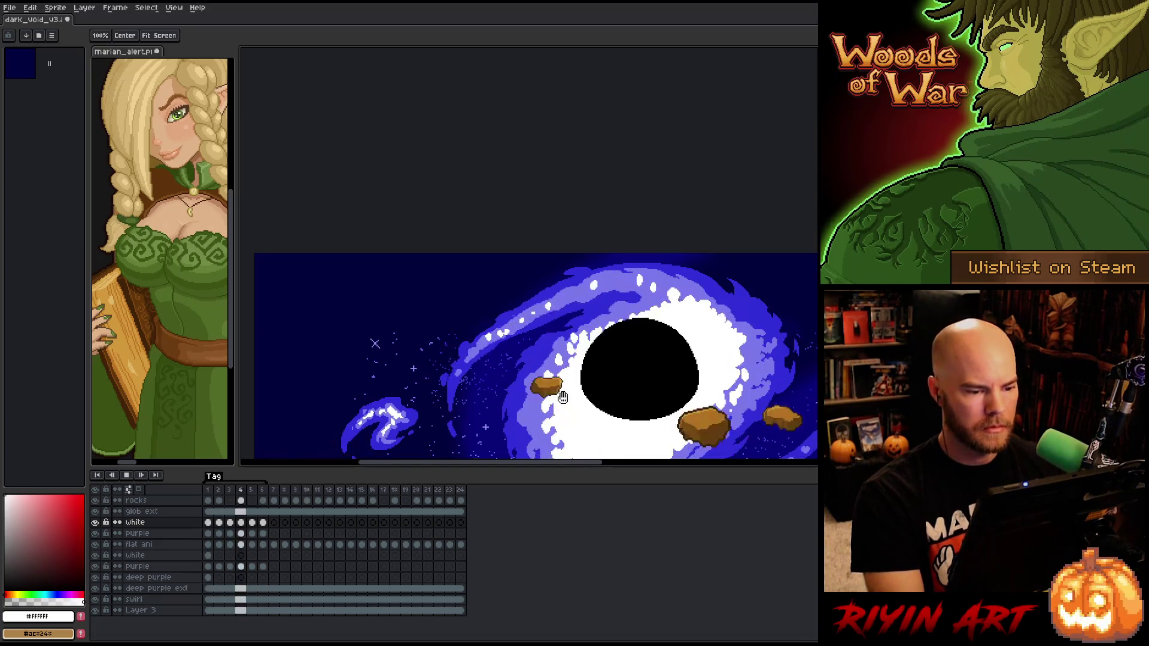
pyautogui.moveTo(591, 393); pyautogui.dragTo(491, 292)
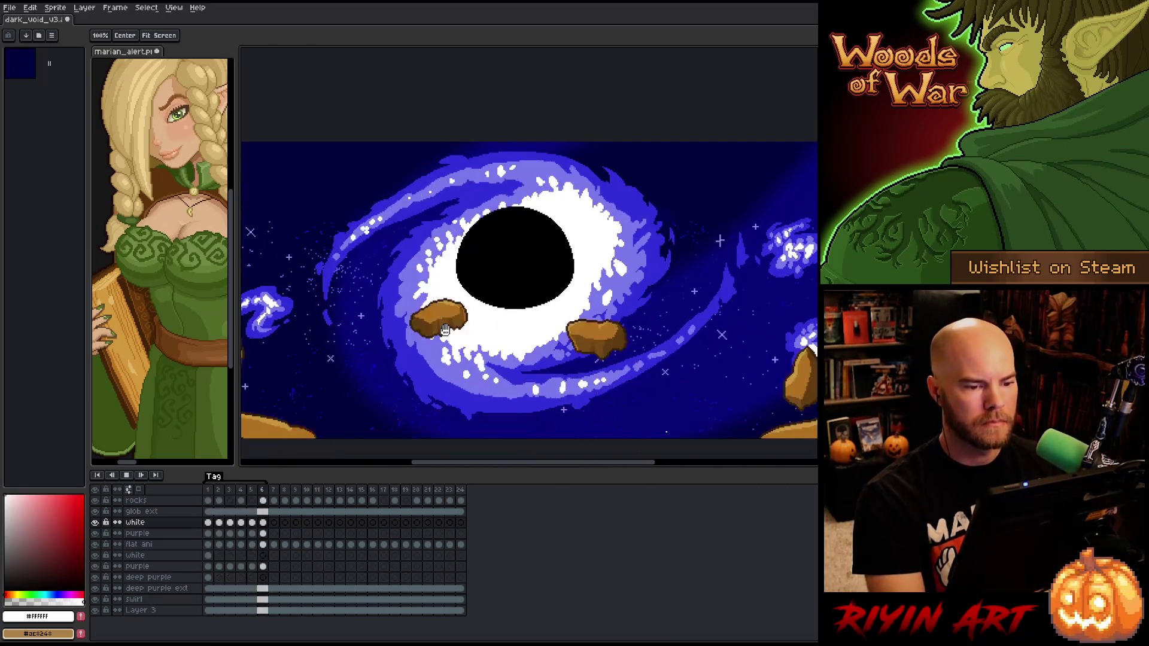
pyautogui.hotkey('ctrl', 's')
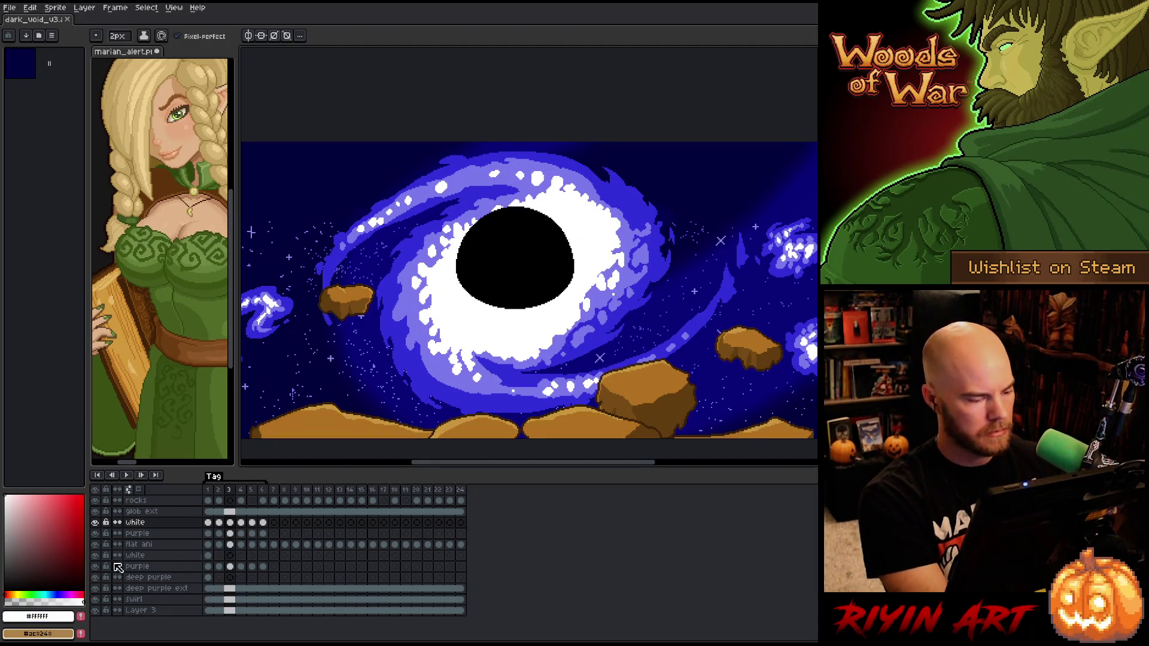
# Select the black void and the white and purple layers' cels, ending on purple frame 1
pyautogui.press('w')
pyautogui.click(422, 383)
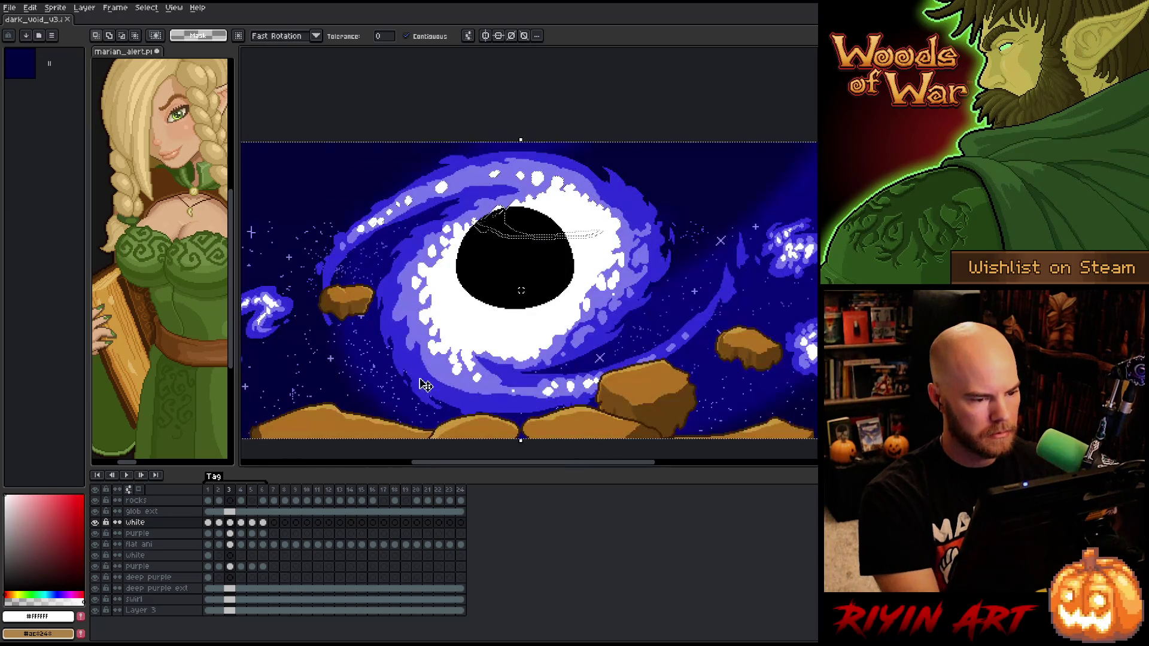
pyautogui.click(208, 512)
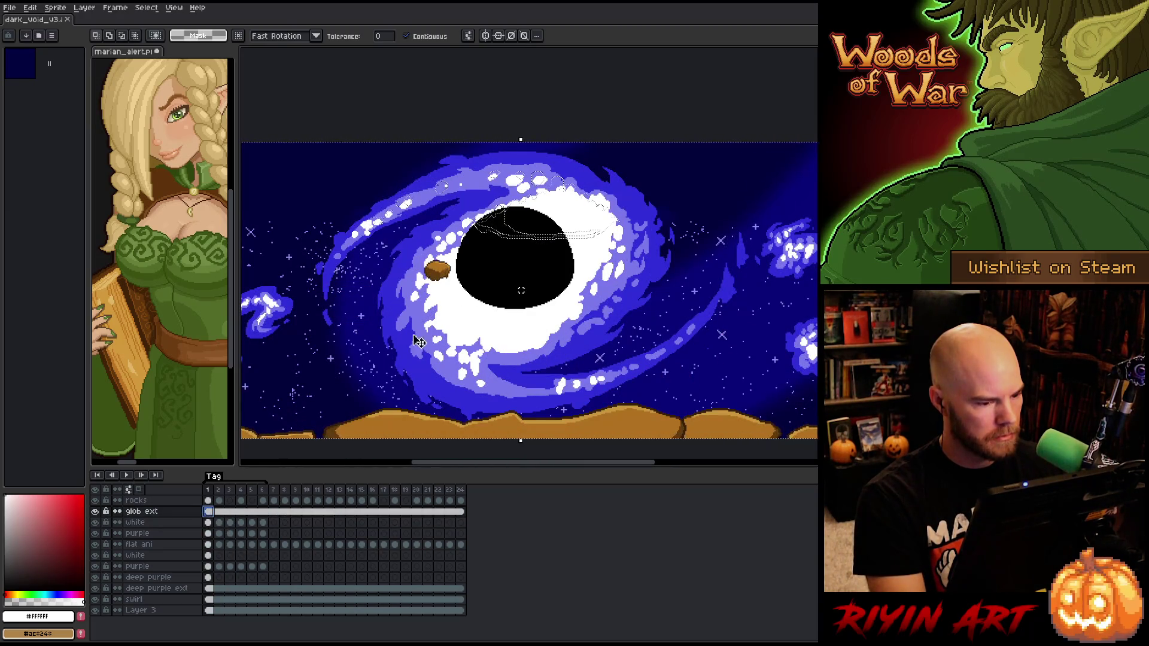
pyautogui.click(502, 252)
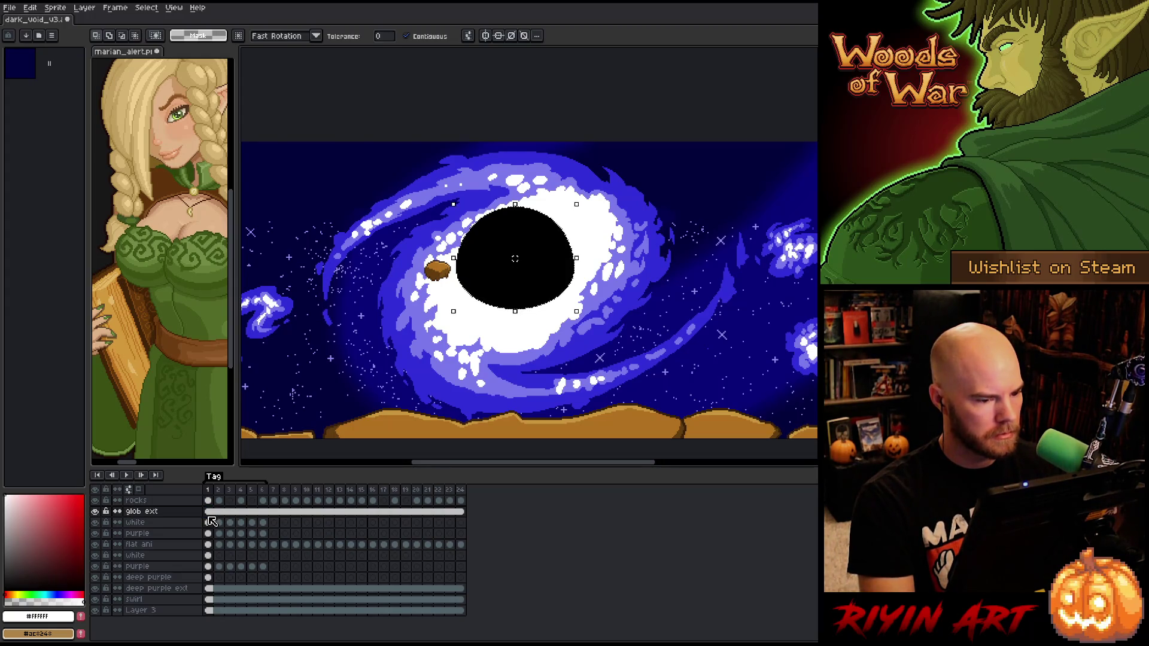
pyautogui.moveTo(263, 523); pyautogui.dragTo(207, 524)
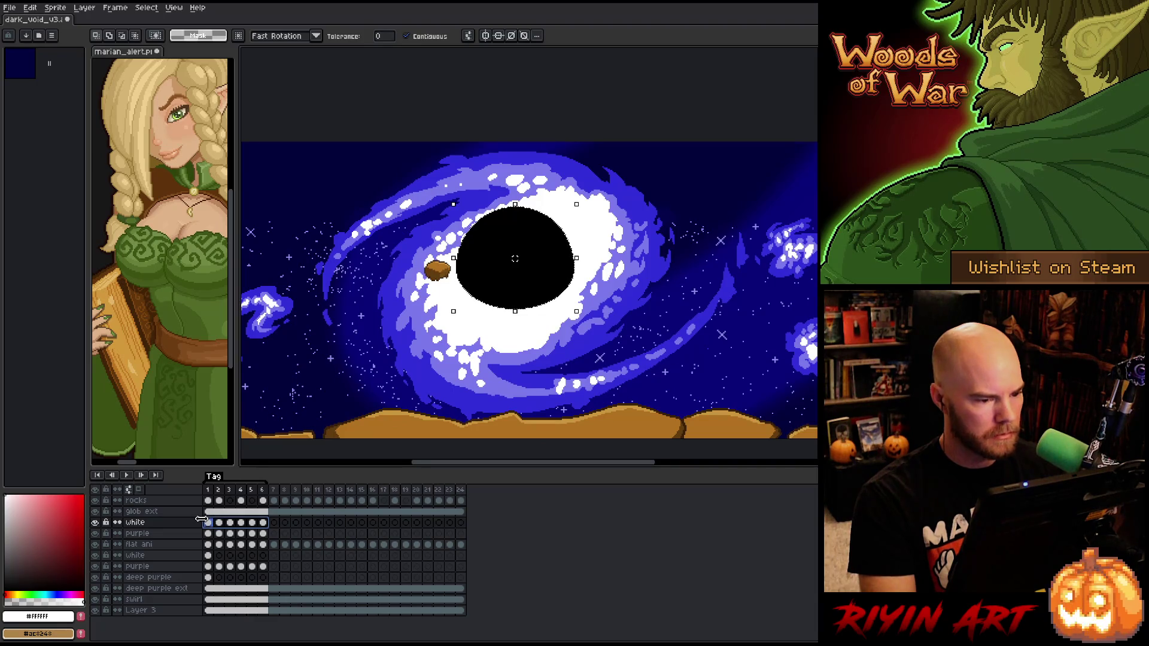
pyautogui.click(267, 536)
pyautogui.click(207, 533)
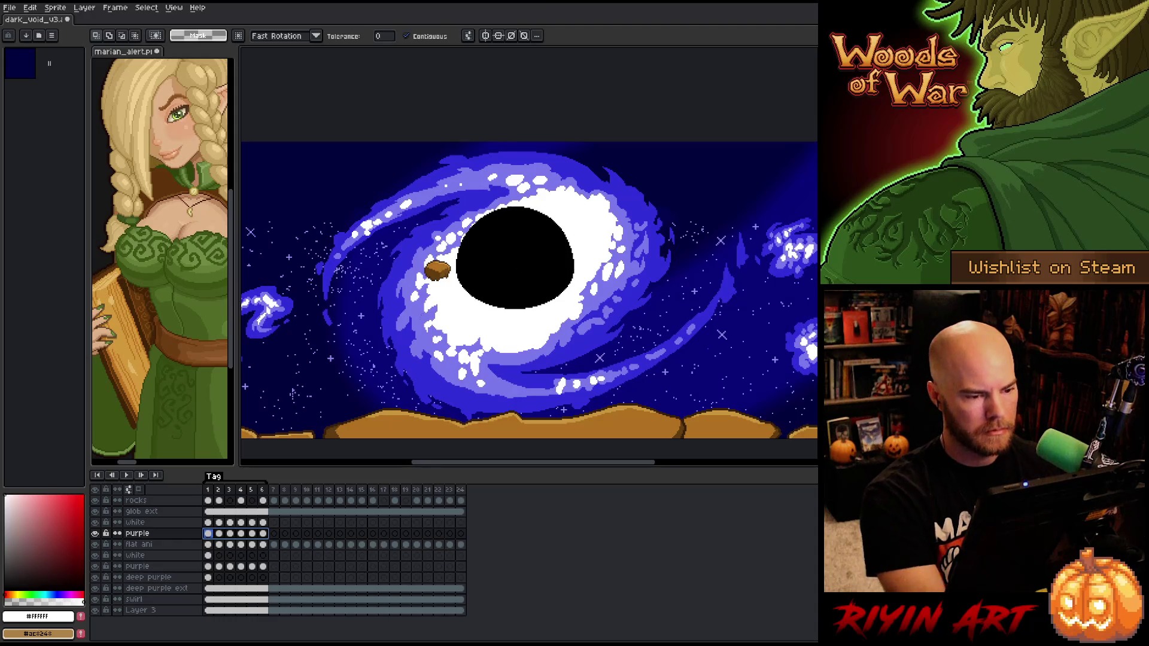
# Play the animation through to review it, then stop playback
pyautogui.press('Return')
pyautogui.scroll(-1, 465, 270)
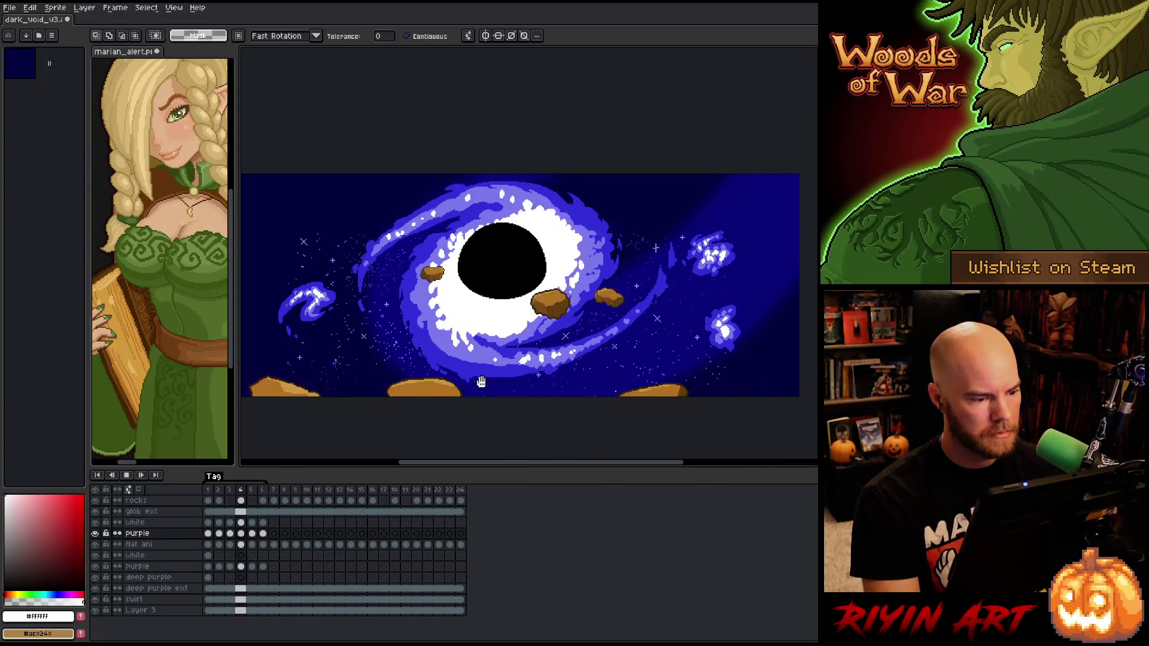
pyautogui.press('Return')
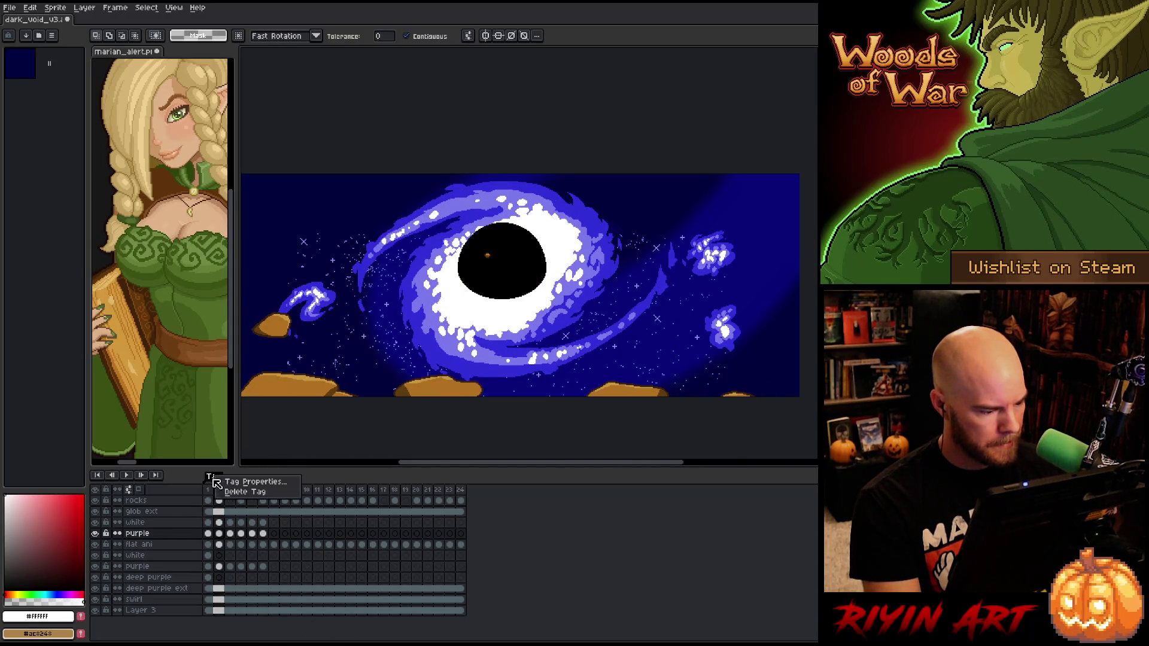
# Delete the frame tag and paste the white/purple swirl cels 1–6 at frames 13 and 19
pyautogui.rightClick(213, 479)
pyautogui.click(236, 493)
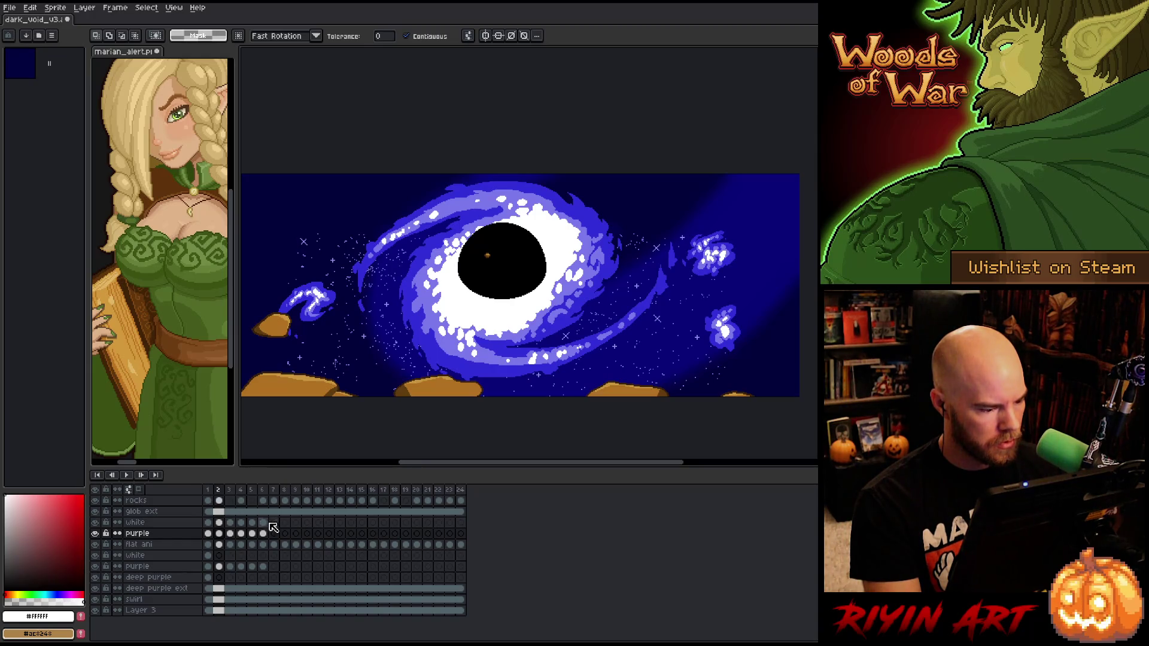
pyautogui.moveTo(264, 524)
pyautogui.mouseDown()
pyautogui.moveTo(208, 533)
pyautogui.moveTo(274, 524)
pyautogui.mouseUp()
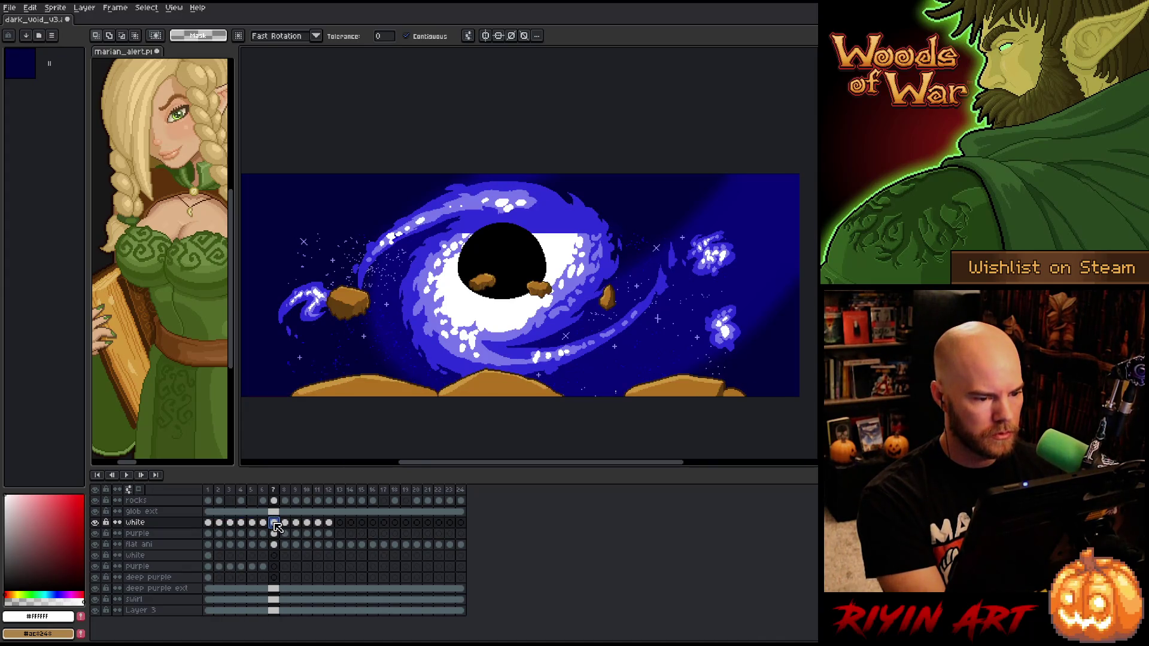
pyautogui.click(341, 524)
pyautogui.hotkey('ctrl', 'v')
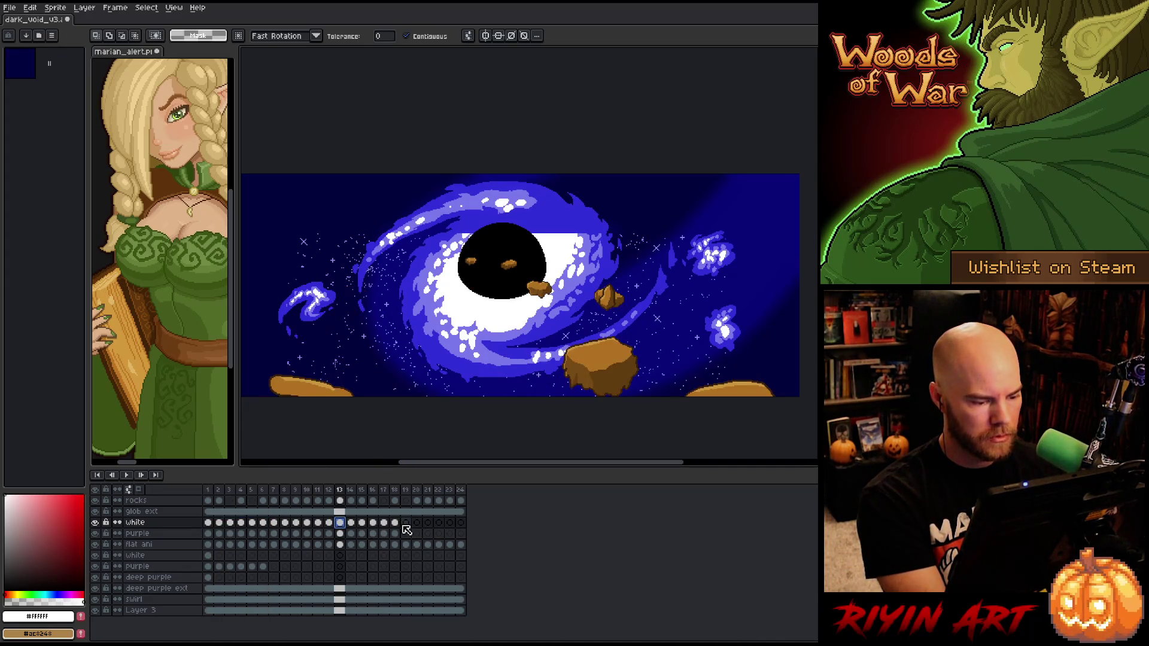
pyautogui.click(405, 524)
pyautogui.hotkey('ctrl', 'v')
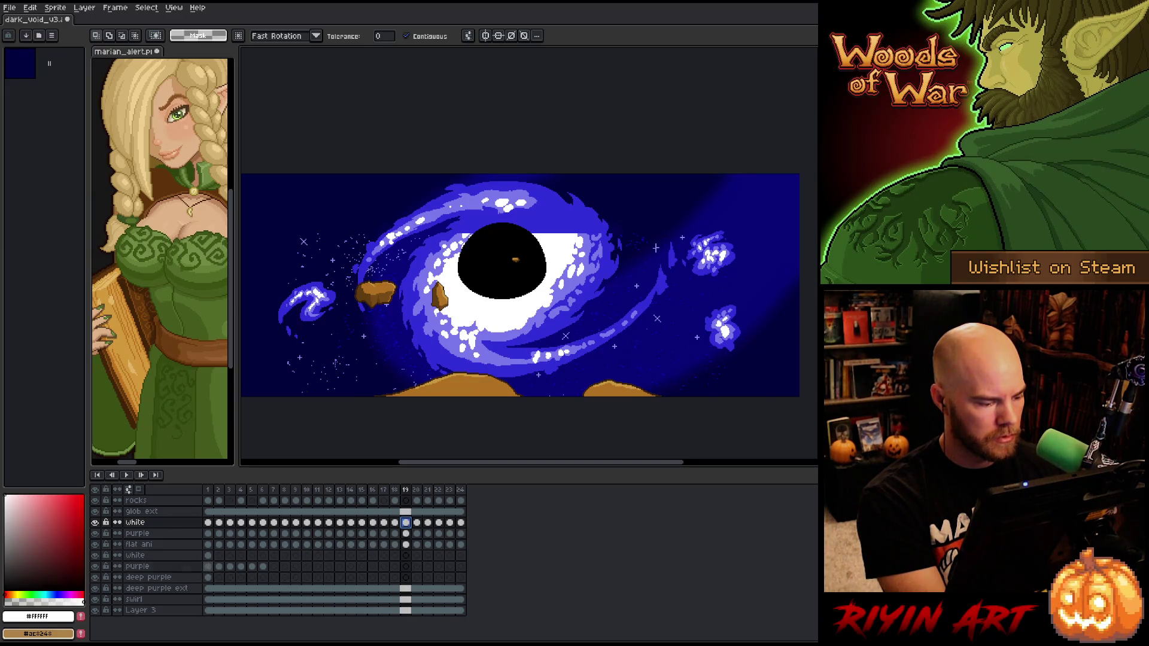
# Copy the purple layer's swirl cels into frames 13–18, checking the white layer's visibility
pyautogui.moveTo(208, 566); pyautogui.dragTo(263, 566)
pyautogui.click(209, 556)
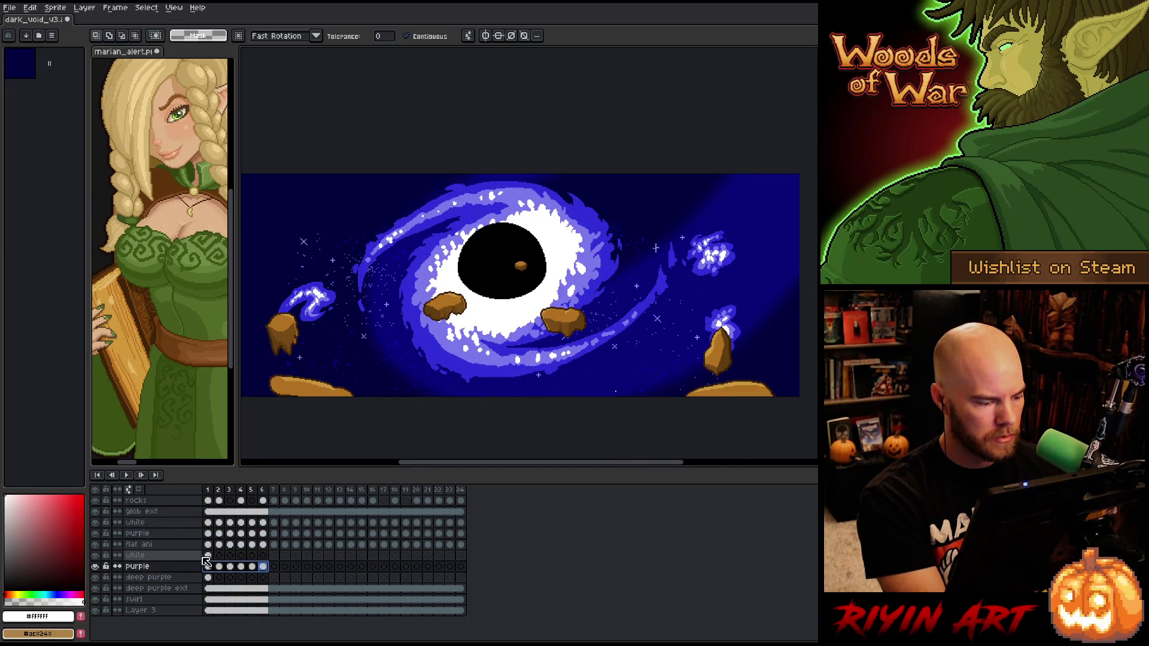
pyautogui.click(98, 556)
pyautogui.click(97, 556)
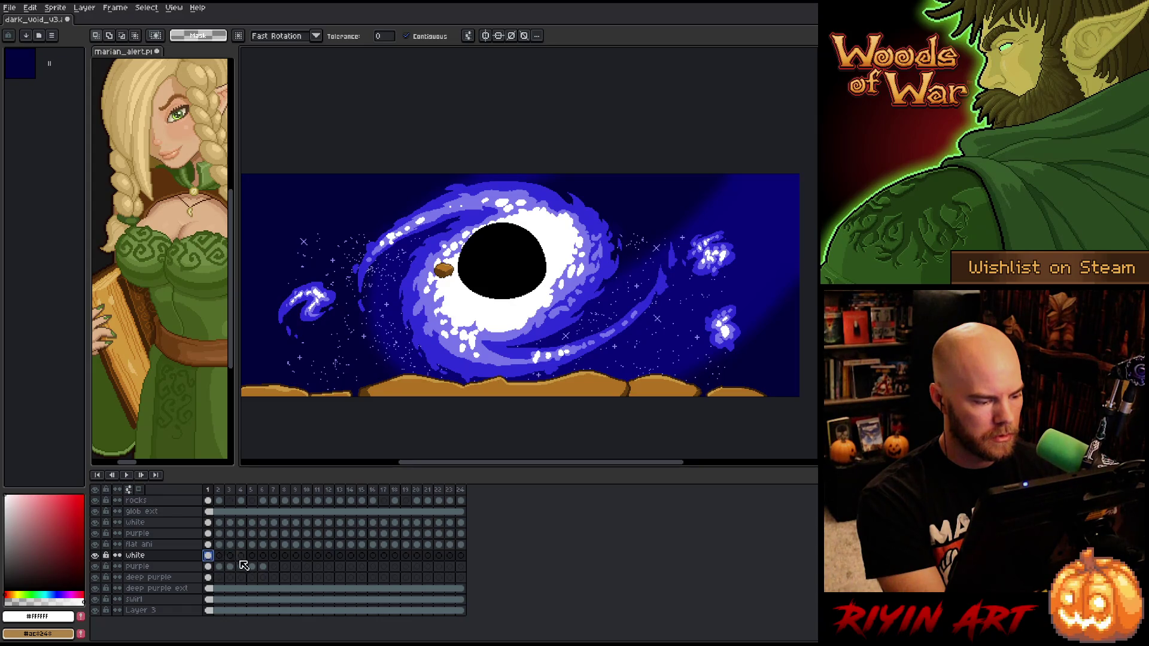
pyautogui.moveTo(264, 567)
pyautogui.mouseDown()
pyautogui.moveTo(245, 575)
pyautogui.moveTo(340, 569)
pyautogui.mouseUp()
pyautogui.click(276, 568)
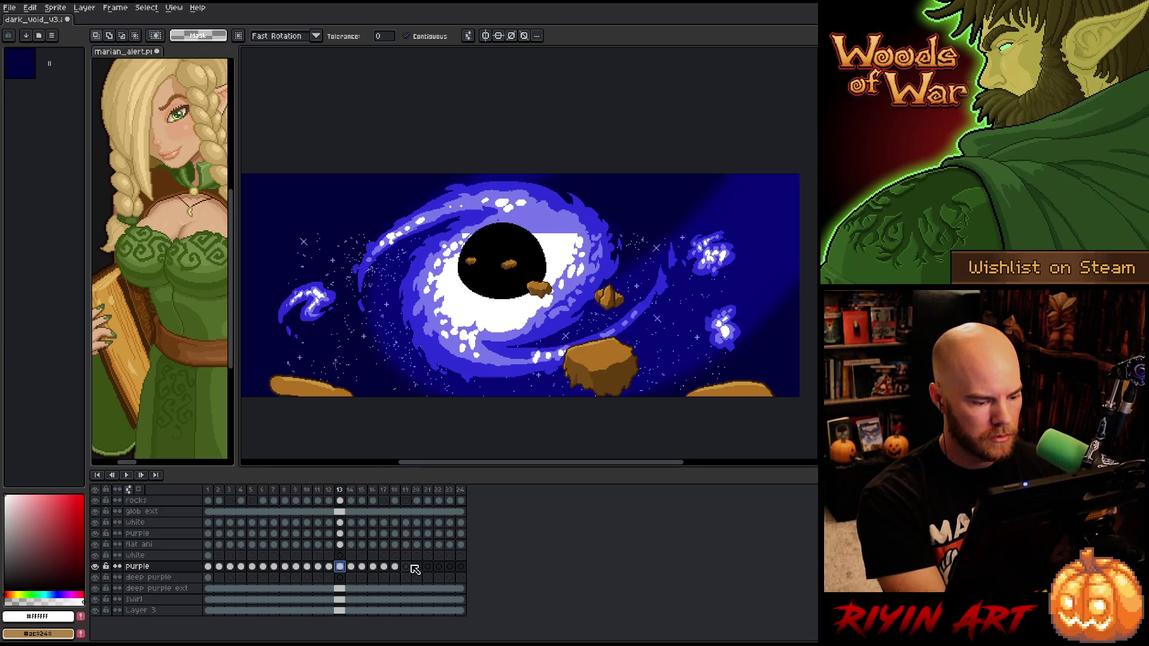
pyautogui.click(406, 568)
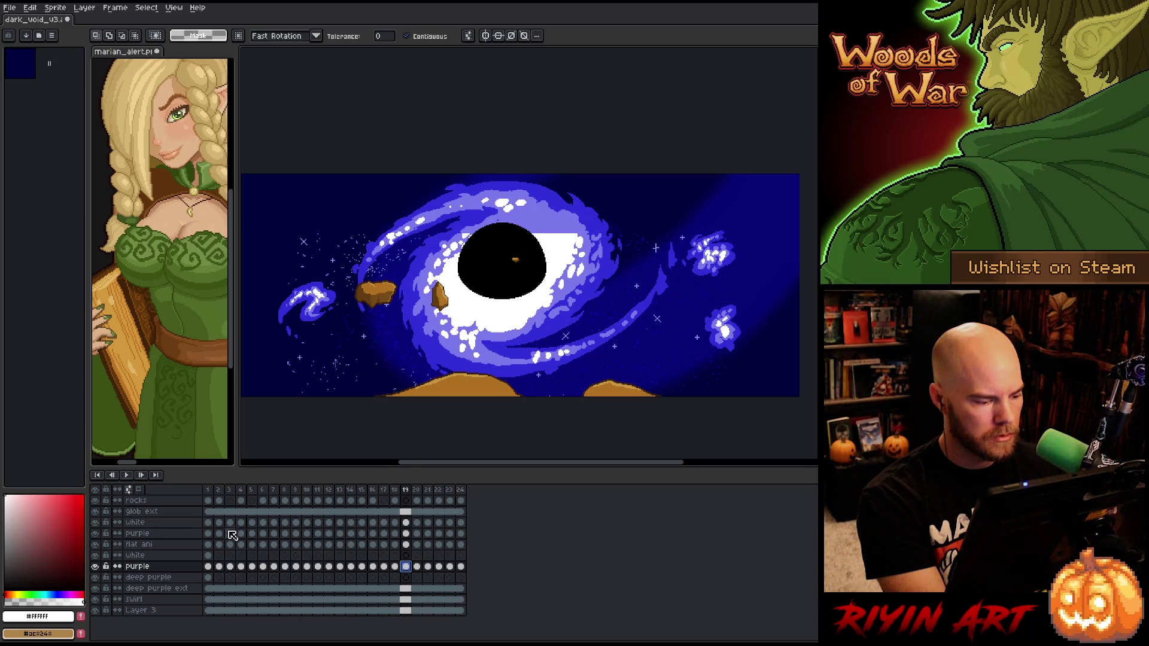
# Copy the white ring from frame 1 into white-layer frames 7, 13 and 19
pyautogui.moveTo(219, 491)
pyautogui.mouseDown()
pyautogui.moveTo(299, 492)
pyautogui.moveTo(278, 493)
pyautogui.mouseUp()
pyautogui.click(274, 555)
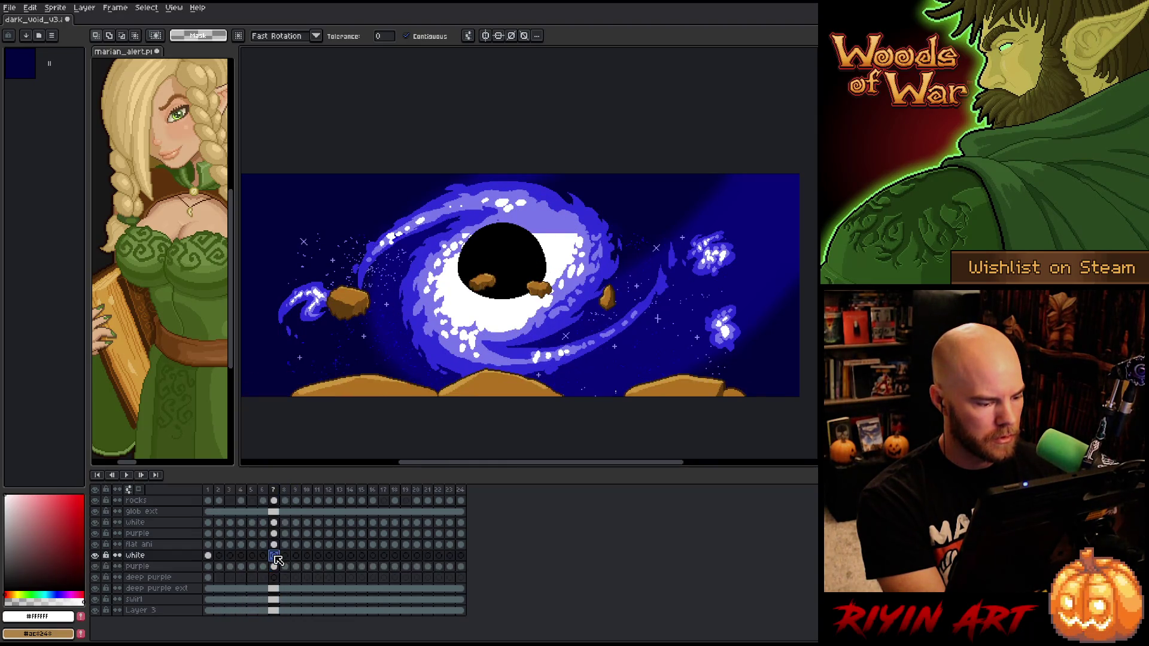
pyautogui.click(208, 556)
pyautogui.hotkey('ctrl', 'c')
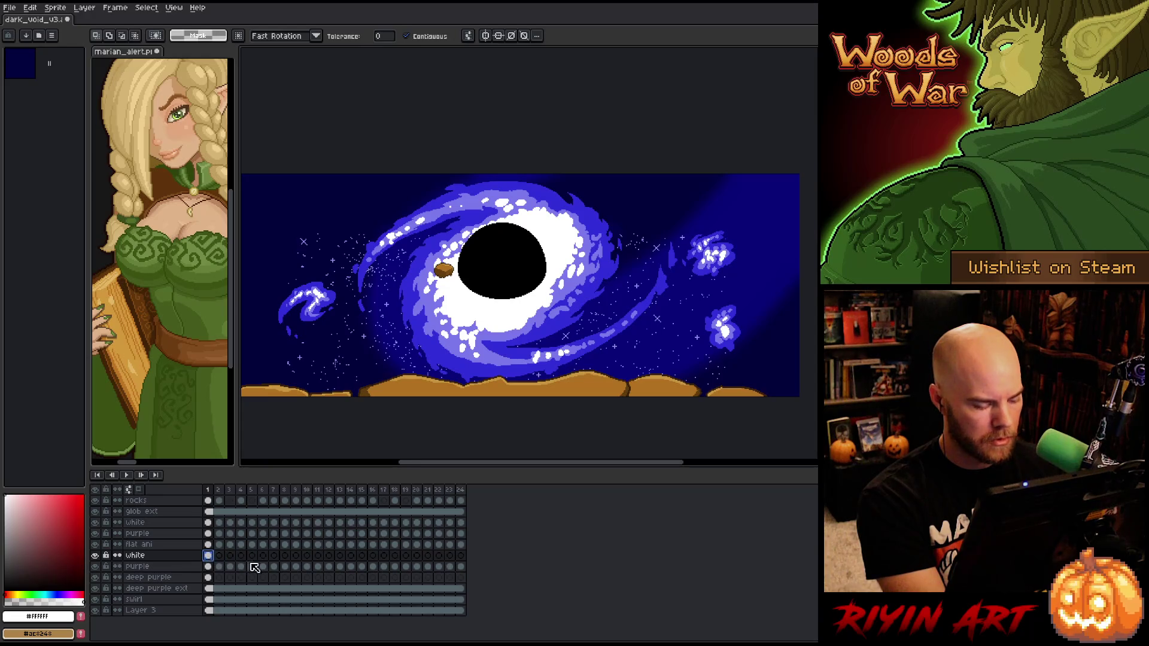
pyautogui.click(273, 556)
pyautogui.hotkey('ctrl', 'v')
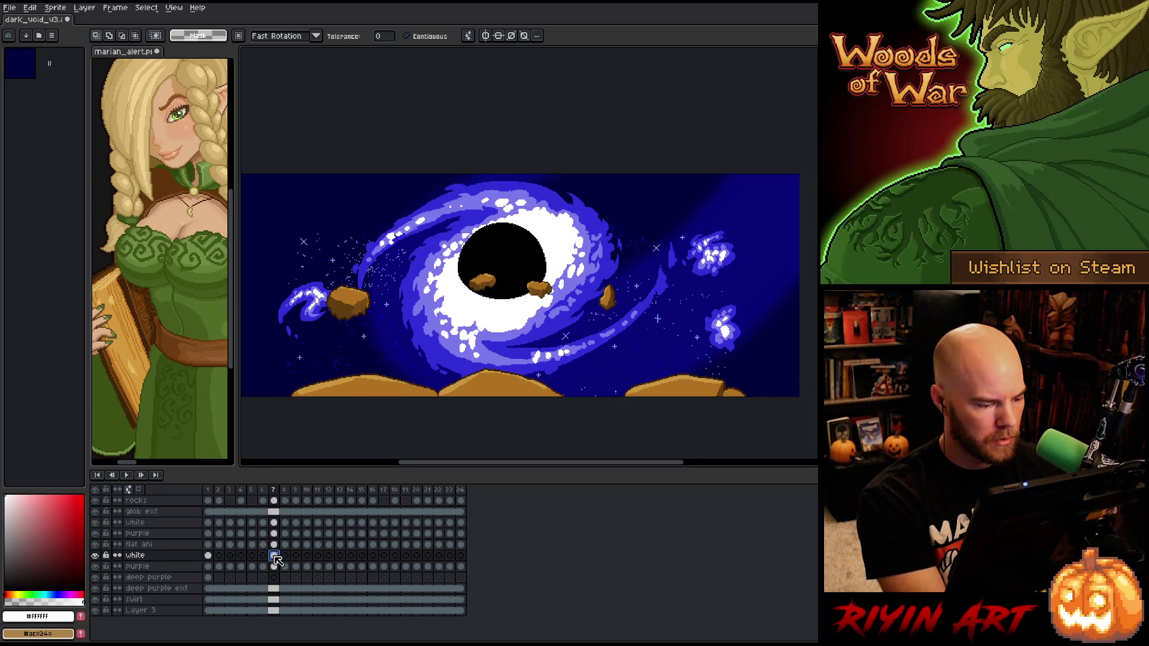
pyautogui.click(340, 555)
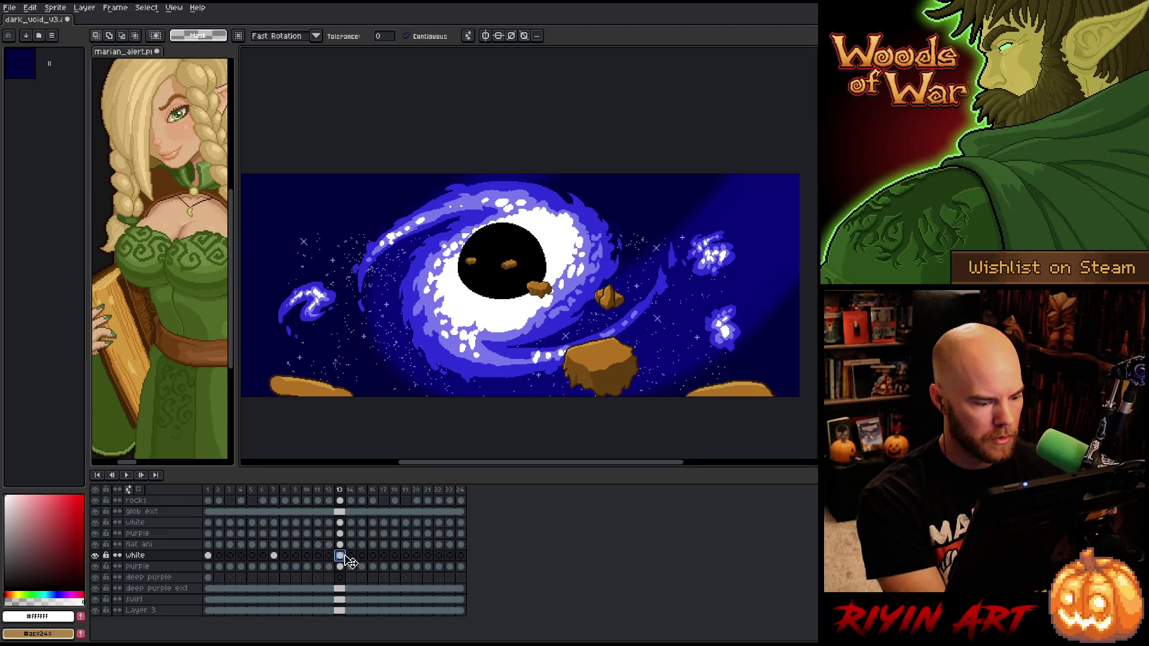
pyautogui.click(407, 556)
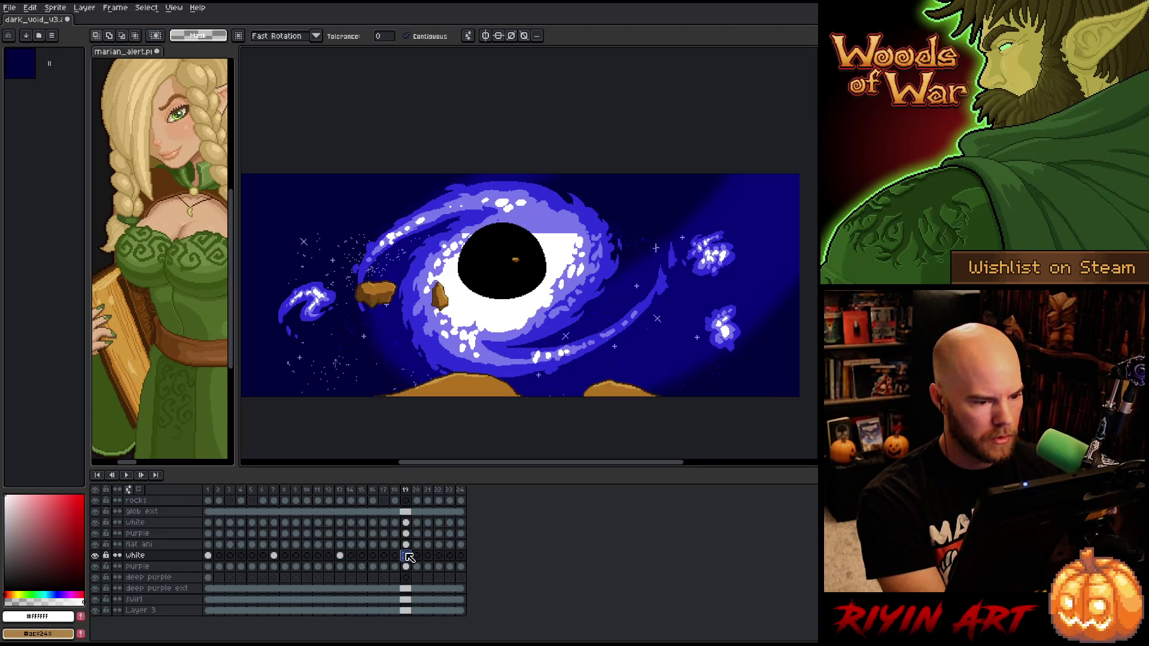
pyautogui.hotkey('ctrl', 'v')
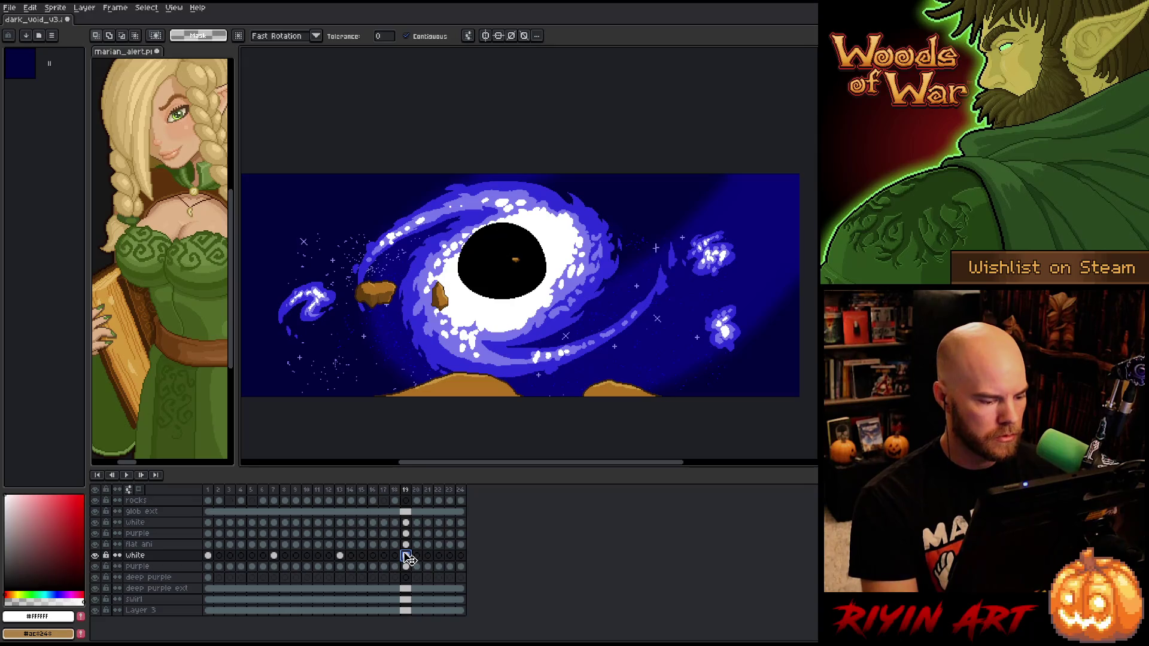
# Link the deep purple layer's cels across all 24 frames
pyautogui.press('Return')
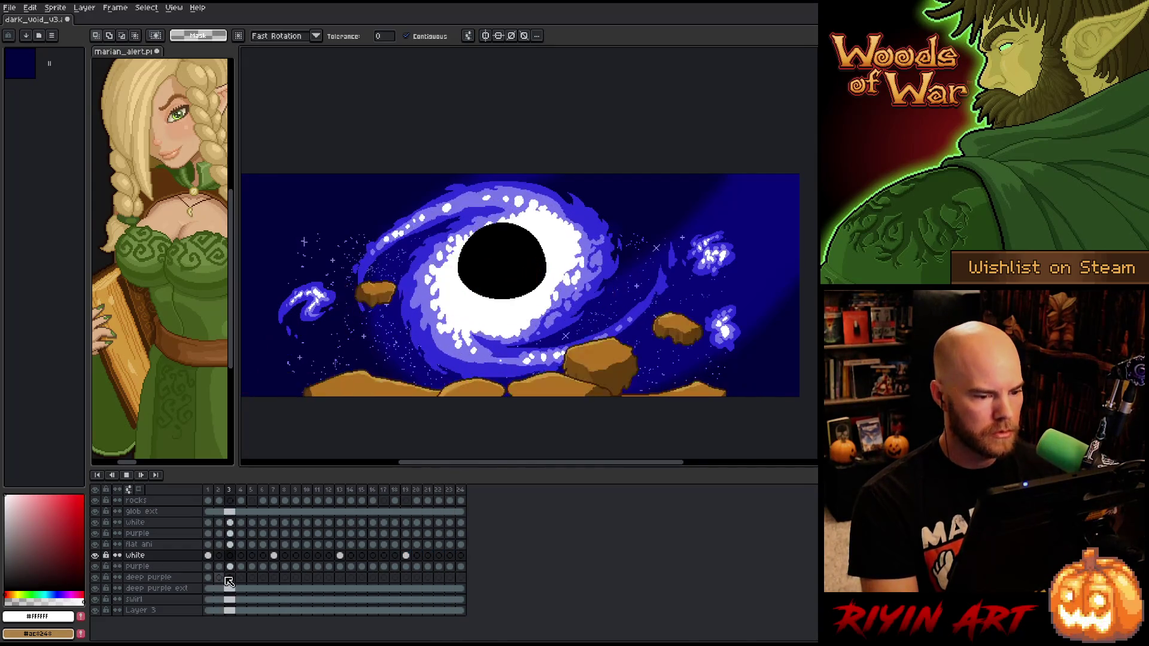
pyautogui.click(213, 579)
pyautogui.moveTo(213, 580); pyautogui.dragTo(461, 578)
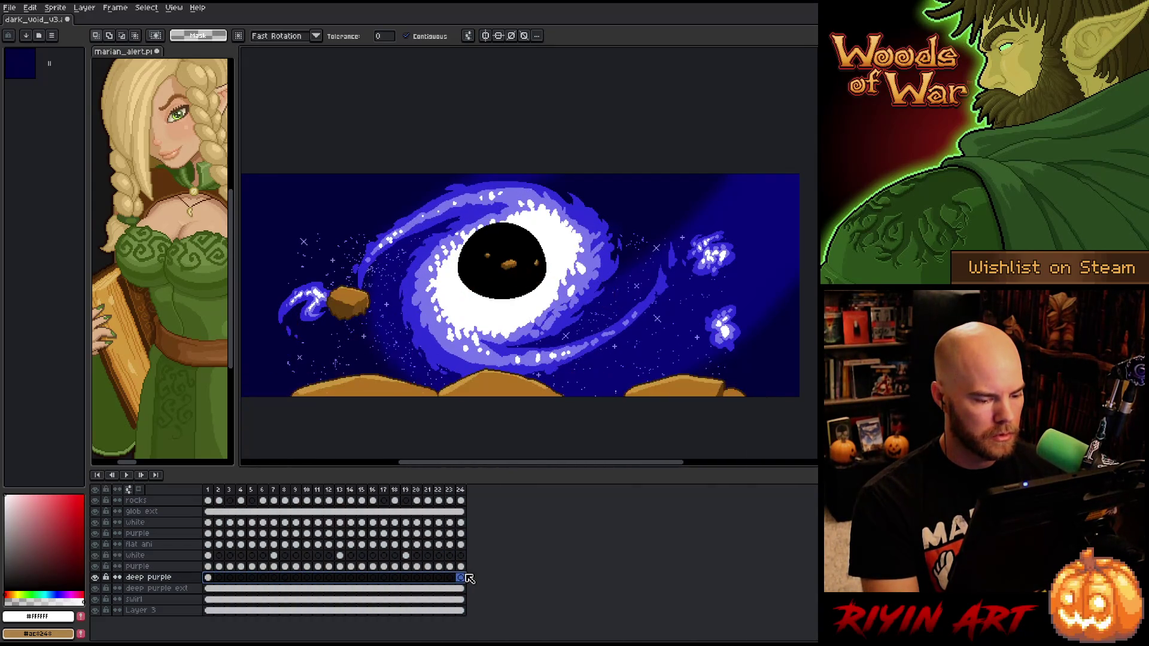
pyautogui.rightClick(460, 578)
pyautogui.click(479, 613)
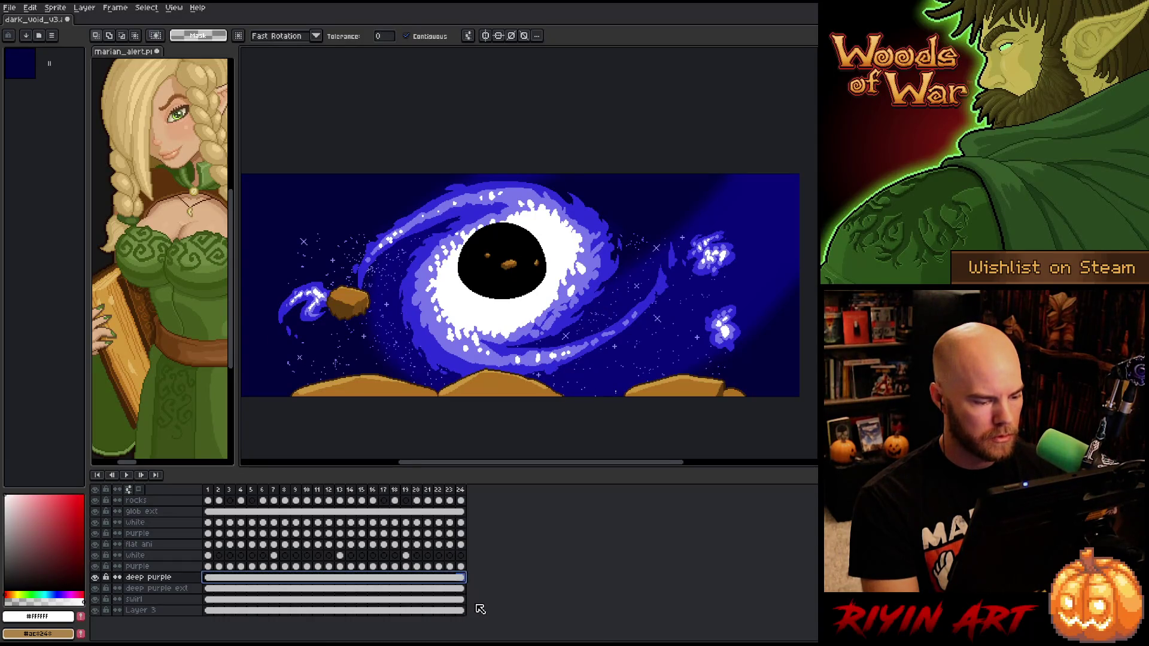
# Play the animation to review the loop, then select the swirl layer
pyautogui.press('Return')
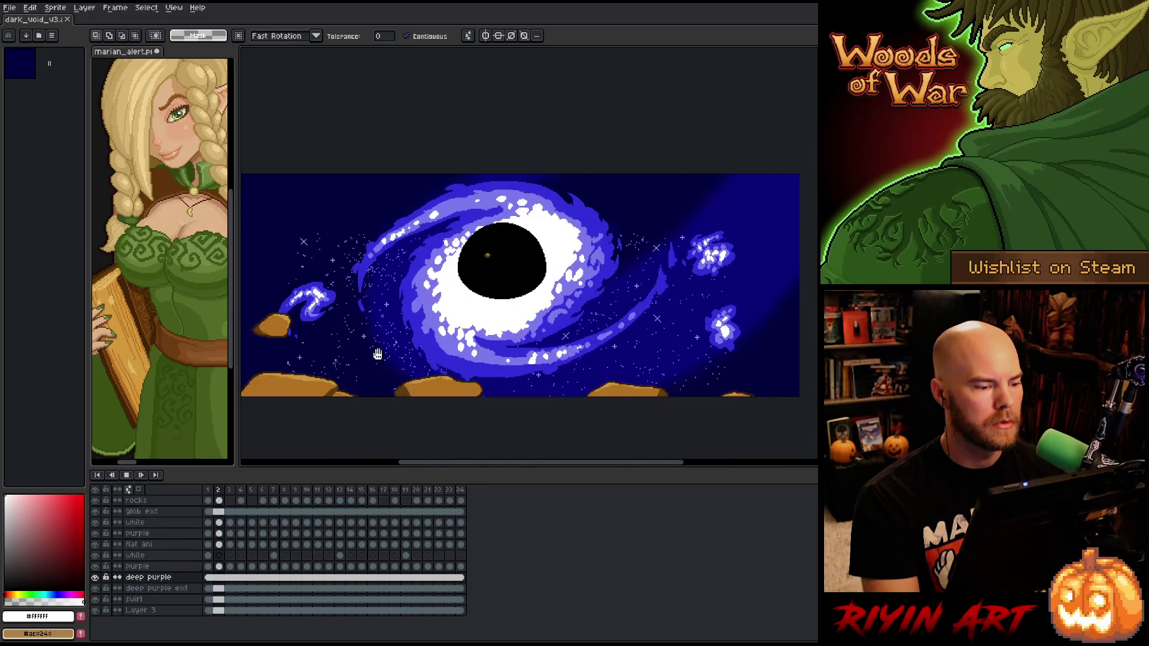
pyautogui.scroll(-1, 359, 359)
pyautogui.scroll(1, 410, 303)
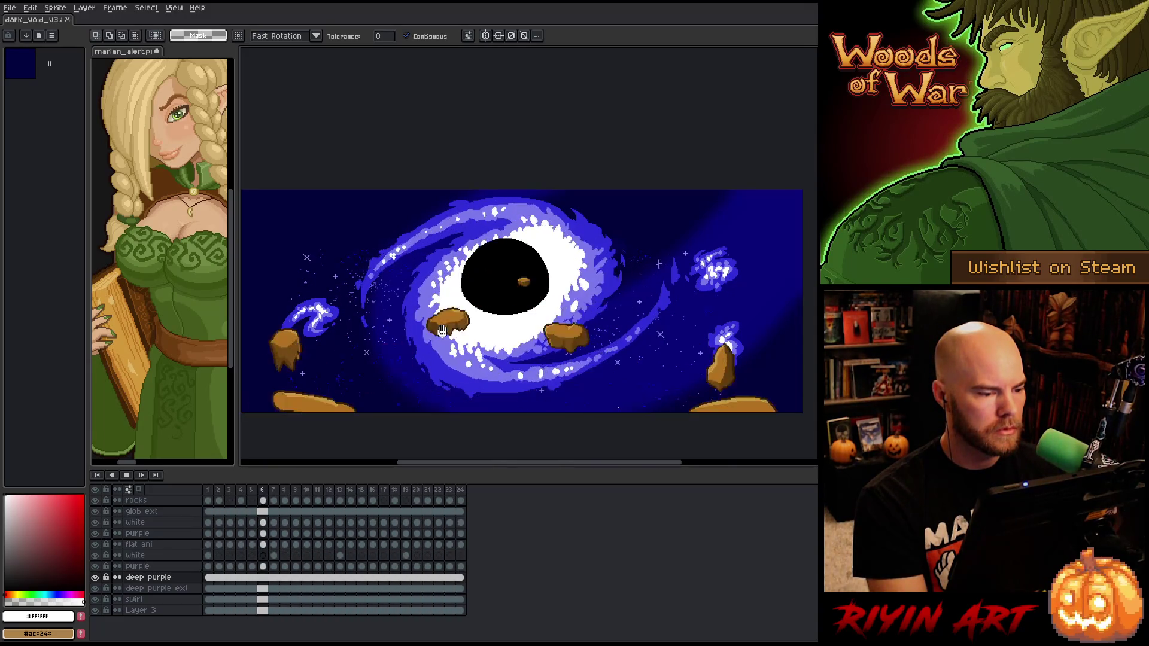
pyautogui.scroll(-1, 446, 345)
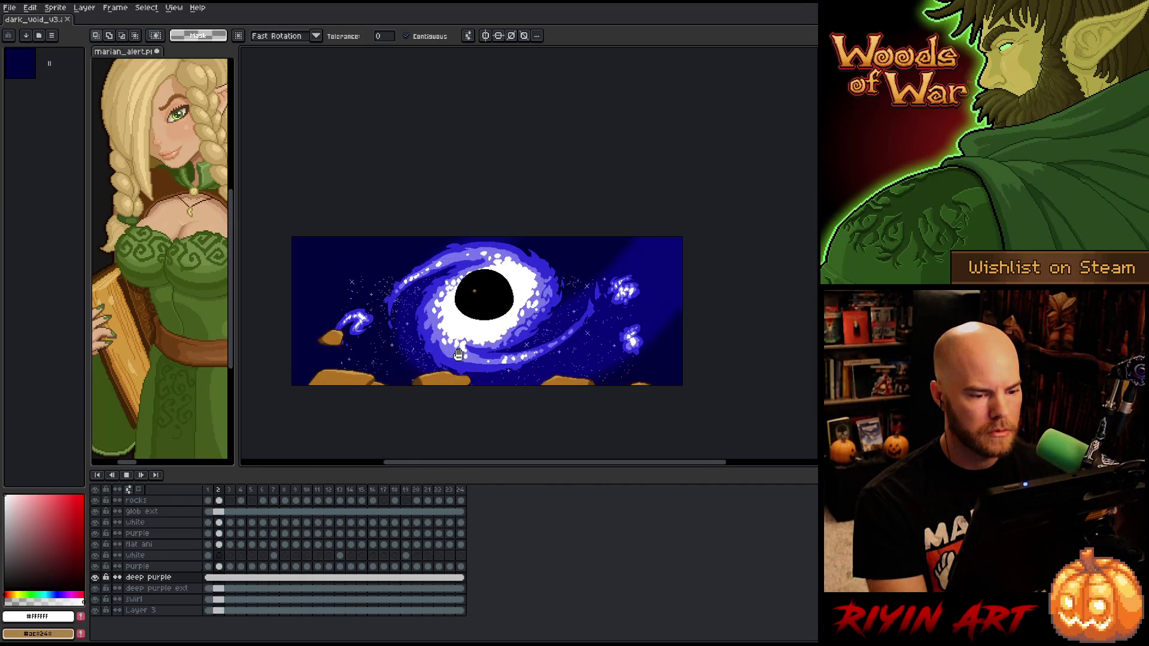
pyautogui.scroll(1, 471, 317)
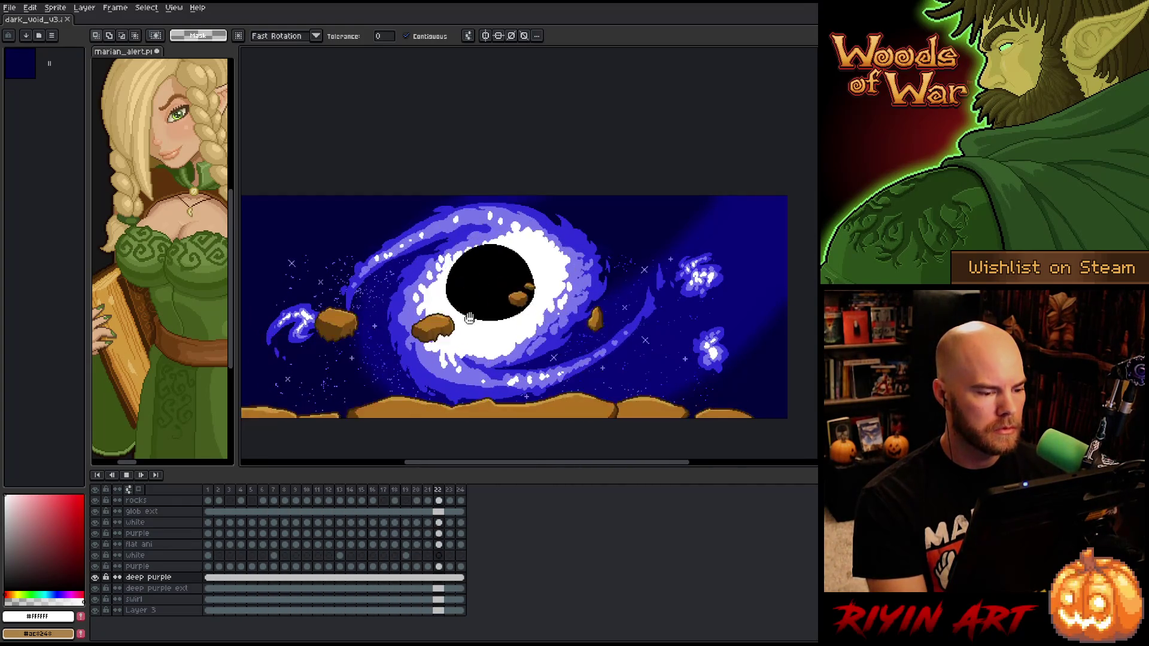
pyautogui.scroll(-1, 429, 351)
pyautogui.scroll(1, 429, 351)
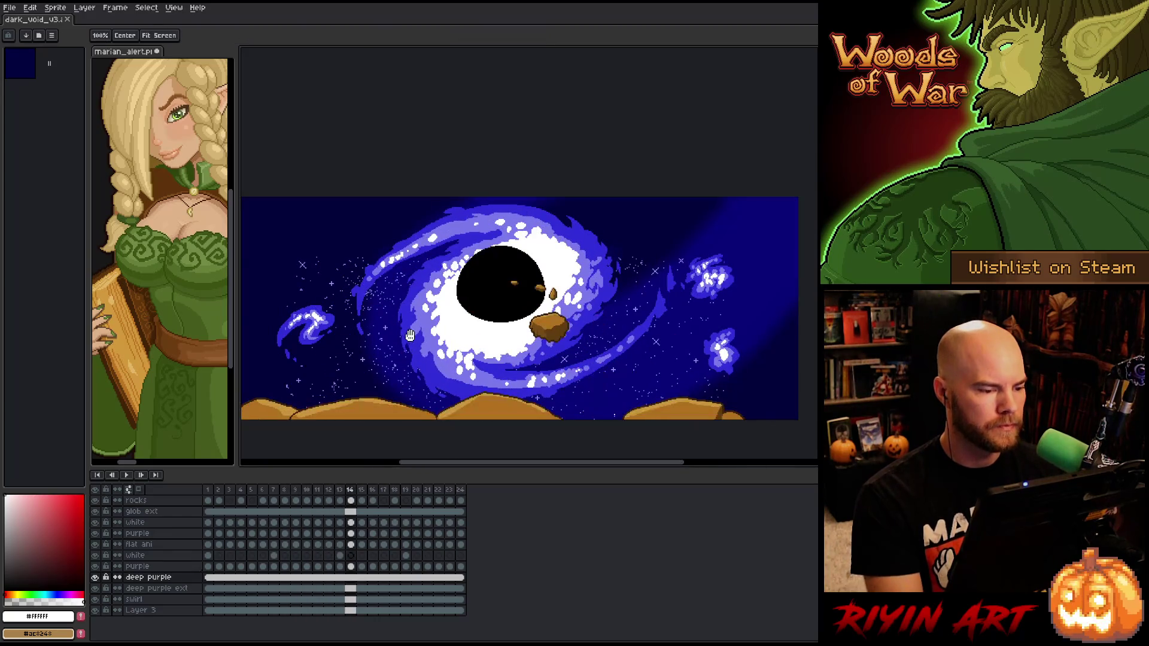
pyautogui.click(150, 599)
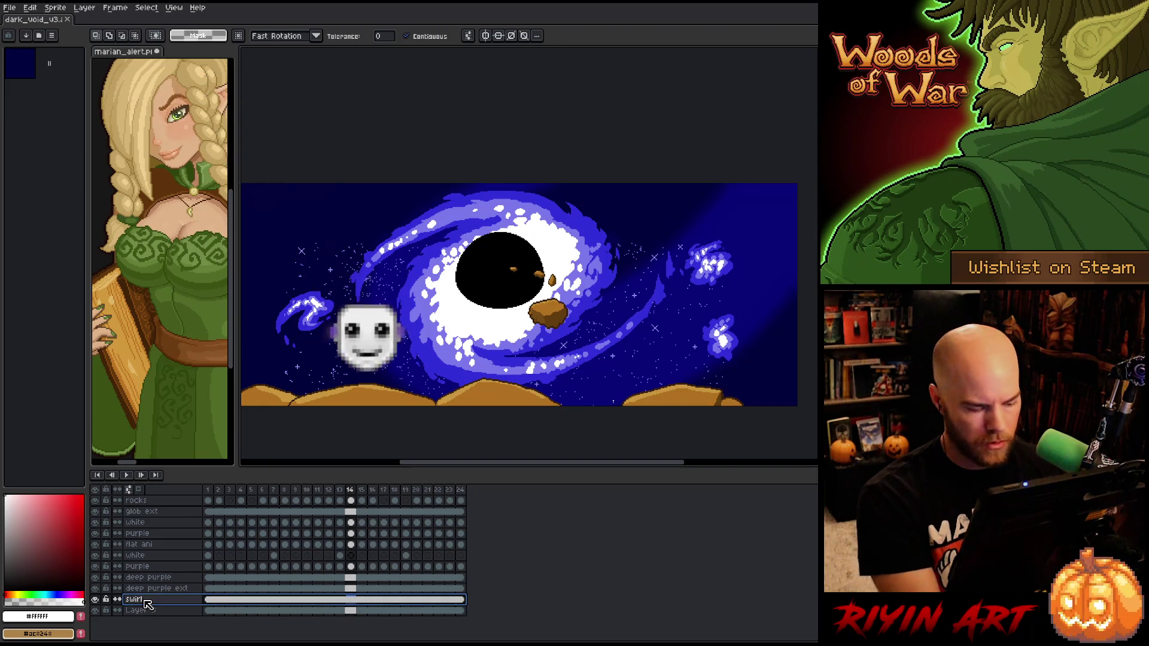
# Add a new layer above swirl named 'stars'
pyautogui.hotkey('shift', 'n')
pyautogui.doubleClick(147, 600)
pyautogui.write('star')
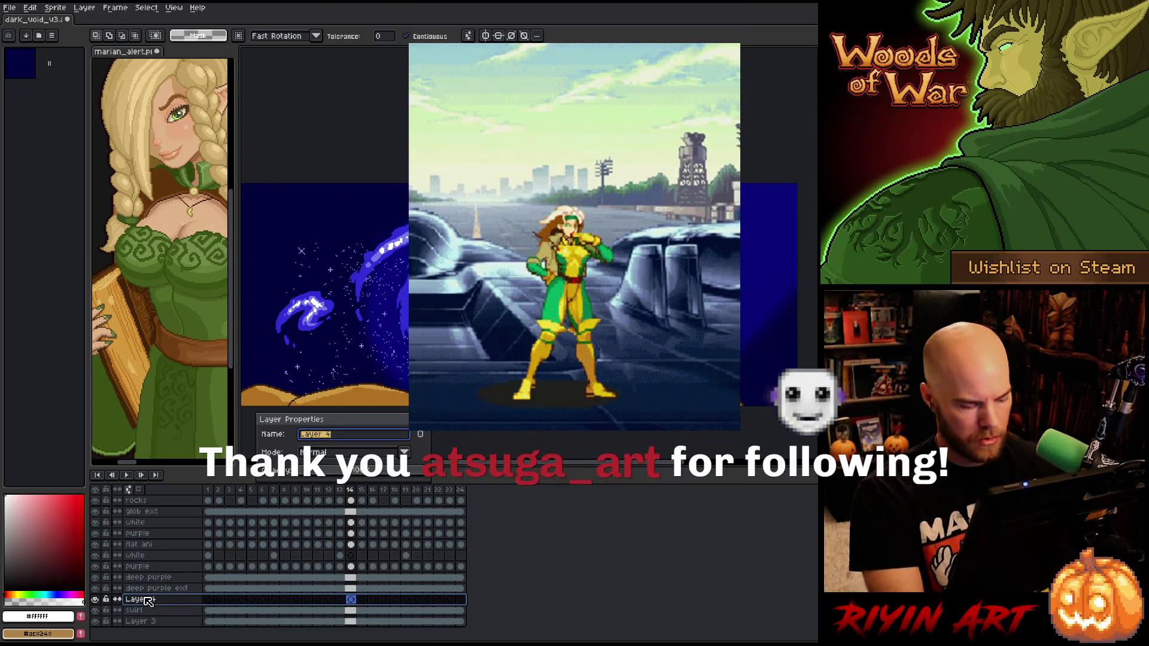
pyautogui.write('s')
pyautogui.press('Return')
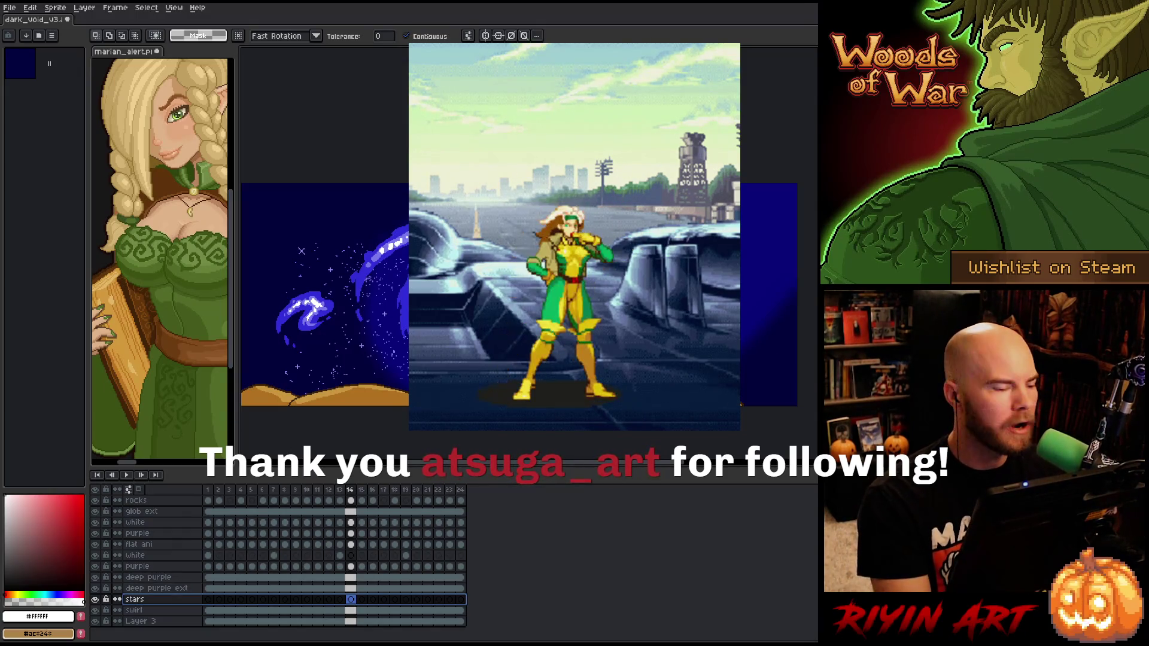
# Sample the light purple from the swirl and switch to the Spray tool
pyautogui.scroll(3, 302, 250)
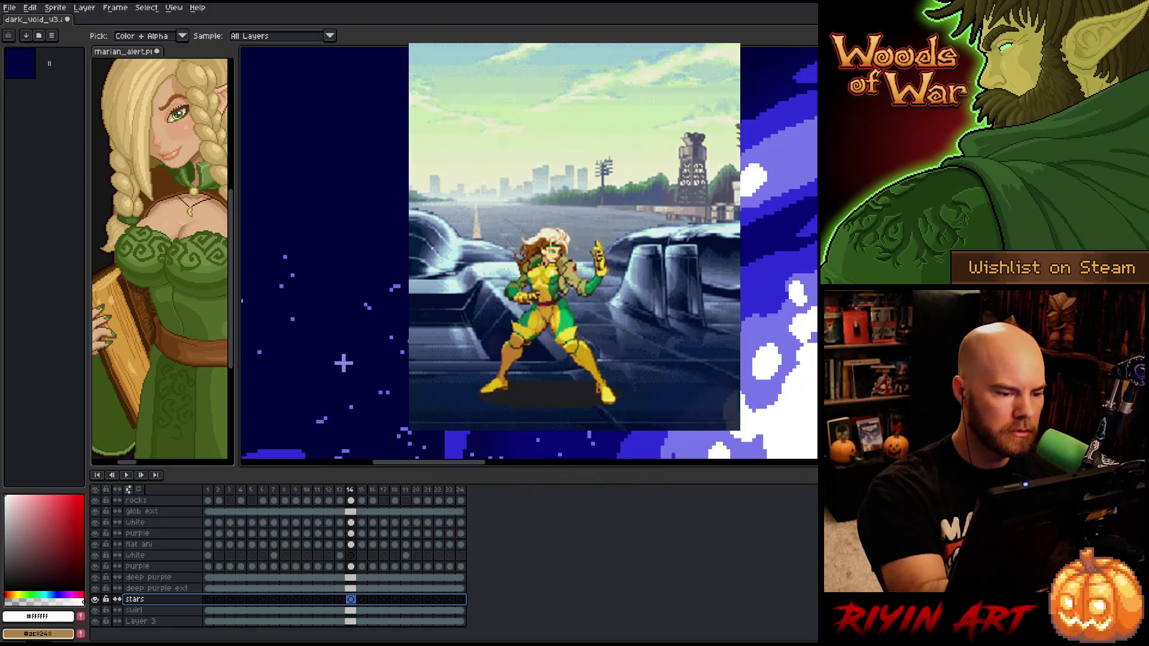
pyautogui.keyDown('alt'); pyautogui.click(423, 272); pyautogui.keyUp('alt')
pyautogui.scroll(-4, 419, 269)
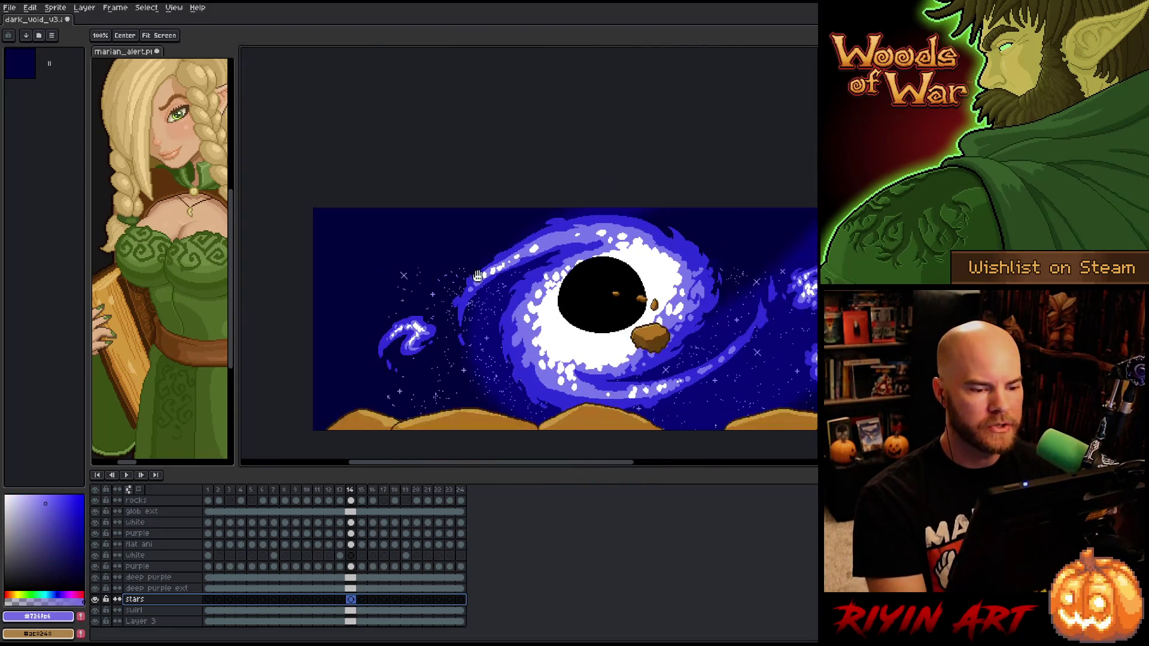
pyautogui.moveTo(453, 288); pyautogui.dragTo(399, 263)
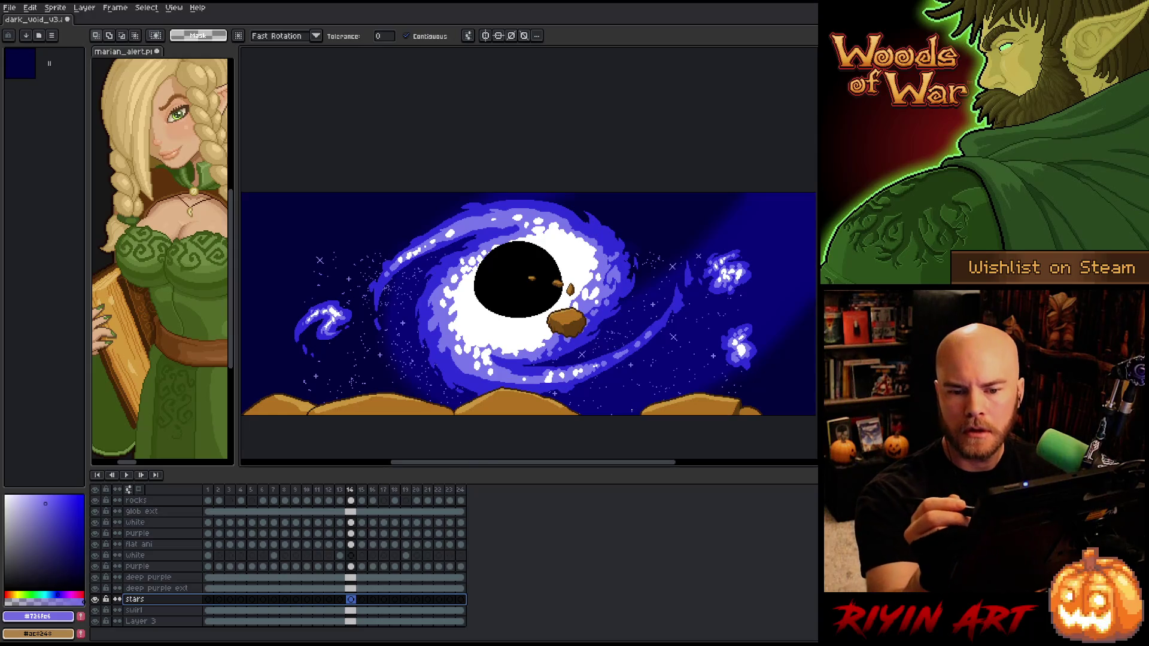
pyautogui.press('b')
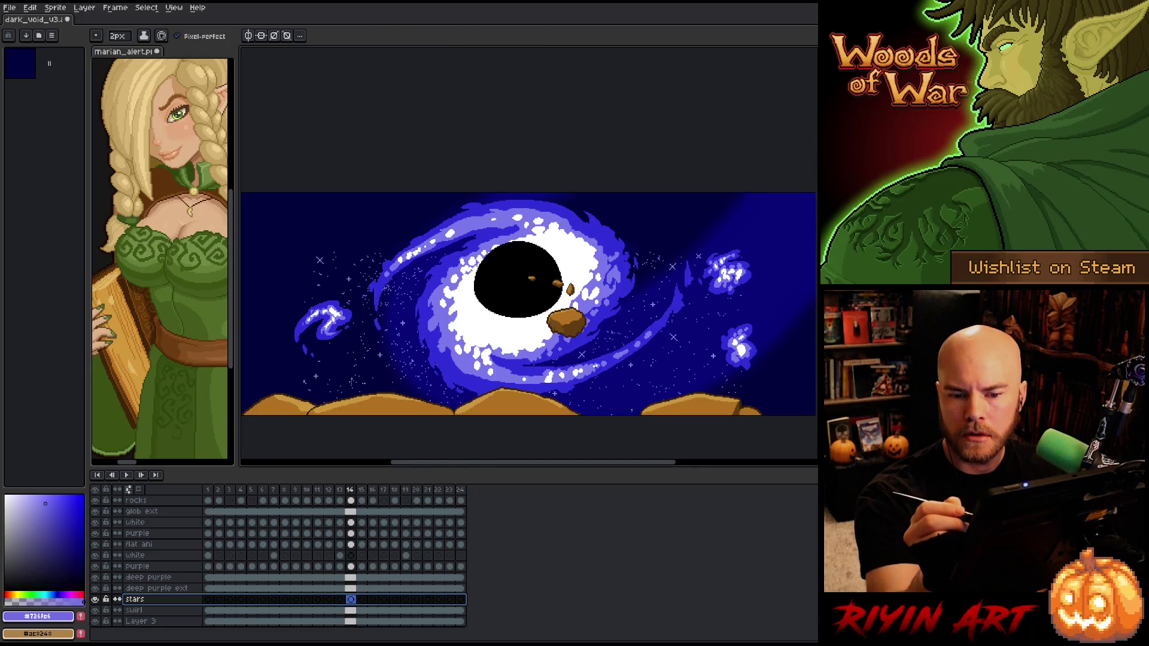
pyautogui.press('e')
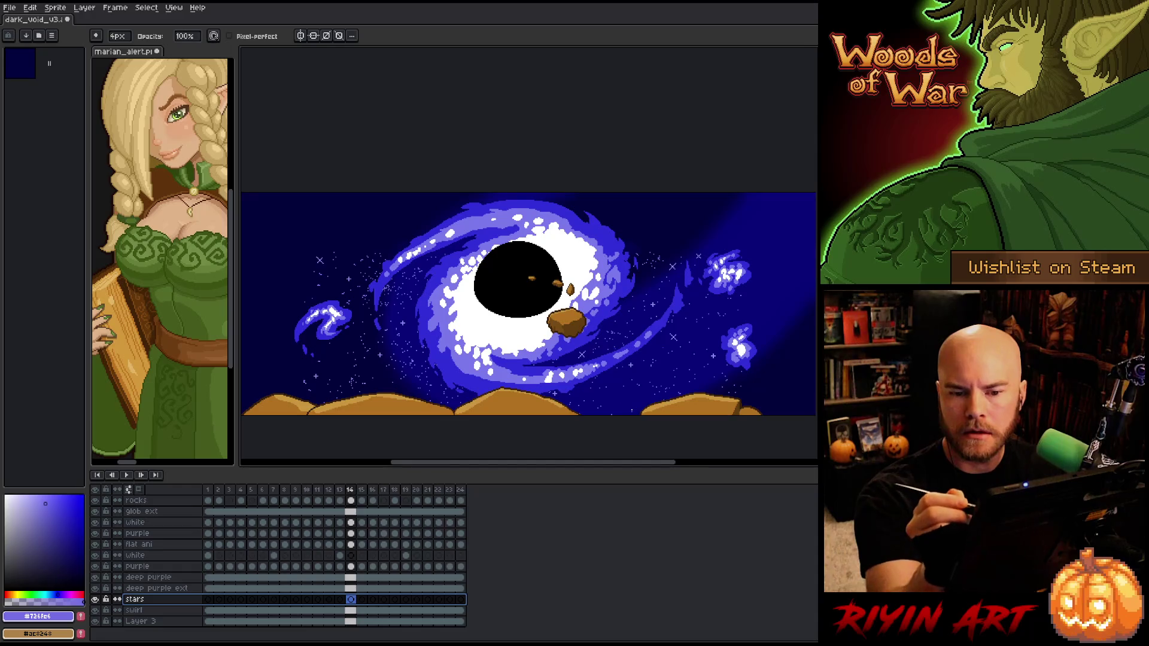
pyautogui.press('w')
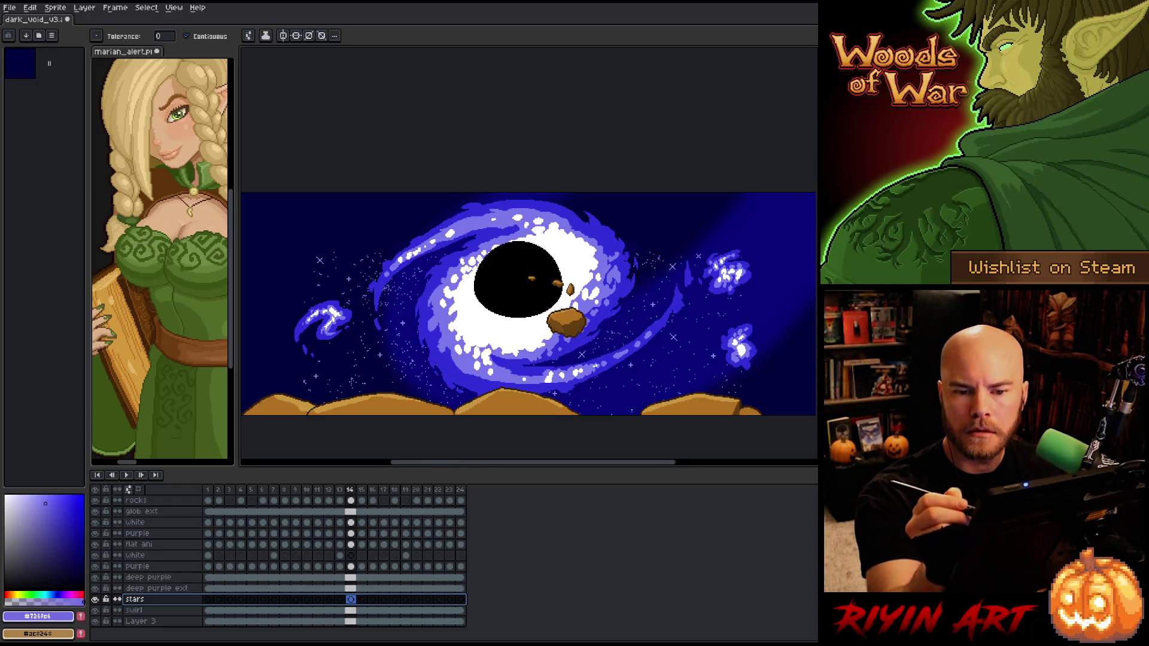
pyautogui.hotkey('shift', 's')
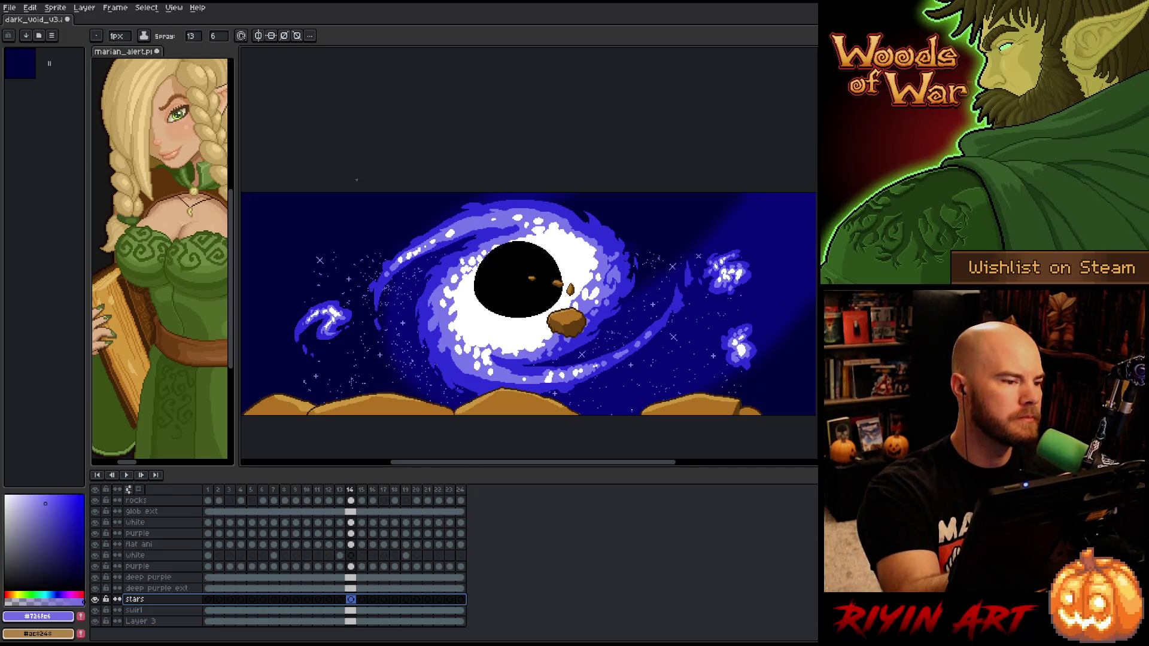
# Shrink the spray dots to 1px and undo a test spray
pyautogui.click(119, 36)
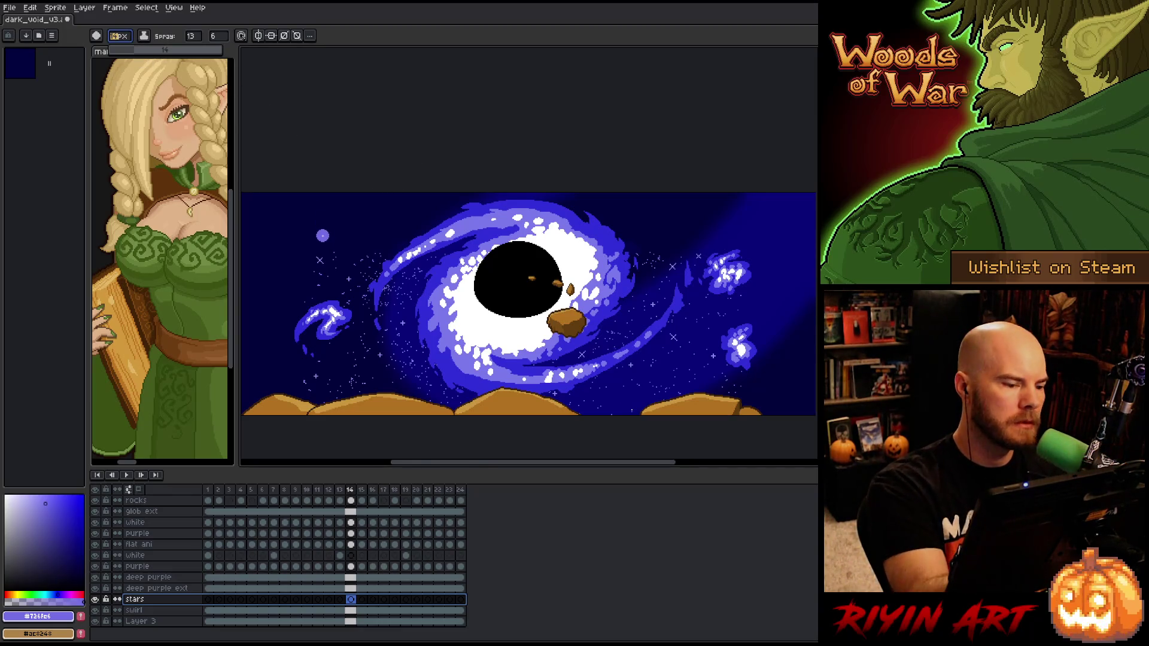
pyautogui.moveTo(126, 53); pyautogui.dragTo(109, 52)
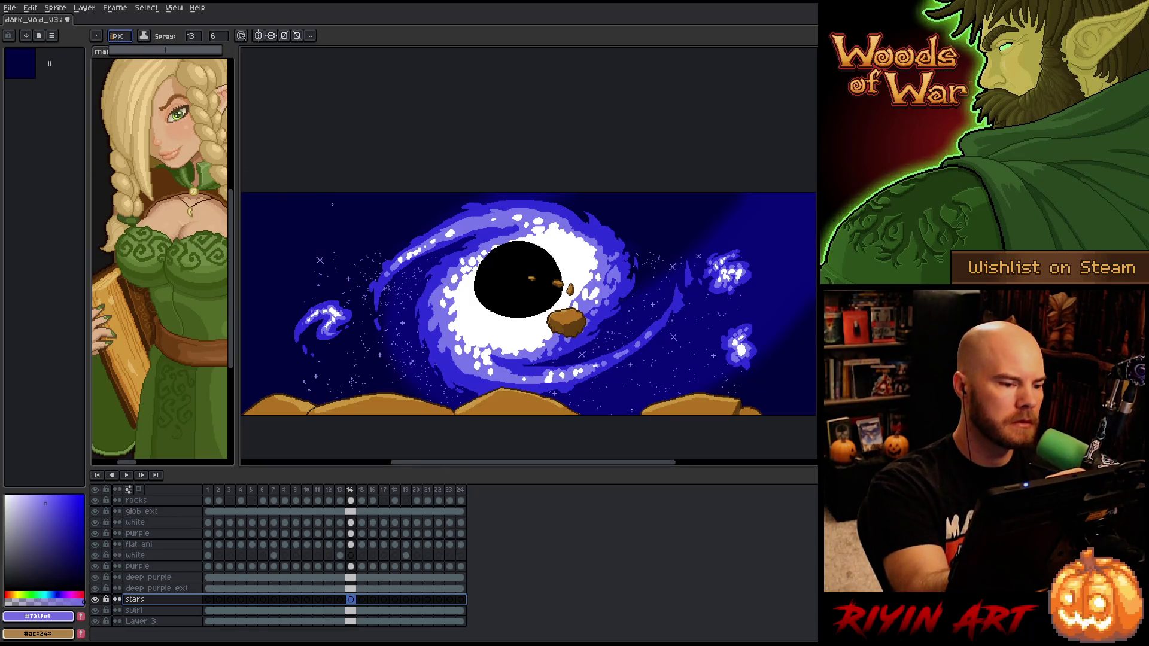
pyautogui.moveTo(312, 220); pyautogui.dragTo(293, 263)
pyautogui.hotkey('ctrl', 'z')
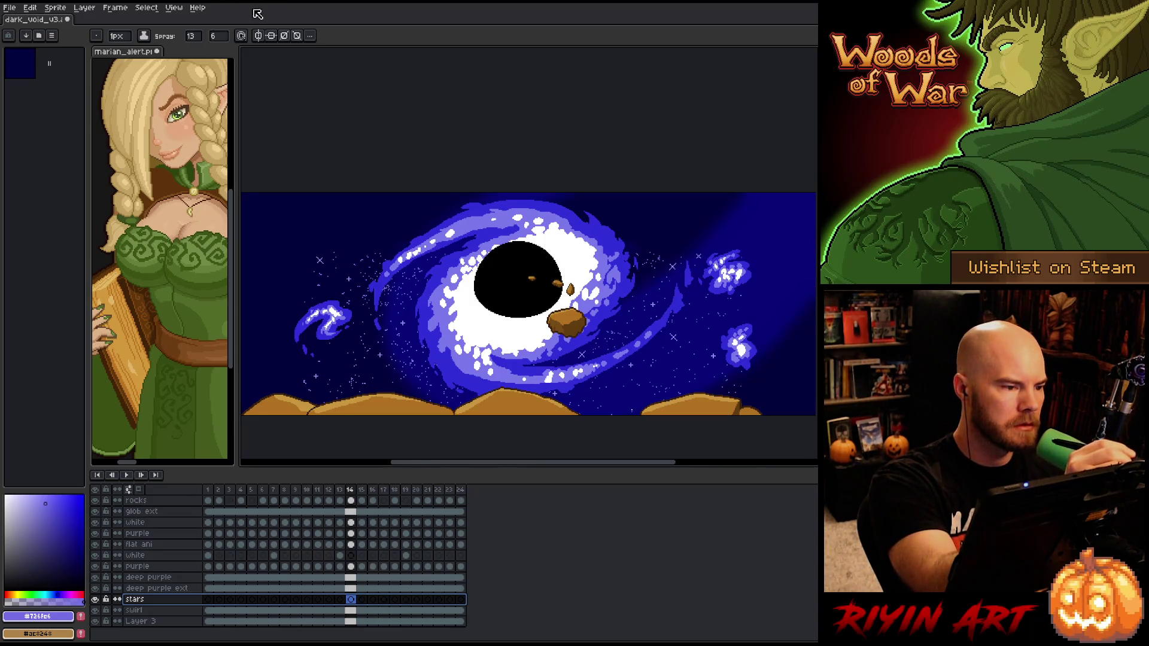
# Set spray width to 22 and try speed 66, undoing each test spray
pyautogui.click(200, 36)
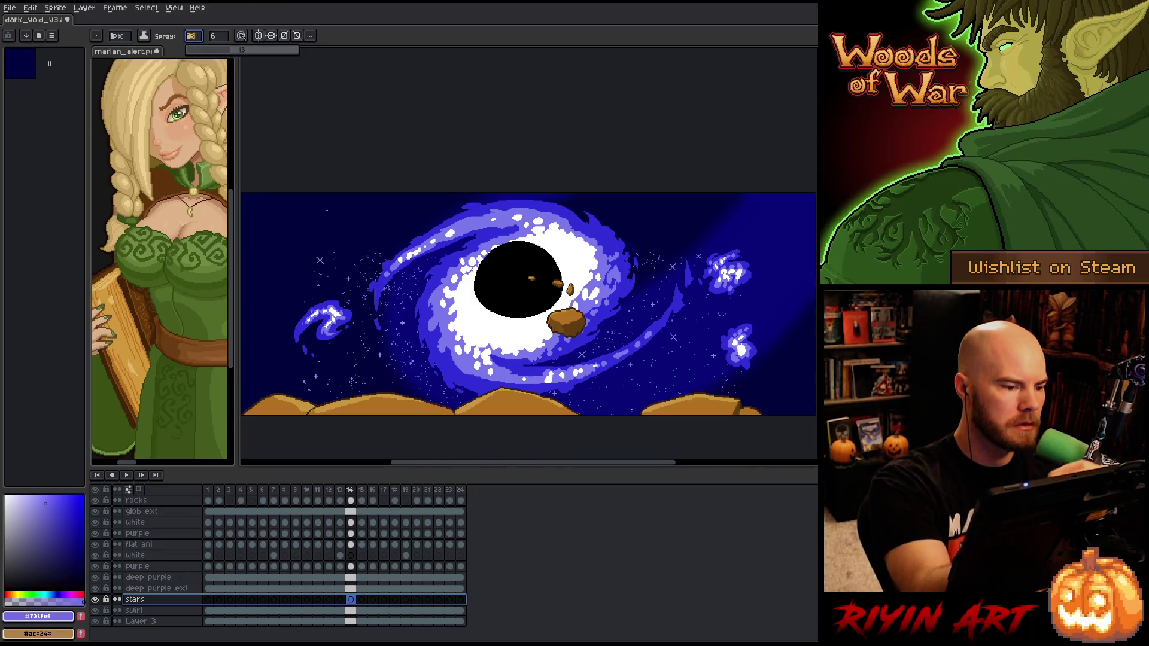
pyautogui.write('22')
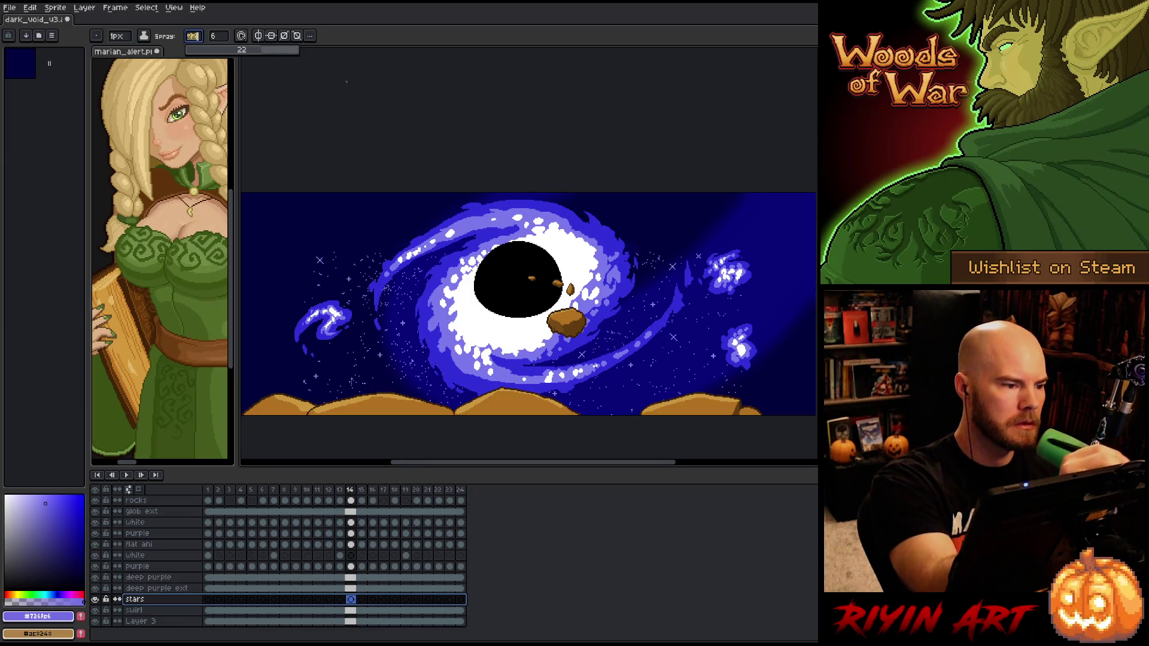
pyautogui.click(315, 221)
pyautogui.hotkey('ctrl', 'z')
pyautogui.click(215, 35)
pyautogui.write('66')
pyautogui.click(304, 226)
pyautogui.hotkey('ctrl', 'z')
pyautogui.click(215, 36)
# Set spray speed to 1 and pan around the sky to look over the star dust
pyautogui.write('1')
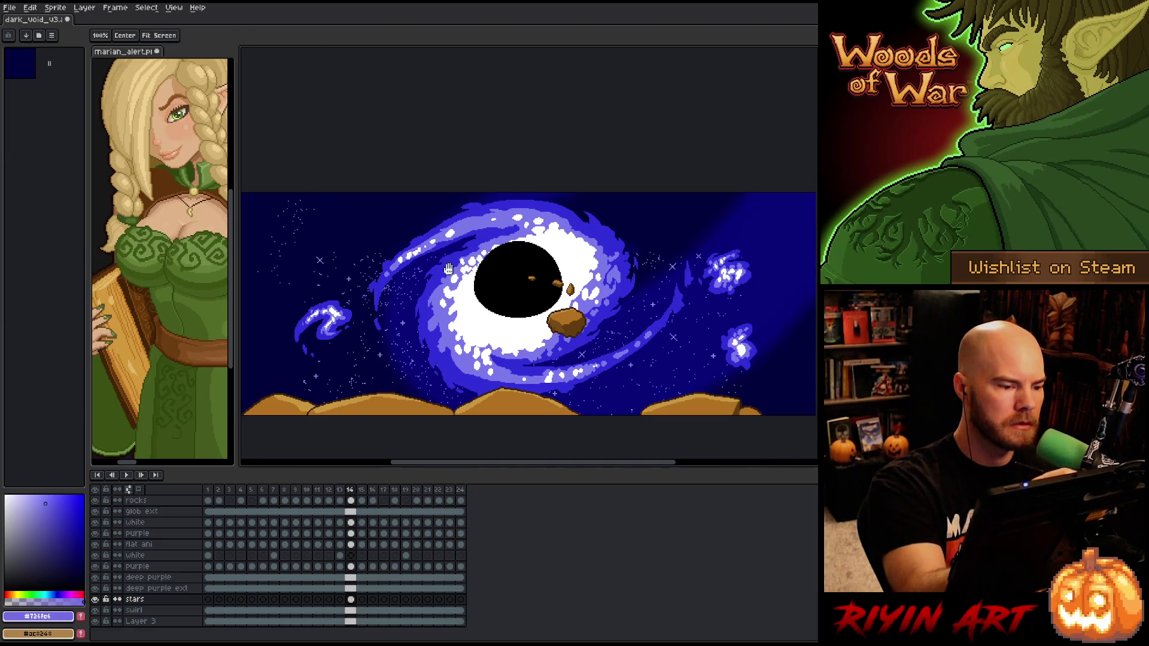
pyautogui.moveTo(479, 299); pyautogui.dragTo(578, 331)
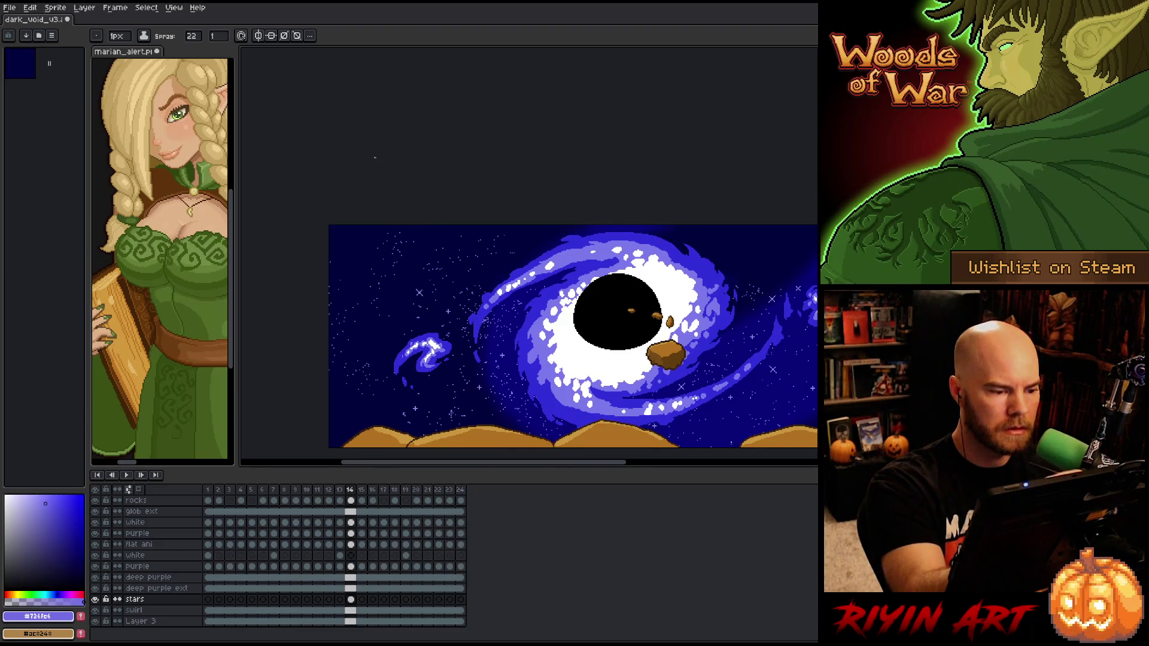
pyautogui.moveTo(616, 312)
pyautogui.mouseDown()
pyautogui.moveTo(505, 246)
pyautogui.moveTo(462, 255)
pyautogui.mouseUp()
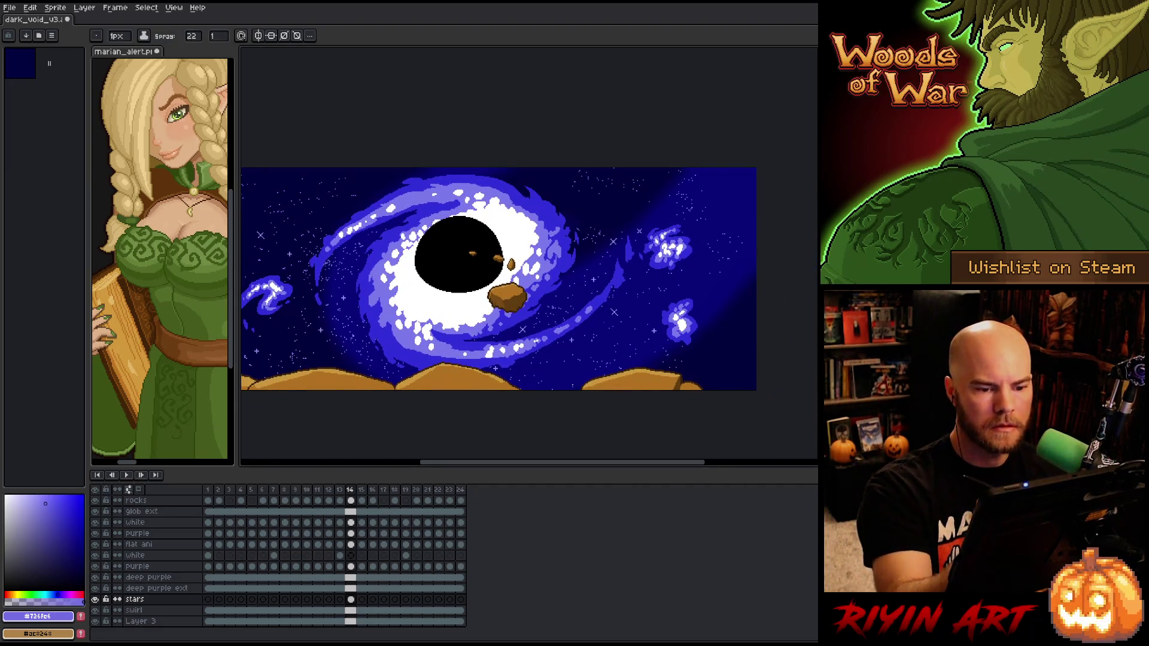
pyautogui.moveTo(754, 257); pyautogui.dragTo(610, 249)
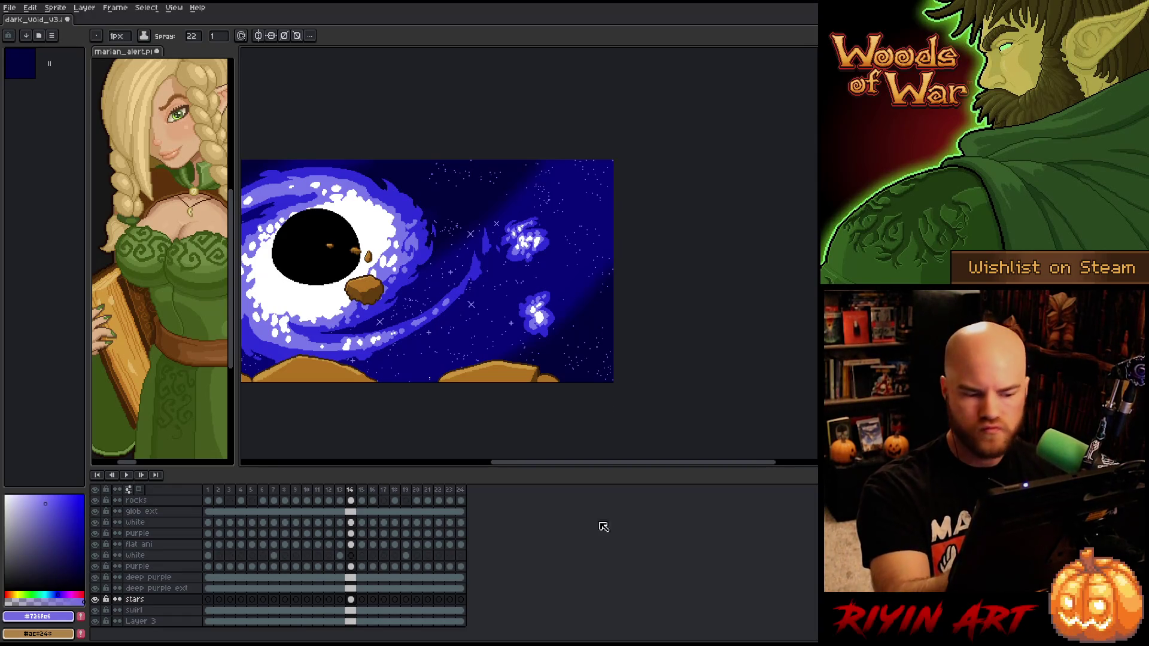
pyautogui.moveTo(345, 124)
pyautogui.mouseDown()
pyautogui.moveTo(420, 218)
pyautogui.moveTo(543, 219)
pyautogui.mouseUp()
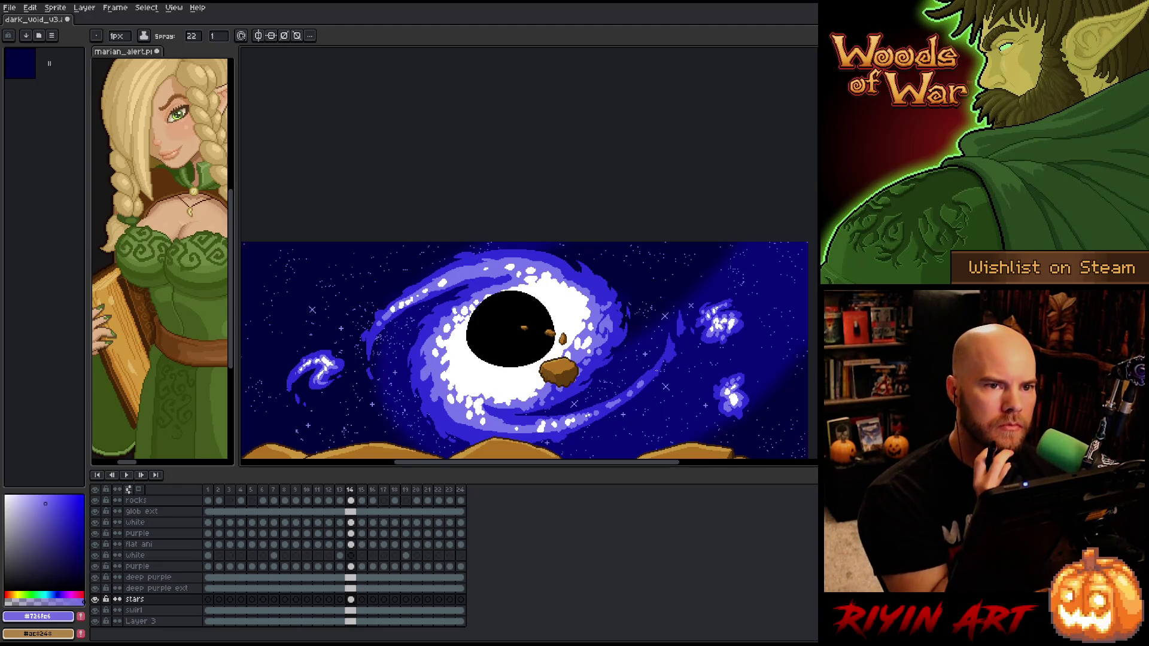
pyautogui.moveTo(514, 335); pyautogui.dragTo(481, 237)
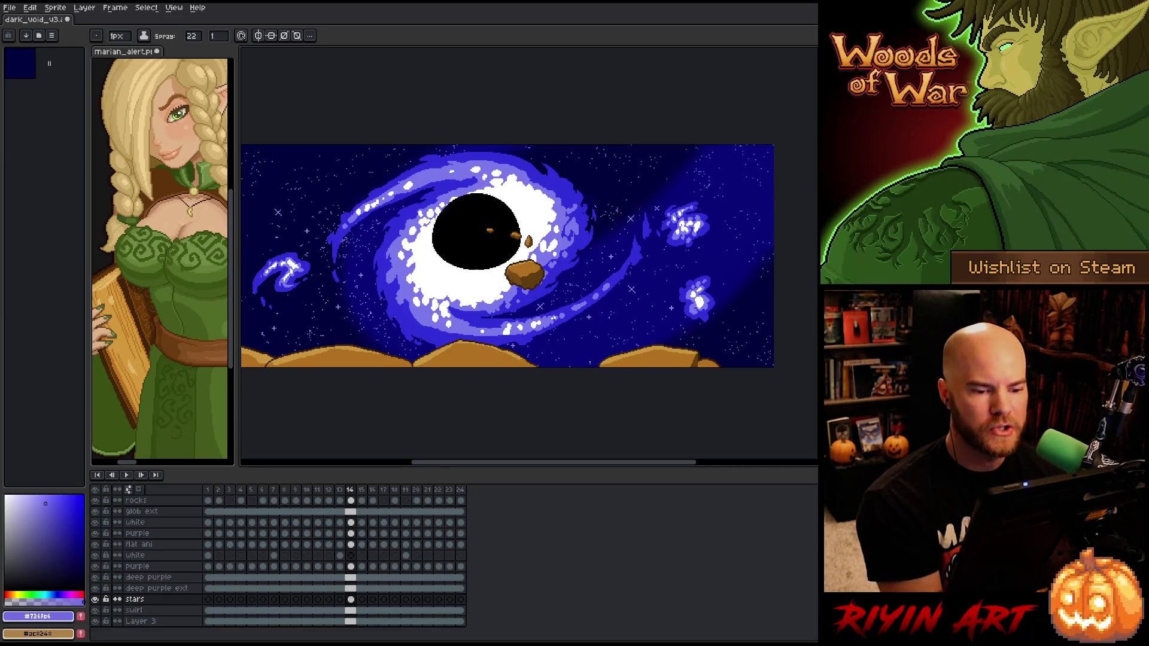
# Nudge the view into place and play the animation to preview it
pyautogui.press('space')
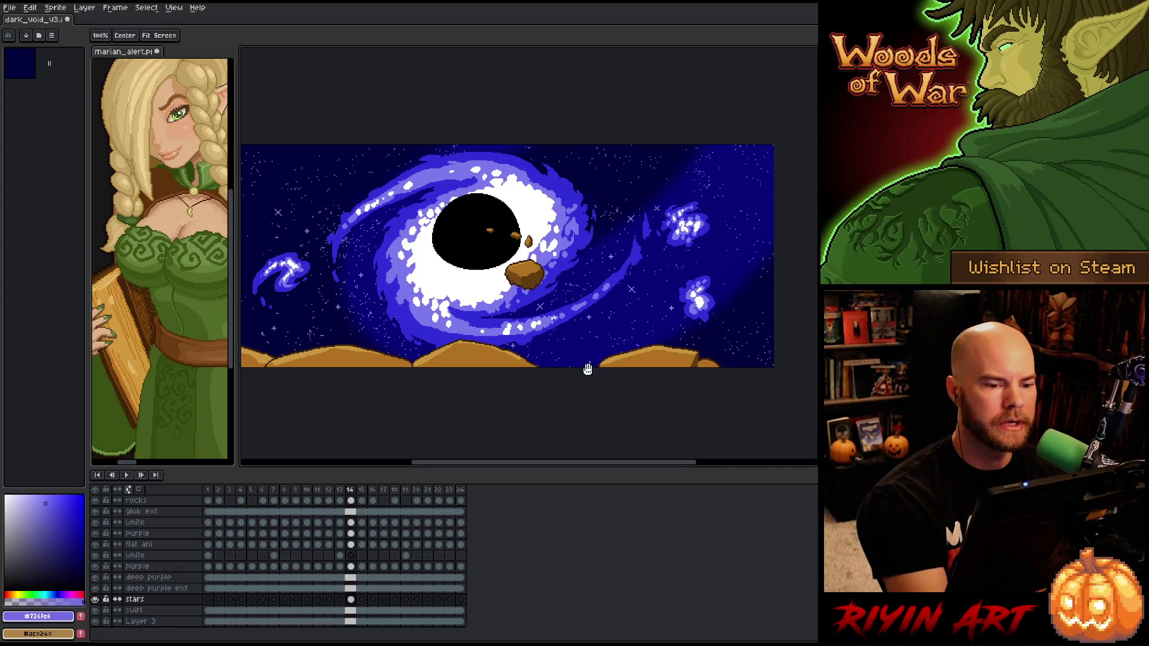
pyautogui.moveTo(587, 371); pyautogui.dragTo(581, 374)
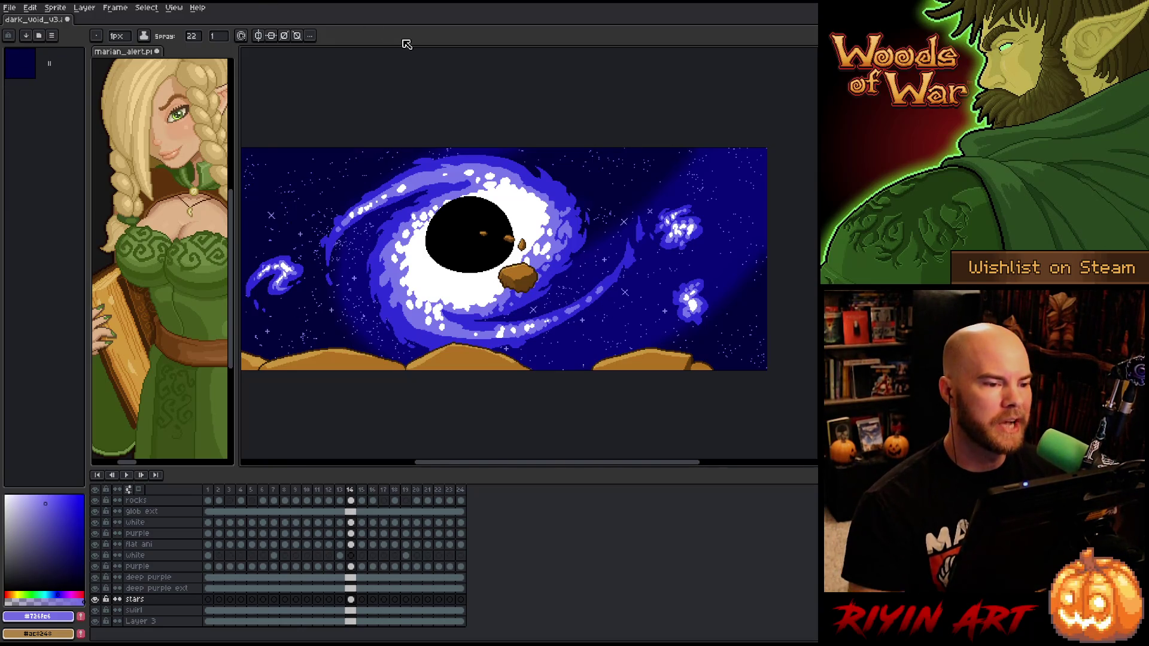
pyautogui.scroll(-2, 438, 282)
pyautogui.scroll(3, 439, 281)
pyautogui.press('Return')
pyautogui.press('Return')
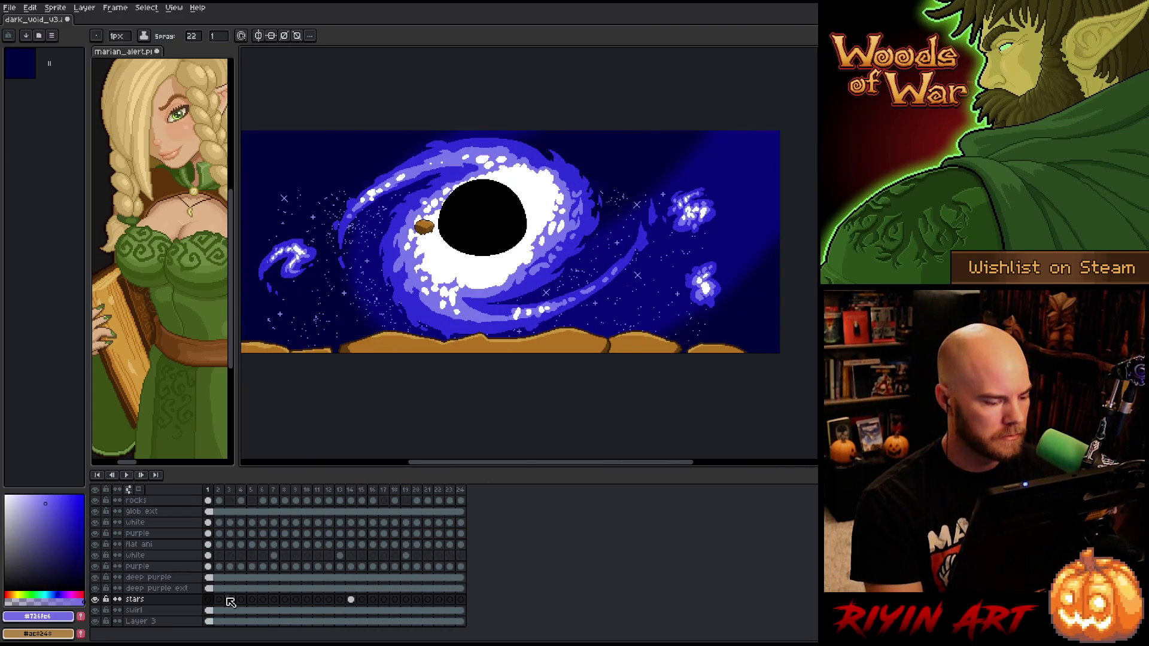
# Link the stars layer's cels across all 24 frames and play to check the loop
pyautogui.click(350, 599)
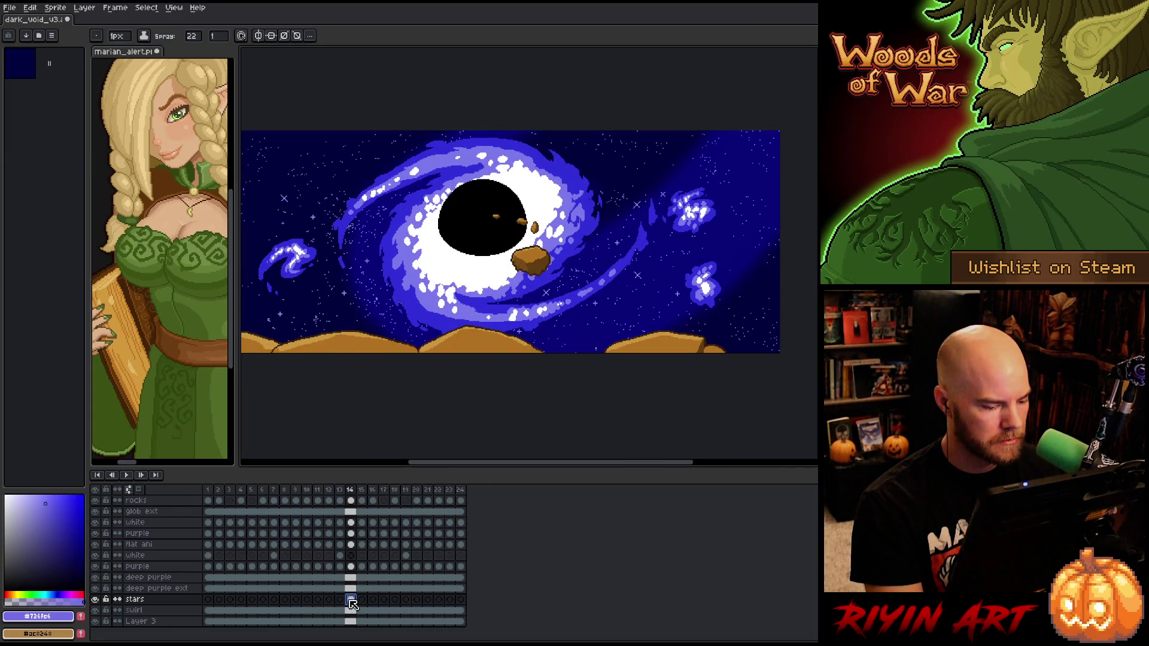
pyautogui.click(208, 600)
pyautogui.moveTo(207, 601); pyautogui.dragTo(509, 606)
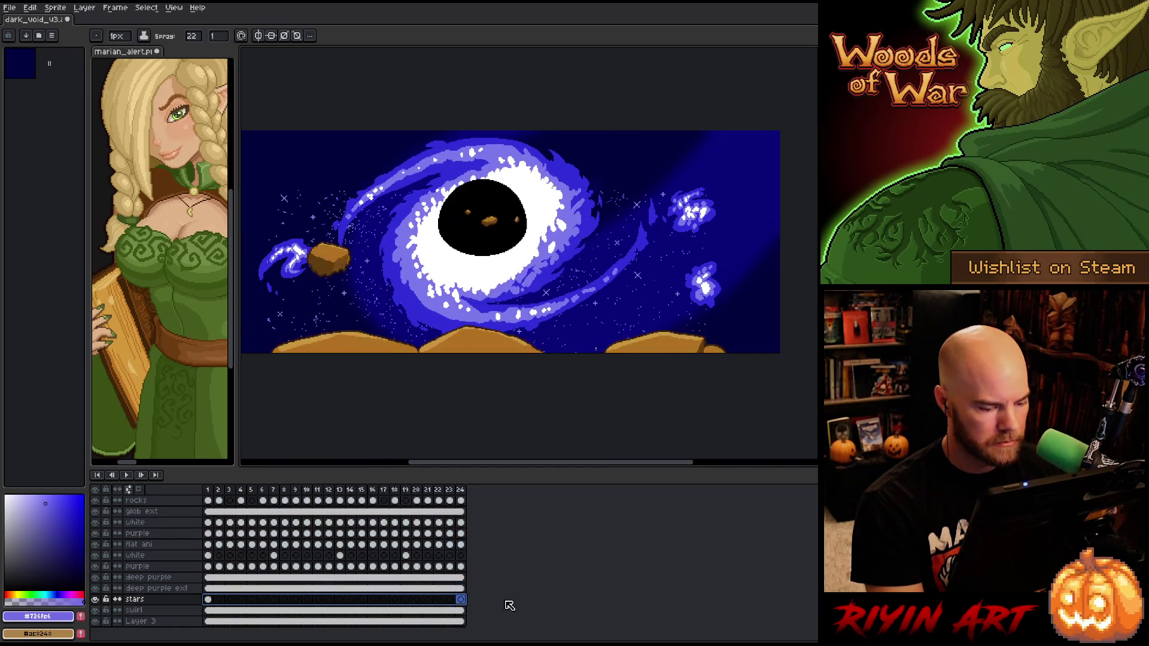
pyautogui.rightClick(462, 600)
pyautogui.click(475, 622)
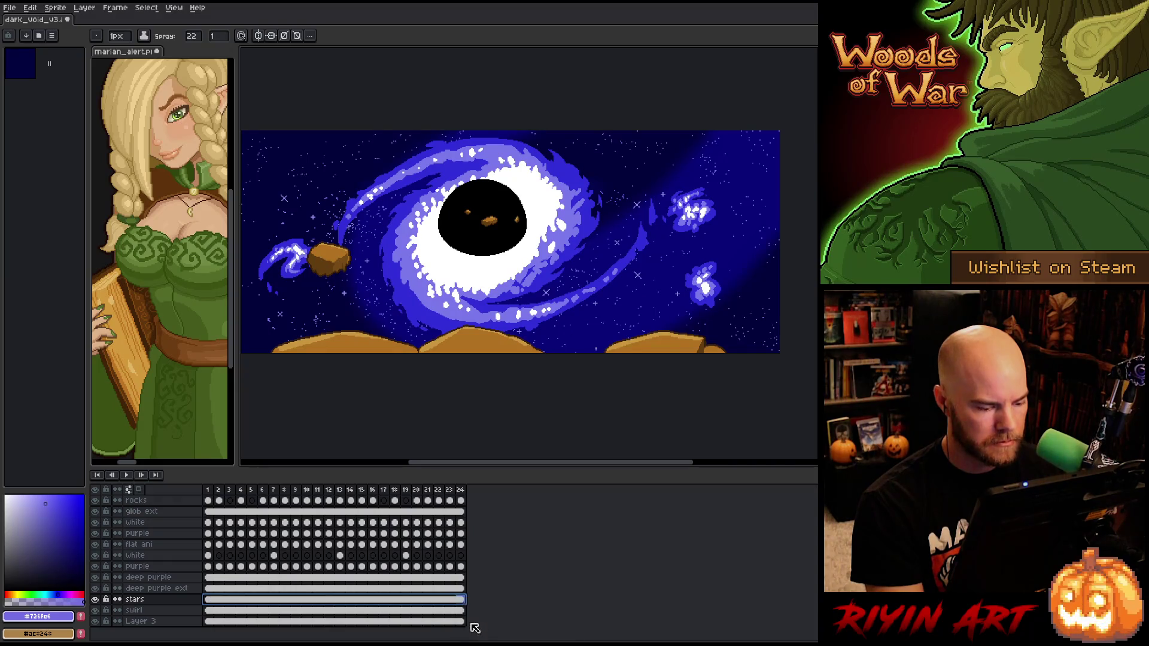
pyautogui.press('Return')
pyautogui.scroll(-1, 419, 239)
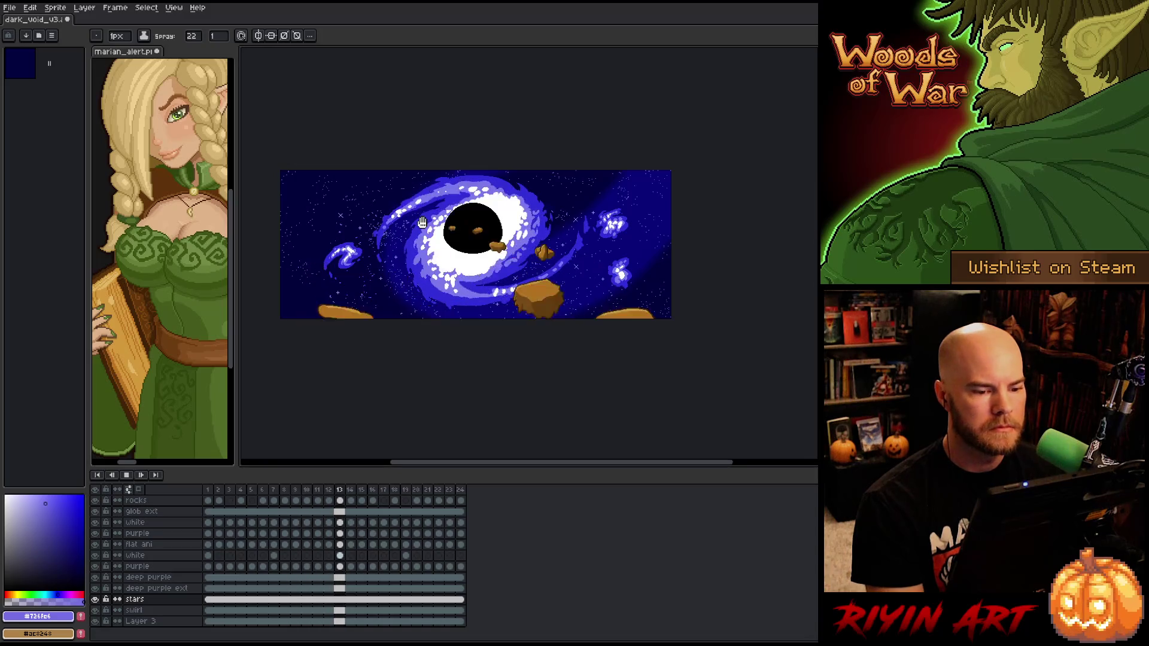
pyautogui.press('Return')
pyautogui.scroll(1, 309, 272)
# Switch between pencil and spray and pan around the artwork
pyautogui.press('b')
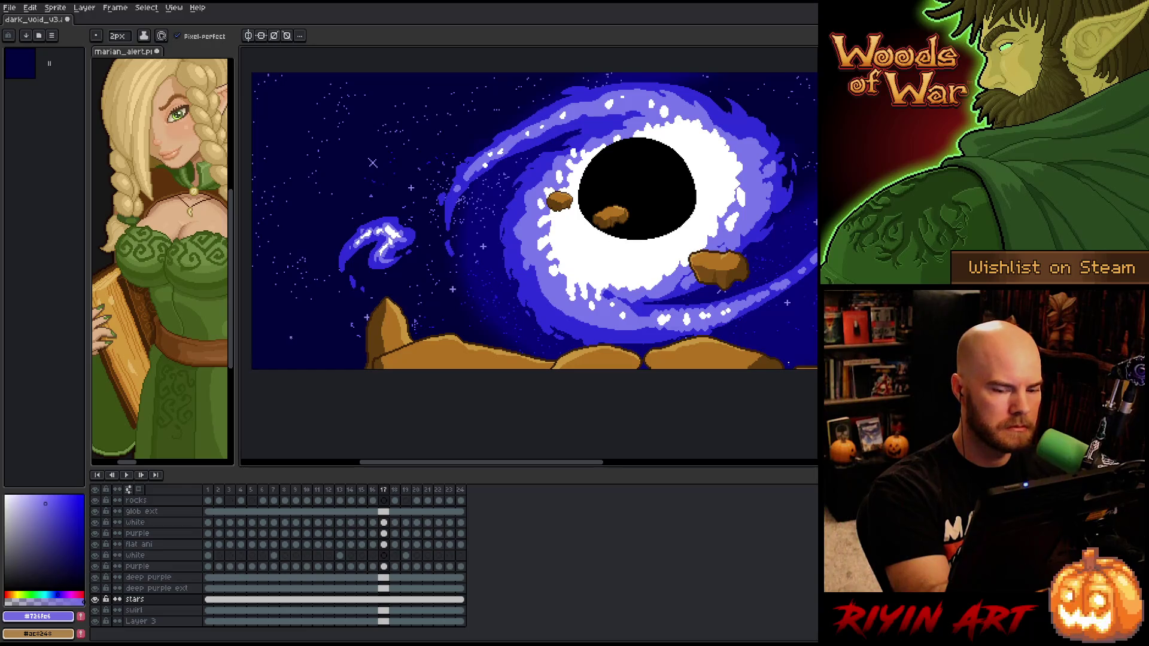
pyautogui.hotkey('shift', 'b')
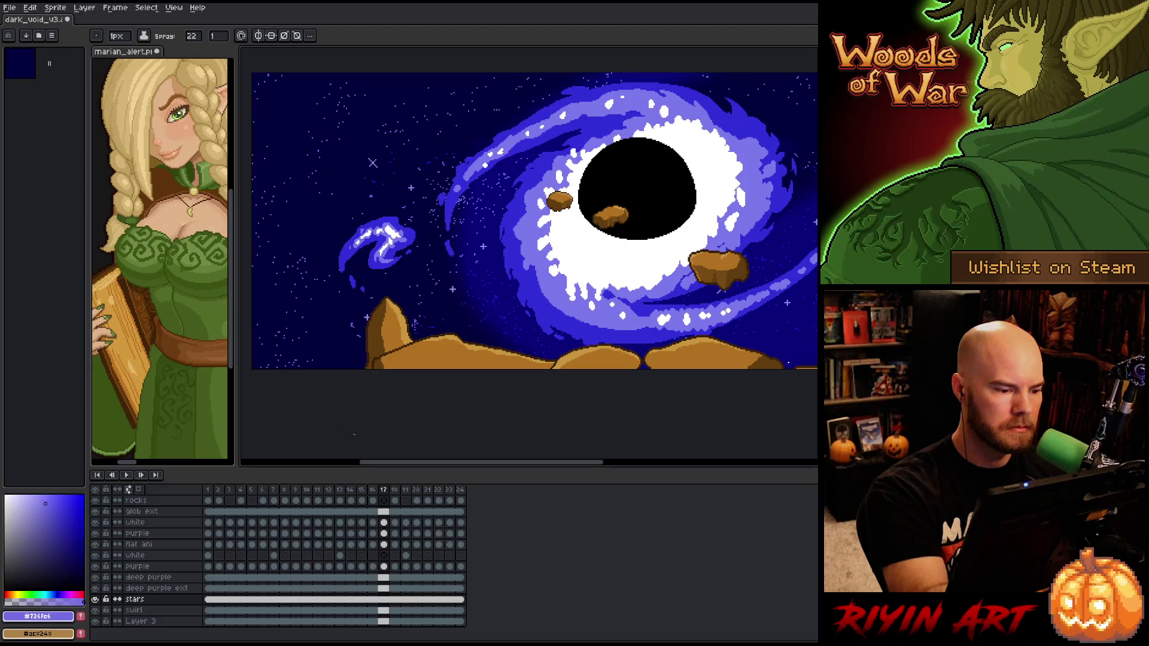
pyautogui.press('h')
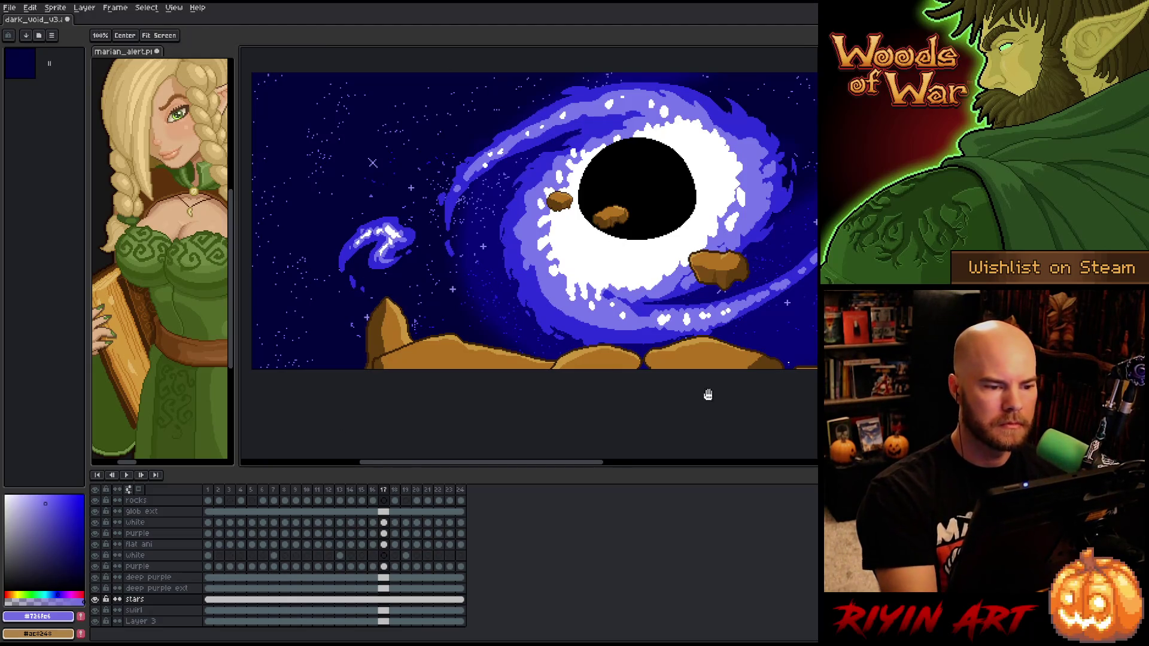
pyautogui.moveTo(667, 398); pyautogui.dragTo(501, 437)
pyautogui.hotkey('shift', 'b')
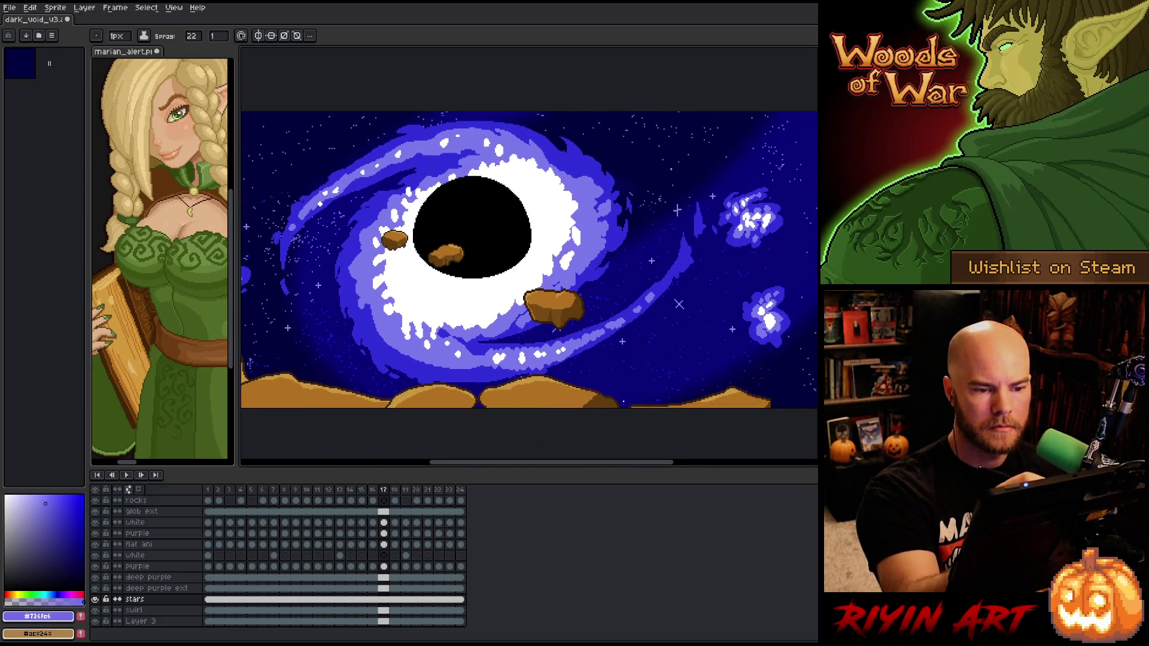
pyautogui.moveTo(527, 258); pyautogui.dragTo(444, 170)
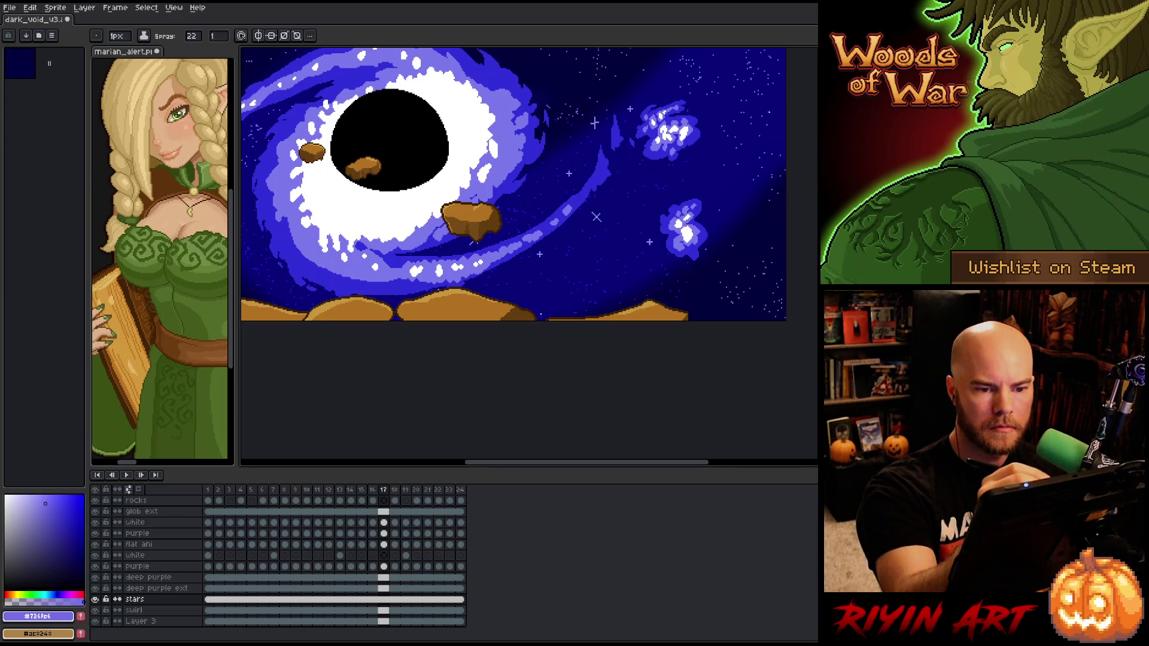
pyautogui.moveTo(514, 197); pyautogui.dragTo(493, 287)
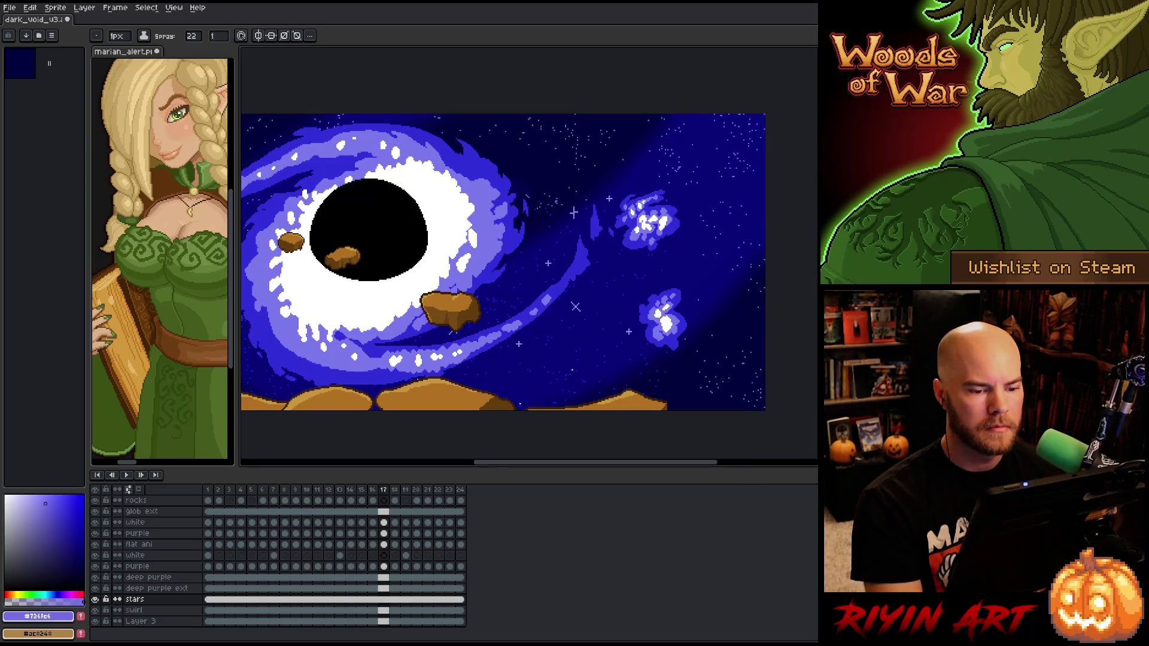
# Play the animation and save dark_void_v3
pyautogui.scroll(-2, 575, 307)
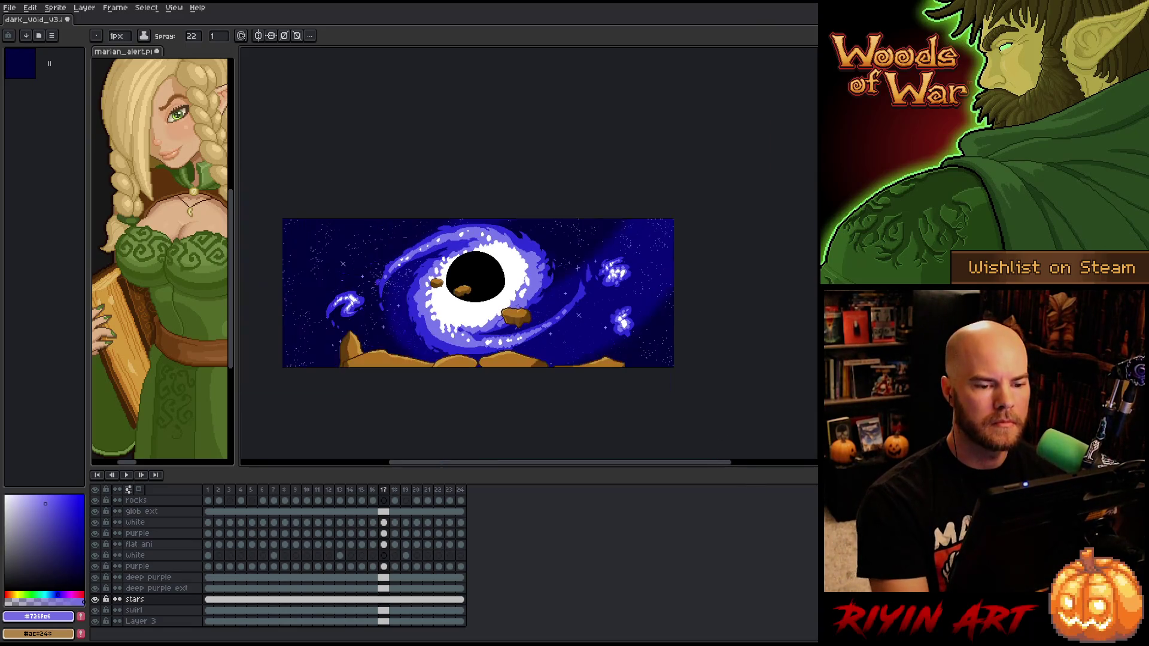
pyautogui.press('Return')
pyautogui.moveTo(437, 365); pyautogui.dragTo(462, 368)
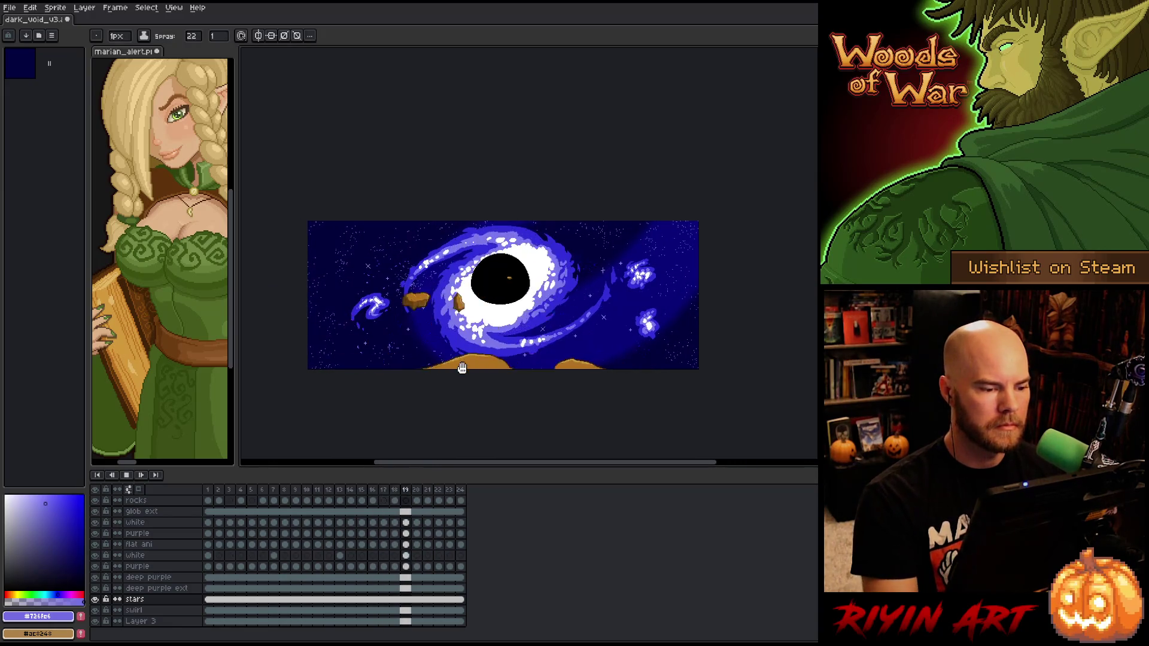
pyautogui.hotkey('ctrl', 's')
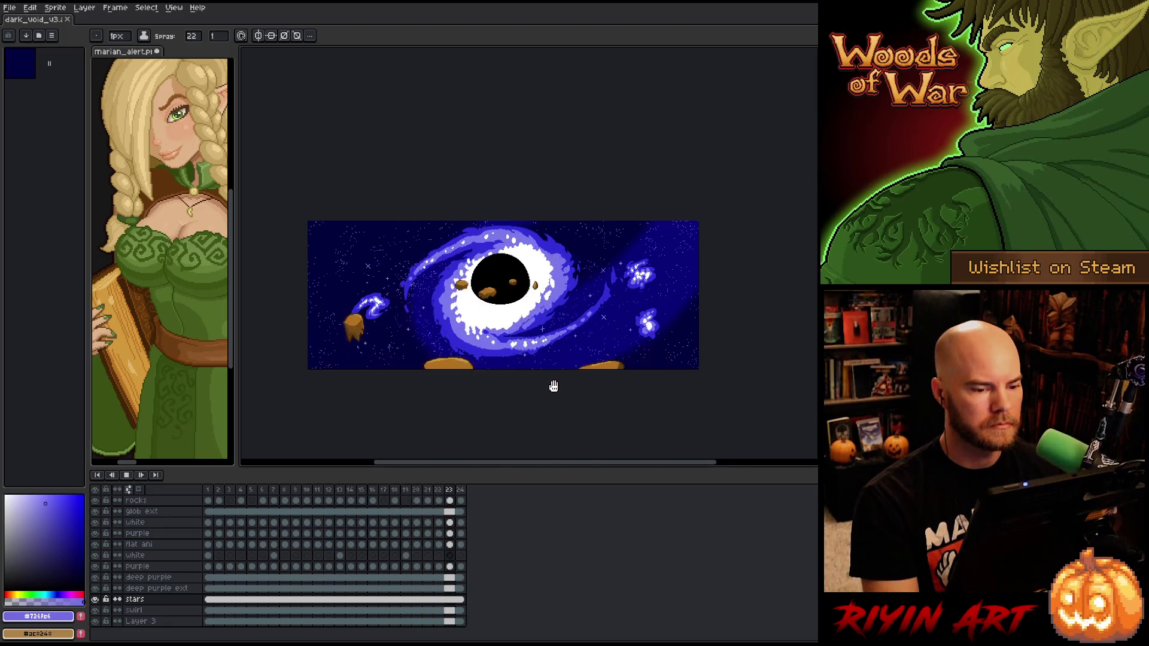
pyautogui.scroll(2, 599, 368)
pyautogui.scroll(-1, 586, 364)
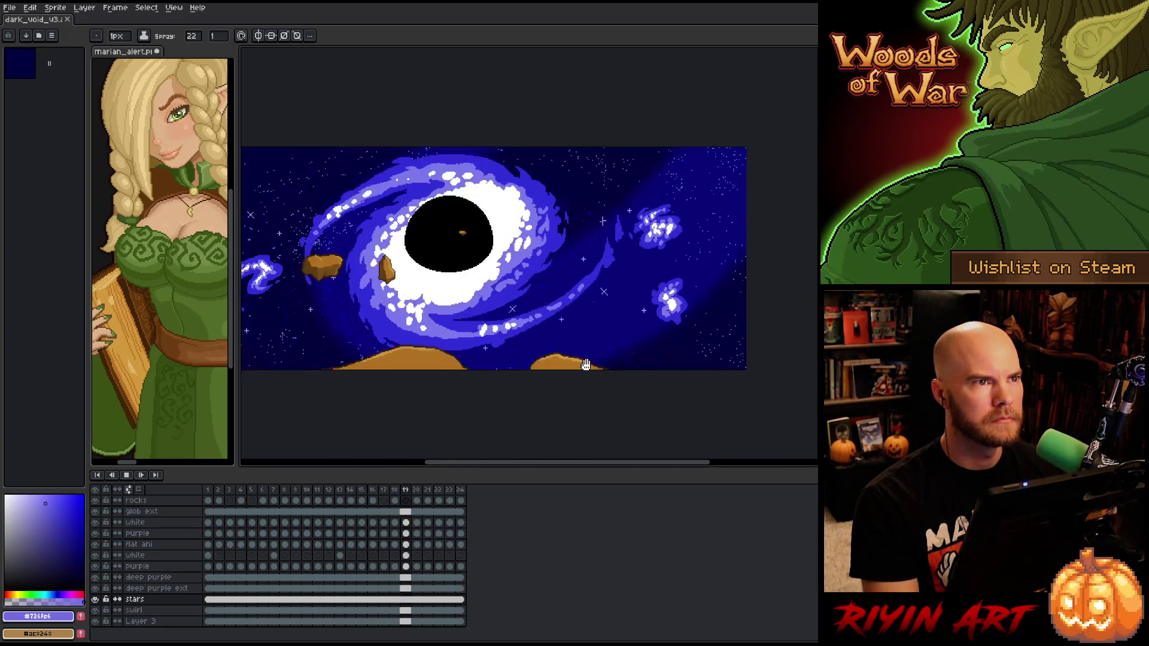
pyautogui.moveTo(560, 399); pyautogui.dragTo(599, 413)
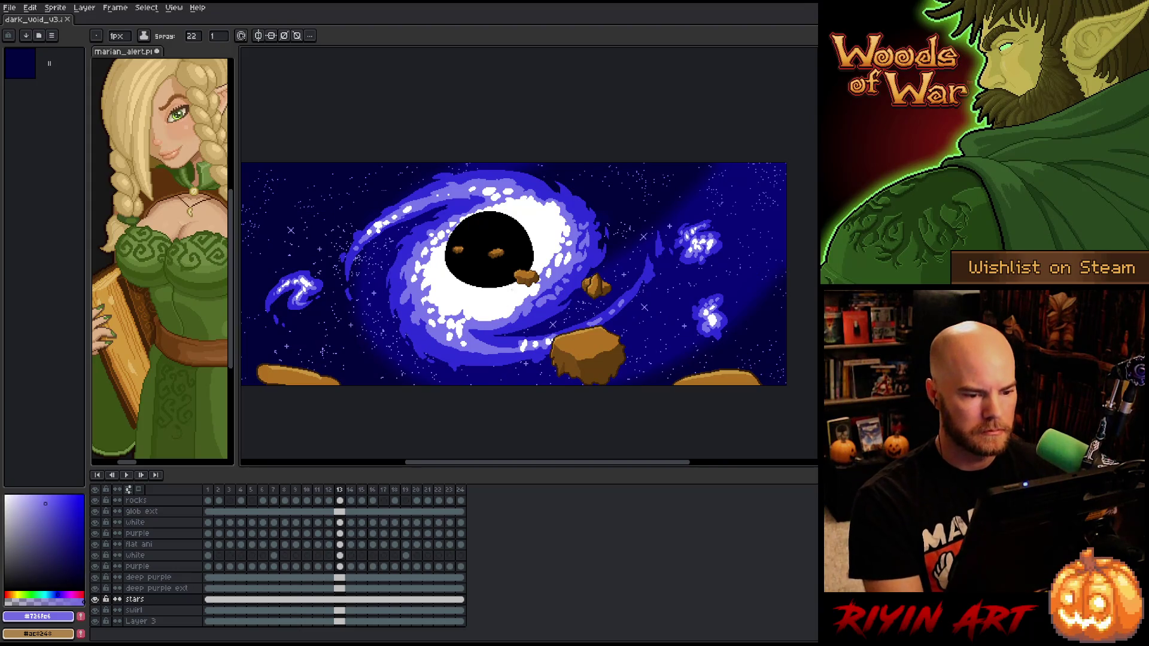
pyautogui.scroll(-2, 513, 274)
pyautogui.scroll(2, 514, 274)
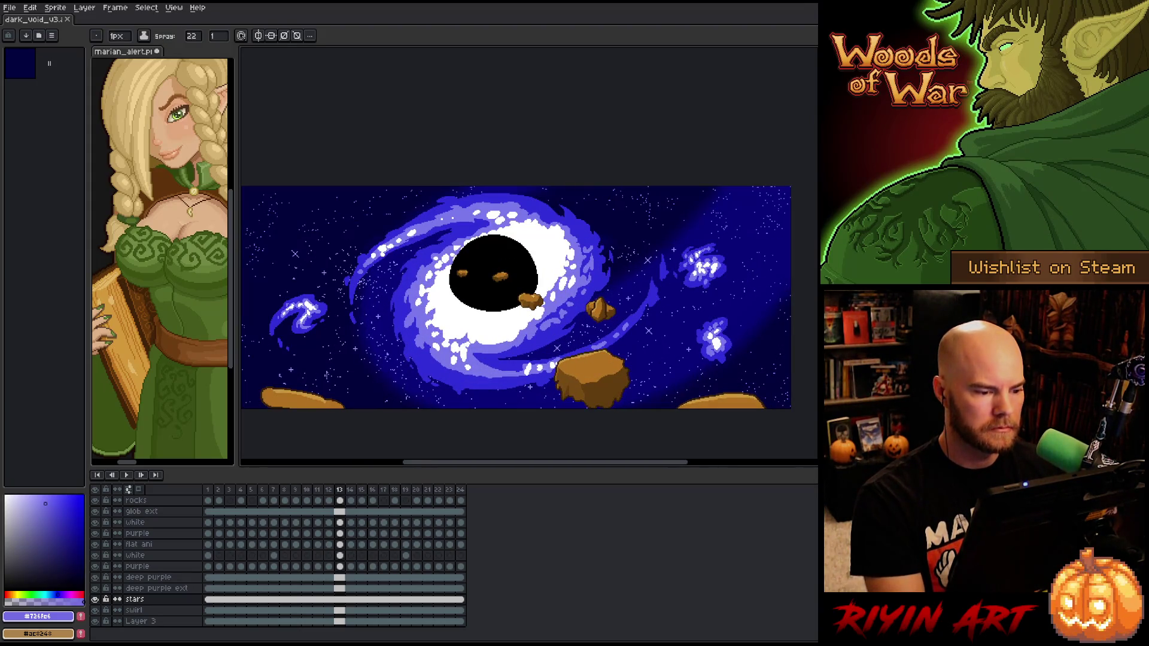
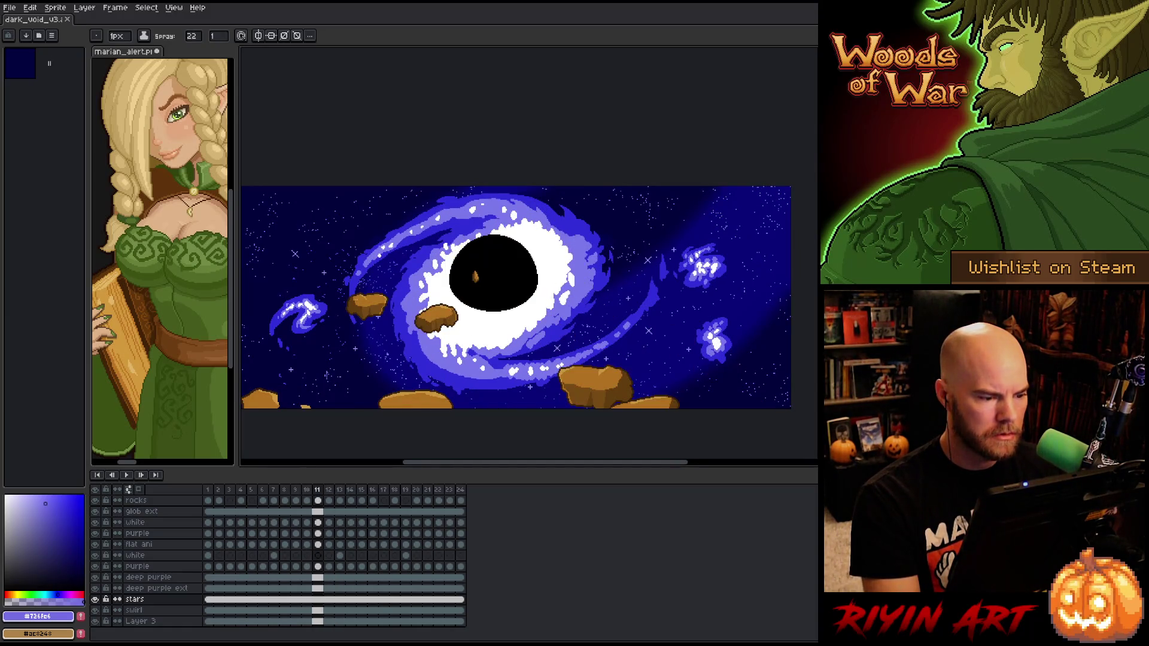
# Sample the deep blue #3b38d8 from the galaxy swirl, then add a new layer above stars
pyautogui.scroll(5, 369, 284)
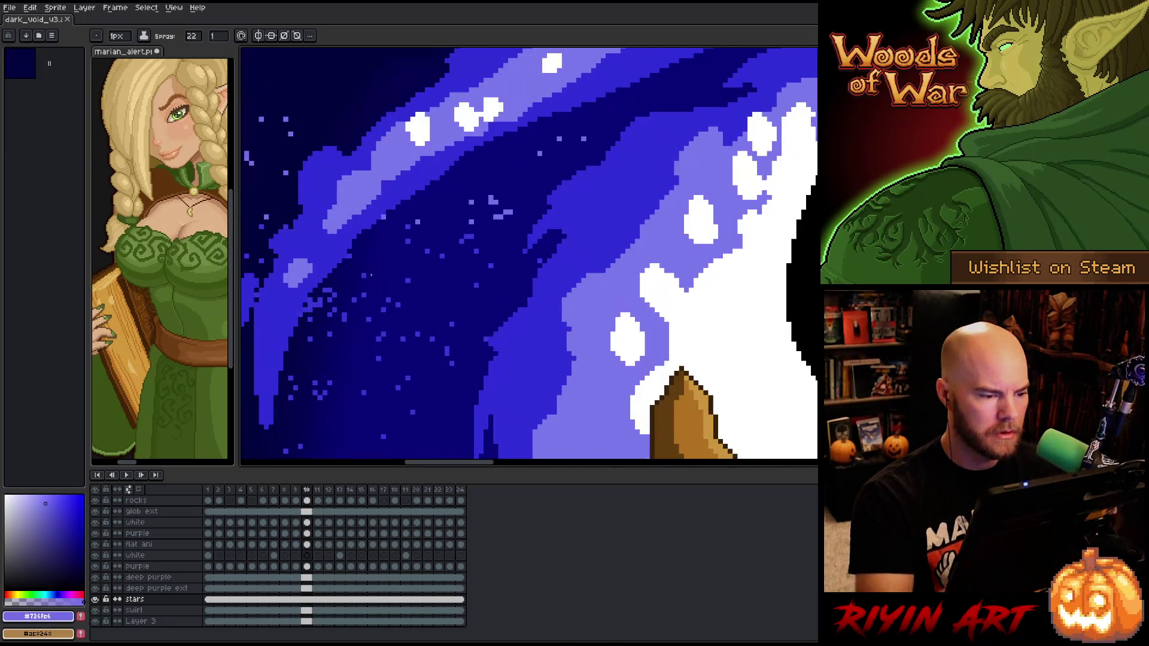
pyautogui.keyDown('alt'); pyautogui.click(402, 302); pyautogui.keyUp('alt')
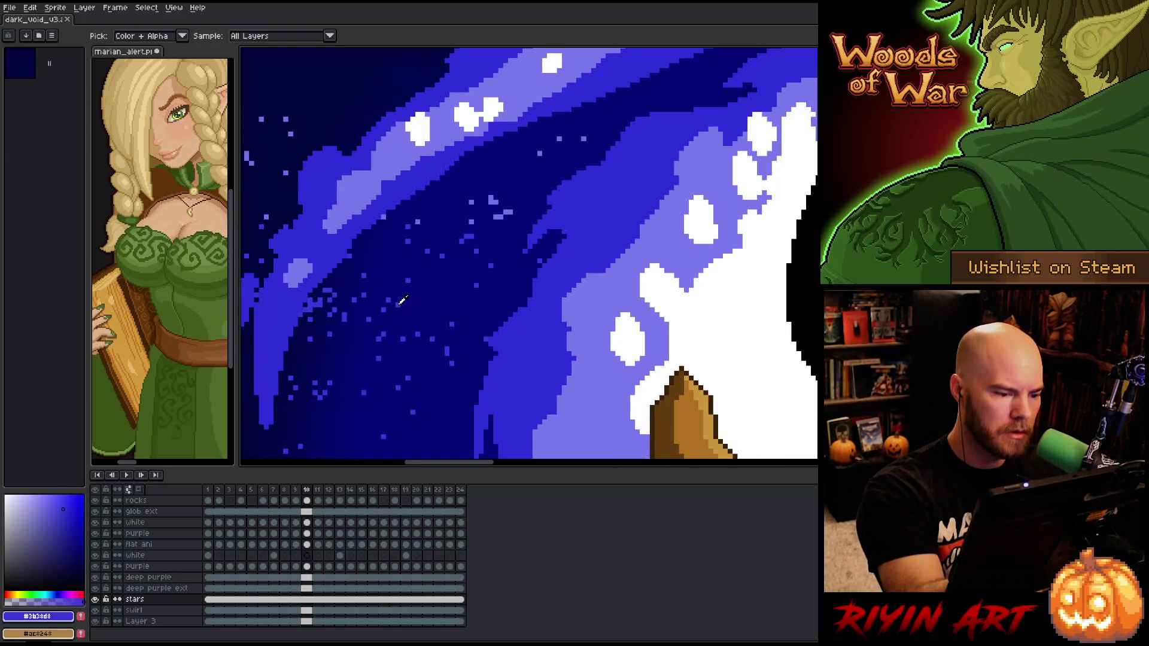
pyautogui.scroll(-10, 426, 259)
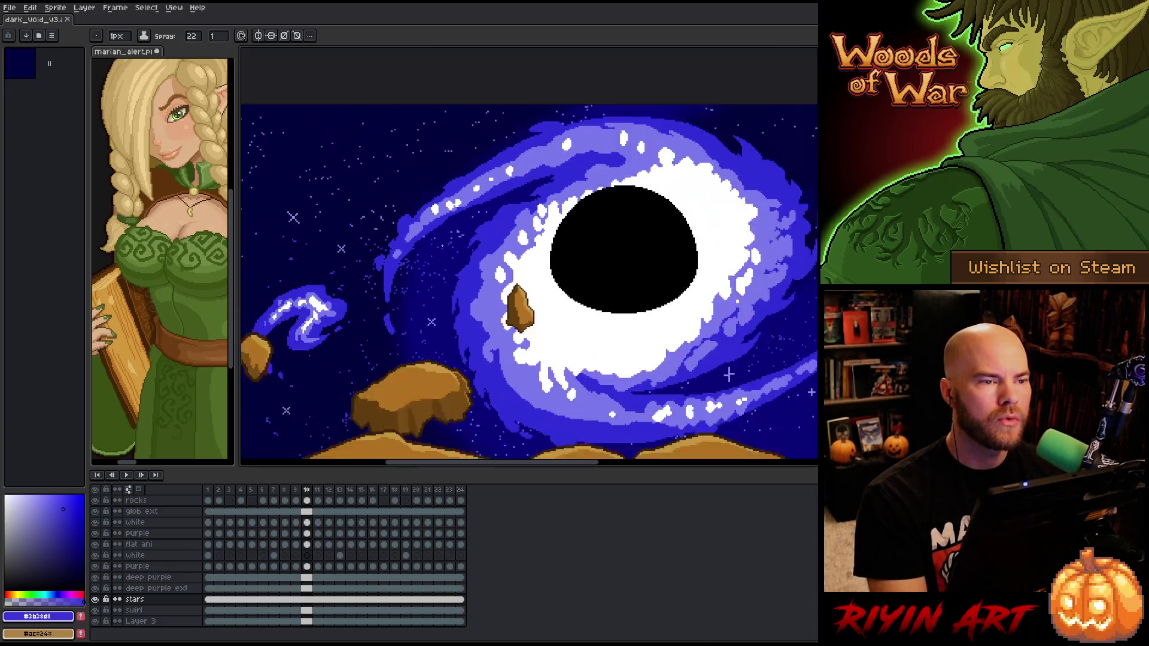
pyautogui.scroll(3, 426, 259)
pyautogui.scroll(-2, 431, 299)
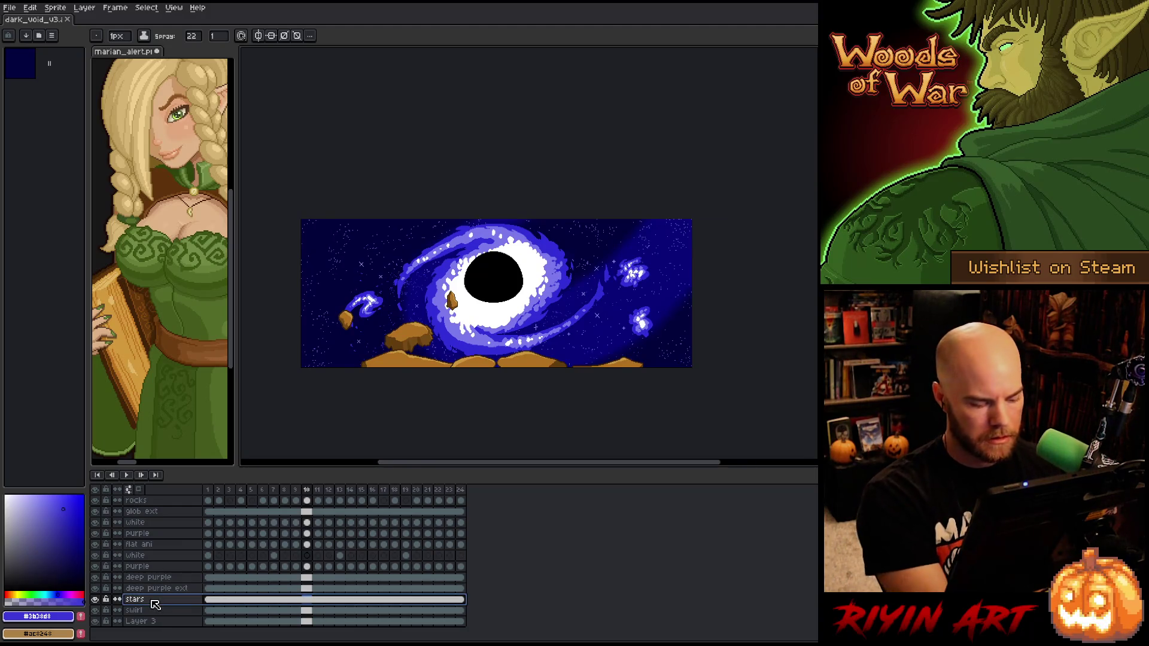
pyautogui.hotkey('shift', 'n')
# Select frame 1 of the new layer and set a 44px round brush
pyautogui.click(209, 600)
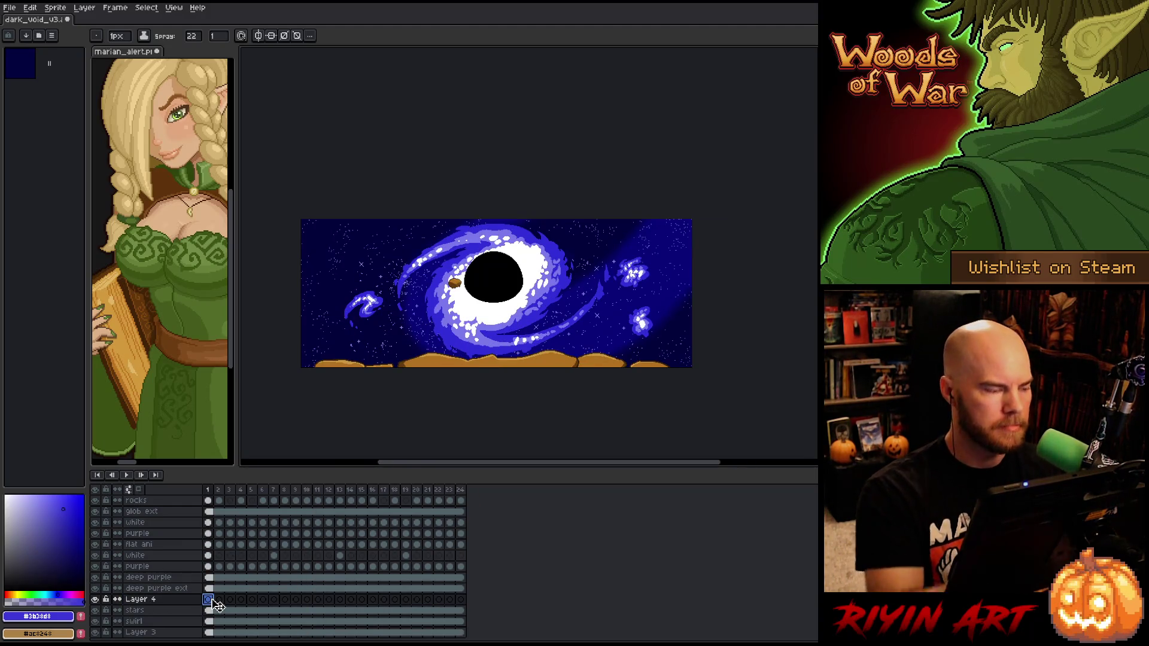
pyautogui.press('b')
pyautogui.moveTo(119, 35); pyautogui.dragTo(180, 51)
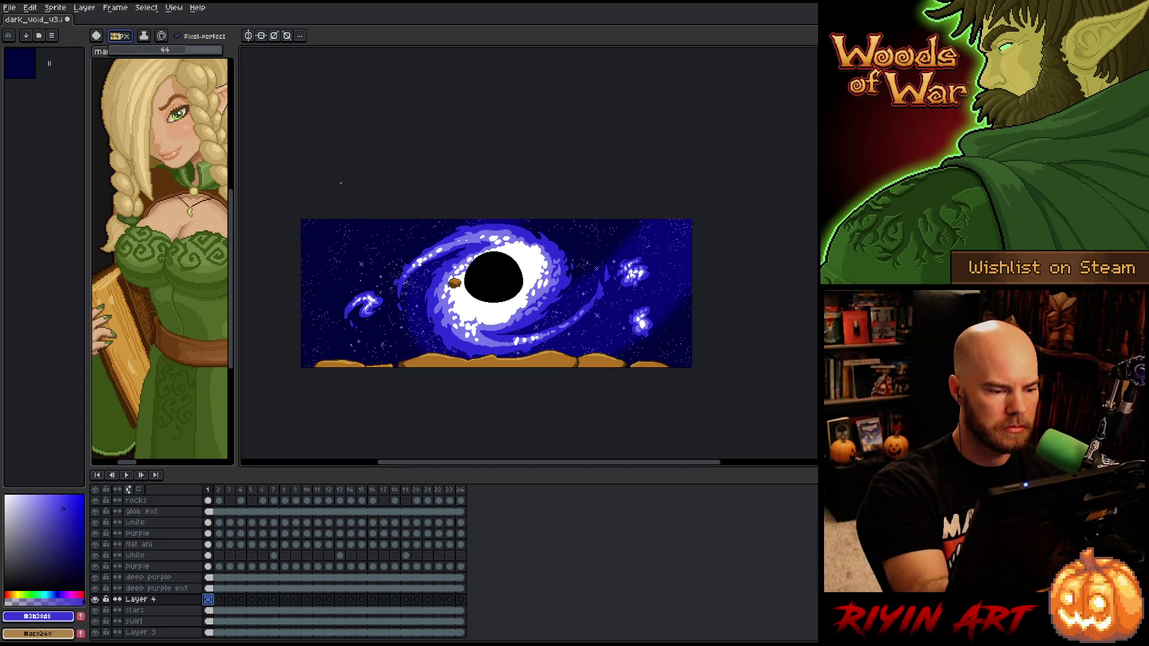
# Paint blue-purple blobs at the left, top-left, right and bottom-right edges on frame 1
pyautogui.moveTo(299, 246); pyautogui.dragTo(328, 216)
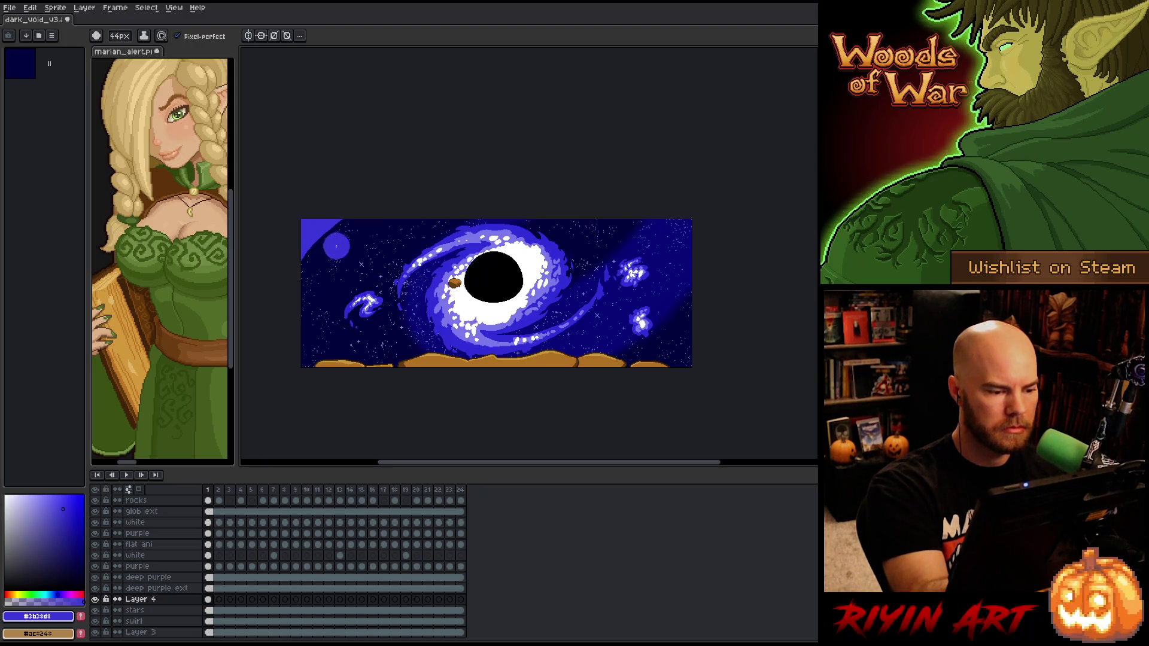
pyautogui.moveTo(315, 334); pyautogui.dragTo(318, 354)
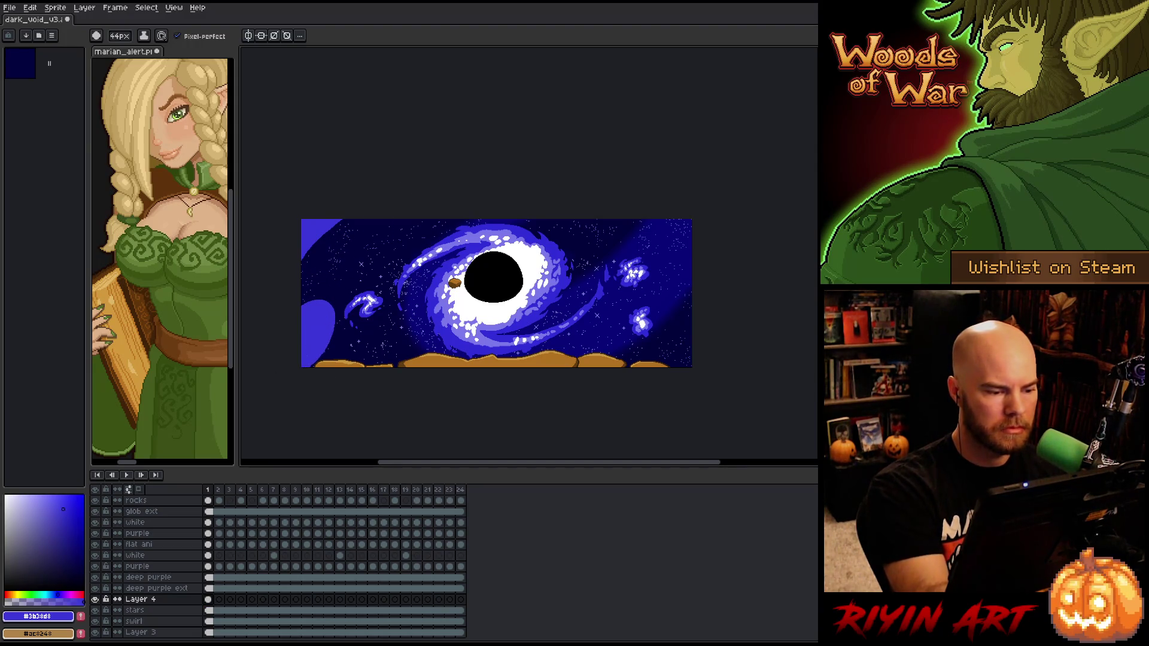
pyautogui.moveTo(676, 359); pyautogui.dragTo(683, 323)
pyautogui.moveTo(683, 224); pyautogui.dragTo(685, 251)
pyautogui.hotkey('ctrl', 'z')
pyautogui.moveTo(712, 206); pyautogui.dragTo(716, 240)
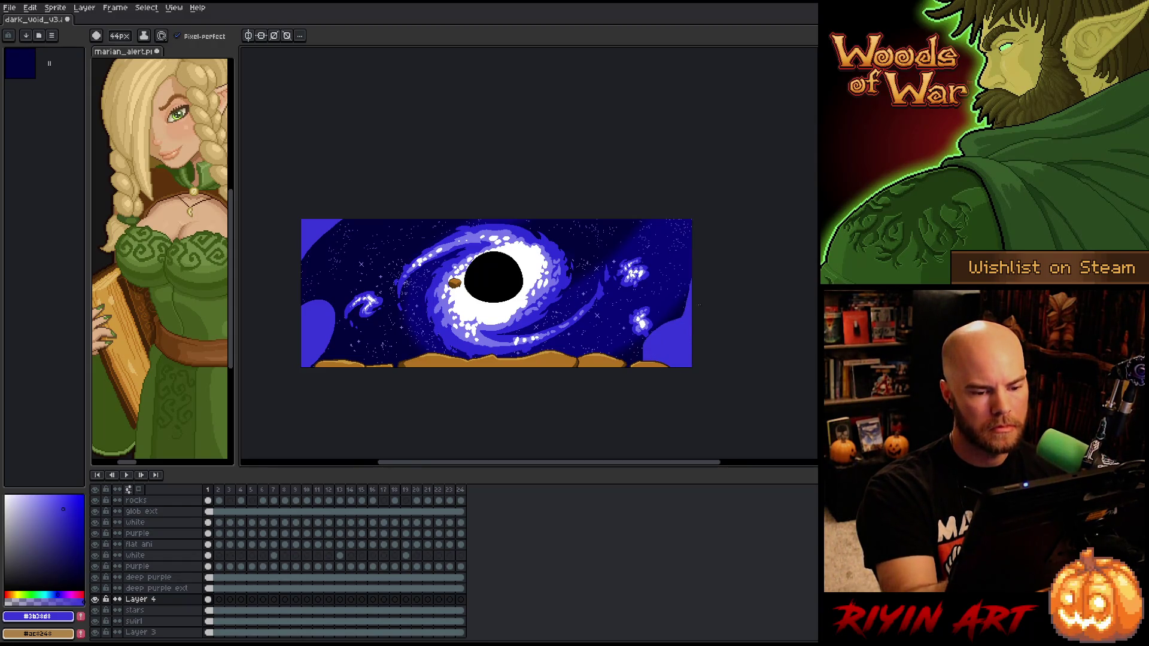
pyautogui.moveTo(671, 209); pyautogui.dragTo(705, 203)
pyautogui.hotkey('ctrl', 'z')
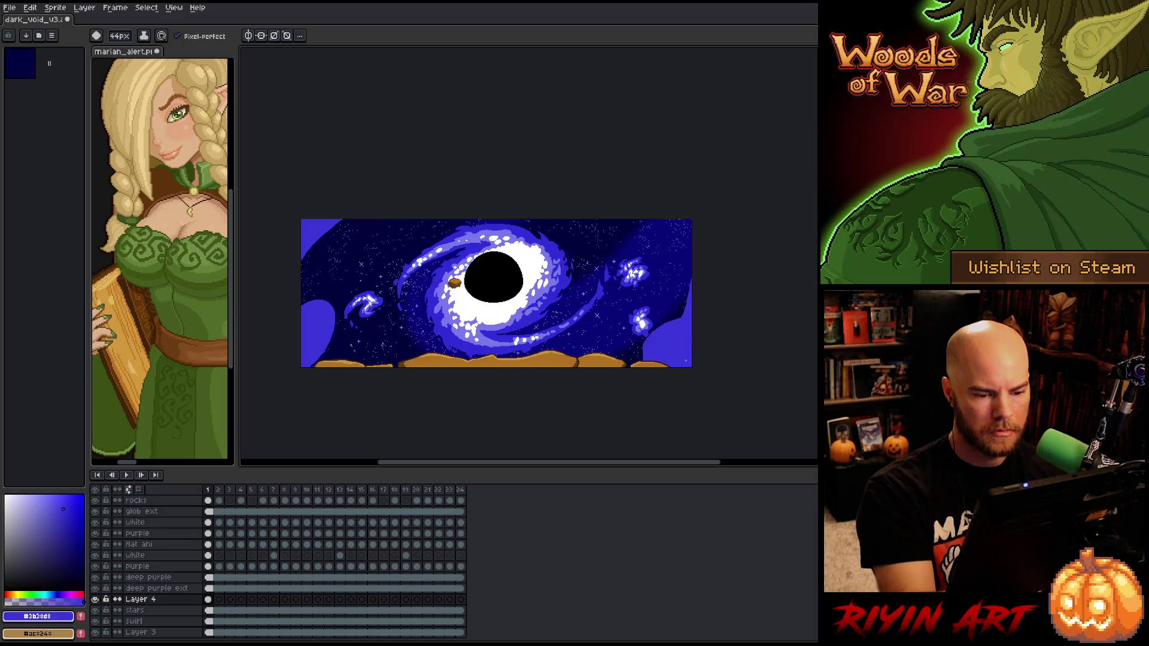
# Paint bottom-right, bottom-left and top-edge blobs on frame 2
pyautogui.press('Right')
pyautogui.moveTo(670, 350); pyautogui.dragTo(682, 356)
pyautogui.press('Left')
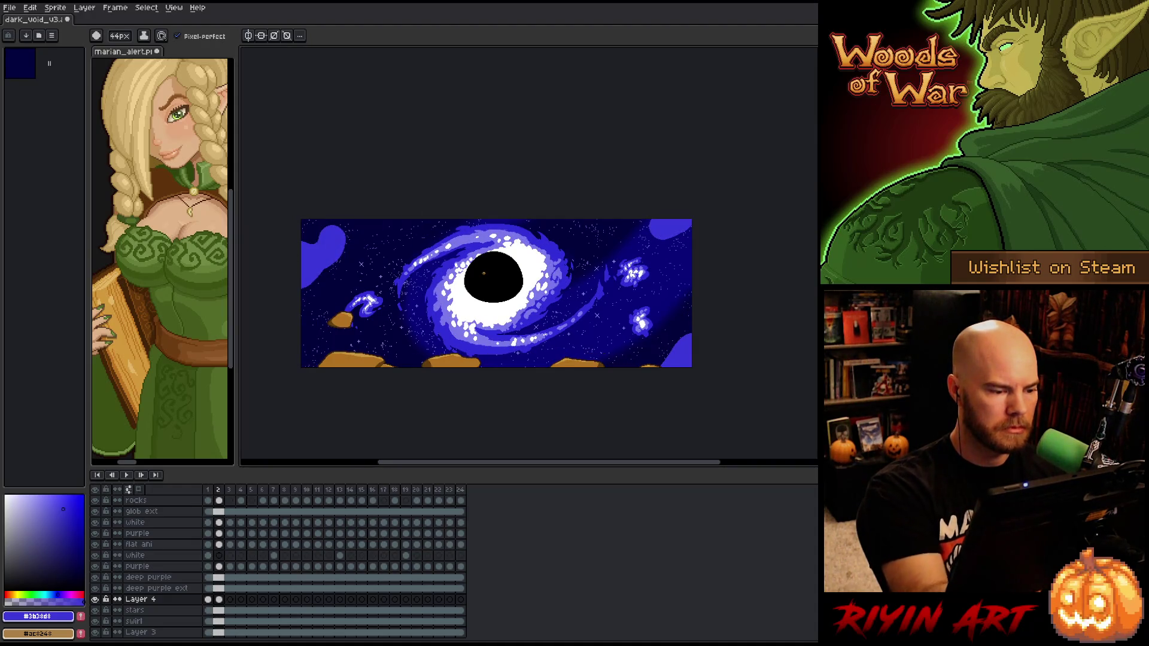
pyautogui.moveTo(304, 353); pyautogui.dragTo(319, 368)
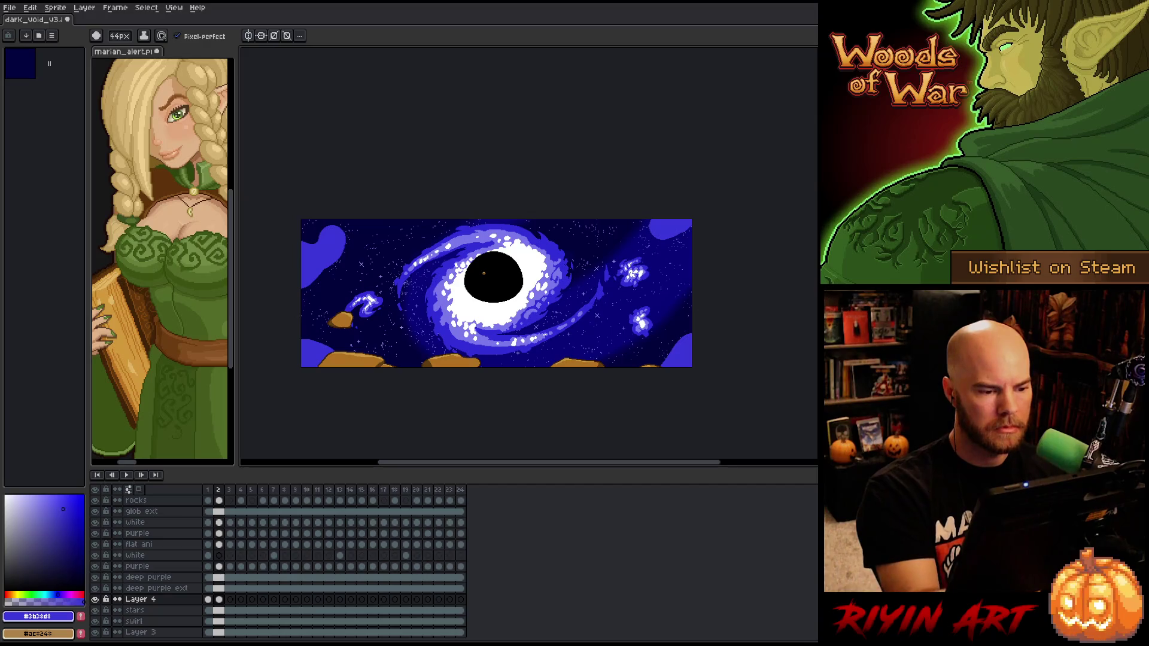
pyautogui.moveTo(419, 223); pyautogui.dragTo(445, 209)
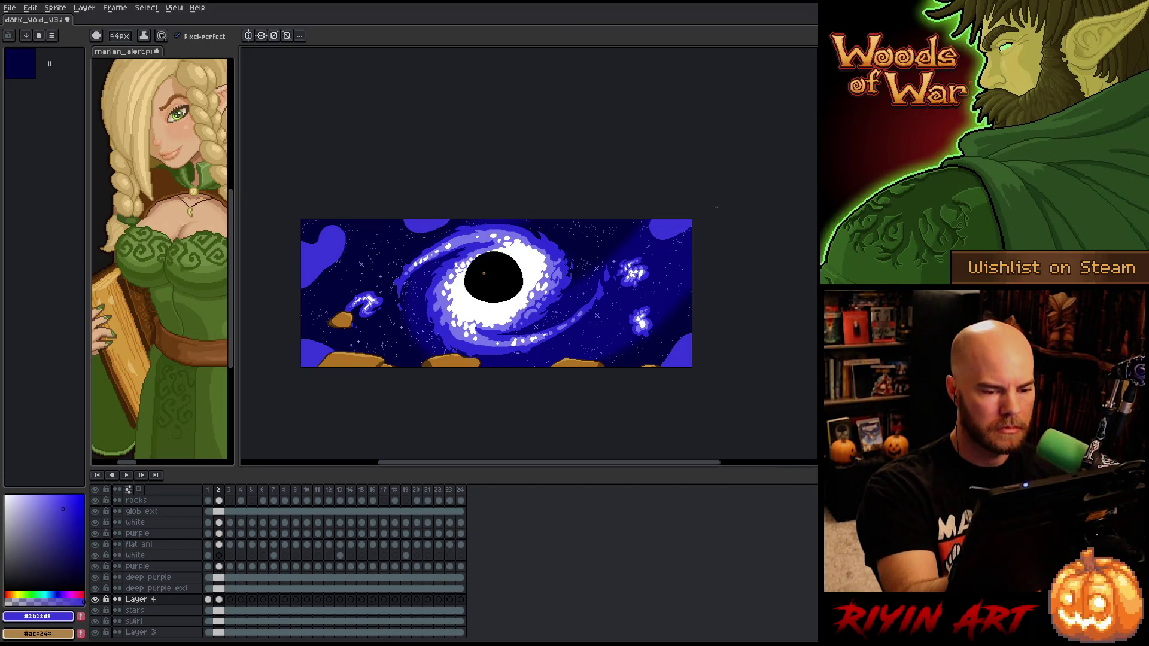
# Paint top-right and left-edge blobs on frame 3, comparing against frame 2
pyautogui.press('.')
pyautogui.press(',')
pyautogui.press('.')
pyautogui.moveTo(671, 251); pyautogui.dragTo(692, 237)
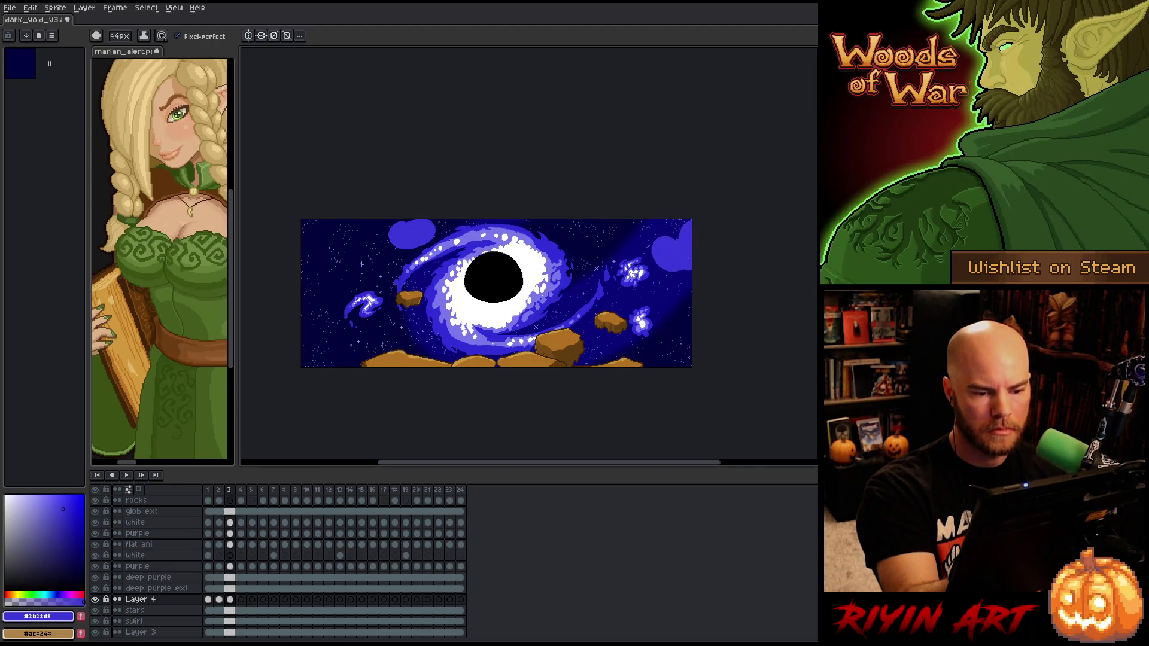
pyautogui.press(',')
pyautogui.press('.')
pyautogui.press(',')
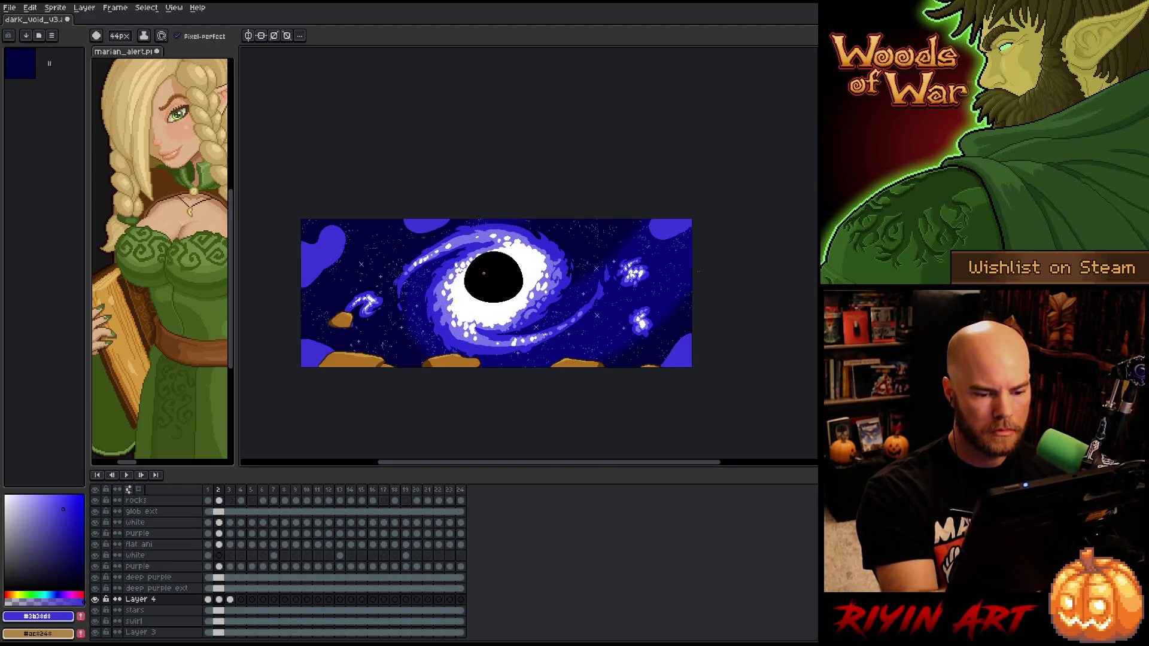
pyautogui.press('.')
pyautogui.moveTo(318, 293); pyautogui.dragTo(344, 266)
pyautogui.press(',')
pyautogui.press('.')
pyautogui.press(',')
pyautogui.press('.')
# Paint top, left-edge and right-edge blobs on frame 4
pyautogui.press('.')
pyautogui.moveTo(392, 251); pyautogui.dragTo(407, 243)
pyautogui.press(',')
pyautogui.press('.')
pyautogui.moveTo(308, 314); pyautogui.dragTo(341, 305)
pyautogui.click(676, 274)
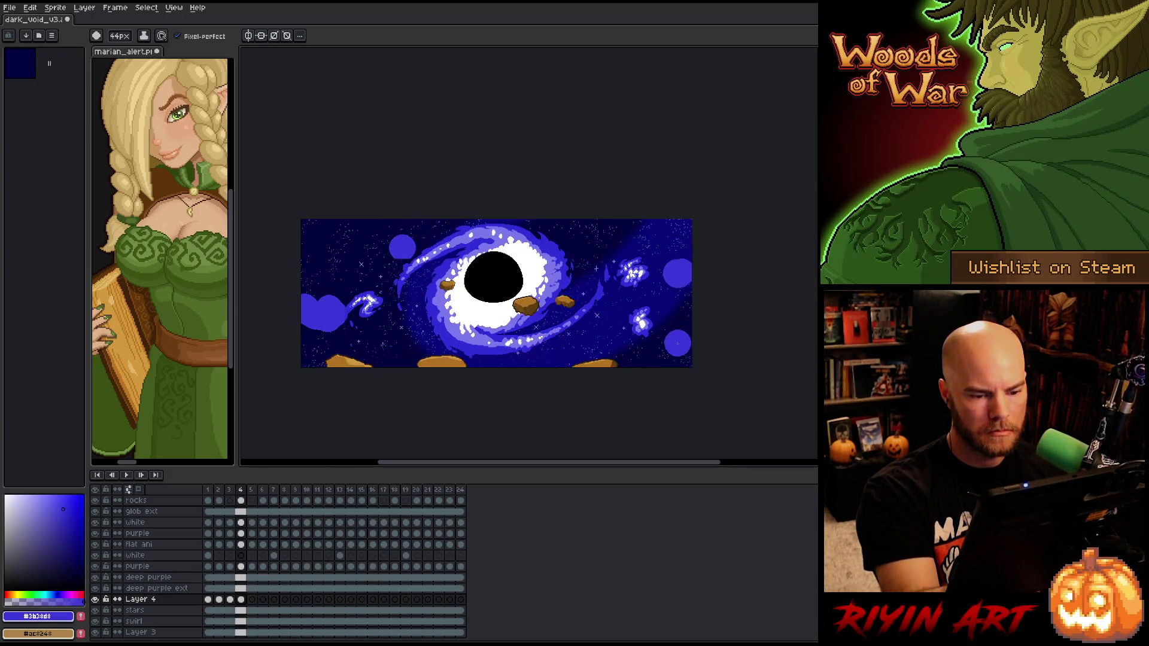
# Extend the right-edge blob down on frame 4 and compare frames 4 and 5
pyautogui.moveTo(683, 281); pyautogui.dragTo(692, 302)
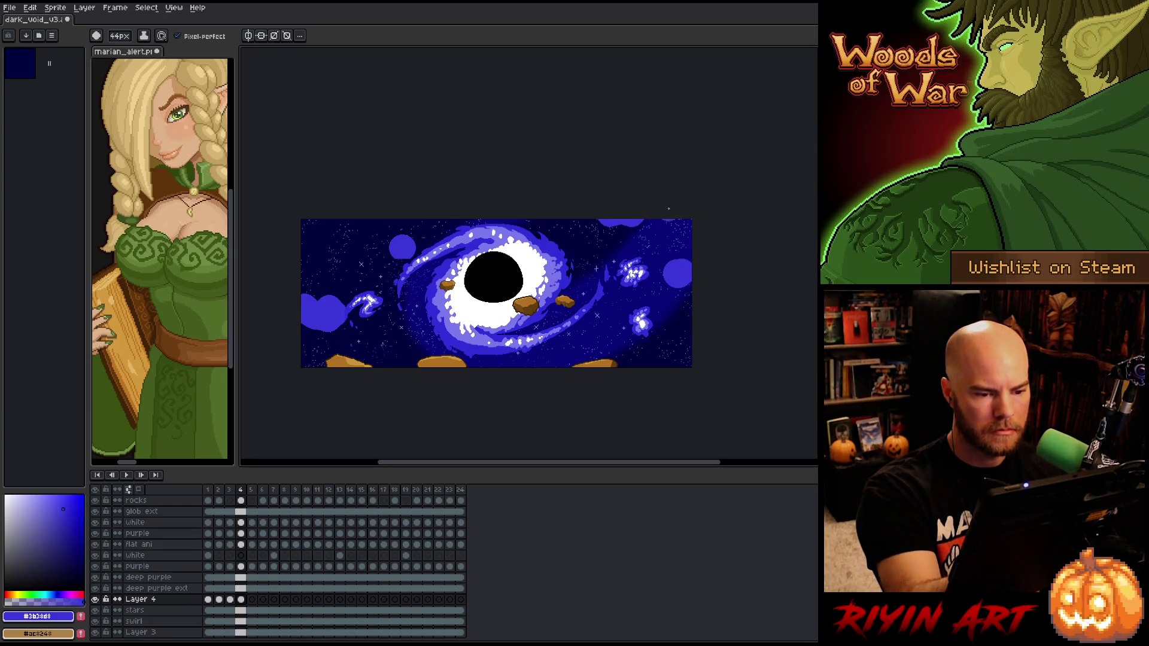
pyautogui.press(',')
pyautogui.press('.')
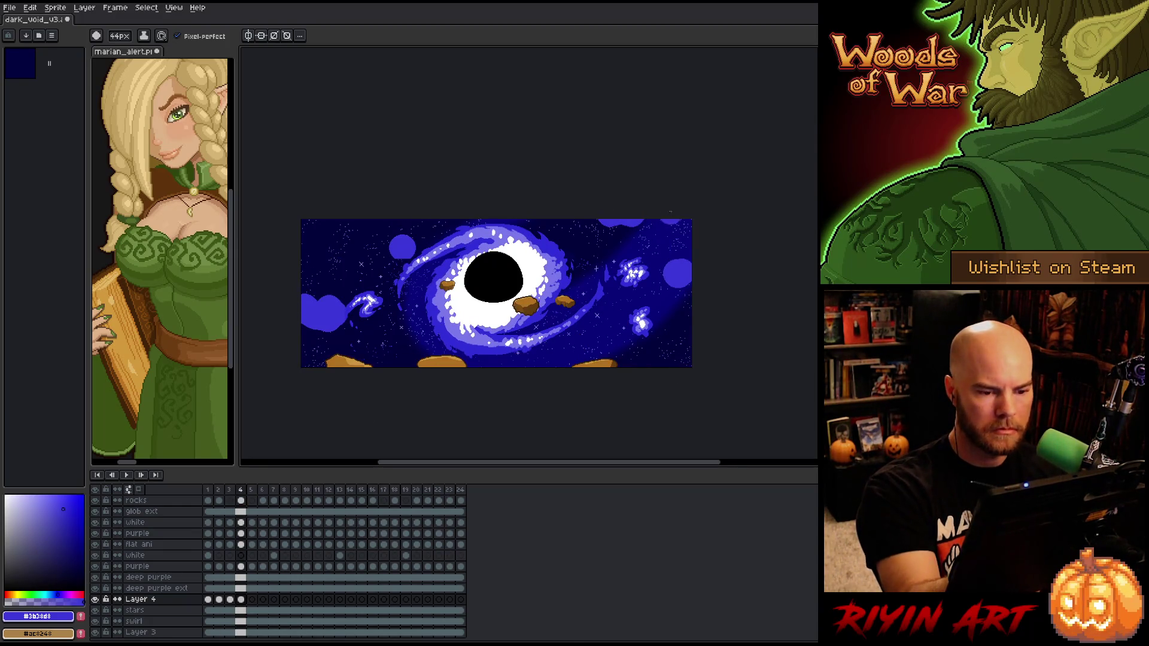
pyautogui.press('.')
pyautogui.press(',')
pyautogui.press('.')
pyautogui.press(',')
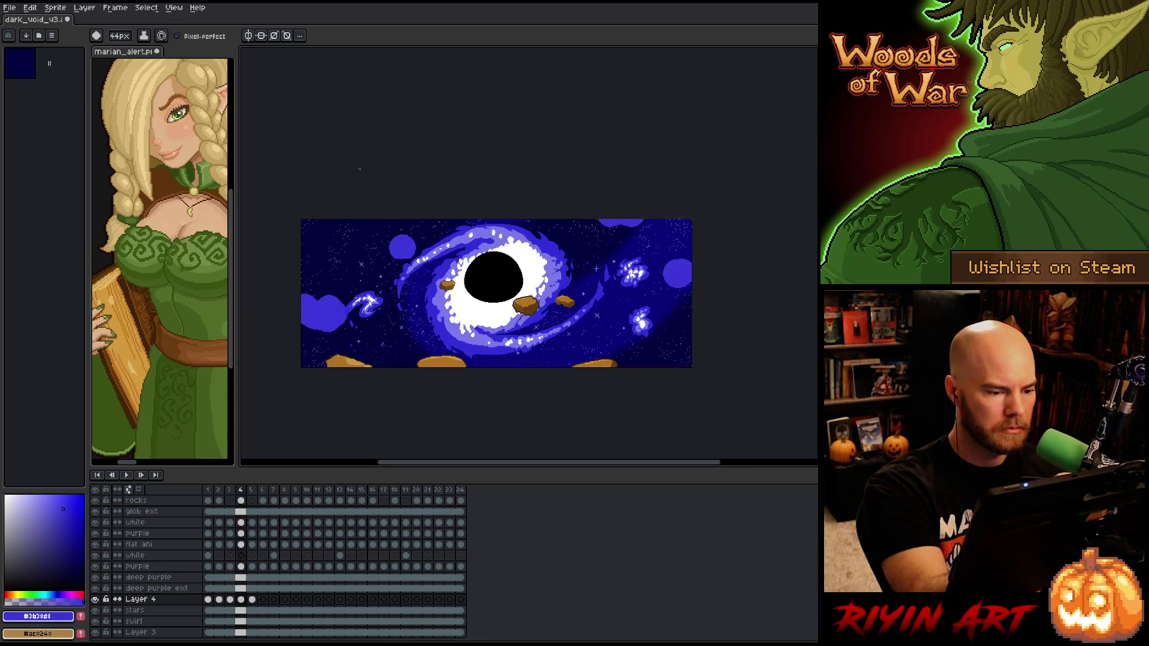
pyautogui.press('.')
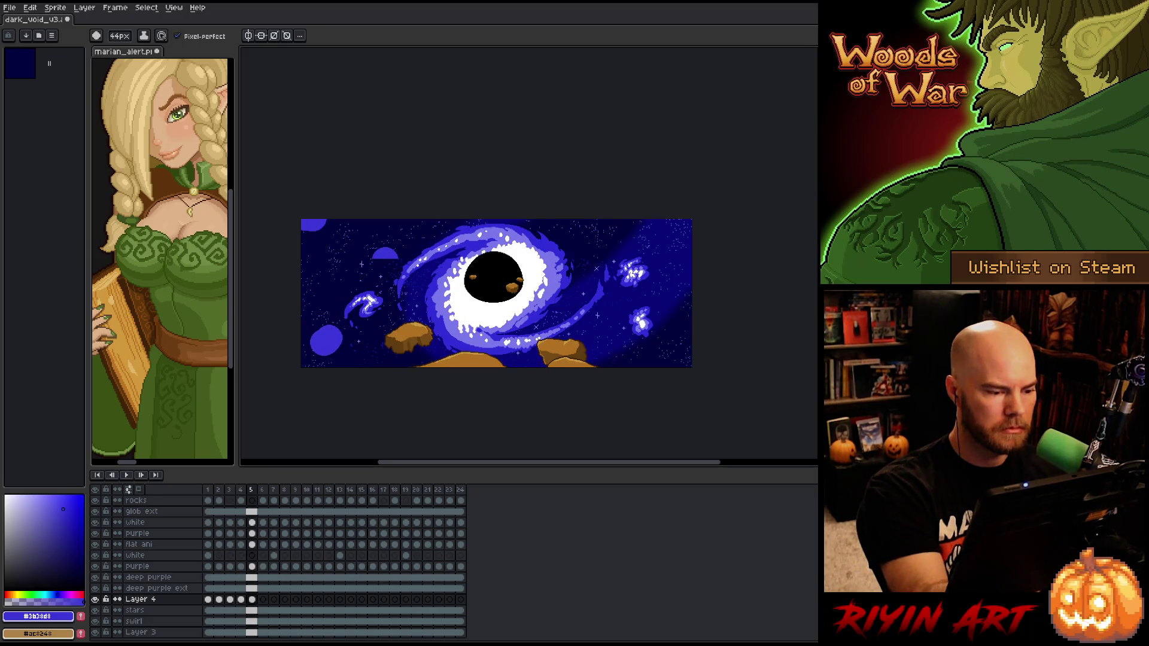
pyautogui.press(',')
pyautogui.press('.')
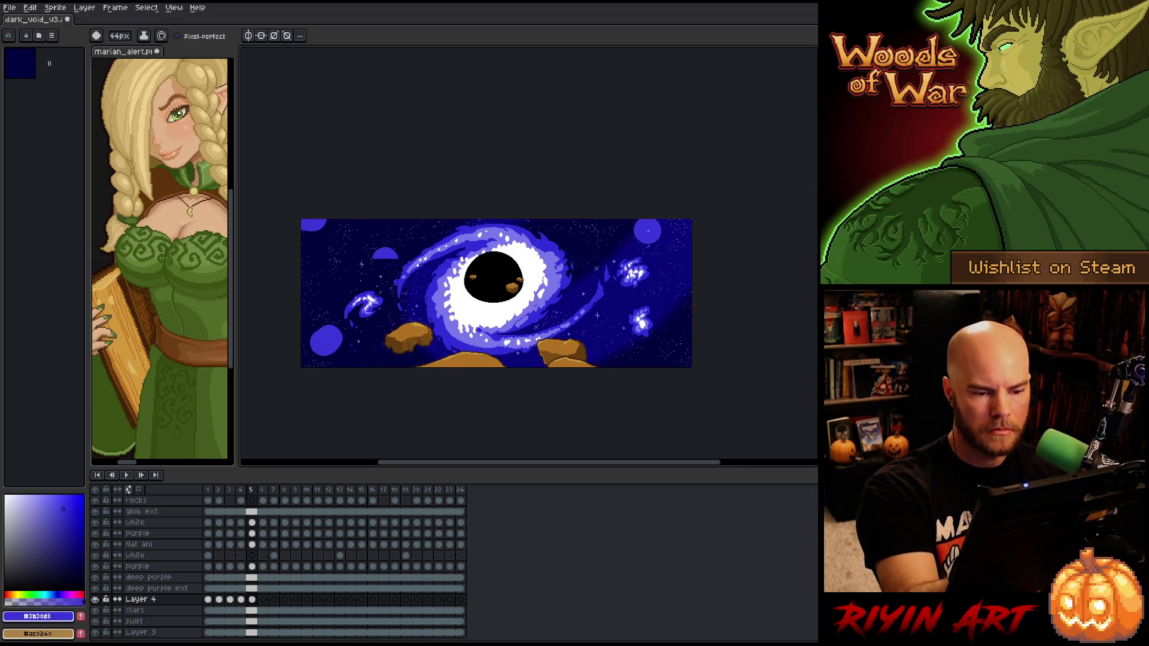
pyautogui.press(',')
pyautogui.press('.')
pyautogui.press(',')
pyautogui.press('.')
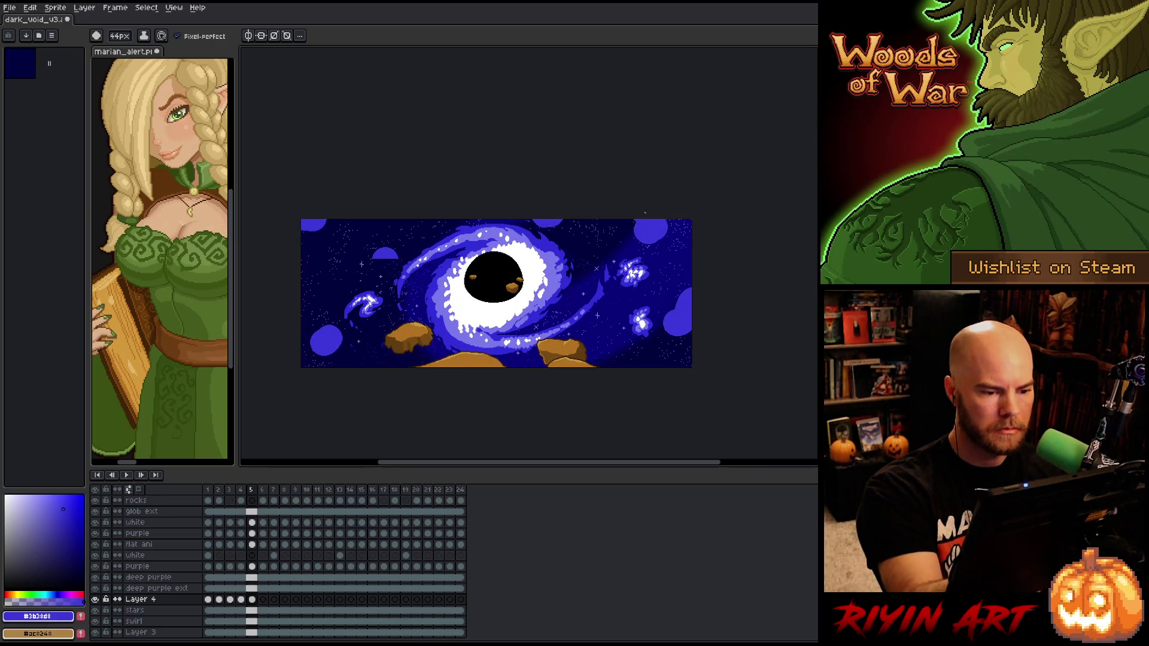
# Paint a bottom-right blob on frame 6, then return to frame 1
pyautogui.press('.')
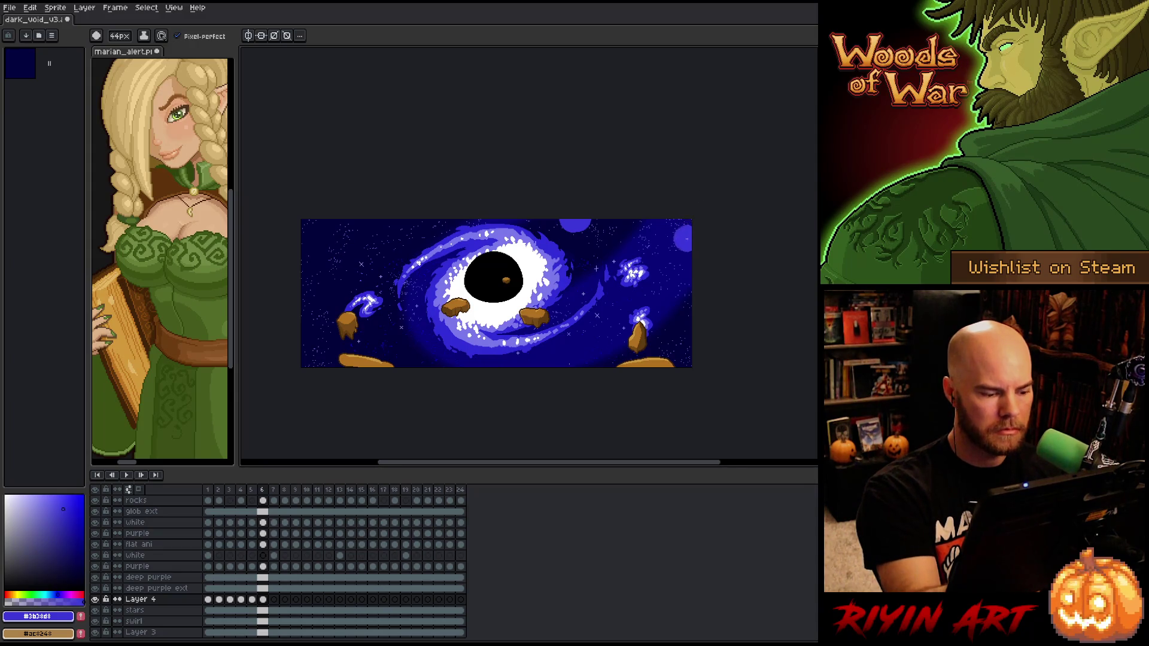
pyautogui.press(',')
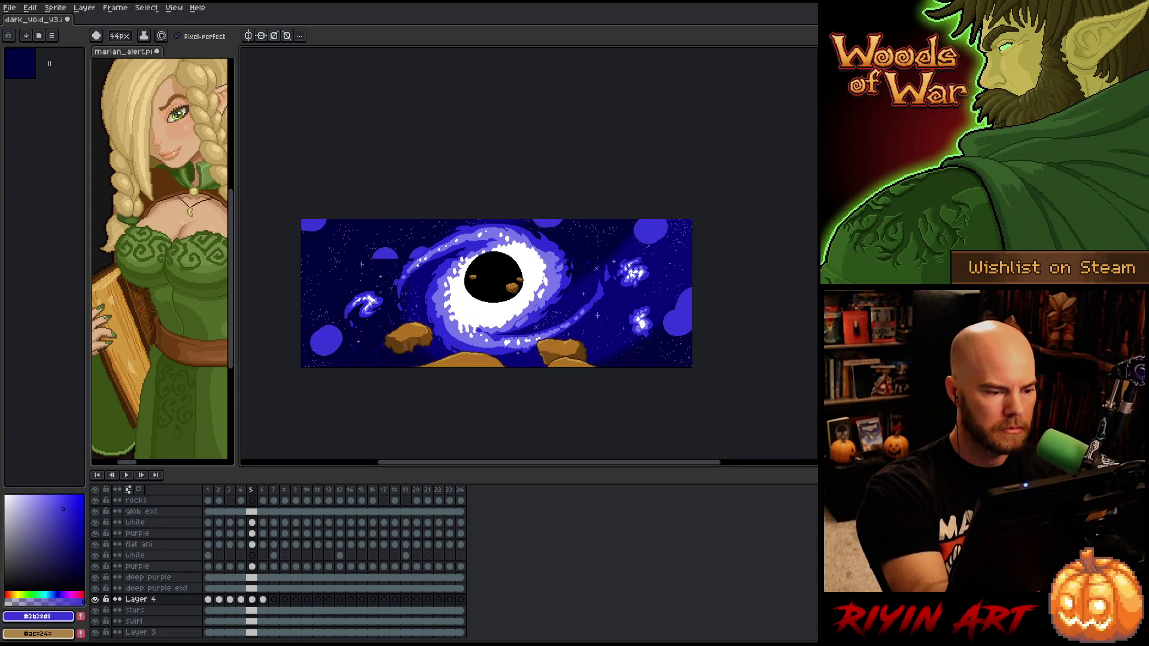
pyautogui.press('.')
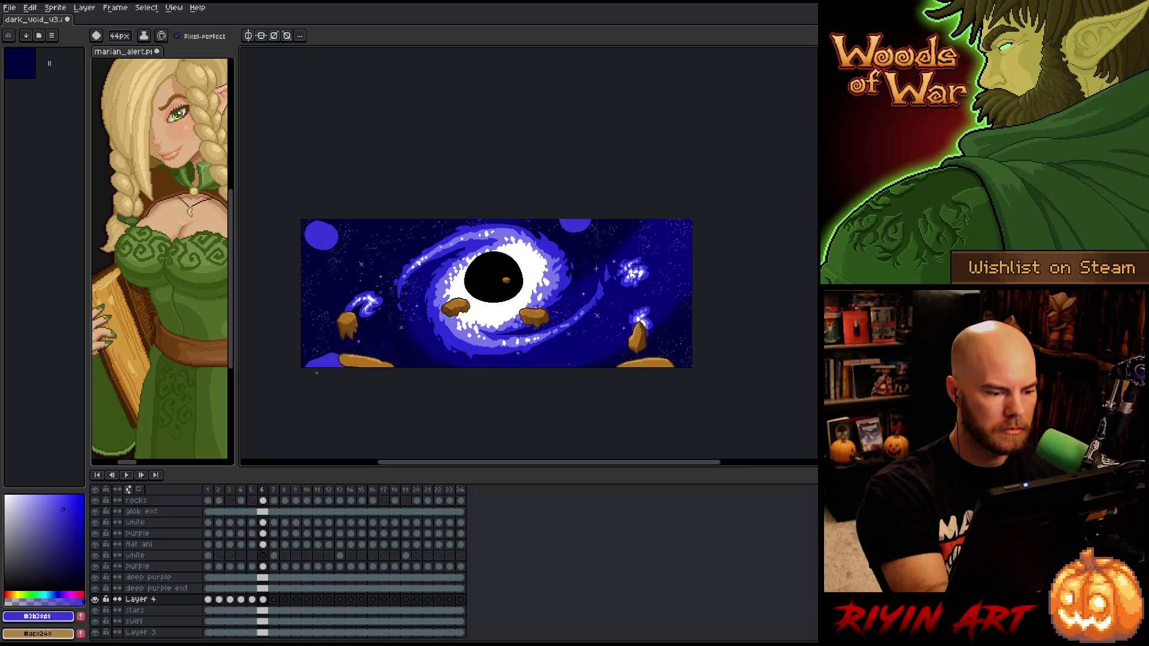
pyautogui.press(',')
pyautogui.press('.')
pyautogui.moveTo(683, 341); pyautogui.dragTo(677, 374)
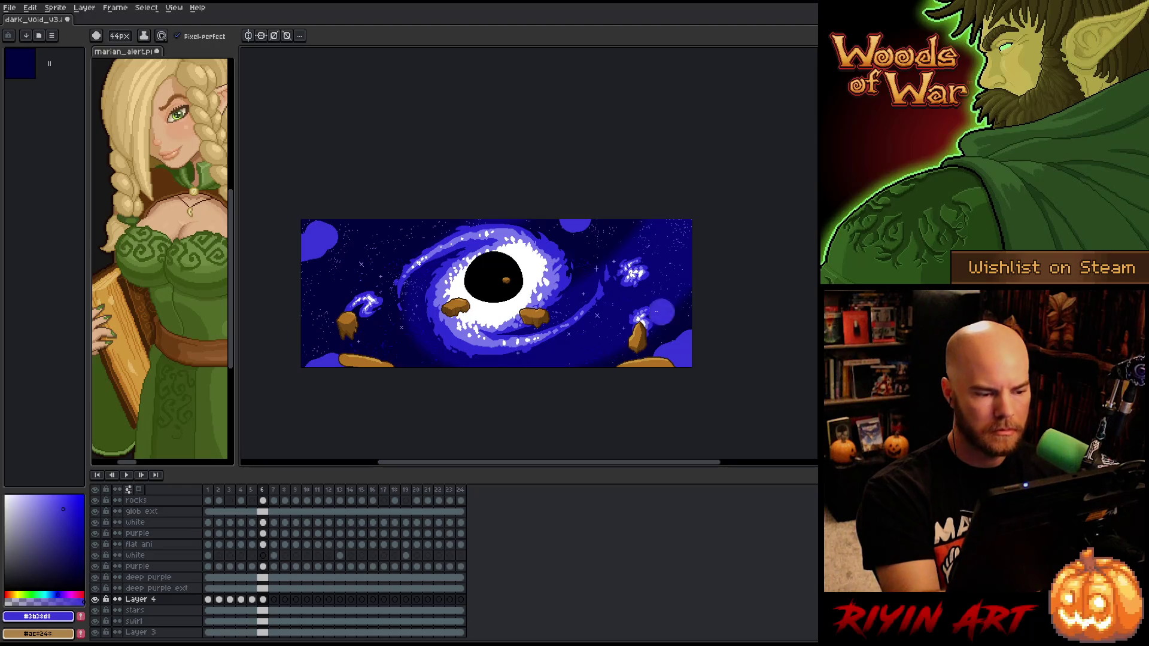
pyautogui.press(',')
pyautogui.press('.')
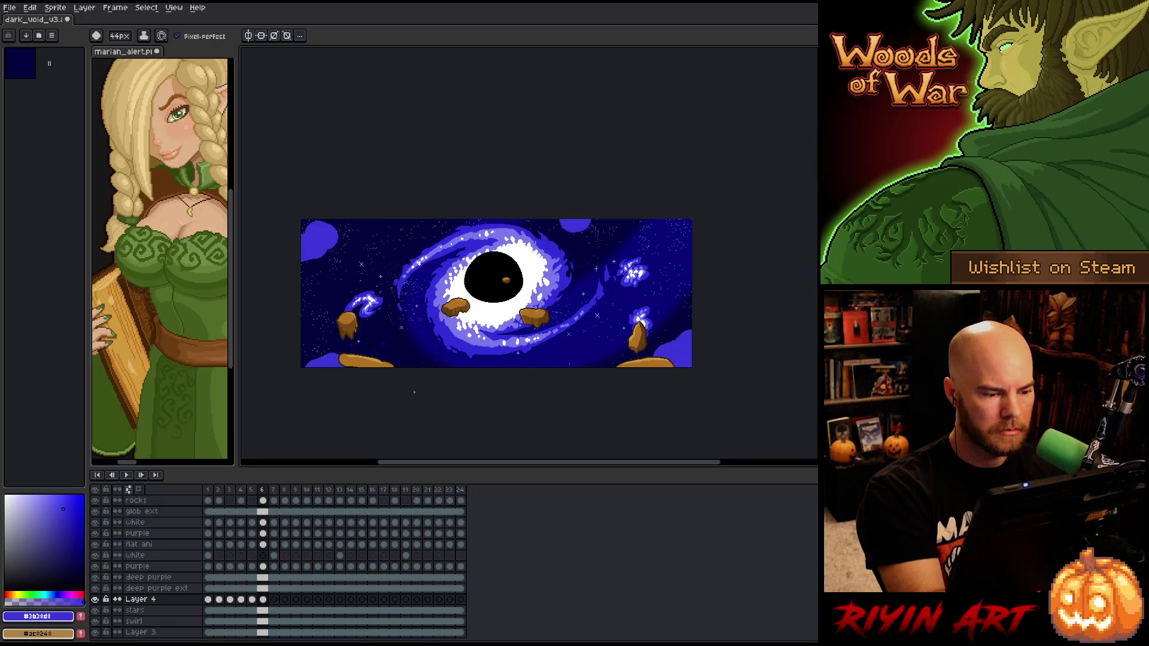
pyautogui.click(210, 490)
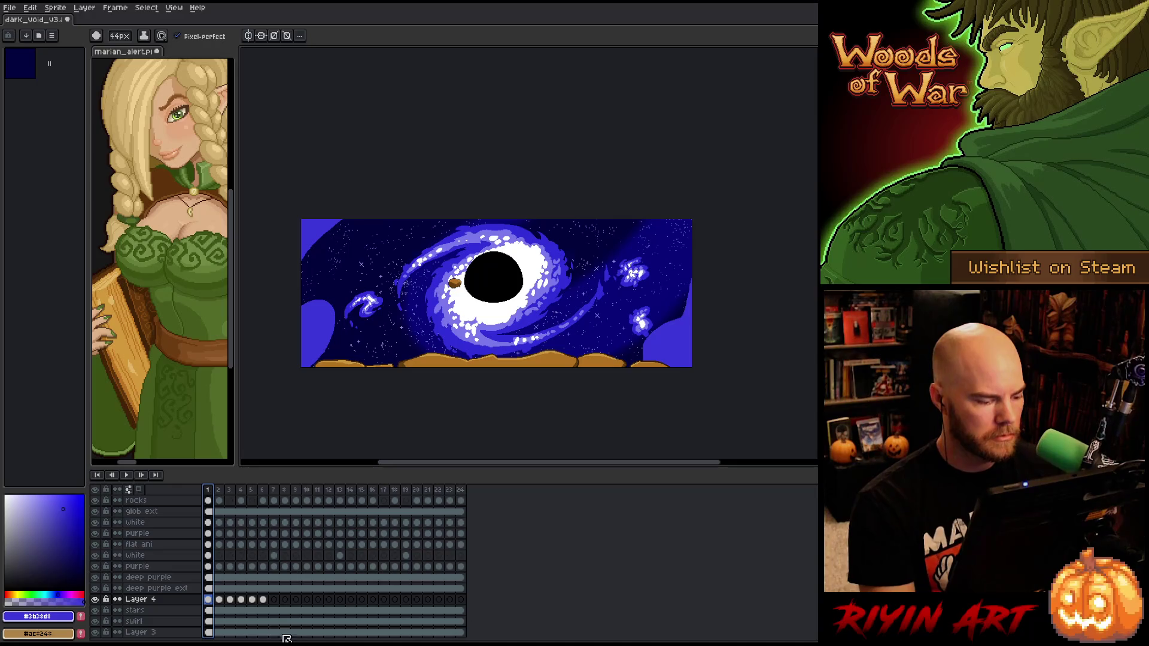
# Paint purple blobs at the left, right and top edges on frame 7
pyautogui.click(278, 600)
pyautogui.moveTo(305, 267); pyautogui.dragTo(321, 299)
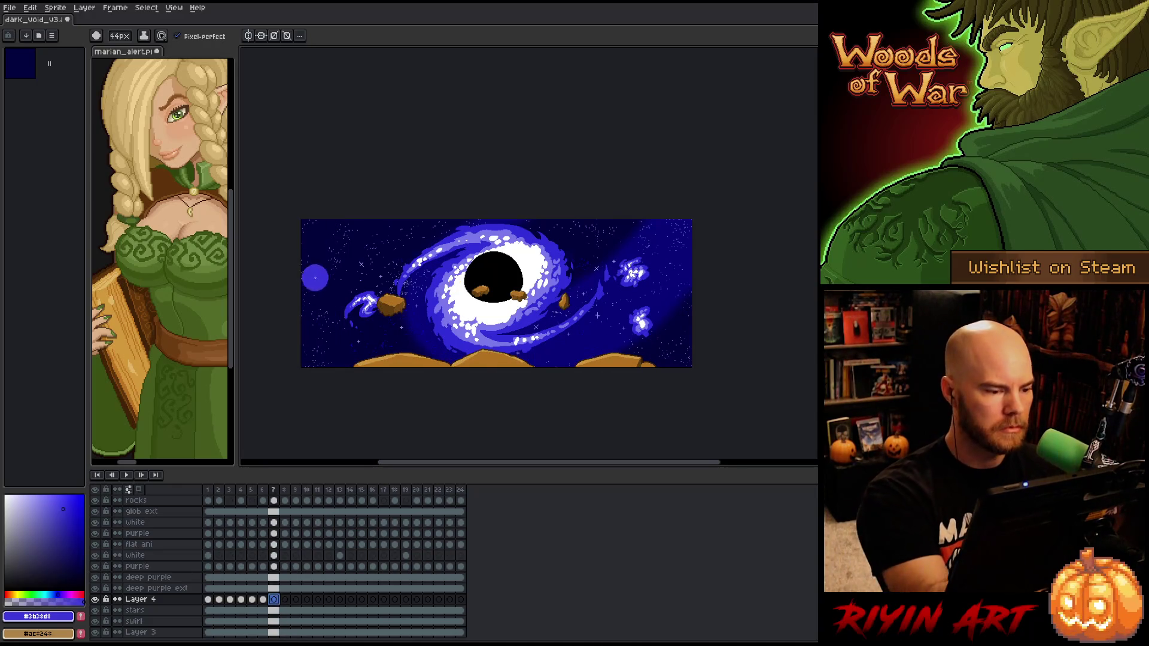
pyautogui.moveTo(658, 248); pyautogui.dragTo(688, 281)
pyautogui.press(',')
pyautogui.press('.')
pyautogui.press(',')
pyautogui.press('.')
pyautogui.click(571, 238)
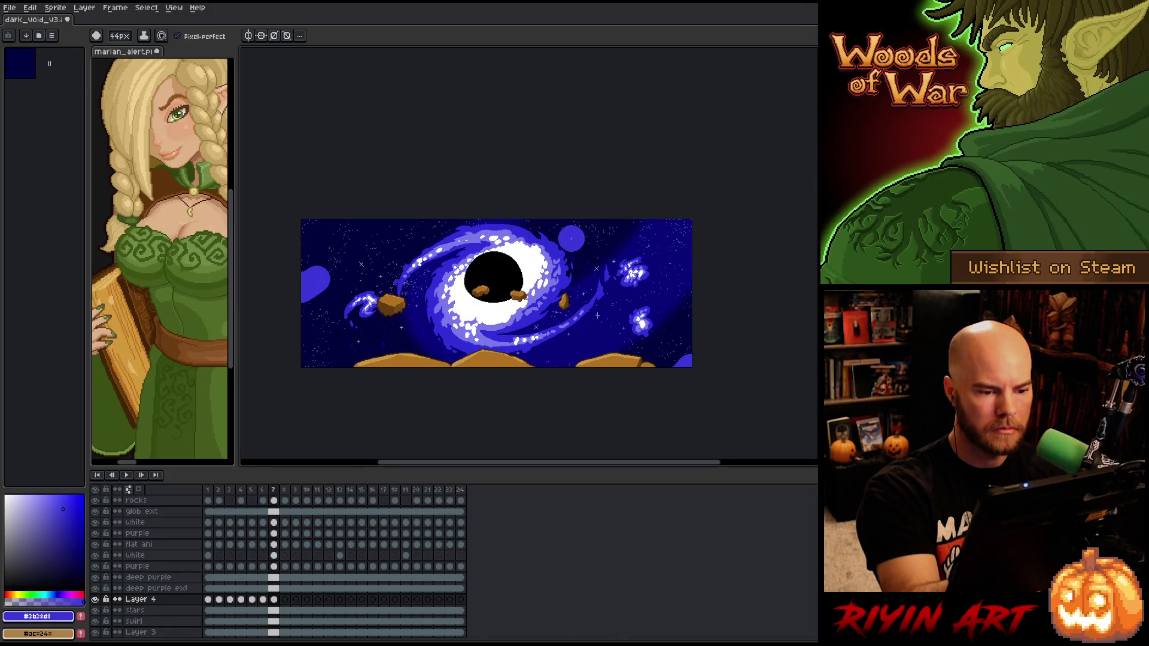
pyautogui.press(',')
pyautogui.press('.')
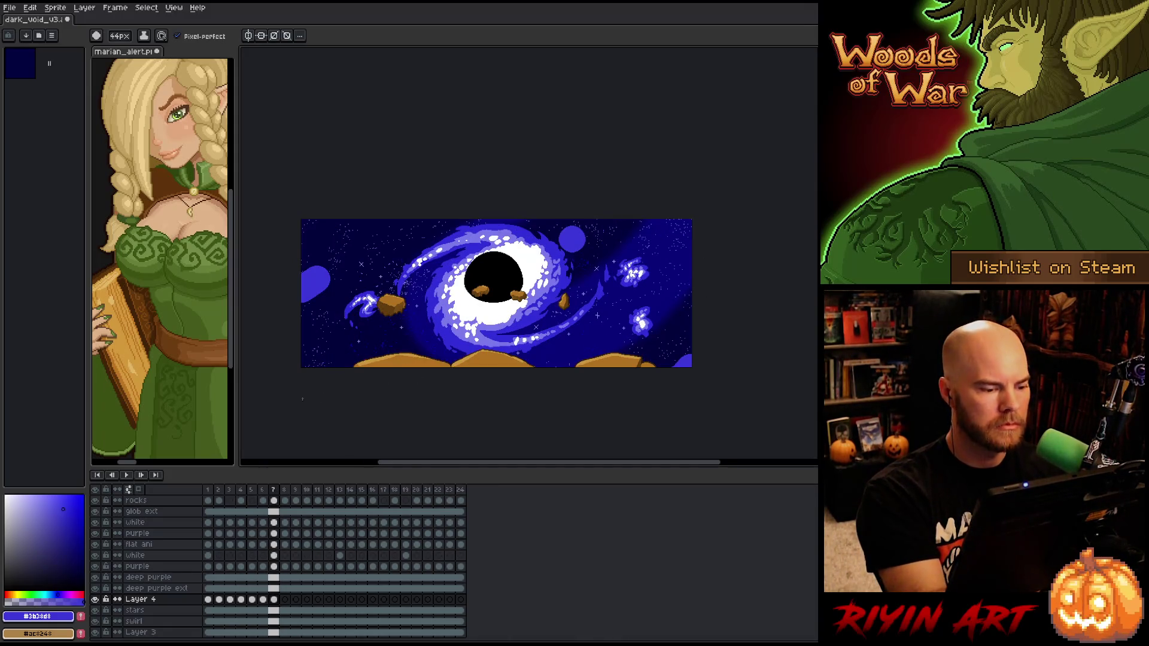
# Preview the animation and select Layer 4's cels across frames 1–7
pyautogui.click(210, 490)
pyautogui.press('Return')
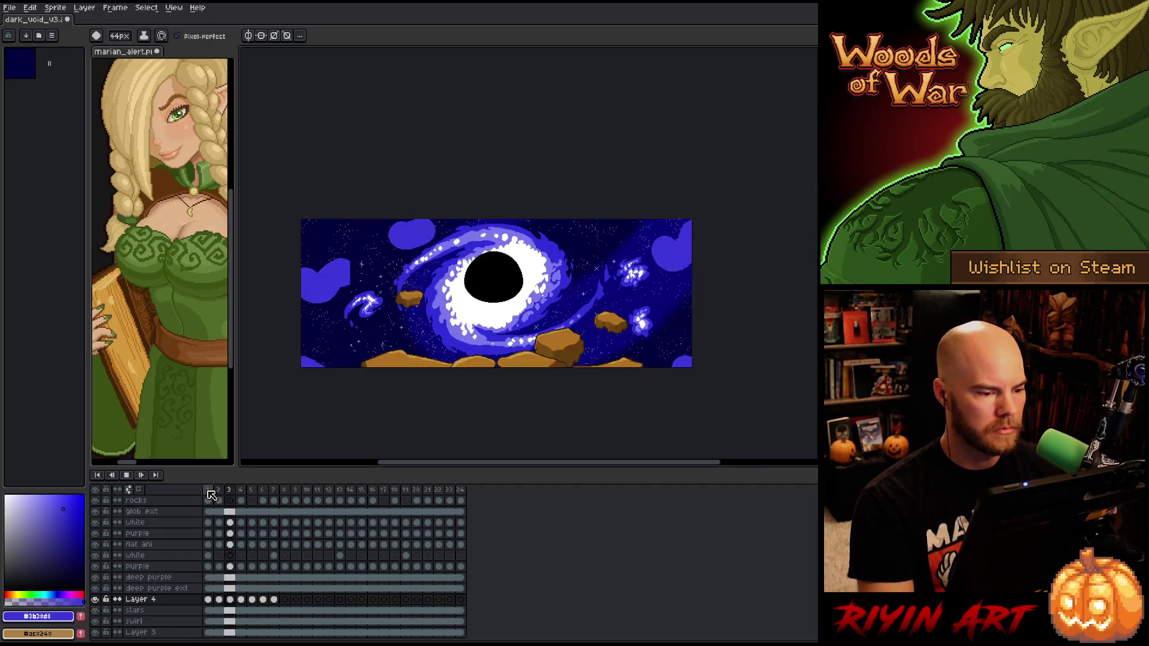
pyautogui.click(276, 600)
pyautogui.moveTo(277, 602); pyautogui.dragTo(208, 601)
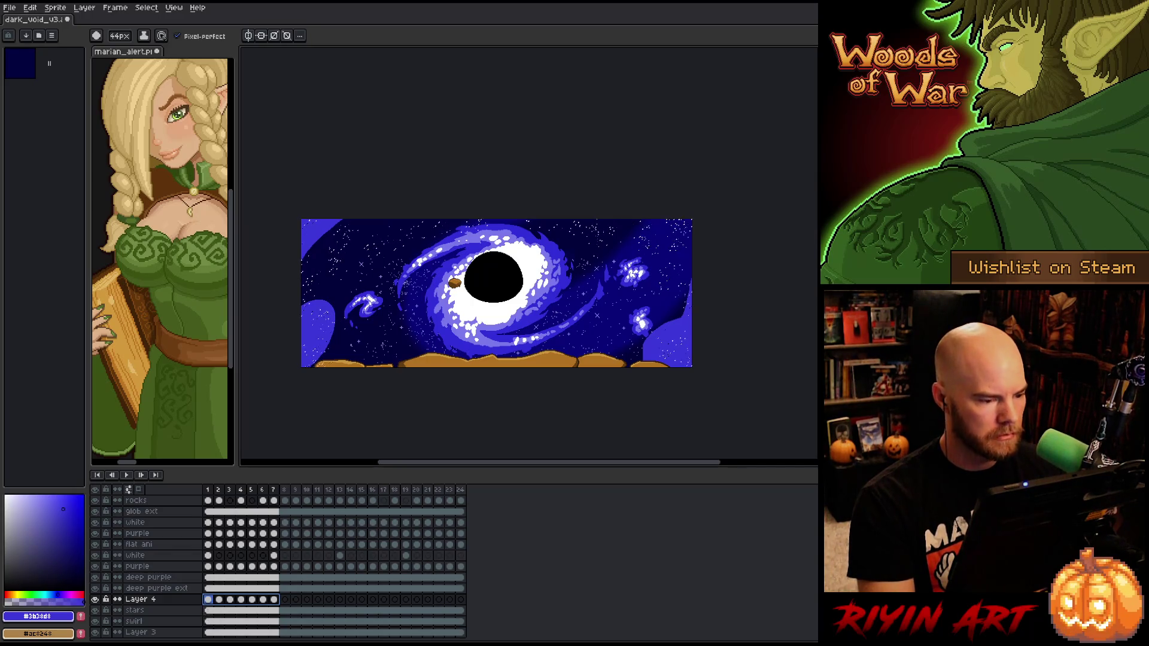
pyautogui.hotkey('ctrl', 'a')
pyautogui.press('Return')
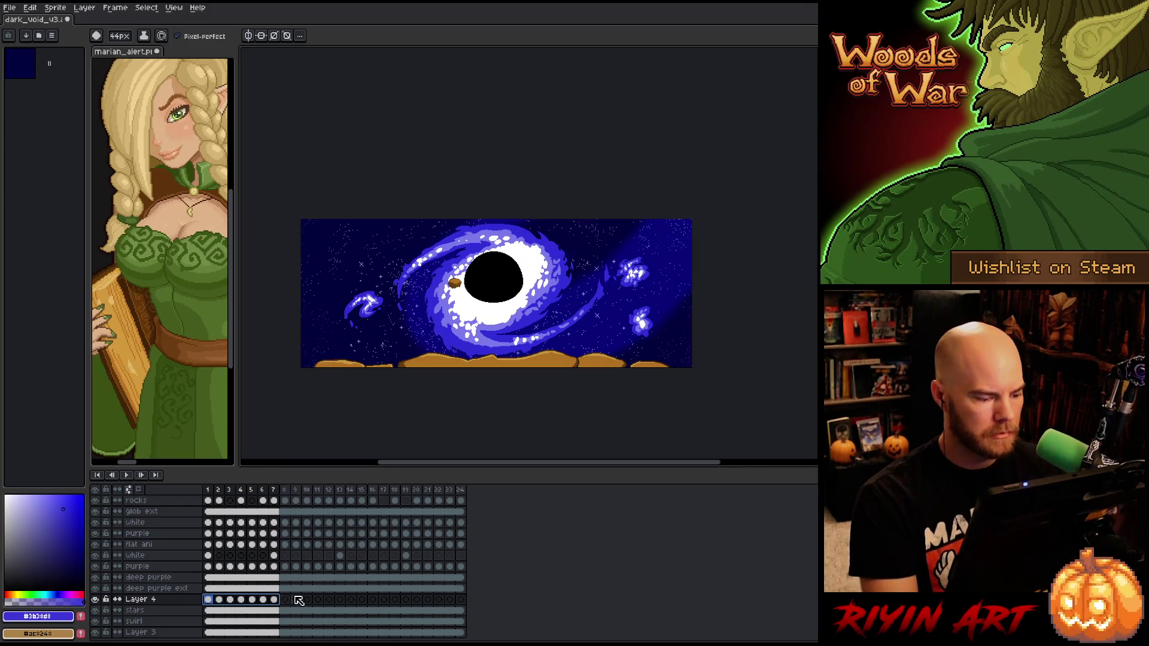
pyautogui.keyDown('shift'); pyautogui.click(274, 600); pyautogui.keyUp('shift')
# Copy Layer 4's frame 1–7 cels and paste three repeats after frame 7
pyautogui.hotkey('ctrl', 'c')
pyautogui.click(288, 603)
pyautogui.hotkey('ctrl', 'v')
pyautogui.click(362, 604)
pyautogui.hotkey('ctrl', 'v')
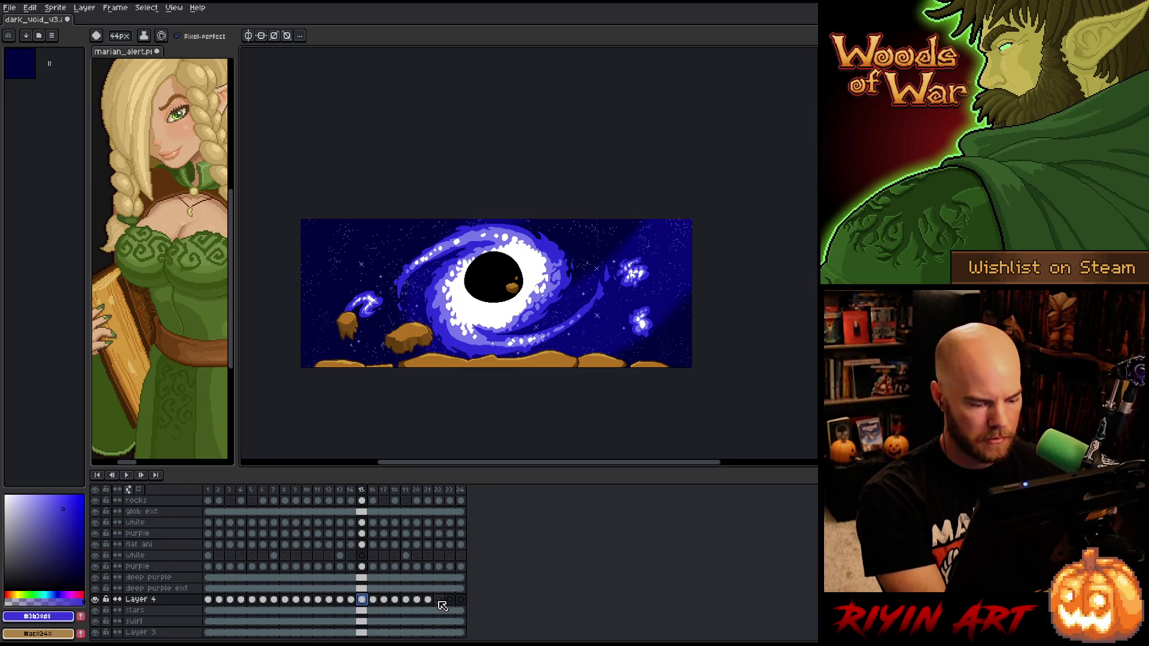
pyautogui.click(439, 599)
pyautogui.hotkey('ctrl', 'v')
# Delete the surplus frames 25–28 and play the 24-frame loop
pyautogui.click(471, 600)
pyautogui.keyDown('shift'); pyautogui.click(504, 490); pyautogui.keyUp('shift')
pyautogui.rightClick(501, 490)
pyautogui.click(527, 543)
pyautogui.press('Return')
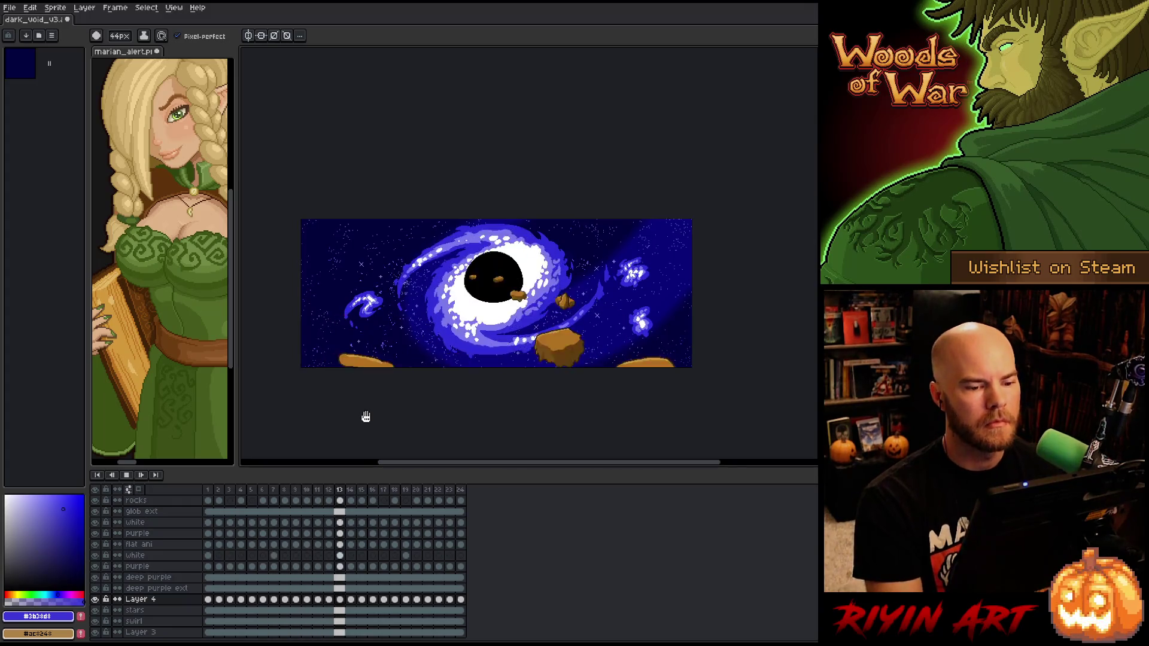
# Hide the timeline and zoom and pan around the looping galaxy animation to check it
pyautogui.scroll(1, 464, 308)
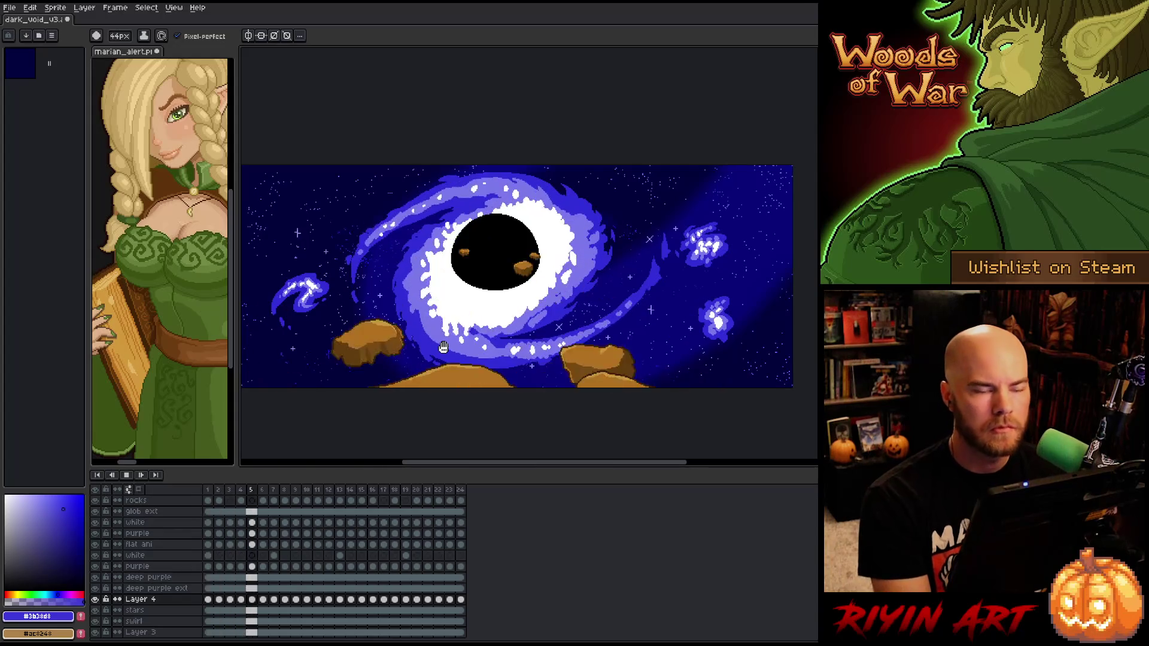
pyautogui.scroll(-1, 482, 309)
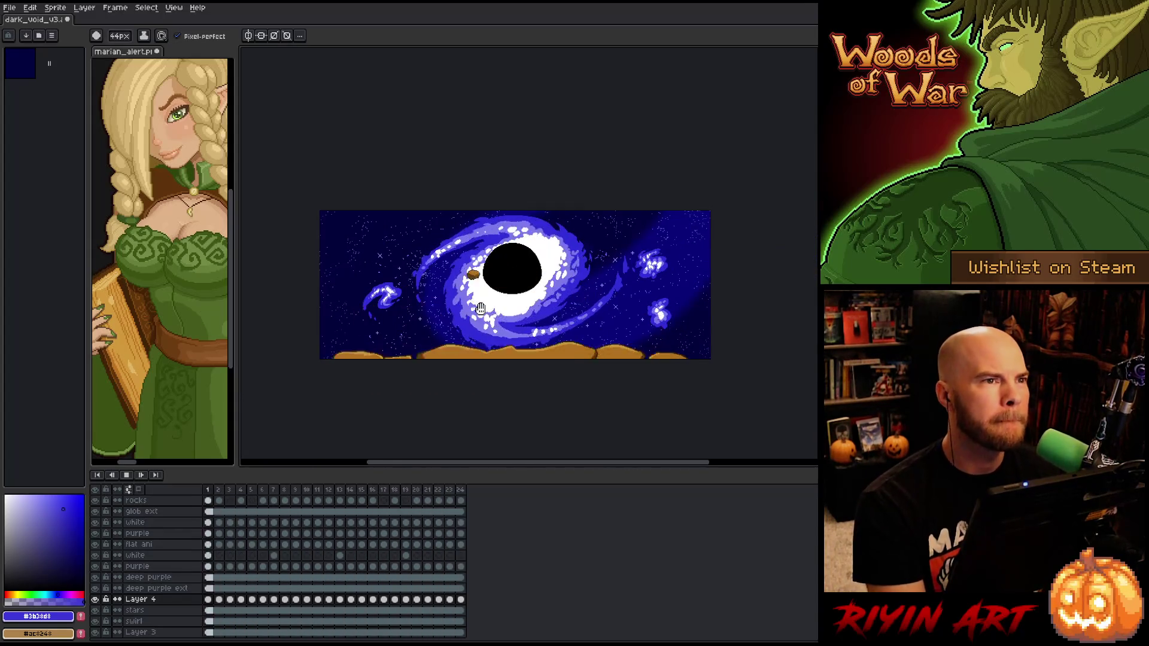
pyautogui.press('Tab')
pyautogui.scroll(2, 476, 306)
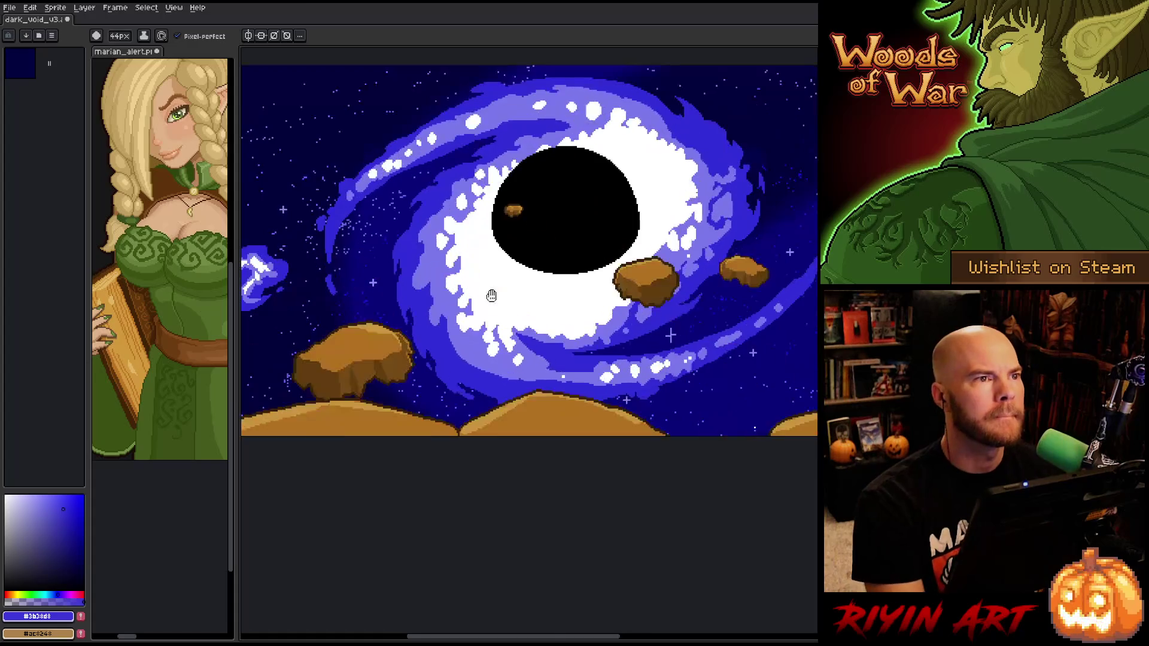
pyautogui.moveTo(477, 308); pyautogui.dragTo(473, 386)
pyautogui.scroll(-1, 478, 385)
pyautogui.scroll(-1, 478, 385)
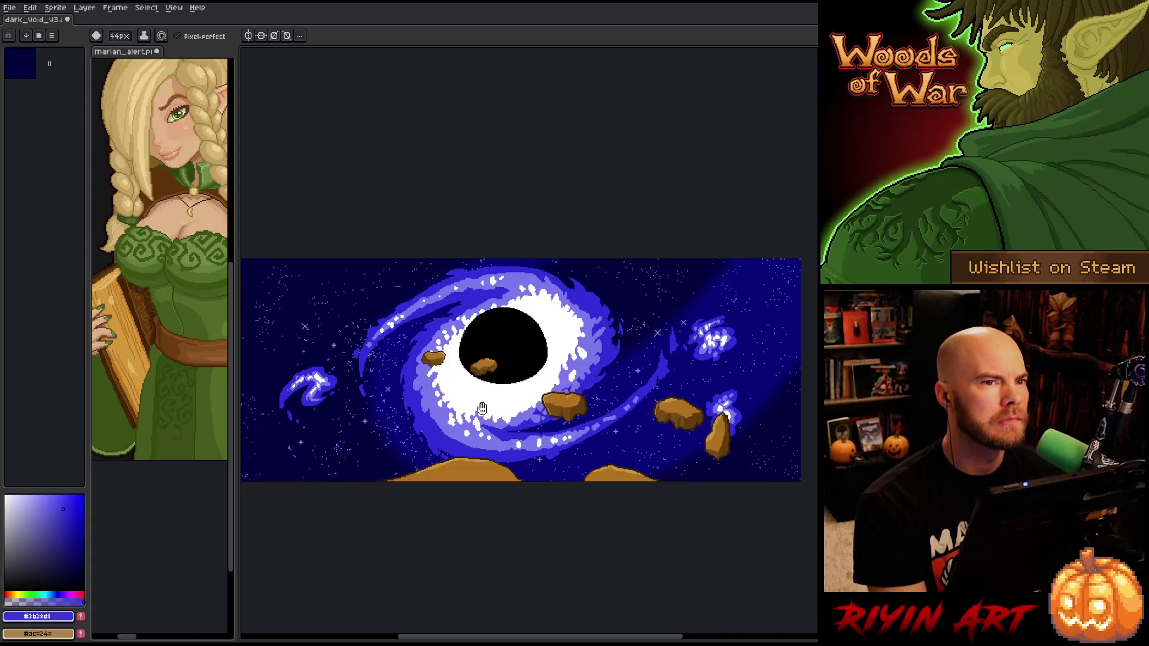
pyautogui.scroll(-1, 482, 408)
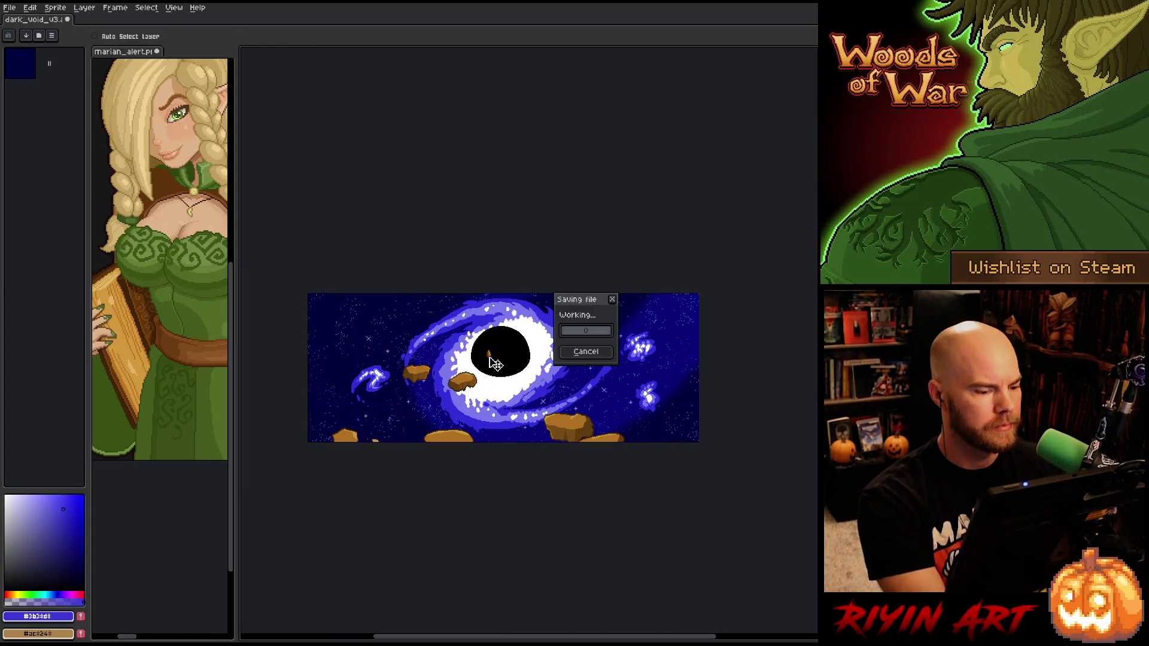
pyautogui.click(10, 8)
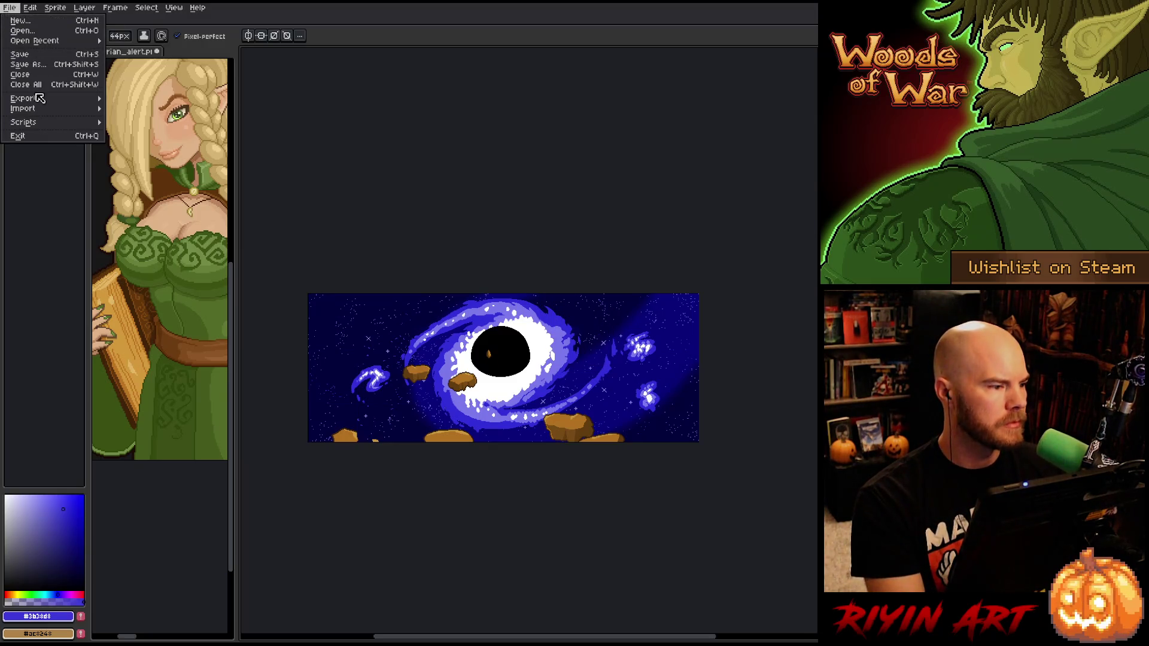
pyautogui.moveTo(38, 99)
pyautogui.click(149, 115)
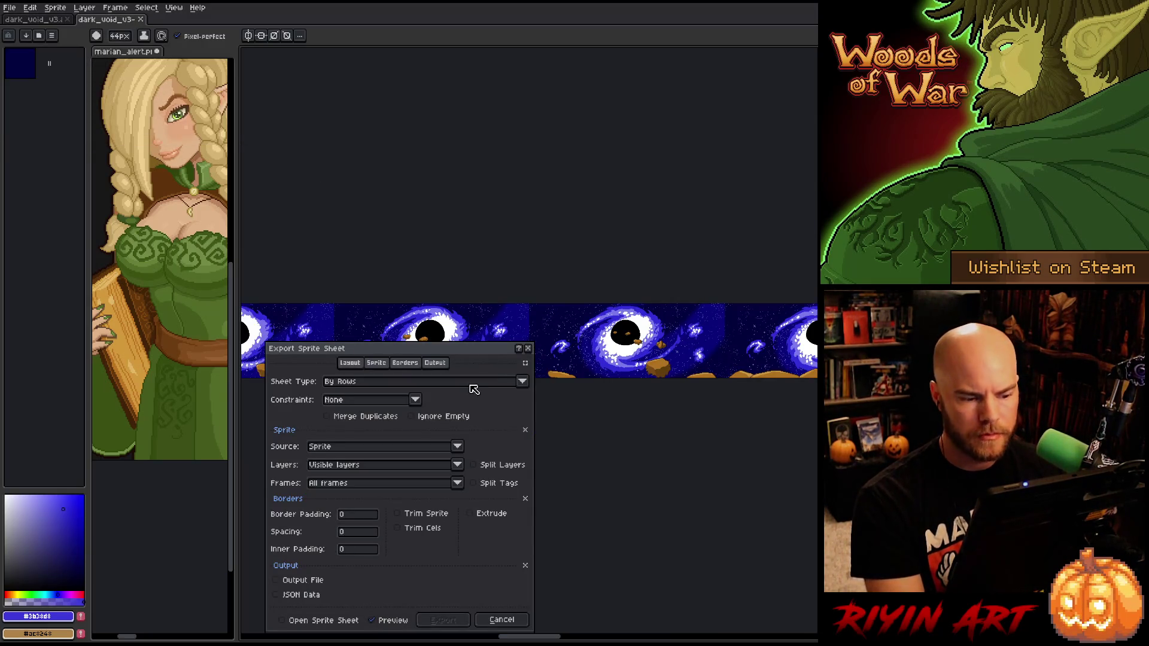
pyautogui.moveTo(447, 347); pyautogui.dragTo(473, 239)
pyautogui.click(549, 272)
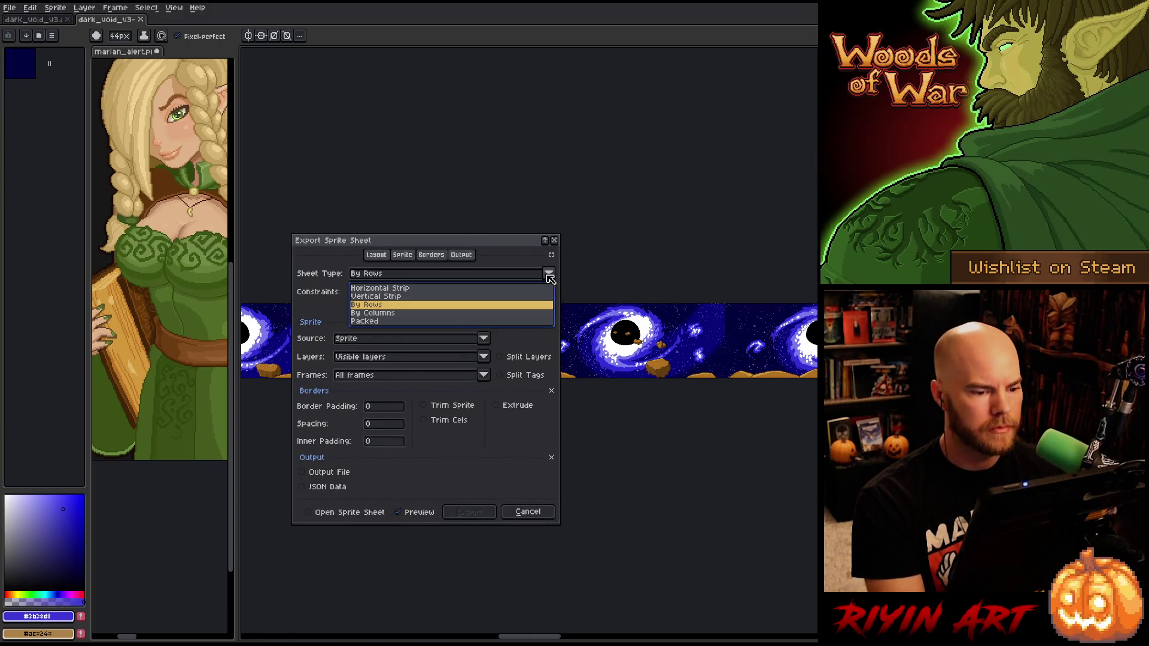
pyautogui.click(453, 247)
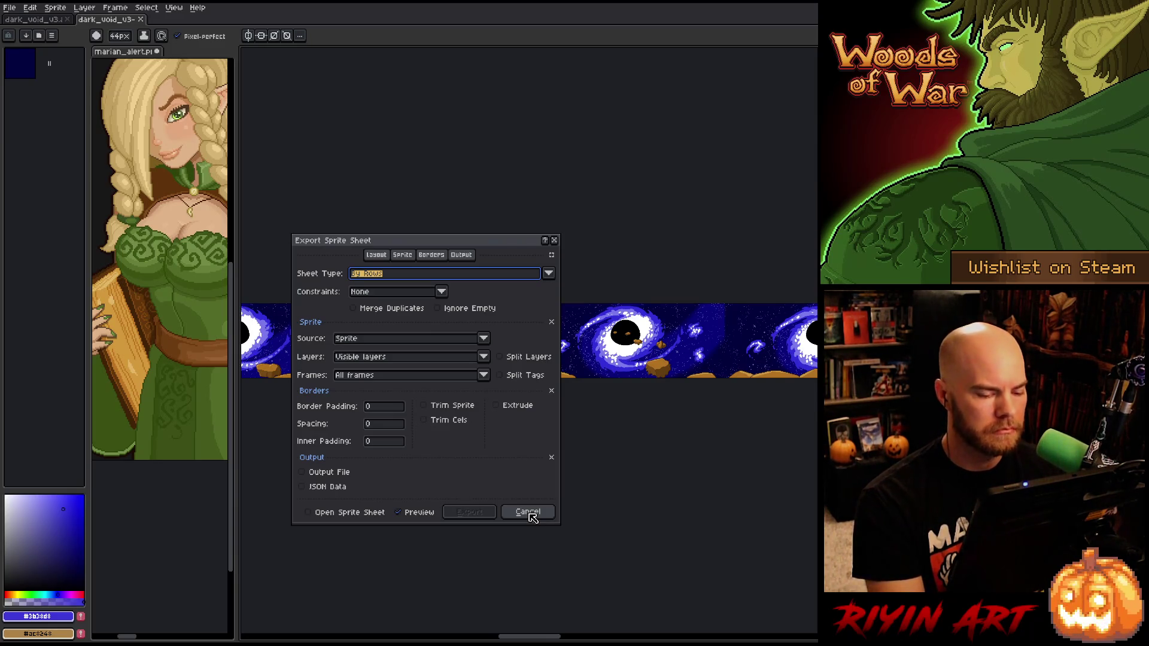
pyautogui.click(528, 512)
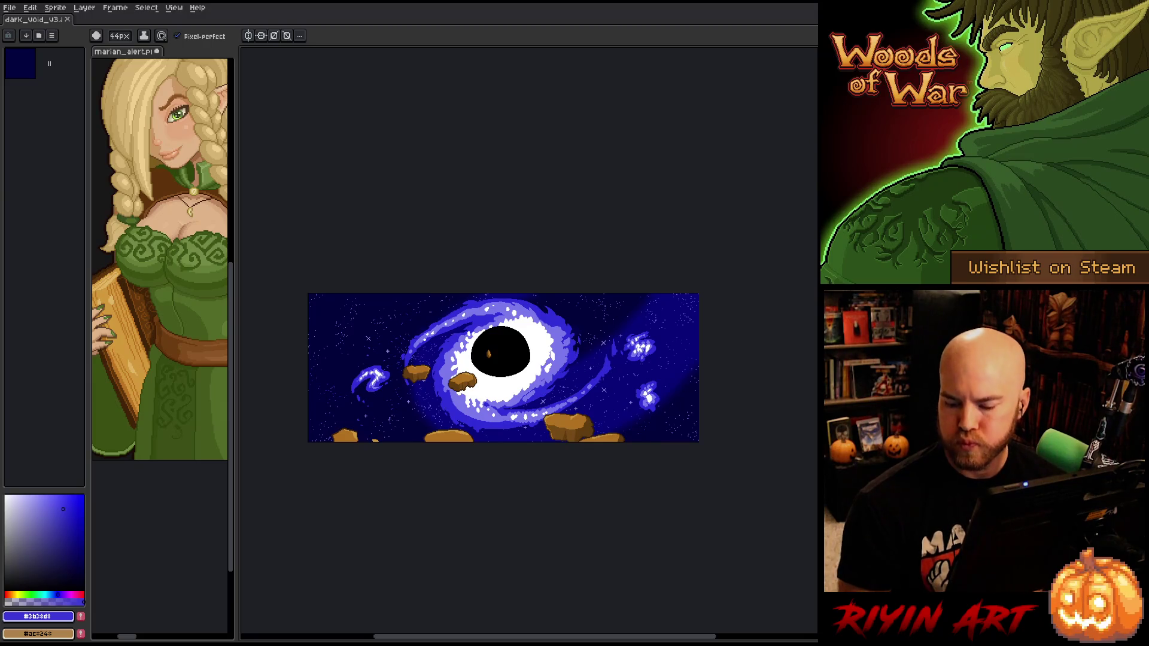
# Close the dark_void galaxy document after a brief zoom check
pyautogui.scroll(1, 432, 430)
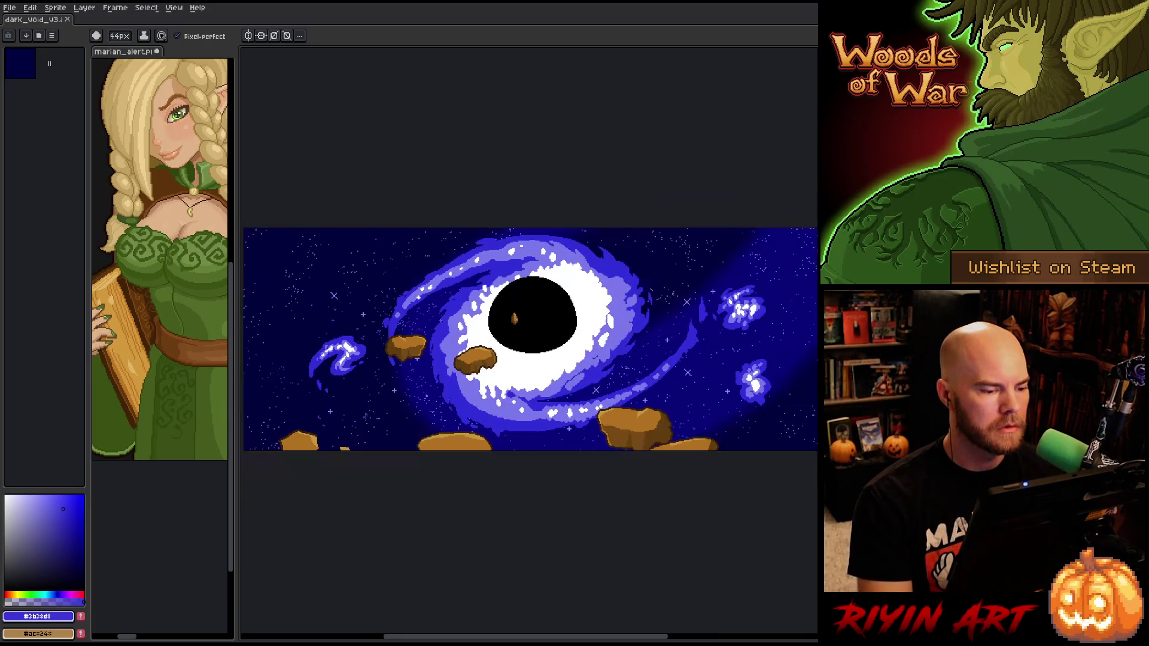
pyautogui.scroll(-1, 491, 305)
pyautogui.rightClick(553, 293)
pyautogui.click(360, 151)
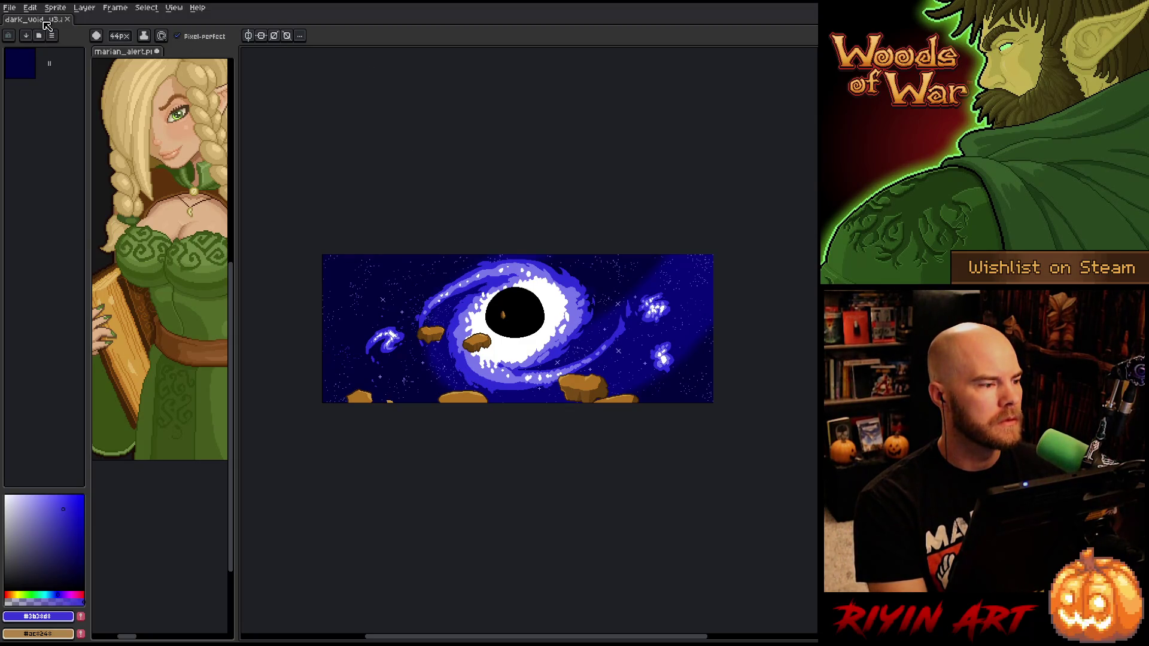
pyautogui.click(67, 20)
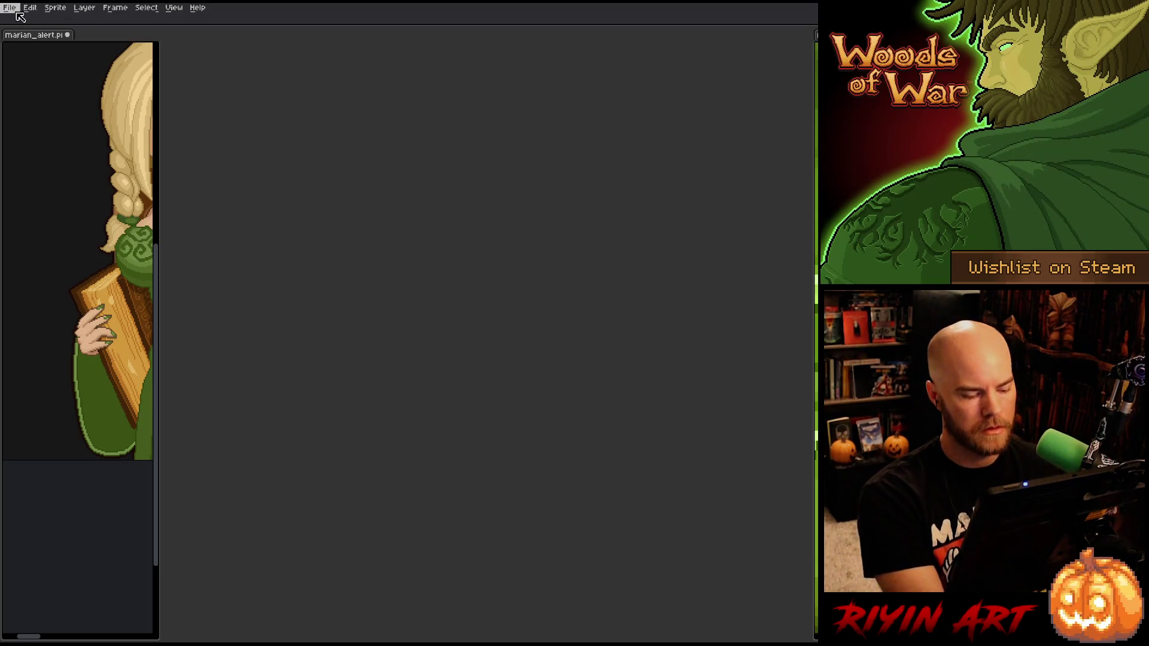
# Switch to the full-screen layout and browse the Open dialog to the TreeRevenge folder
pyautogui.hotkey('ctrl', 'f')
pyautogui.hotkey('ctrl', 'f')
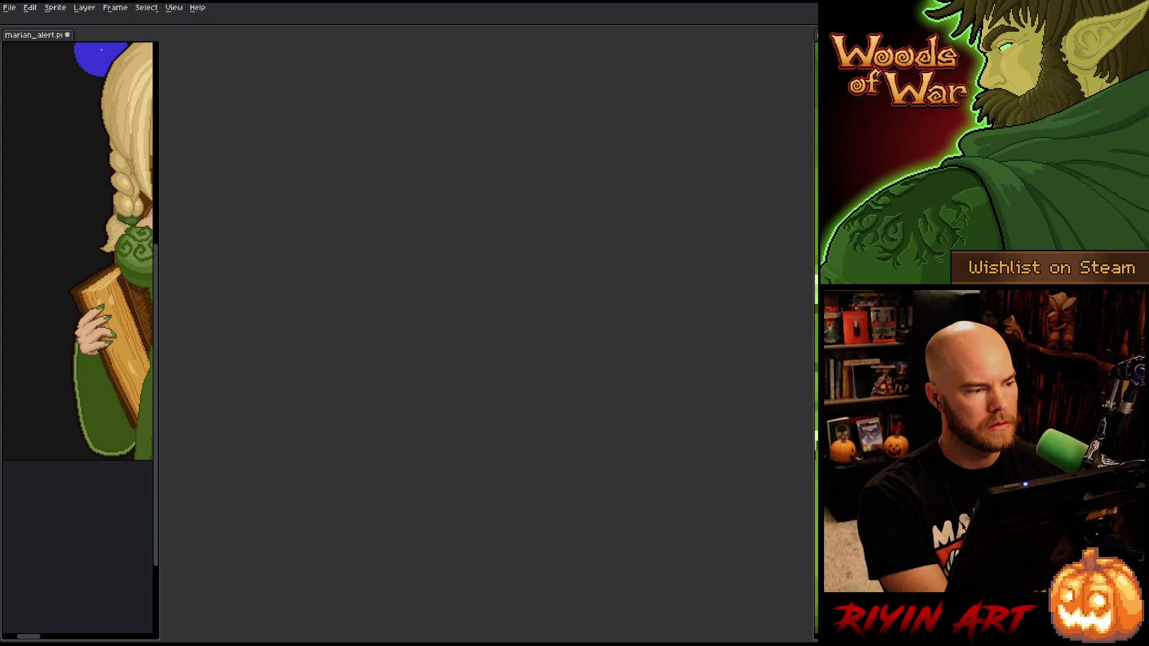
pyautogui.click(11, 8)
pyautogui.click(24, 31)
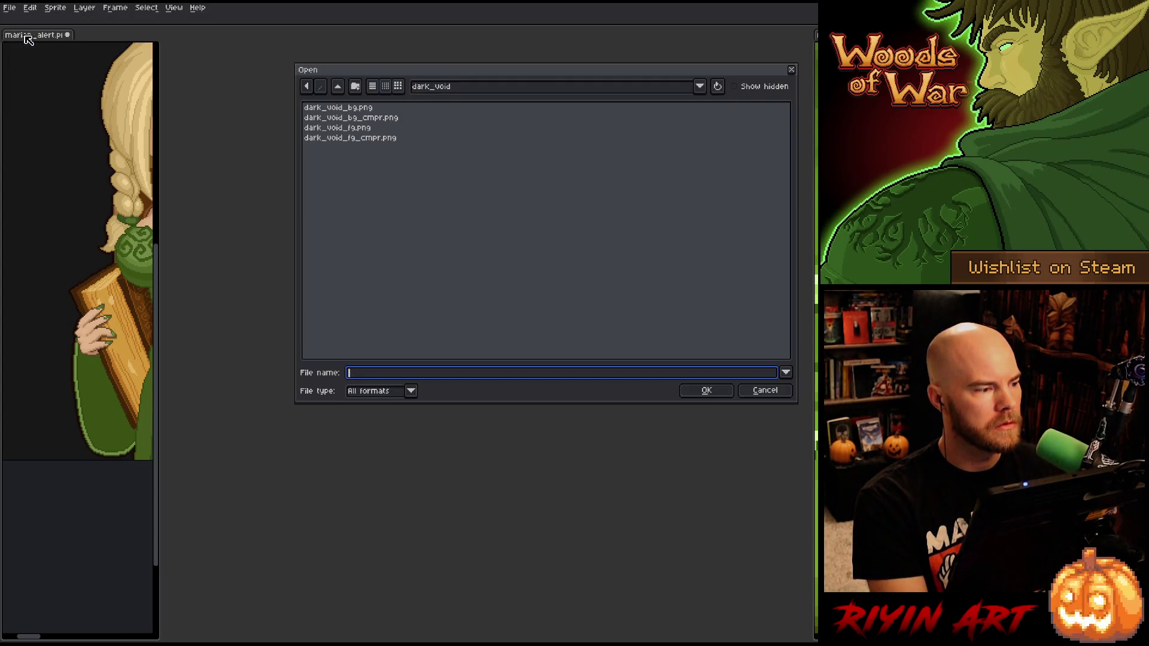
pyautogui.click(474, 89)
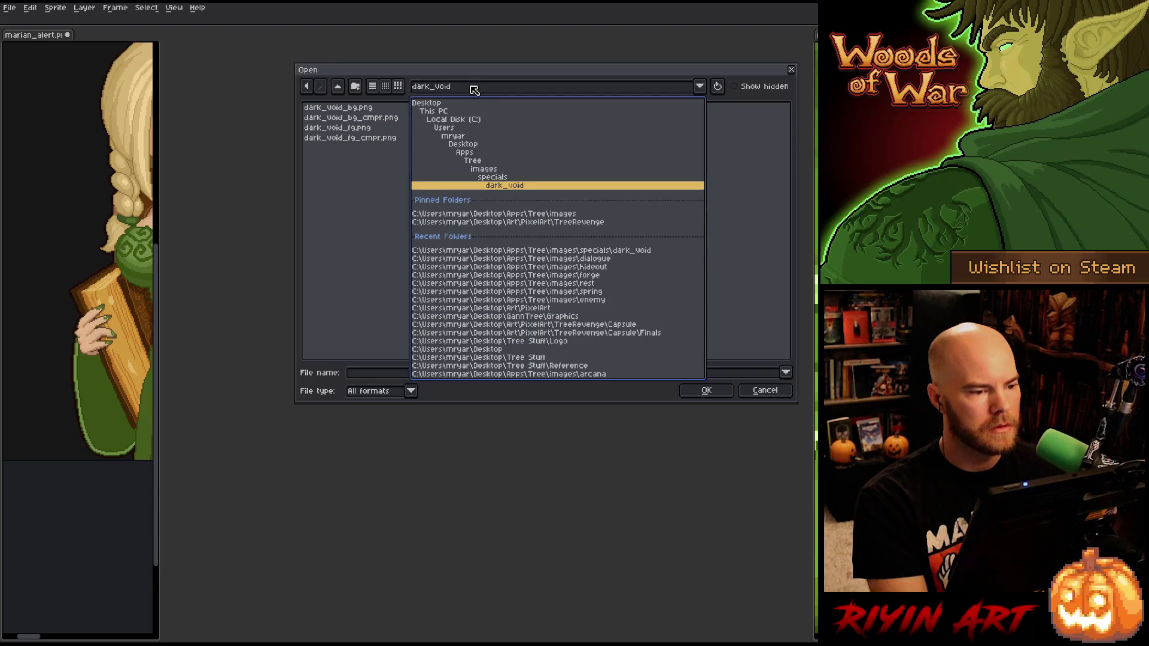
pyautogui.click(506, 223)
pyautogui.scroll(-15, 459, 225)
pyautogui.scroll(-10, 373, 256)
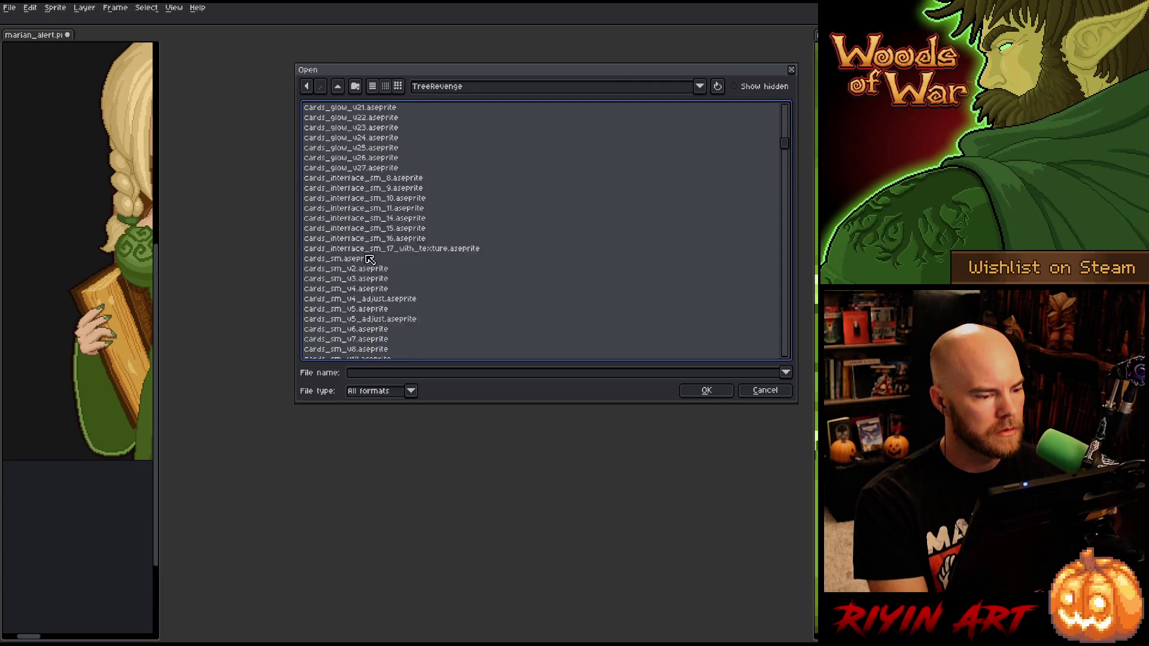
# Open GameOver_v5.aseprite and play the animation
pyautogui.click(357, 230)
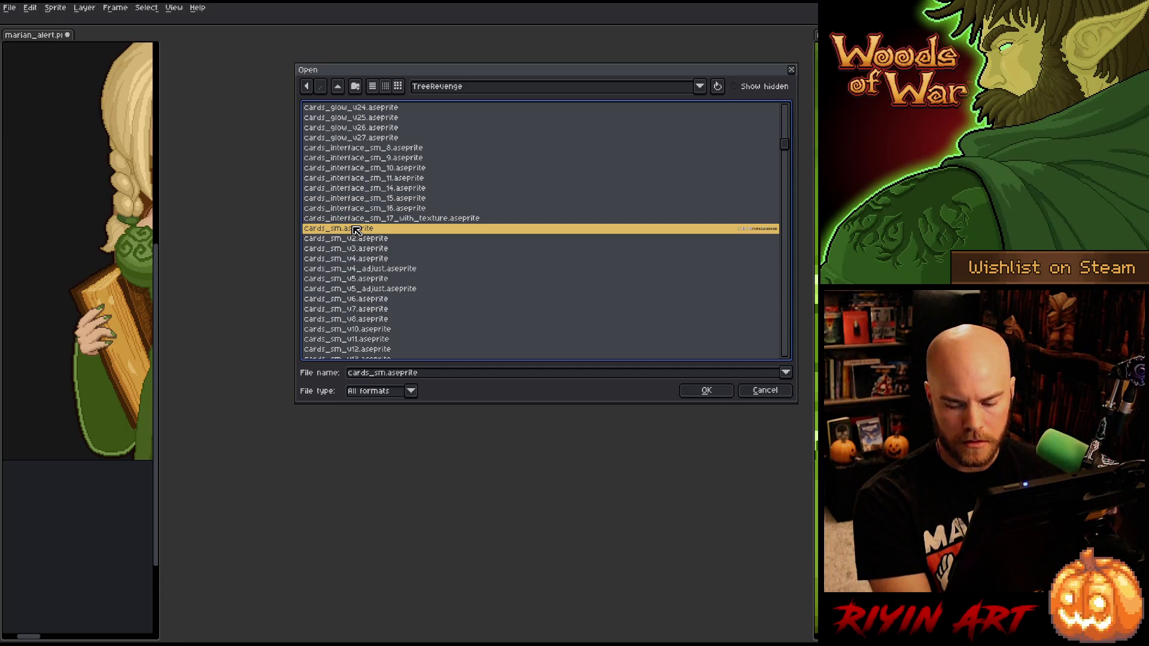
pyautogui.press('g')
pyautogui.scroll(-4, 373, 243)
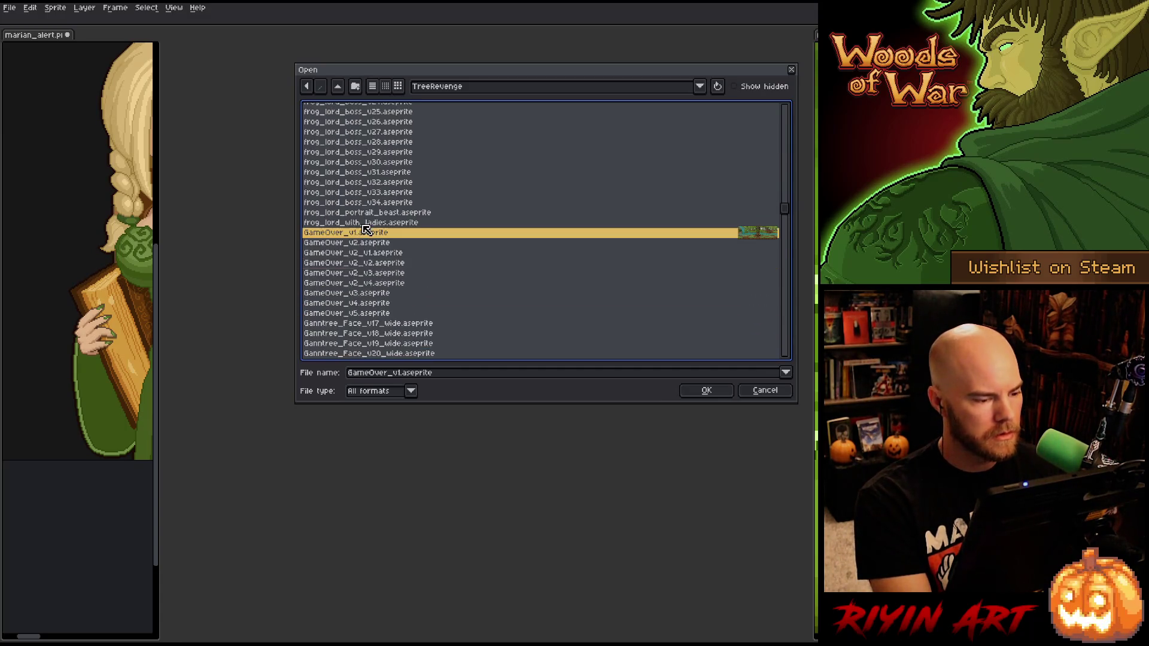
pyautogui.click(391, 246)
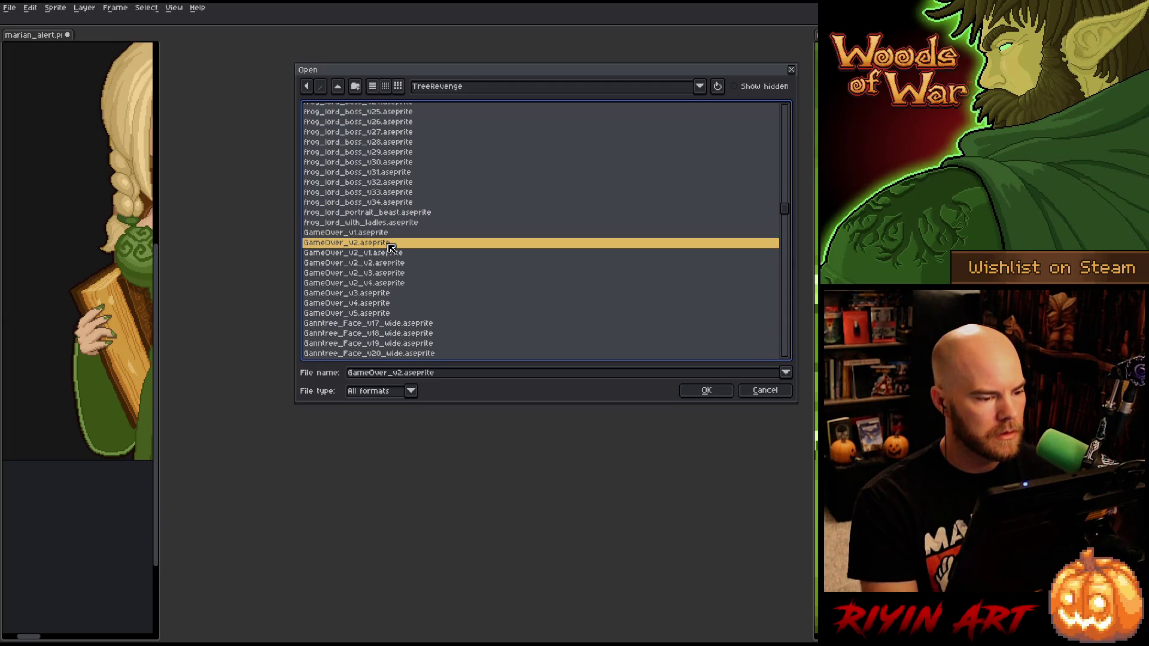
pyautogui.click(392, 286)
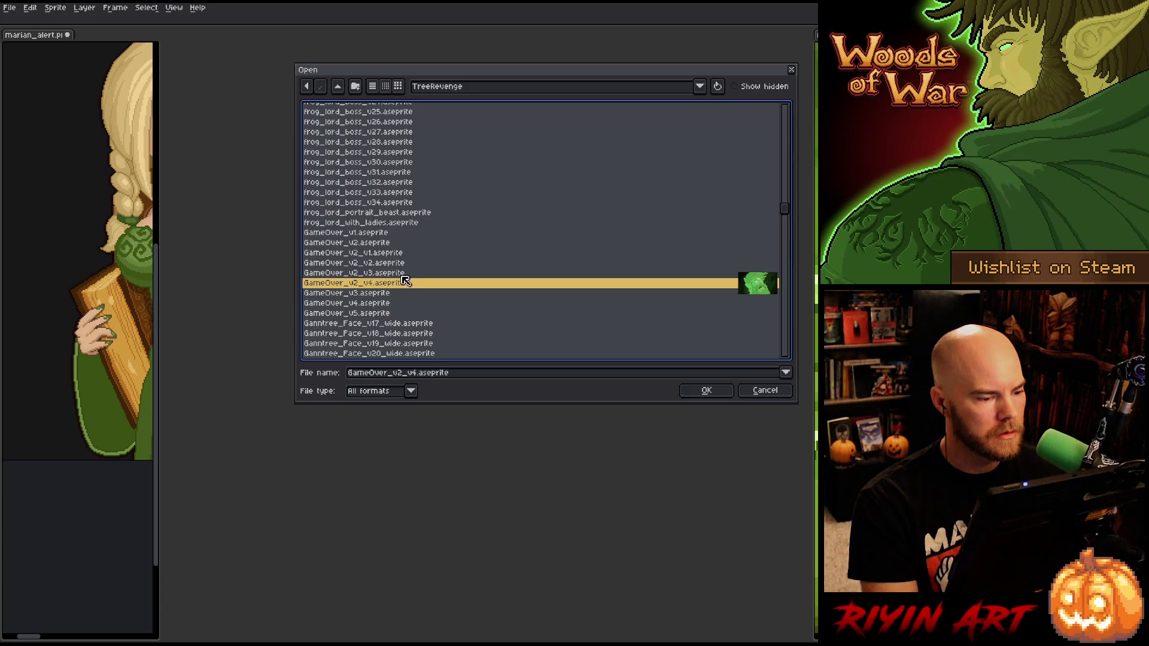
pyautogui.click(385, 314)
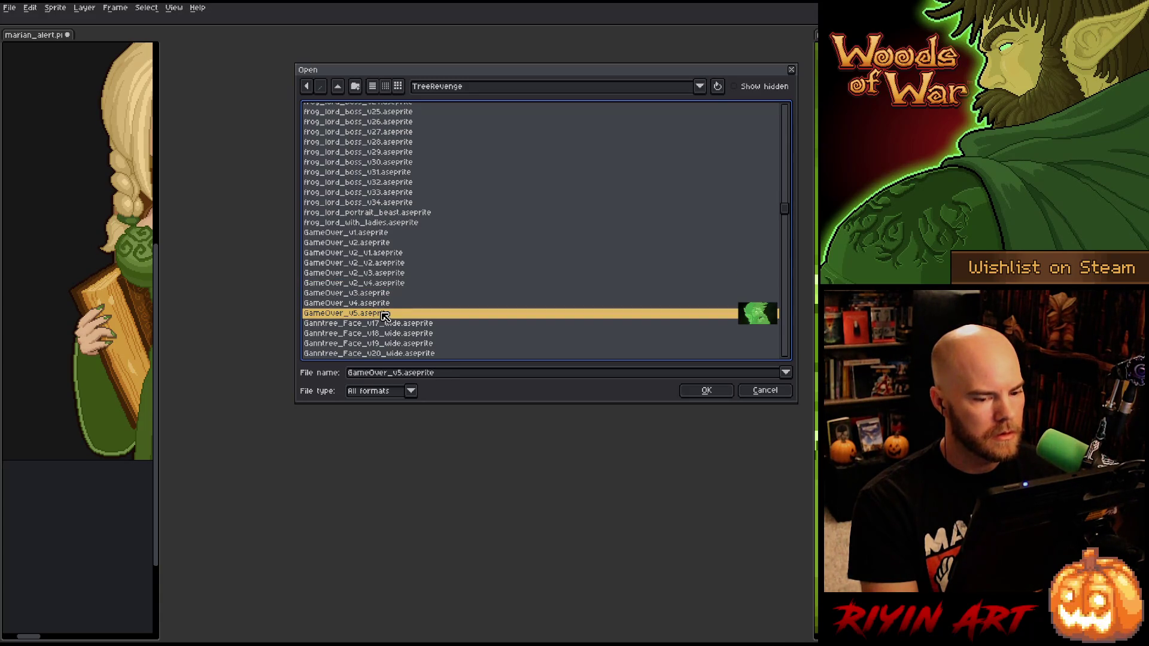
pyautogui.scroll(-2, 400, 314)
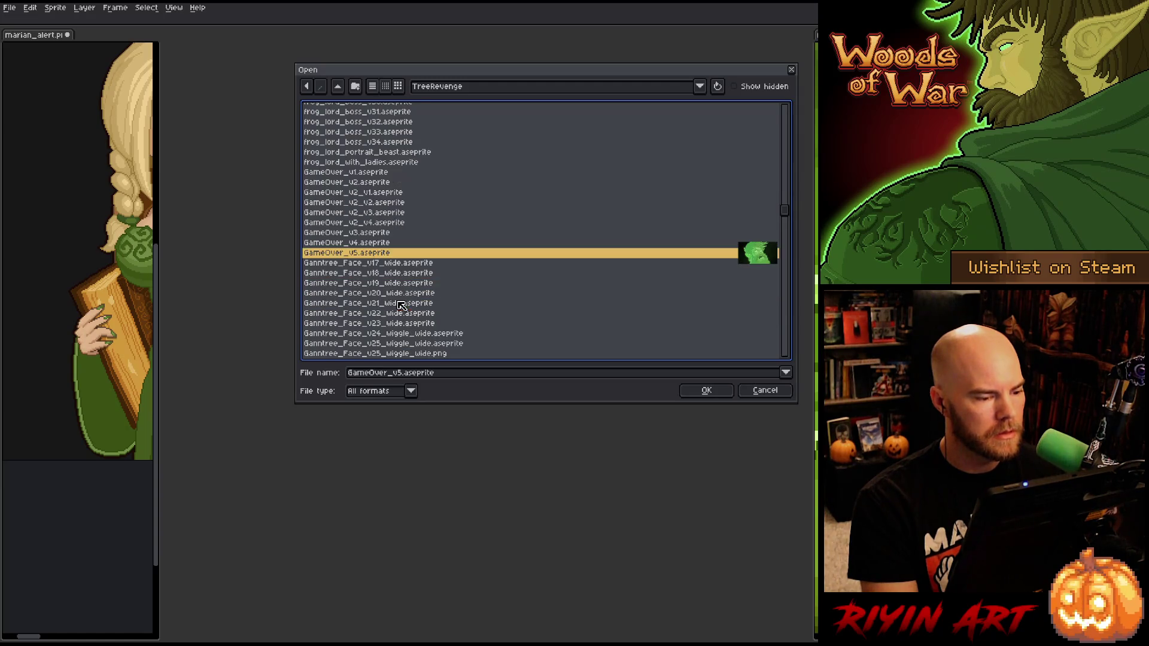
pyautogui.press('Return')
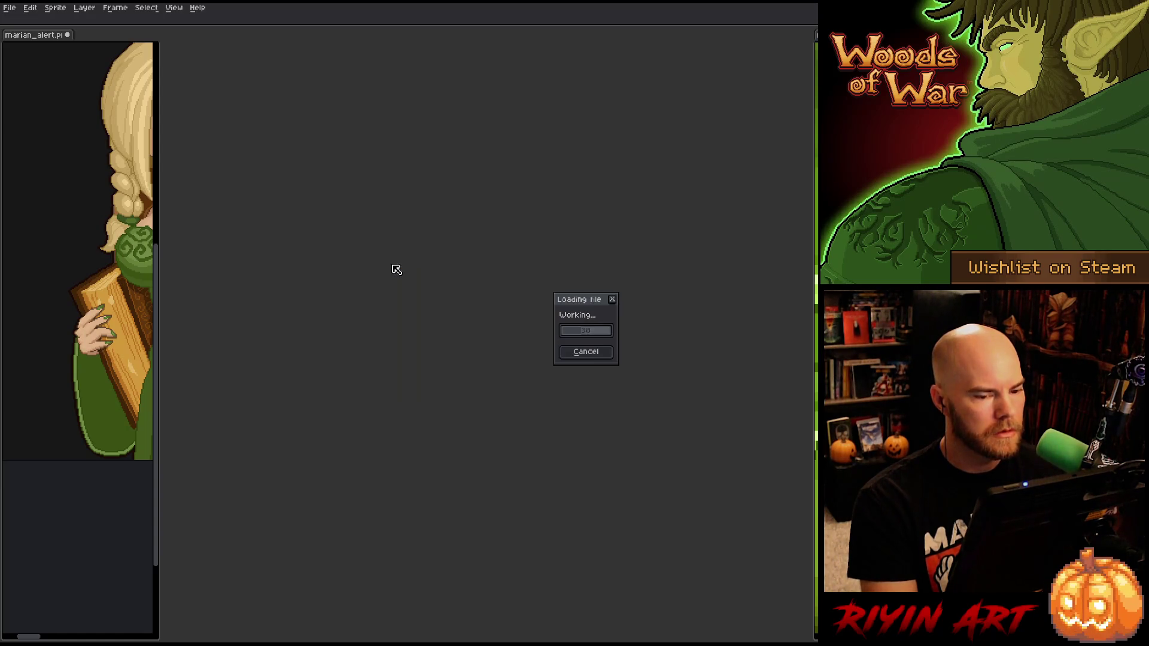
pyautogui.press('Return')
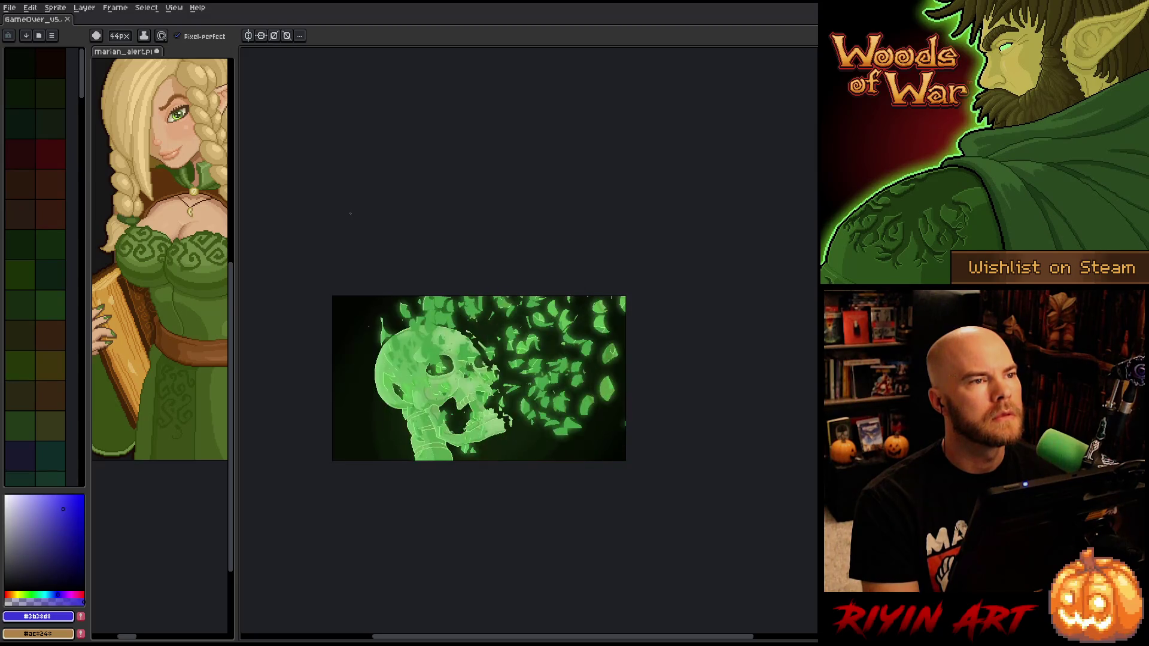
# Save the animation as GameOver_v6.aseprite
pyautogui.click(54, 7)
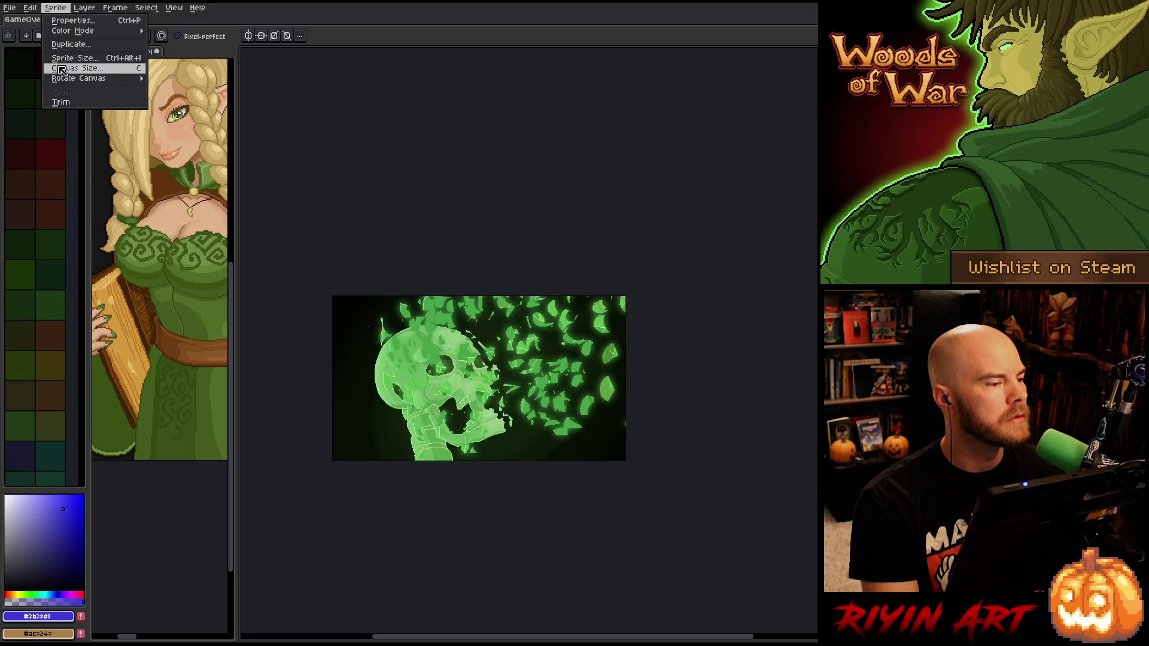
pyautogui.moveTo(10, 7)
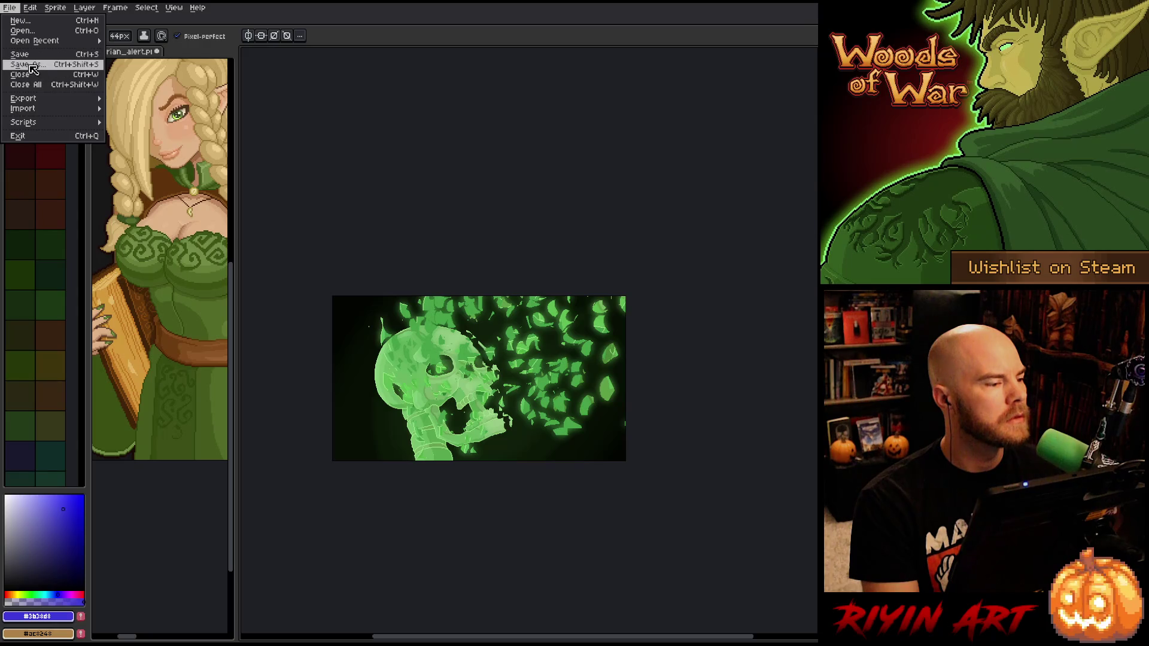
pyautogui.click(34, 70)
pyautogui.click(401, 373)
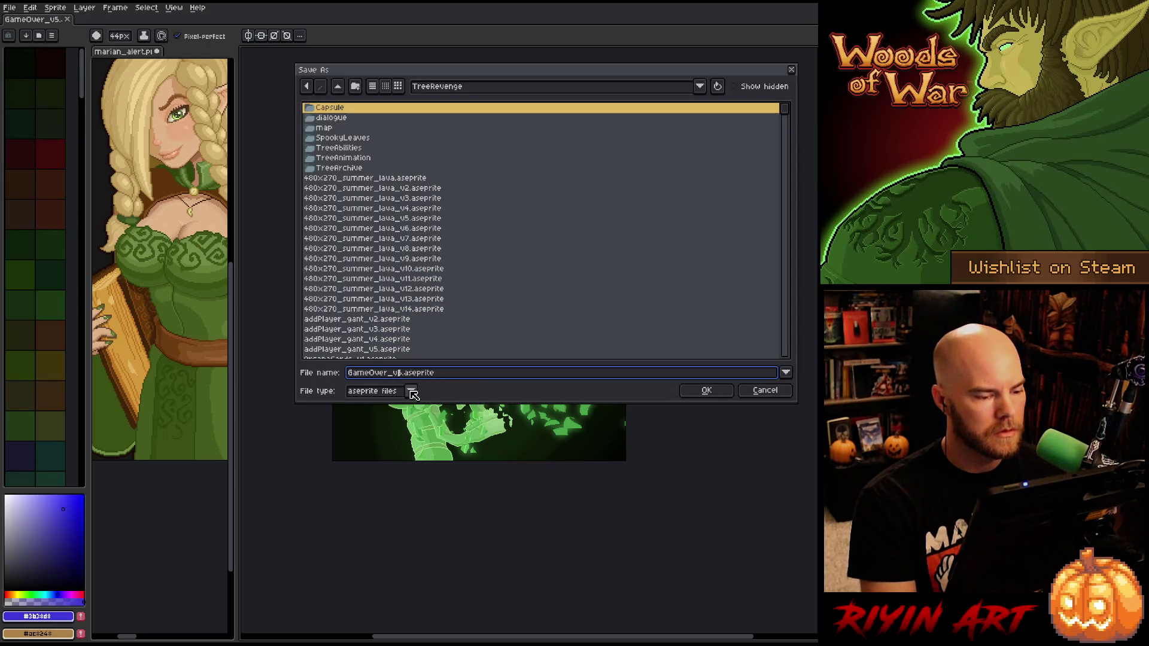
pyautogui.write('6')
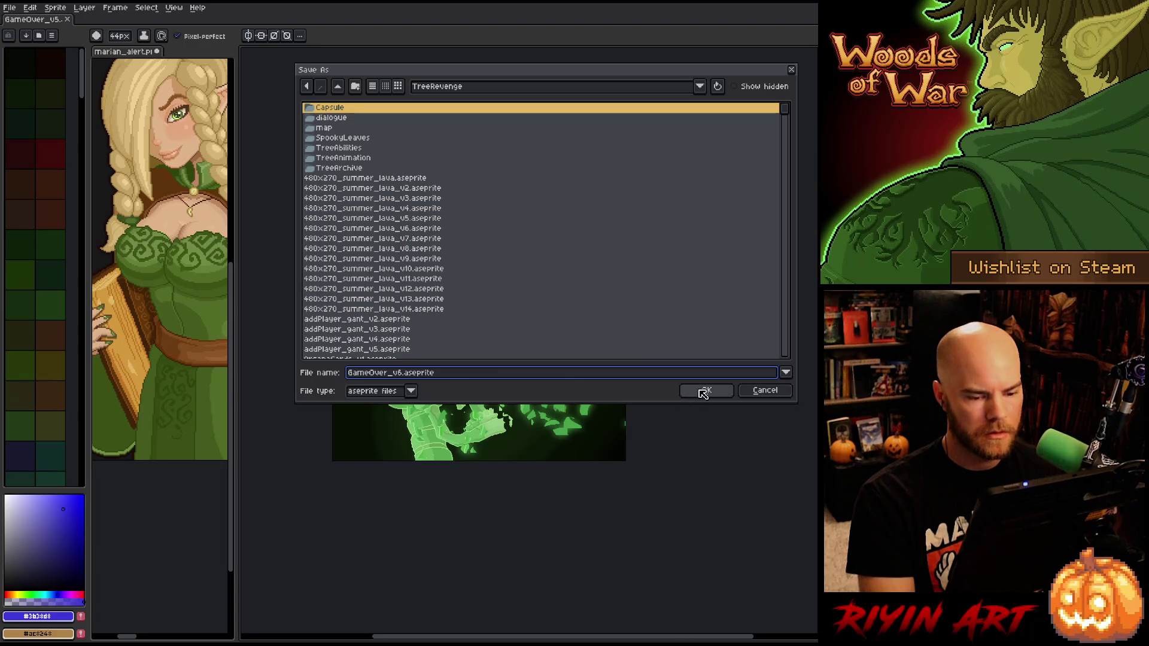
pyautogui.click(705, 391)
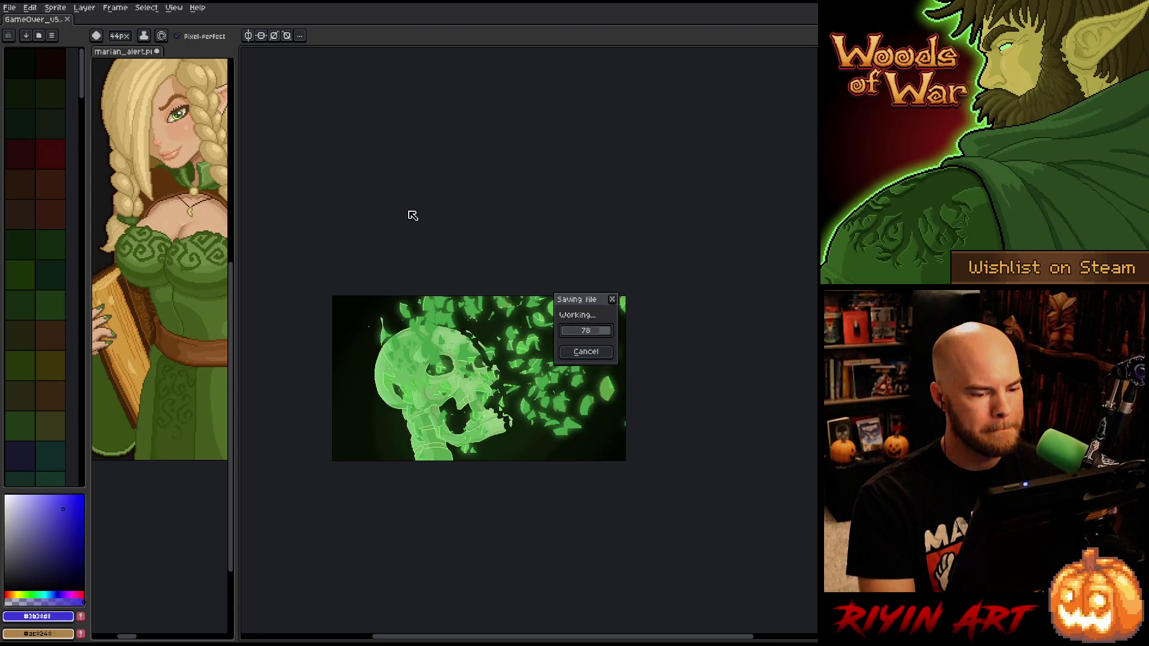
# Set the canvas size to width 640 and height 400 px
pyautogui.click(55, 7)
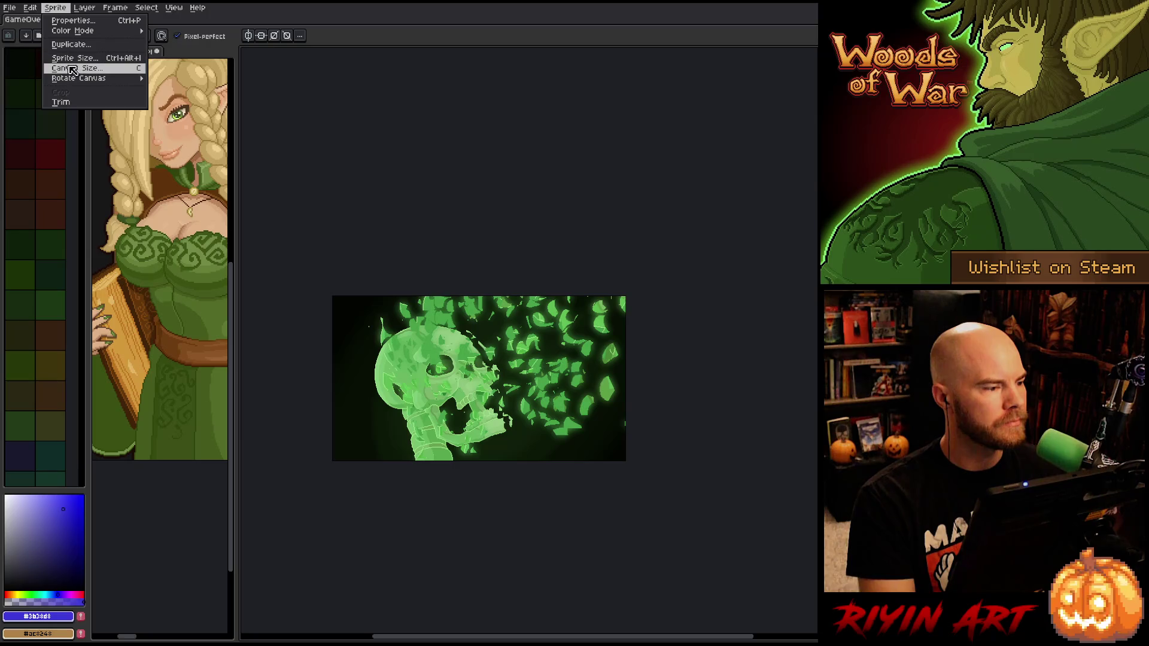
pyautogui.click(74, 69)
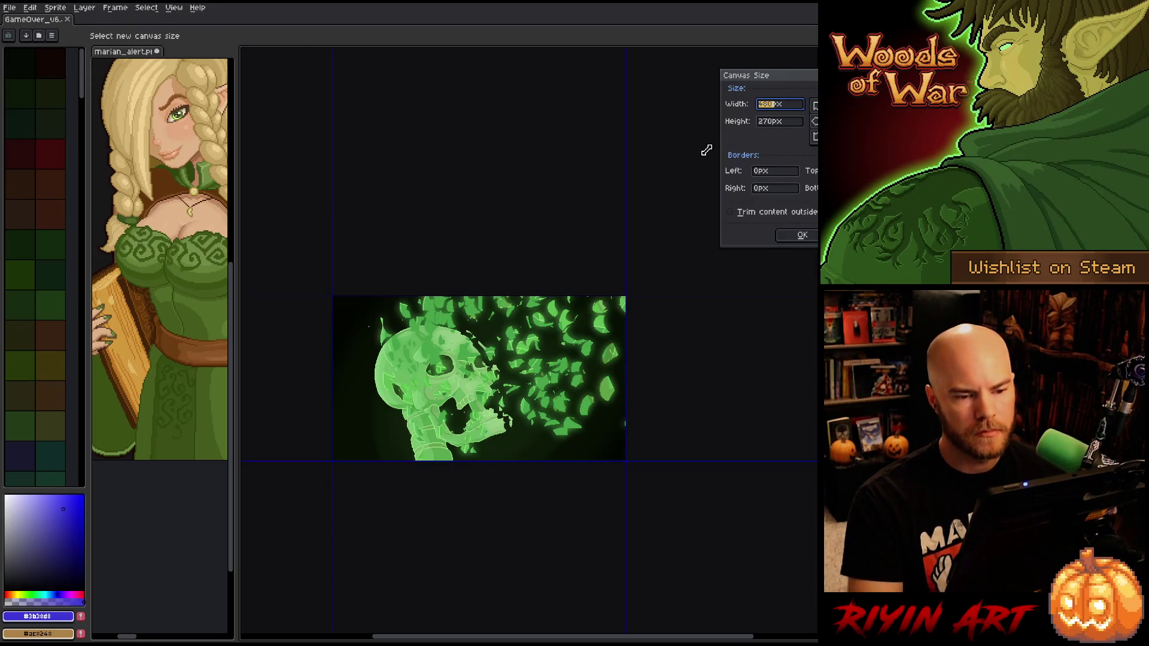
pyautogui.write('640')
pyautogui.doubleClick(777, 123)
pyautogui.write('400')
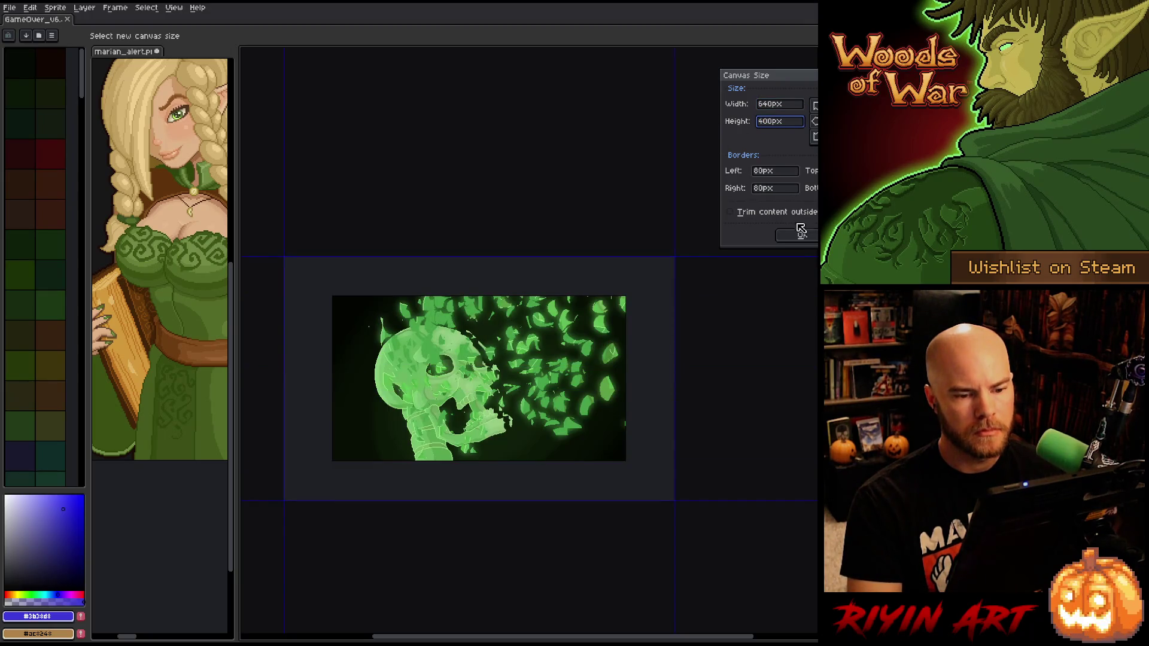
pyautogui.click(801, 234)
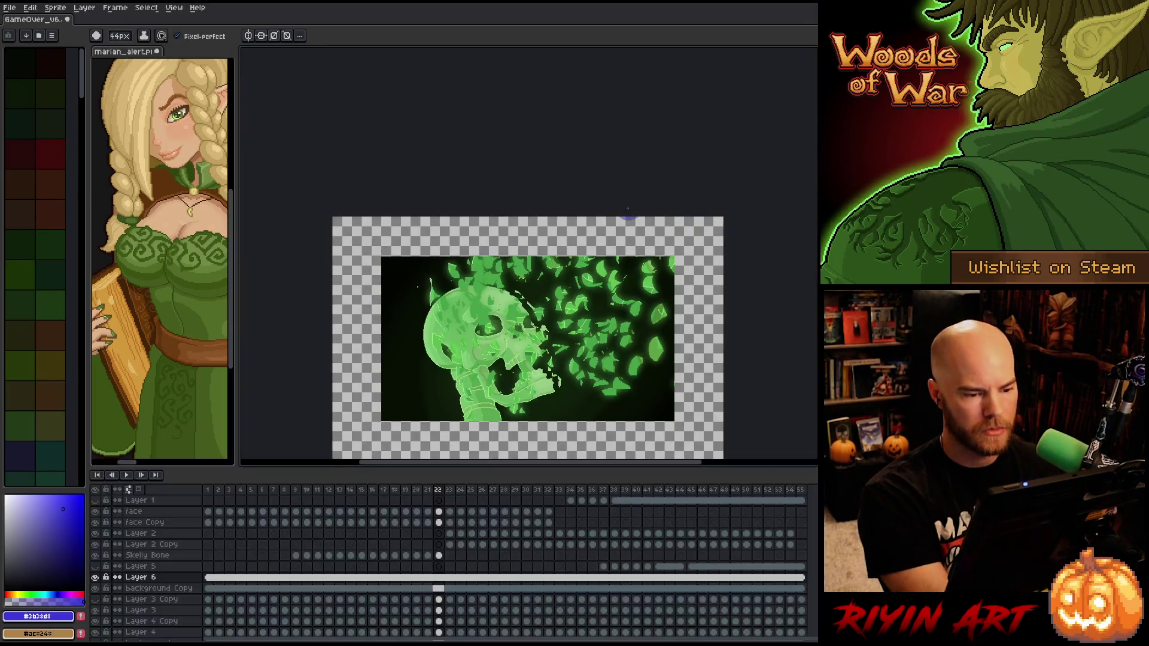
# Show the timeline and select the background layer's first frame
pyautogui.press('Tab')
pyautogui.scroll(-5, 481, 294)
pyautogui.scroll(5, 482, 293)
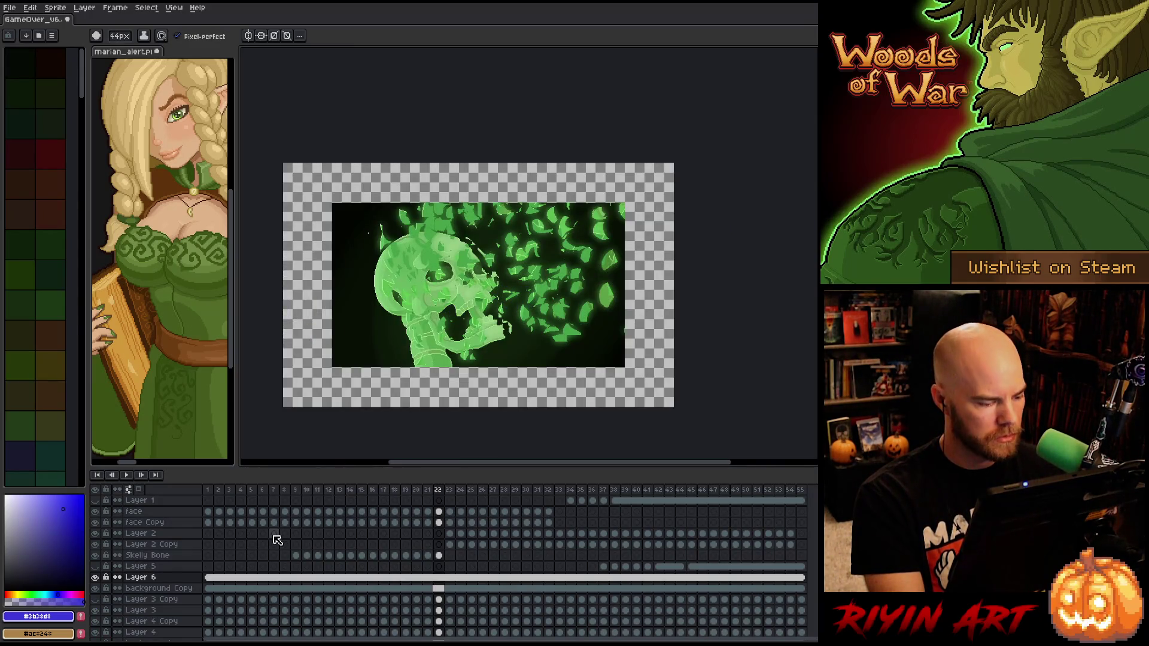
pyautogui.scroll(-2, 290, 625)
pyautogui.click(208, 624)
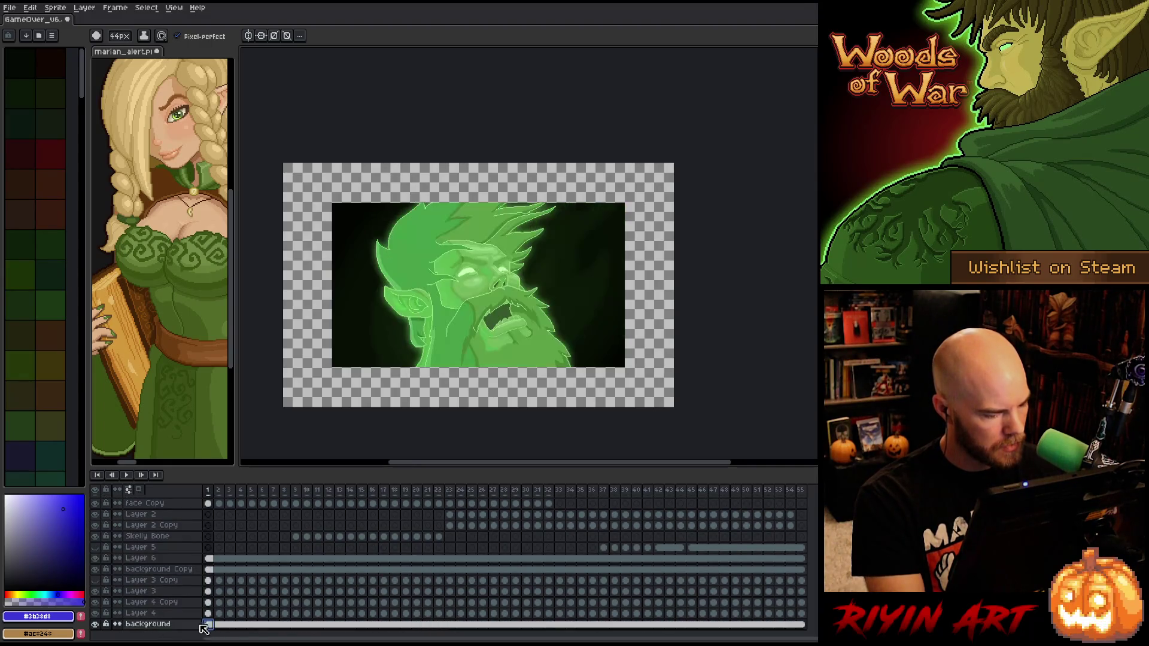
# Add a new layer above the background and fill it with the background's dark green
pyautogui.keyDown('alt'); pyautogui.click(95, 625); pyautogui.keyUp('alt')
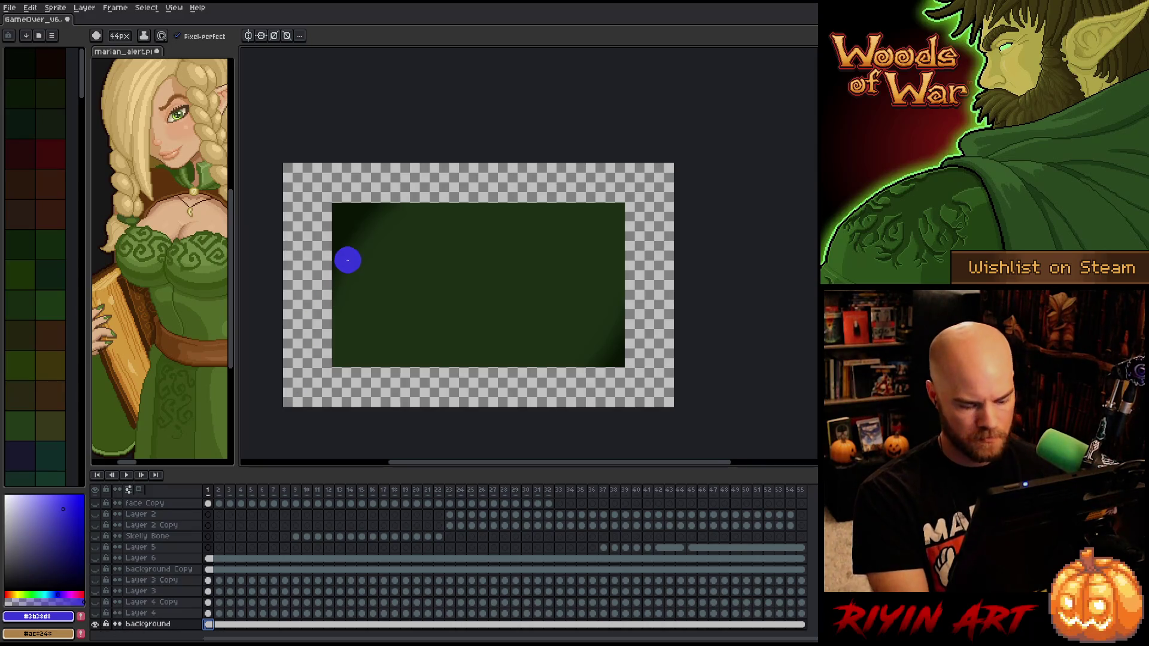
pyautogui.keyDown('alt'); pyautogui.click(349, 212); pyautogui.keyUp('alt')
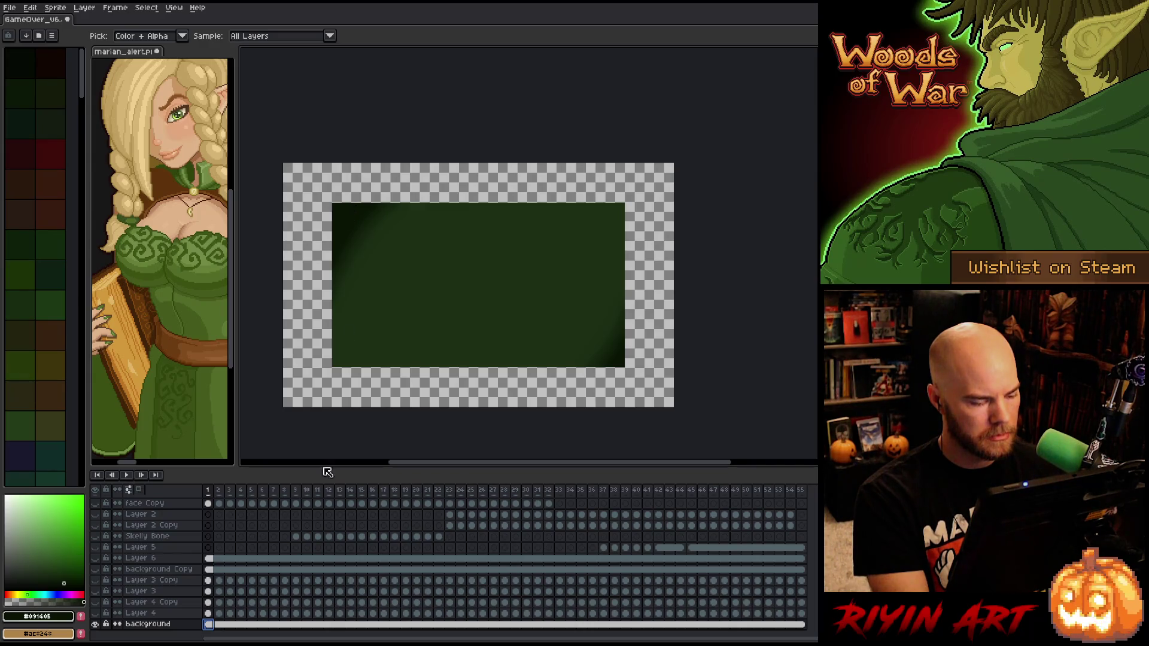
pyautogui.keyDown('alt'); pyautogui.click(95, 625); pyautogui.keyUp('alt')
pyautogui.click(153, 626)
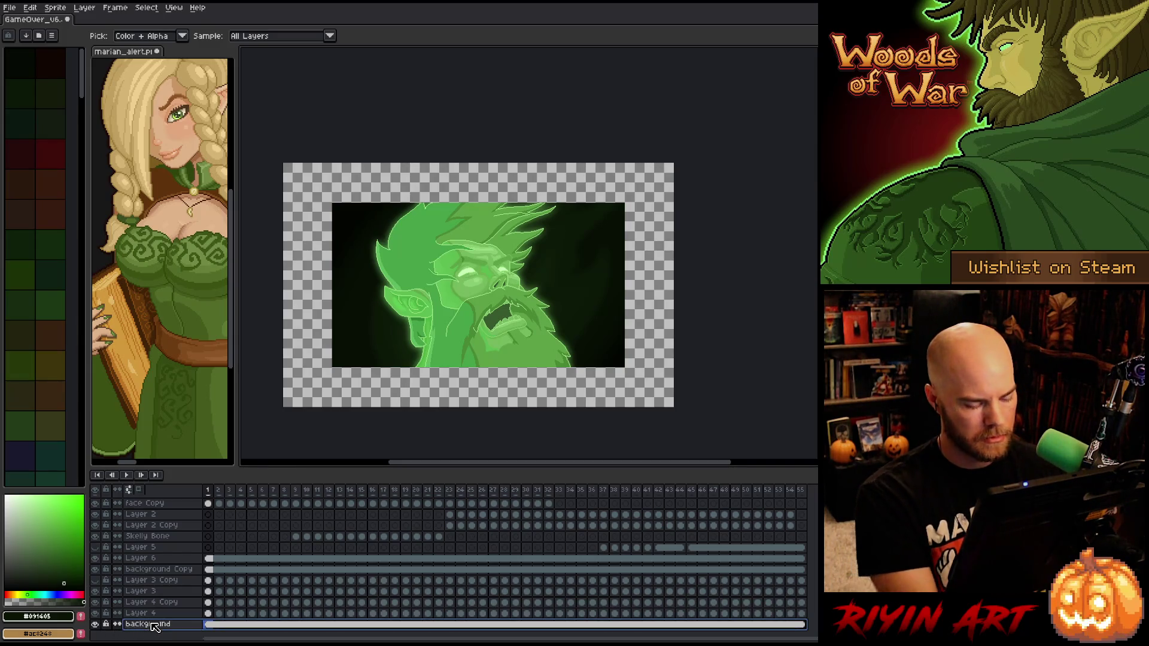
pyautogui.hotkey('shift', 'n')
pyautogui.scroll(-1, 197, 626)
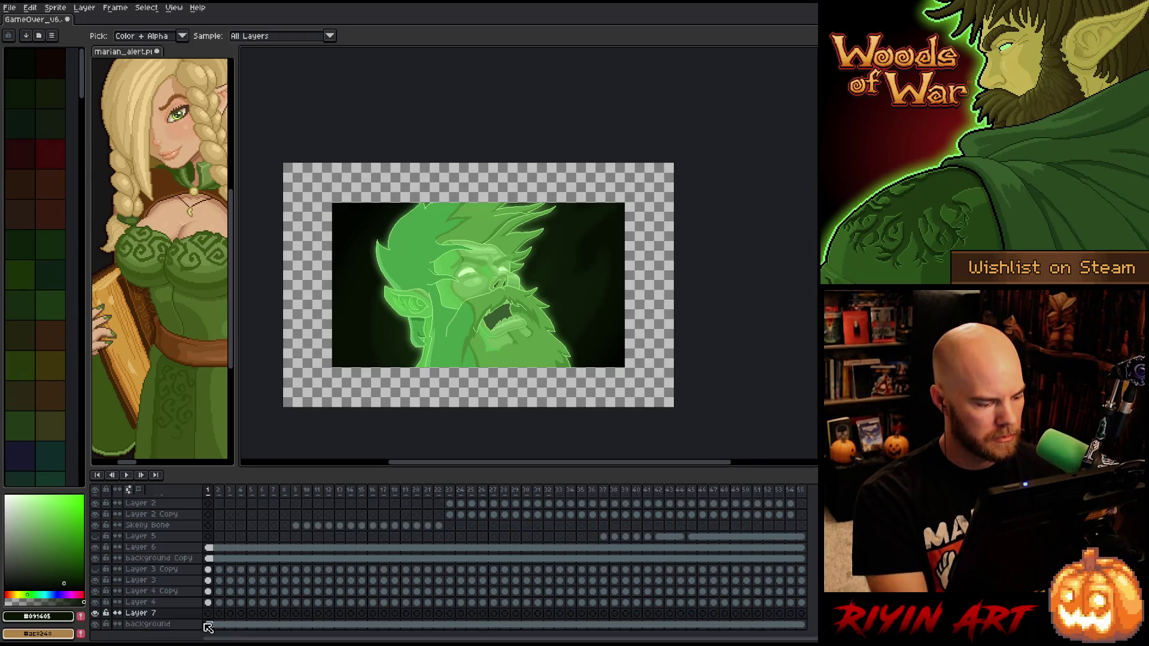
pyautogui.press('g')
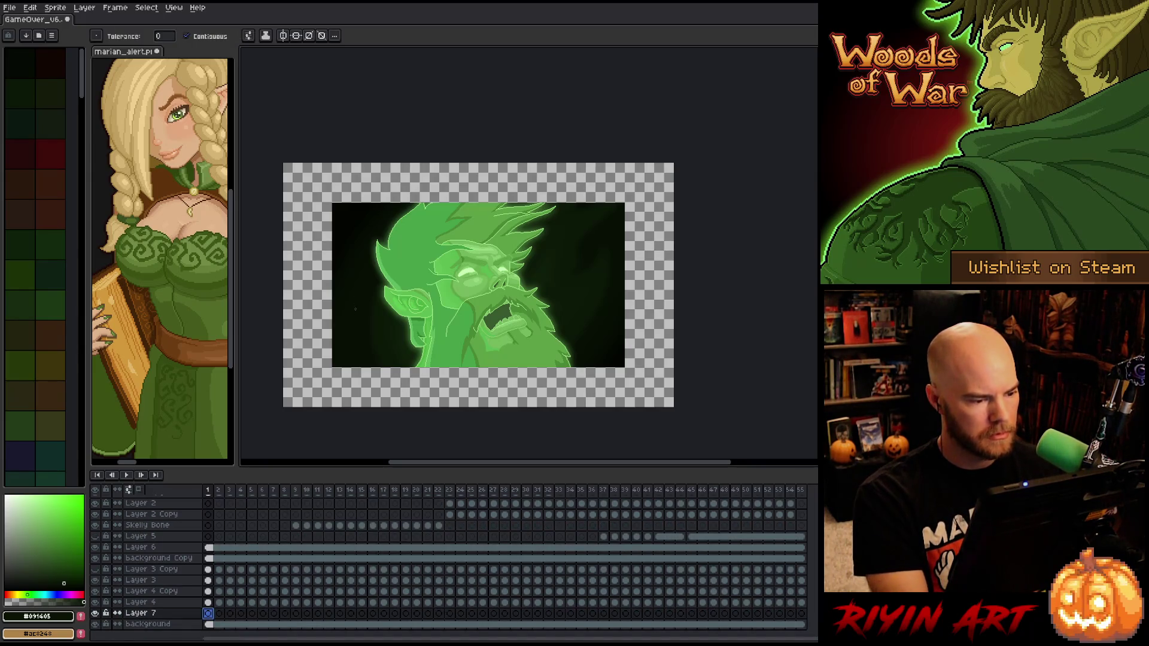
pyautogui.click(355, 321)
pyautogui.press('b')
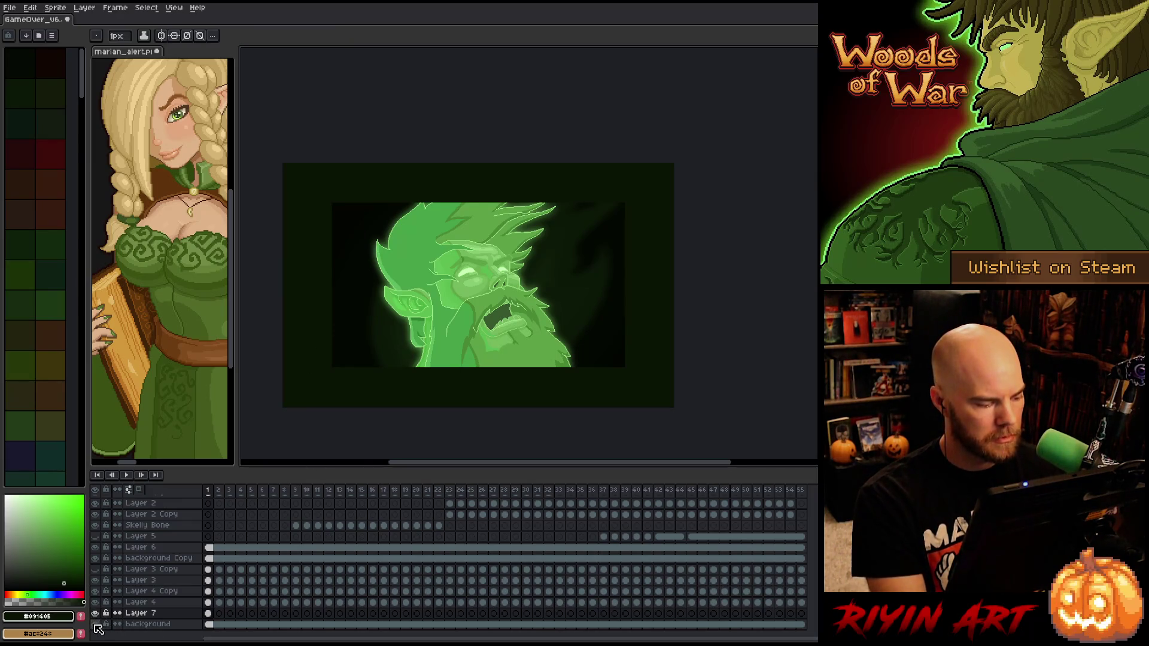
# Sample the near-black colour from the canvas and fill the outer border with it
pyautogui.keyDown('alt'); pyautogui.click(95, 624); pyautogui.keyUp('alt')
pyautogui.press('i')
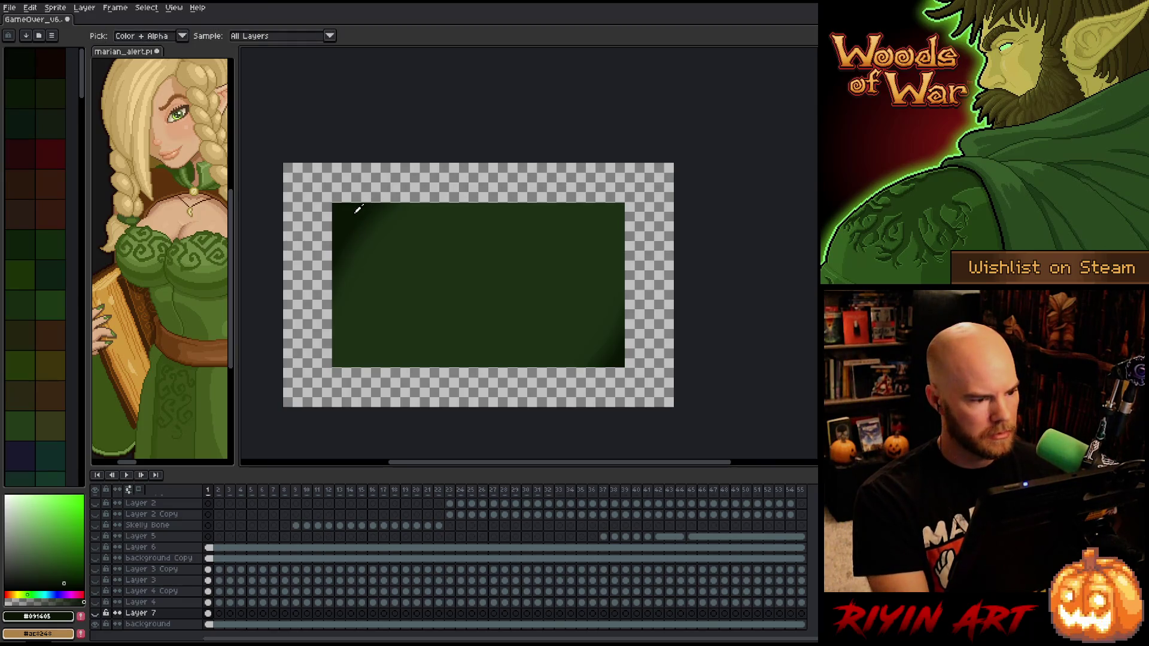
pyautogui.keyDown('alt'); pyautogui.click(98, 624); pyautogui.keyUp('alt')
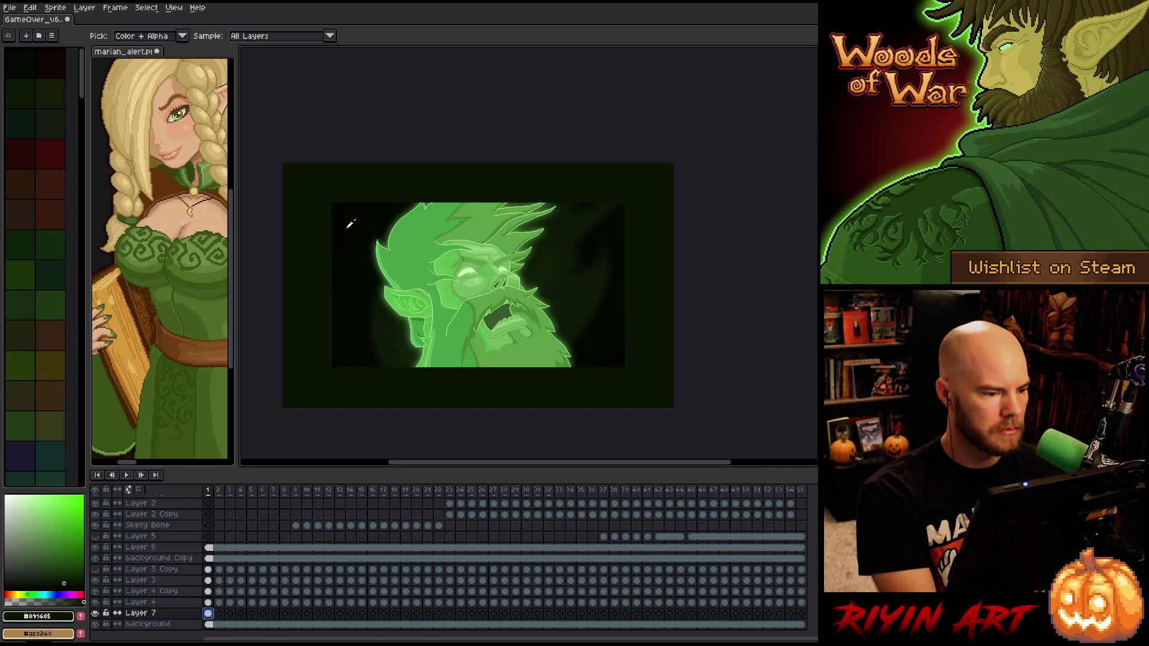
pyautogui.press('w')
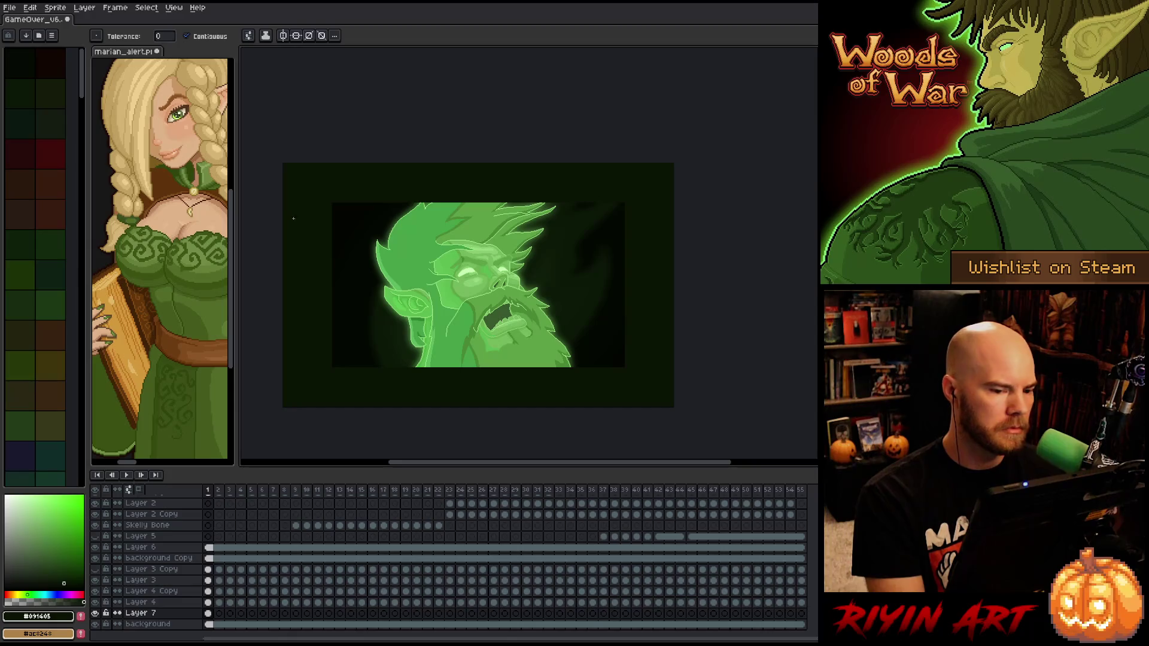
pyautogui.press('i')
pyautogui.click(352, 216)
pyautogui.press('g')
pyautogui.click(309, 199)
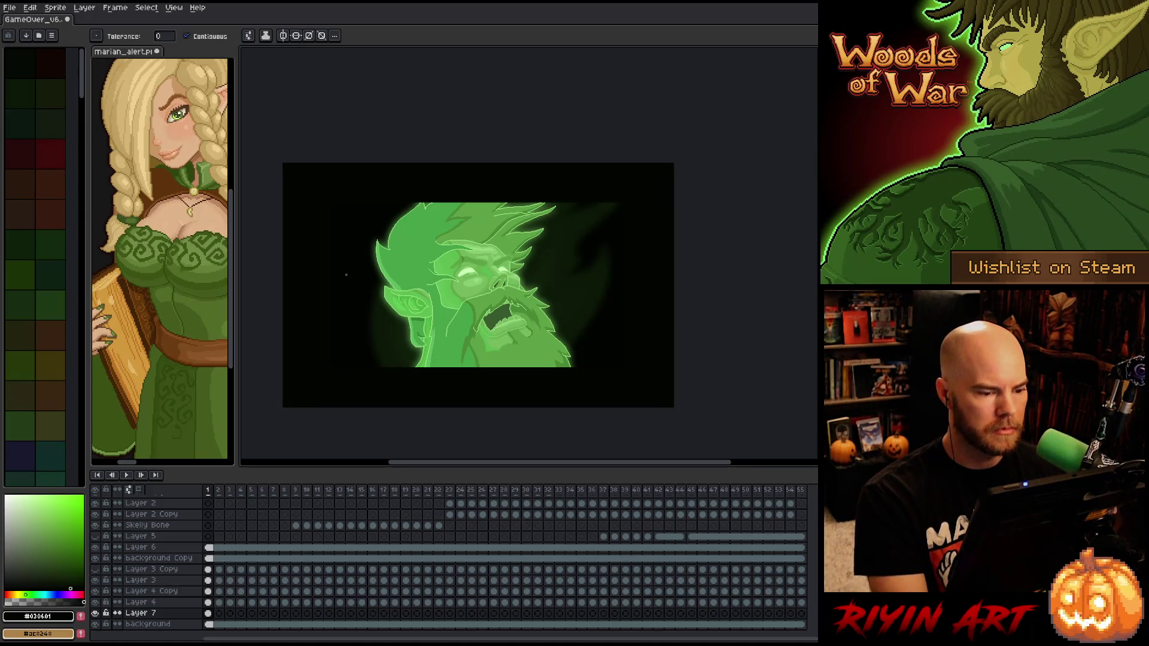
# Link Layer 7's fill as one cel across frames 1–55 and play the animation
pyautogui.moveTo(207, 602); pyautogui.dragTo(687, 609)
pyautogui.click(801, 613)
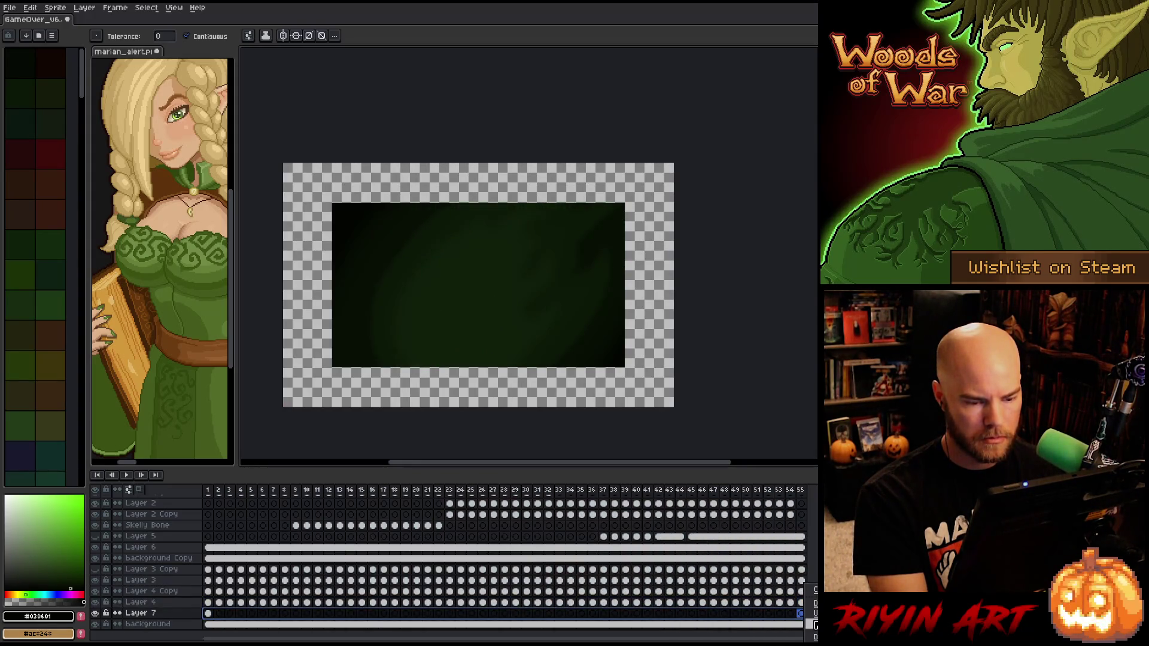
pyautogui.click(814, 625)
pyautogui.press('Return')
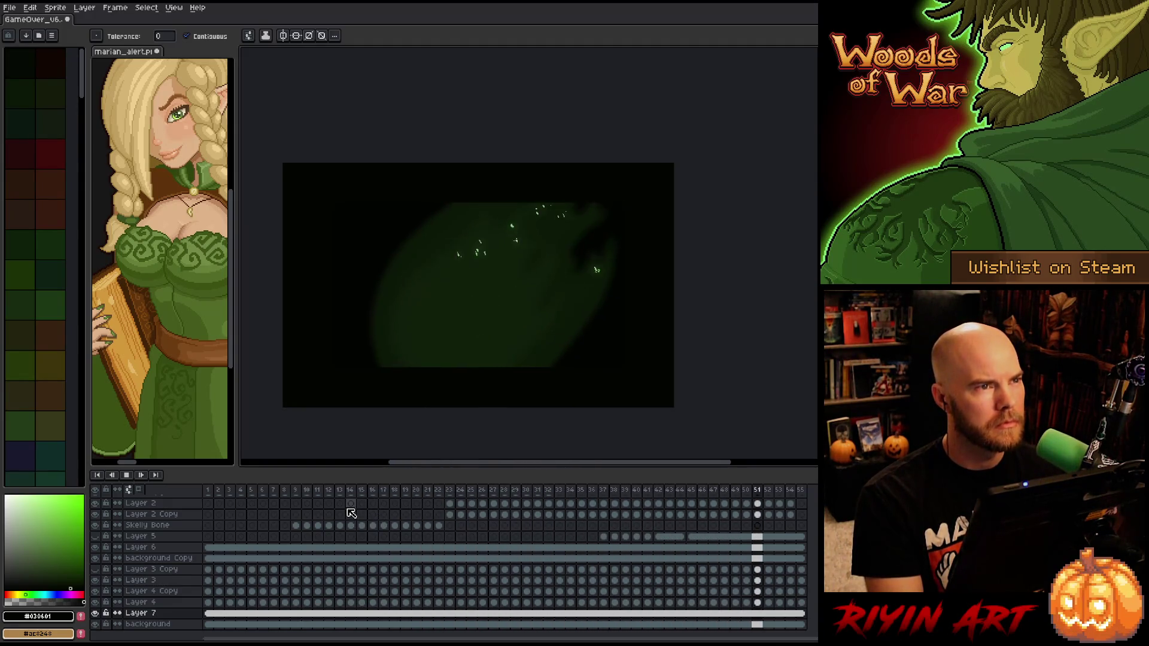
# Save GameOver_v6 and replay the animation from frame 1
pyautogui.hotkey('ctrl', 's')
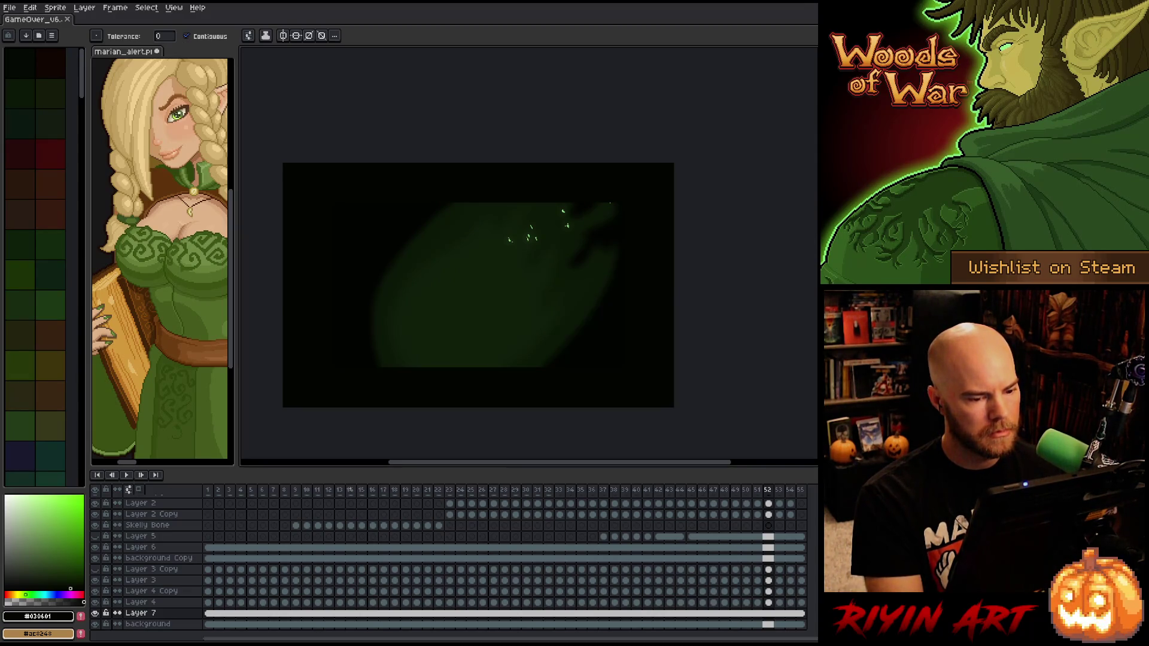
pyautogui.click(211, 490)
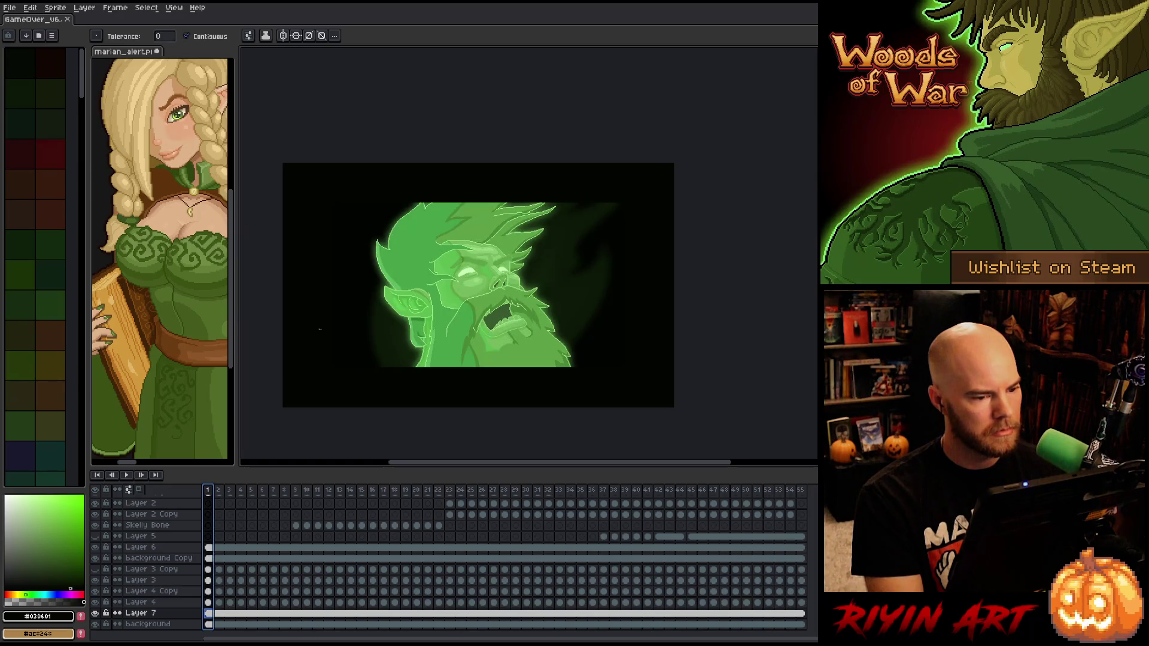
pyautogui.press('Return')
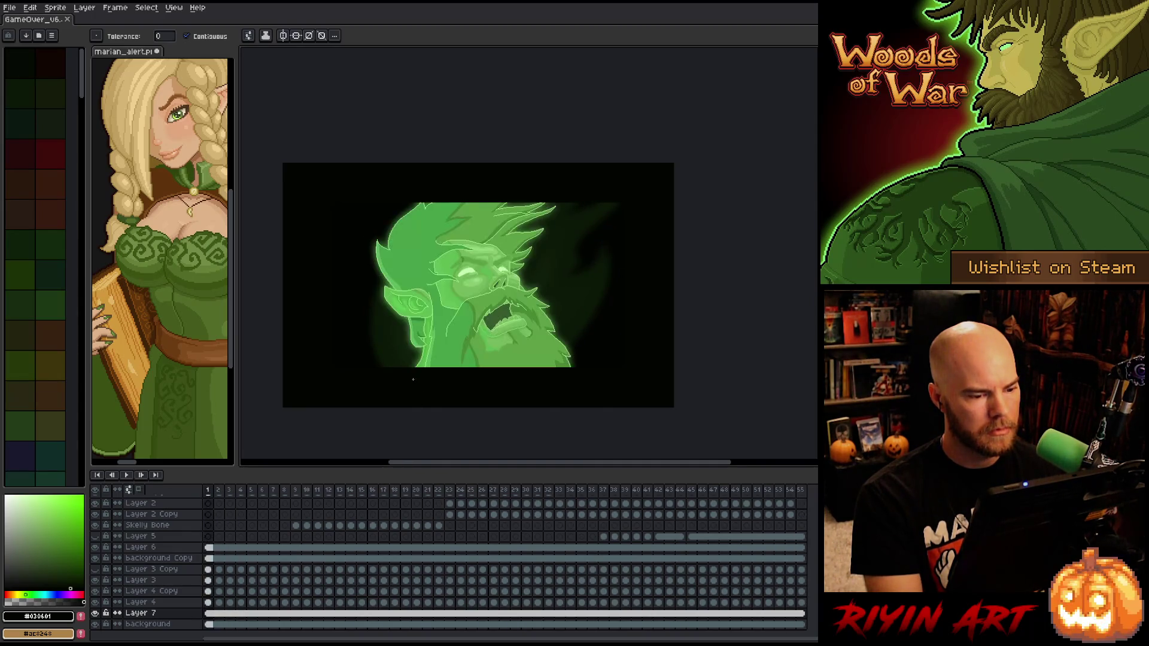
# Make the face layer the working layer, checking its properties and visibility
pyautogui.scroll(3, 479, 285)
pyautogui.scroll(-3, 437, 357)
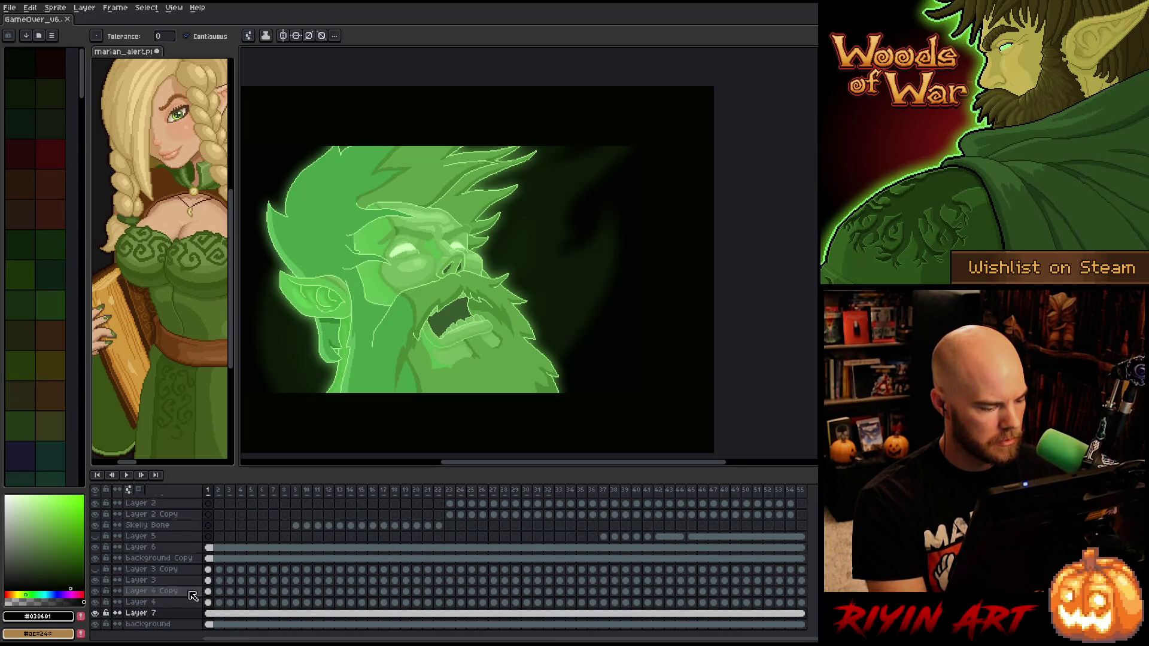
pyautogui.scroll(3, 192, 595)
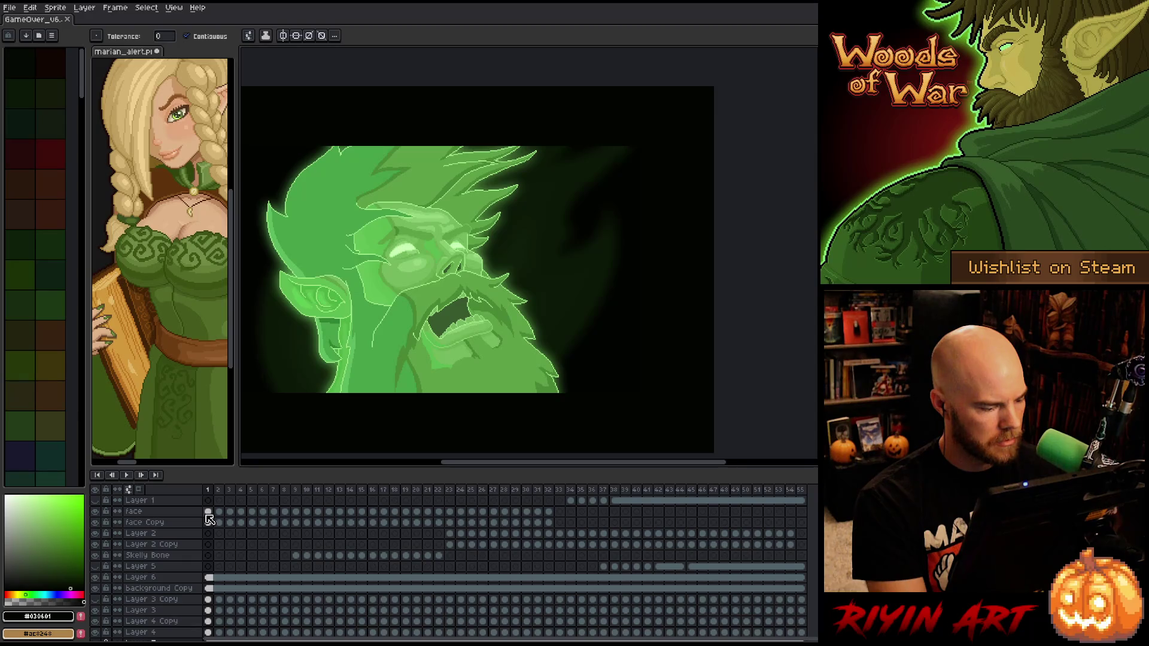
pyautogui.press('v')
pyautogui.click(391, 347)
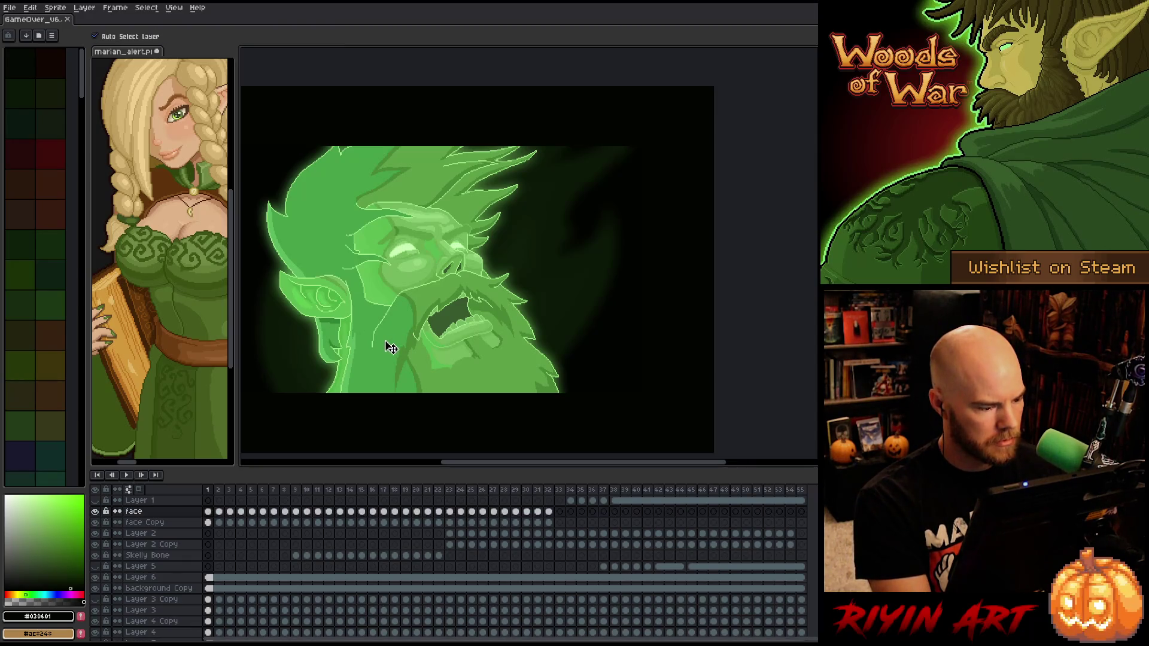
pyautogui.doubleClick(127, 515)
pyautogui.click(147, 523)
pyautogui.click(138, 512)
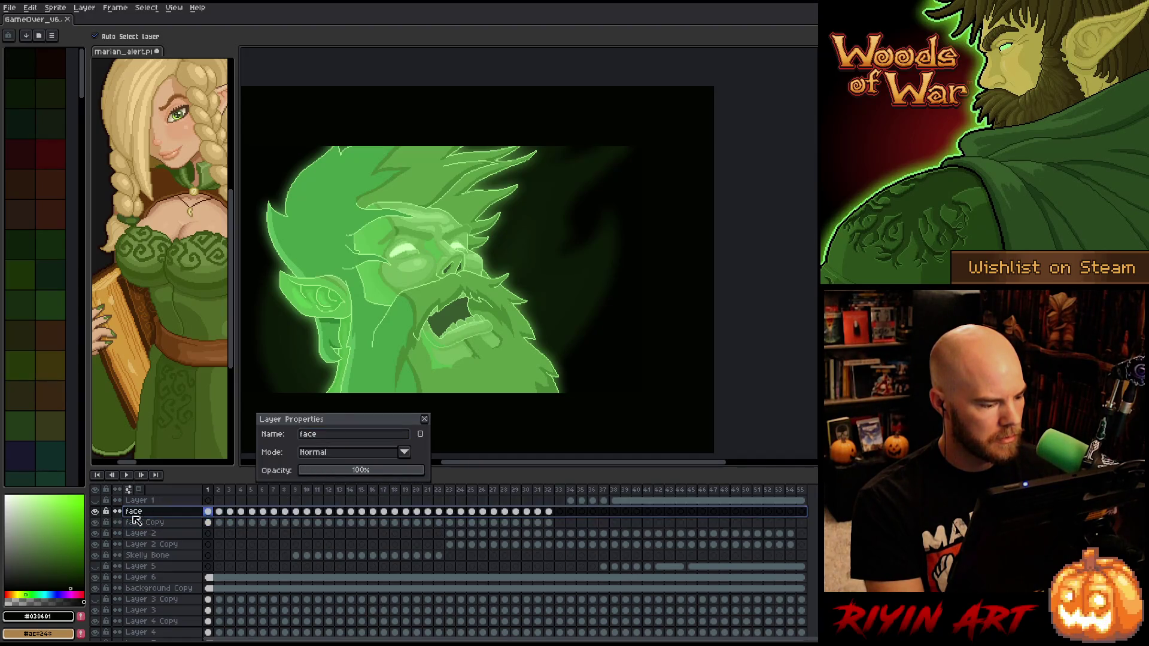
pyautogui.click(95, 512)
pyautogui.click(95, 512)
pyautogui.click(98, 511)
pyautogui.click(98, 511)
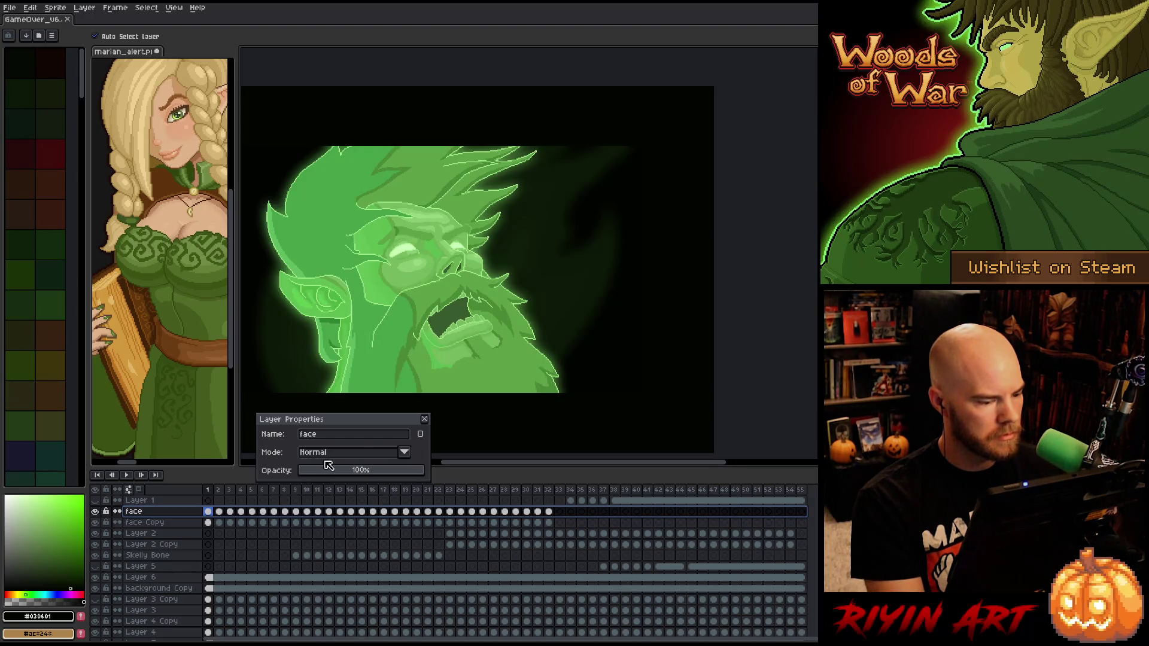
pyautogui.click(425, 419)
# Select frame 1 of the face layer and shrink the timeline to enlarge the canvas area
pyautogui.scroll(1, 339, 405)
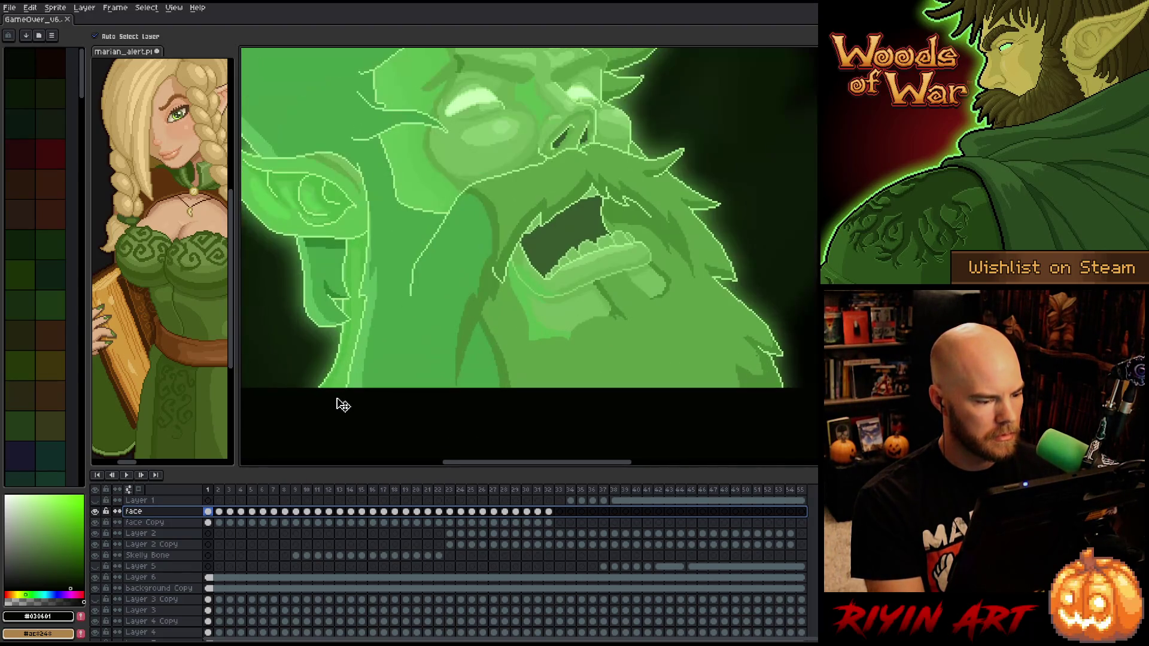
pyautogui.scroll(-1, 332, 395)
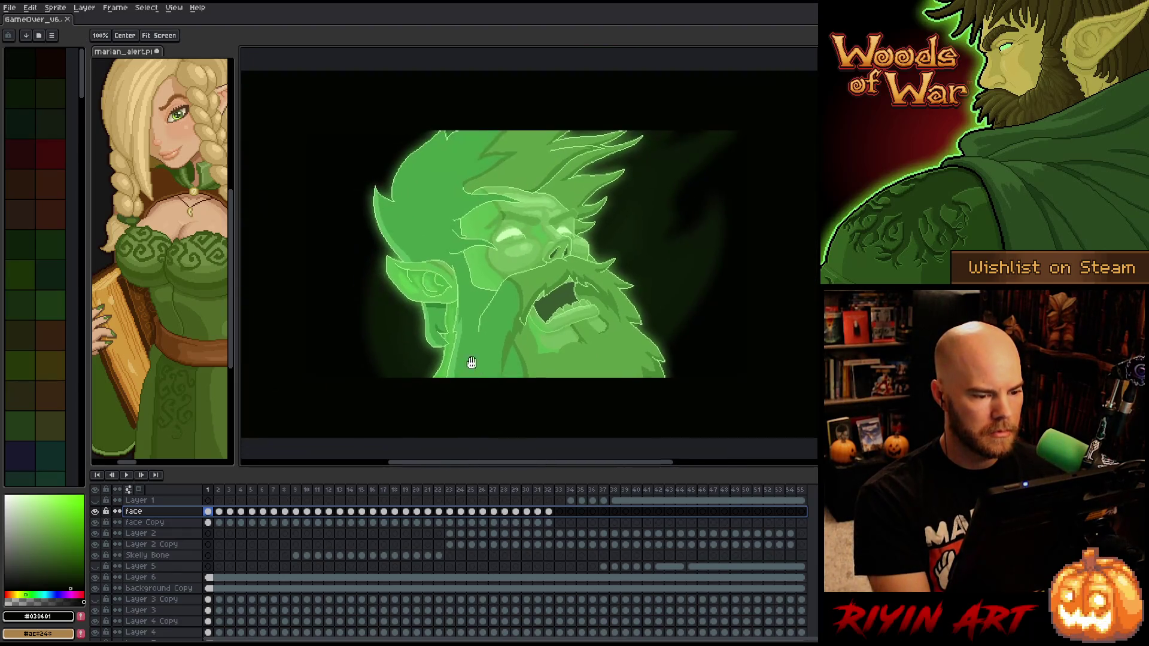
pyautogui.scroll(1, 469, 362)
pyautogui.scroll(1, 431, 359)
pyautogui.scroll(-1, 428, 359)
pyautogui.press('space')
pyautogui.moveTo(527, 298); pyautogui.dragTo(465, 332)
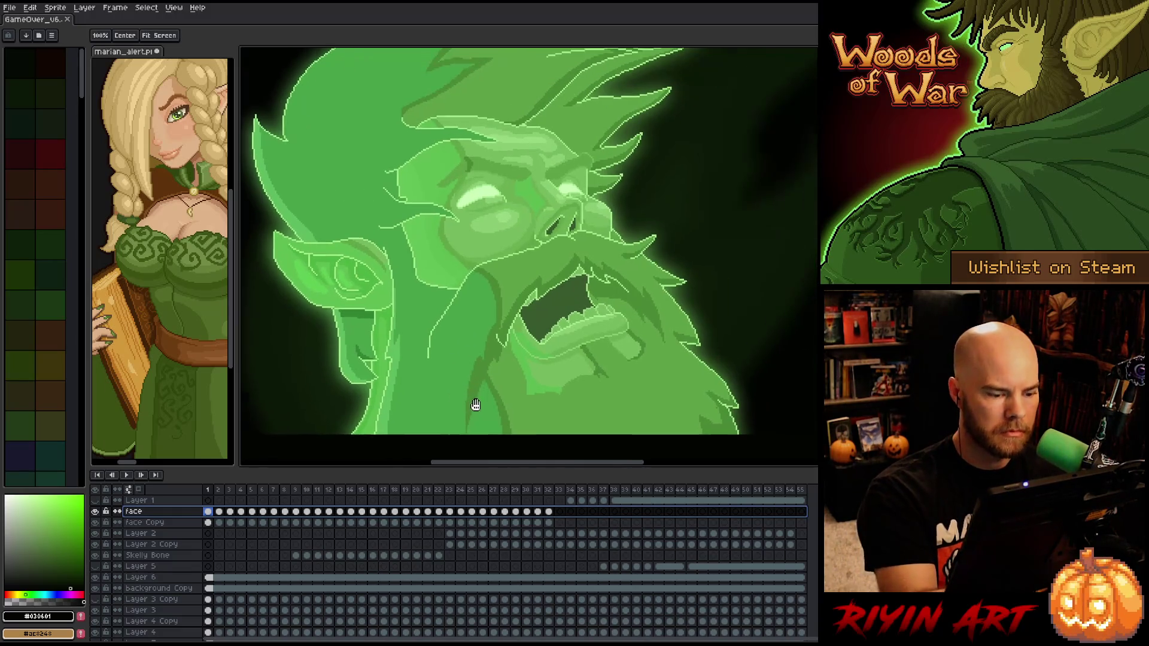
pyautogui.click(209, 512)
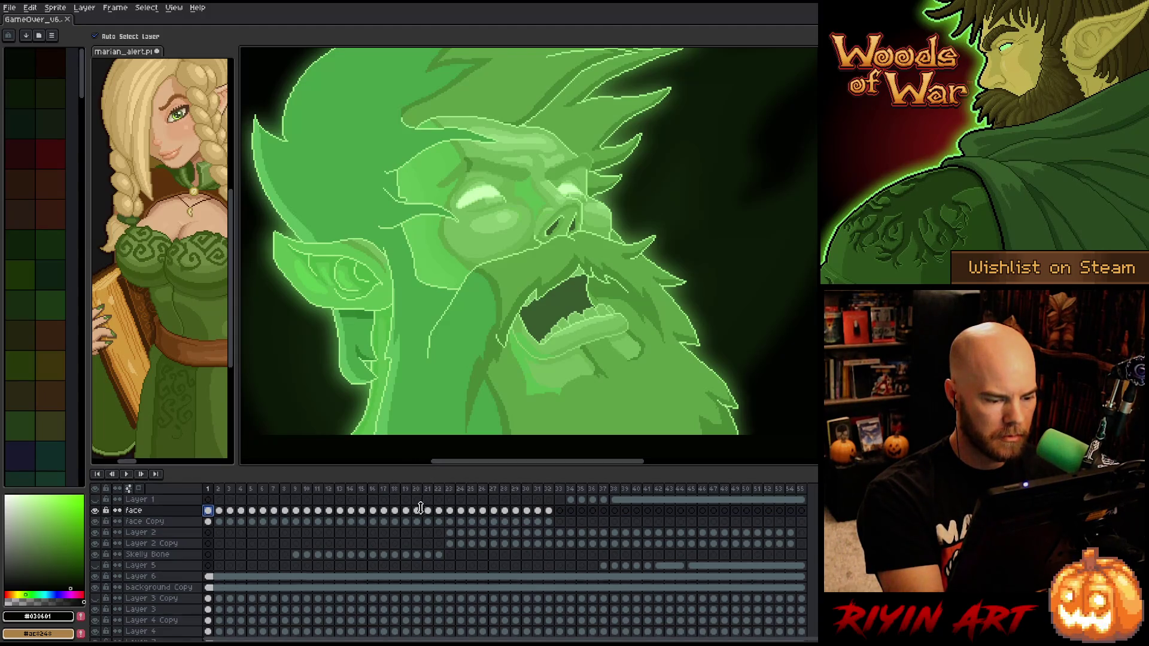
pyautogui.moveTo(420, 468); pyautogui.dragTo(423, 523)
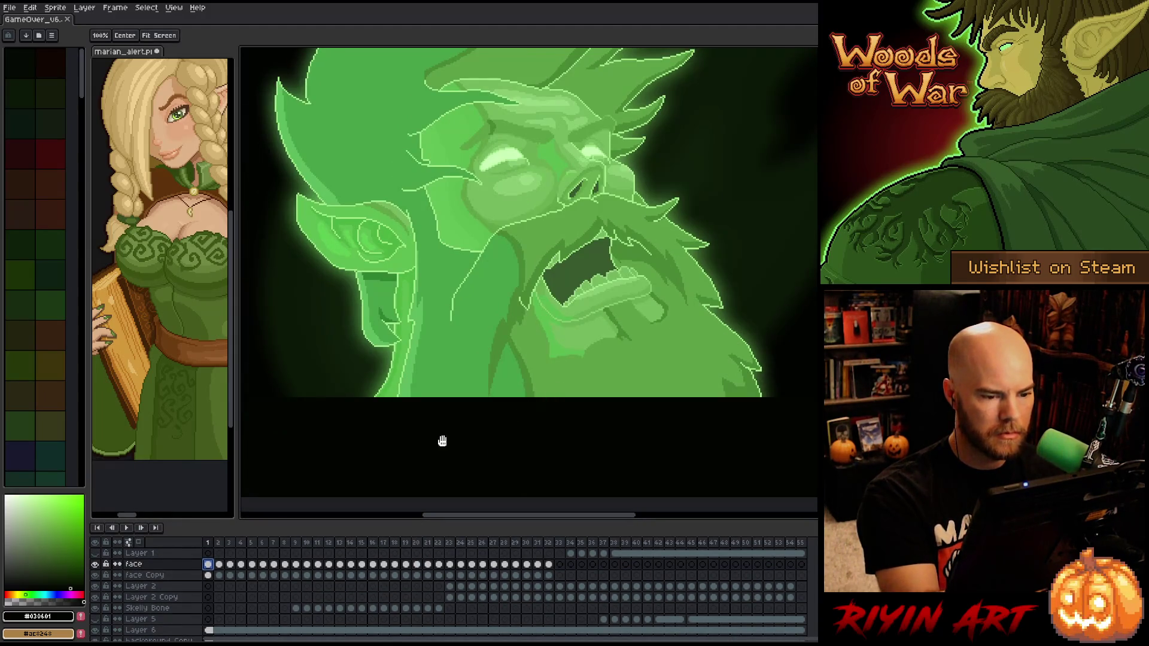
# Set a 1px pencil with the face's light green and draw a line down from the face edge
pyautogui.press('b')
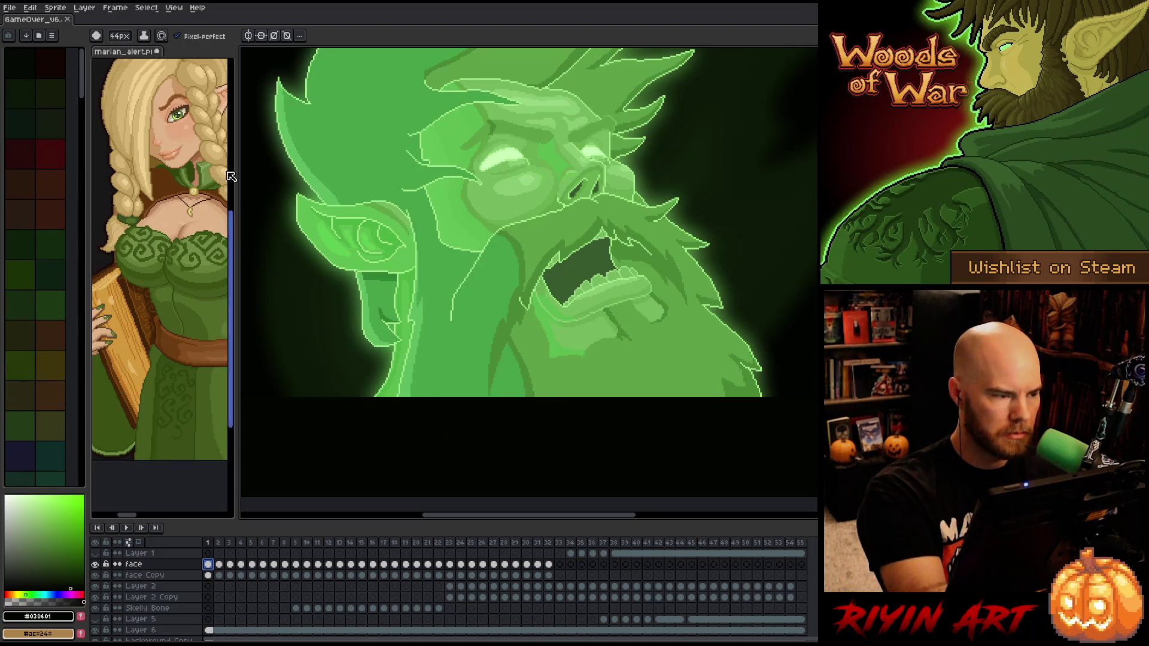
pyautogui.click(117, 35)
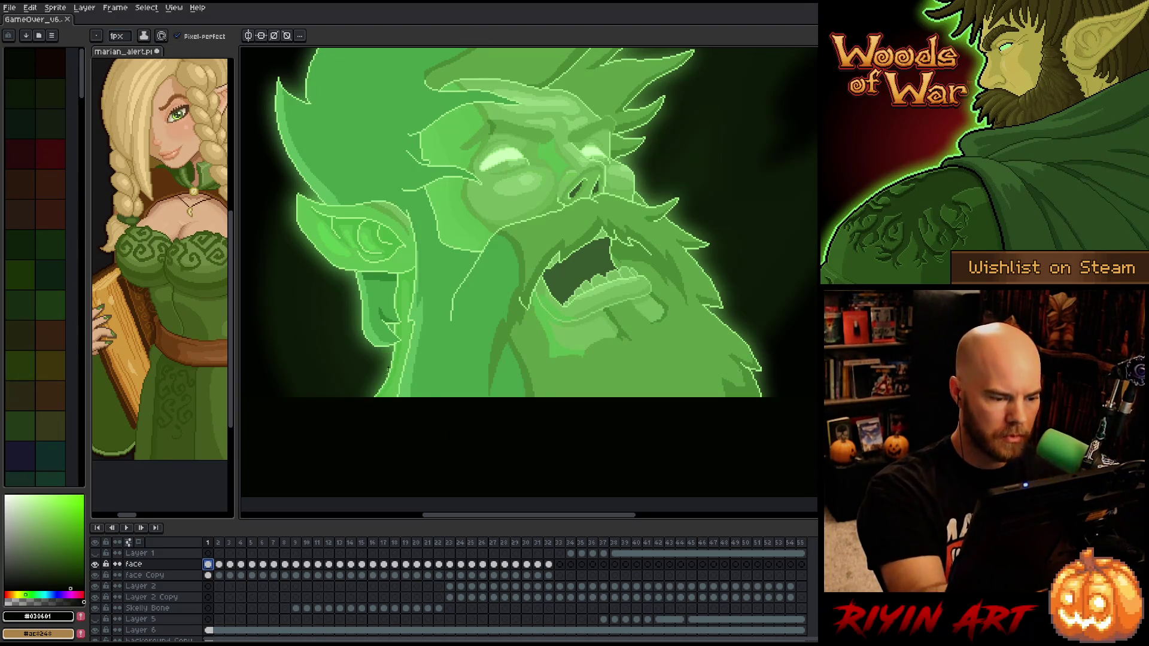
pyautogui.press('i')
pyautogui.click(382, 389)
pyautogui.press('b')
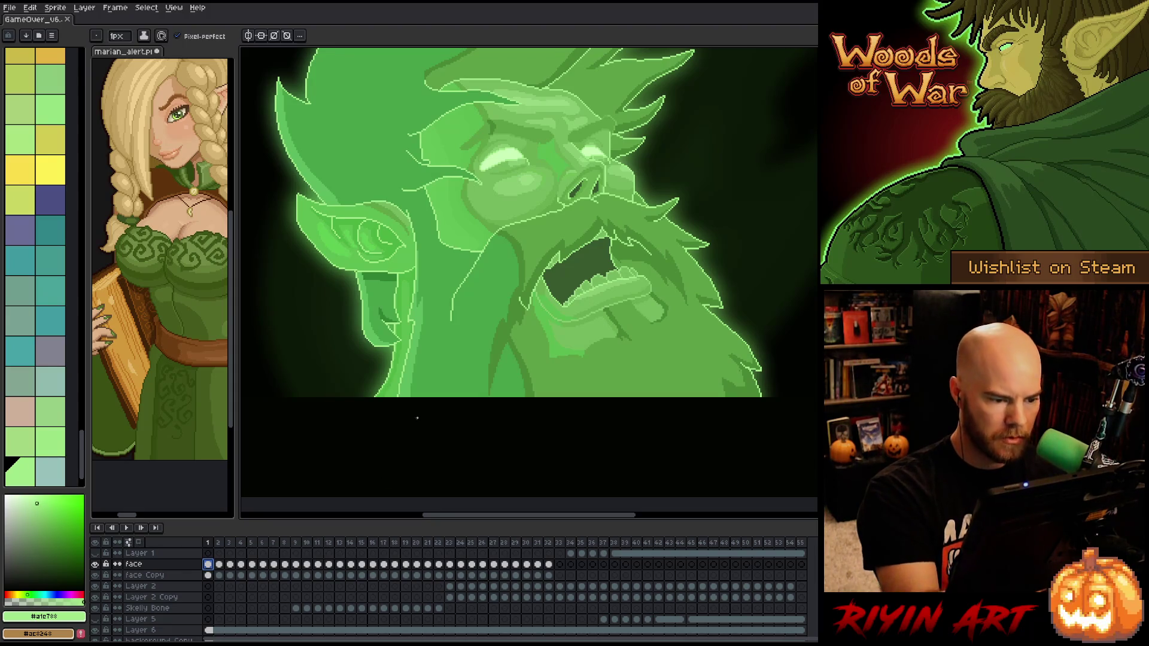
pyautogui.moveTo(362, 418); pyautogui.dragTo(312, 489)
pyautogui.moveTo(480, 424); pyautogui.dragTo(555, 401)
pyautogui.hotkey('ctrl', 'z')
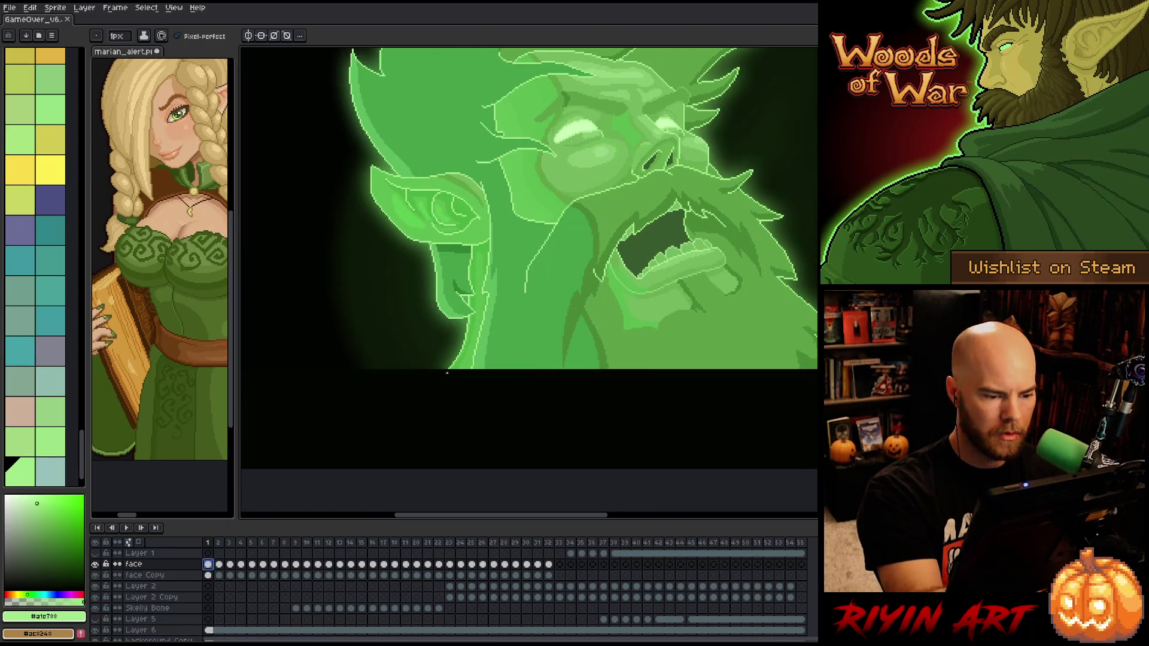
# Try diagonal and vertical outline strokes from the face to the bottom, undoing misplaced ones
pyautogui.moveTo(447, 369); pyautogui.dragTo(380, 444)
pyautogui.hotkey('ctrl', 'z')
pyautogui.moveTo(441, 373); pyautogui.dragTo(280, 468)
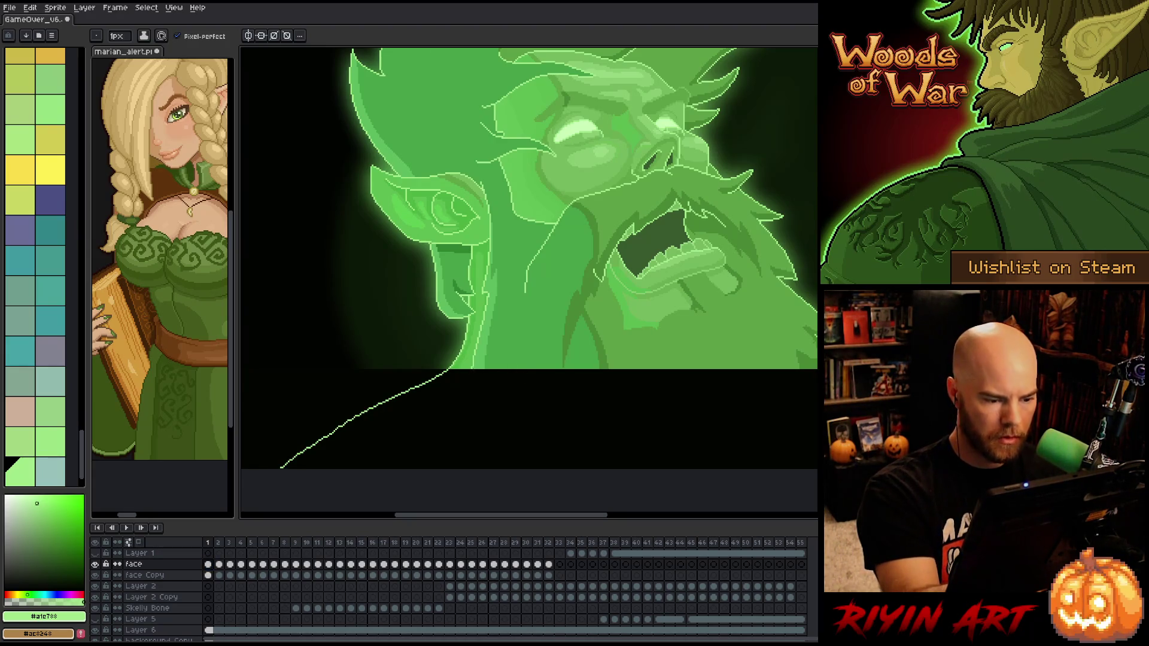
pyautogui.hotkey('ctrl', 'z')
pyautogui.moveTo(467, 396); pyautogui.dragTo(455, 499)
pyautogui.hotkey('ctrl', 'z')
pyautogui.moveTo(470, 371); pyautogui.dragTo(454, 471)
pyautogui.moveTo(593, 465); pyautogui.dragTo(457, 459)
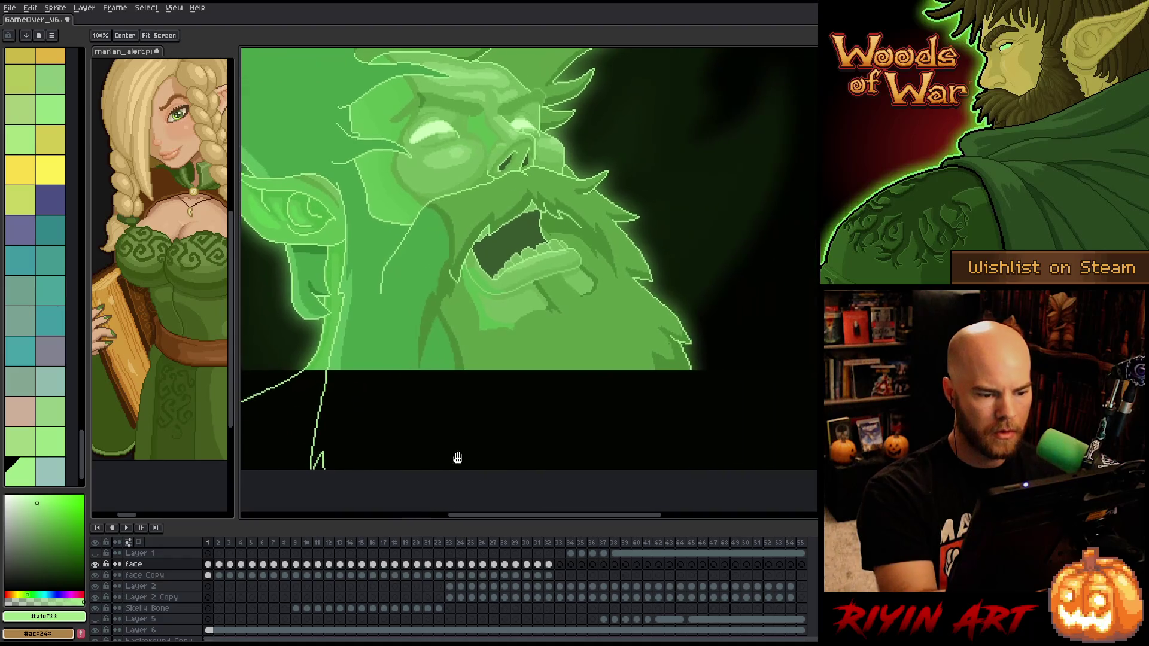
pyautogui.hotkey('ctrl', 'z')
# Extend the jaw and right beard edges downward, outline the lower beard and fill it green
pyautogui.moveTo(326, 421); pyautogui.dragTo(346, 455)
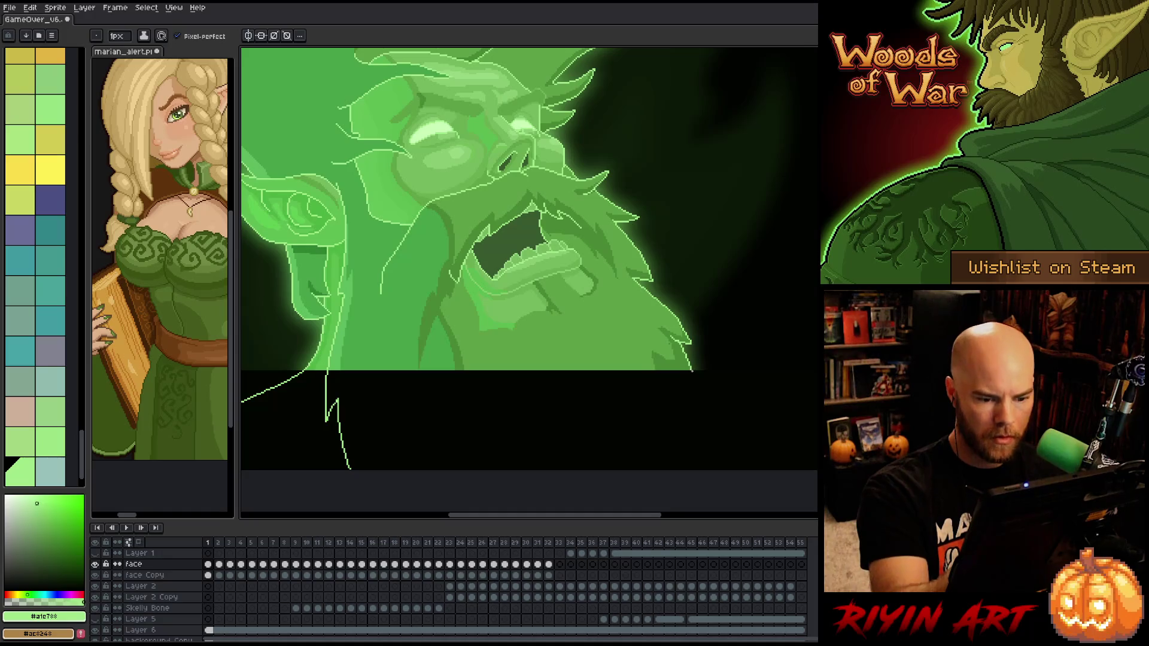
pyautogui.moveTo(687, 411)
pyautogui.mouseDown()
pyautogui.moveTo(704, 468)
pyautogui.moveTo(699, 450)
pyautogui.mouseUp()
pyautogui.press('e')
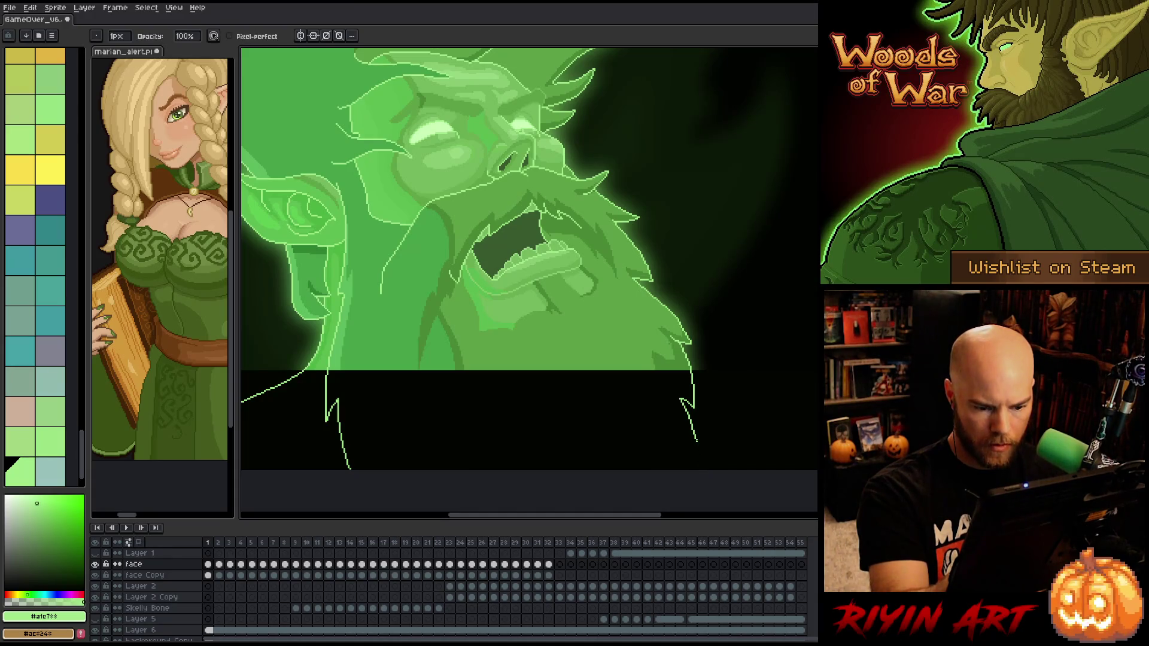
pyautogui.press('b')
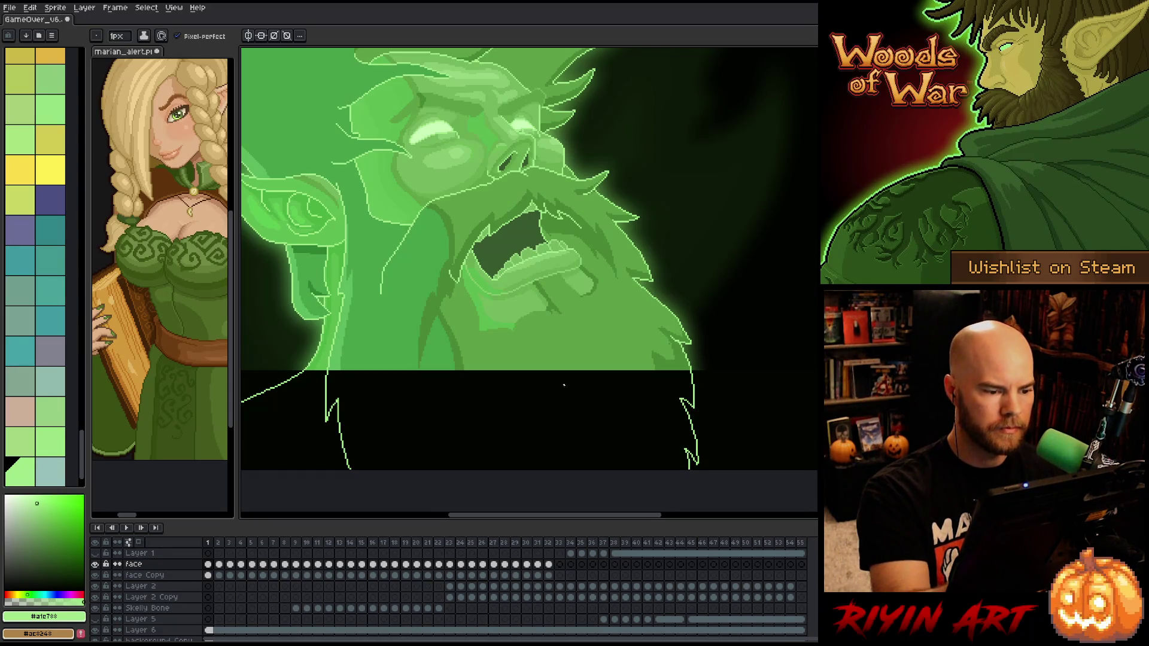
pyautogui.keyDown('alt'); pyautogui.click(341, 358); pyautogui.keyUp('alt')
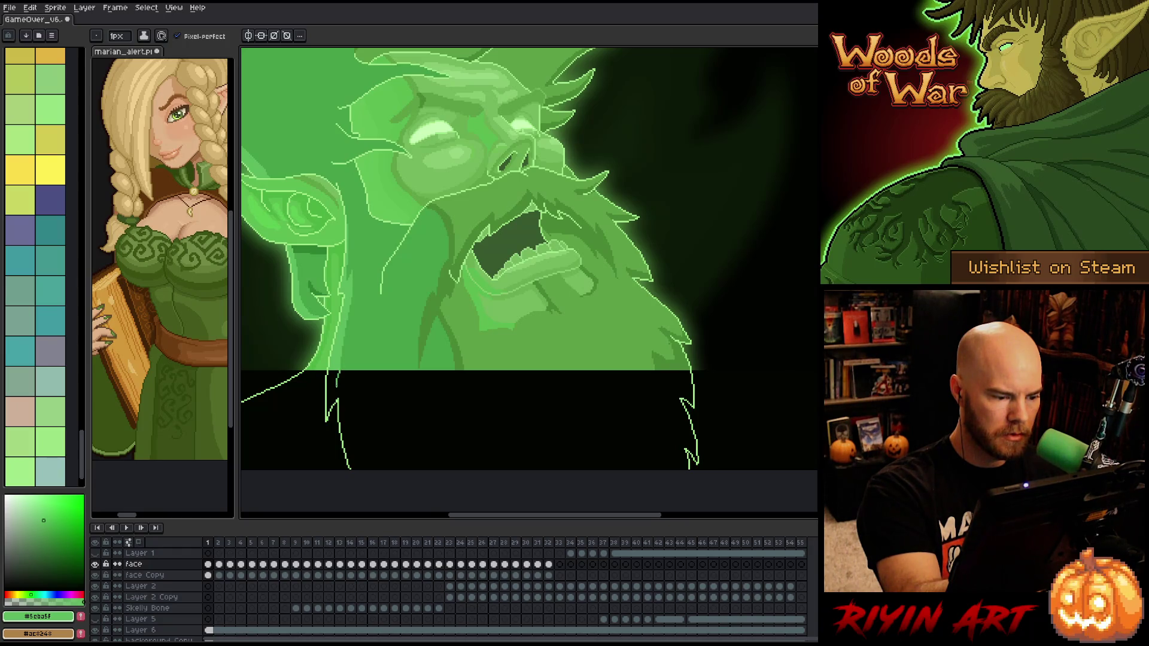
pyautogui.moveTo(350, 409); pyautogui.dragTo(372, 470)
pyautogui.press('g')
pyautogui.click(350, 437)
# Extend the beard lines to the bottom edge and fill the regions between them with green
pyautogui.press('b')
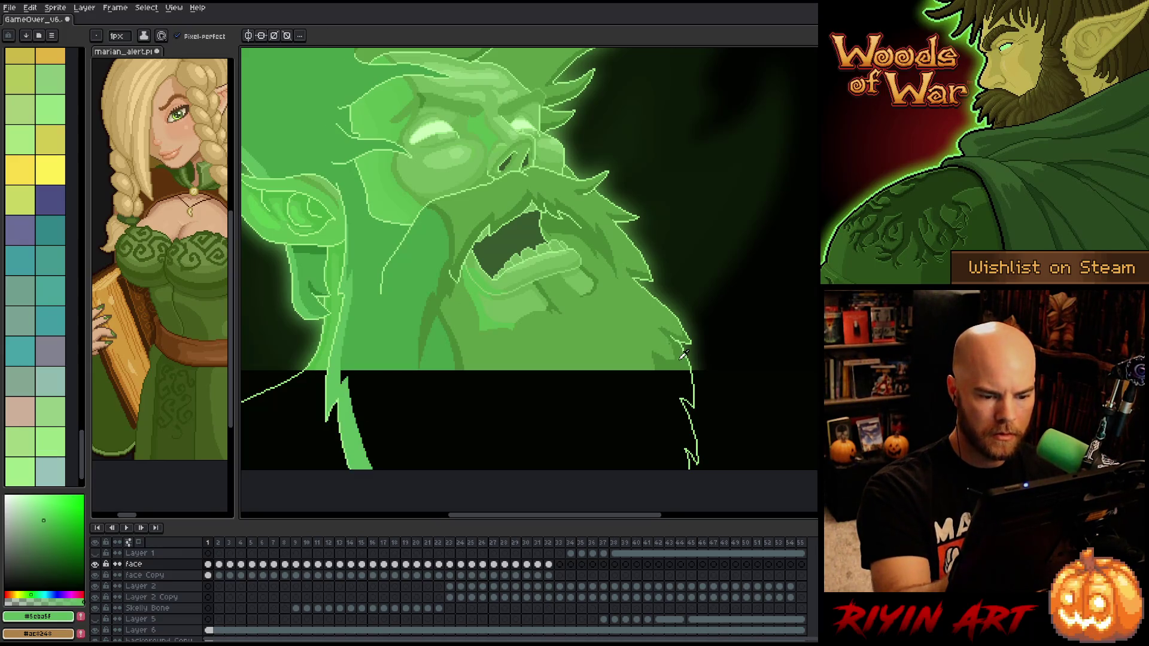
pyautogui.keyDown('alt'); pyautogui.click(673, 359); pyautogui.keyUp('alt')
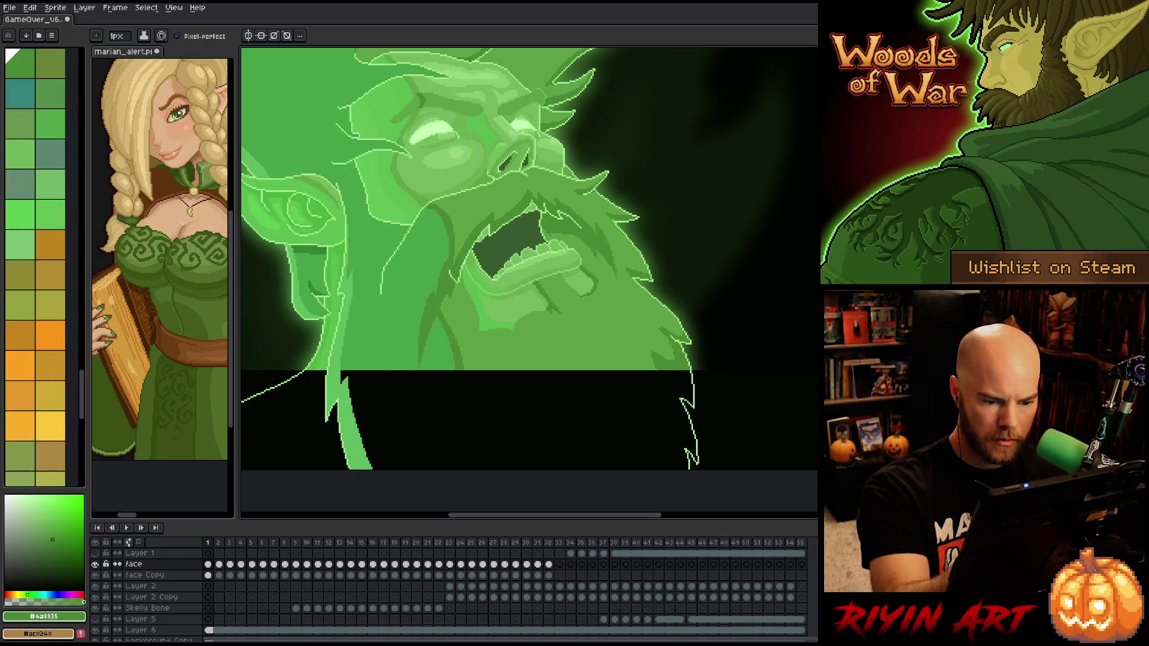
pyautogui.moveTo(654, 419); pyautogui.dragTo(655, 470)
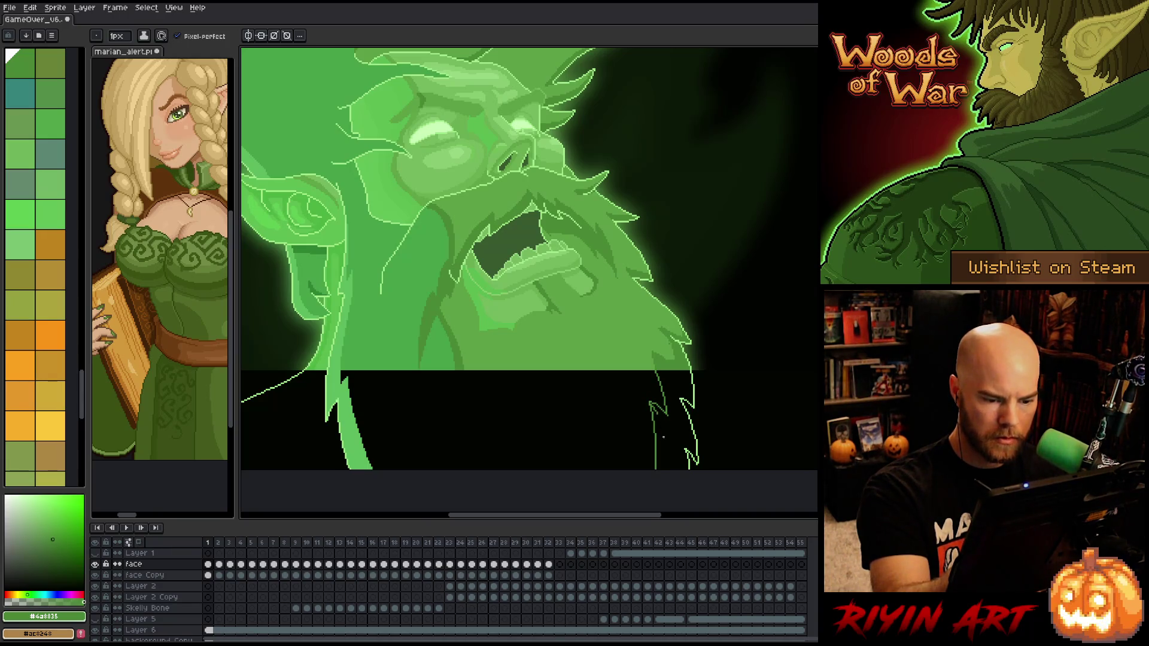
pyautogui.press('g')
pyautogui.click(667, 425)
pyautogui.press('b')
pyautogui.keyDown('alt'); pyautogui.click(465, 359); pyautogui.keyUp('alt')
pyautogui.moveTo(465, 372); pyautogui.dragTo(474, 470)
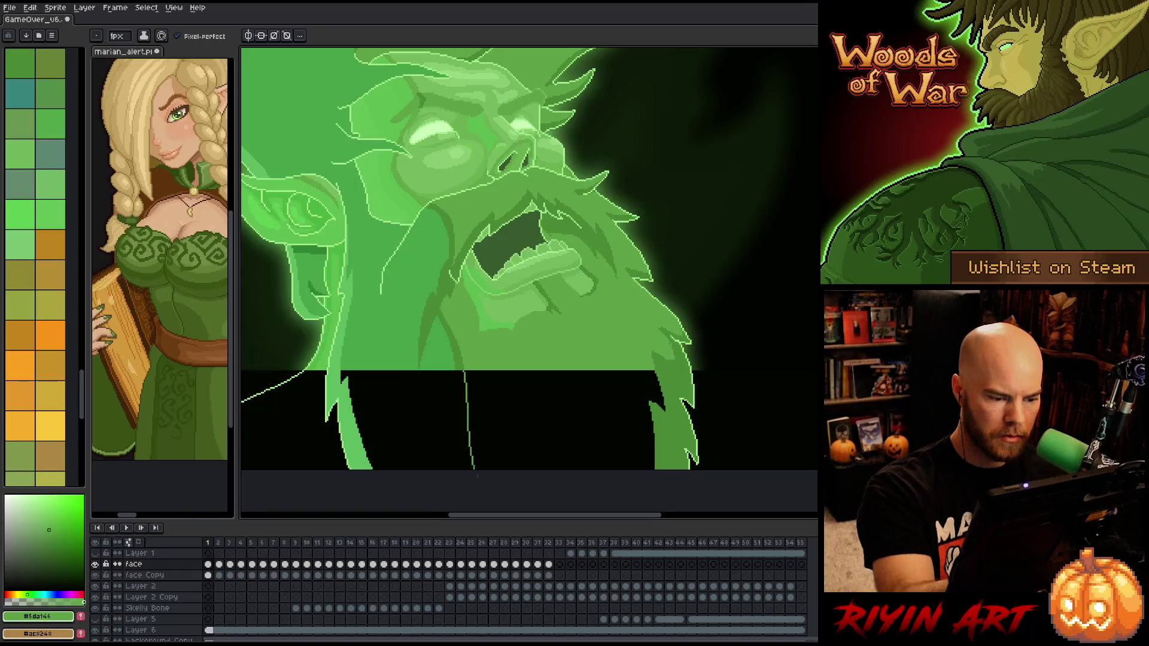
pyautogui.press('g')
pyautogui.click(541, 446)
# Fill the remaining black area beside the beard with beard green
pyautogui.press('b')
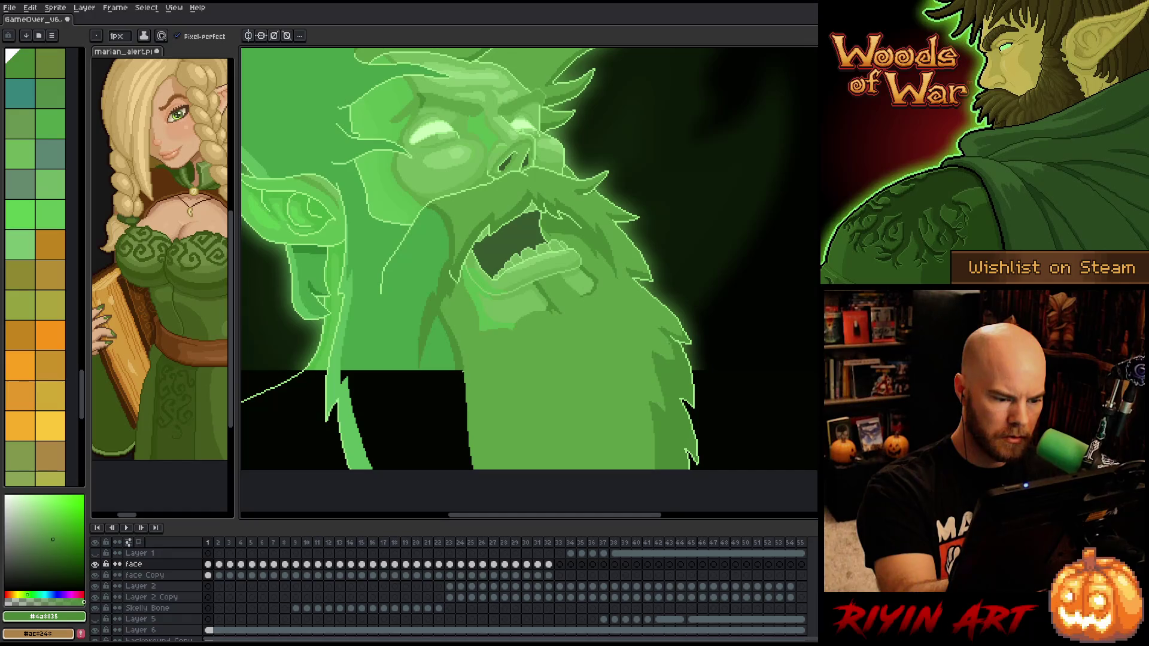
pyautogui.moveTo(456, 368); pyautogui.dragTo(459, 471)
pyautogui.hotkey('ctrl', 'z')
pyautogui.press('g')
pyautogui.keyDown('alt'); pyautogui.click(476, 454); pyautogui.keyUp('alt')
pyautogui.click(449, 461)
pyautogui.moveTo(469, 429); pyautogui.dragTo(498, 451)
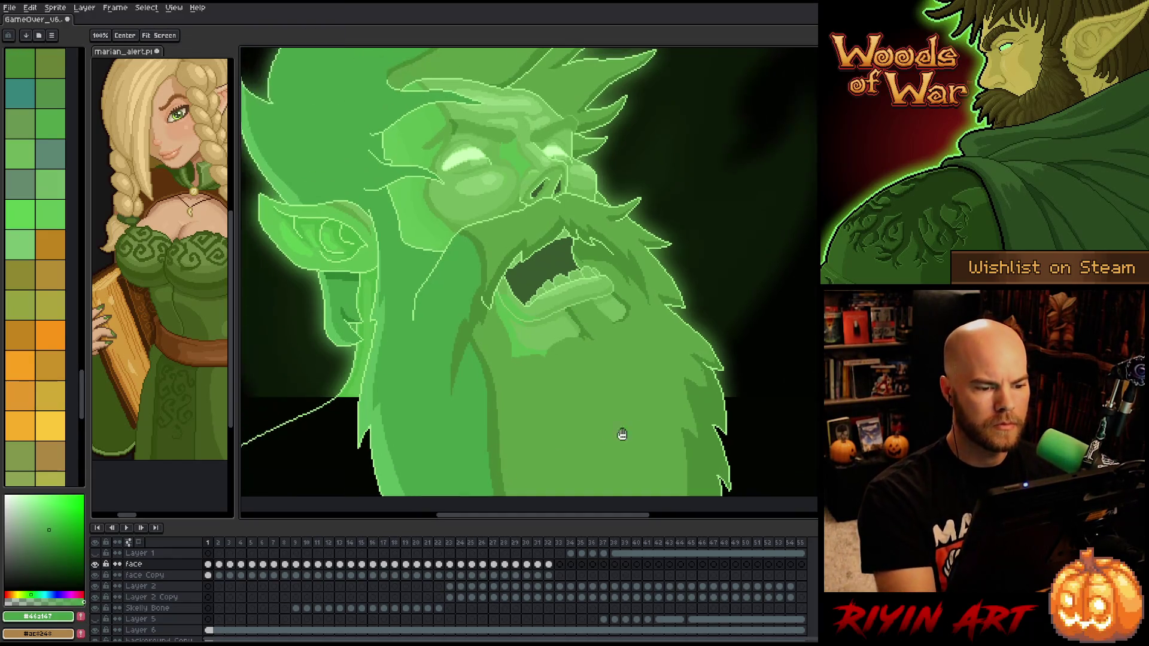
pyautogui.moveTo(720, 454); pyautogui.dragTo(747, 430)
# Fill the black triangle and the lower-left gap of the face with green
pyautogui.press('b')
pyautogui.keyDown('alt'); pyautogui.click(426, 349); pyautogui.keyUp('alt')
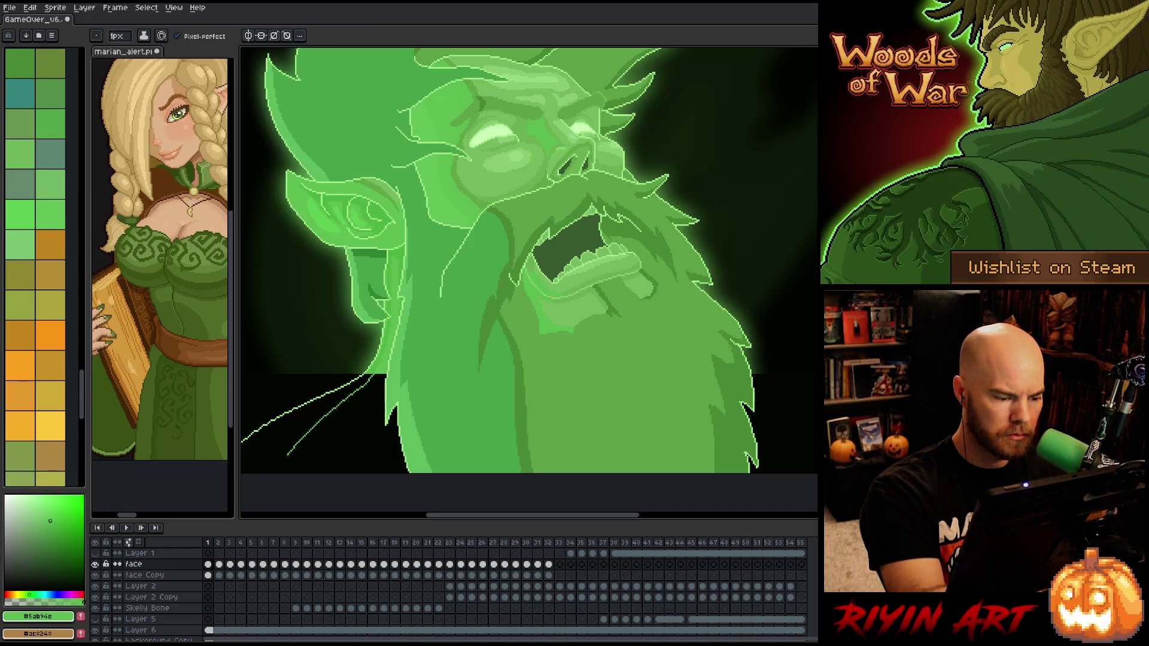
pyautogui.scroll(-3, 383, 360)
pyautogui.press('g')
pyautogui.click(336, 383)
pyautogui.click(382, 326)
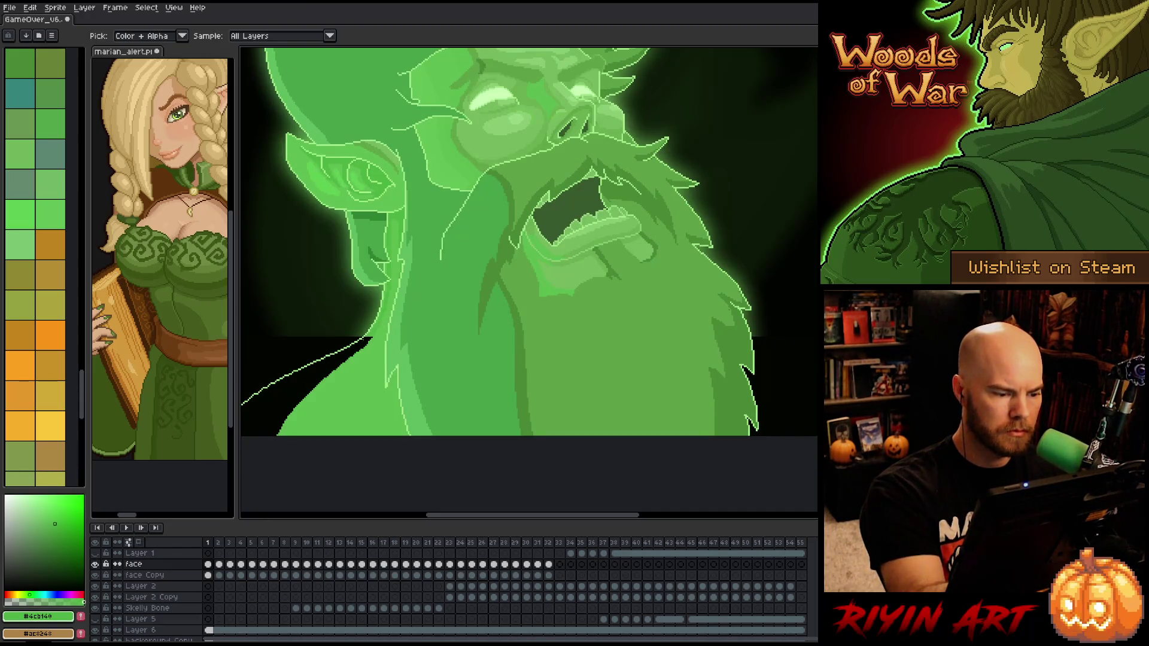
pyautogui.press('g')
pyautogui.click(359, 359)
pyautogui.press('h')
pyautogui.moveTo(526, 349)
pyautogui.mouseDown()
pyautogui.moveTo(559, 412)
pyautogui.moveTo(554, 449)
pyautogui.mouseUp()
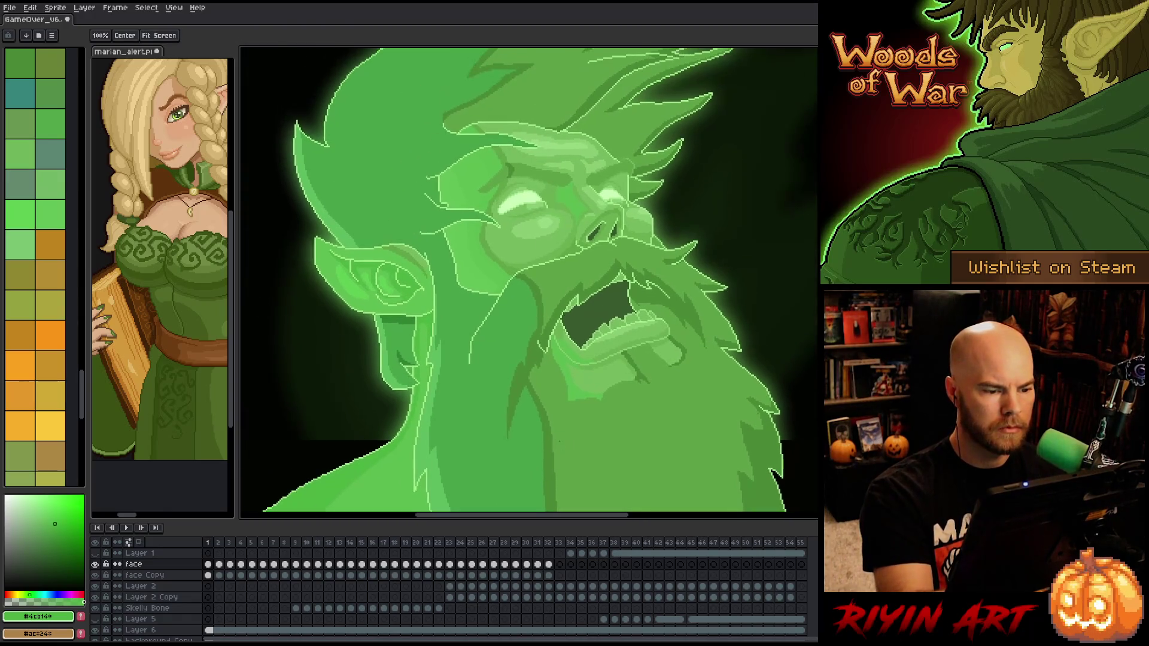
pyautogui.press('g')
pyautogui.scroll(-3, 539, 359)
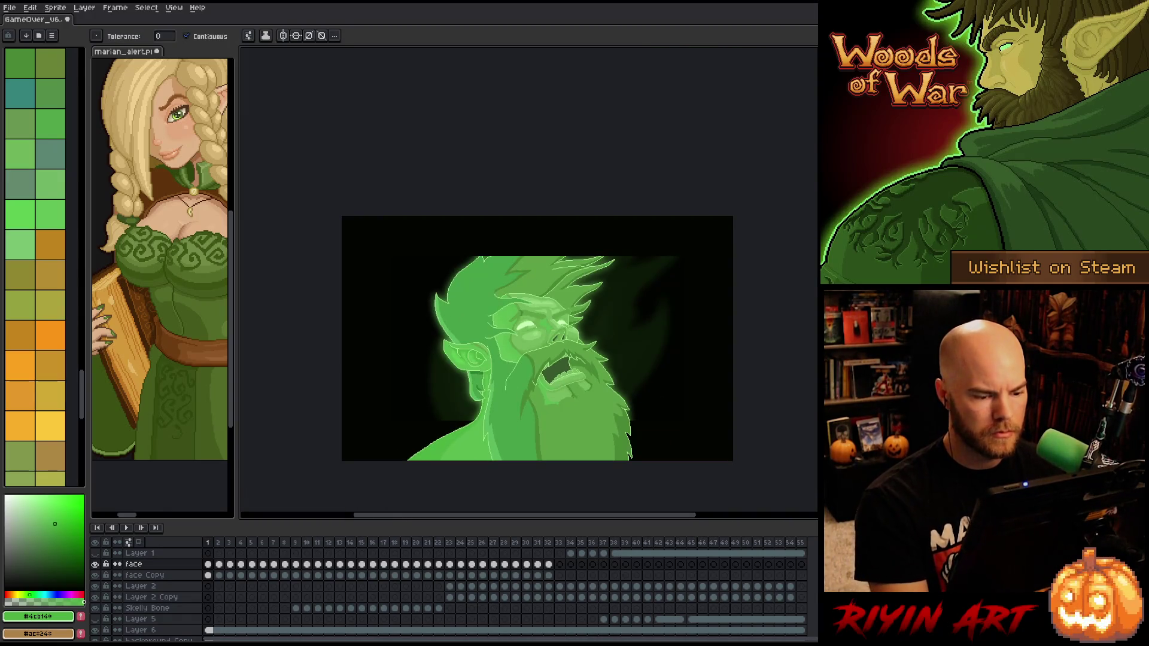
# Zoom in on the ghost's hair and sample its light green
pyautogui.scroll(1, 534, 349)
pyautogui.press('h')
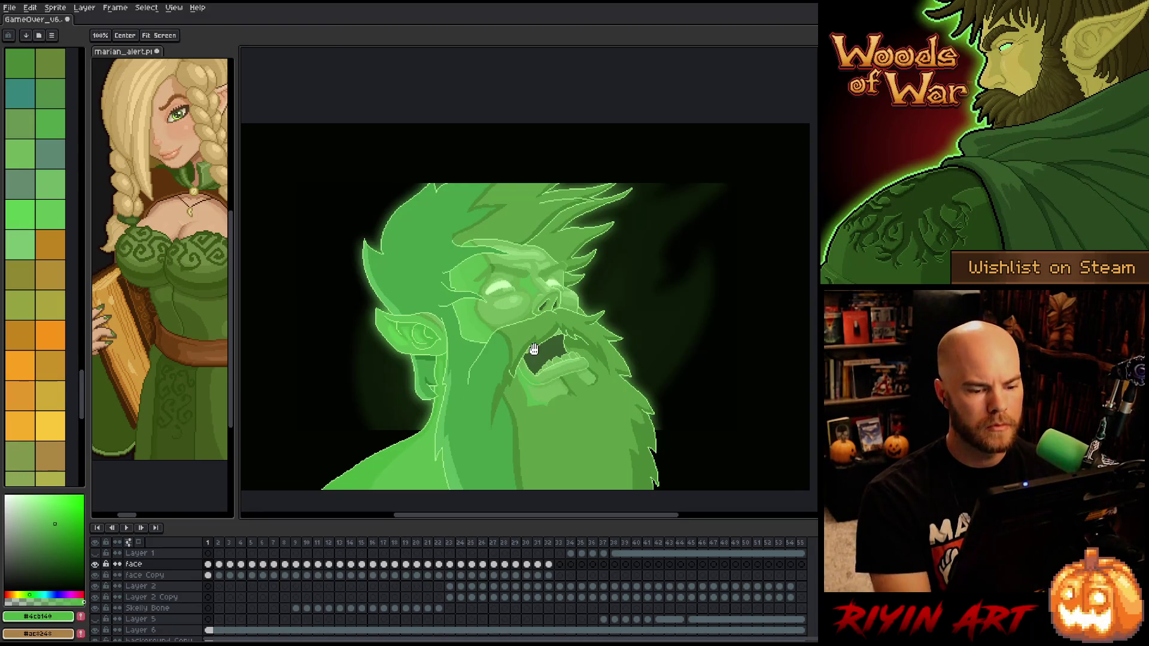
pyautogui.scroll(1, 534, 349)
pyautogui.press('g')
pyautogui.scroll(1, 479, 329)
pyautogui.press('h')
pyautogui.scroll(1, 431, 310)
pyautogui.press('g')
pyautogui.keyDown('alt'); pyautogui.click(347, 298); pyautogui.keyUp('alt')
# Draw a light-green hair spike outline above the hair, then pick dark green #4a8835
pyautogui.press('b')
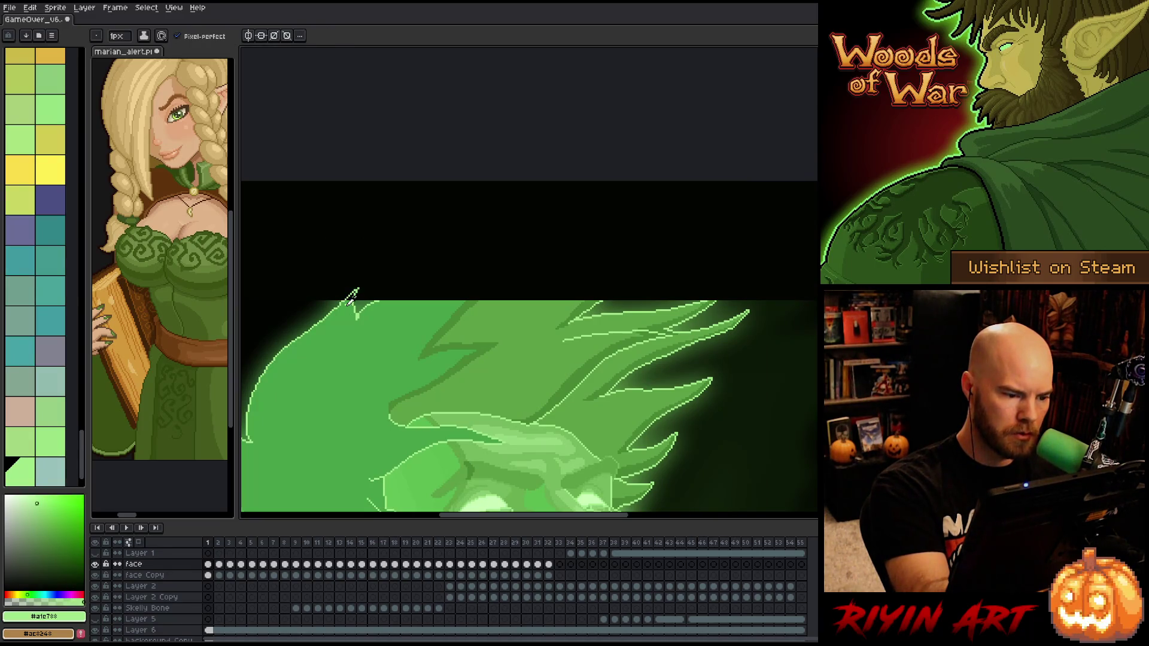
pyautogui.keyDown('alt'); pyautogui.click(352, 298); pyautogui.keyUp('alt')
pyautogui.press('g')
pyautogui.press('b')
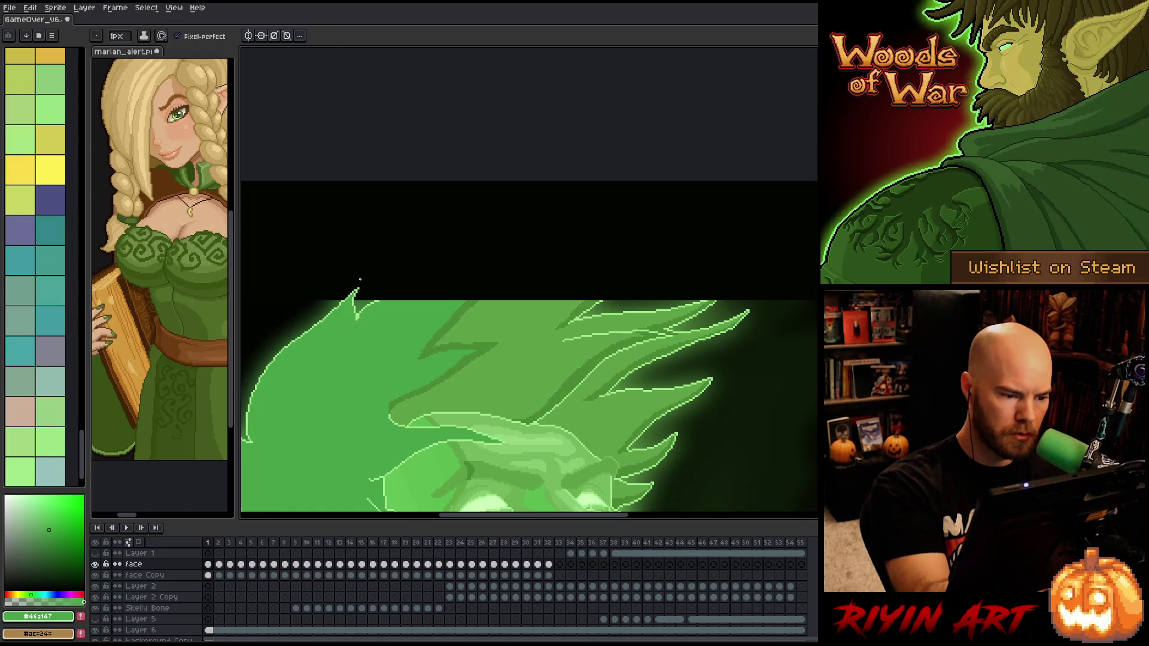
pyautogui.keyDown('alt'); pyautogui.click(378, 298); pyautogui.keyUp('alt')
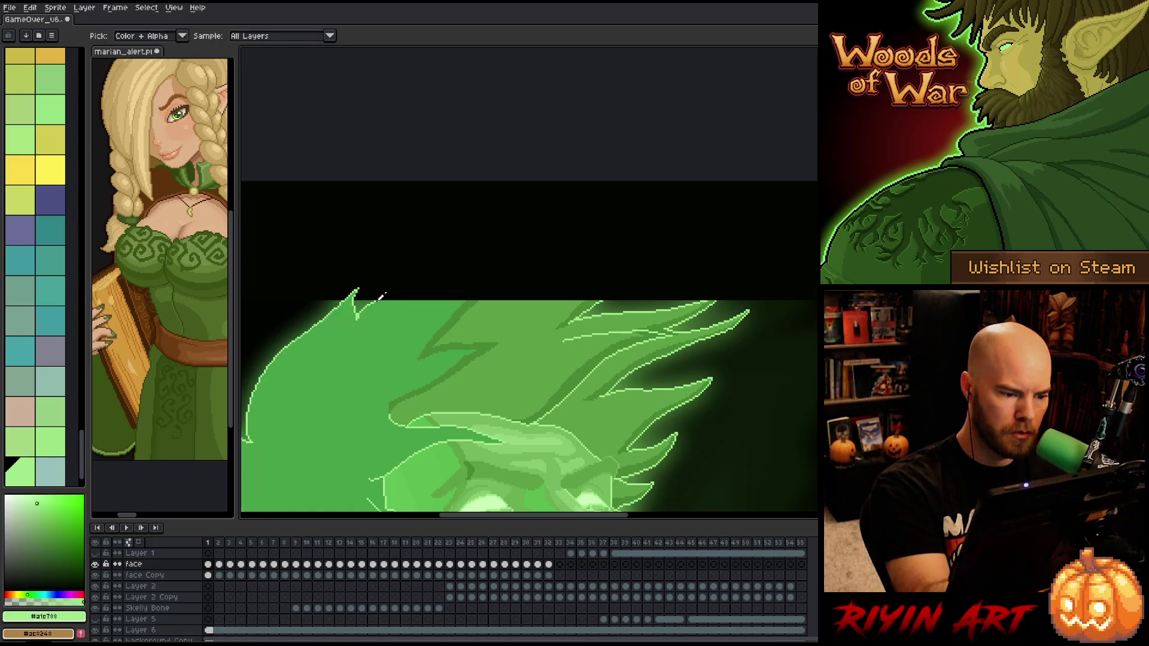
pyautogui.moveTo(378, 297)
pyautogui.mouseDown()
pyautogui.moveTo(499, 264)
pyautogui.moveTo(635, 205)
pyautogui.moveTo(622, 240)
pyautogui.moveTo(593, 263)
pyautogui.moveTo(672, 241)
pyautogui.moveTo(616, 288)
pyautogui.mouseUp()
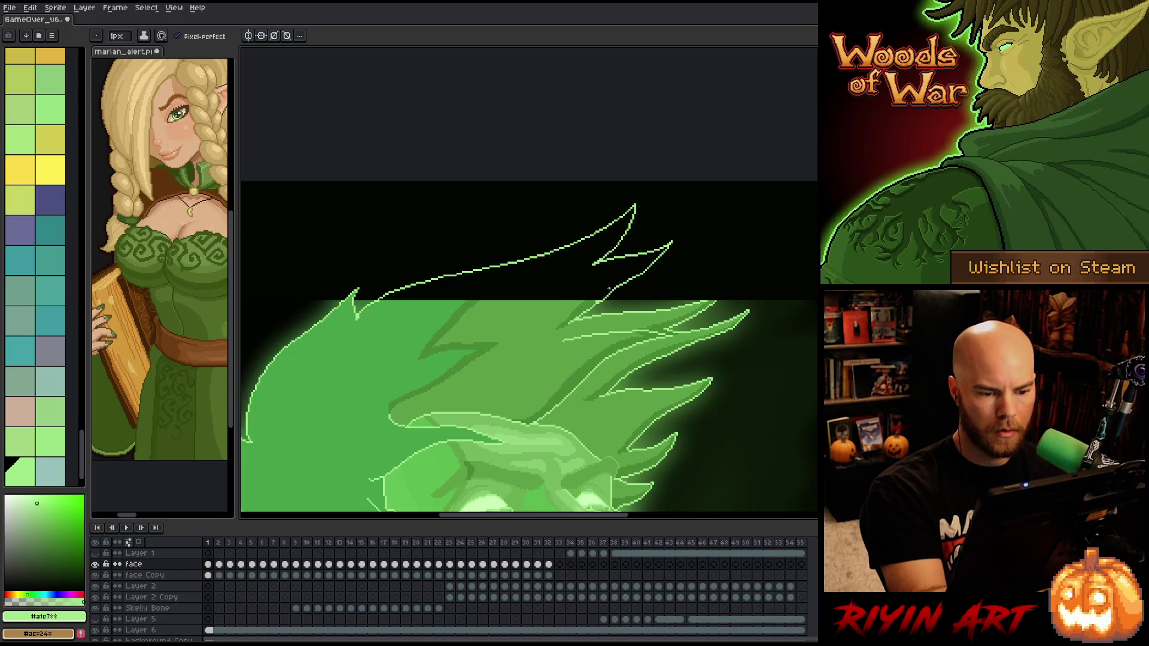
pyautogui.keyDown('alt'); pyautogui.click(461, 347); pyautogui.keyUp('alt')
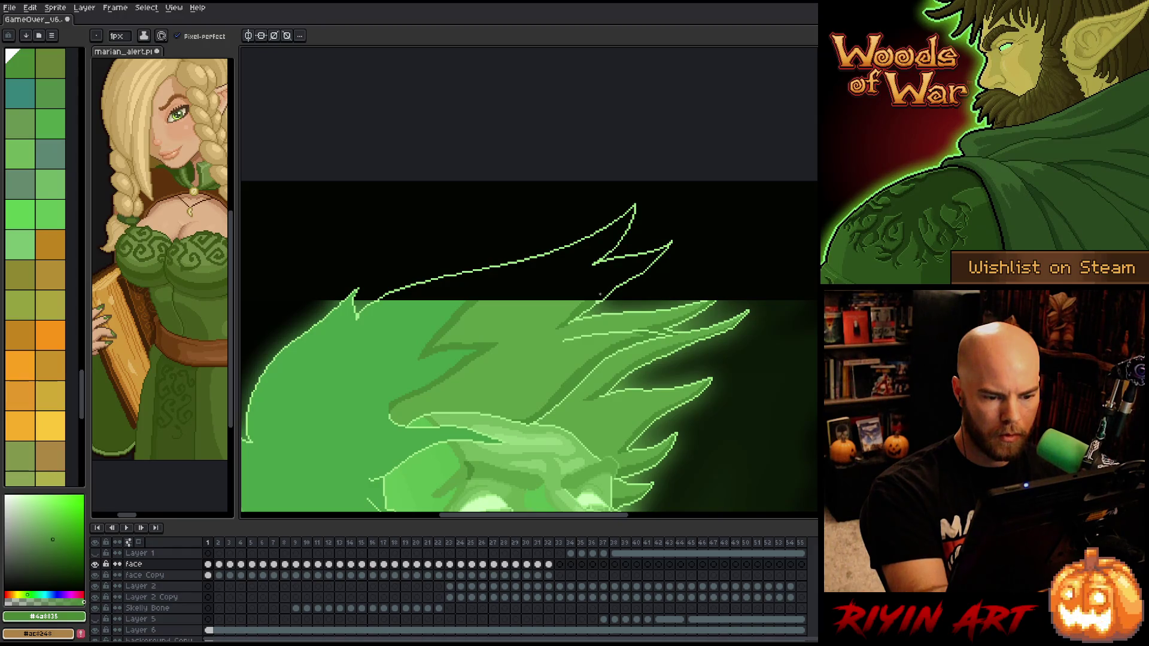
pyautogui.scroll(3, 600, 294)
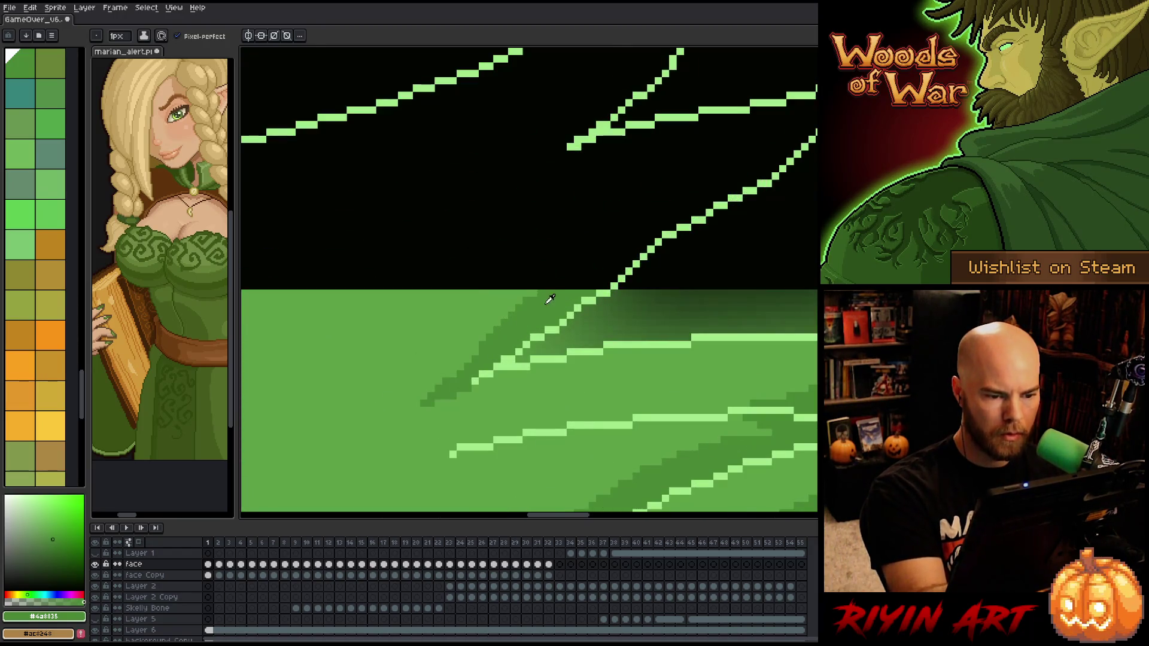
# Draw a dark-green diagonal line inside the new hair spike and fill between the strokes
pyautogui.moveTo(623, 300); pyautogui.dragTo(509, 349)
pyautogui.press('b')
pyautogui.moveTo(635, 203)
pyautogui.mouseDown()
pyautogui.moveTo(383, 392)
pyautogui.moveTo(593, 367)
pyautogui.mouseUp()
pyautogui.press('g')
pyautogui.click(413, 378)
# Pick a light green, undo the unwanted fill, then restore the lighter fill under the outline
pyautogui.keyDown('alt'); pyautogui.click(504, 401); pyautogui.keyUp('alt')
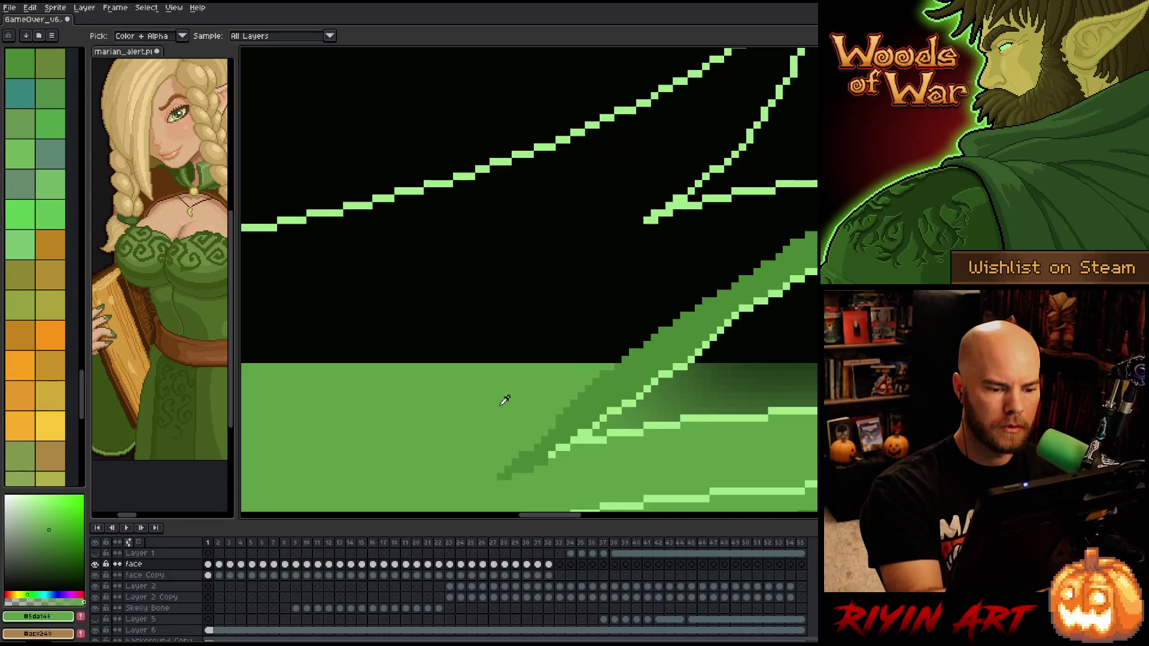
pyautogui.scroll(-5, 505, 400)
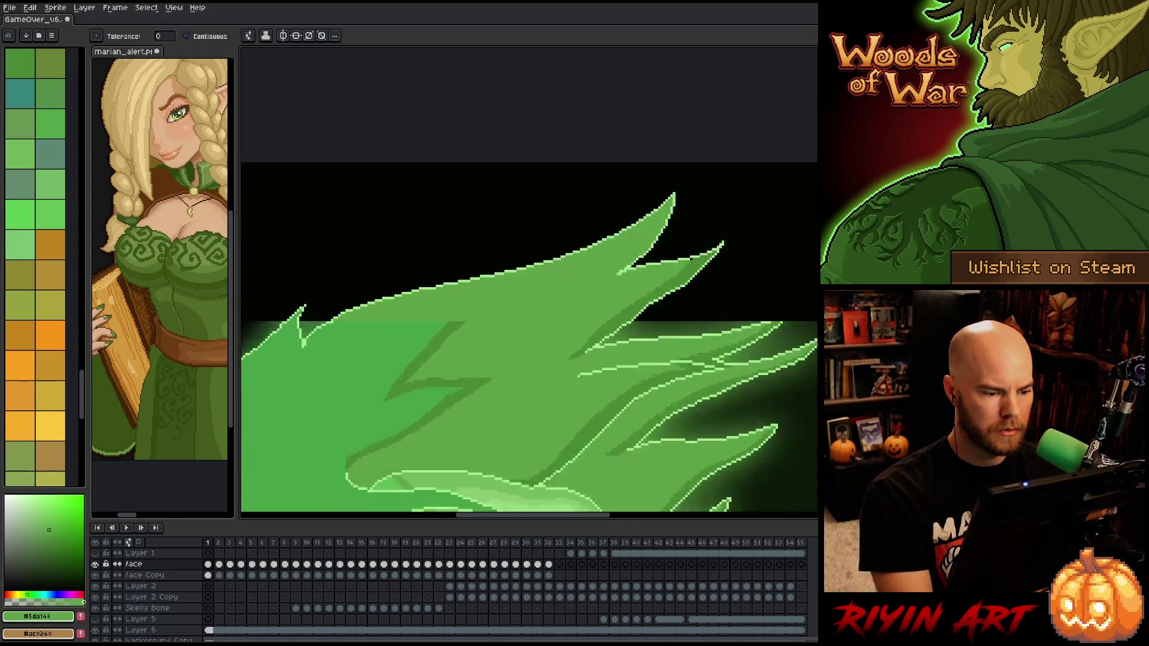
pyautogui.scroll(3, 395, 337)
pyautogui.scroll(1, 569, 361)
pyautogui.press('b')
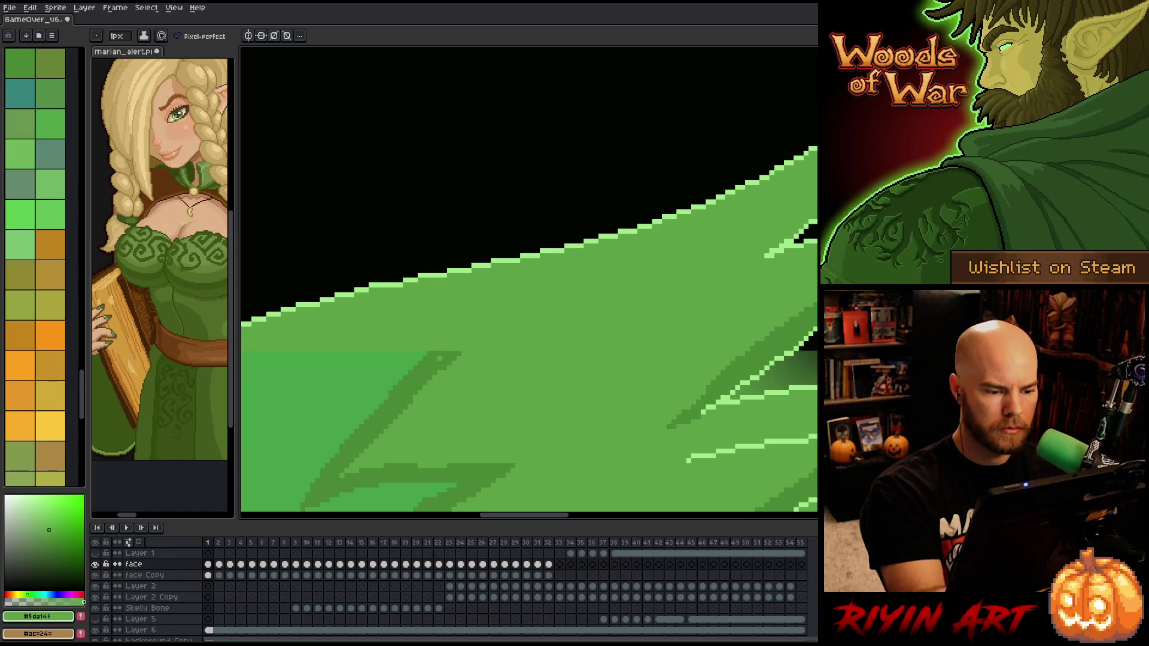
pyautogui.hotkey('ctrl', 'z')
pyautogui.moveTo(449, 408)
pyautogui.mouseDown()
pyautogui.moveTo(623, 373)
pyautogui.moveTo(557, 373)
pyautogui.mouseUp()
pyautogui.hotkey('ctrl', 'y')
pyautogui.moveTo(631, 346); pyautogui.dragTo(469, 403)
# Add a short dark strip, a dark-green shading line and a dithered line across the spike
pyautogui.moveTo(409, 377); pyautogui.dragTo(421, 377)
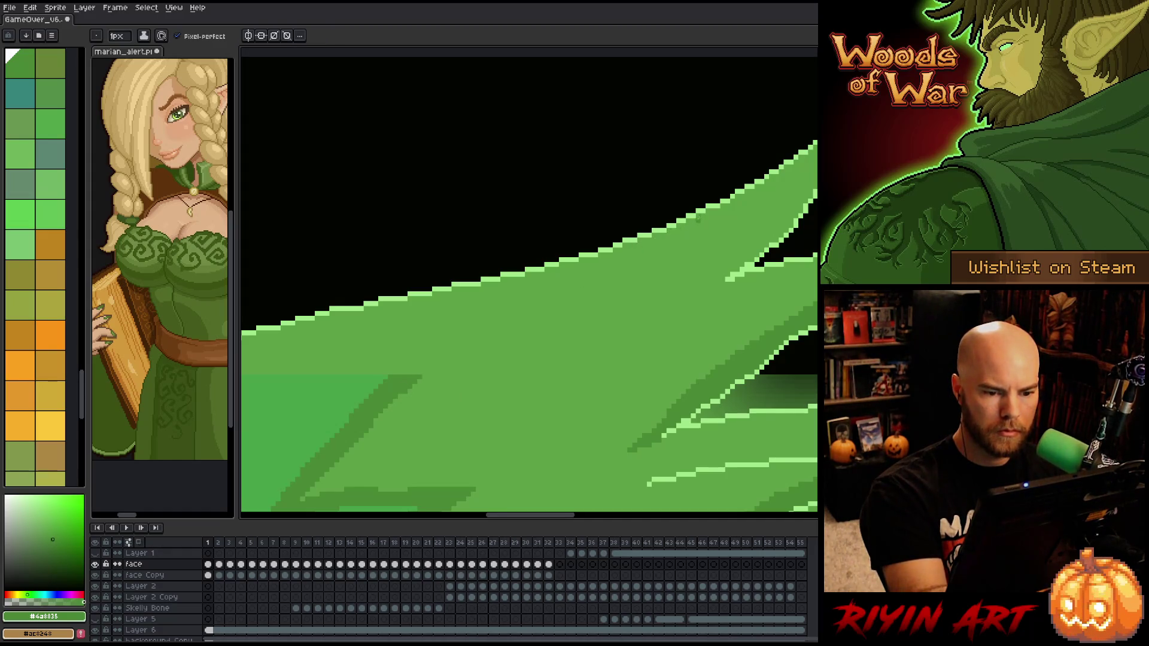
pyautogui.moveTo(702, 216); pyautogui.dragTo(415, 383)
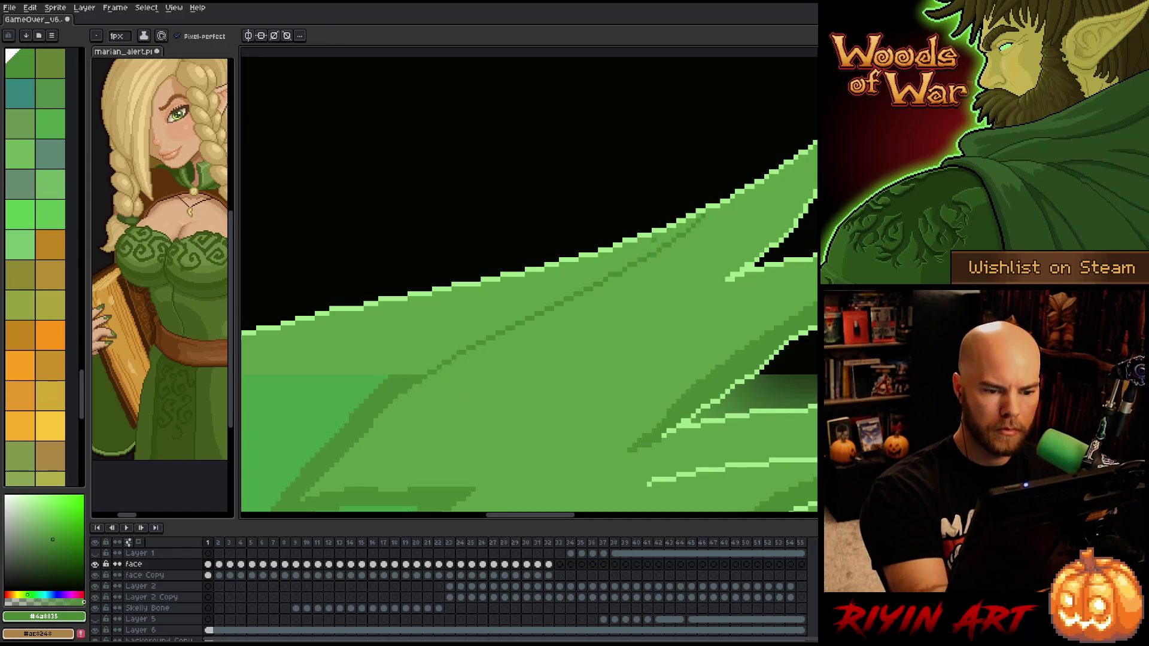
pyautogui.moveTo(652, 237)
pyautogui.mouseDown()
pyautogui.moveTo(415, 369)
pyautogui.moveTo(453, 355)
pyautogui.mouseUp()
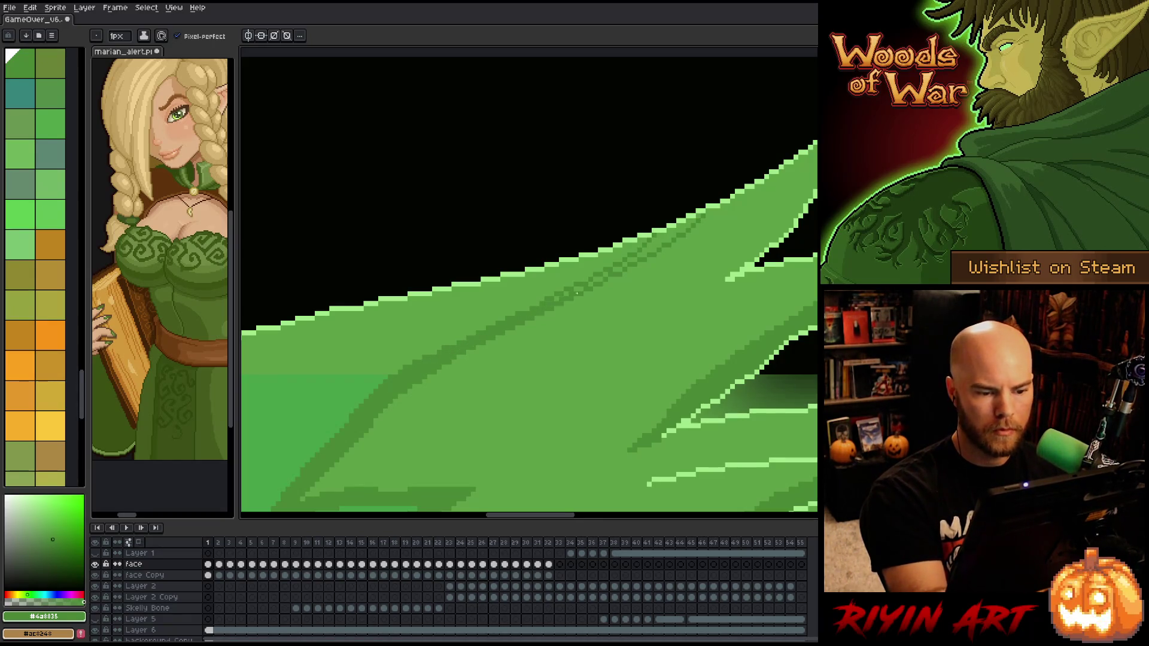
pyautogui.press('g')
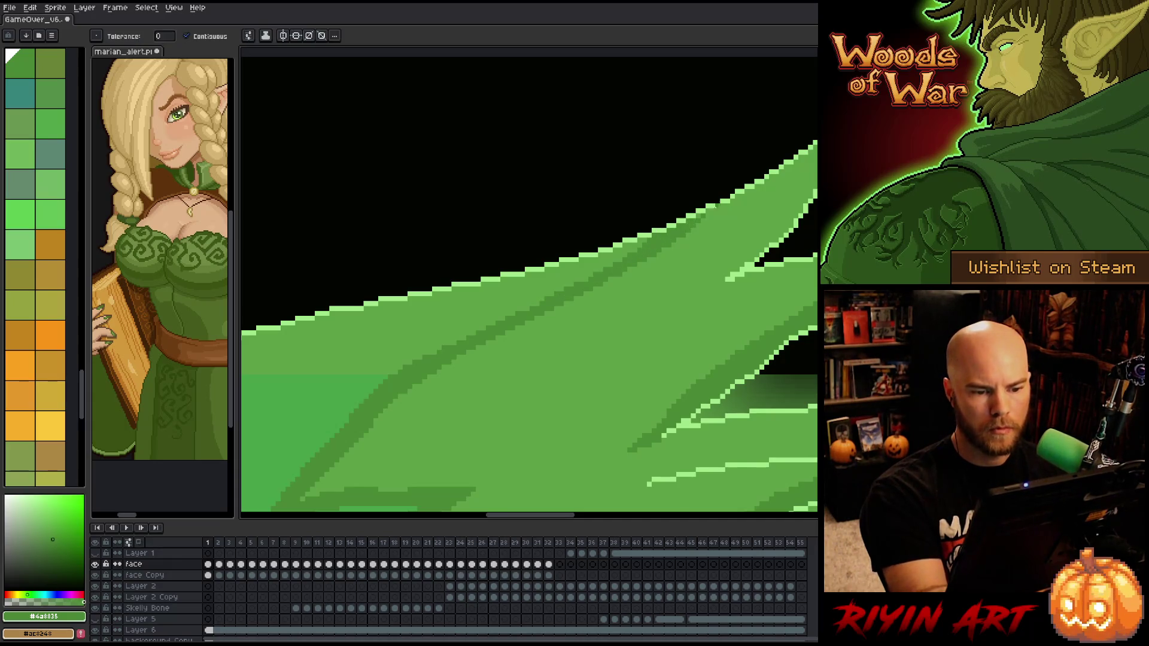
pyautogui.press('i')
pyautogui.click(495, 389)
pyautogui.scroll(-3, 495, 389)
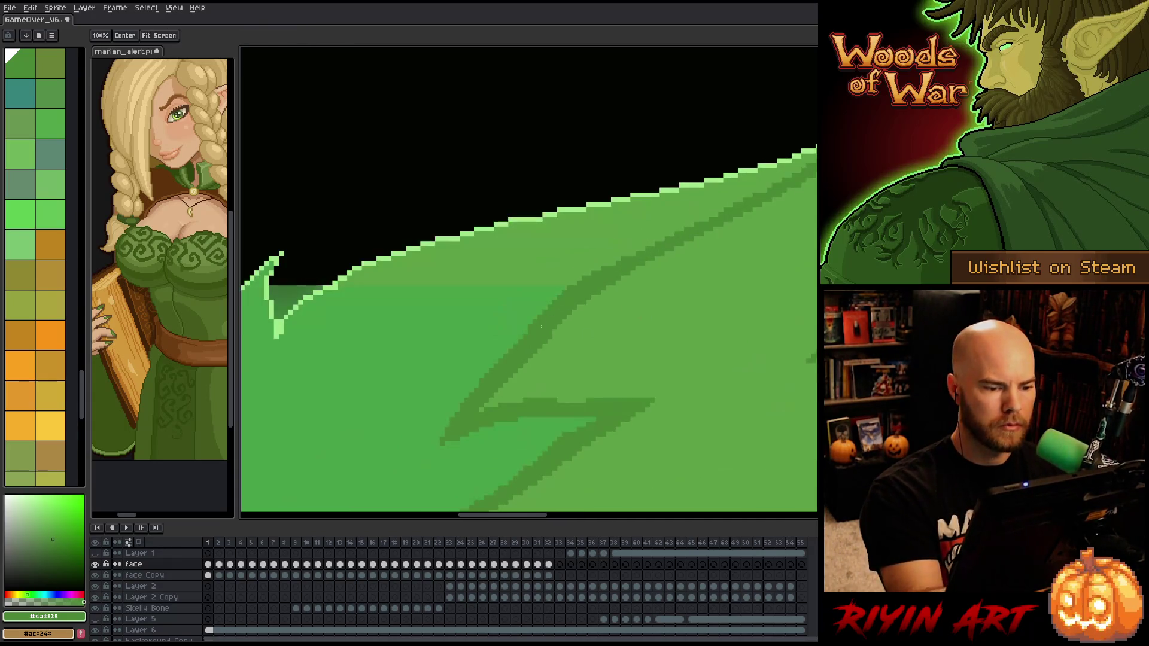
pyautogui.press('g')
pyautogui.scroll(-3, 529, 281)
pyautogui.scroll(3, 529, 282)
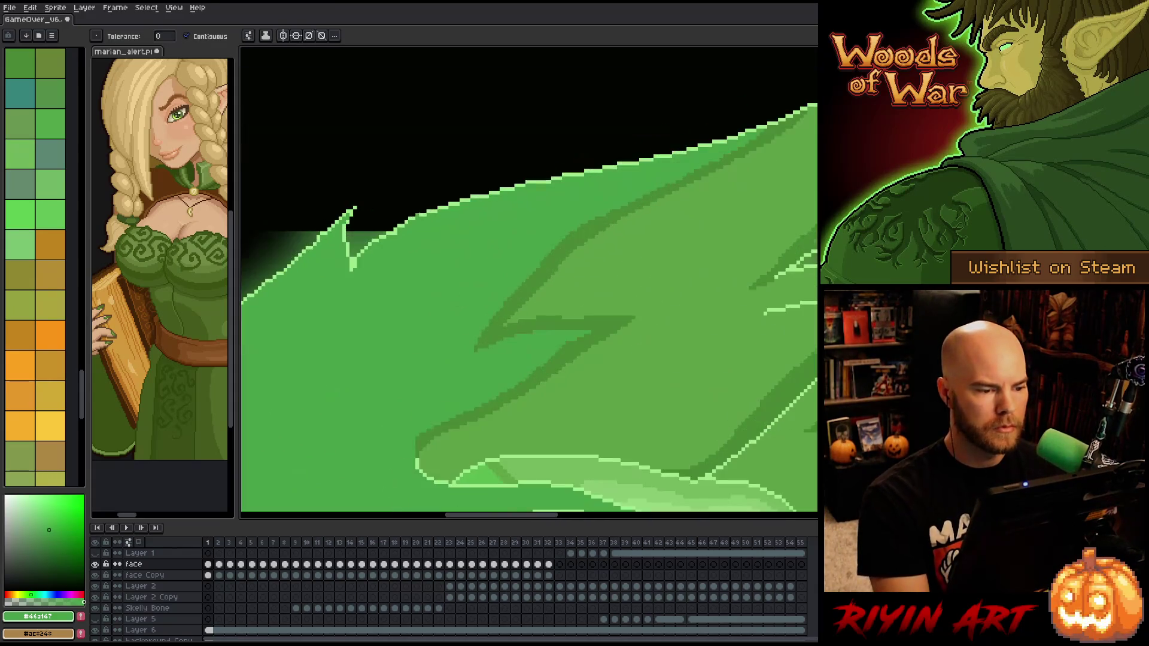
# Sample the hair-edge light green and dark green #4a8835, then save GameOver_v6
pyautogui.press('b')
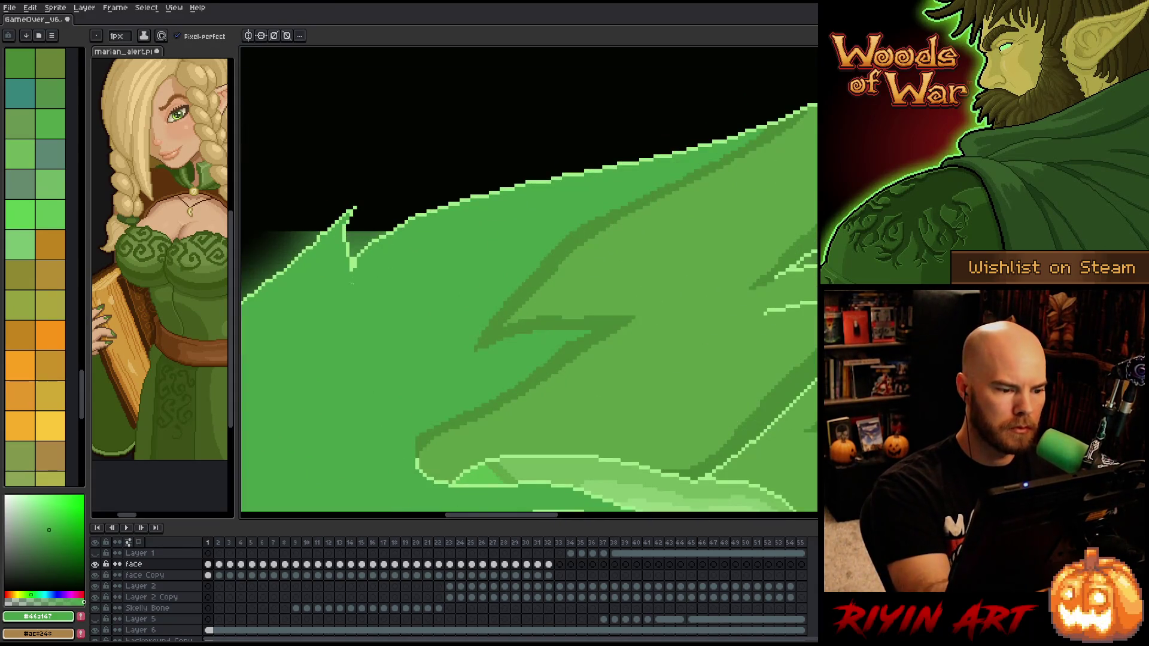
pyautogui.scroll(-4, 354, 272)
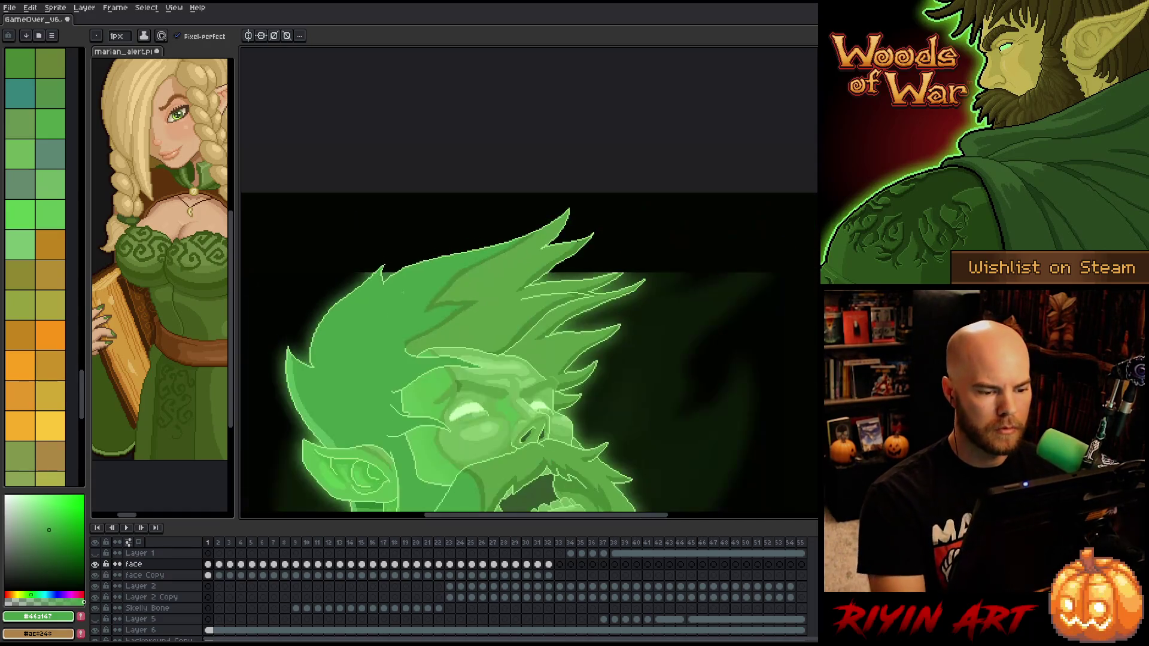
pyautogui.scroll(5, 427, 196)
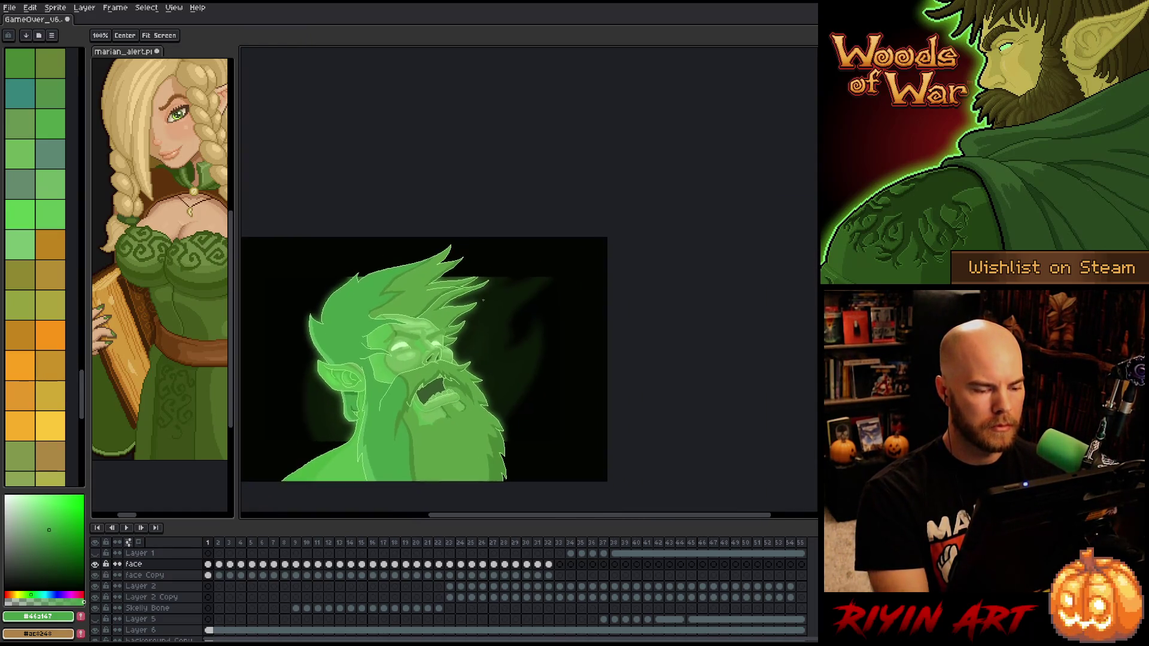
pyautogui.keyDown('alt'); pyautogui.click(454, 212); pyautogui.keyUp('alt')
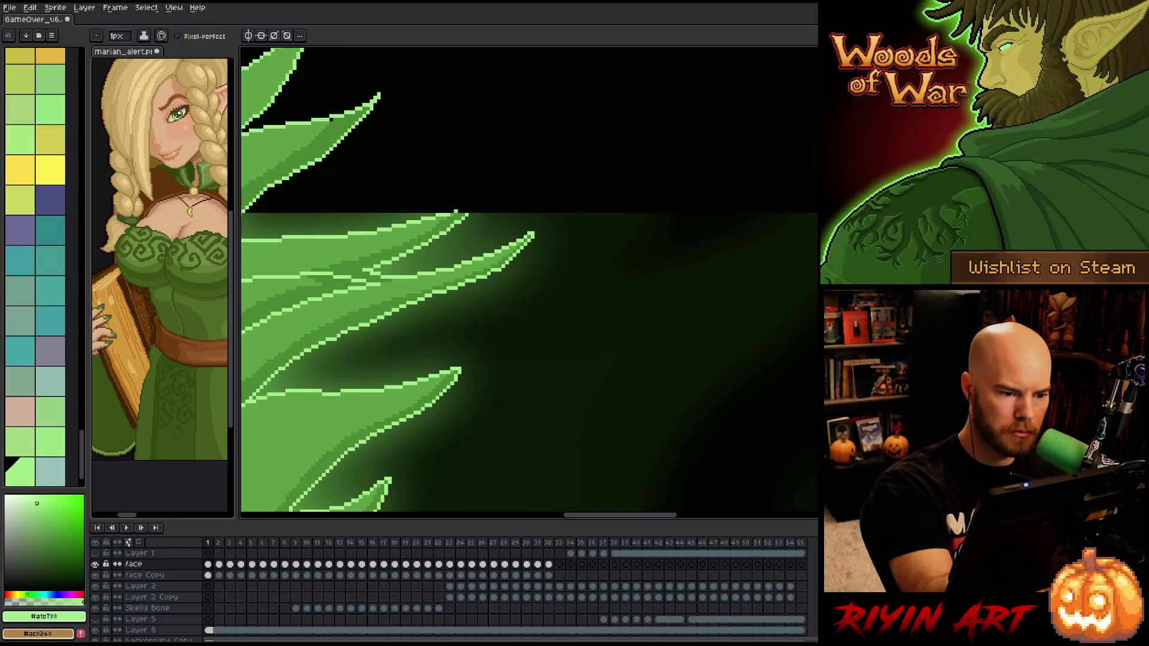
pyautogui.keyDown('alt'); pyautogui.click(462, 216); pyautogui.keyUp('alt')
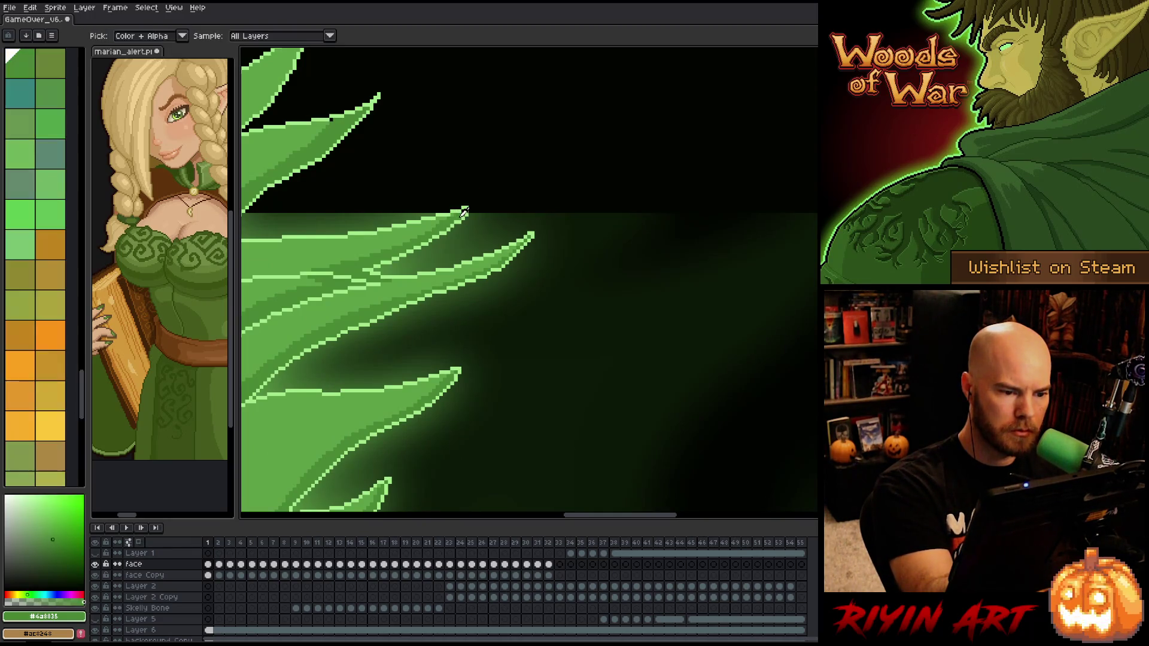
pyautogui.scroll(-5, 562, 162)
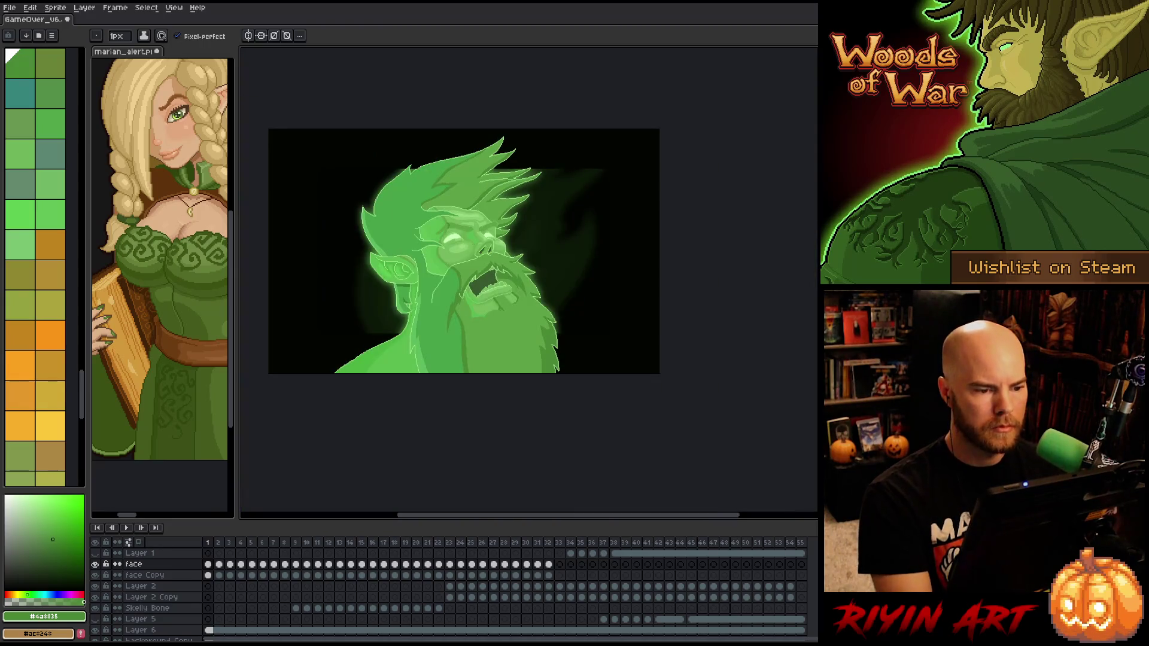
pyautogui.hotkey('ctrl', 's')
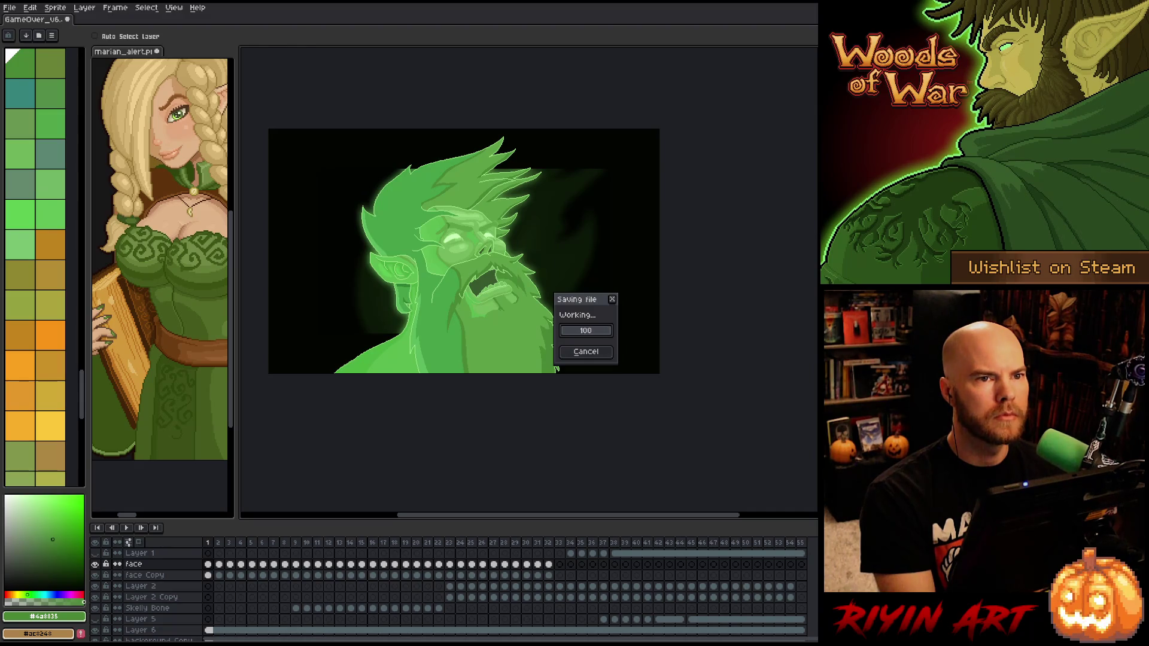
# Frame the face and flip between frames 1 and 2 to compare, ending on frame 2
pyautogui.scroll(2, 495, 316)
pyautogui.moveTo(476, 224); pyautogui.dragTo(530, 293)
pyautogui.press('b')
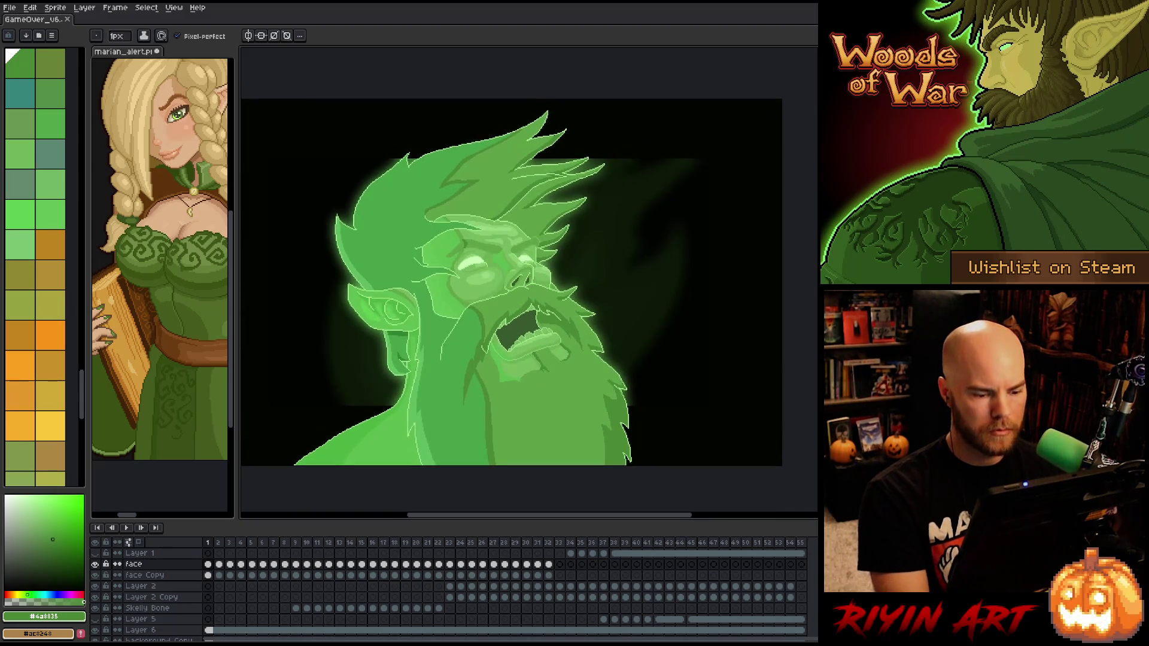
pyautogui.press('Right')
pyautogui.press('Left')
pyautogui.press('Right')
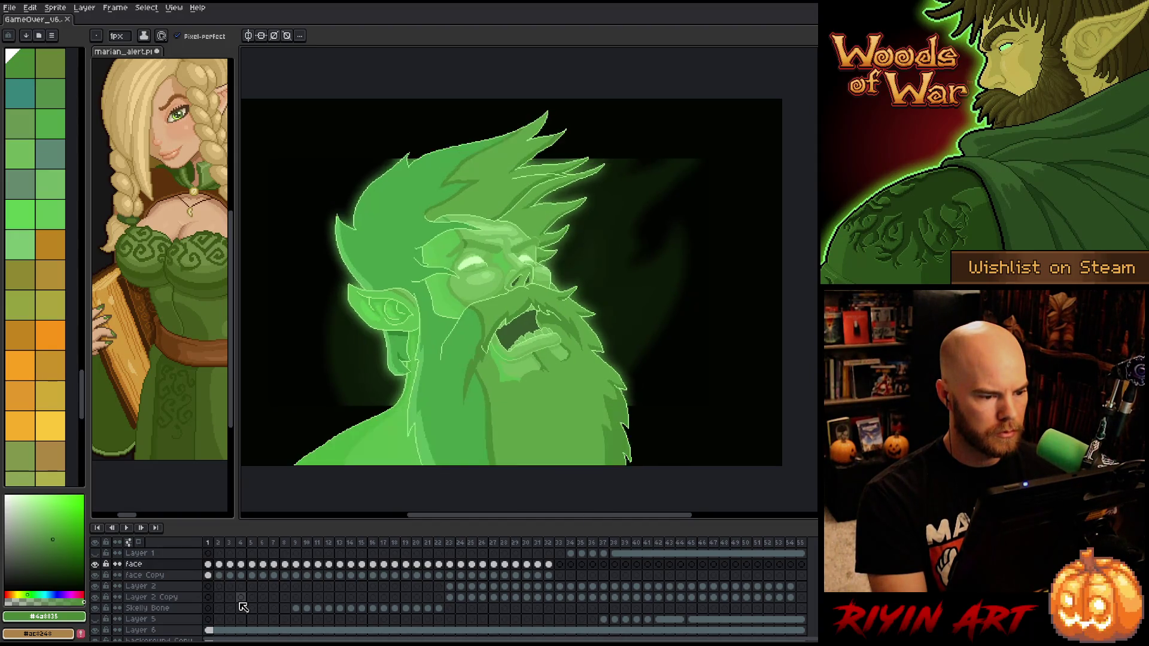
pyautogui.click(217, 565)
# Make a rectangular selection, then insert empty Layer 8 above the face layer from its frame 1
pyautogui.press('m')
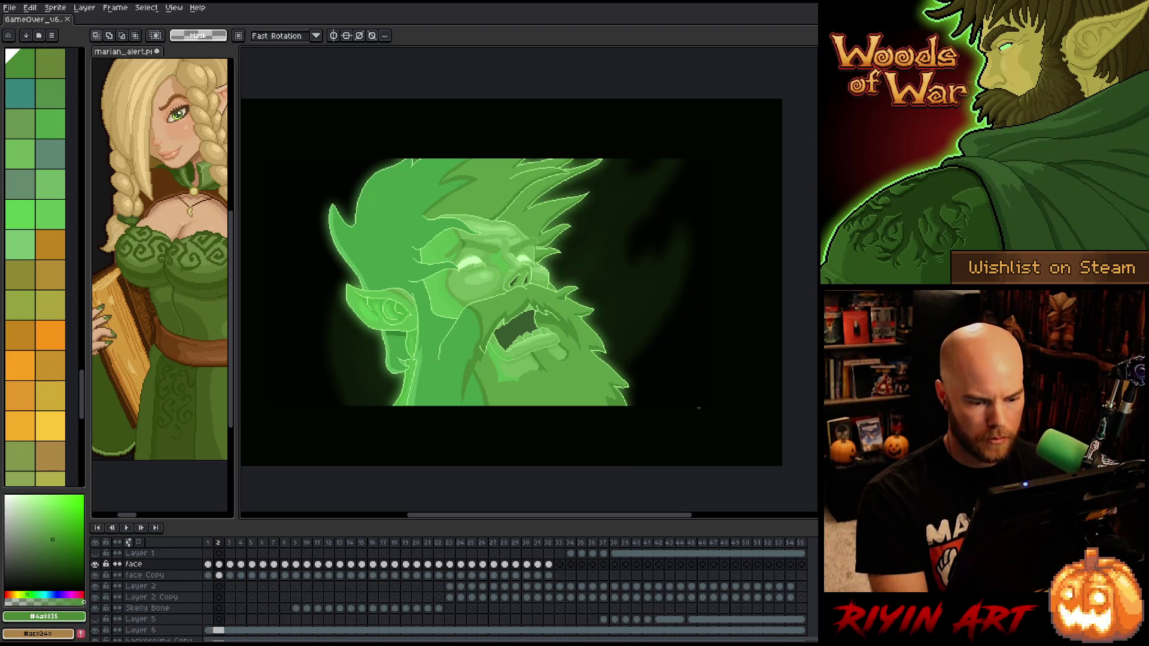
pyautogui.moveTo(323, 480); pyautogui.dragTo(258, 449)
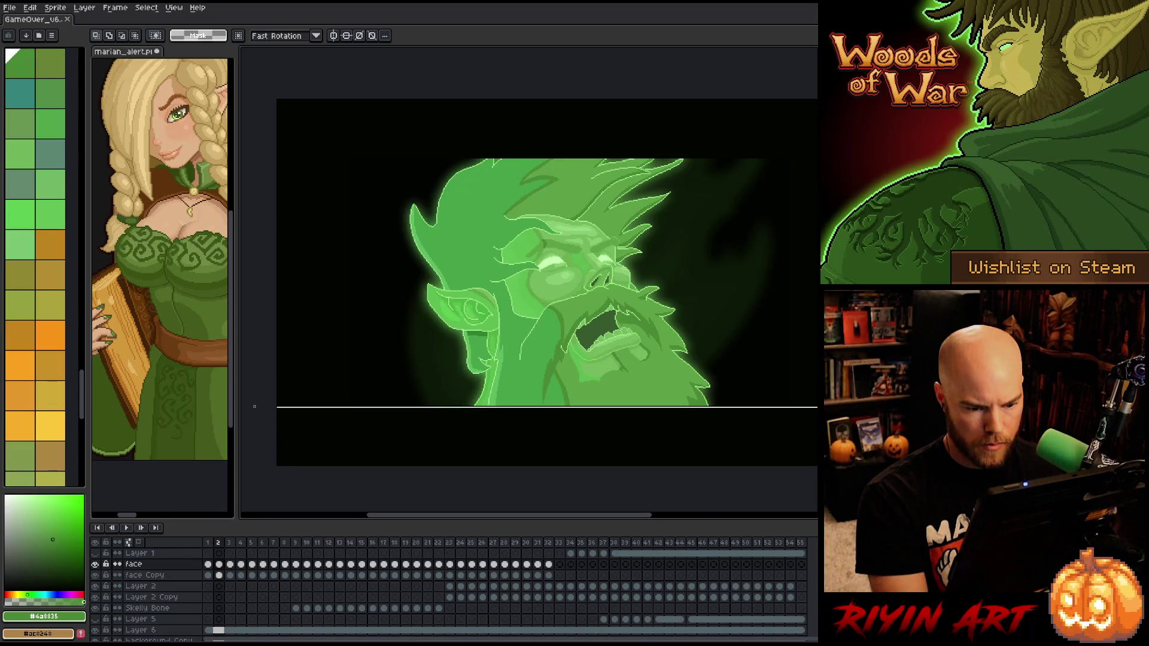
pyautogui.scroll(3, 530, 282)
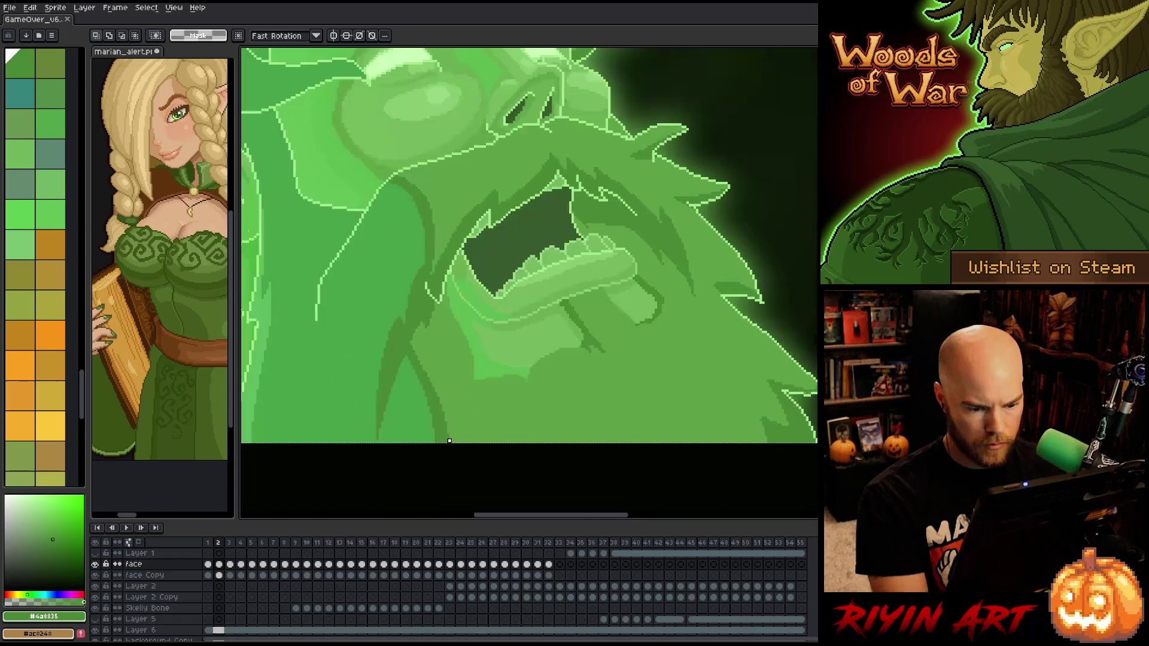
pyautogui.scroll(-3, 529, 281)
pyautogui.click(208, 564)
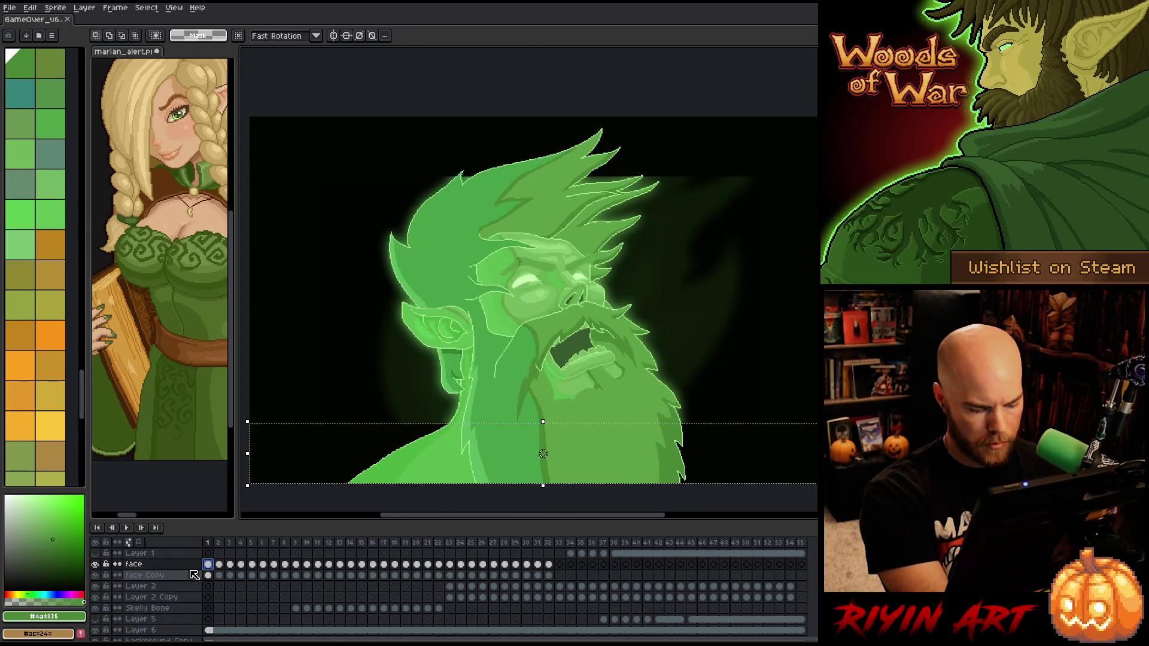
pyautogui.hotkey('shift', 'n')
pyautogui.click(208, 576)
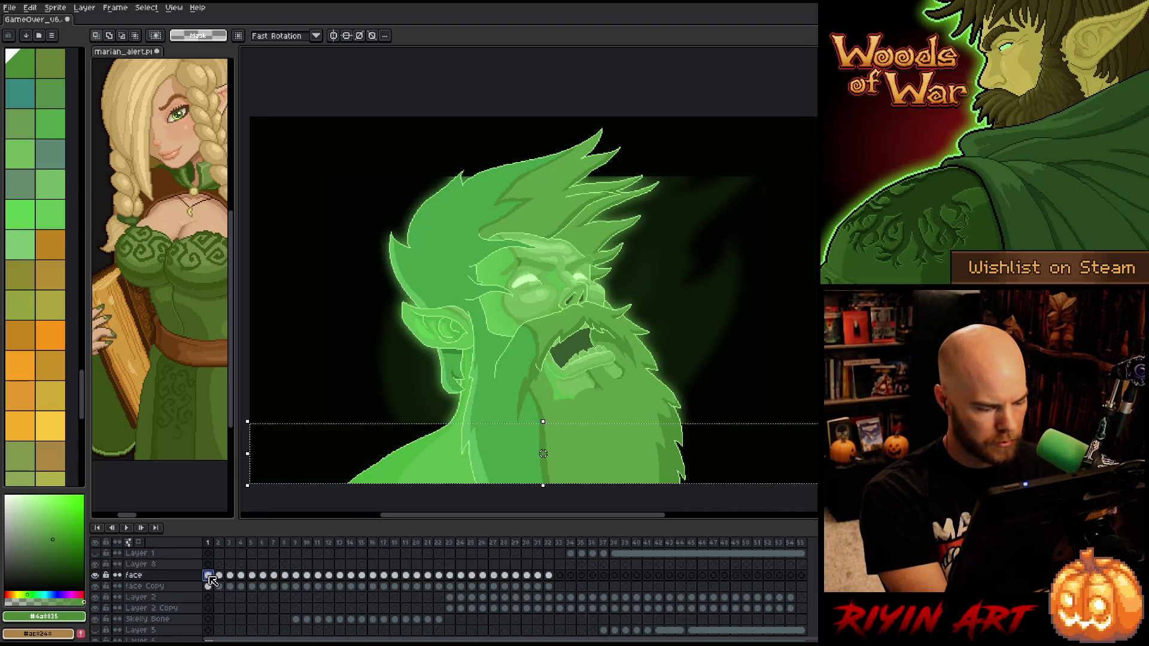
# Paste the copied torso strip onto Layer 8's frame 2 and commit it
pyautogui.moveTo(446, 466); pyautogui.dragTo(448, 467)
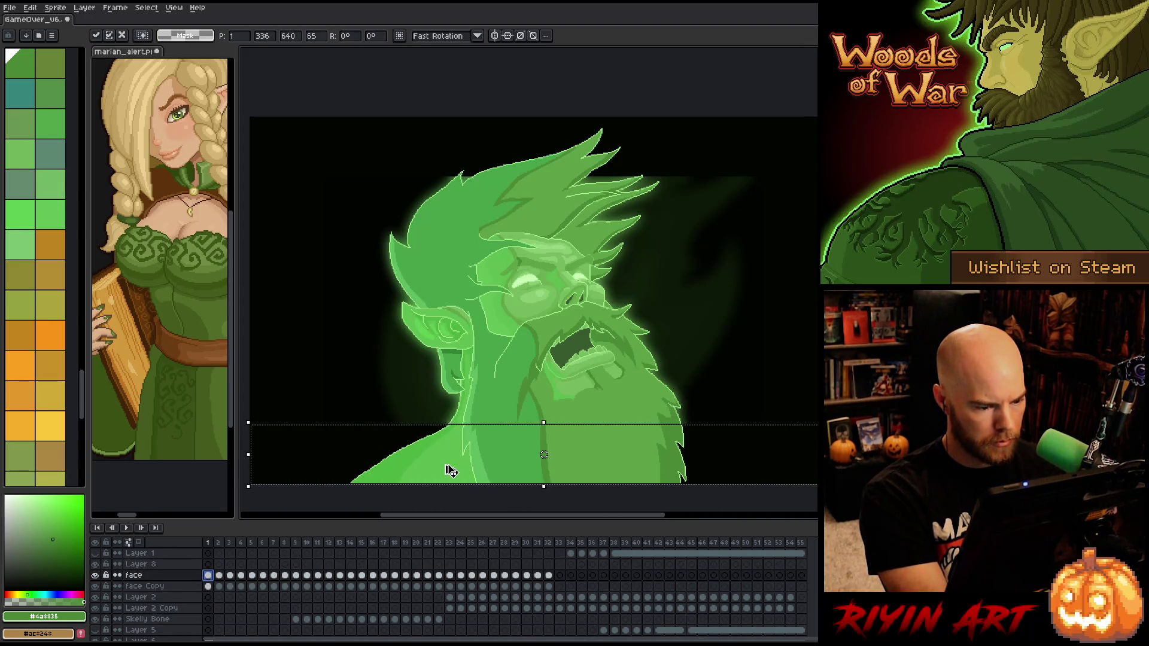
pyautogui.press('Escape')
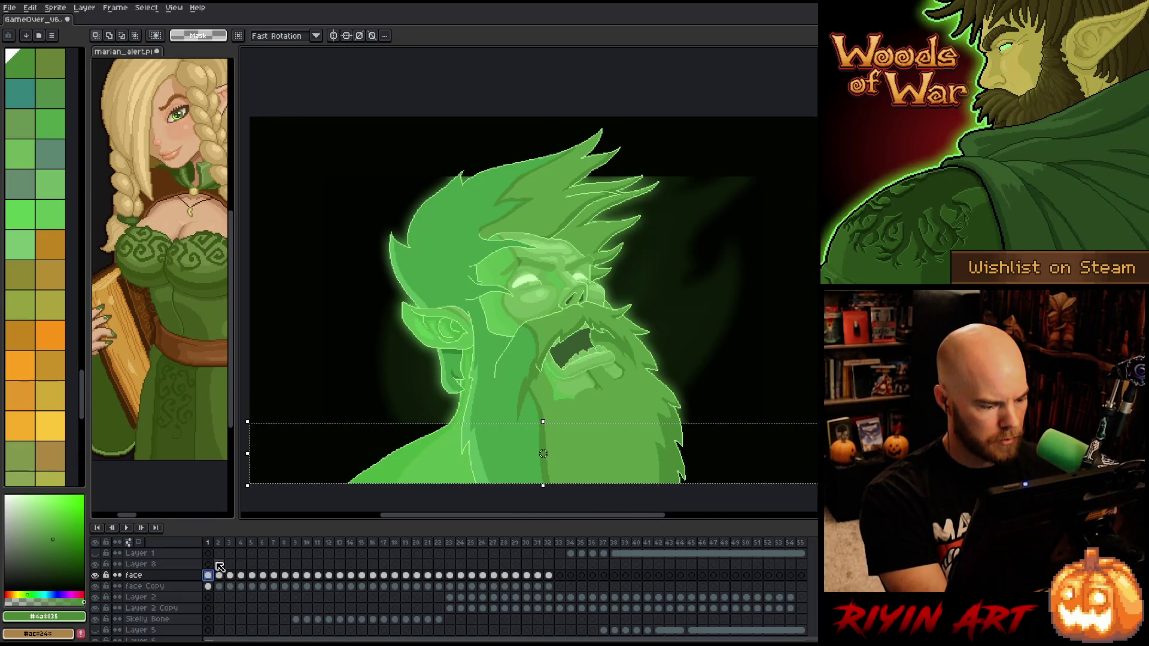
pyautogui.click(219, 565)
pyautogui.hotkey('ctrl', 'v')
pyautogui.press('Return')
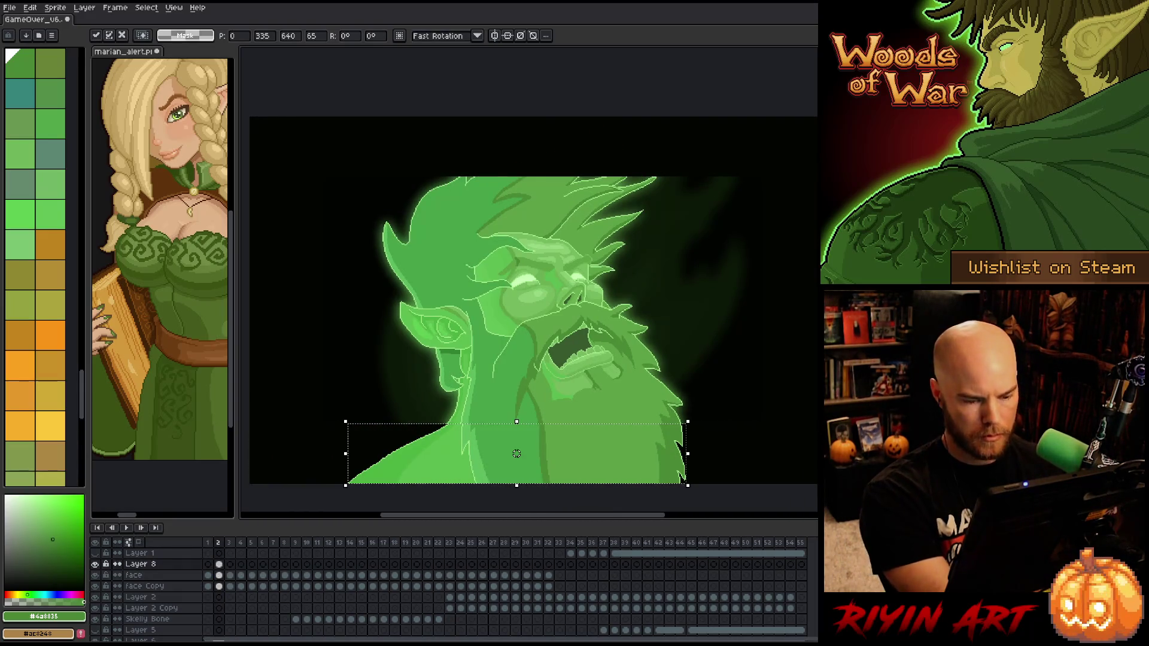
pyautogui.scroll(5, 433, 396)
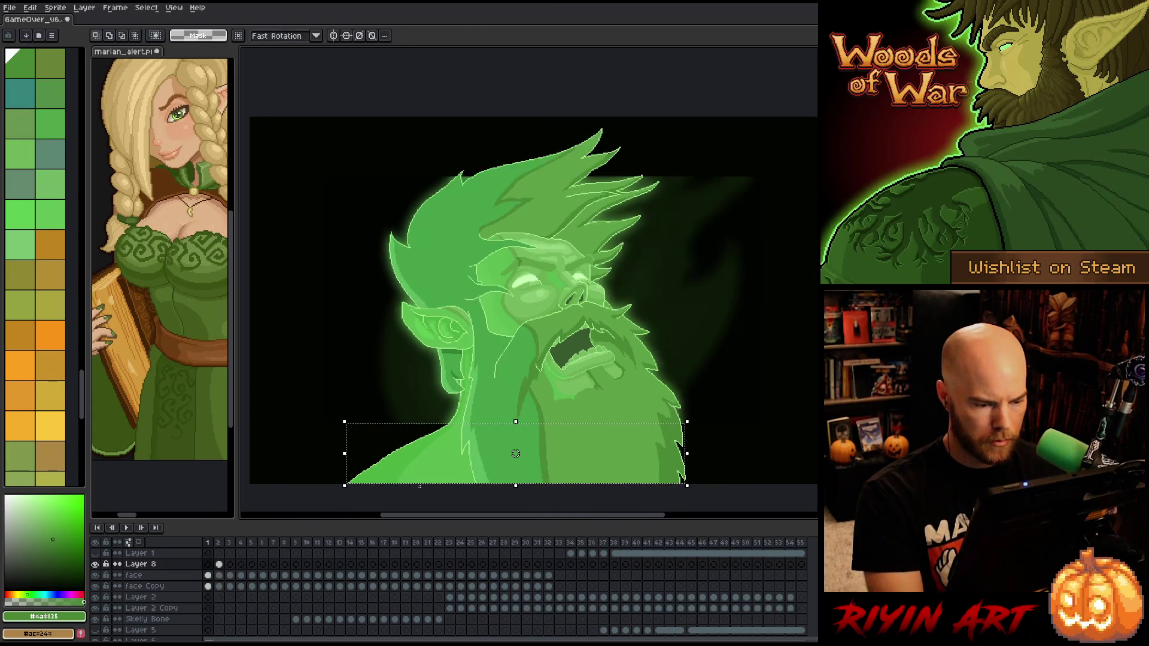
pyautogui.press('Return')
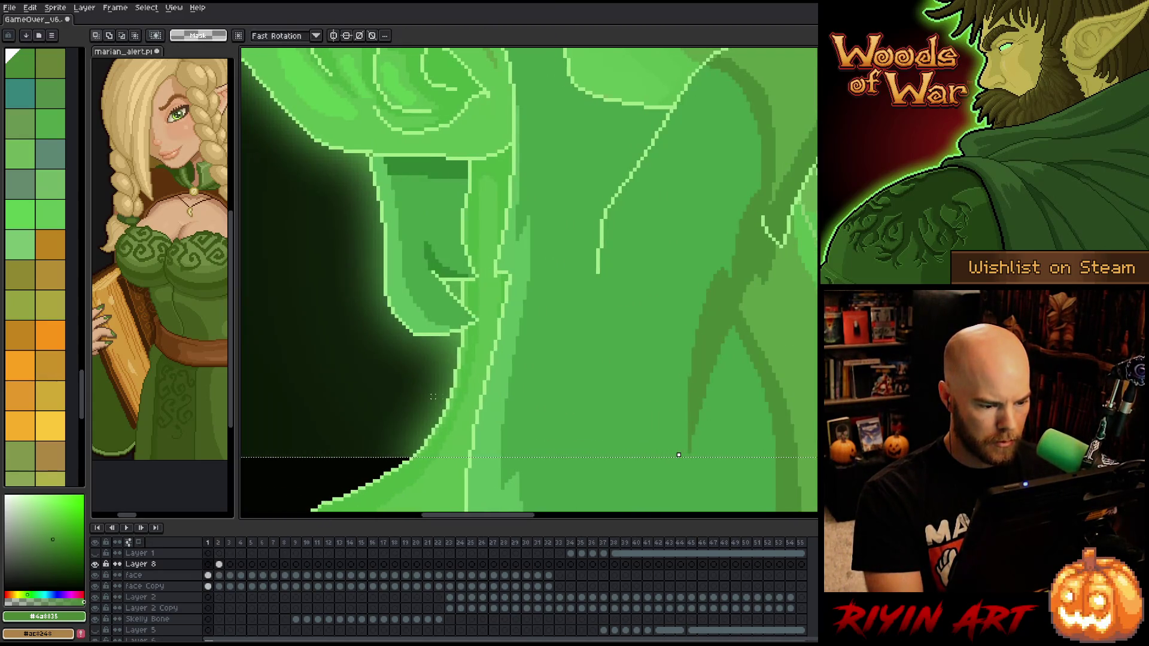
pyautogui.scroll(-5, 442, 413)
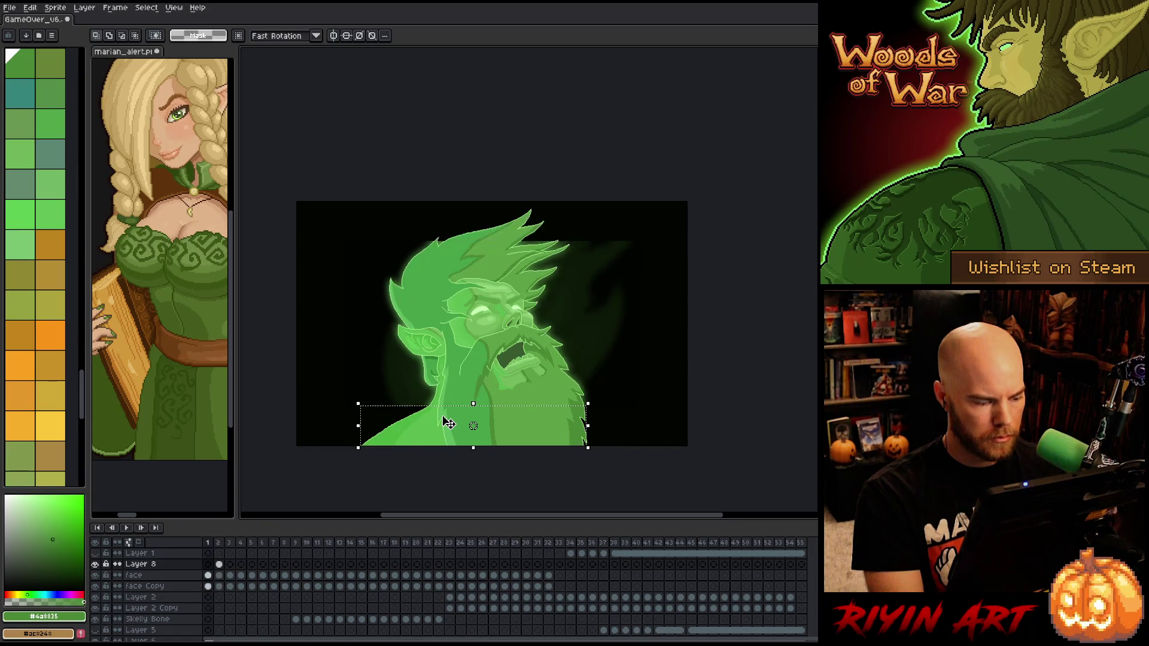
# Paste and commit the torso strip on frames 3 and 4 of Layer 8
pyautogui.press('Right')
pyautogui.hotkey('ctrl', 'v')
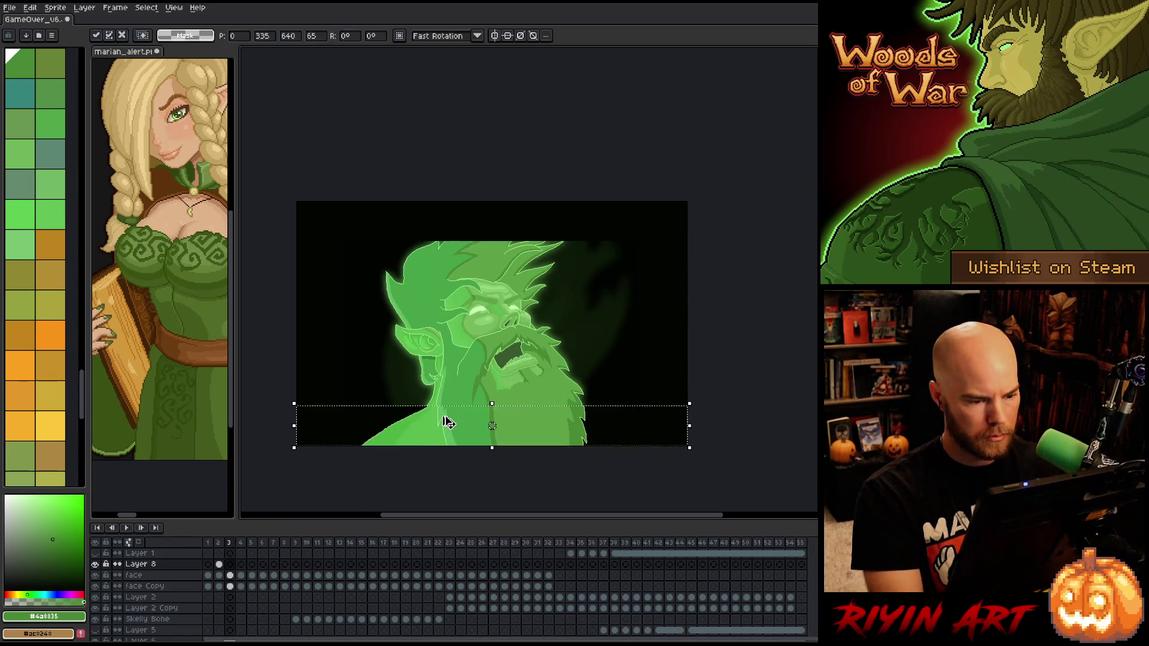
pyautogui.scroll(4, 446, 423)
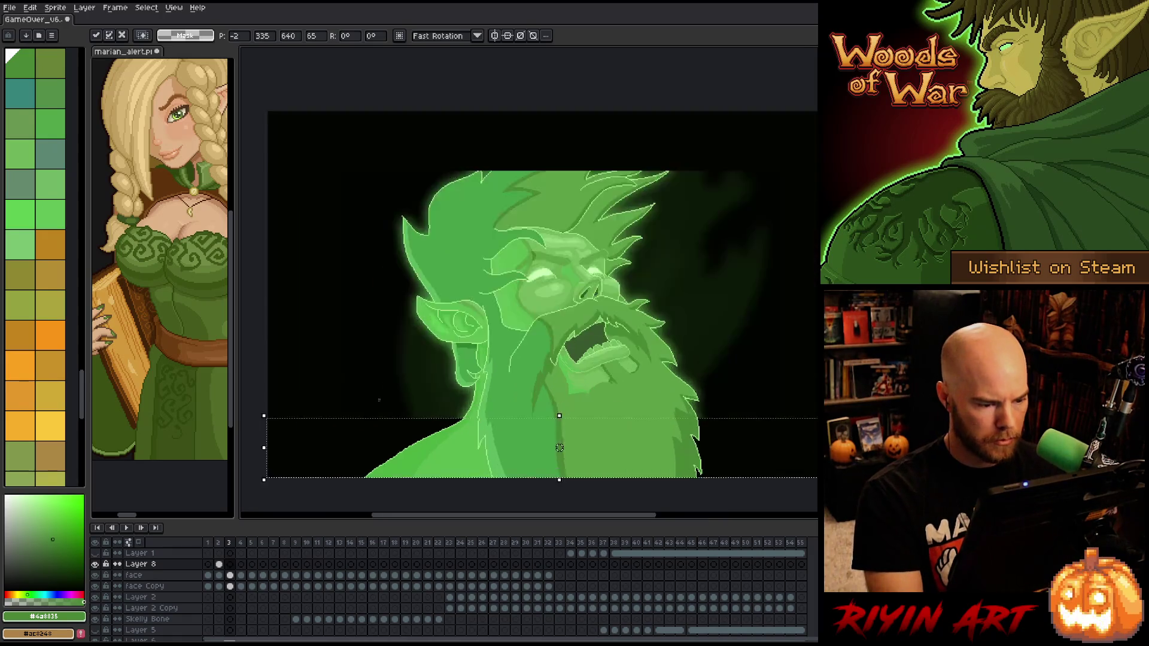
pyautogui.scroll(-5, 573, 427)
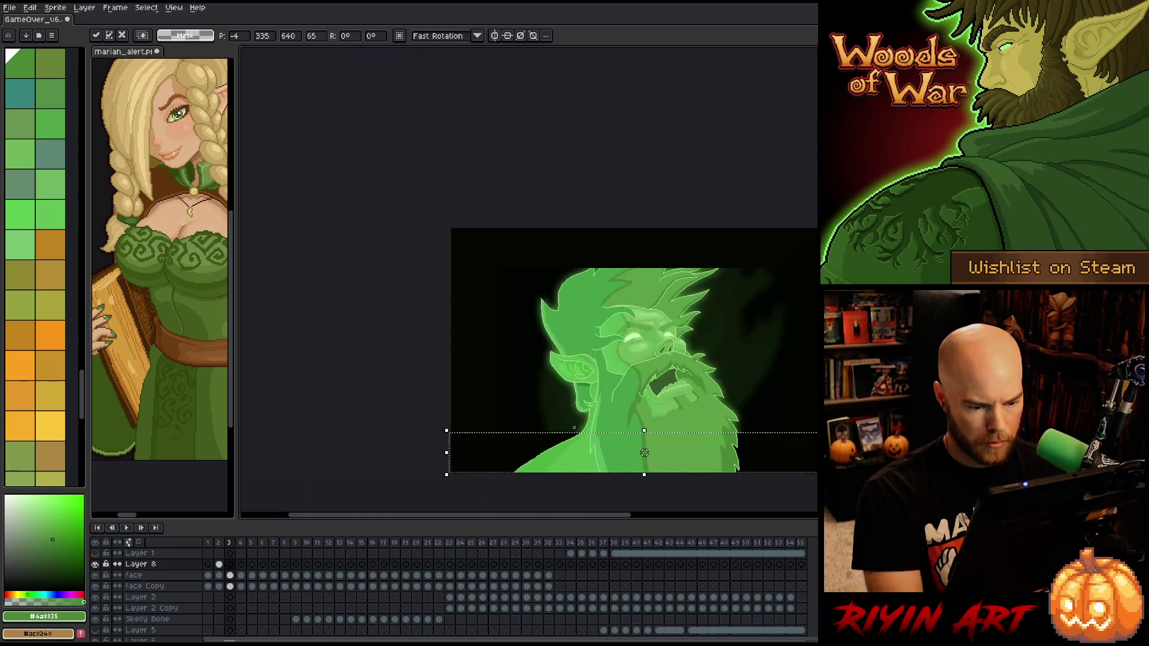
pyautogui.press('Return')
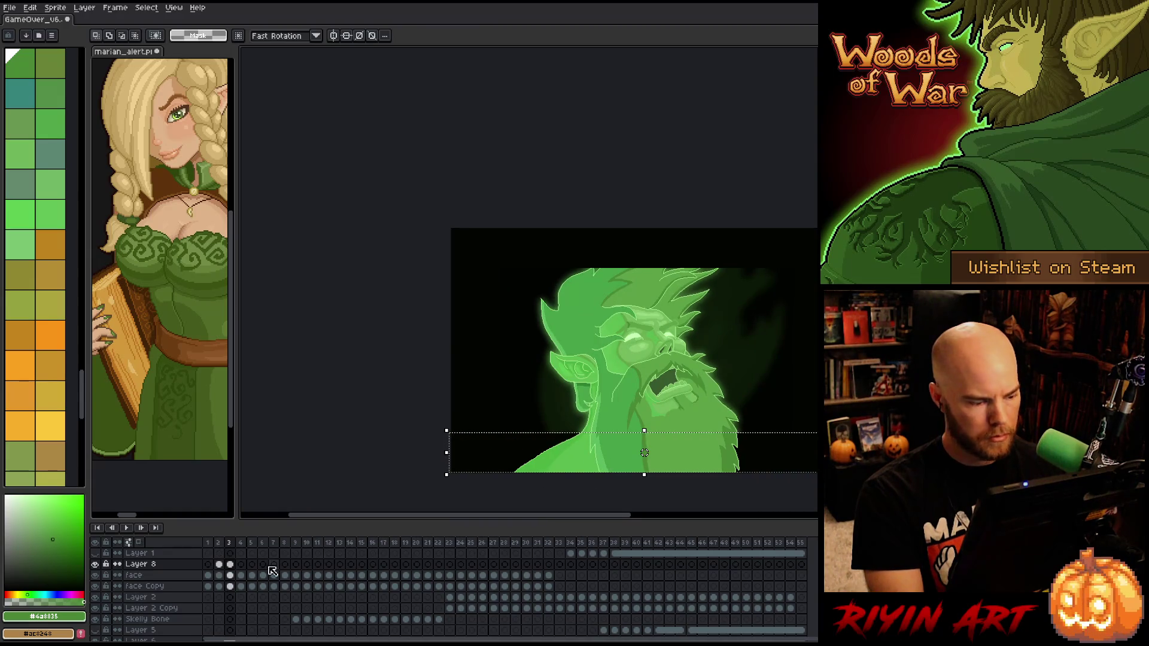
pyautogui.click(238, 575)
pyautogui.hotkey('ctrl', 'v')
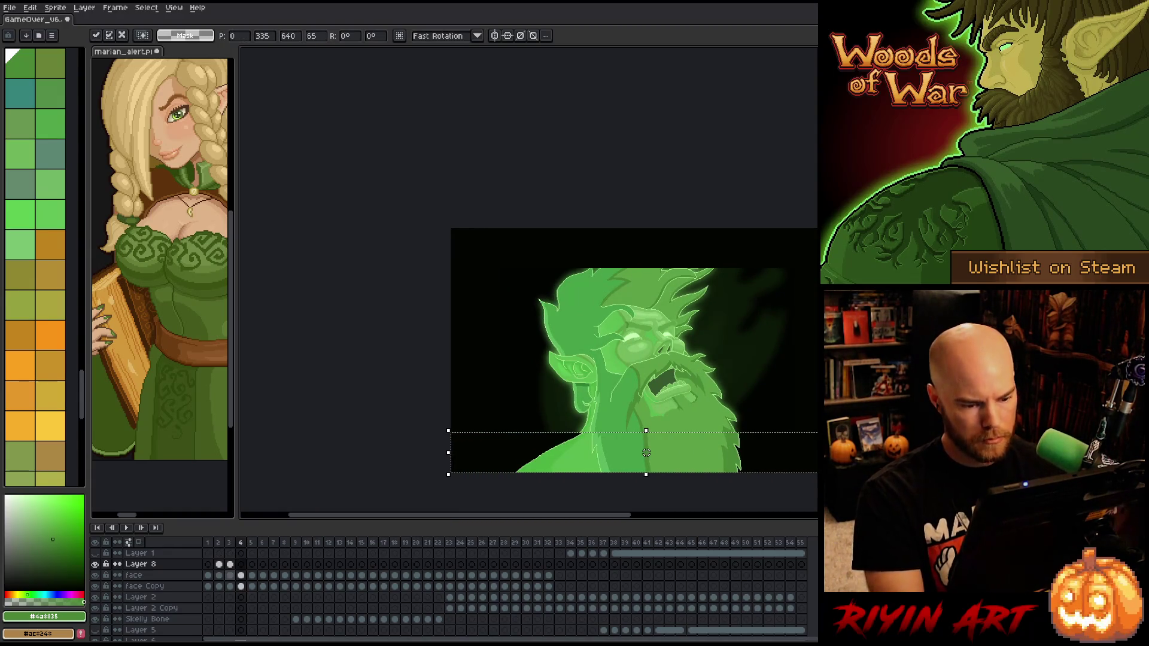
pyautogui.scroll(3, 644, 453)
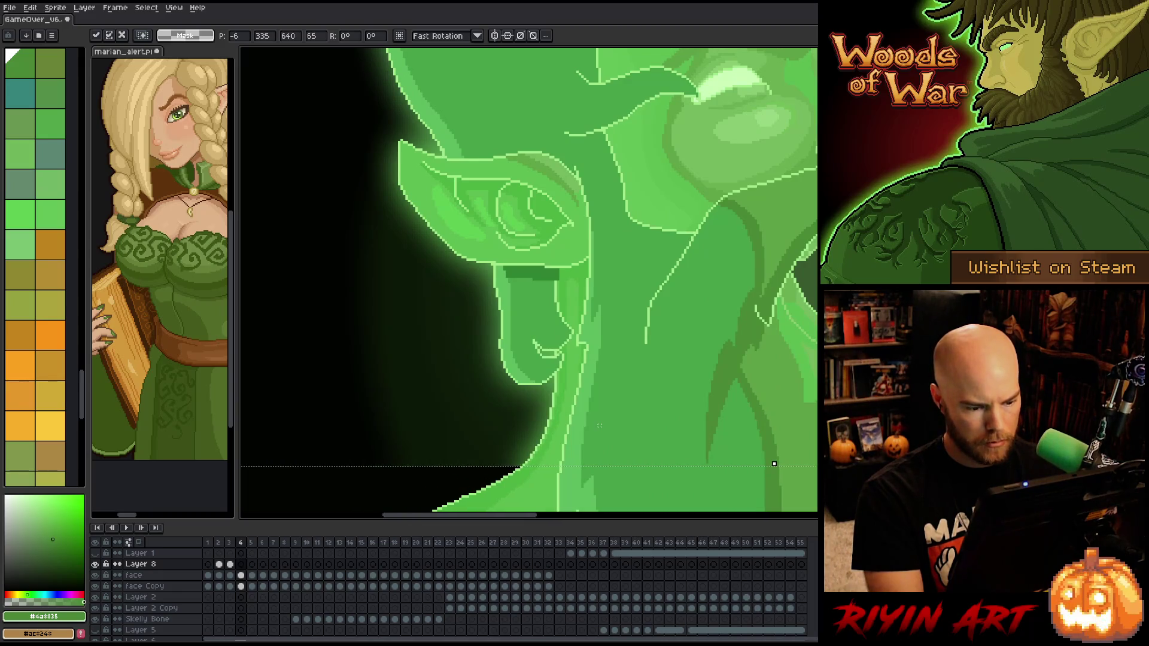
pyautogui.scroll(-5, 633, 444)
pyautogui.press('Return')
# Paste the strip onto frame 5, nudge it one pixel right, and commit
pyautogui.press('.')
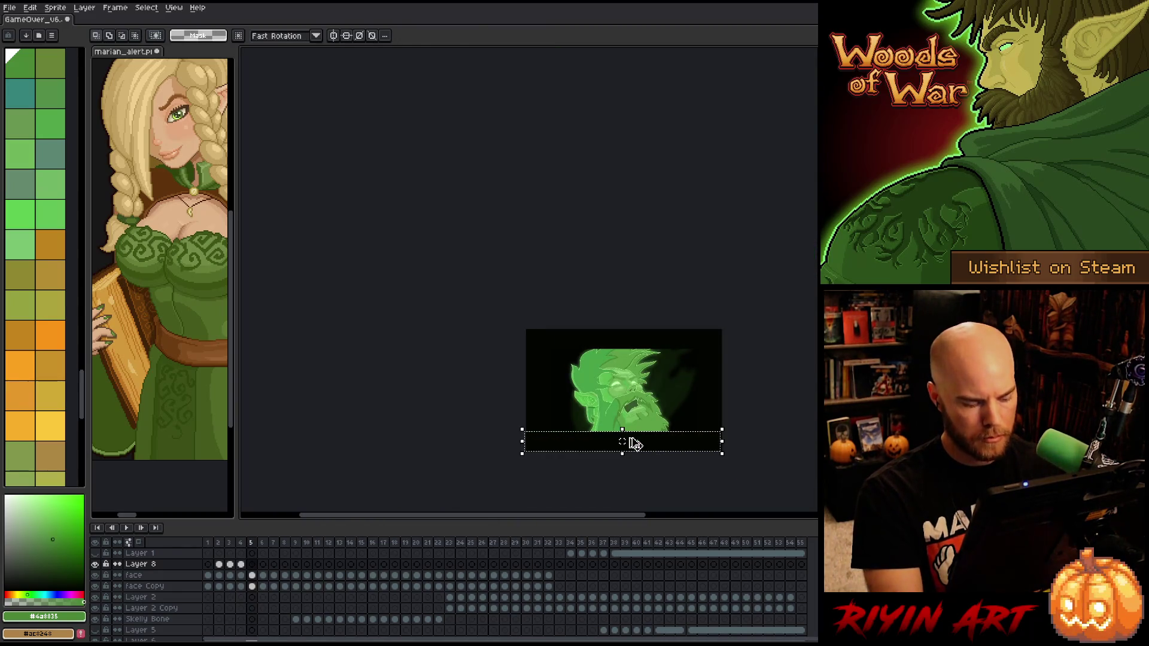
pyautogui.hotkey('ctrl', 'v')
pyautogui.scroll(4, 635, 443)
pyautogui.press('Right')
pyautogui.press('Right')
pyautogui.press('Right')
pyautogui.scroll(-4, 636, 437)
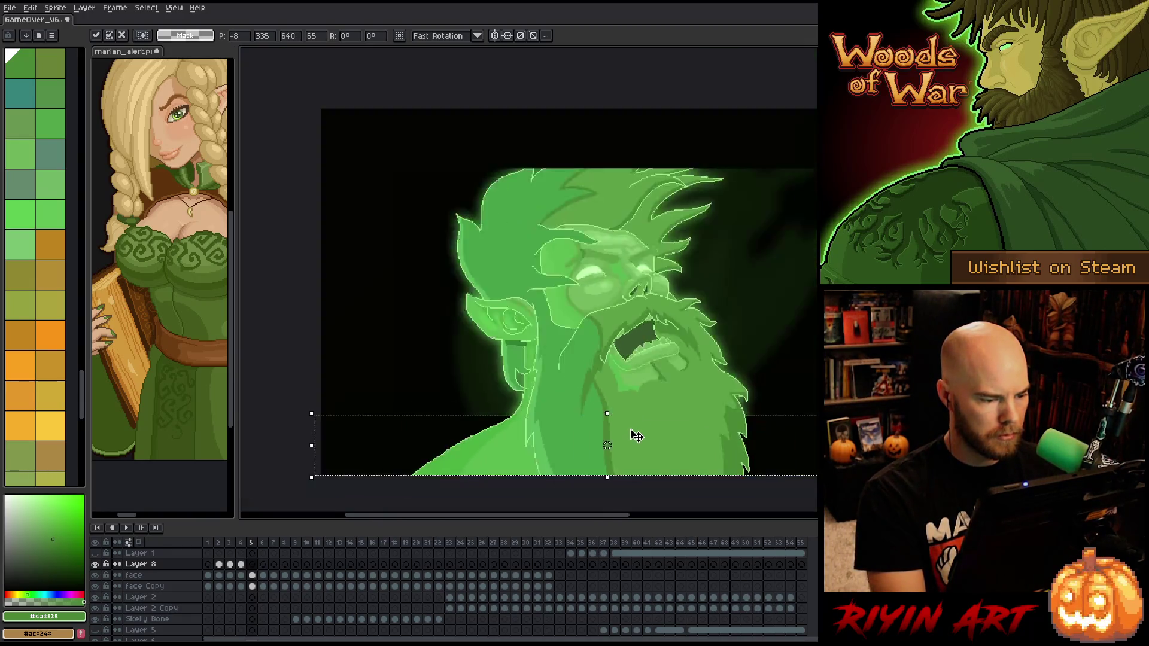
pyautogui.scroll(-1, 636, 436)
pyautogui.press('Return')
# Paste the strip onto frame 6 and nudge it two pixels right to align with the head
pyautogui.press('Right')
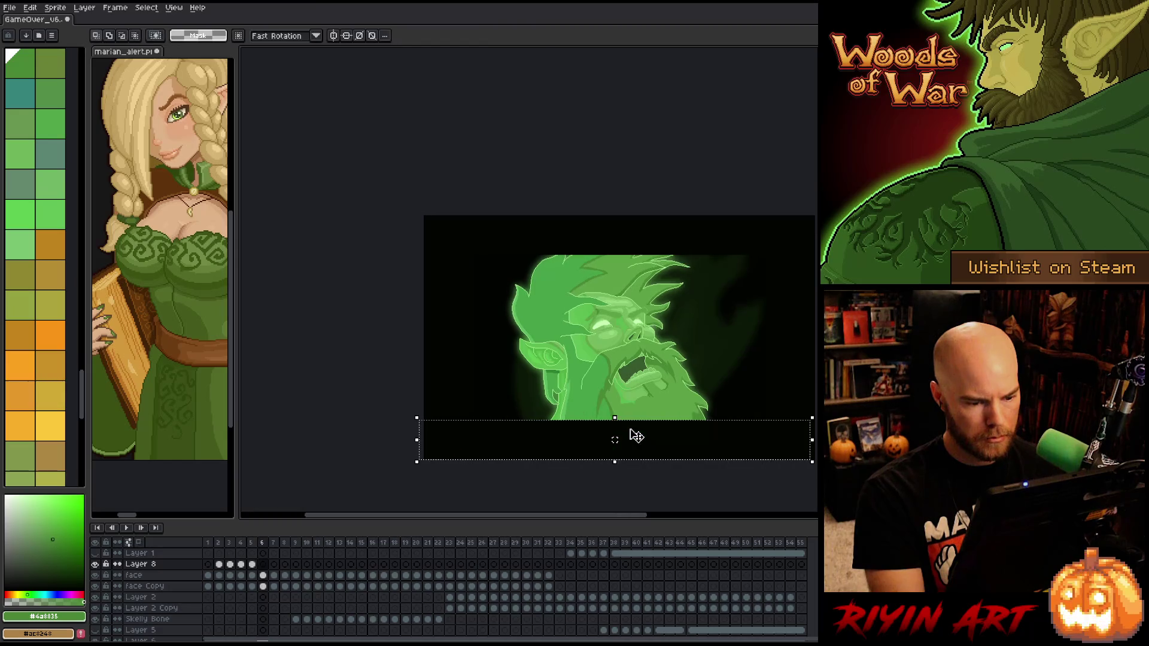
pyautogui.hotkey('ctrl', 'v')
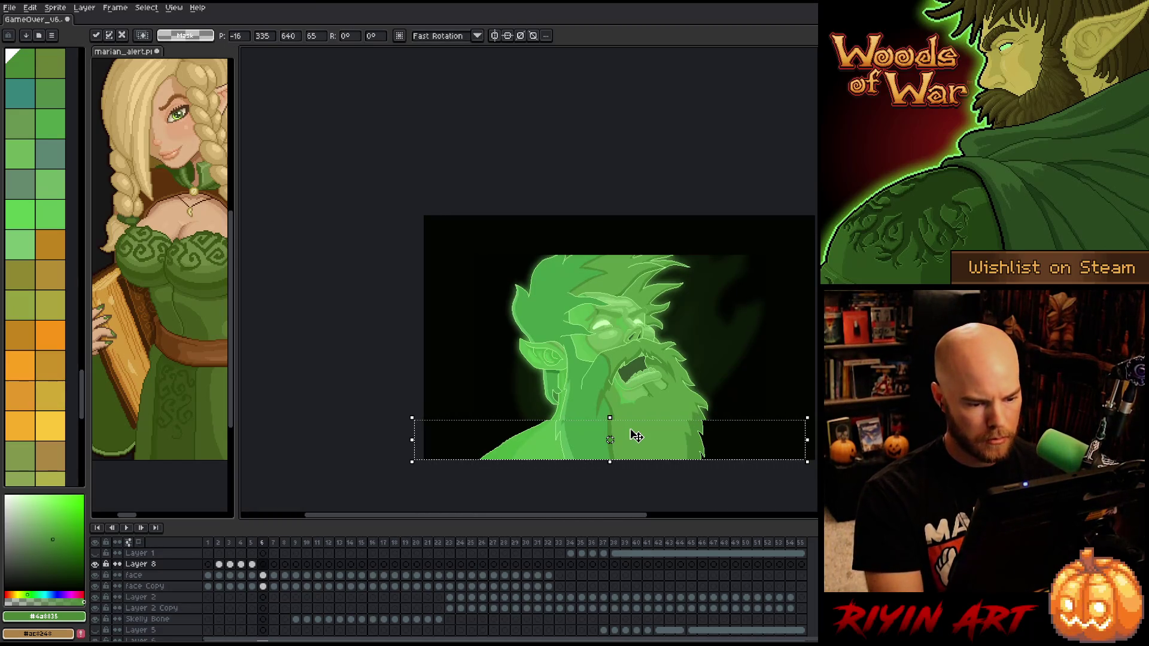
pyautogui.press('Right')
pyautogui.press('Right')
pyautogui.press('Right')
pyautogui.scroll(4, 629, 431)
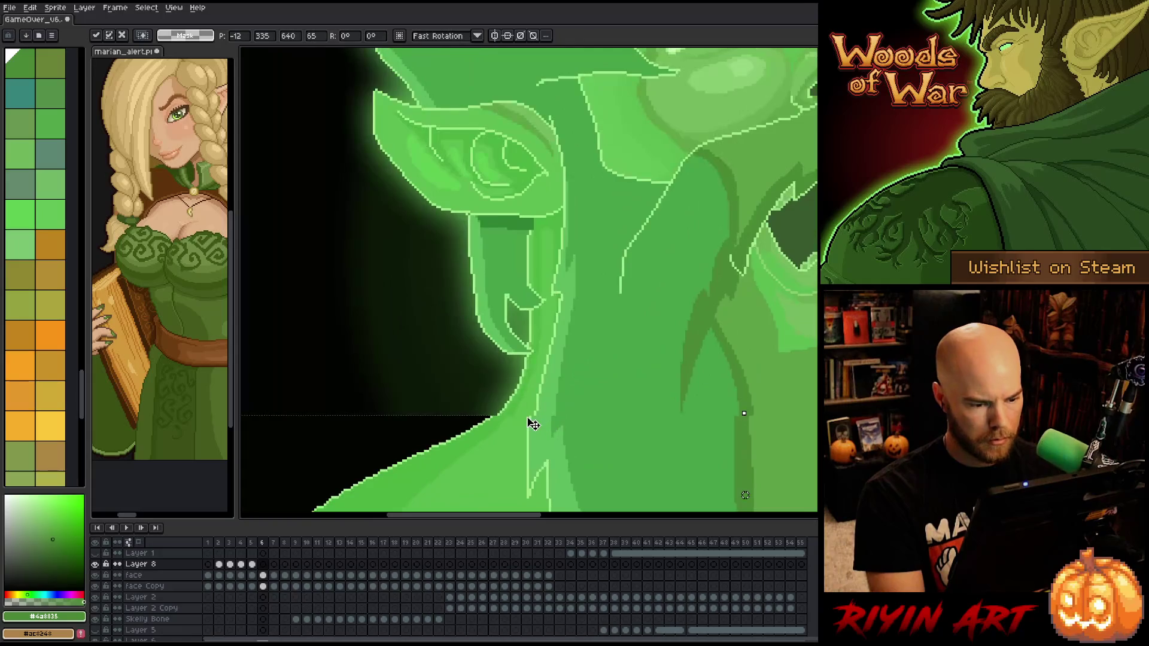
pyautogui.press('Right')
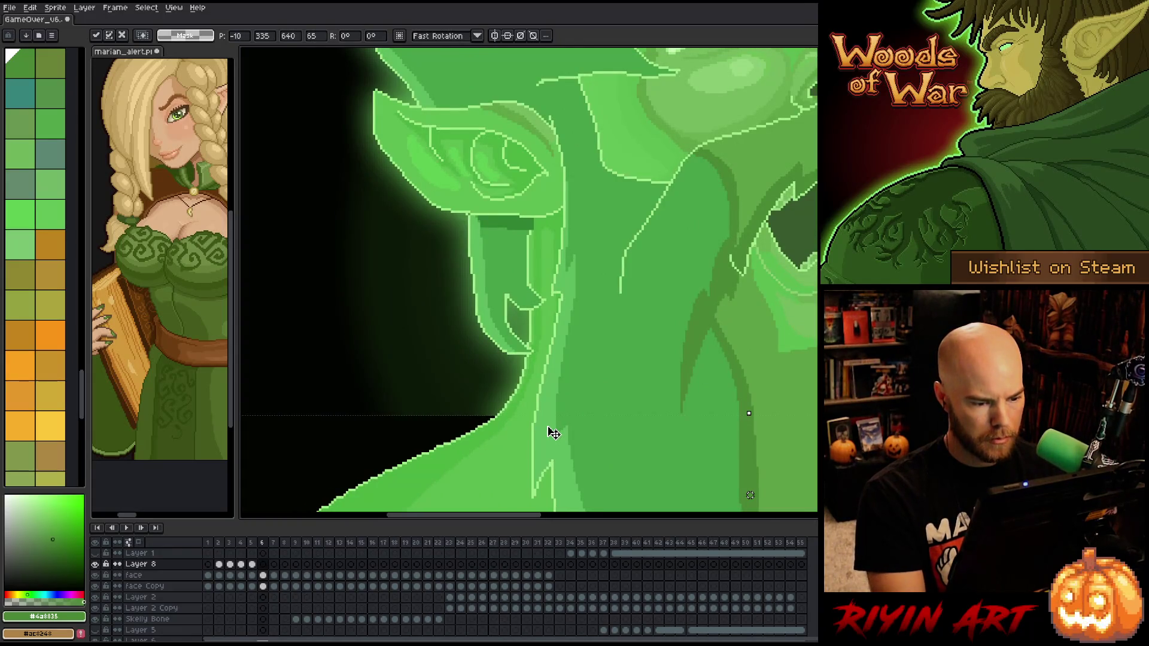
pyautogui.scroll(-5, 557, 429)
pyautogui.moveTo(630, 411)
pyautogui.mouseDown()
pyautogui.moveTo(477, 398)
pyautogui.moveTo(555, 402)
pyautogui.moveTo(519, 424)
pyautogui.mouseUp()
pyautogui.scroll(-1, 513, 424)
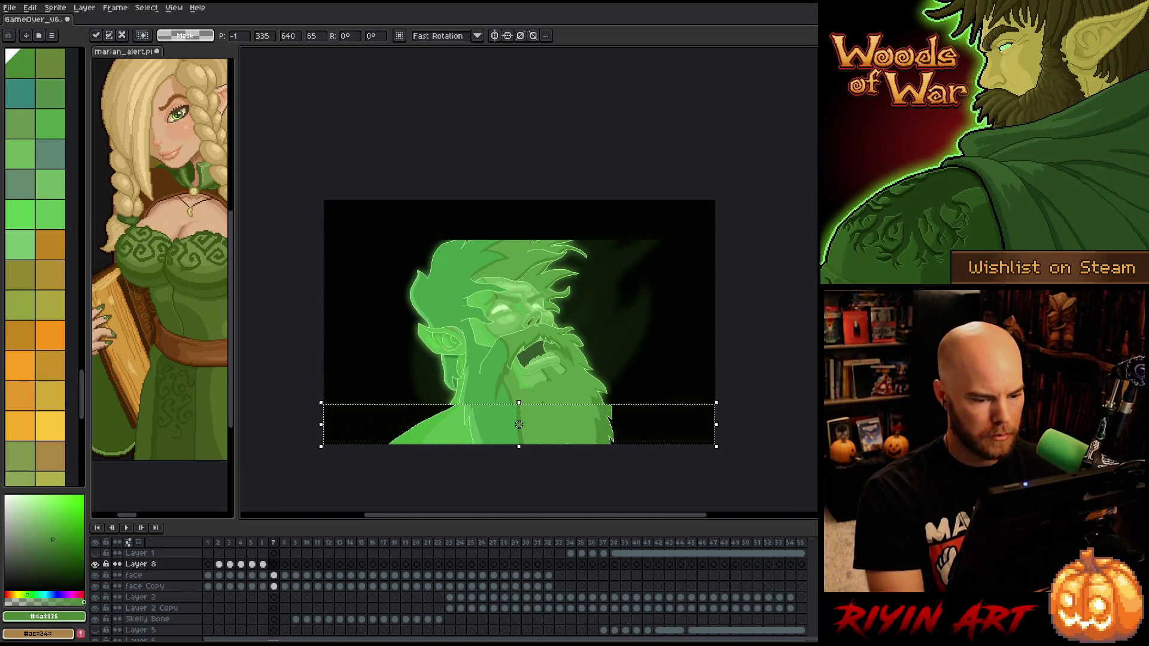
# Paste the lower torso strip onto frames 8 and 9
pyautogui.scroll(4, 518, 424)
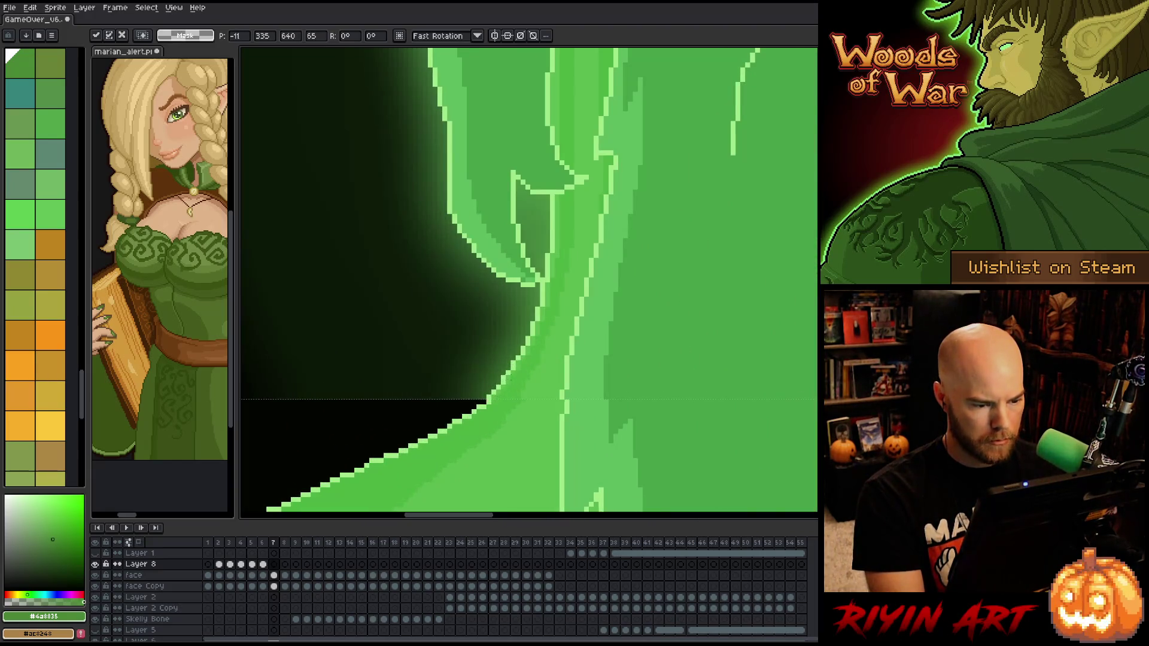
pyautogui.scroll(-4, 532, 440)
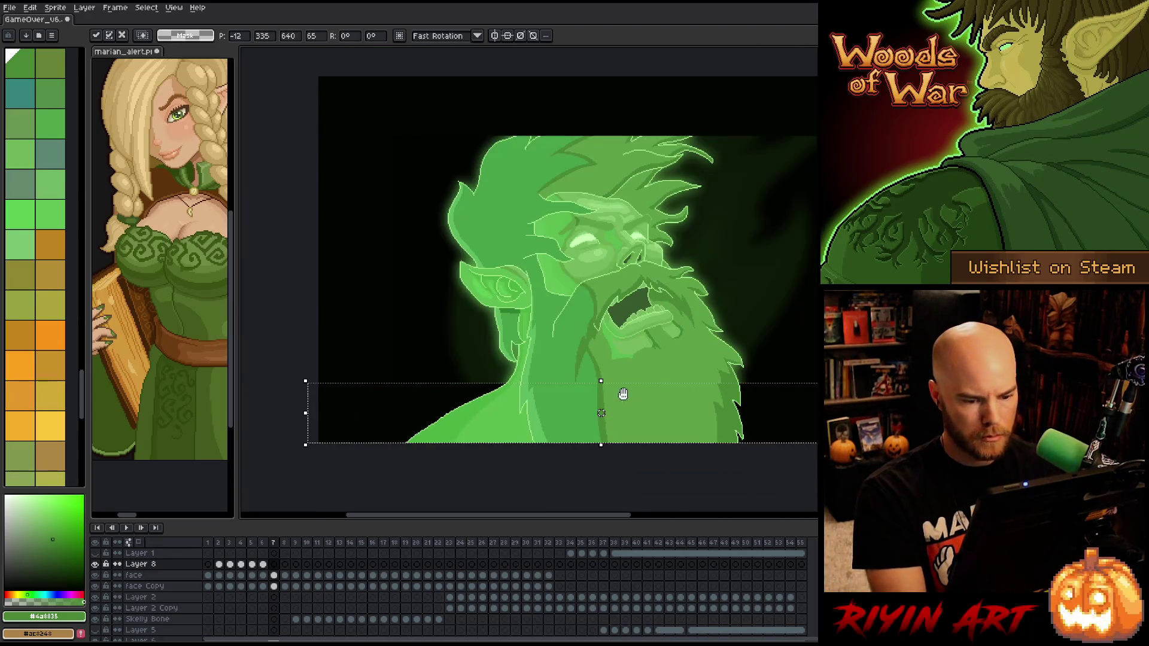
pyautogui.press('.')
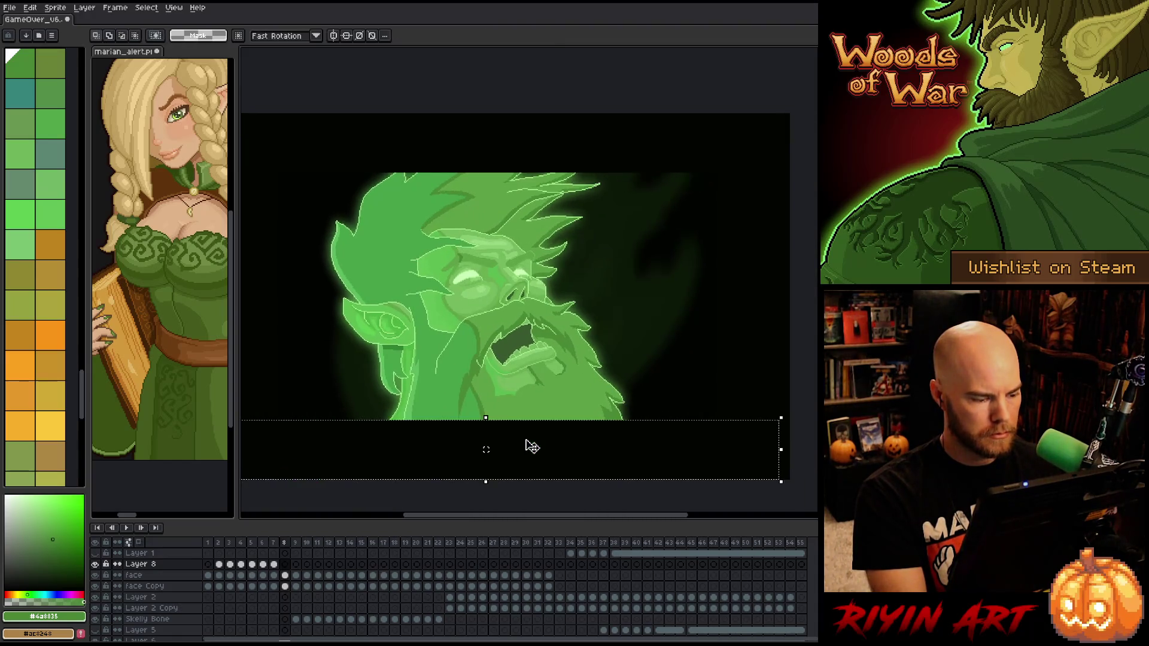
pyautogui.hotkey('ctrl', 'v')
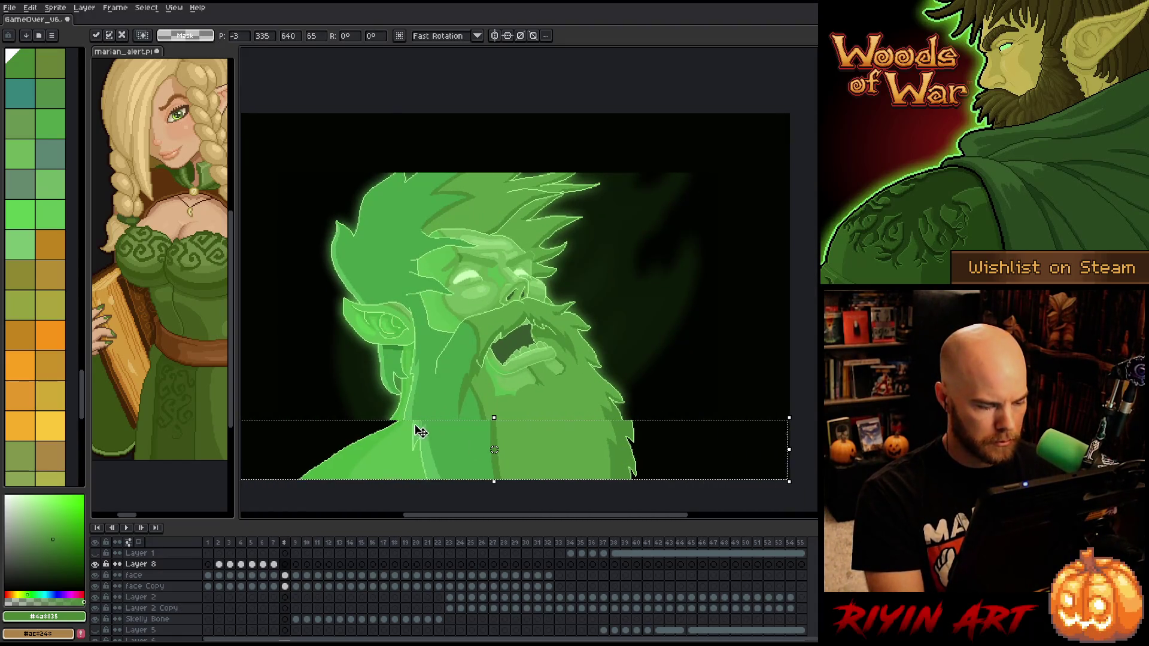
pyautogui.scroll(4, 418, 429)
pyautogui.scroll(-5, 435, 417)
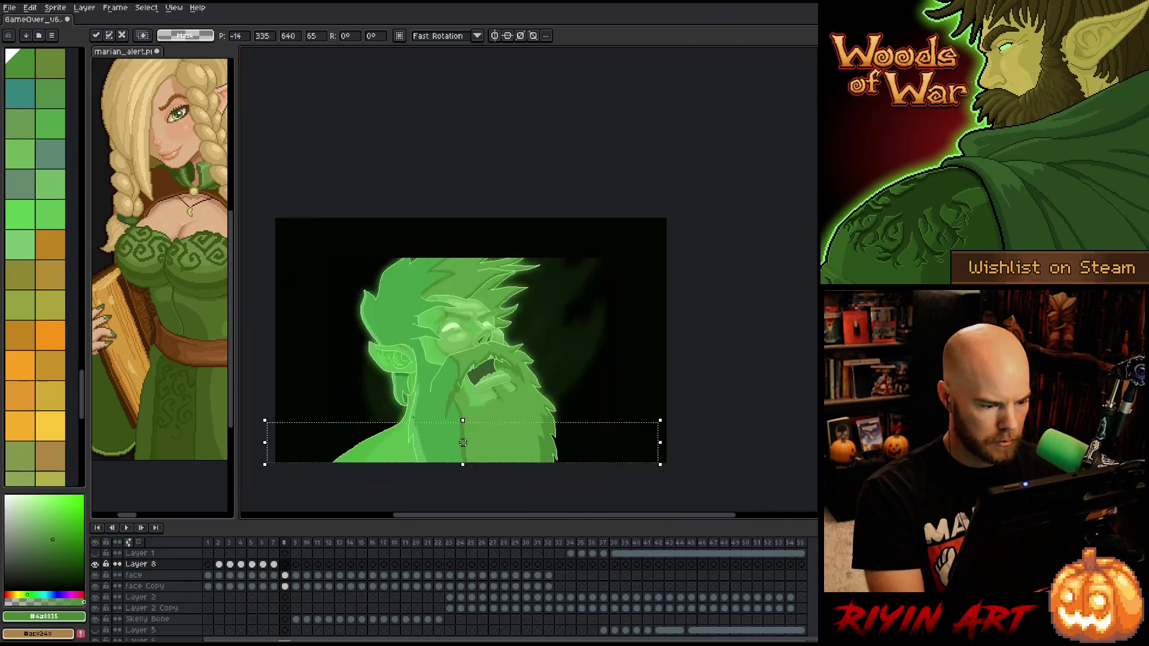
pyautogui.press('.')
pyautogui.hotkey('ctrl', 'v')
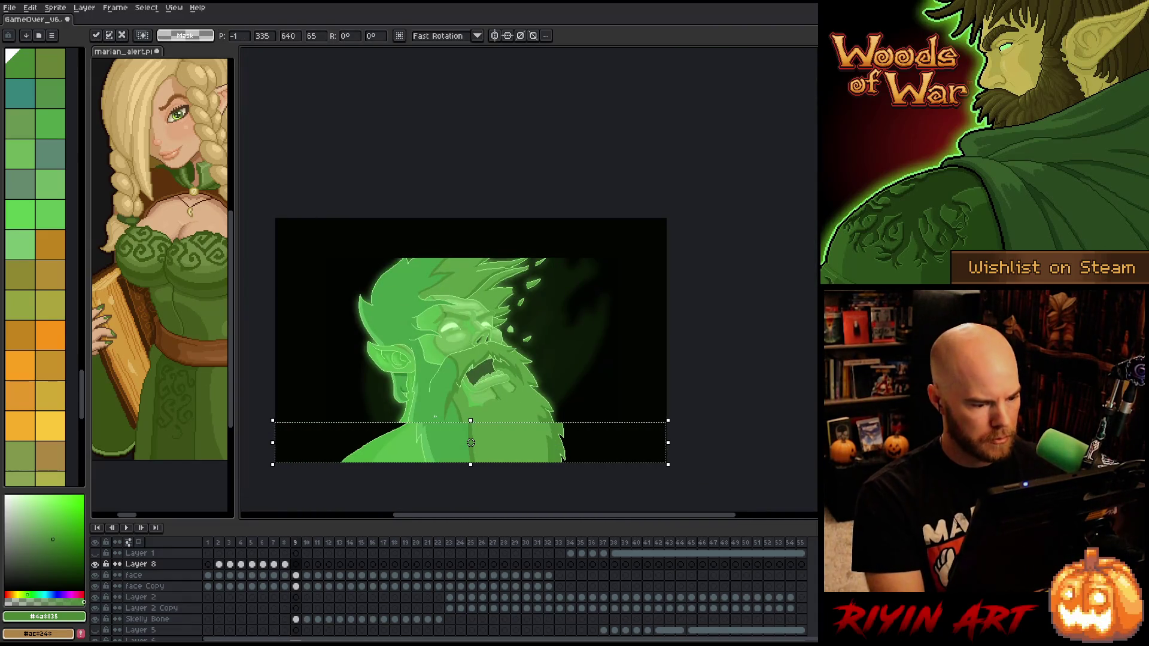
pyautogui.scroll(4, 388, 429)
pyautogui.scroll(-3, 419, 395)
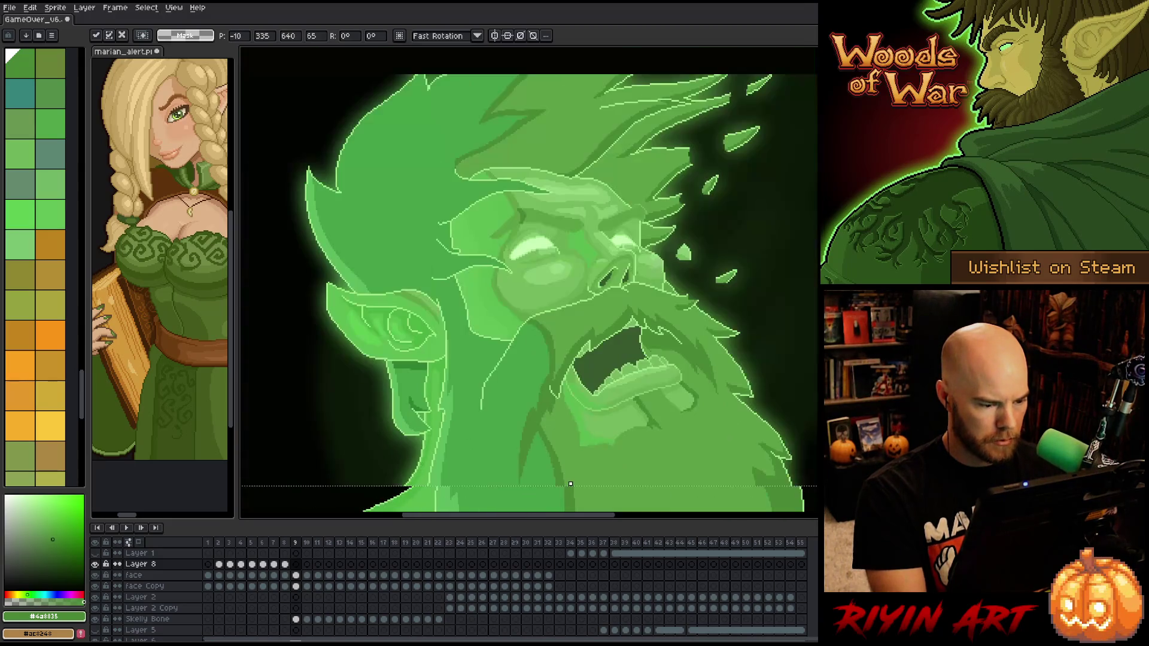
pyautogui.scroll(1, 440, 362)
pyautogui.scroll(2, 440, 362)
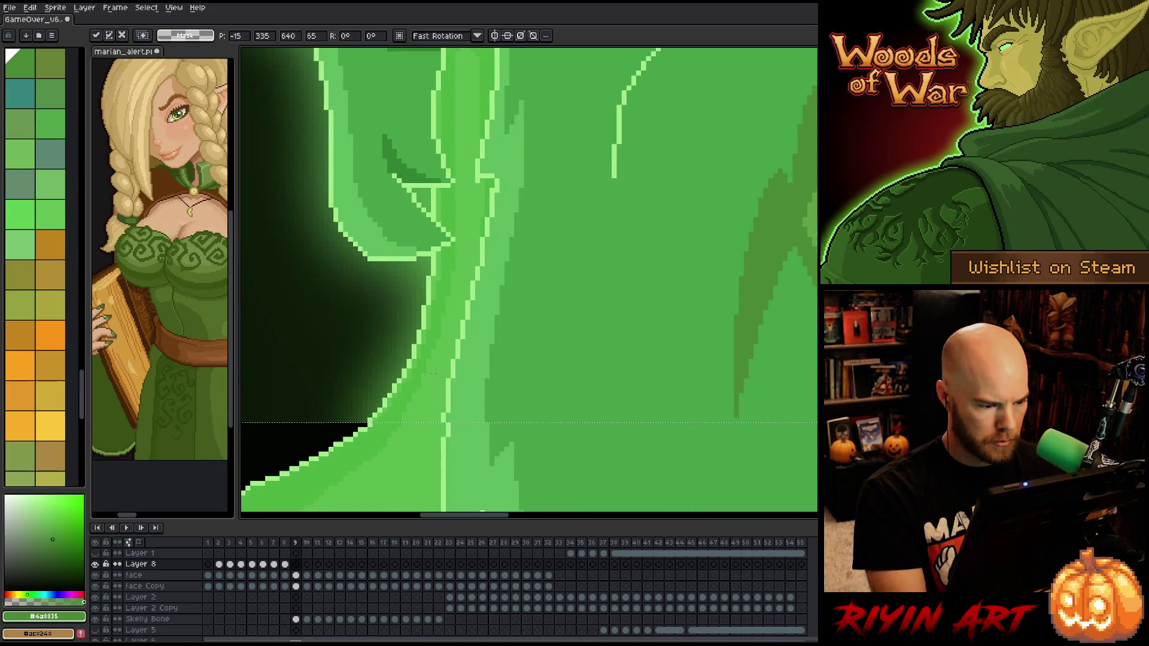
pyautogui.scroll(-4, 434, 372)
# Paste the strip into frame 10, save the file, and nudge the strip two pixels left
pyautogui.press('Right')
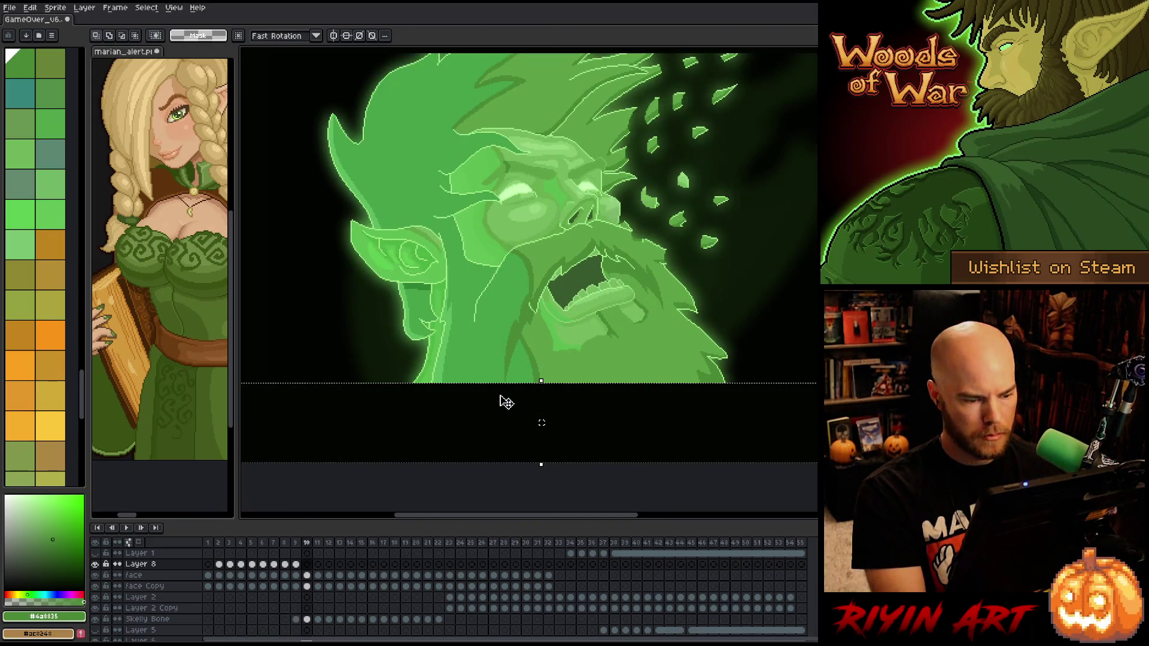
pyautogui.hotkey('ctrl', 'v')
pyautogui.hotkey('ctrl', 's')
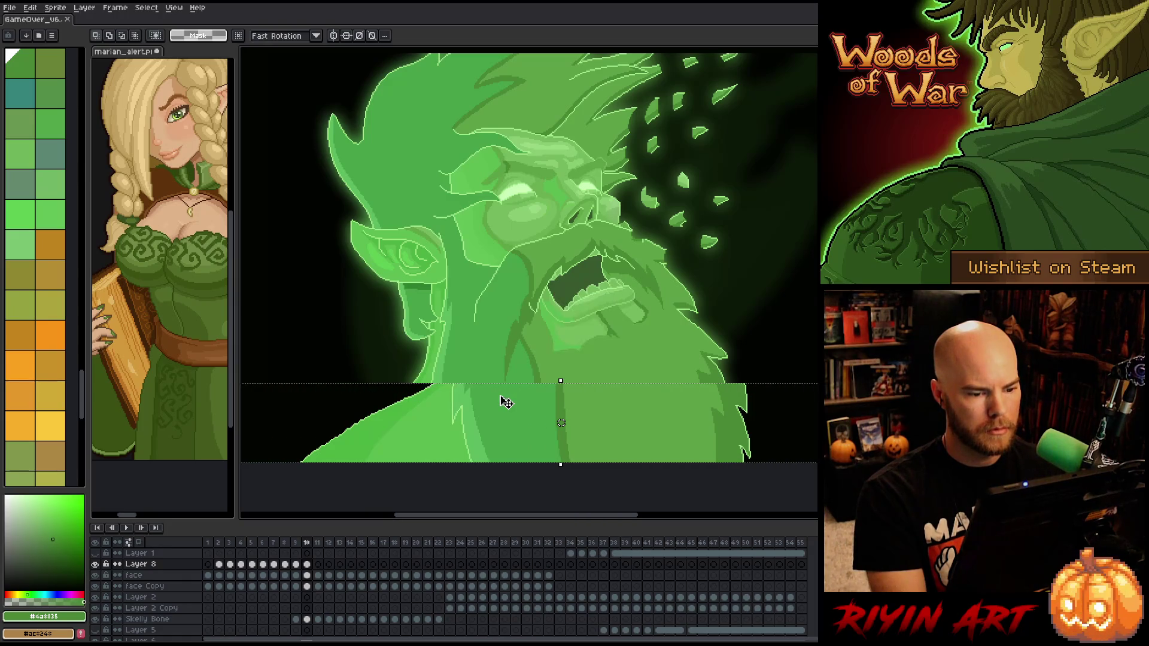
pyautogui.press('Left')
pyautogui.press('Left')
pyautogui.press('Left')
pyautogui.scroll(3, 543, 422)
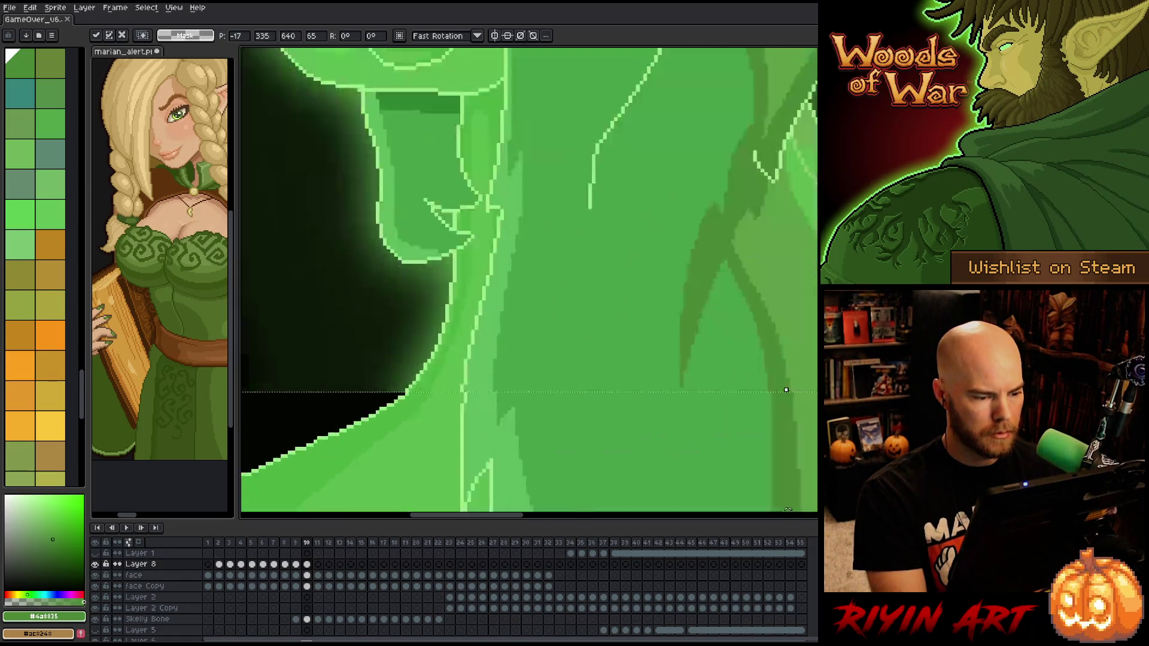
pyautogui.press('Left')
pyautogui.press('Left')
pyautogui.press('Left')
pyautogui.scroll(-4, 513, 418)
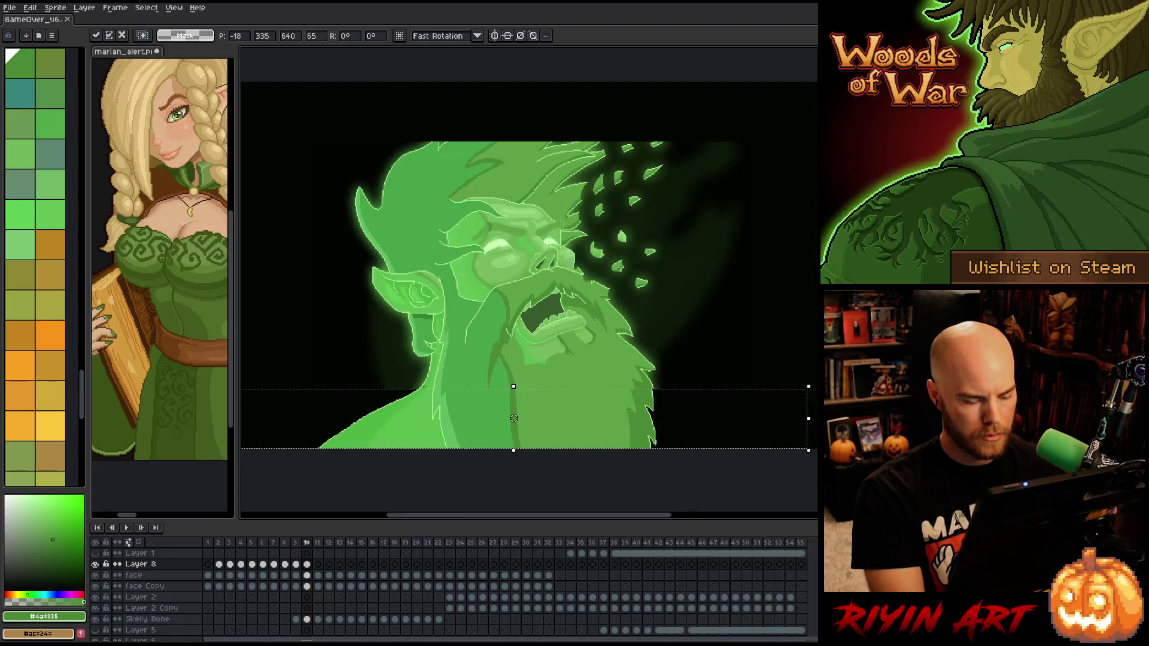
# Paste the strip into frames 11 and 12, shifting each left under the neck
pyautogui.press('.')
pyautogui.hotkey('ctrl', 'v')
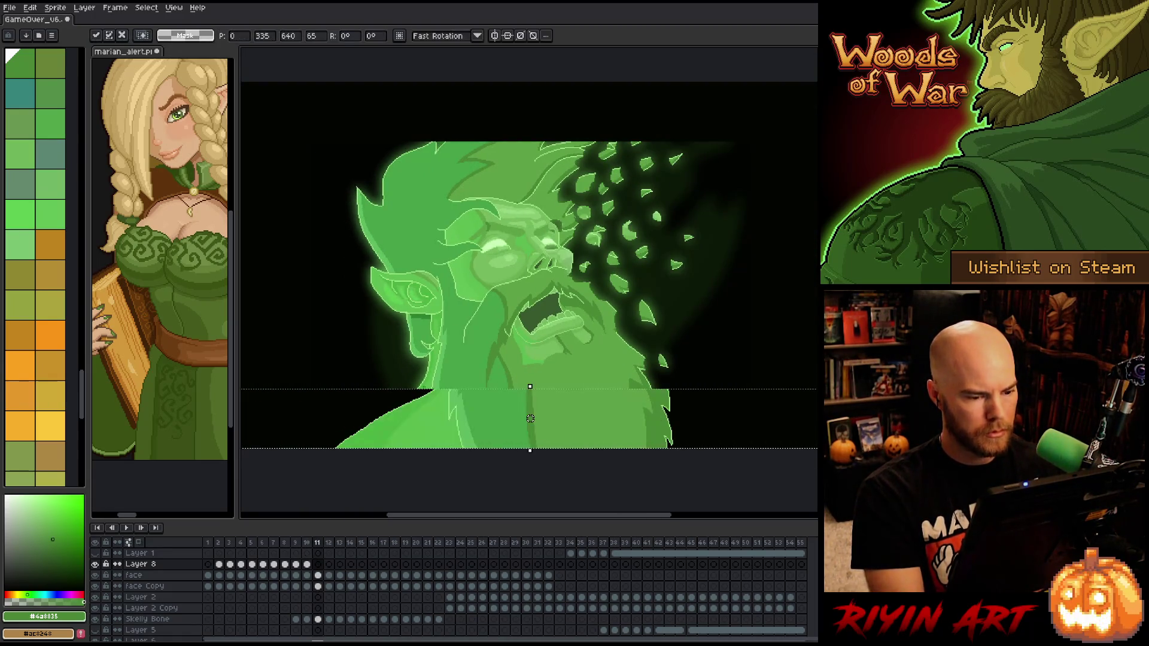
pyautogui.scroll(4, 531, 418)
pyautogui.press('Left')
pyautogui.press('Left')
pyautogui.press('Left')
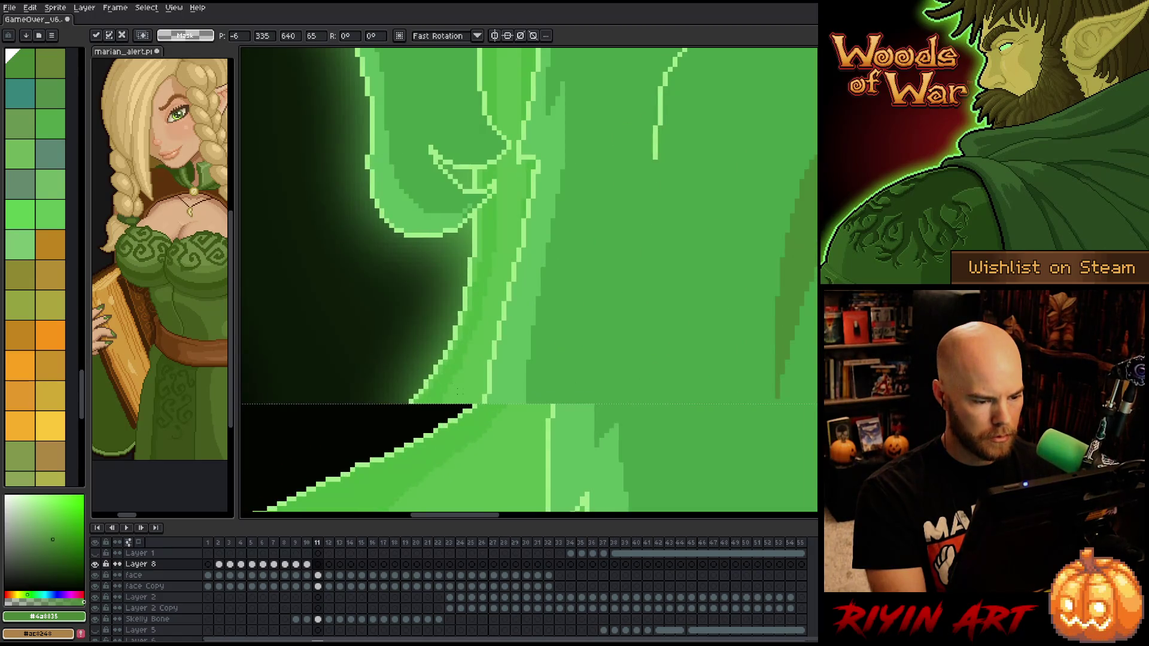
pyautogui.press('Left')
pyautogui.press('Left')
pyautogui.press('Left')
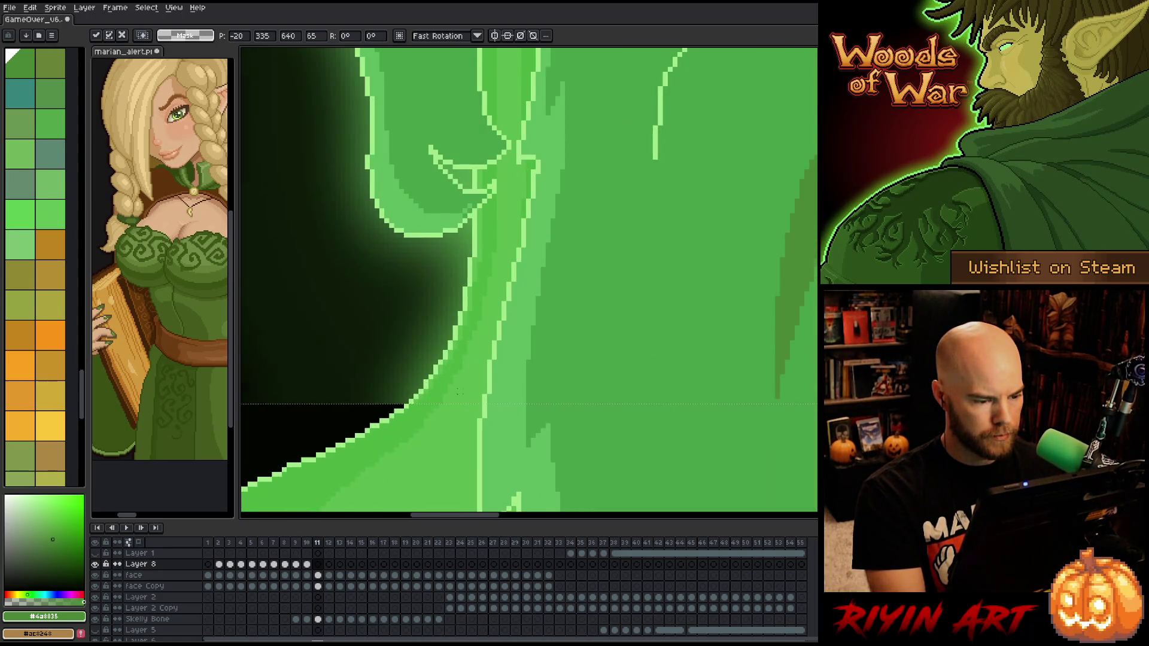
pyautogui.scroll(-4, 574, 433)
pyautogui.scroll(-1, 553, 423)
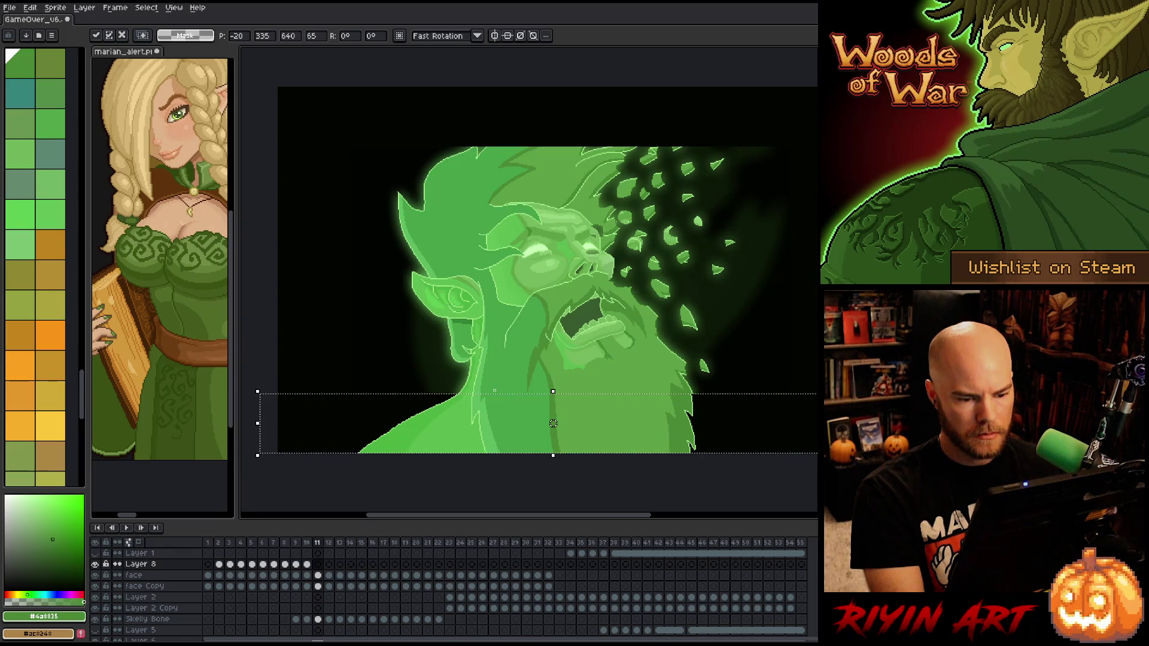
pyautogui.press('.')
pyautogui.hotkey('ctrl', 'v')
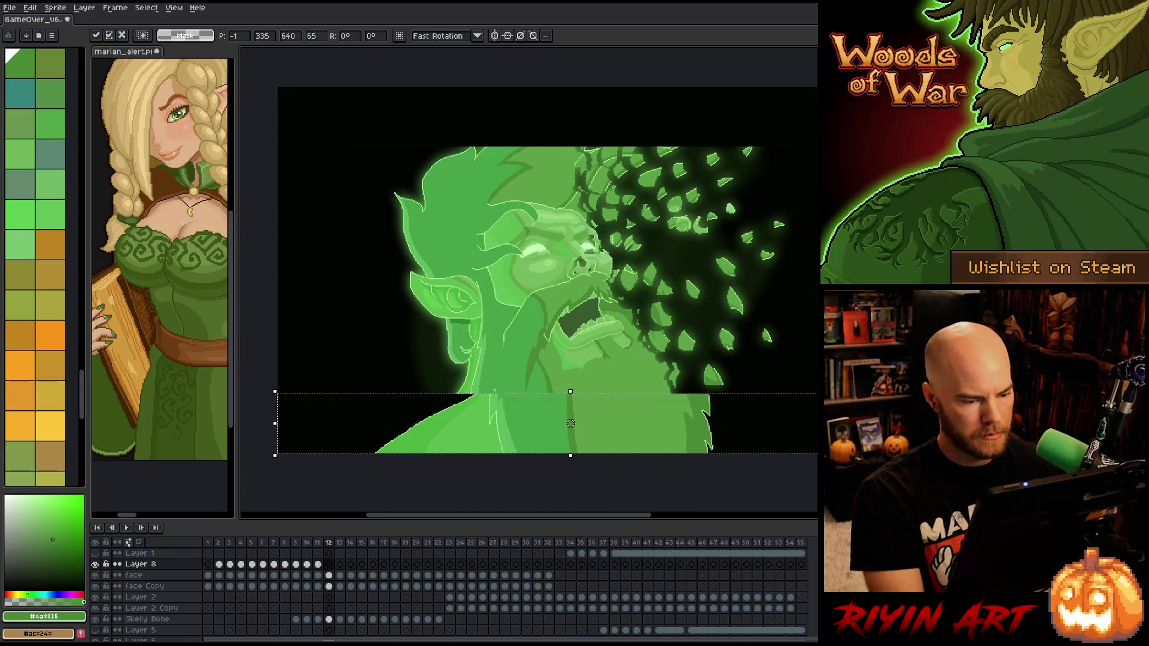
pyautogui.moveTo(560, 423); pyautogui.dragTo(552, 423)
pyautogui.scroll(2, 552, 424)
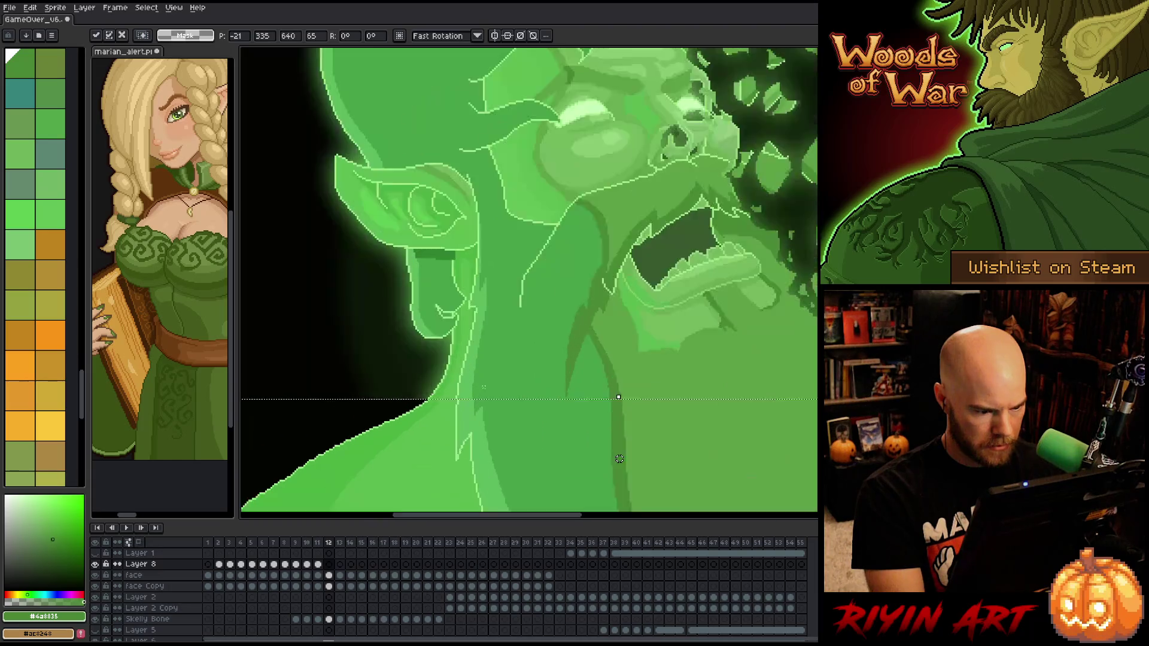
pyautogui.scroll(-5, 497, 398)
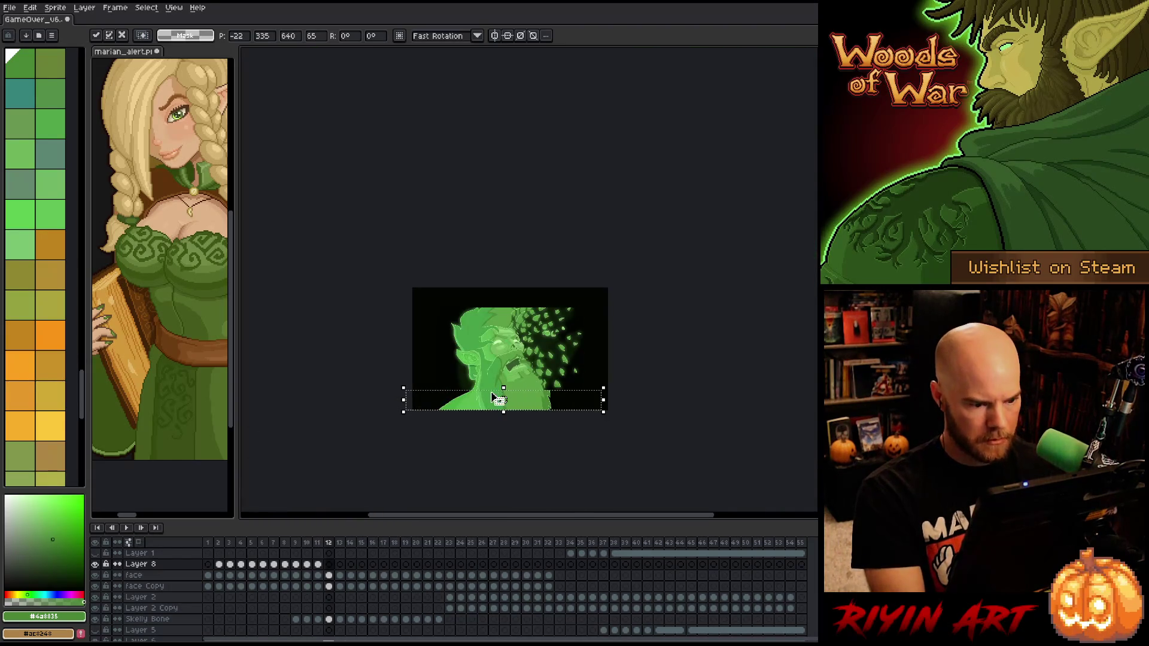
# Paste and align the strip on frames 13, 14 and 15, nudging frame 15's strip left
pyautogui.press('.')
pyautogui.hotkey('ctrl', 'v')
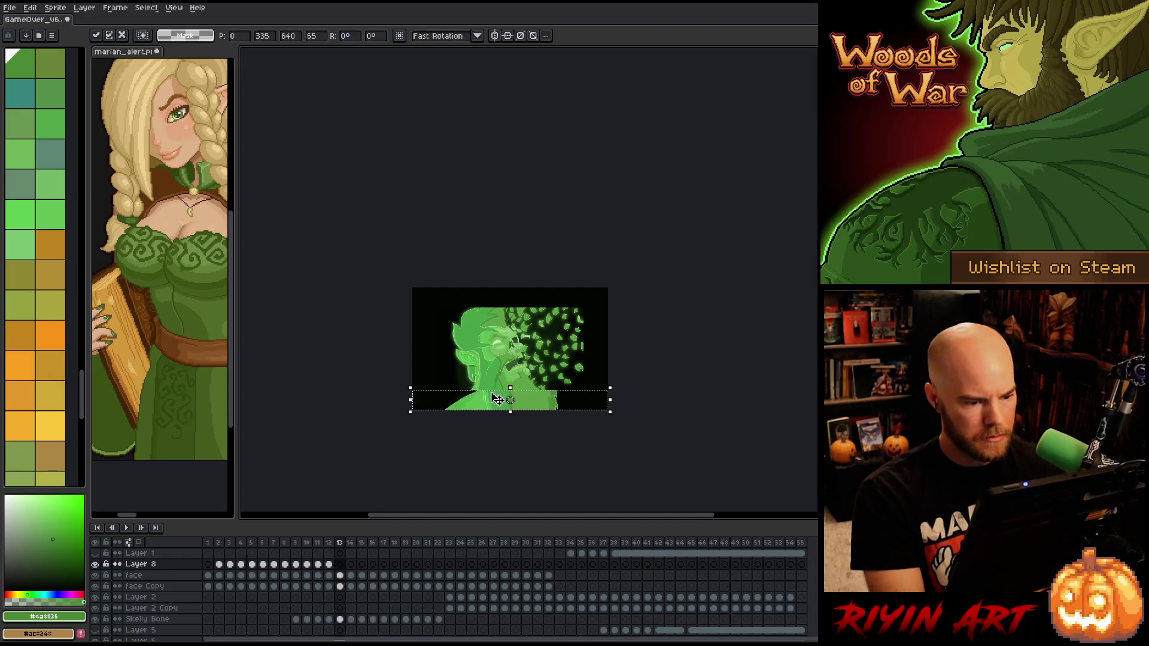
pyautogui.scroll(5, 497, 398)
pyautogui.moveTo(497, 398); pyautogui.dragTo(425, 364)
pyautogui.scroll(-5, 564, 440)
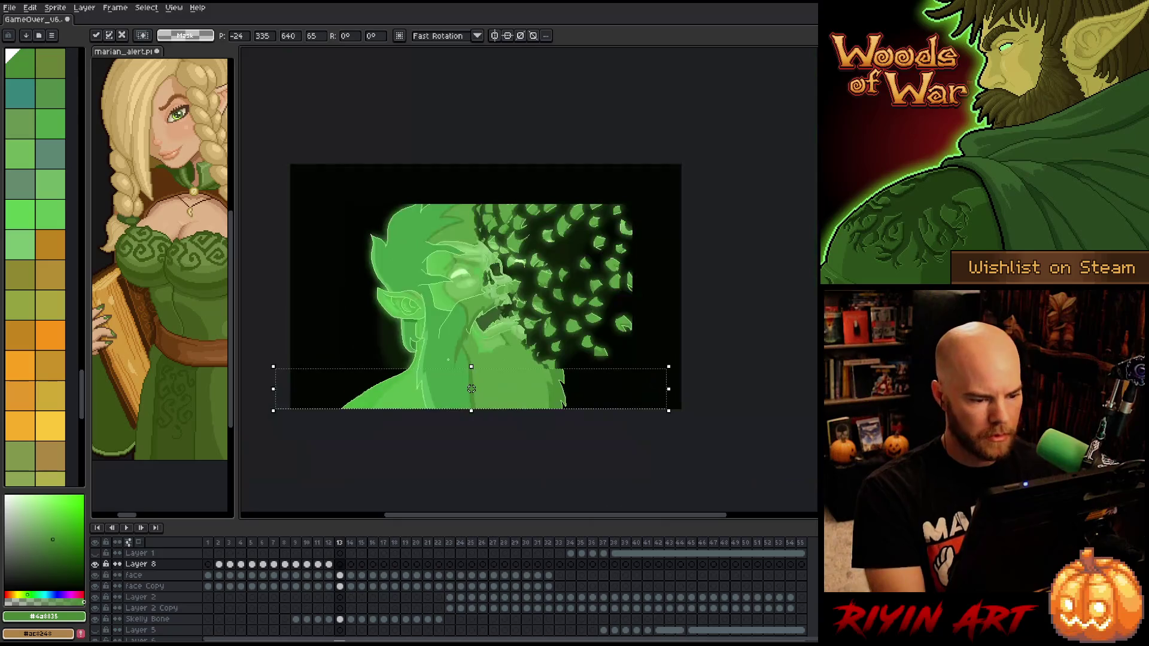
pyautogui.press('.')
pyautogui.hotkey('ctrl', 'v')
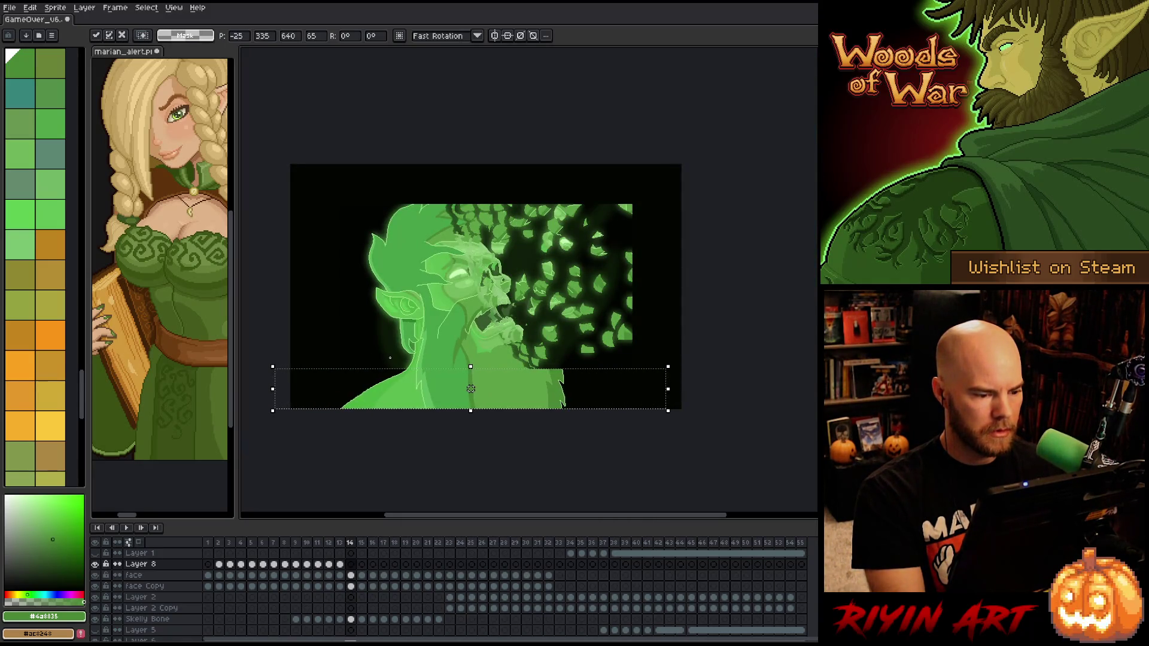
pyautogui.scroll(5, 471, 389)
pyautogui.scroll(-5, 468, 395)
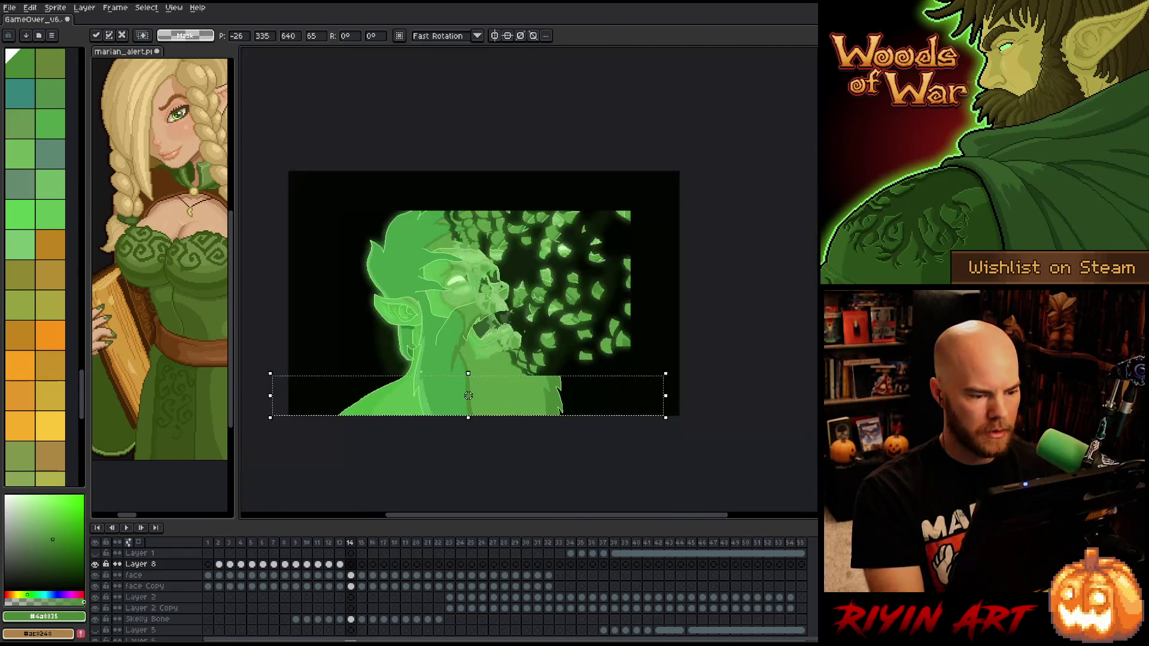
pyautogui.press('Return')
pyautogui.press('Right')
pyautogui.hotkey('ctrl', 'v')
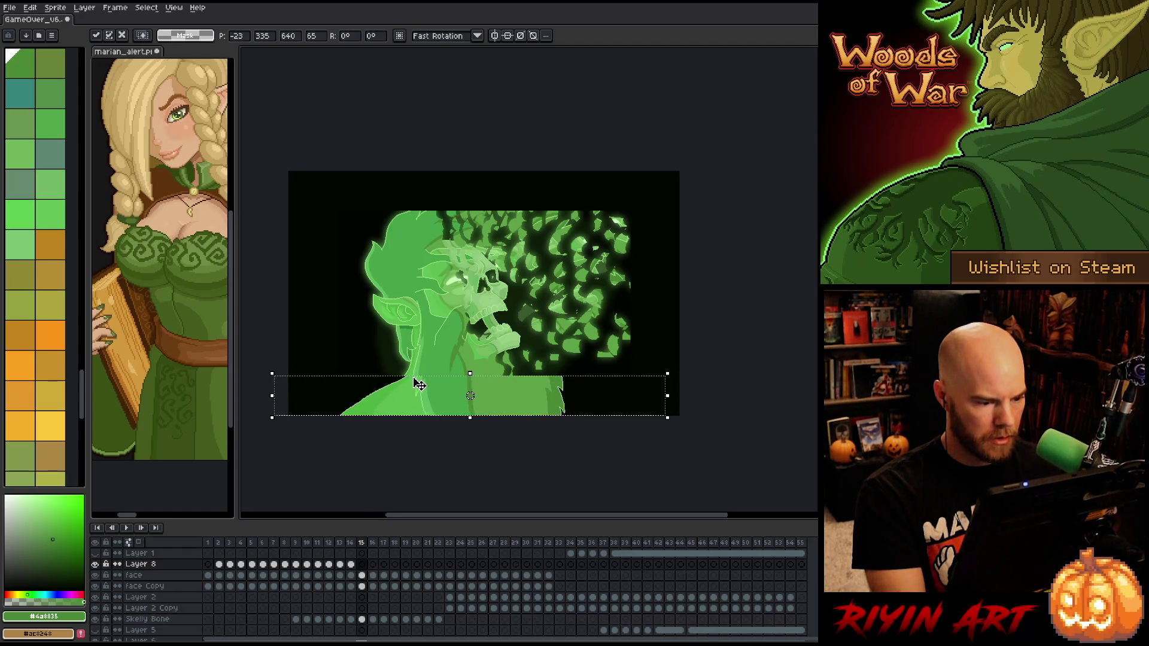
pyautogui.scroll(4, 419, 383)
pyautogui.press('Left')
pyautogui.press('Left')
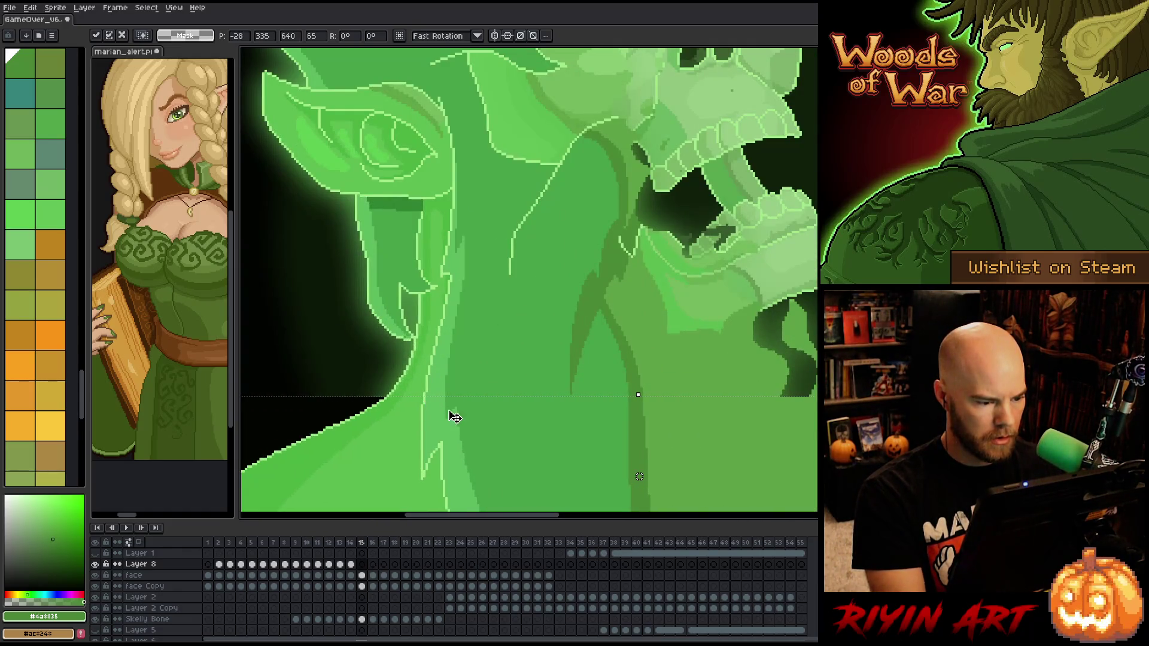
pyautogui.scroll(-4, 458, 417)
pyautogui.press('Return')
# Paste the strip into frame 16 and slide it left to meet the neck
pyautogui.press('Right')
pyautogui.hotkey('ctrl', 'v')
pyautogui.scroll(5, 464, 419)
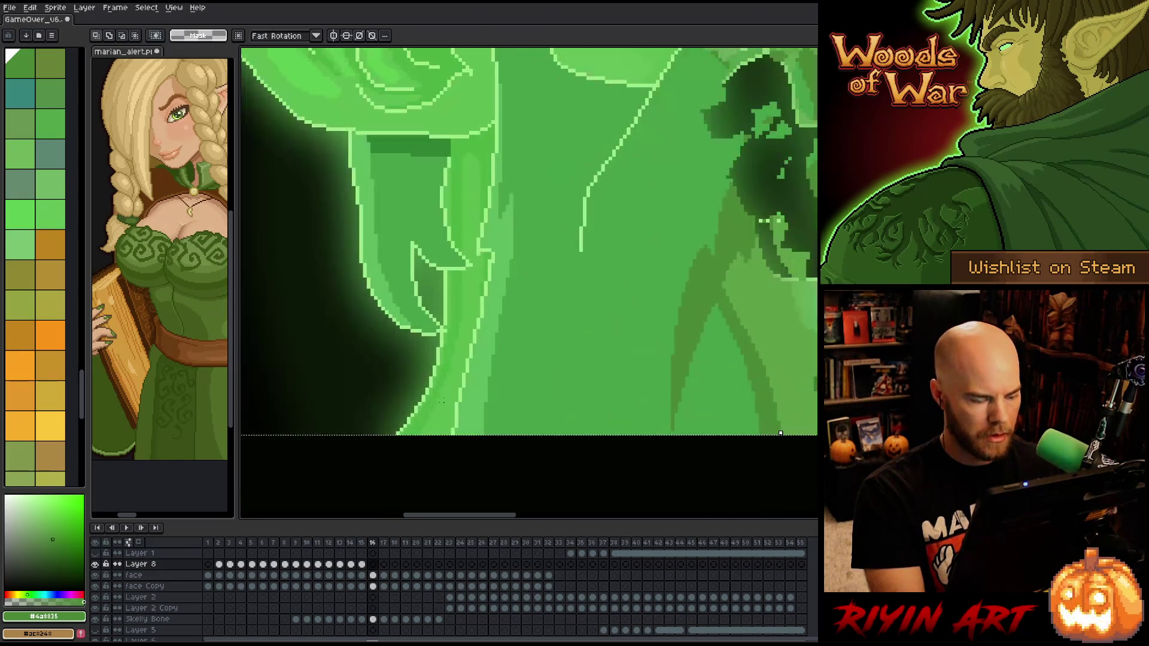
pyautogui.press('Return')
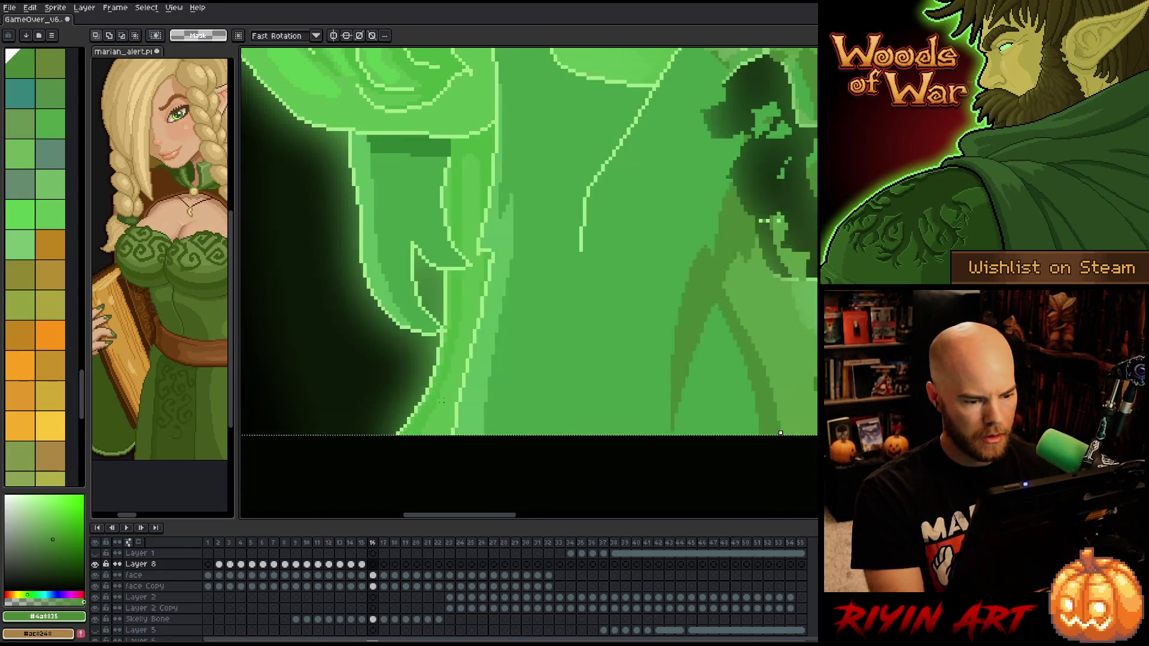
pyautogui.scroll(-5, 528, 441)
pyautogui.scroll(-1, 528, 441)
pyautogui.hotkey('ctrl', 'v')
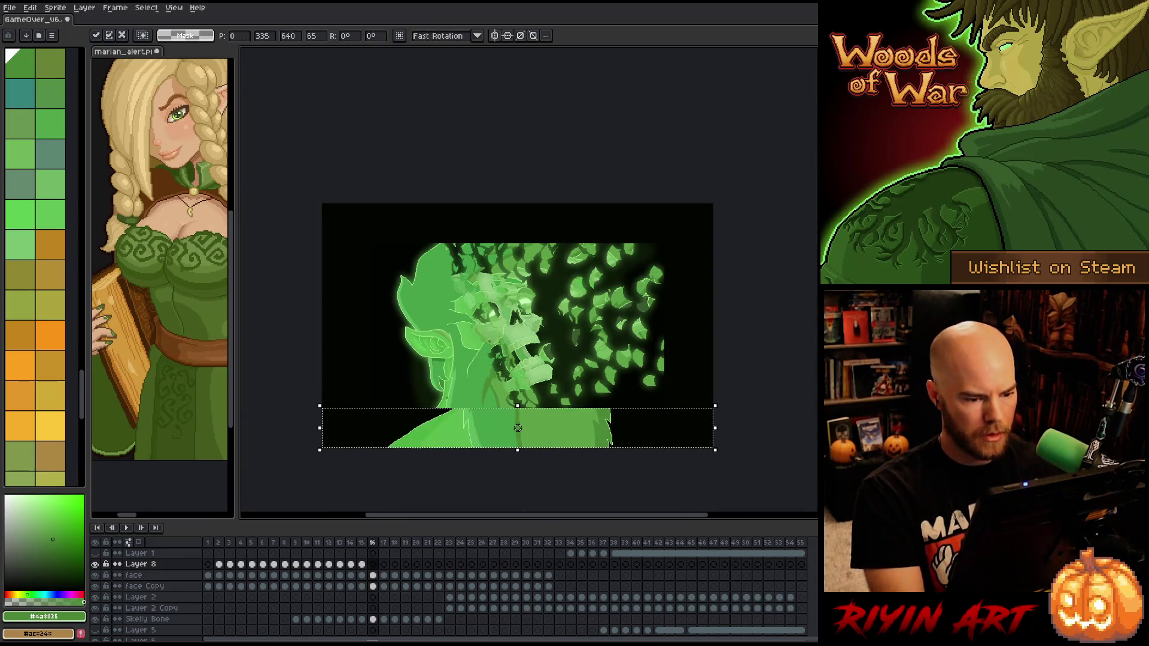
pyautogui.scroll(6, 413, 418)
pyautogui.moveTo(766, 371); pyautogui.dragTo(544, 368)
pyautogui.scroll(-2, 550, 344)
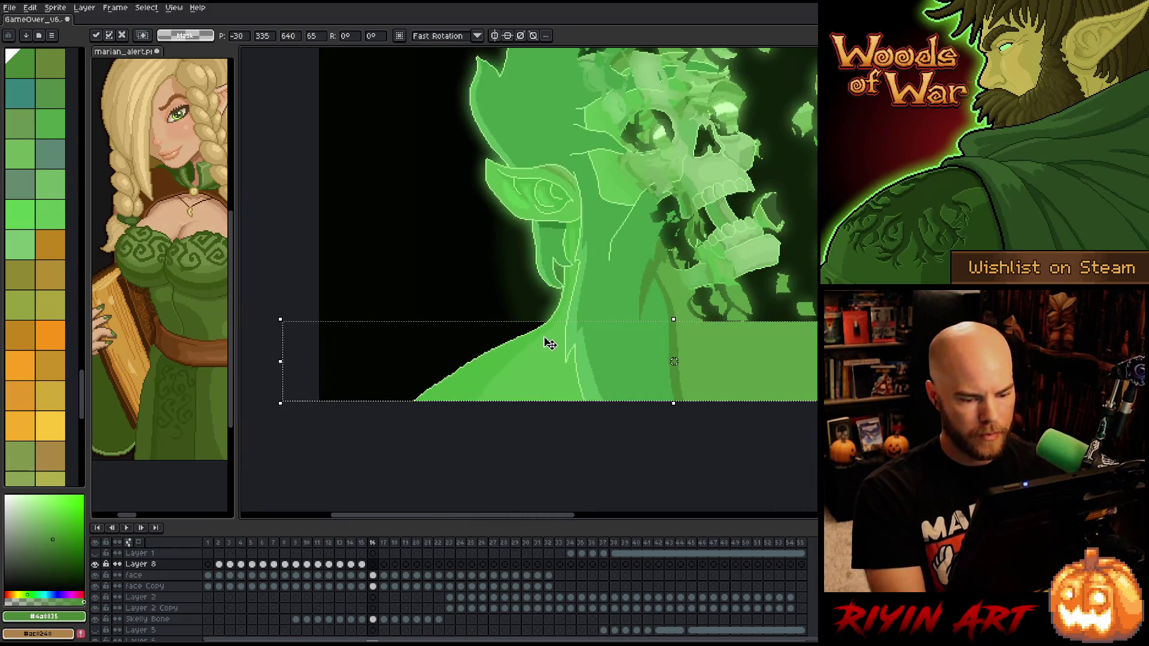
# Paste the strip into frames 17 and 18, shifting each left to line up with the neck
pyautogui.press('.')
pyautogui.hotkey('ctrl', 'v')
pyautogui.moveTo(711, 361); pyautogui.dragTo(672, 362)
pyautogui.scroll(4, 553, 318)
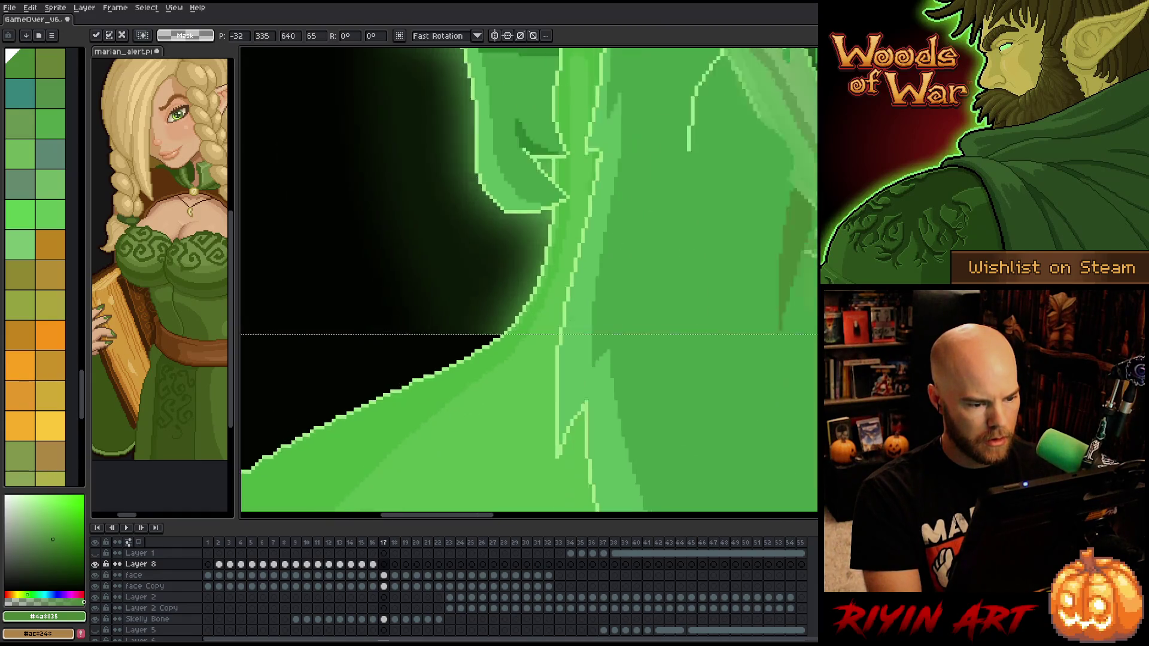
pyautogui.scroll(-2, 579, 339)
pyautogui.press('.')
pyautogui.hotkey('ctrl', 'v')
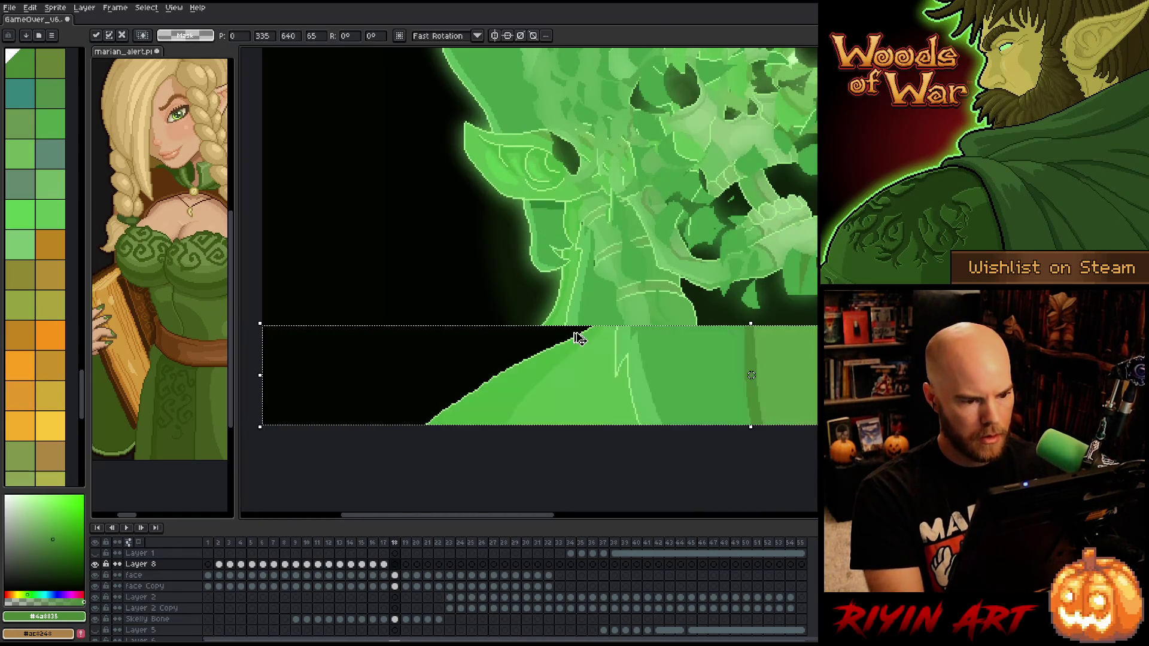
pyautogui.scroll(3, 579, 339)
pyautogui.press('Left')
pyautogui.press('Left')
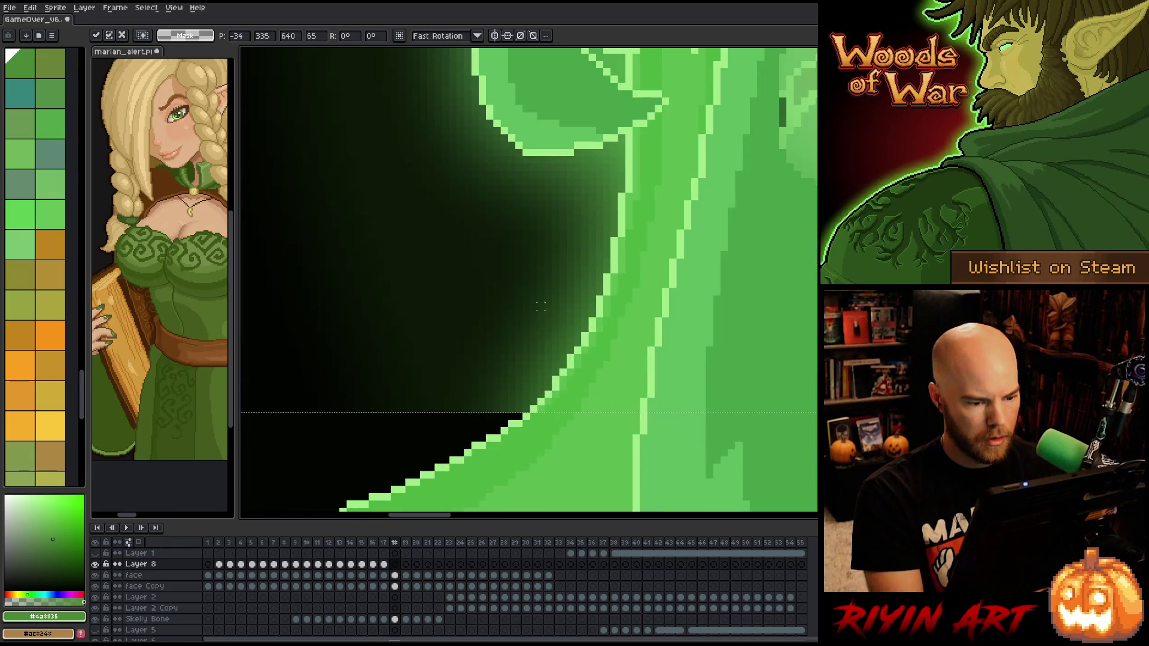
pyautogui.scroll(-4, 580, 339)
pyautogui.moveTo(608, 335); pyautogui.dragTo(556, 373)
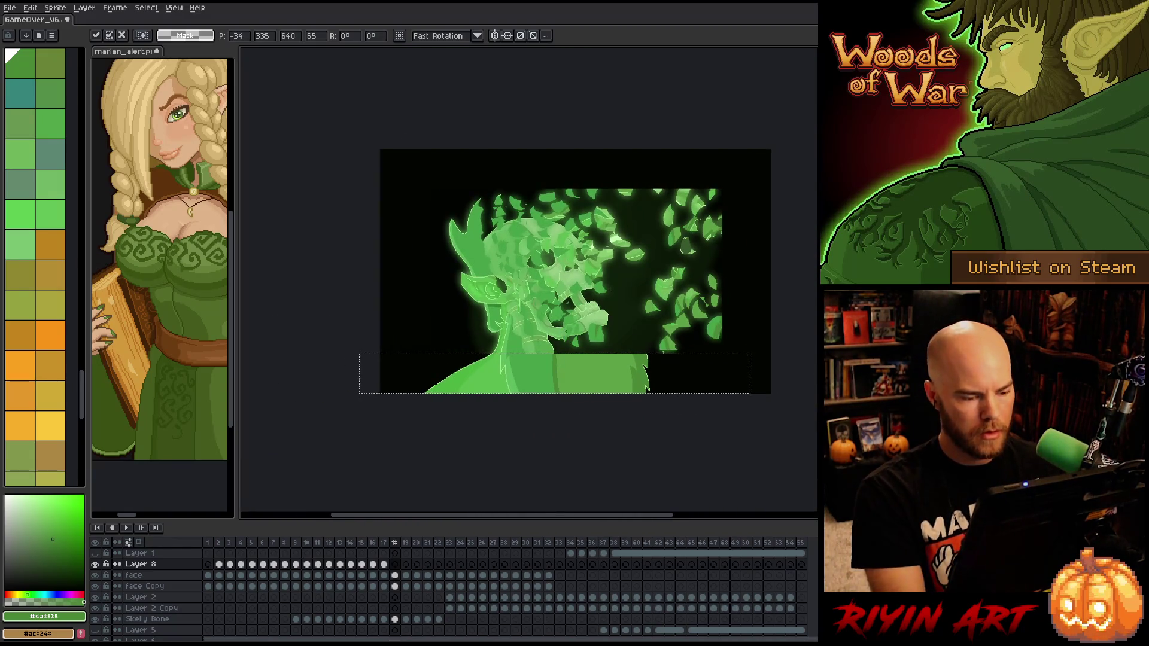
# Paste and align the strip on frame 19, commit it, and return to the first frame
pyautogui.press('.')
pyautogui.hotkey('ctrl', 'v')
pyautogui.moveTo(576, 373); pyautogui.dragTo(547, 373)
pyautogui.scroll(3, 519, 362)
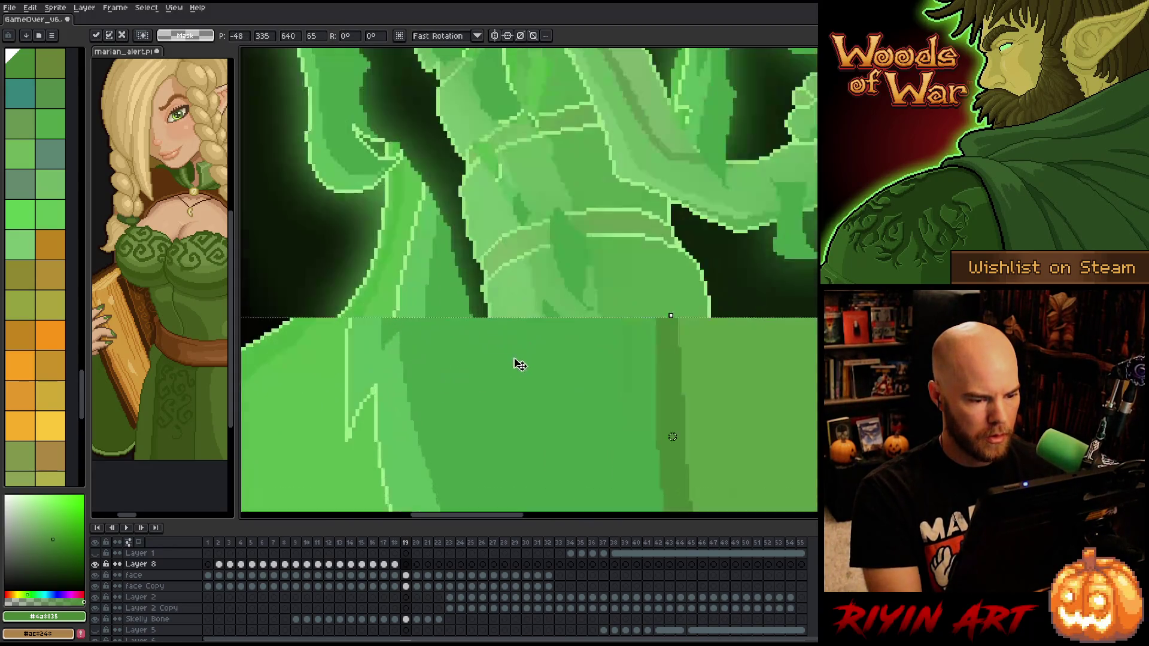
pyautogui.press('Right')
pyautogui.press('Right')
pyautogui.press('Right')
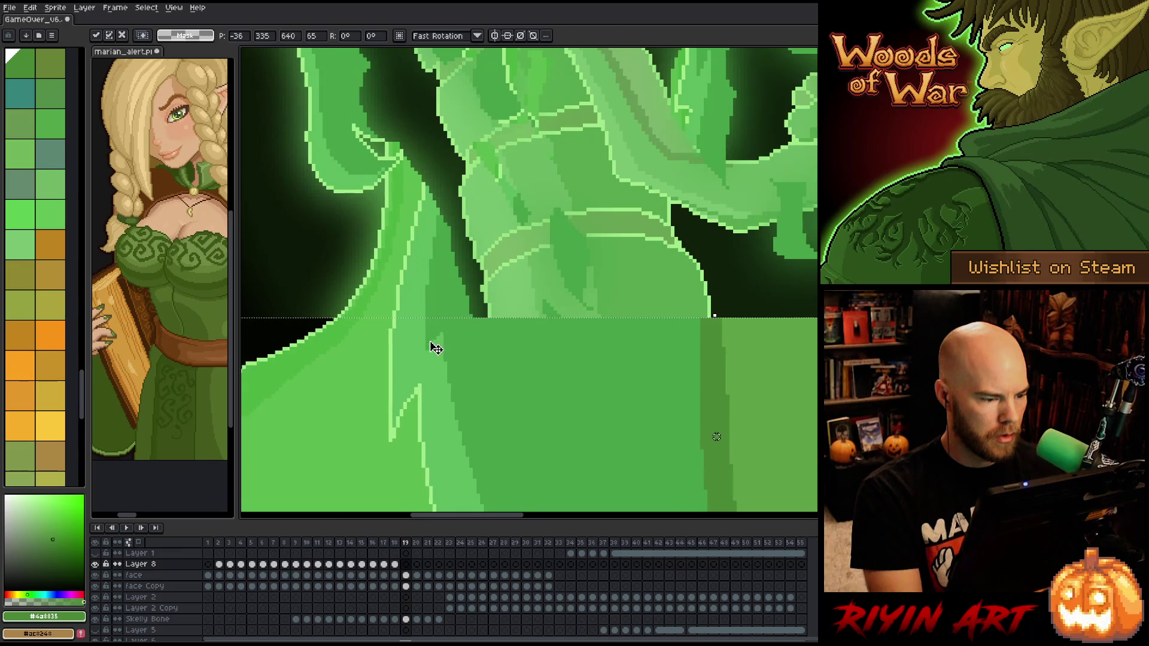
pyautogui.scroll(-4, 435, 349)
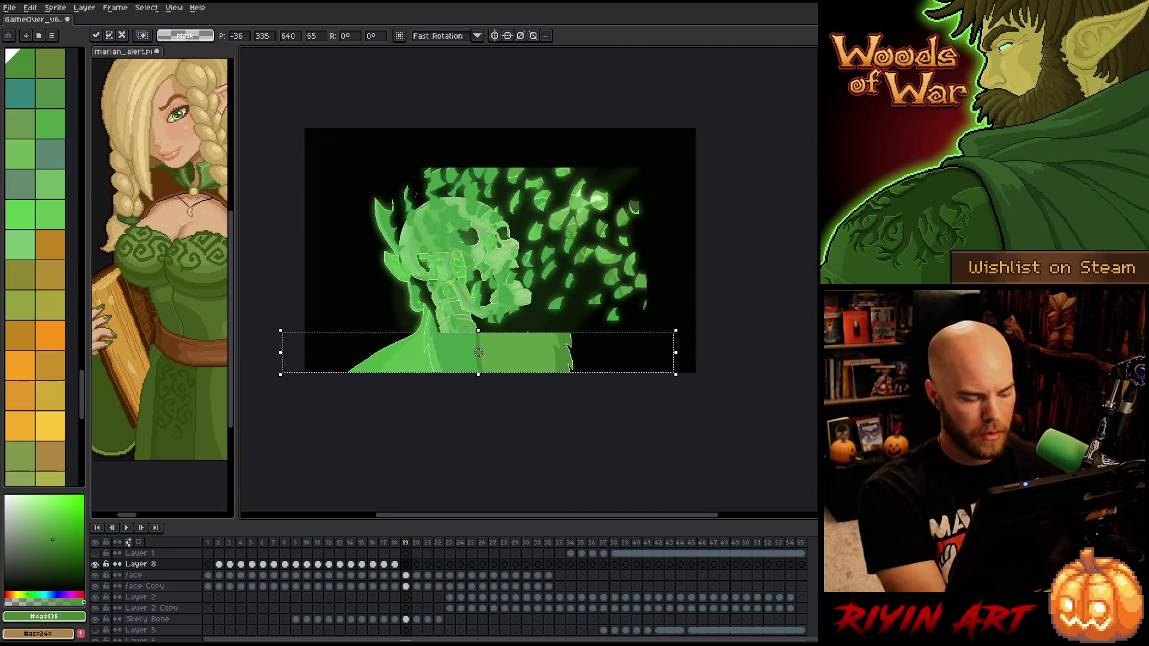
pyautogui.press('Return')
pyautogui.scroll(-3, 479, 353)
pyautogui.scroll(3, 467, 311)
pyautogui.moveTo(378, 343)
pyautogui.mouseDown()
pyautogui.moveTo(468, 367)
pyautogui.moveTo(475, 380)
pyautogui.mouseUp()
pyautogui.click(212, 543)
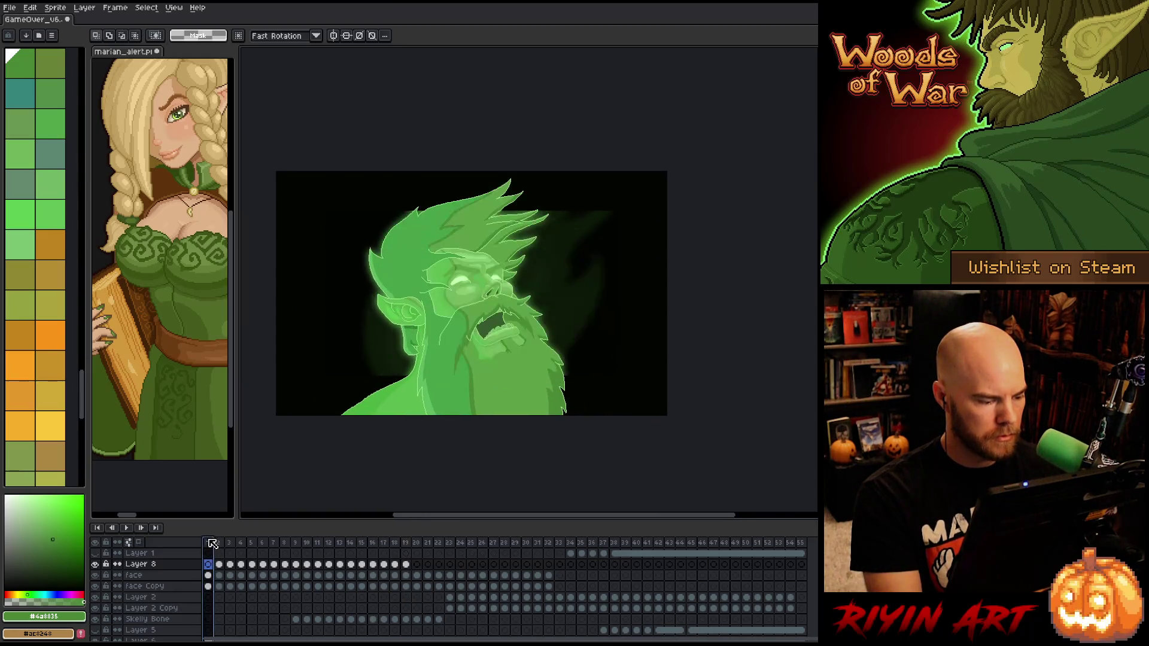
pyautogui.press('Return')
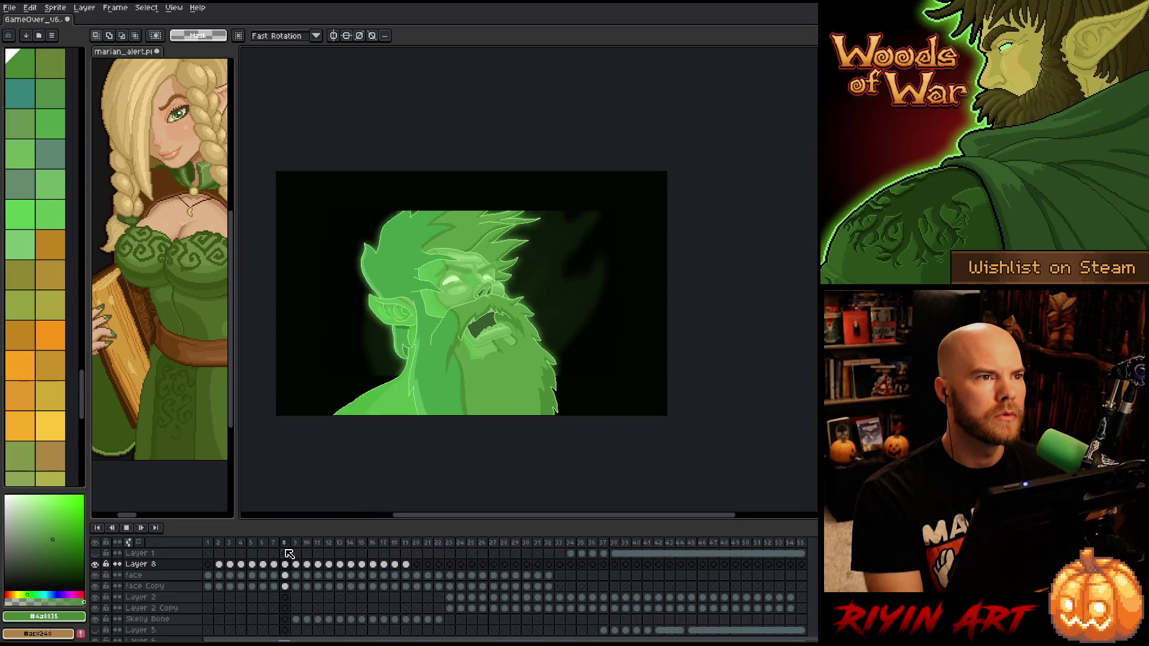
pyautogui.press('Return')
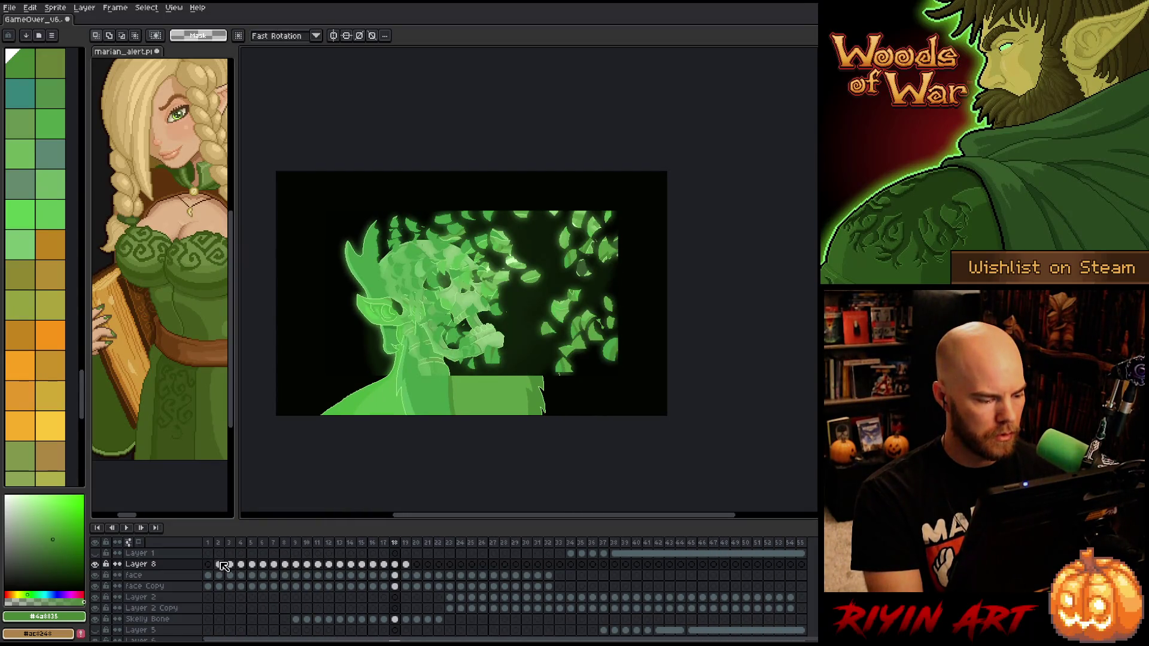
pyautogui.click(220, 564)
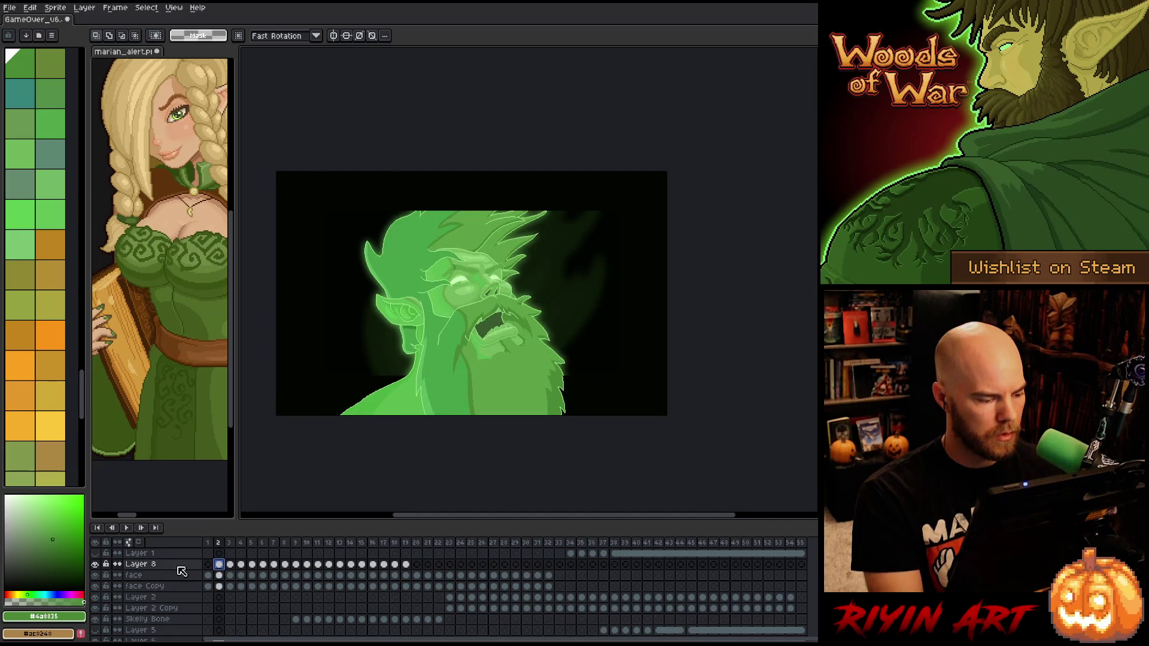
pyautogui.click(221, 576)
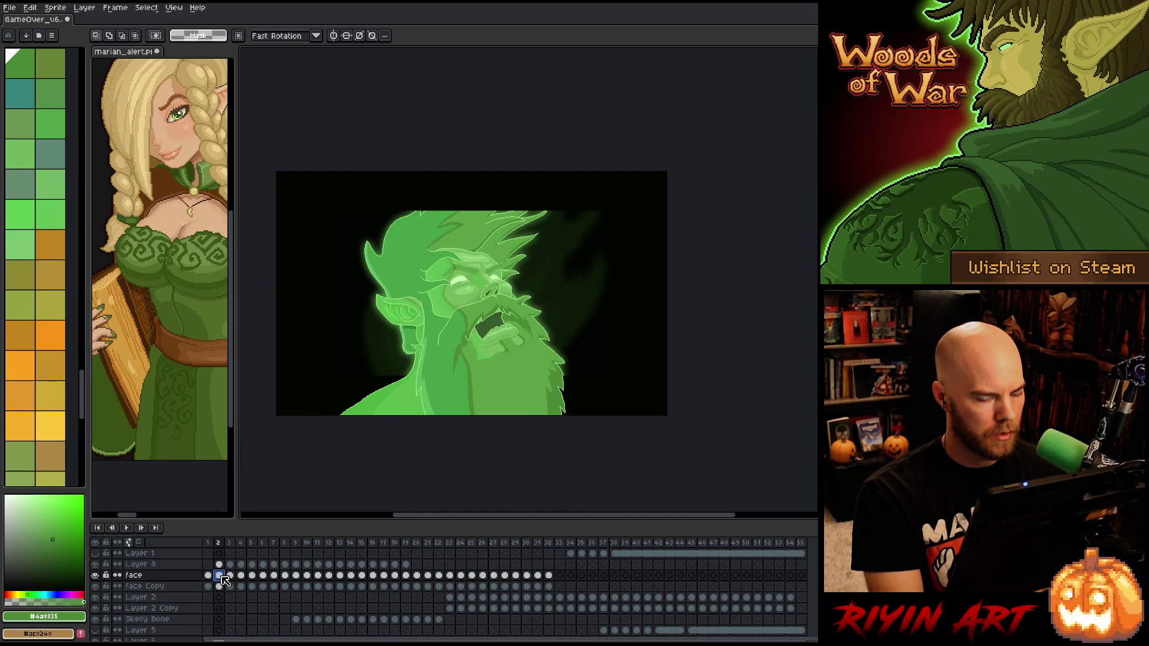
pyautogui.press('Left')
pyautogui.scroll(4, 435, 182)
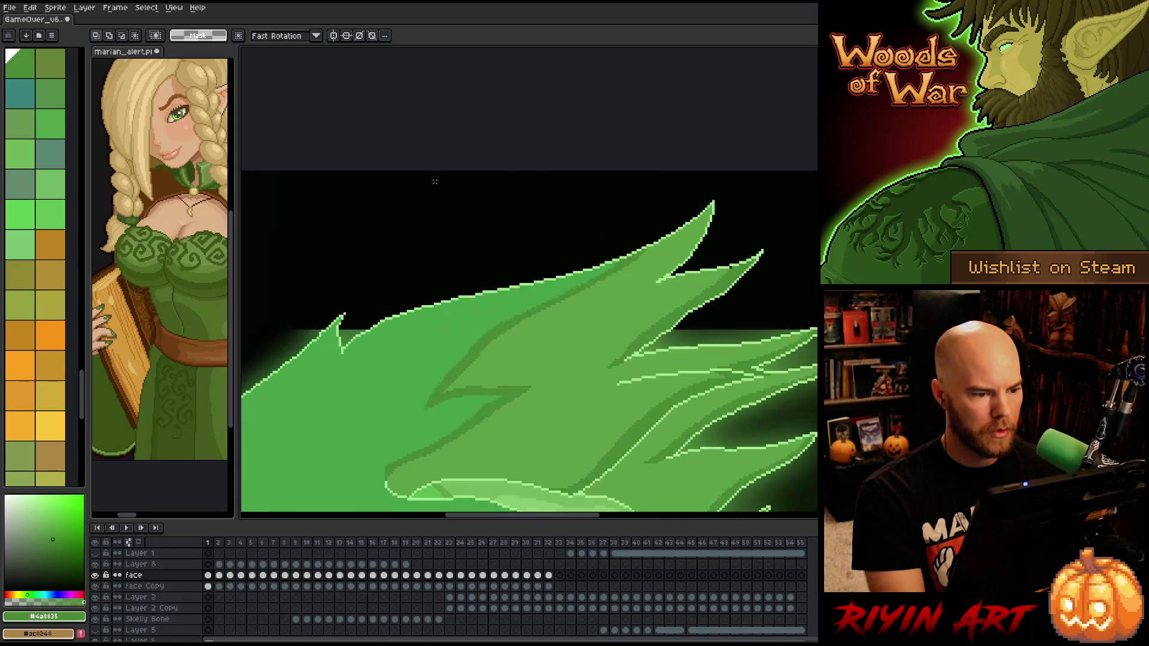
pyautogui.press('Right')
pyautogui.press('Left')
pyautogui.press('Right')
pyautogui.press('Left')
pyautogui.press('Right')
pyautogui.press('Left')
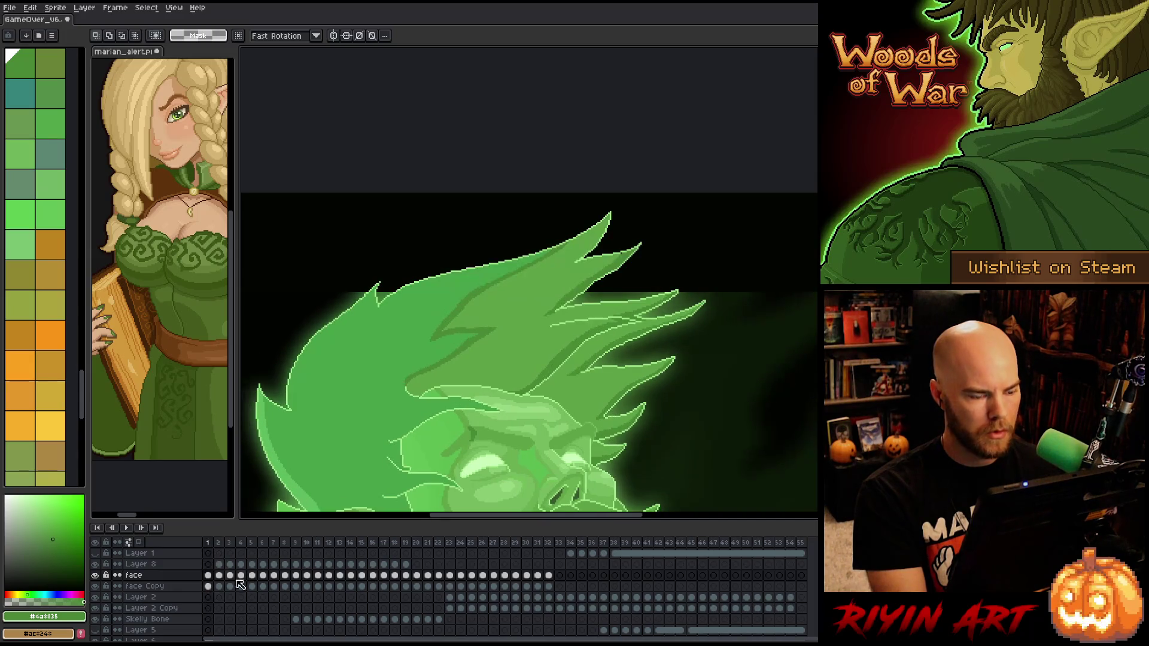
pyautogui.scroll(-5, 136, 631)
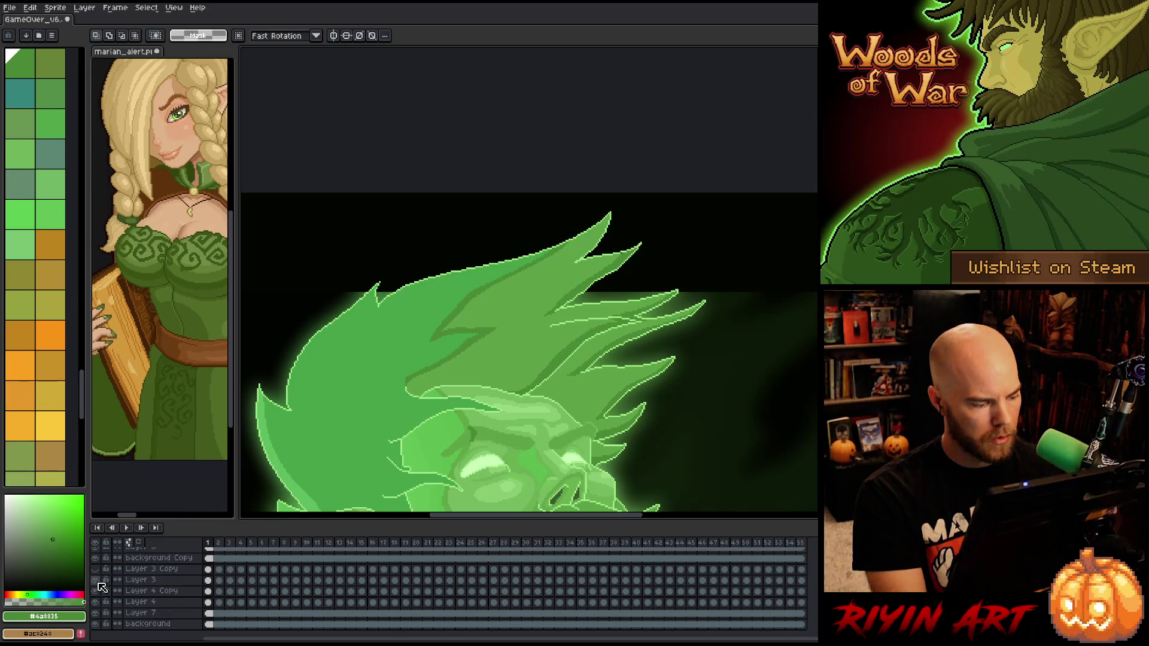
# Compare layer visibility, keeping the black background and Layer 3 Copy glow on, and play the animation
pyautogui.moveTo(101, 586); pyautogui.dragTo(100, 632)
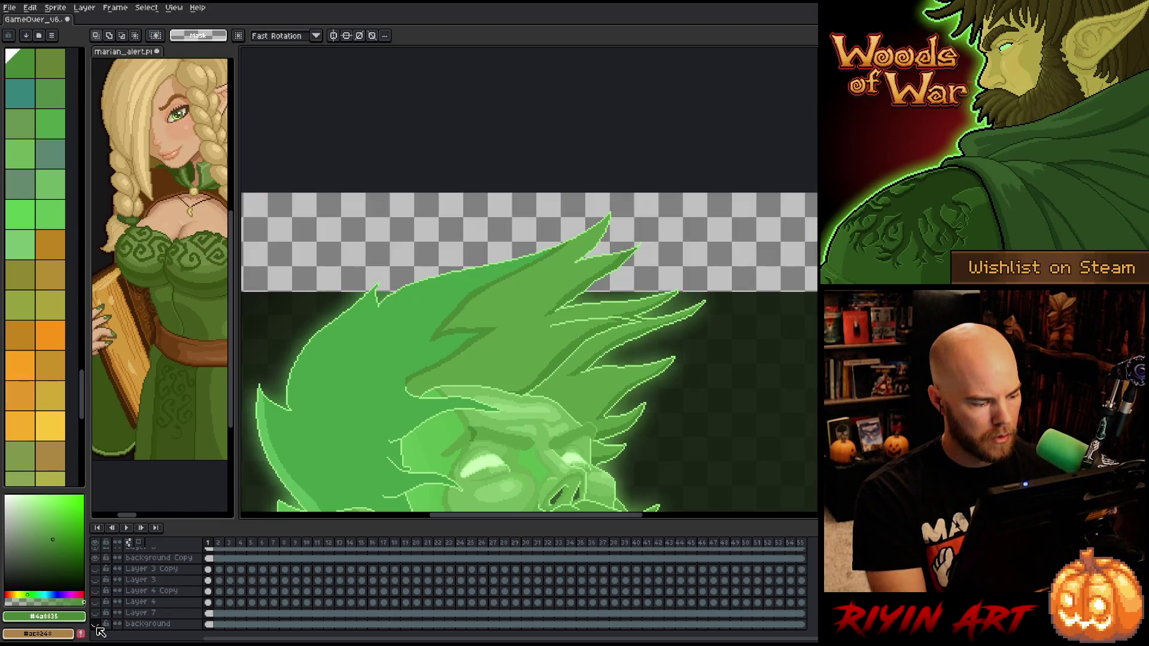
pyautogui.click(95, 624)
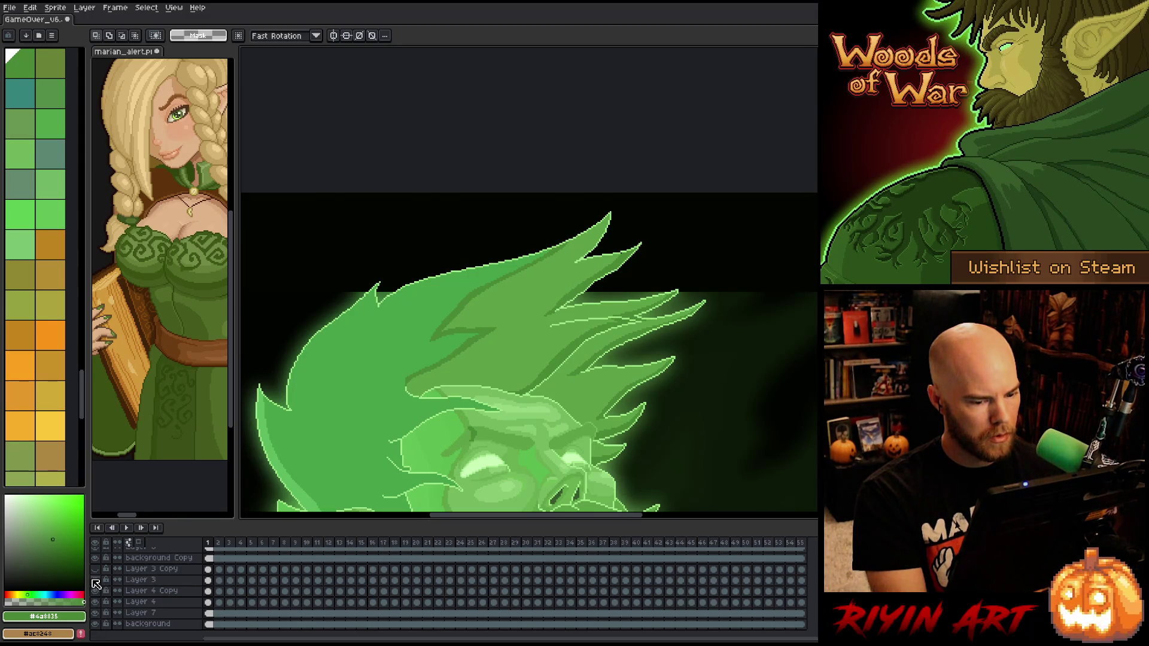
pyautogui.press('1')
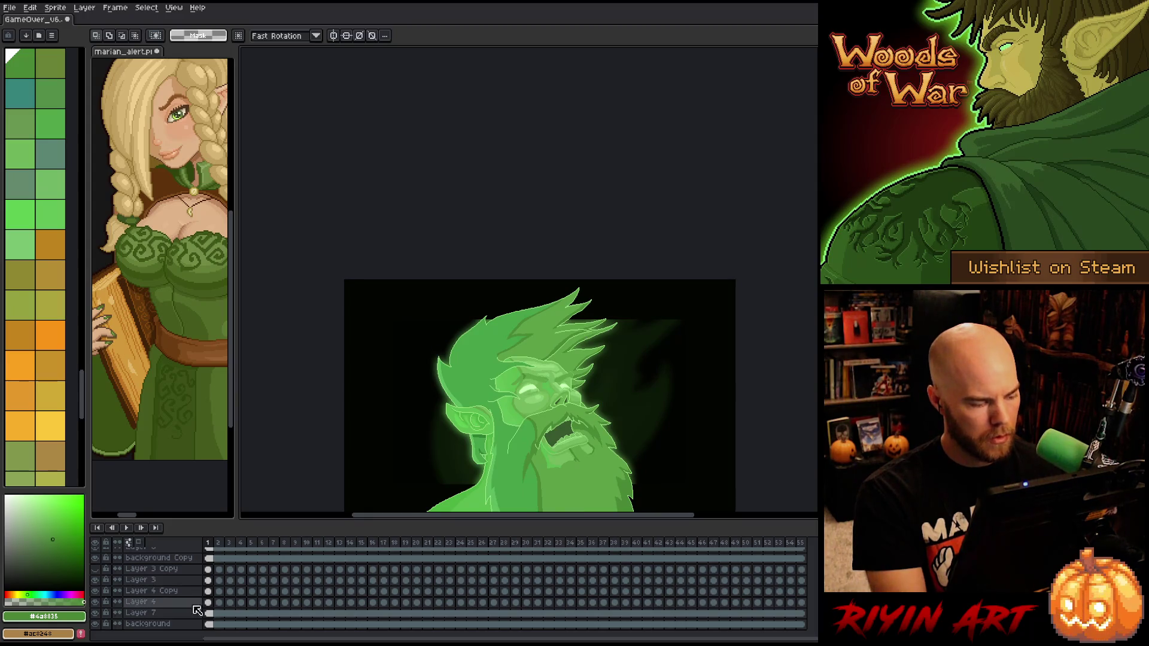
pyautogui.click(96, 570)
pyautogui.click(96, 569)
pyautogui.click(96, 570)
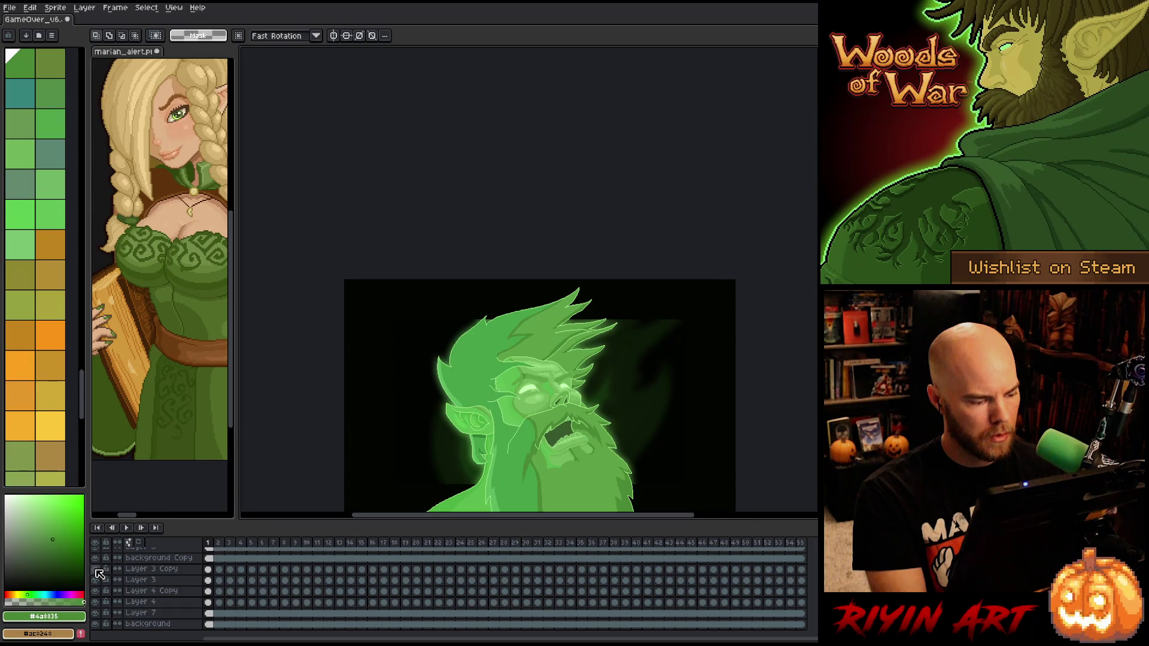
pyautogui.press('Return')
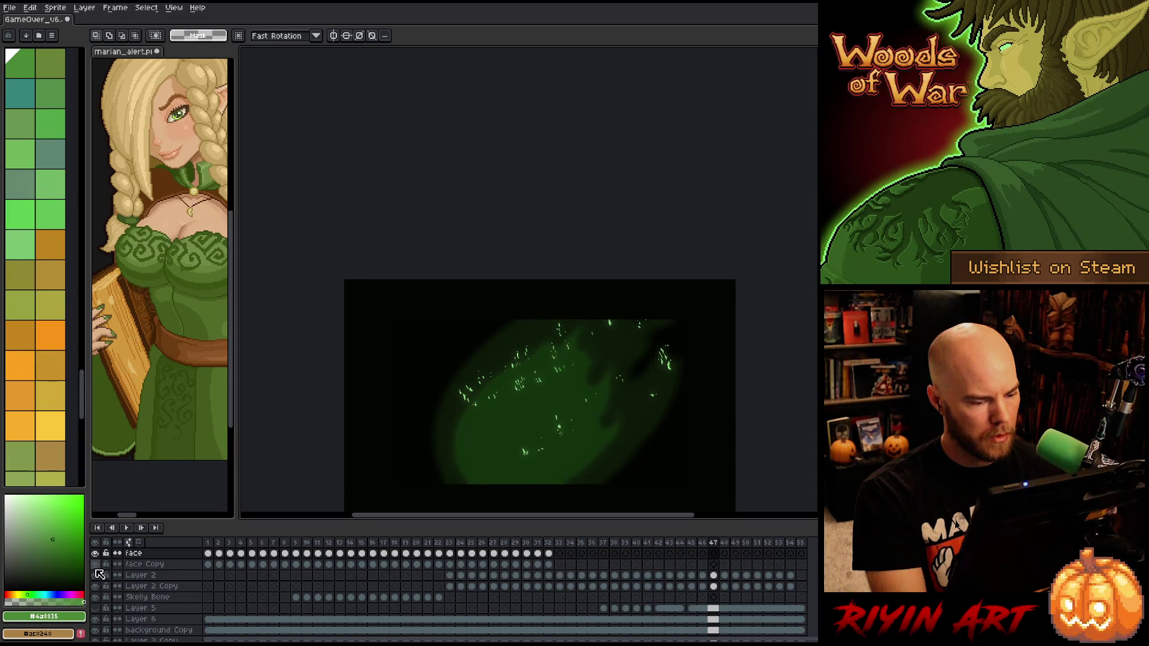
# Hide the black background and background Copy layers, then delete Layer 5
pyautogui.scroll(2, 110, 602)
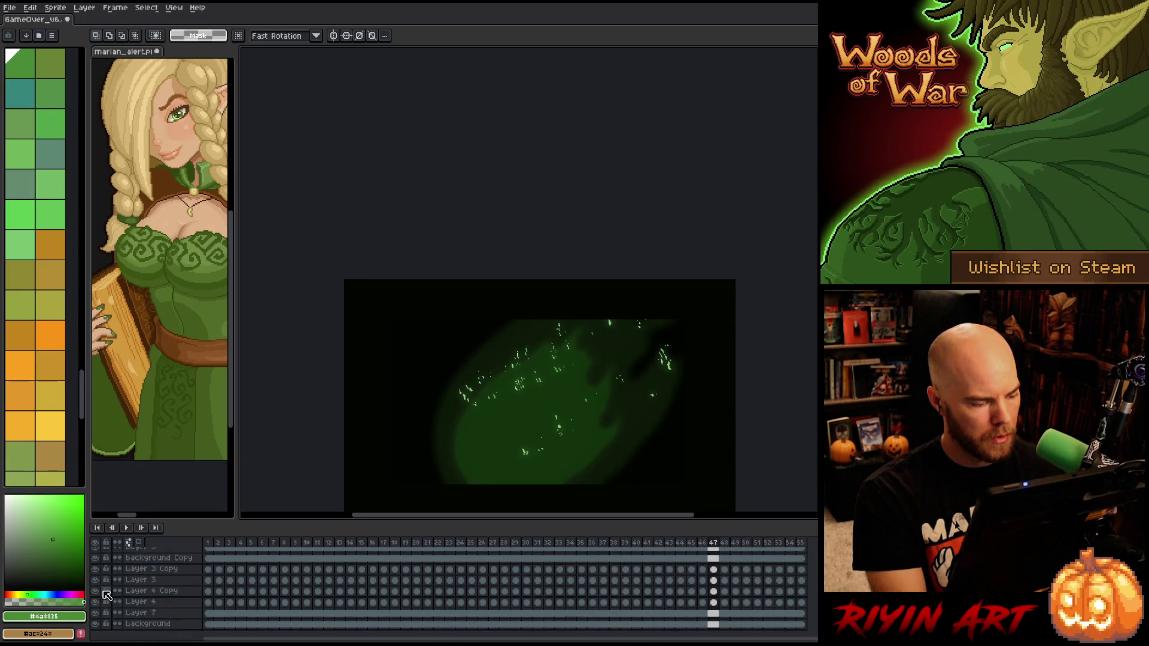
pyautogui.click(100, 622)
pyautogui.click(100, 620)
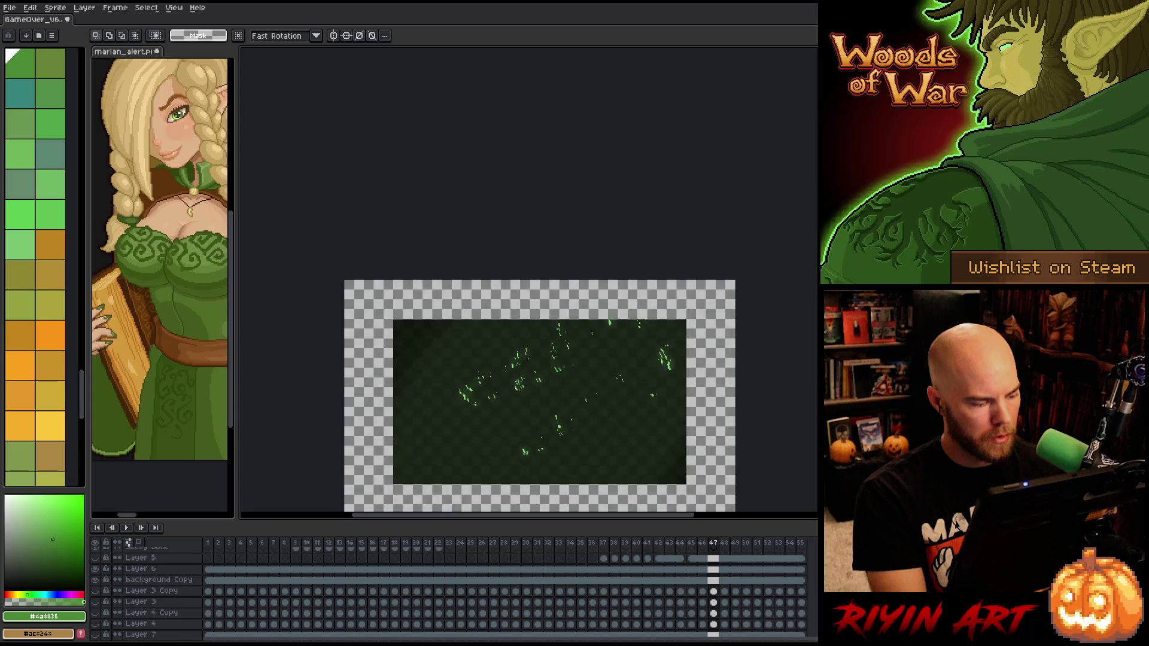
pyautogui.click(96, 579)
pyautogui.click(137, 558)
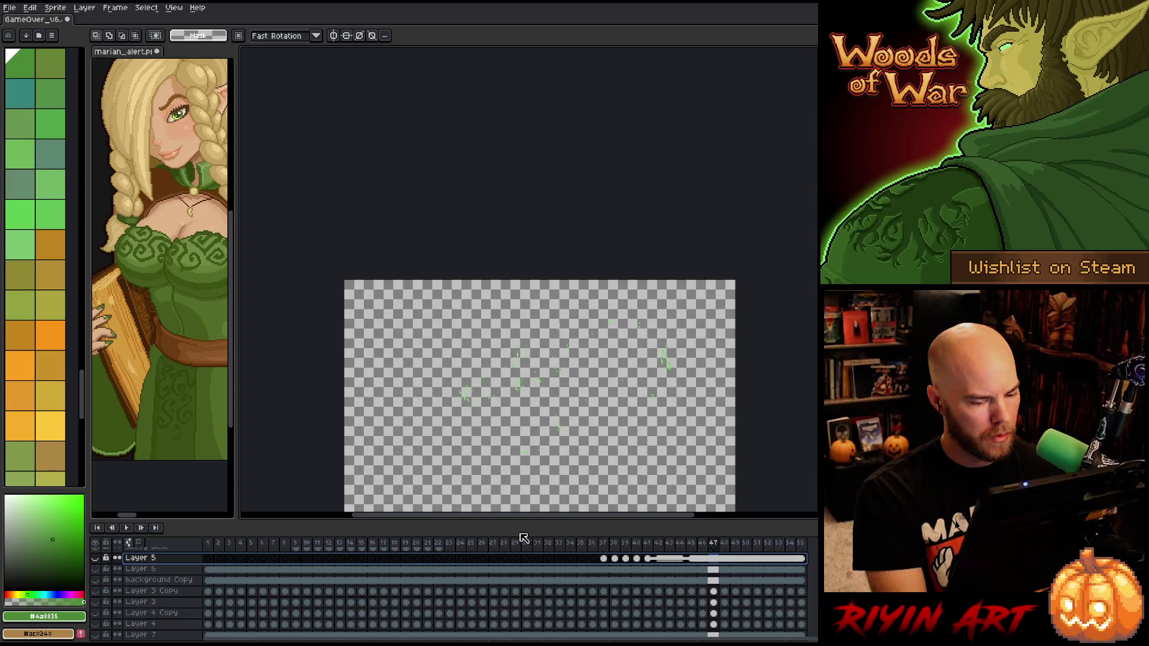
pyautogui.click(95, 569)
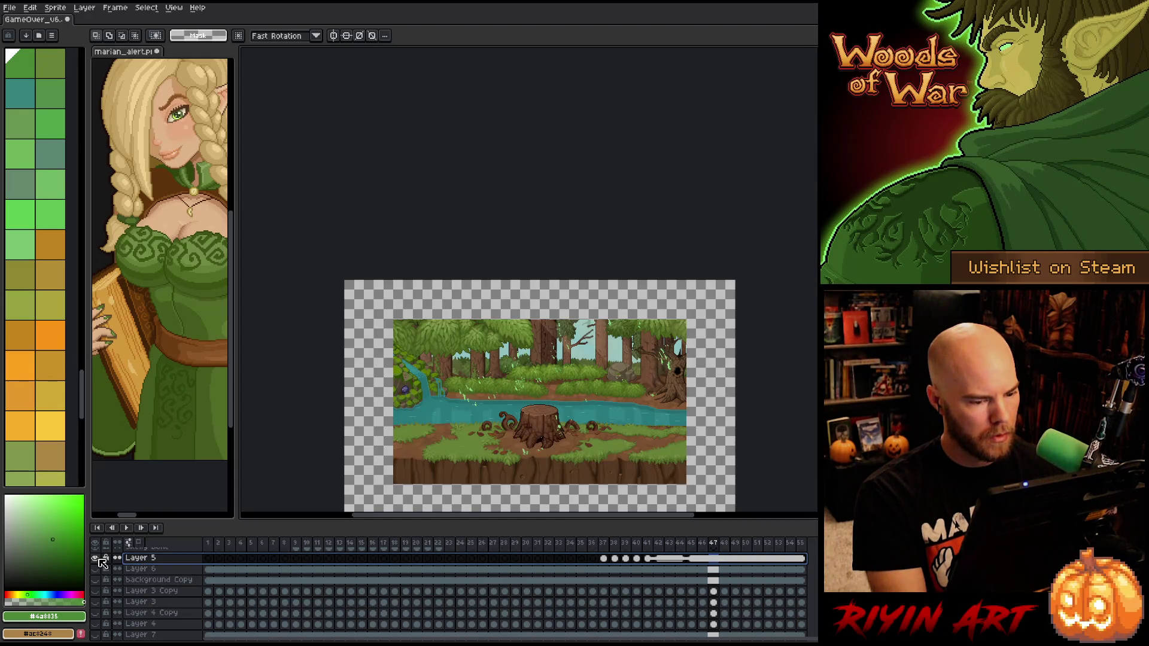
pyautogui.click(96, 568)
pyautogui.press('Delete')
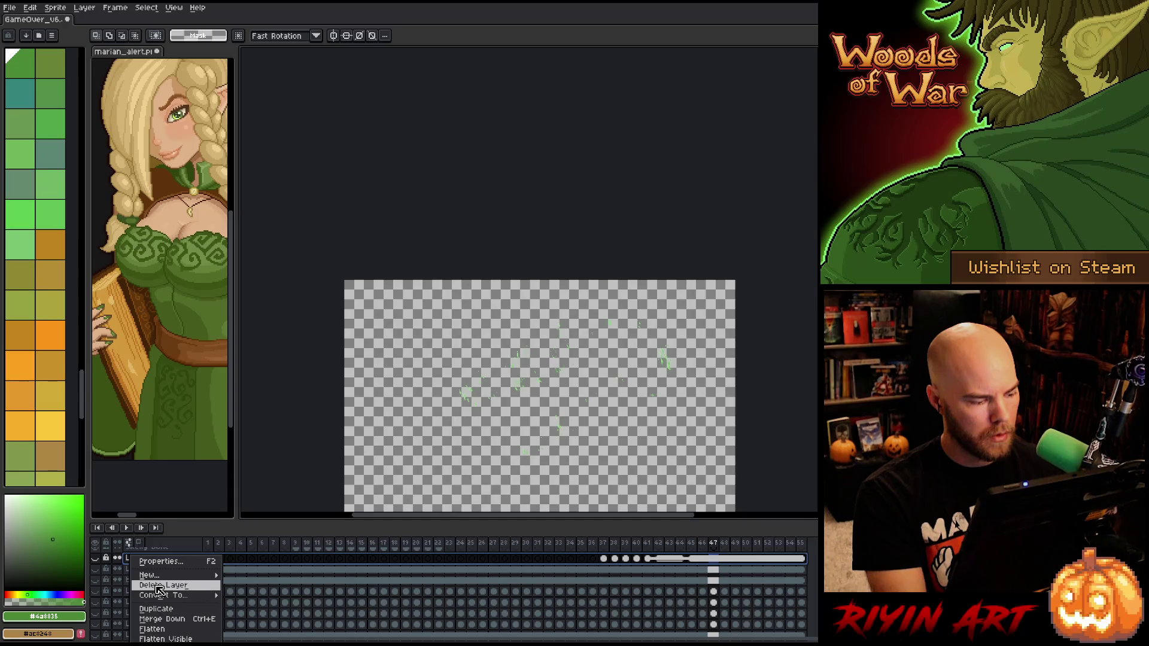
# Scrub to frame 5, play the animation to review it, and save with Ctrl+S
pyautogui.scroll(3, 159, 590)
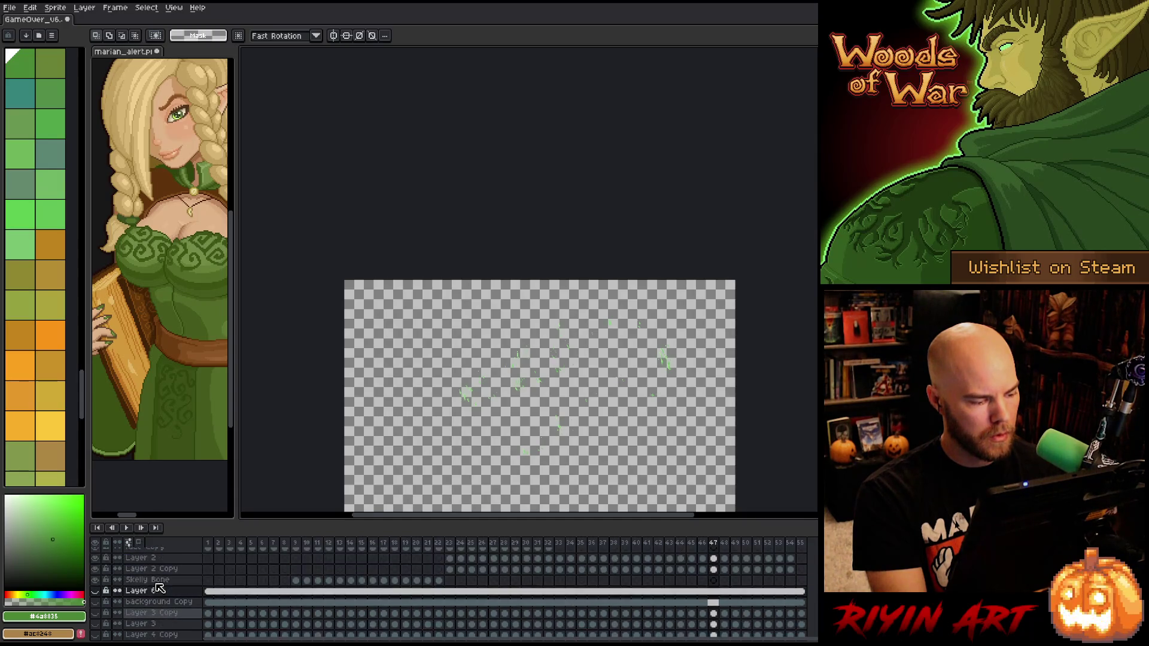
pyautogui.press('Left')
pyautogui.click(295, 581)
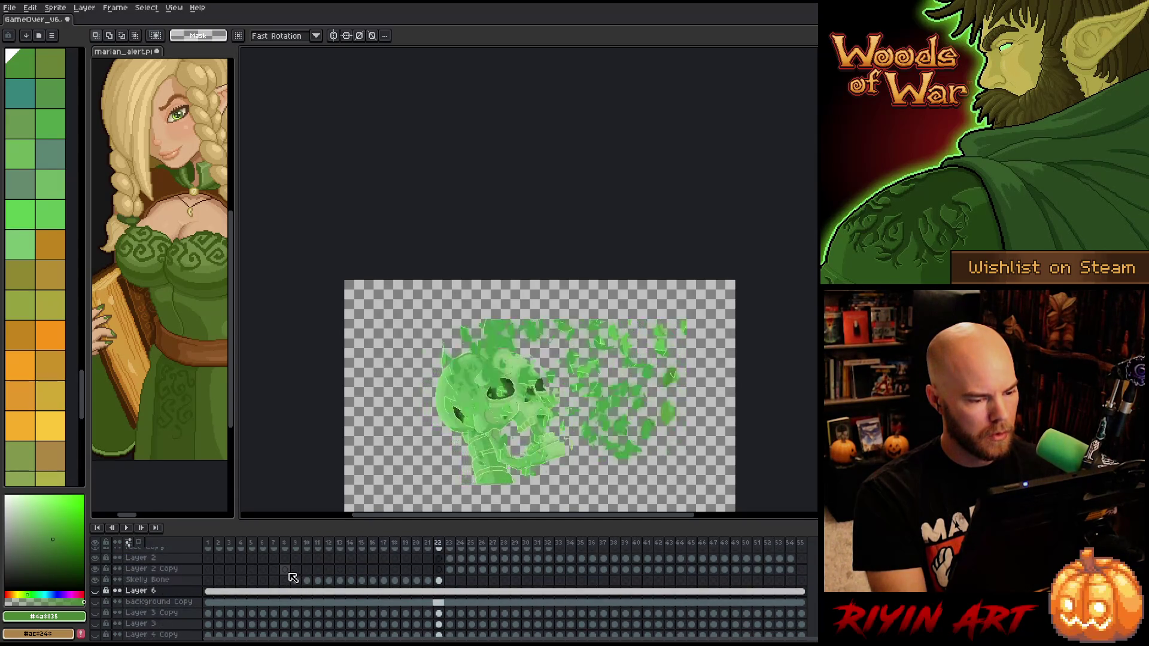
pyautogui.press('-')
pyautogui.press('-')
pyautogui.scroll(-1, 483, 284)
pyautogui.scroll(3, 482, 284)
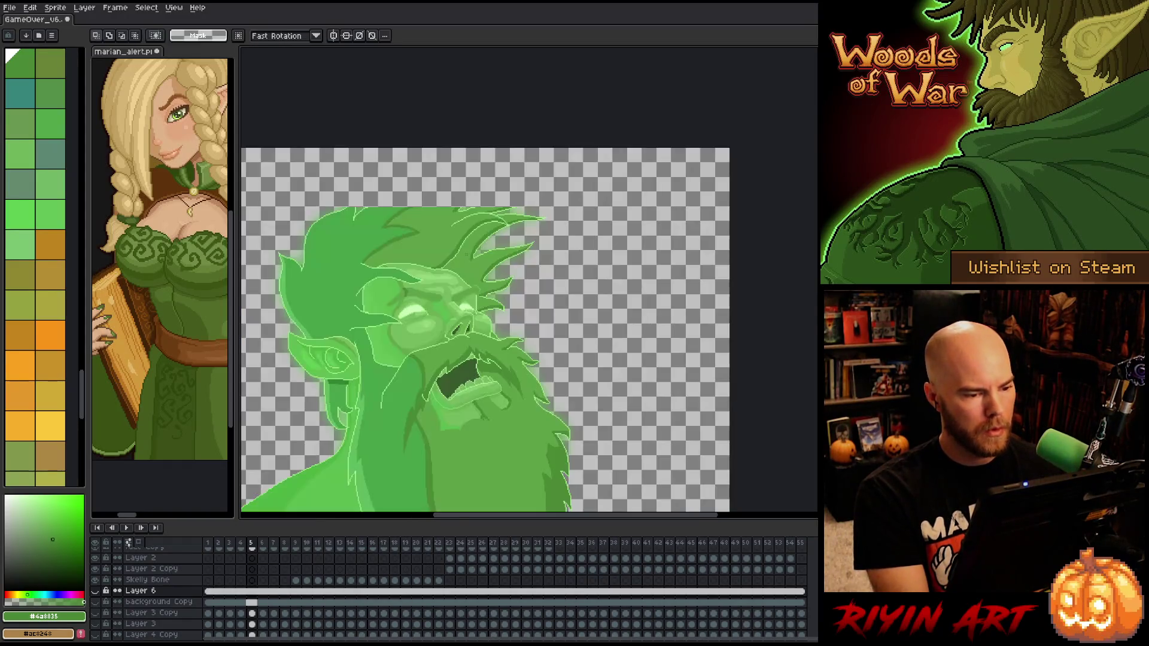
pyautogui.scroll(-2, 483, 284)
pyautogui.scroll(2, 419, 288)
pyautogui.press('Return')
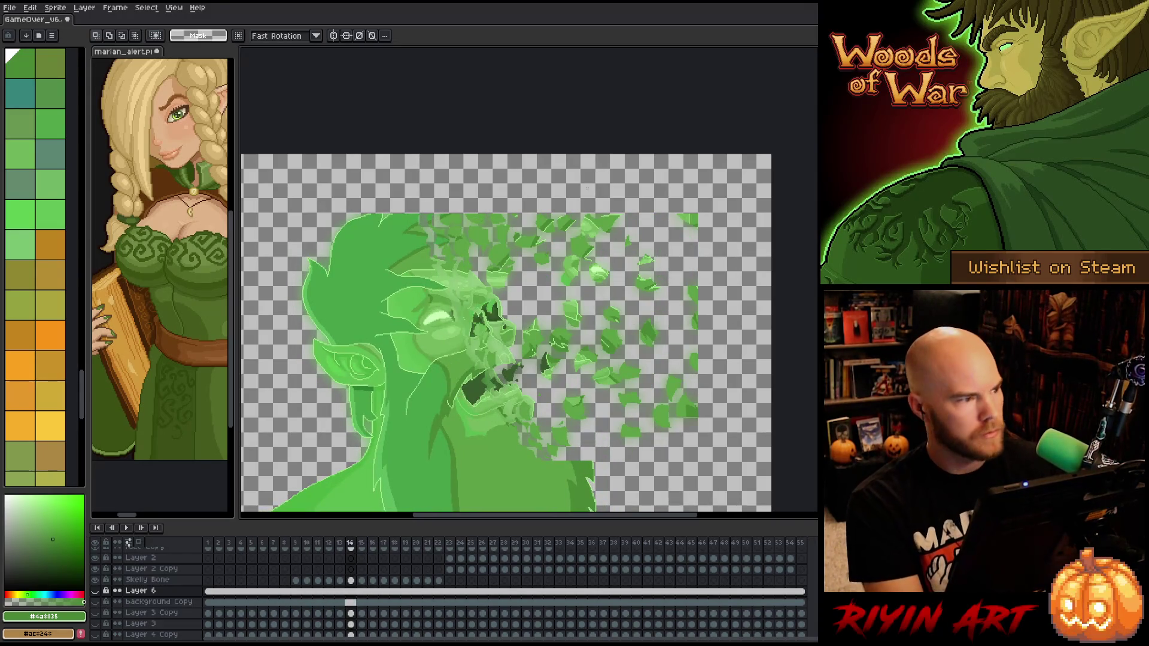
pyautogui.hotkey('ctrl', 's')
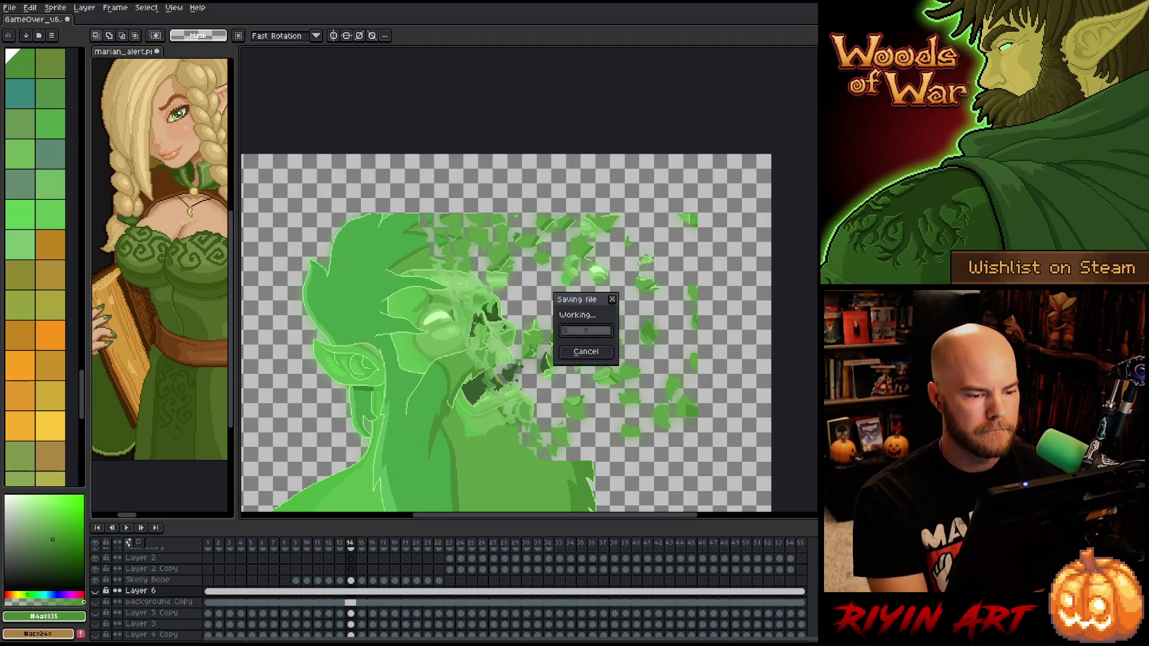
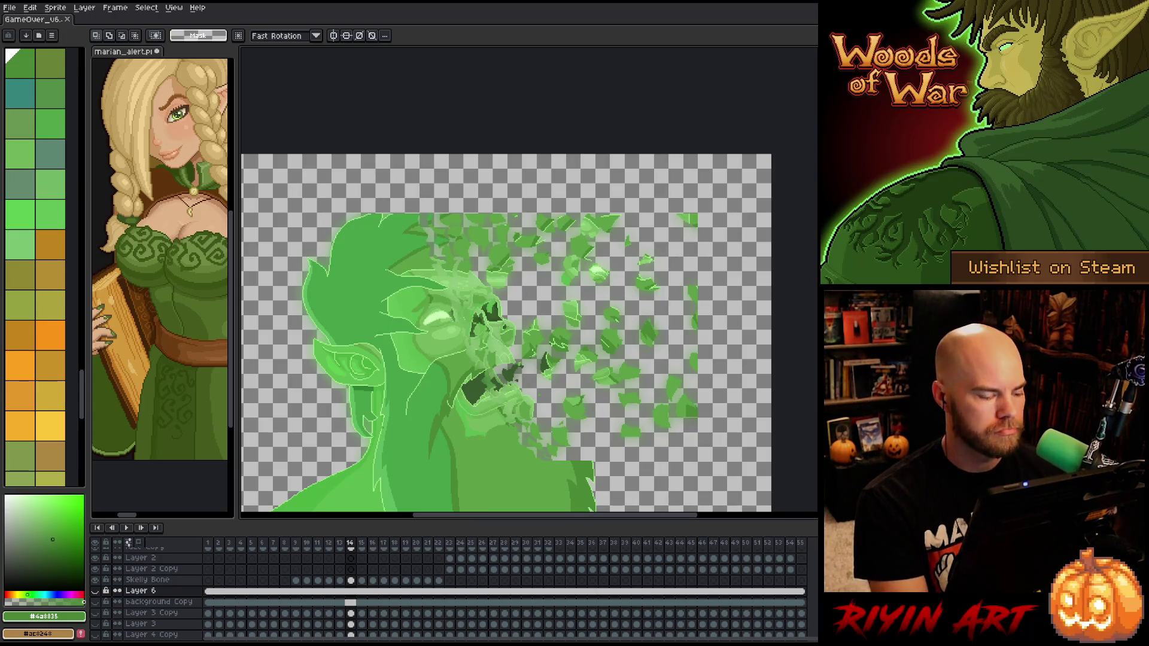
# Fit the face layer to the view and settle on frame 2 after comparing it with frame 3
pyautogui.press('+')
pyautogui.scroll(-1, 188, 577)
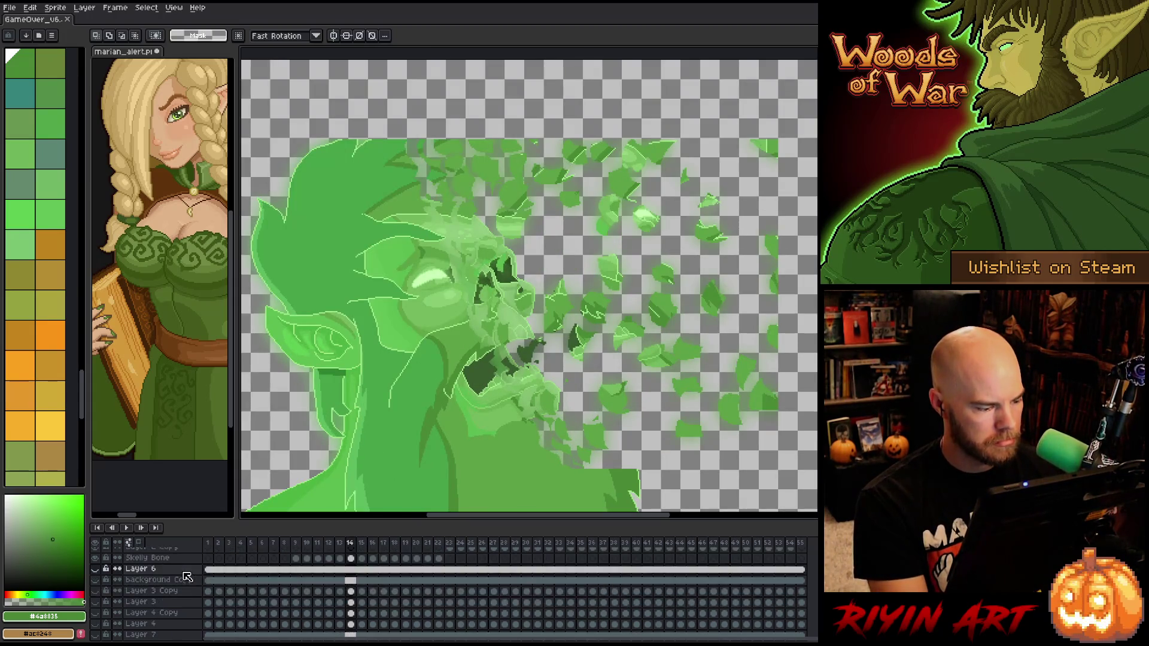
pyautogui.scroll(3, 188, 576)
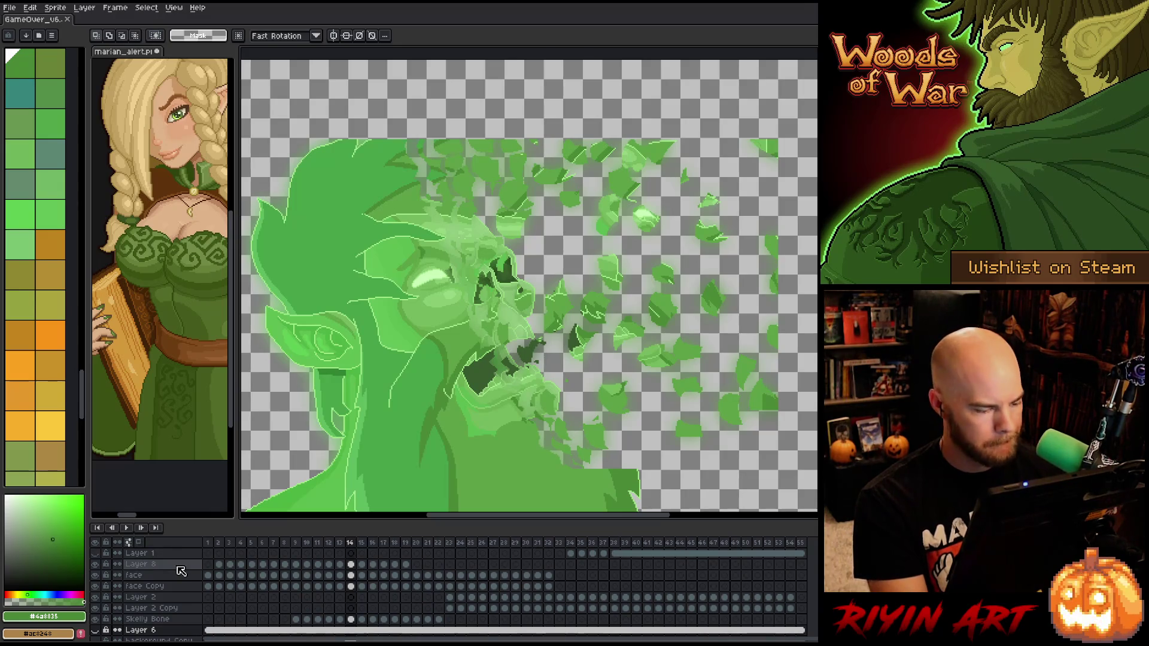
pyautogui.click(230, 575)
pyautogui.press('-')
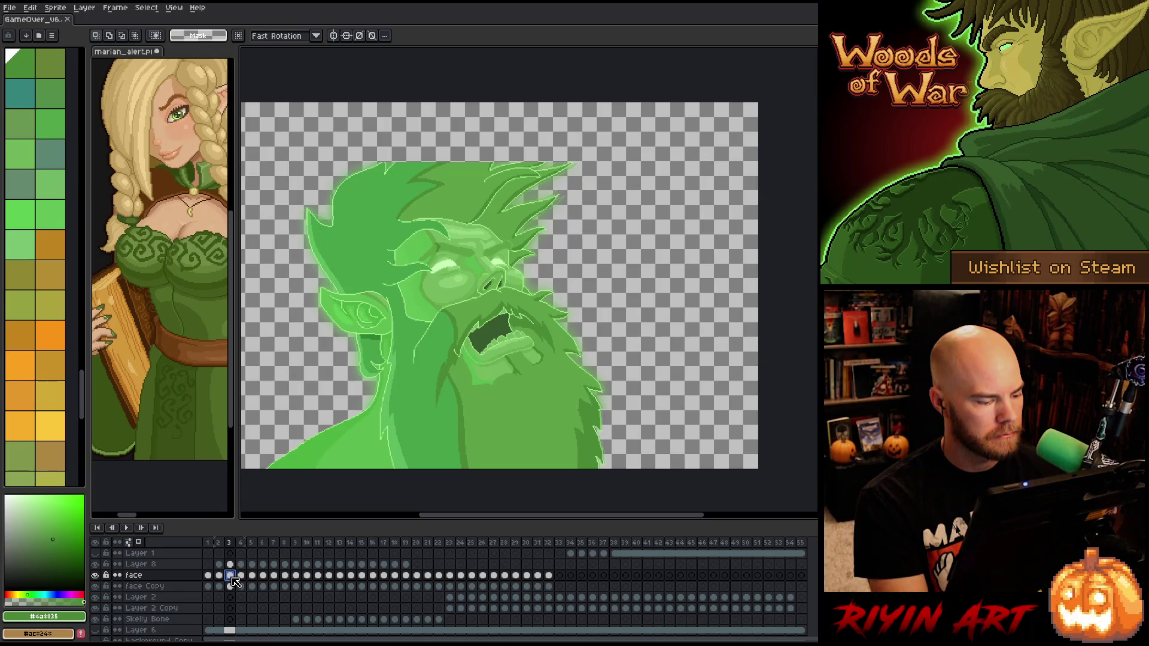
pyautogui.press('Left')
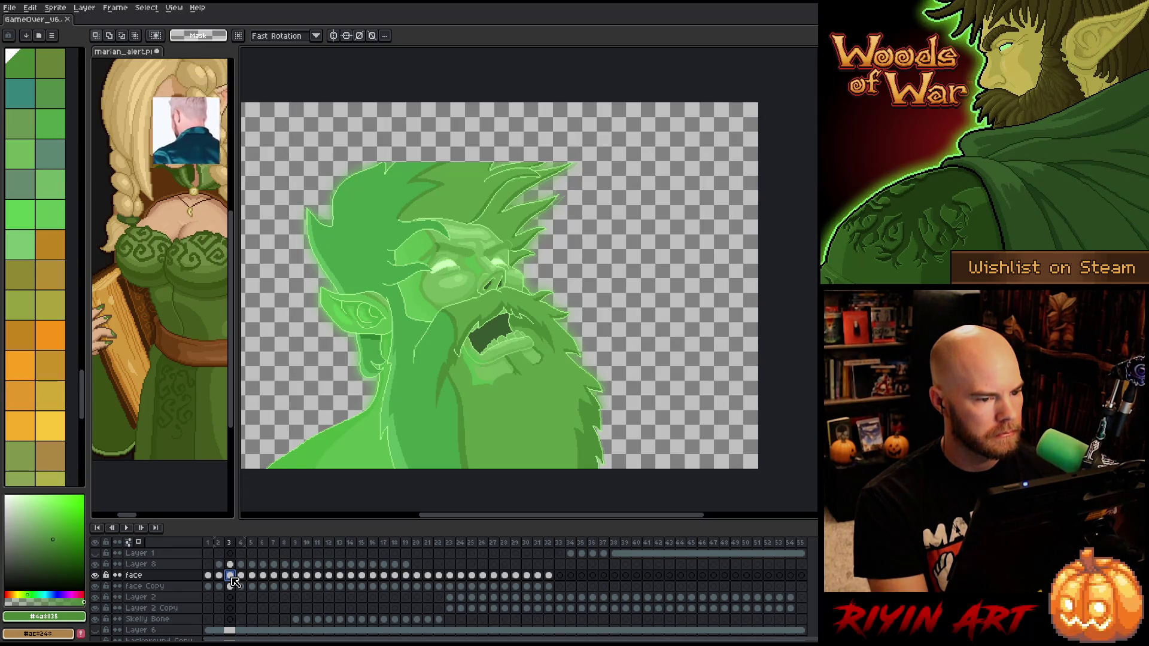
pyautogui.press('Right')
pyautogui.press('Left')
pyautogui.press('Right')
pyautogui.press('Left')
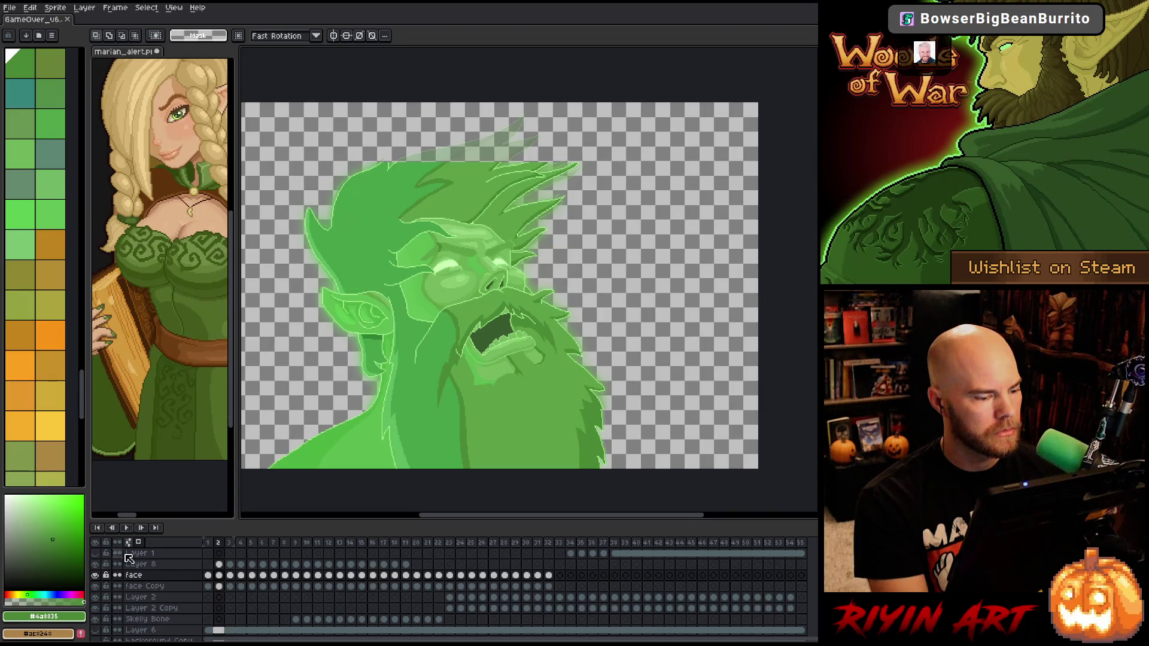
pyautogui.scroll(4, 457, 136)
# Draw a short light-green outline stroke on the top of the hair with the 1px Pencil
pyautogui.moveTo(457, 136)
pyautogui.mouseDown()
pyautogui.moveTo(464, 302)
pyautogui.moveTo(480, 303)
pyautogui.mouseUp()
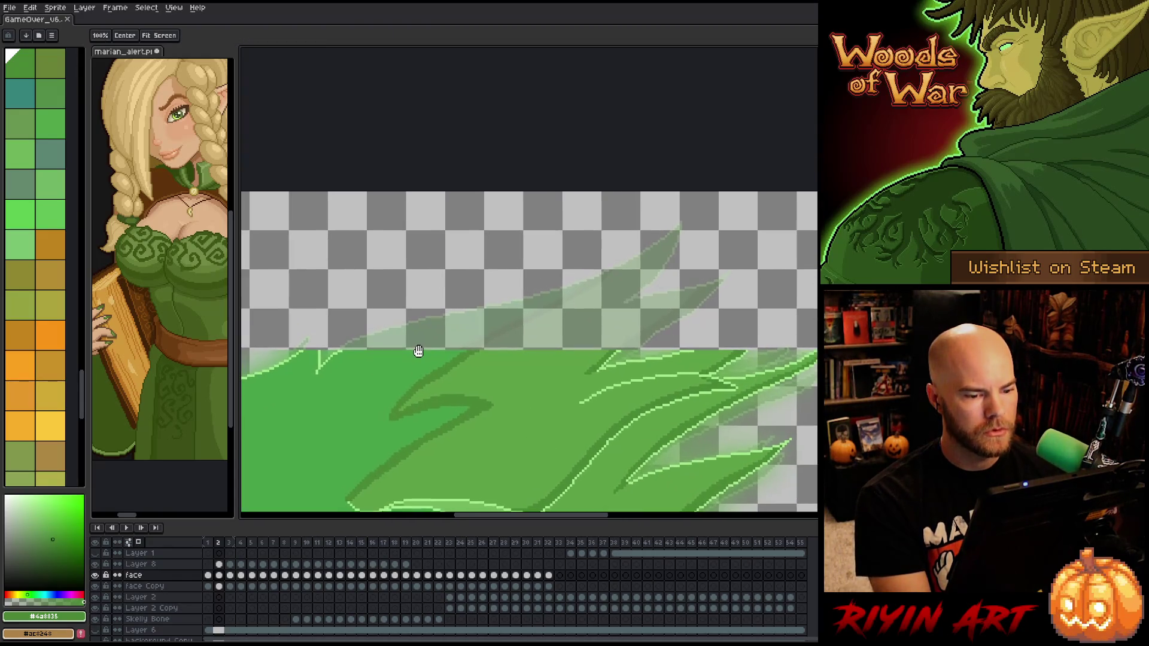
pyautogui.press('b')
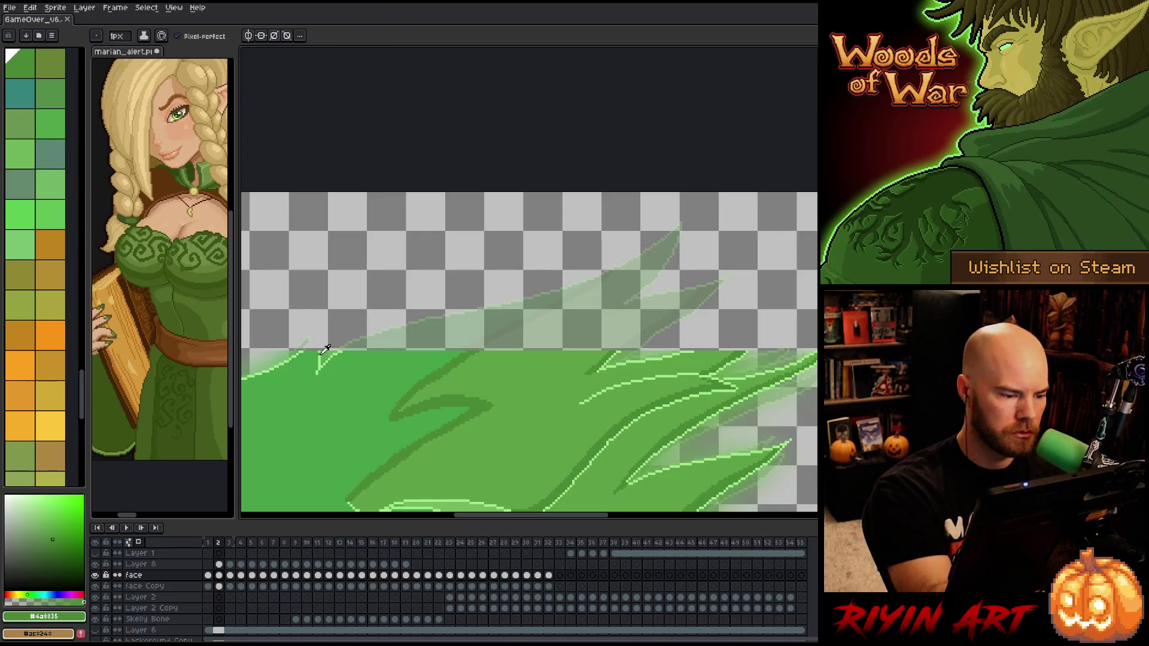
pyautogui.keyDown('alt'); pyautogui.click(319, 357); pyautogui.keyUp('alt')
pyautogui.moveTo(317, 349); pyautogui.dragTo(326, 341)
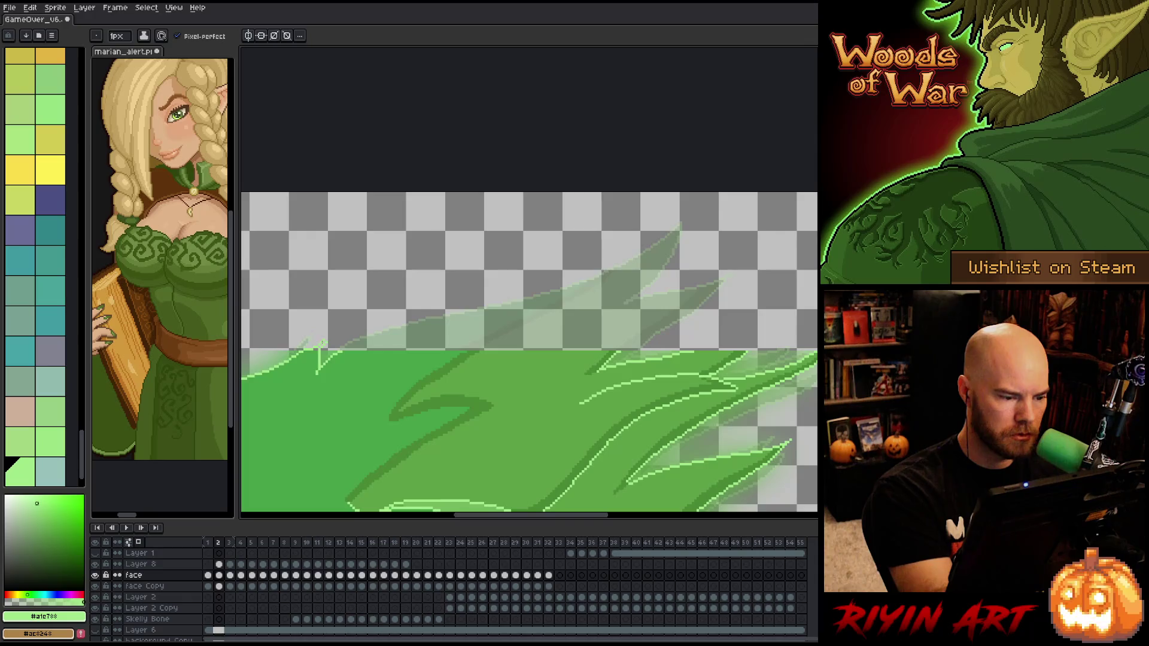
pyautogui.keyDown('alt'); pyautogui.click(324, 333); pyautogui.keyUp('alt')
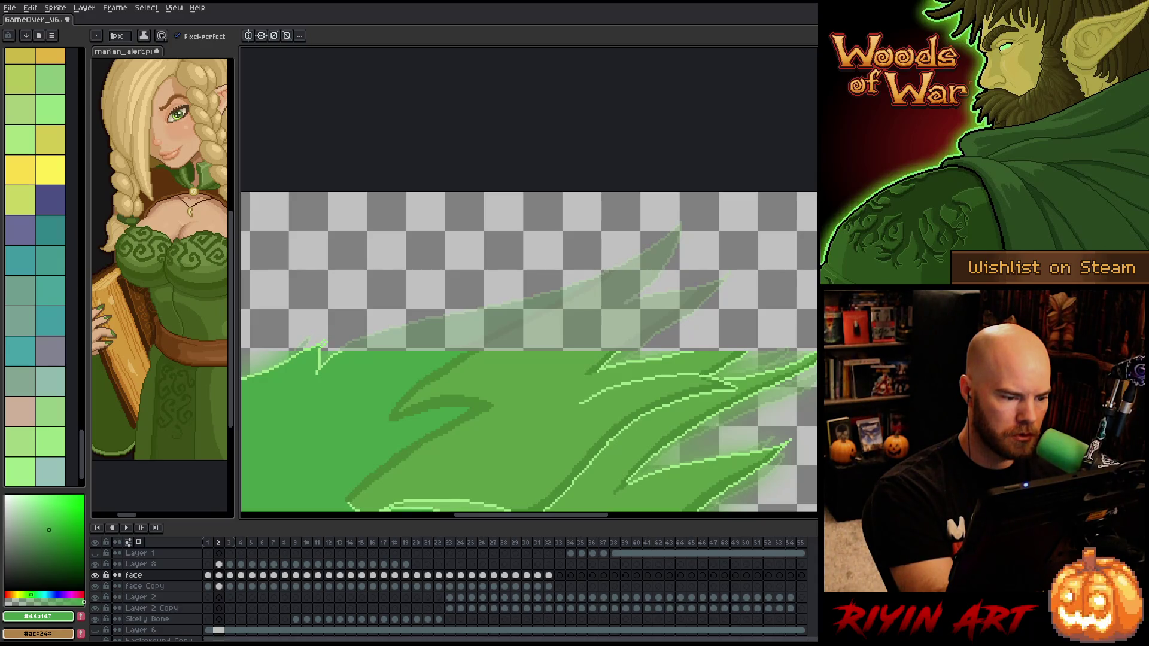
pyautogui.keyDown('alt'); pyautogui.click(328, 339); pyautogui.keyUp('alt')
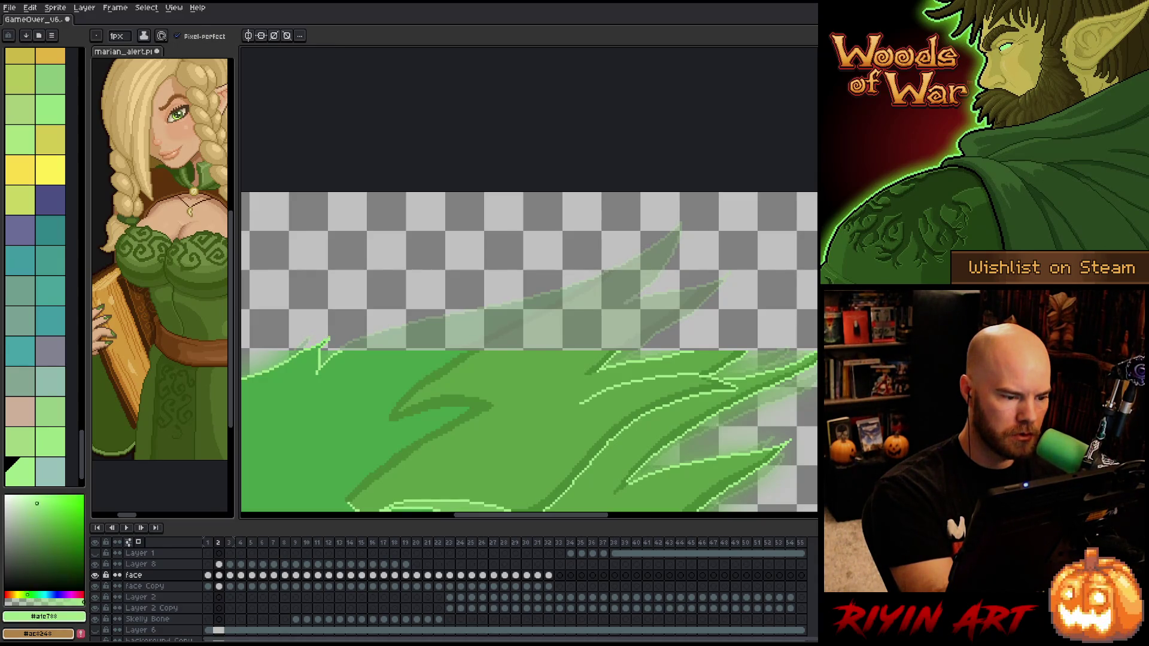
# Draw a long light-green outline up to a hooked tip and a stroke inside the right-hand tip
pyautogui.moveTo(336, 410); pyautogui.dragTo(301, 434)
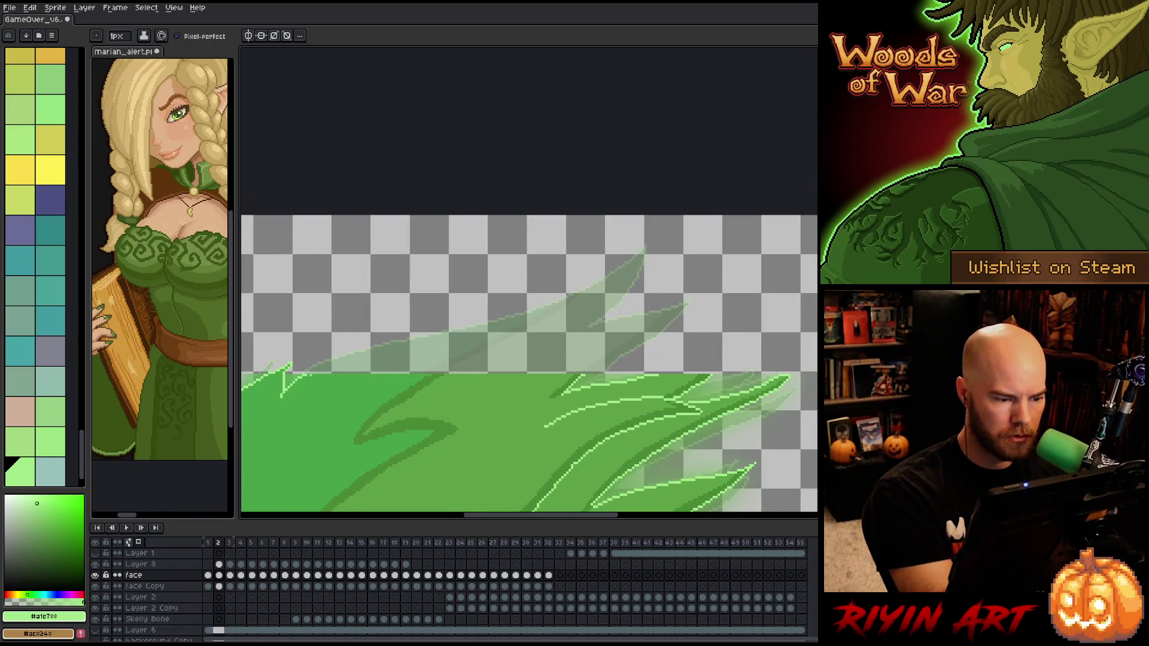
pyautogui.moveTo(311, 370)
pyautogui.mouseDown()
pyautogui.moveTo(586, 294)
pyautogui.moveTo(652, 259)
pyautogui.moveTo(632, 293)
pyautogui.moveTo(583, 326)
pyautogui.mouseUp()
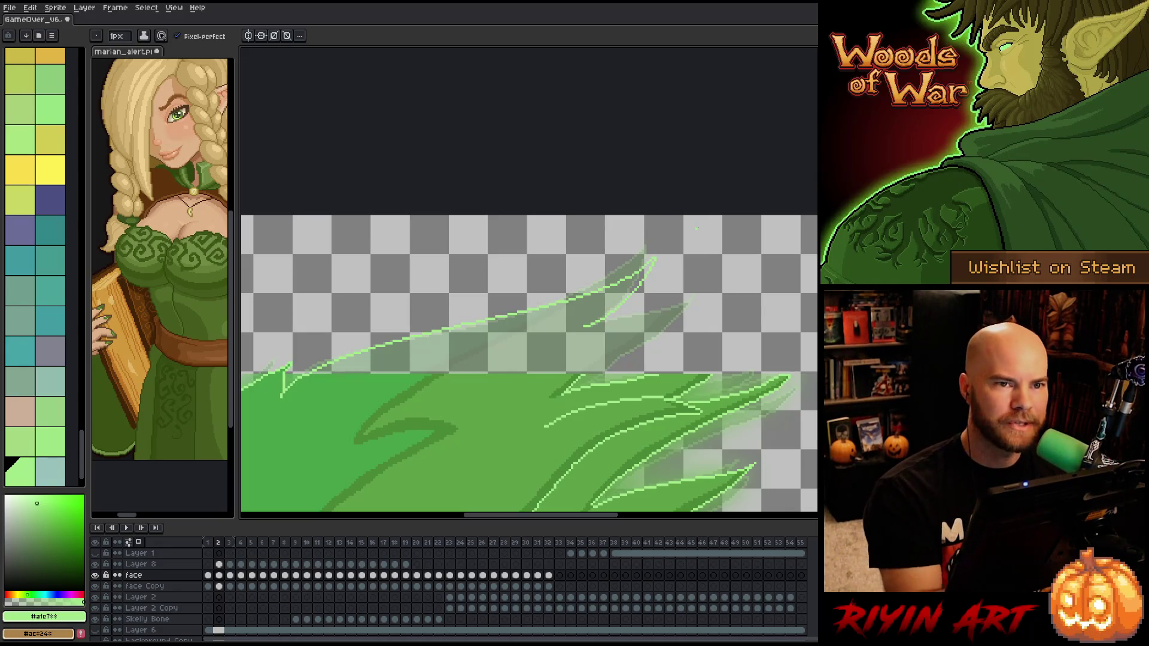
pyautogui.moveTo(698, 227); pyautogui.dragTo(571, 234)
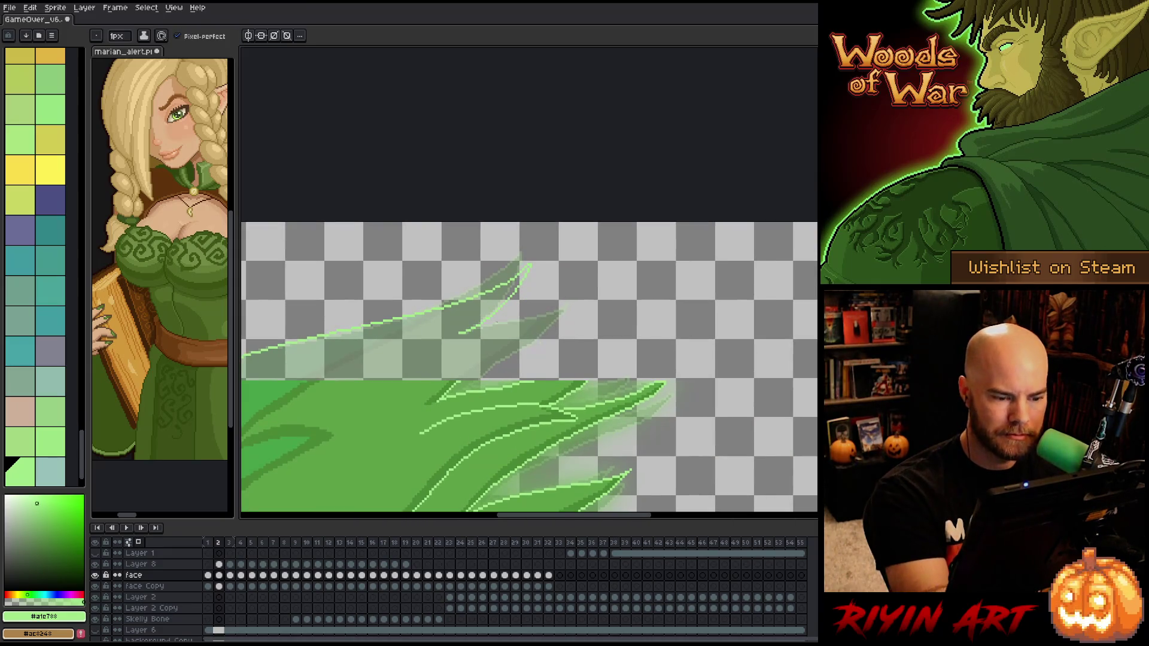
pyautogui.moveTo(497, 317)
pyautogui.mouseDown()
pyautogui.moveTo(572, 305)
pyautogui.moveTo(460, 380)
pyautogui.mouseUp()
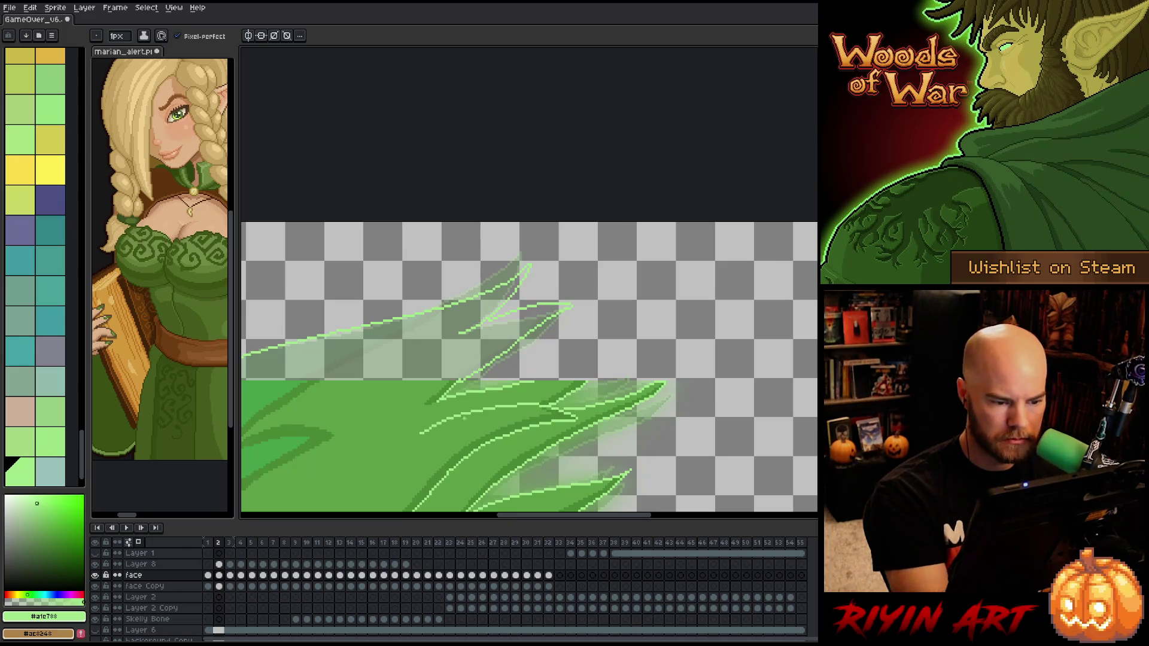
# Add a short dark-green line on the hair tip and pick the hair's mid green
pyautogui.keyDown('alt'); pyautogui.click(449, 382); pyautogui.keyUp('alt')
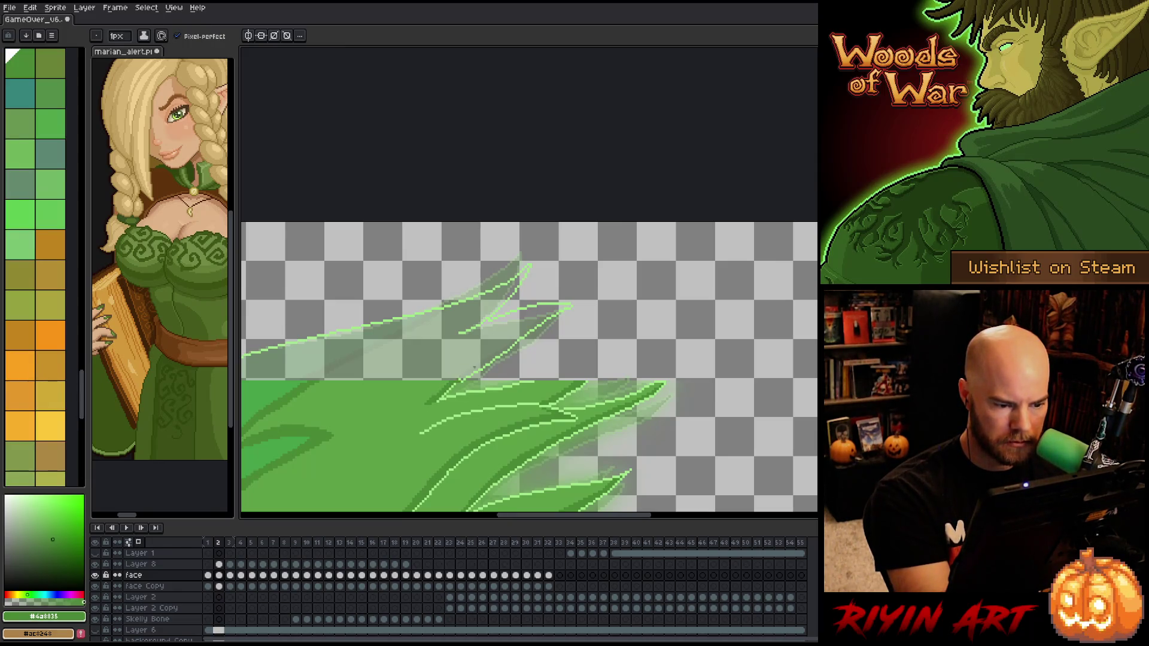
pyautogui.moveTo(473, 364); pyautogui.dragTo(454, 379)
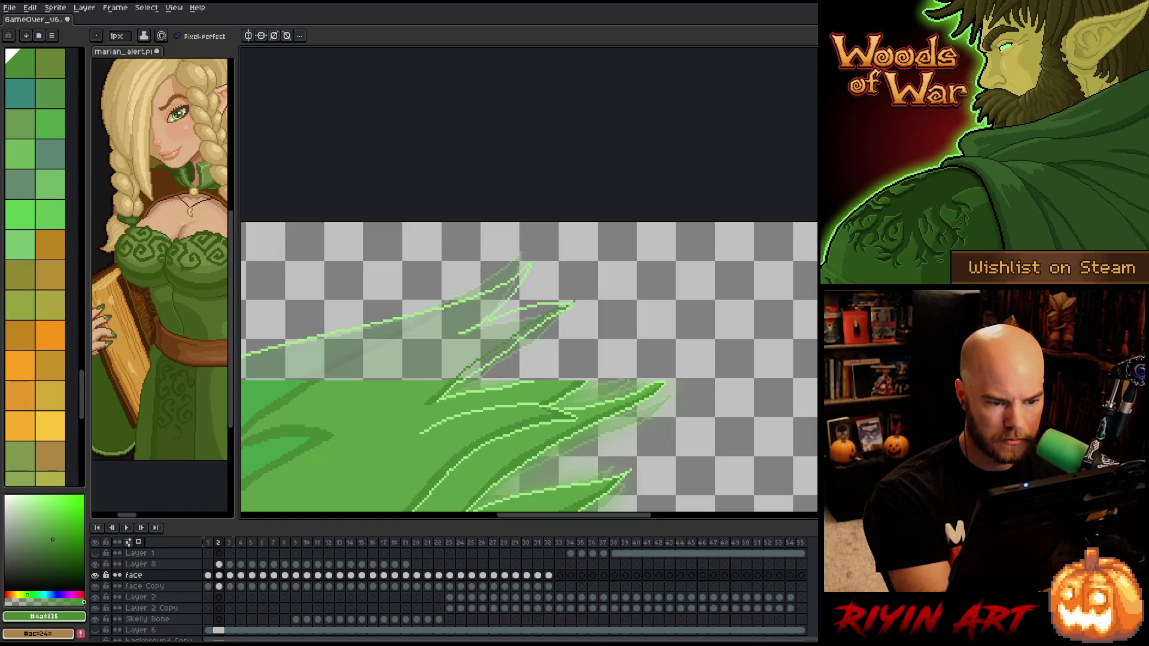
pyautogui.keyDown('alt'); pyautogui.click(572, 306); pyautogui.keyUp('alt')
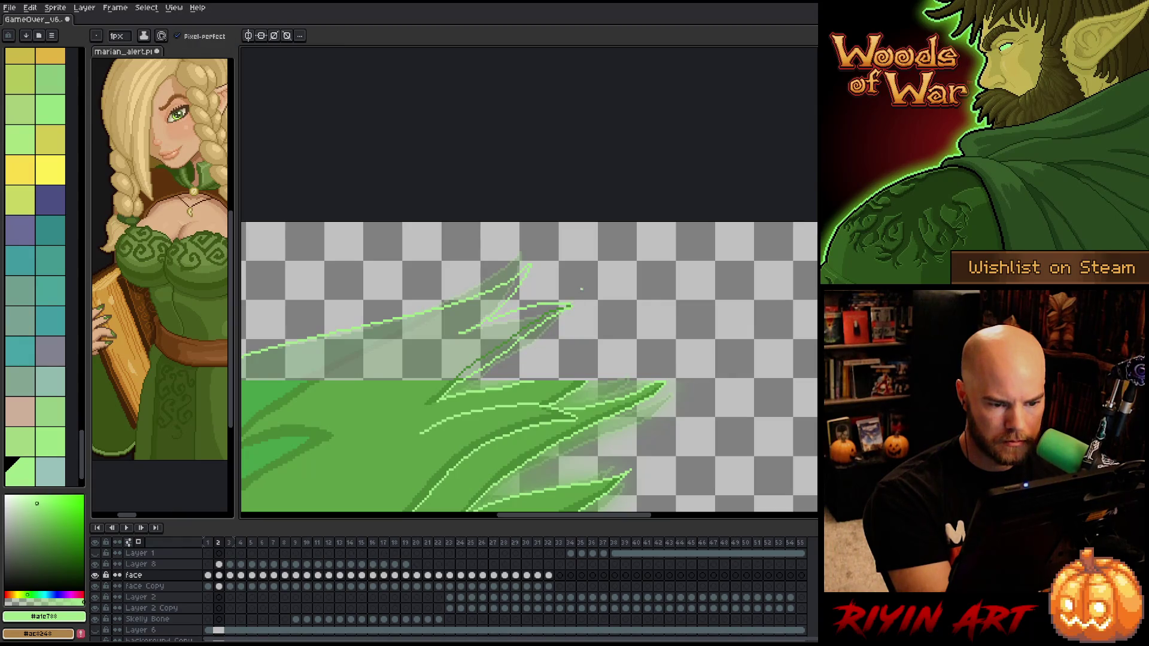
pyautogui.keyDown('alt'); pyautogui.click(569, 306); pyautogui.keyUp('alt')
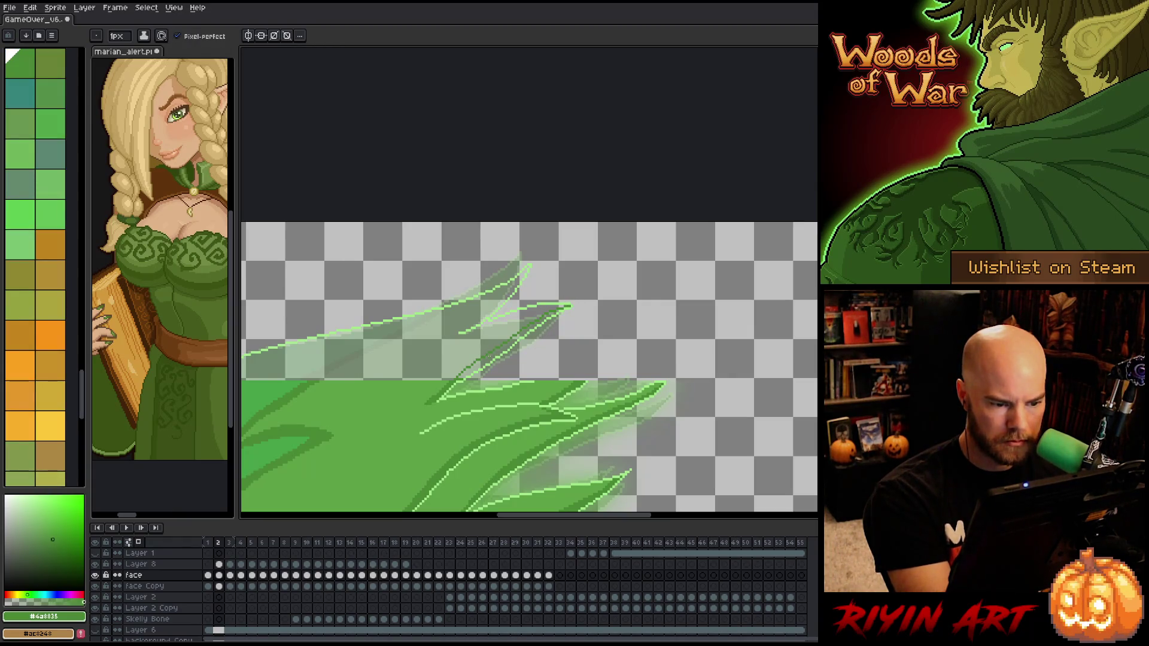
pyautogui.press('g')
pyautogui.keyDown('alt'); pyautogui.click(397, 405); pyautogui.keyUp('alt')
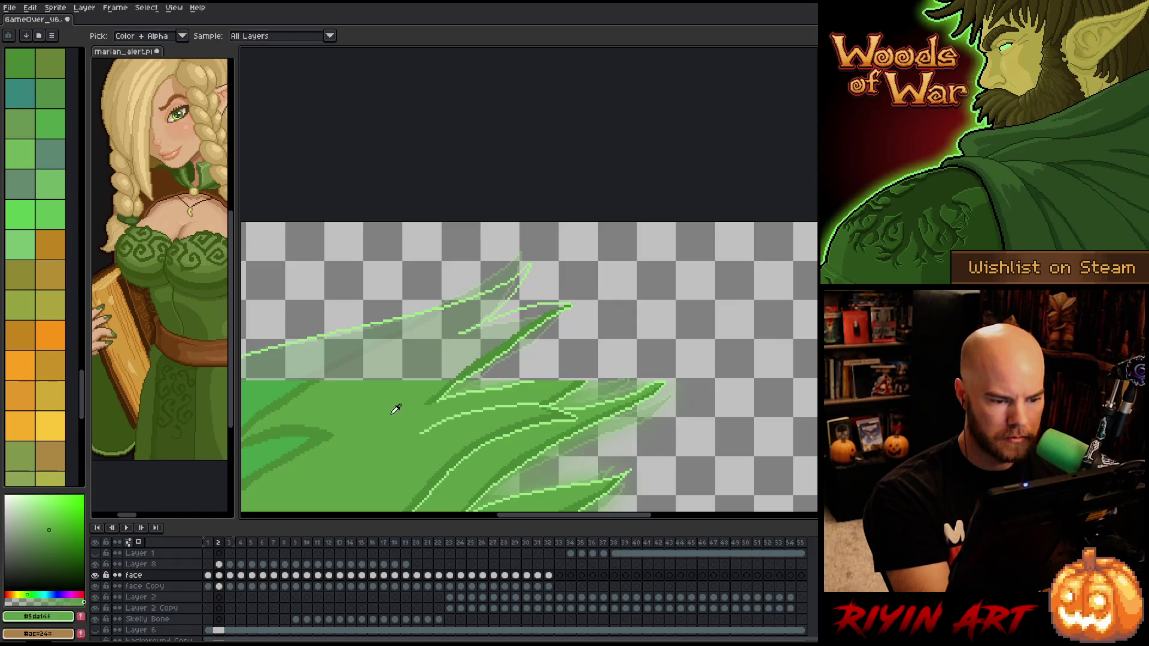
# Draw two dark-green strand lines across the tip and fill the sliver between them
pyautogui.moveTo(389, 411); pyautogui.dragTo(500, 425)
pyautogui.press('b')
pyautogui.keyDown('alt'); pyautogui.click(423, 392); pyautogui.keyUp('alt')
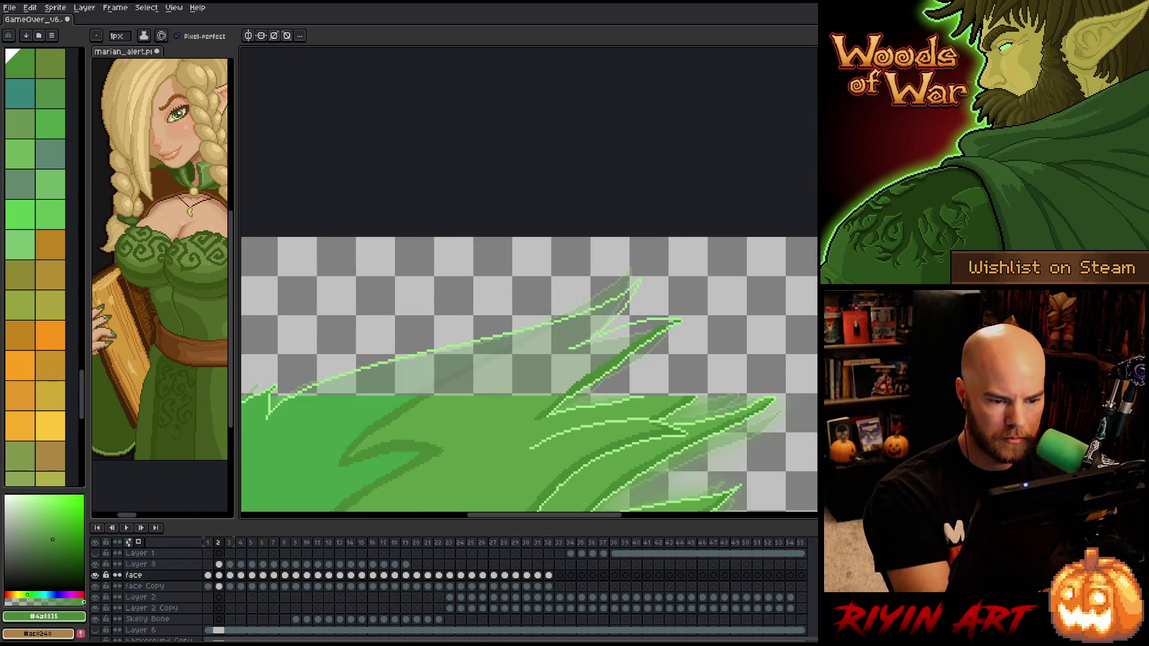
pyautogui.moveTo(561, 330); pyautogui.dragTo(476, 365)
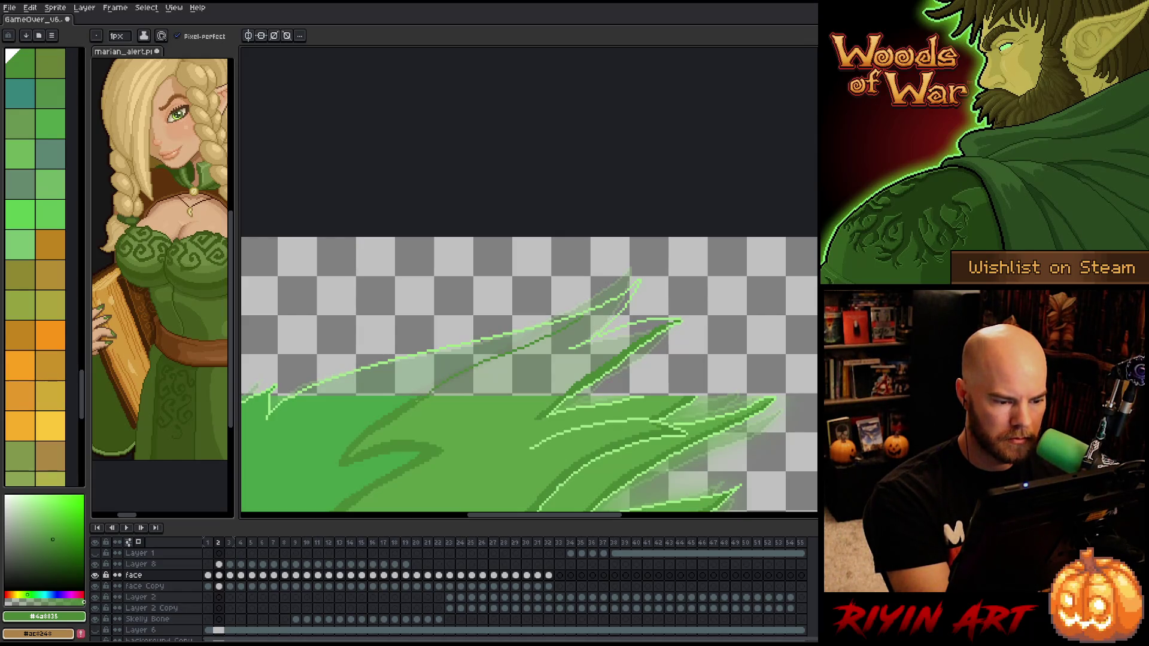
pyautogui.moveTo(508, 345); pyautogui.dragTo(551, 328)
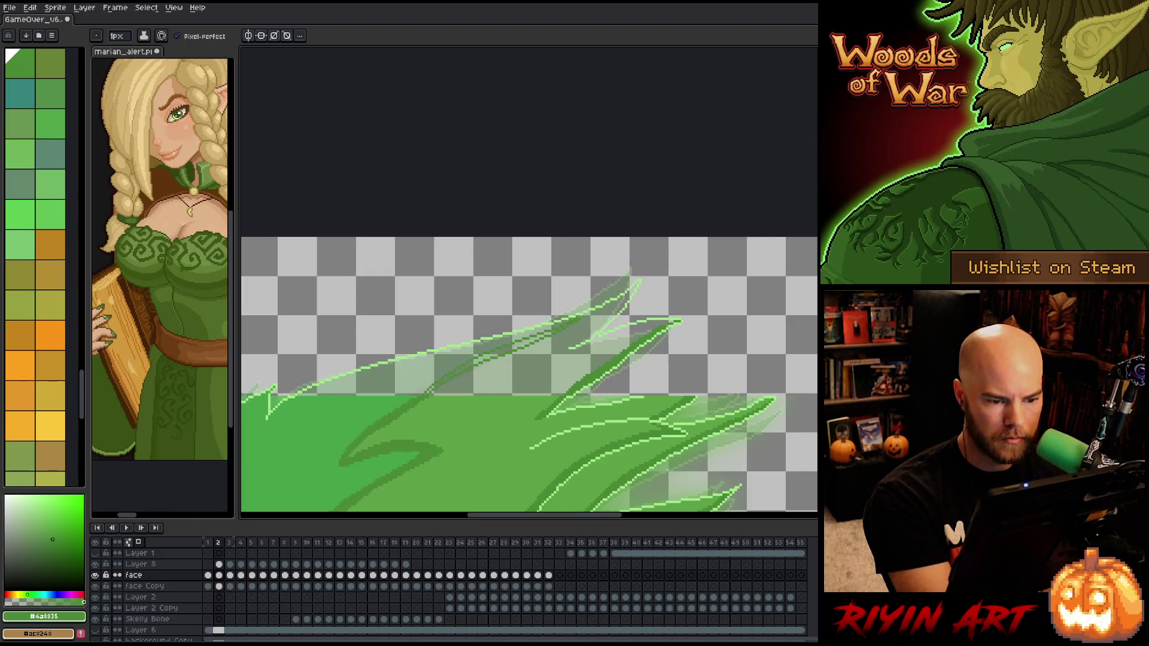
pyautogui.press('g')
pyautogui.click(506, 349)
# Fill the remaining gaps in the hair tip with the mid hair green
pyautogui.press('b')
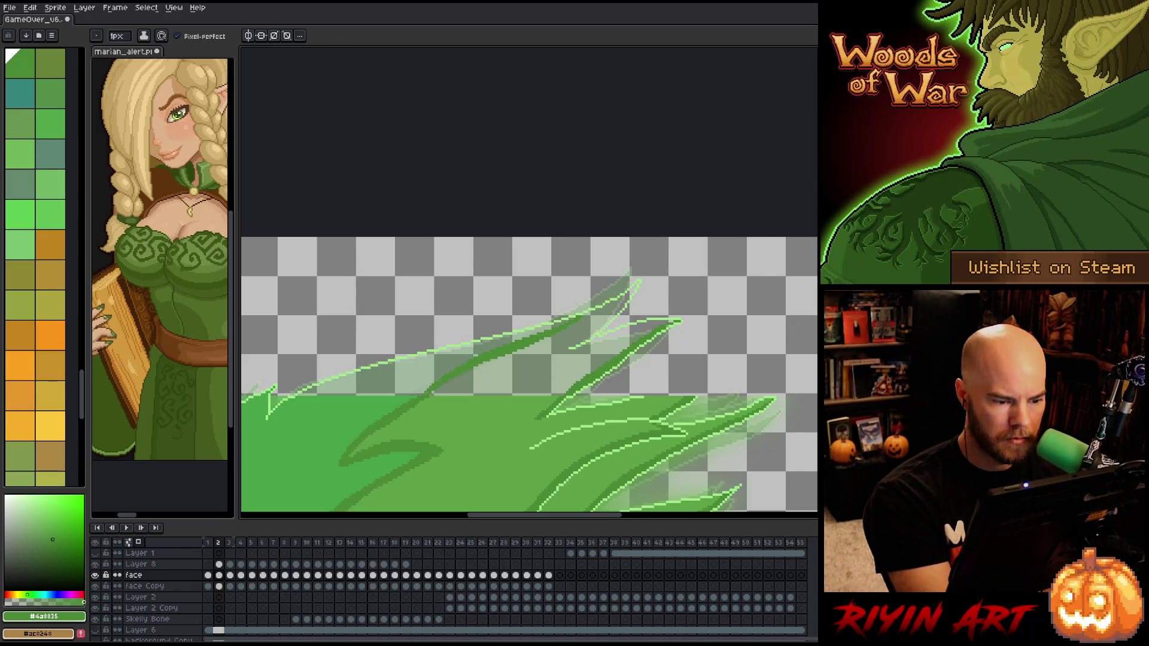
pyautogui.keyDown('alt'); pyautogui.click(415, 398); pyautogui.keyUp('alt')
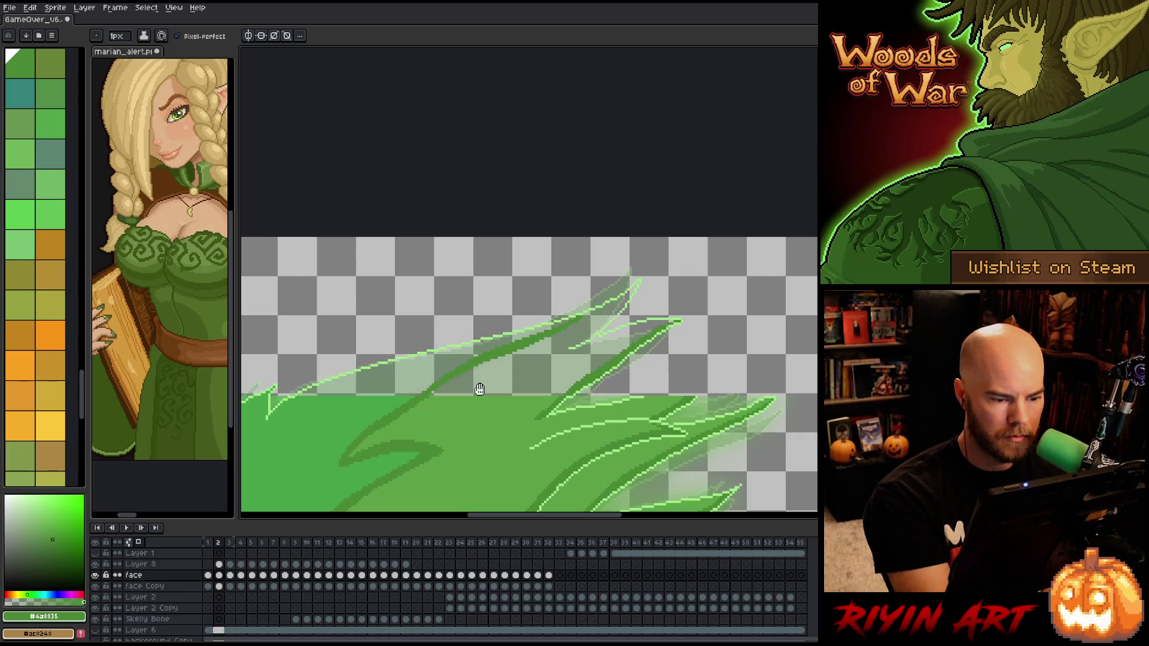
pyautogui.moveTo(477, 390); pyautogui.dragTo(559, 401)
pyautogui.press('g')
pyautogui.click(495, 383)
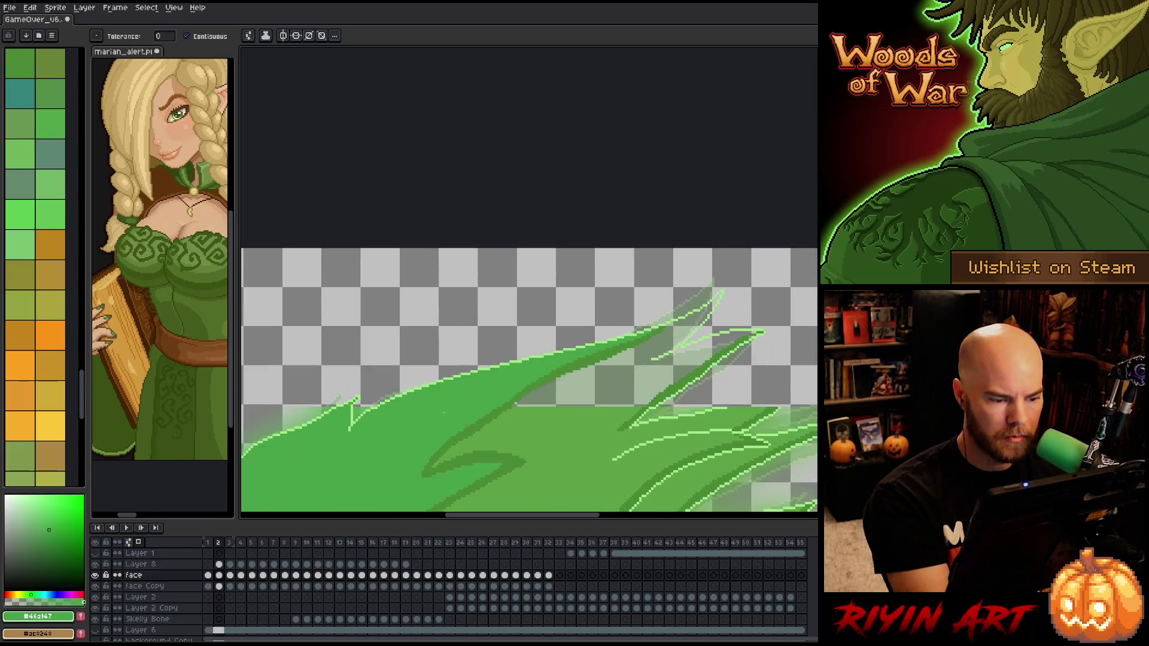
pyautogui.press('b')
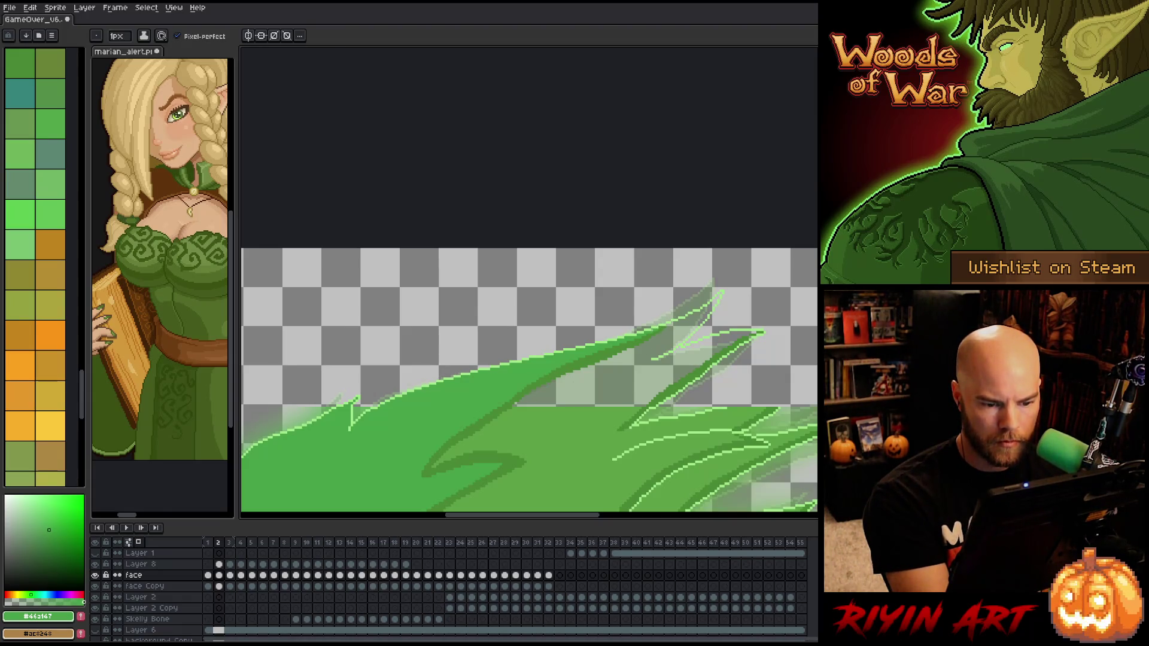
pyautogui.press('g')
pyautogui.click(617, 382)
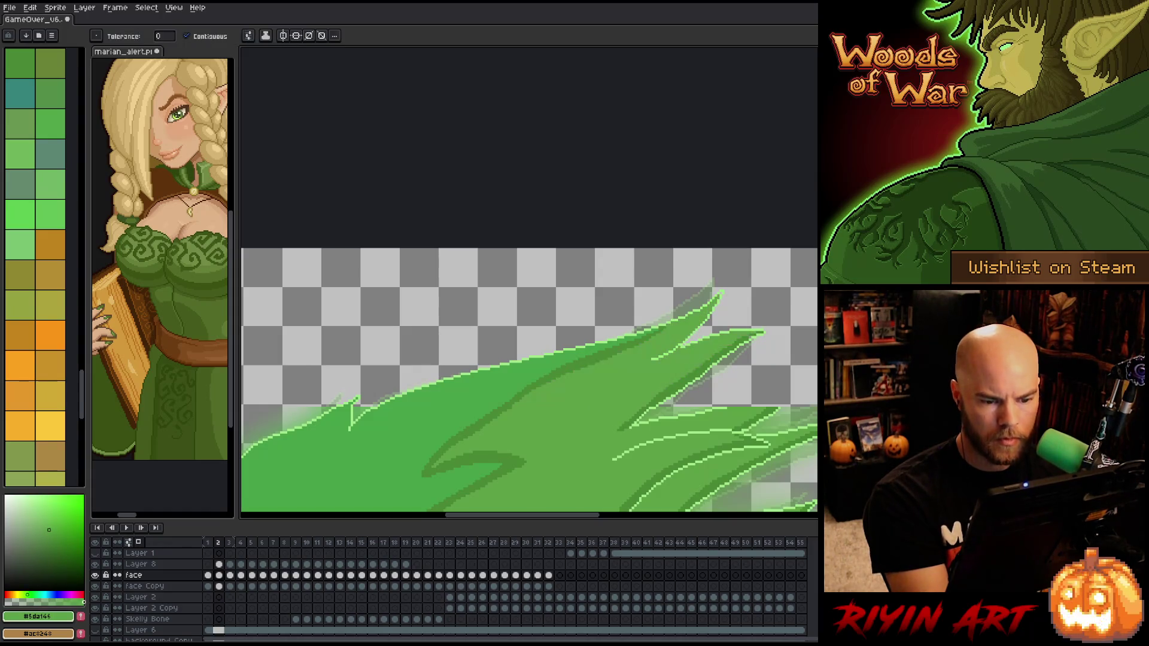
pyautogui.press('b')
pyautogui.press('g')
pyautogui.press('b')
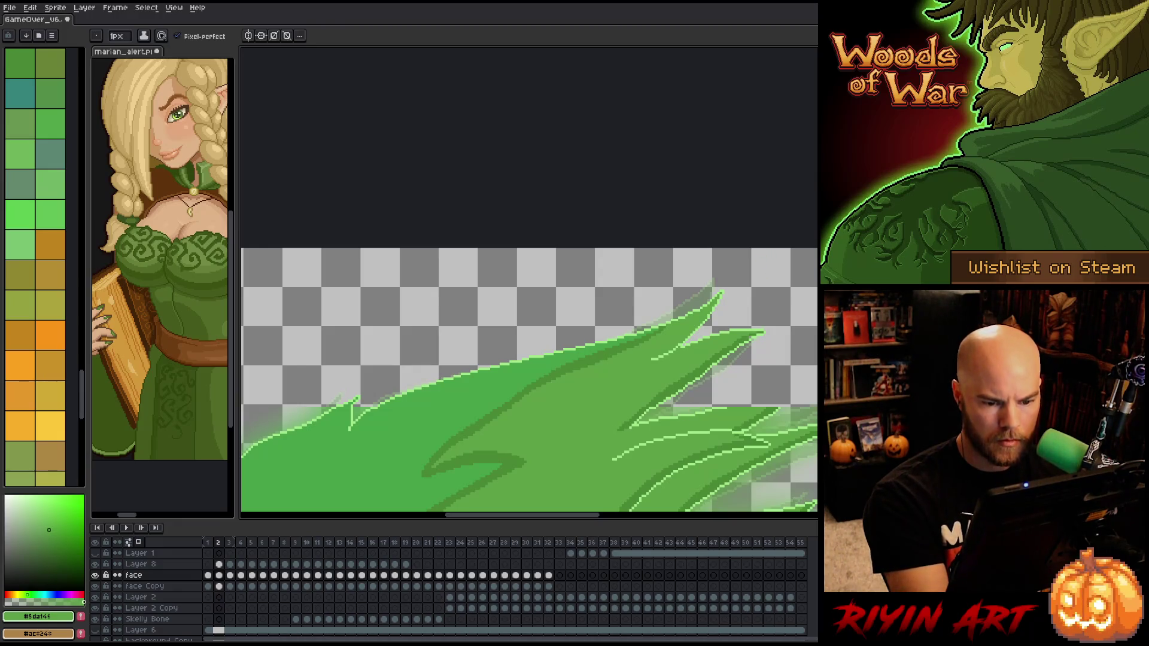
pyautogui.keyDown('alt'); pyautogui.click(749, 336); pyautogui.keyUp('alt')
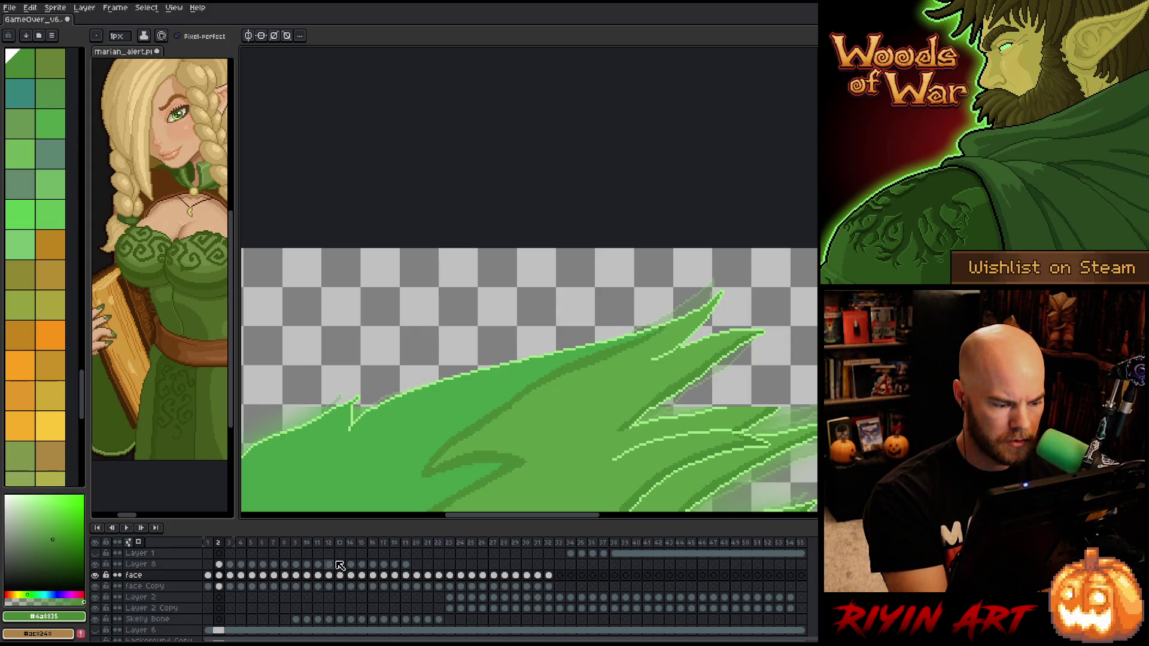
# On frame 3, draw a long light-green outline for the upper hair tip
pyautogui.click(230, 575)
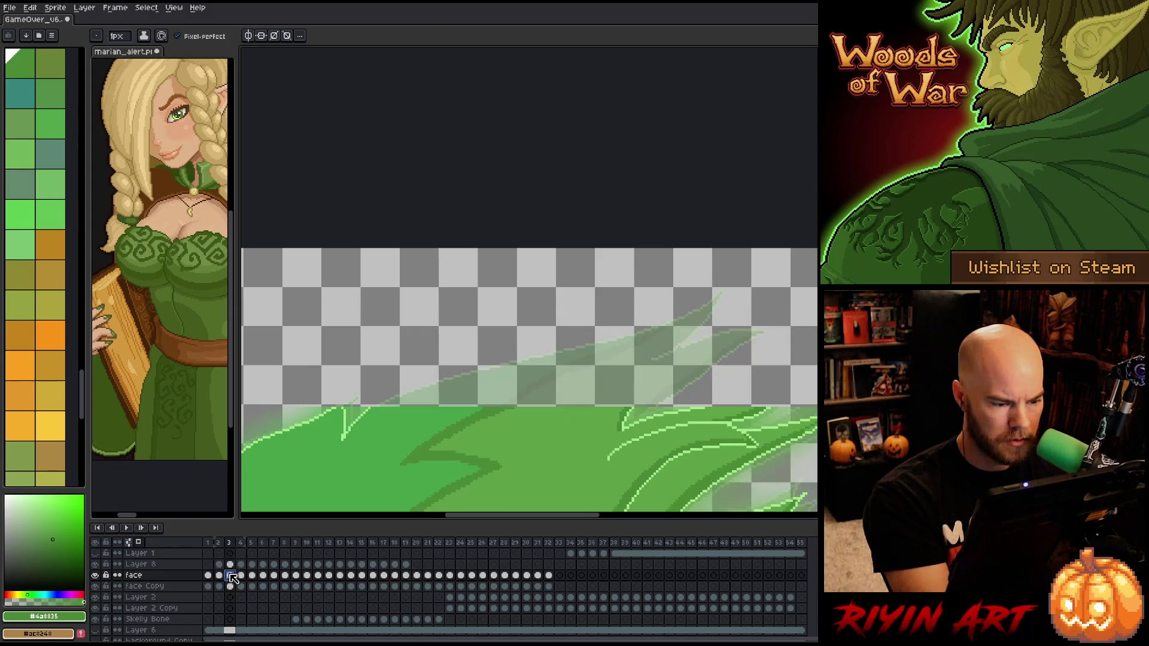
pyautogui.keyDown('alt'); pyautogui.click(339, 410); pyautogui.keyUp('alt')
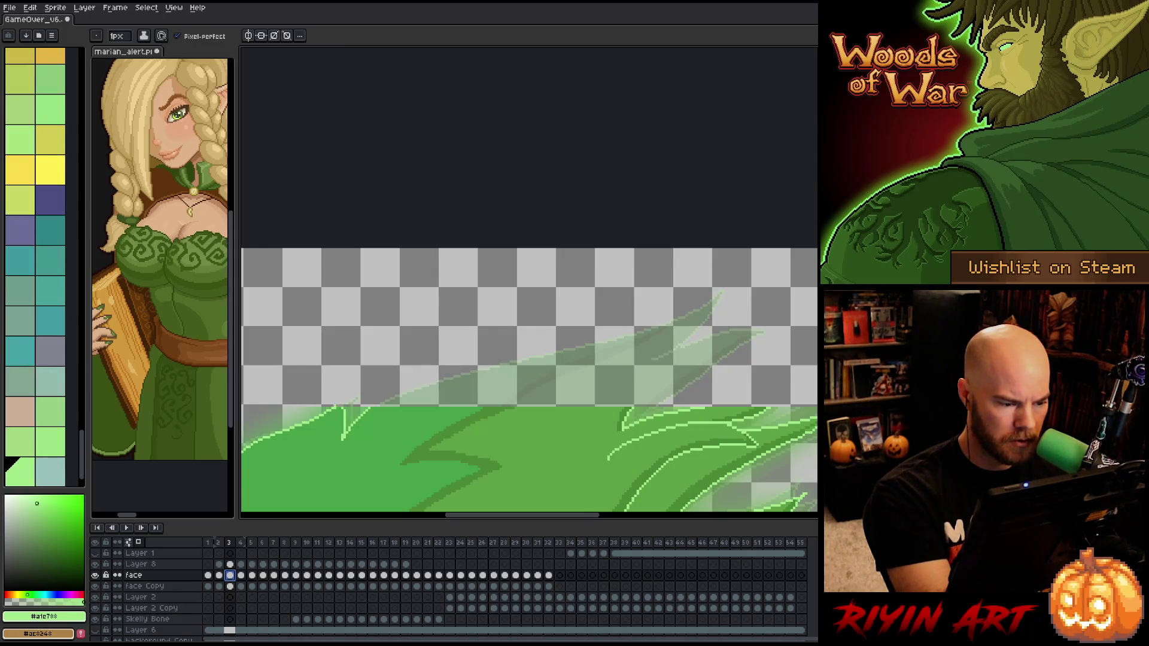
pyautogui.keyDown('alt'); pyautogui.click(338, 406); pyautogui.keyUp('alt')
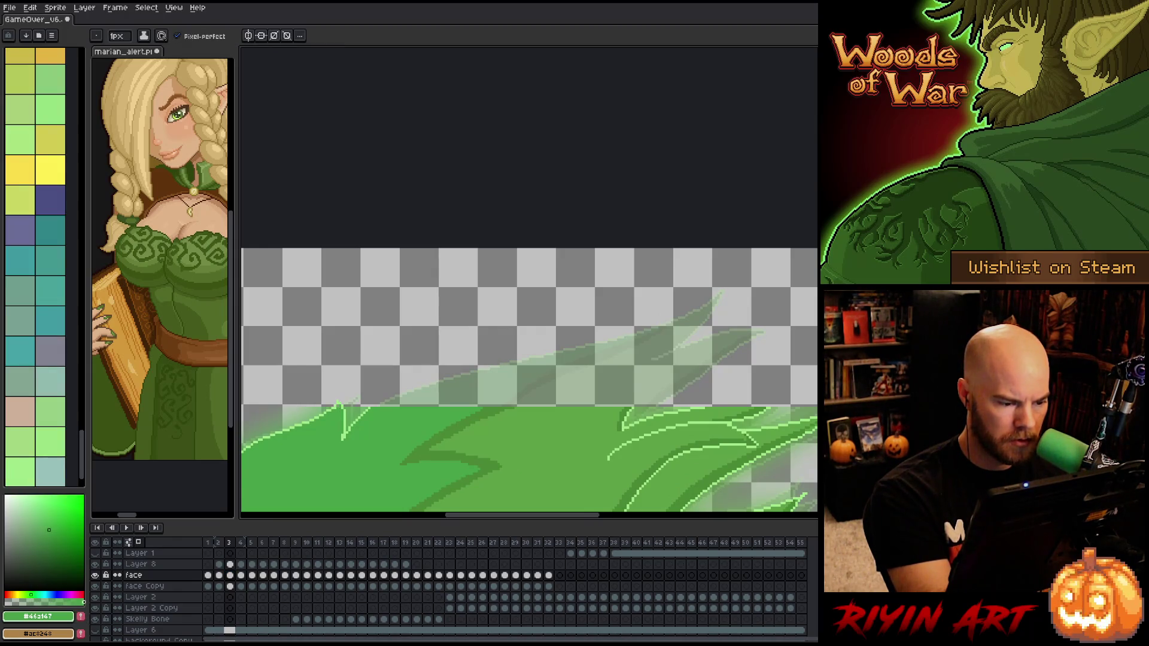
pyautogui.keyDown('alt'); pyautogui.click(378, 401); pyautogui.keyUp('alt')
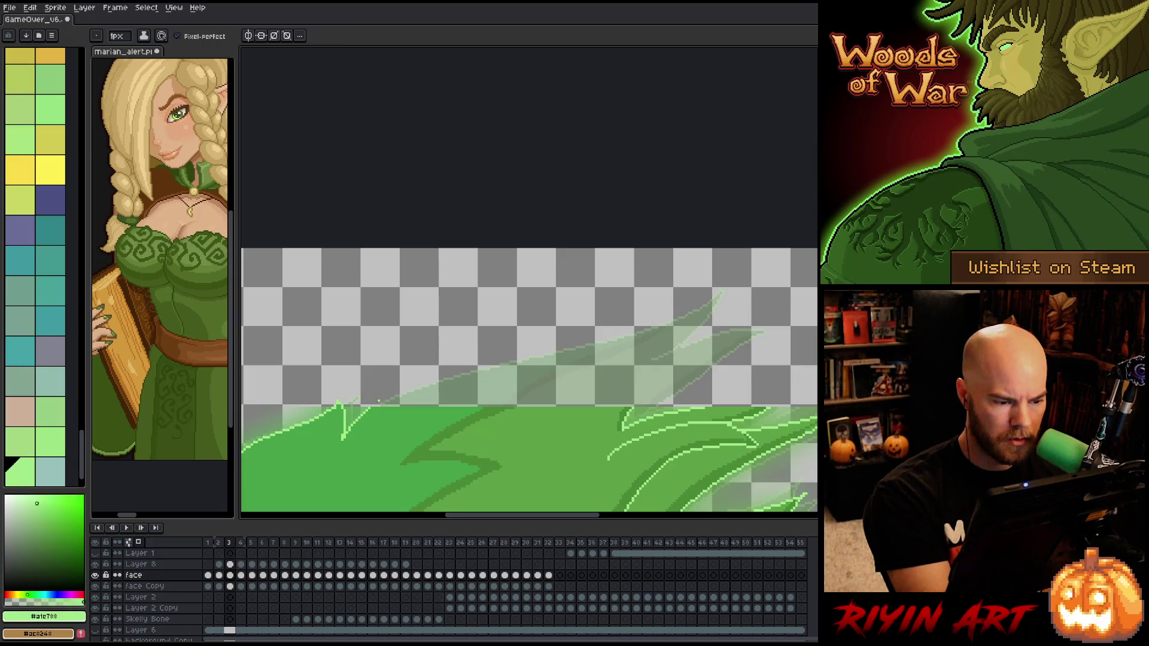
pyautogui.moveTo(375, 401)
pyautogui.mouseDown()
pyautogui.moveTo(463, 366)
pyautogui.moveTo(725, 302)
pyautogui.moveTo(644, 363)
pyautogui.mouseUp()
pyautogui.moveTo(695, 331)
pyautogui.mouseDown()
pyautogui.moveTo(765, 346)
pyautogui.moveTo(647, 400)
pyautogui.mouseUp()
pyautogui.hotkey('ctrl', 'z')
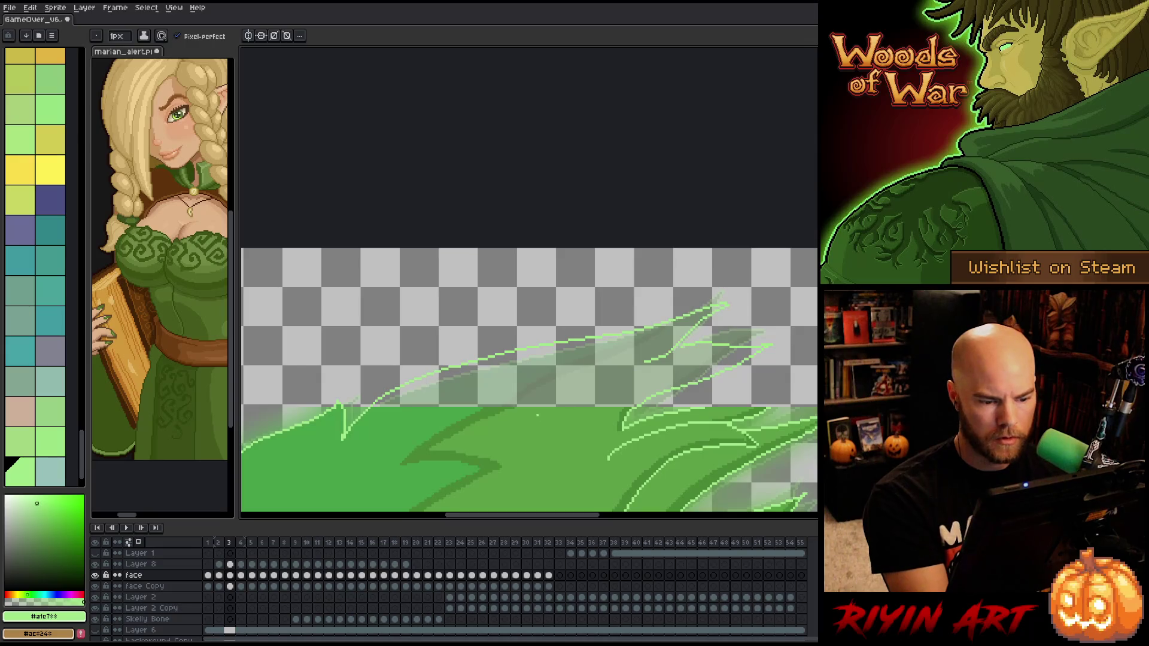
# Draw the strand's dark-green inner line, extending it down-left with a short extra segment
pyautogui.keyDown('alt'); pyautogui.click(500, 410); pyautogui.keyUp('alt')
pyautogui.moveTo(620, 344); pyautogui.dragTo(533, 393)
pyautogui.moveTo(620, 342)
pyautogui.mouseDown()
pyautogui.moveTo(484, 412)
pyautogui.moveTo(500, 406)
pyautogui.mouseUp()
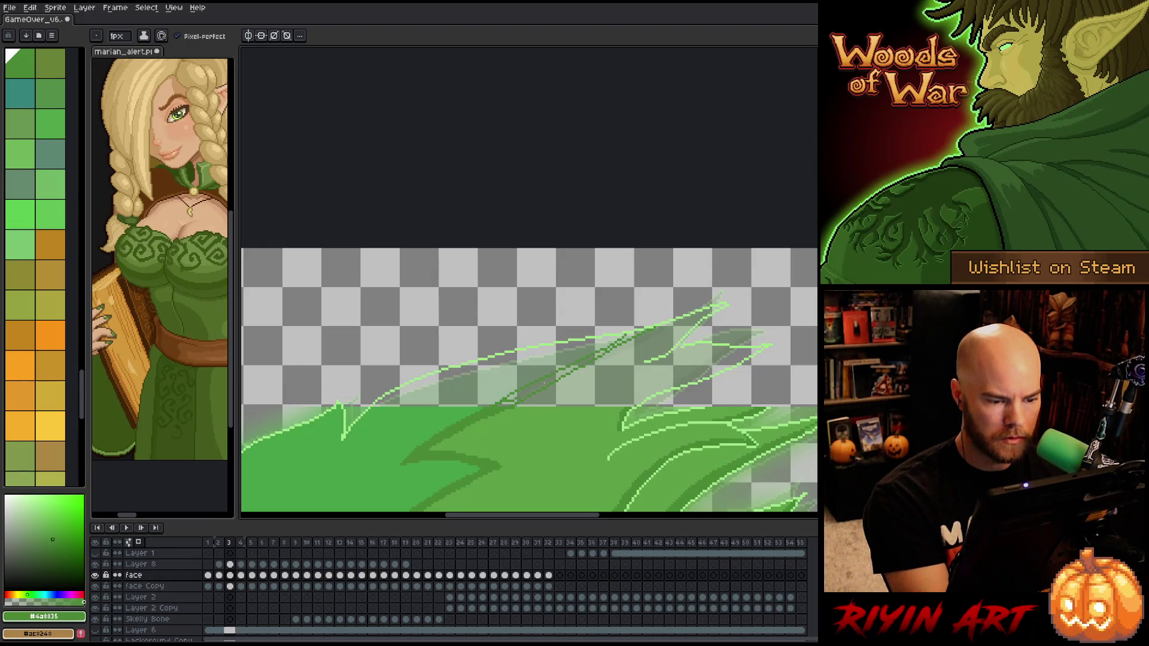
pyautogui.press('g')
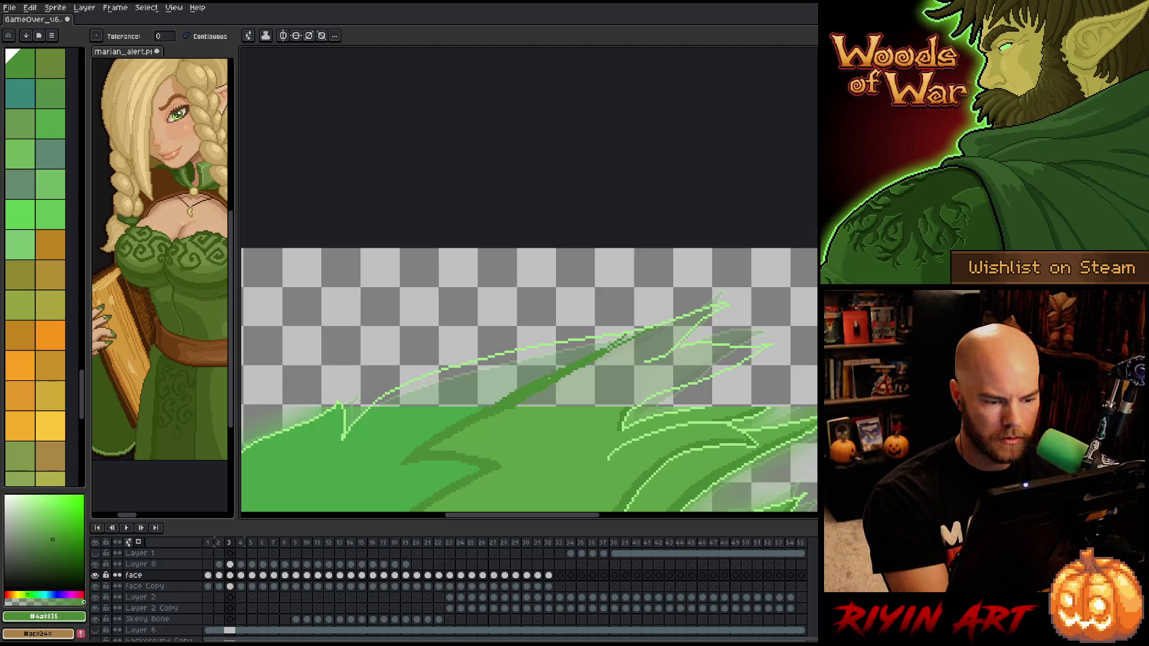
pyautogui.press('b')
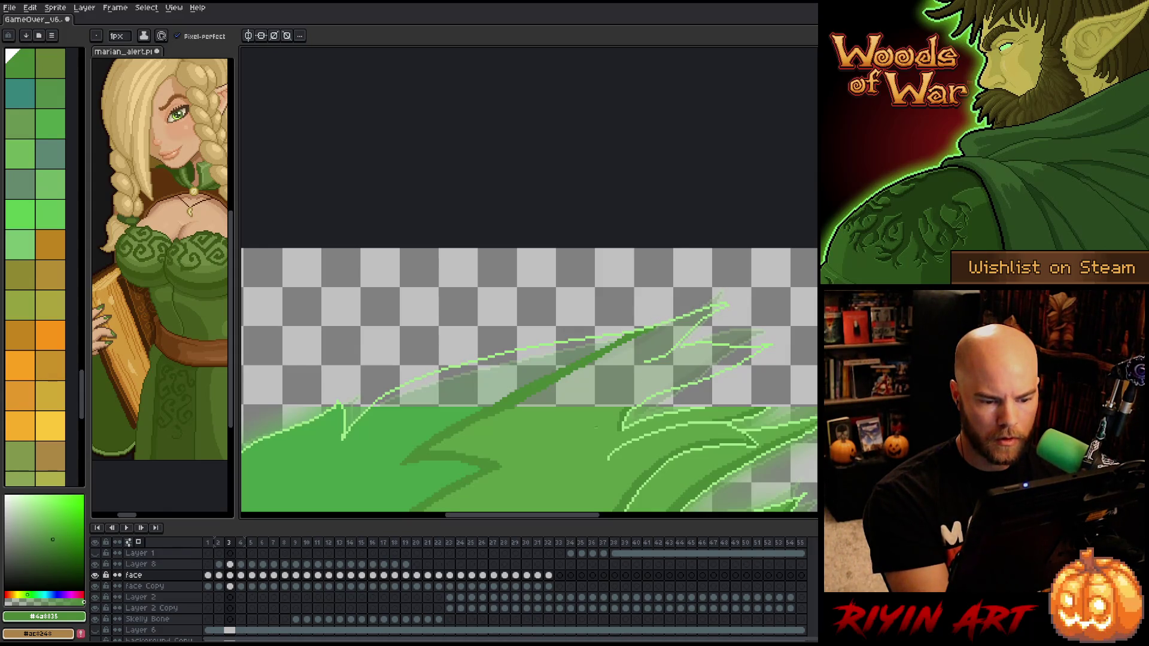
pyautogui.press('g')
pyautogui.press('b')
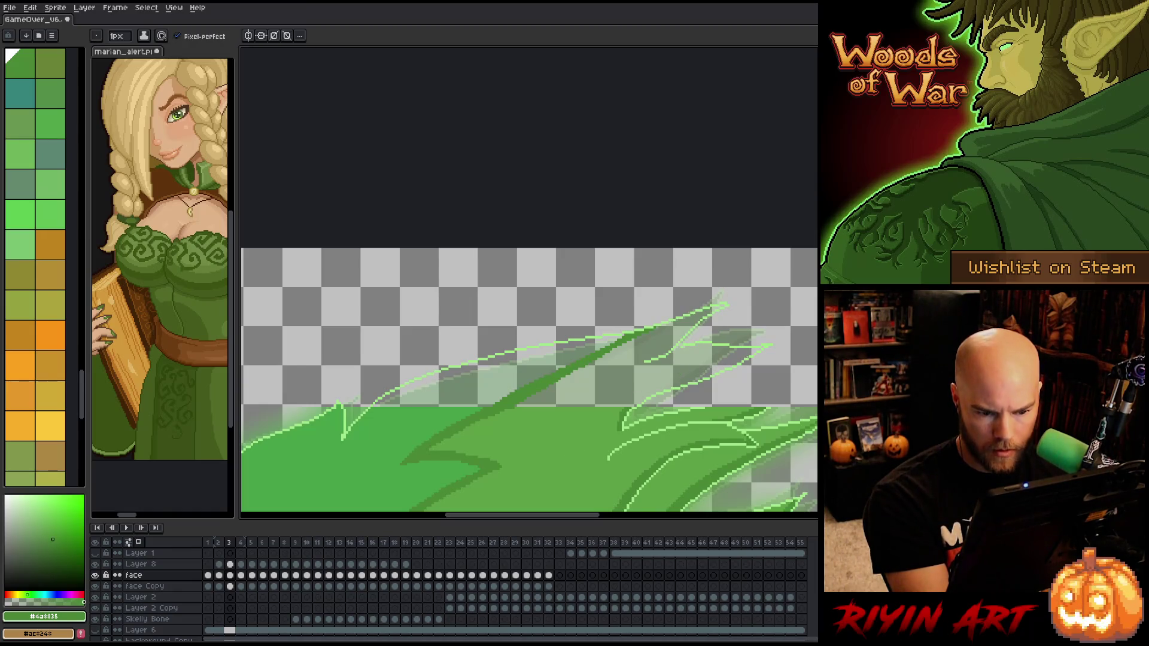
pyautogui.moveTo(642, 397); pyautogui.dragTo(670, 382)
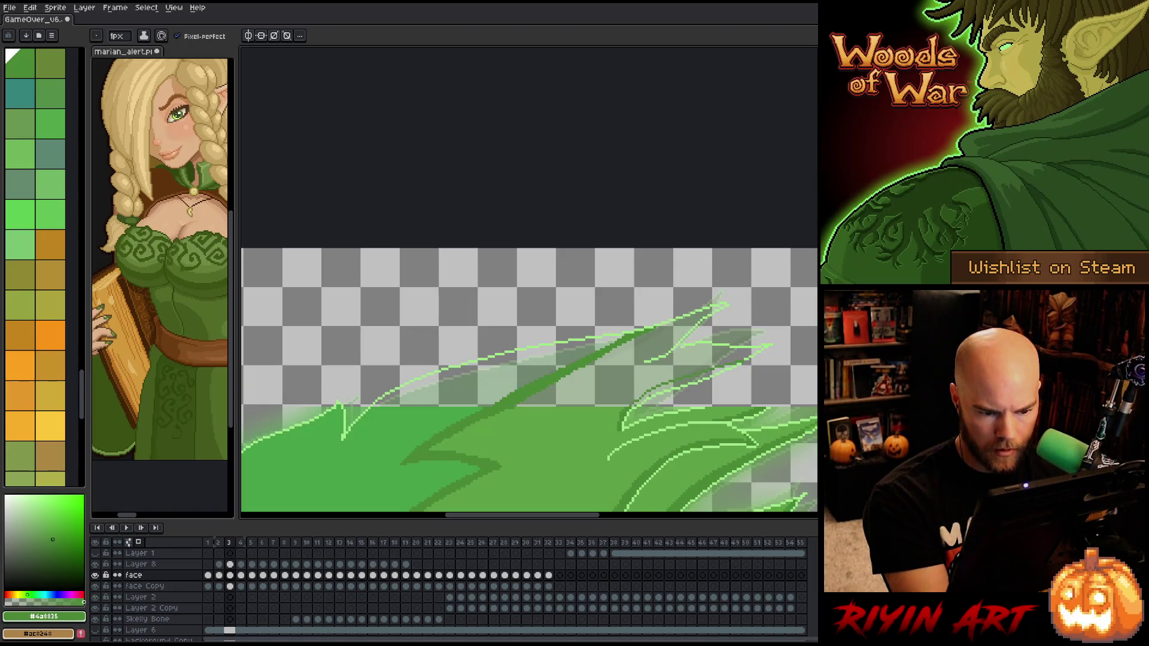
pyautogui.press('g')
pyautogui.press('b')
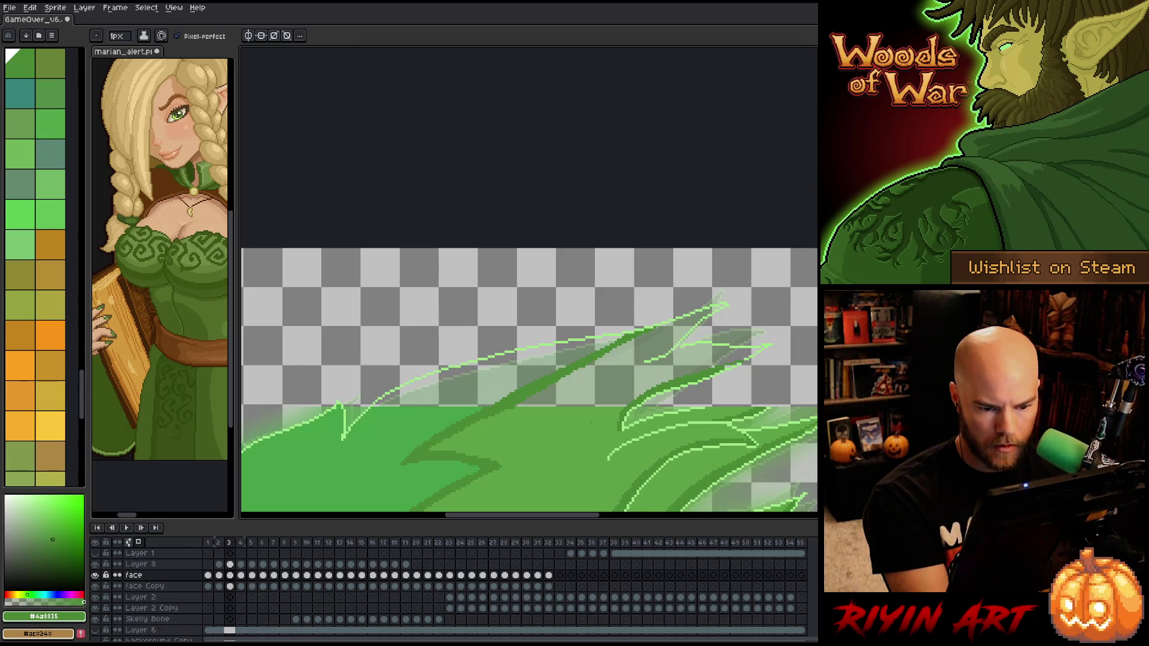
# Fill the new strand with medium green and save the sprite
pyautogui.click(20, 471)
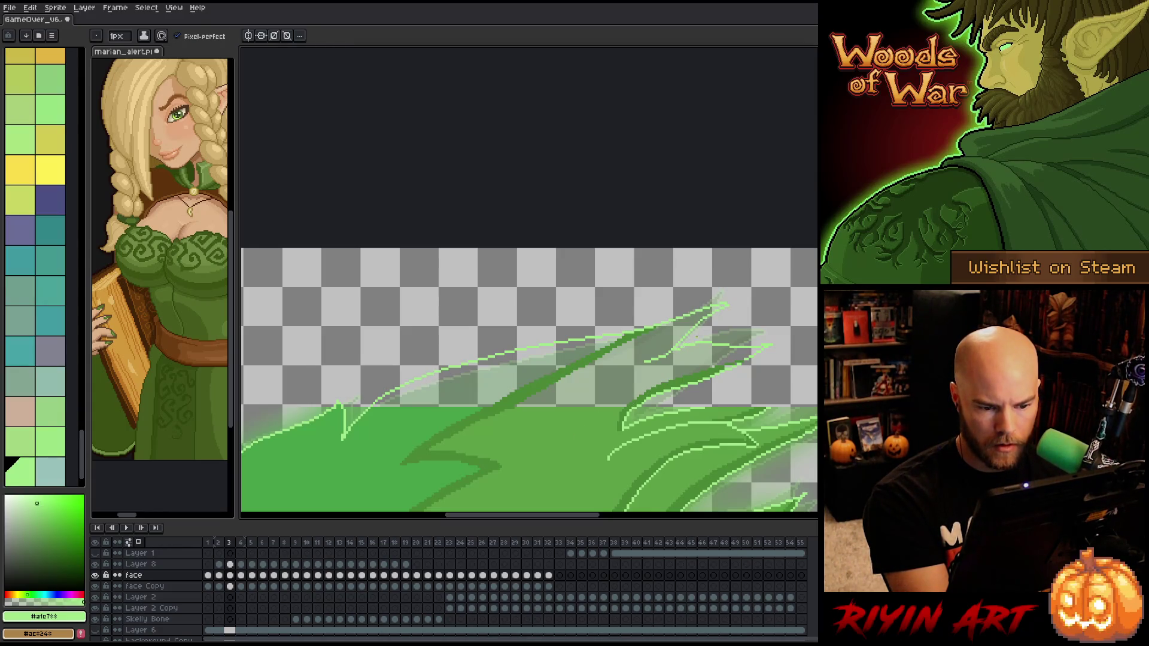
pyautogui.press('e')
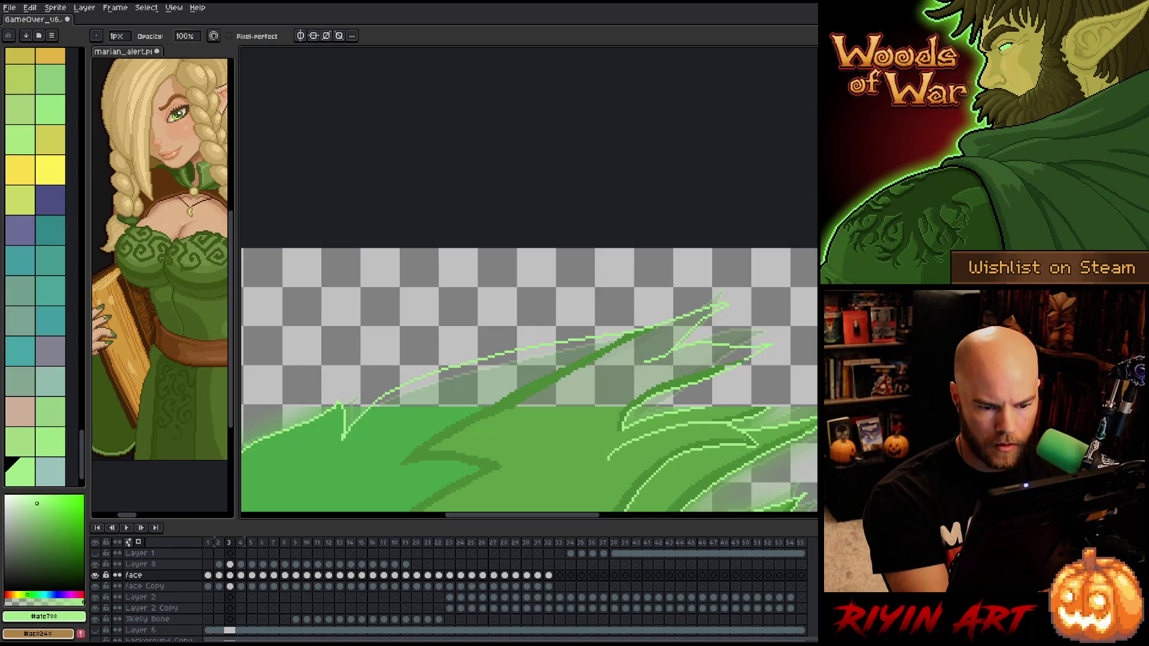
pyautogui.keyDown('alt'); pyautogui.click(455, 431); pyautogui.keyUp('alt')
pyautogui.click(598, 365)
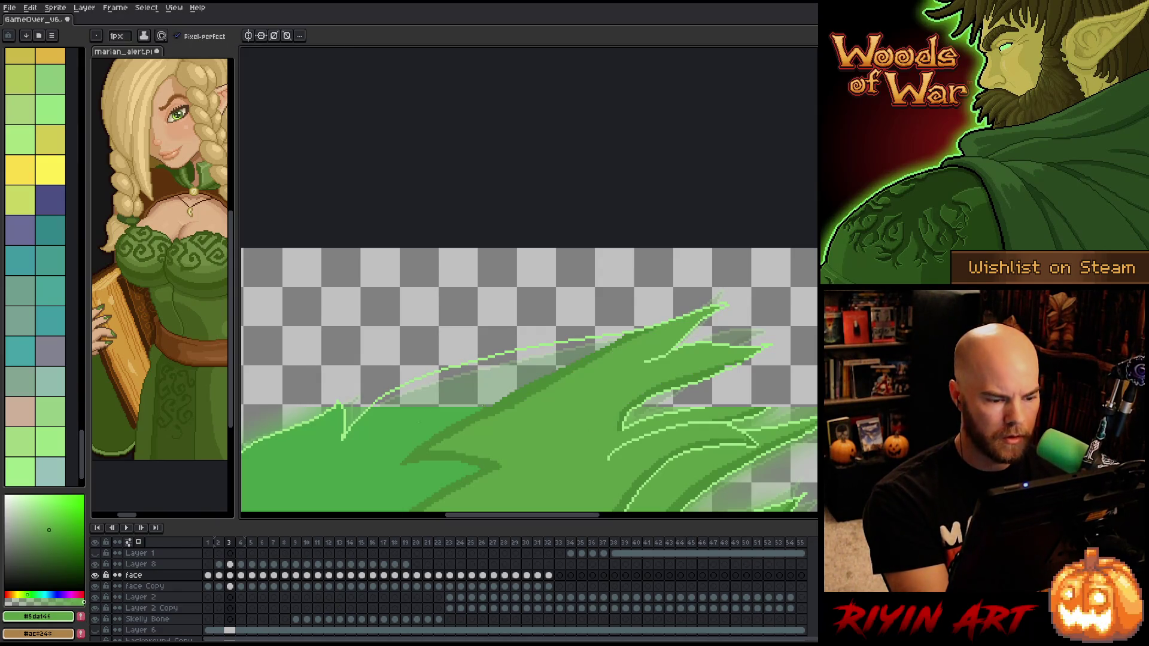
pyautogui.moveTo(441, 411)
pyautogui.mouseDown()
pyautogui.moveTo(603, 303)
pyautogui.moveTo(500, 356)
pyautogui.moveTo(551, 410)
pyautogui.mouseUp()
pyautogui.keyDown('alt'); pyautogui.click(586, 330); pyautogui.keyUp('alt')
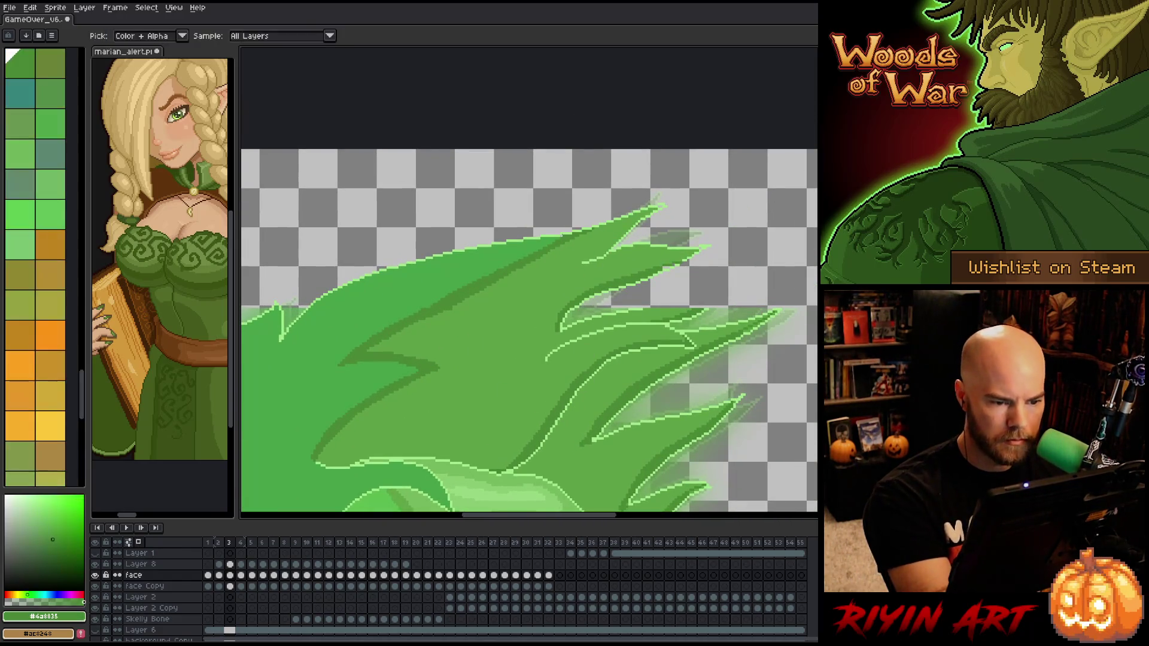
pyautogui.keyDown('alt'); pyautogui.click(530, 245); pyautogui.keyUp('alt')
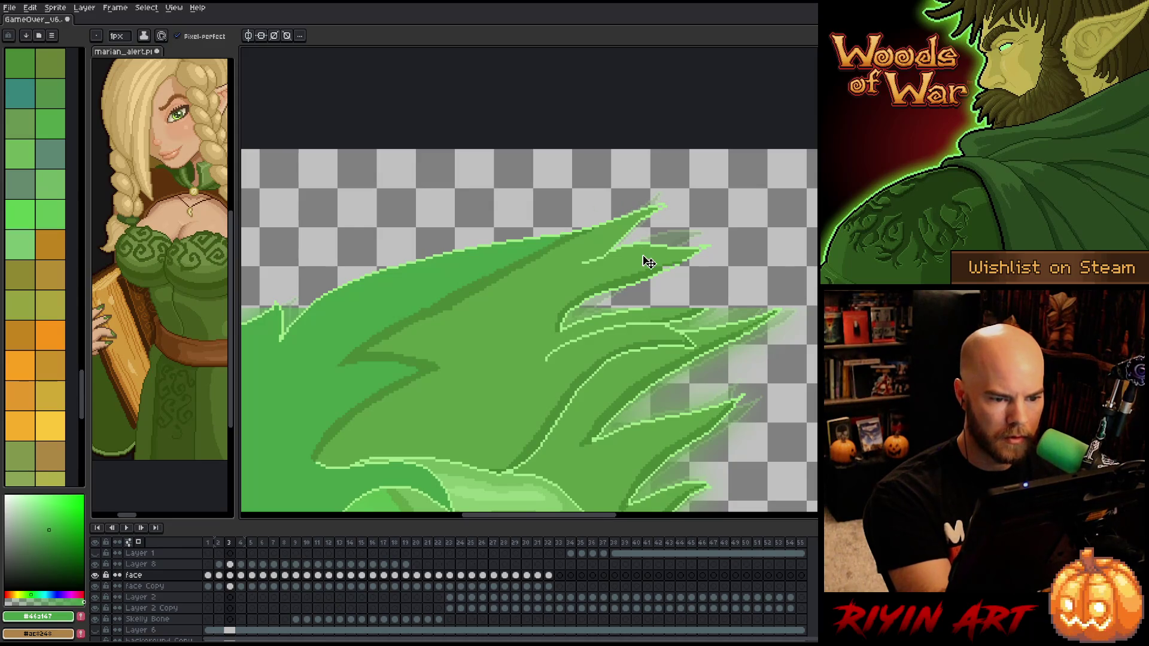
pyautogui.hotkey('ctrl', 's')
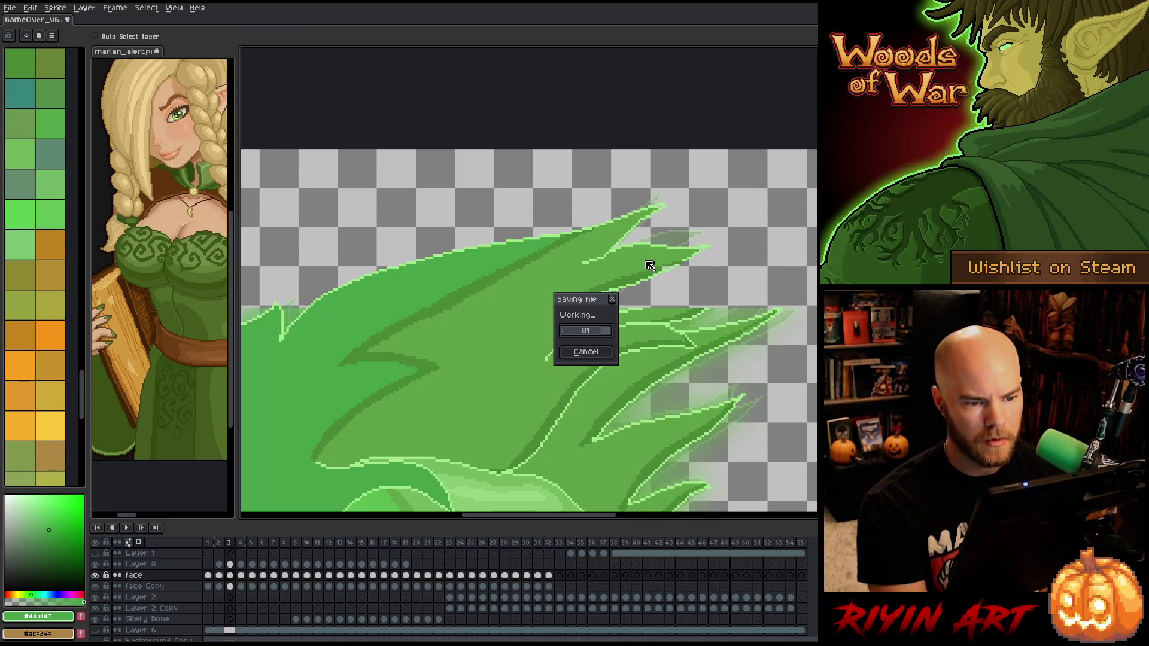
# Sample greens around the right-hand hair tips, then step back to frame 2
pyautogui.keyDown('alt'); pyautogui.click(659, 207); pyautogui.keyUp('alt')
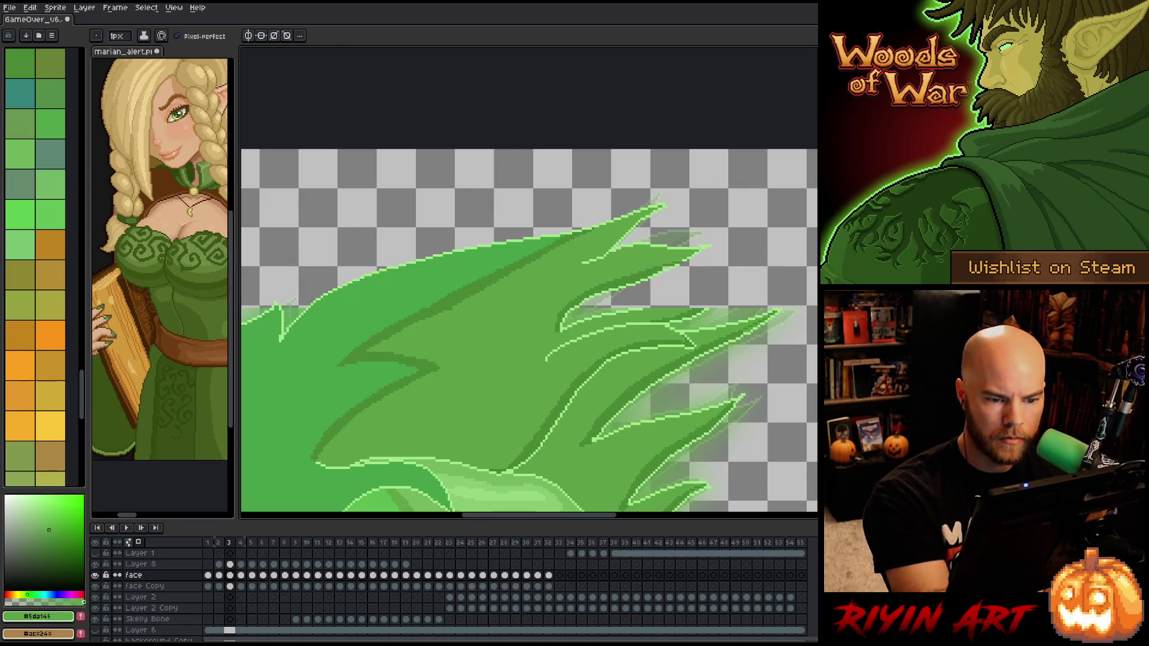
pyautogui.keyDown('alt'); pyautogui.click(662, 267); pyautogui.keyUp('alt')
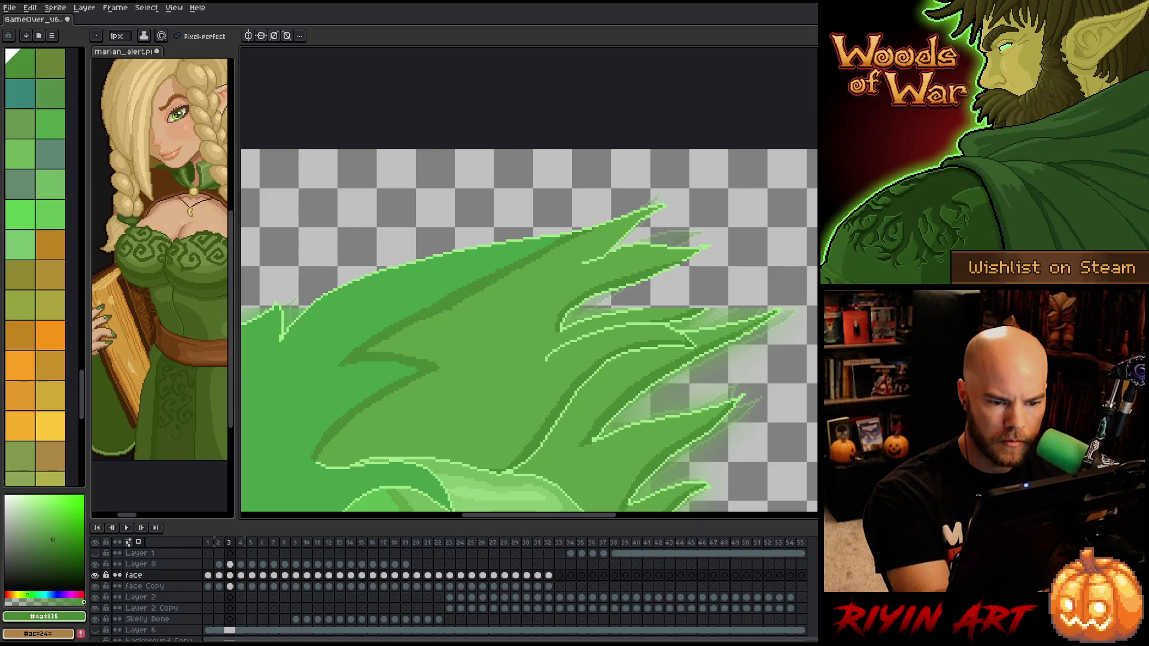
pyautogui.keyDown('alt'); pyautogui.click(683, 258); pyautogui.keyUp('alt')
pyautogui.keyDown('alt'); pyautogui.click(700, 246); pyautogui.keyUp('alt')
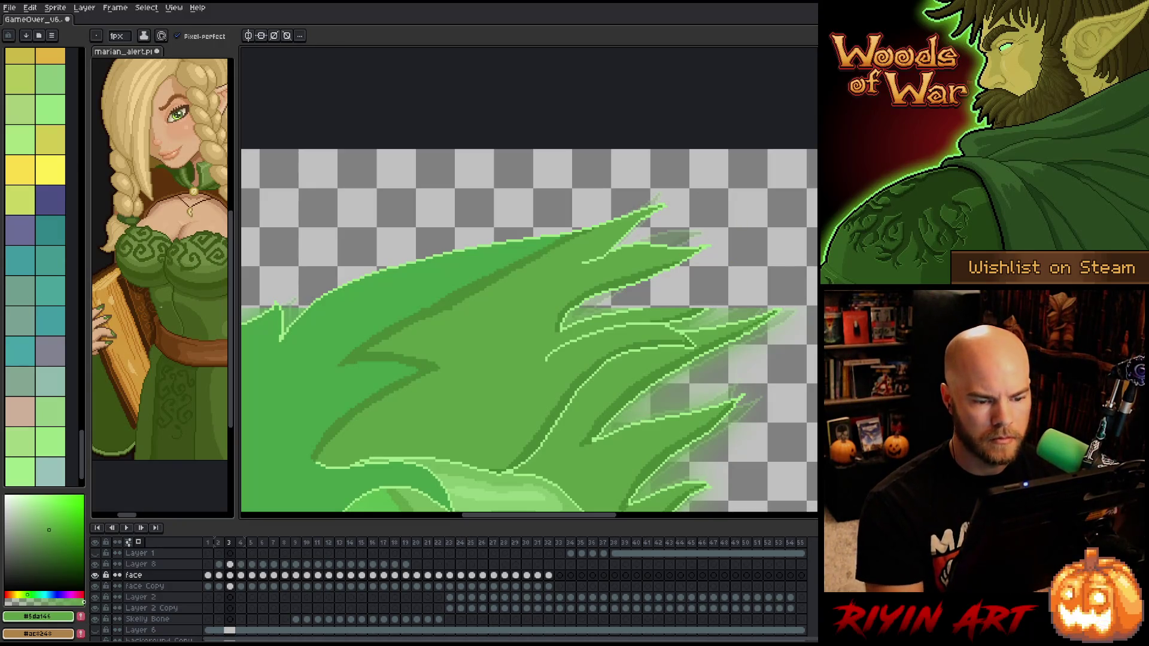
pyautogui.moveTo(711, 269)
pyautogui.mouseDown()
pyautogui.moveTo(578, 309)
pyautogui.moveTo(528, 343)
pyautogui.mouseUp()
pyautogui.keyDown('alt'); pyautogui.click(579, 346); pyautogui.keyUp('alt')
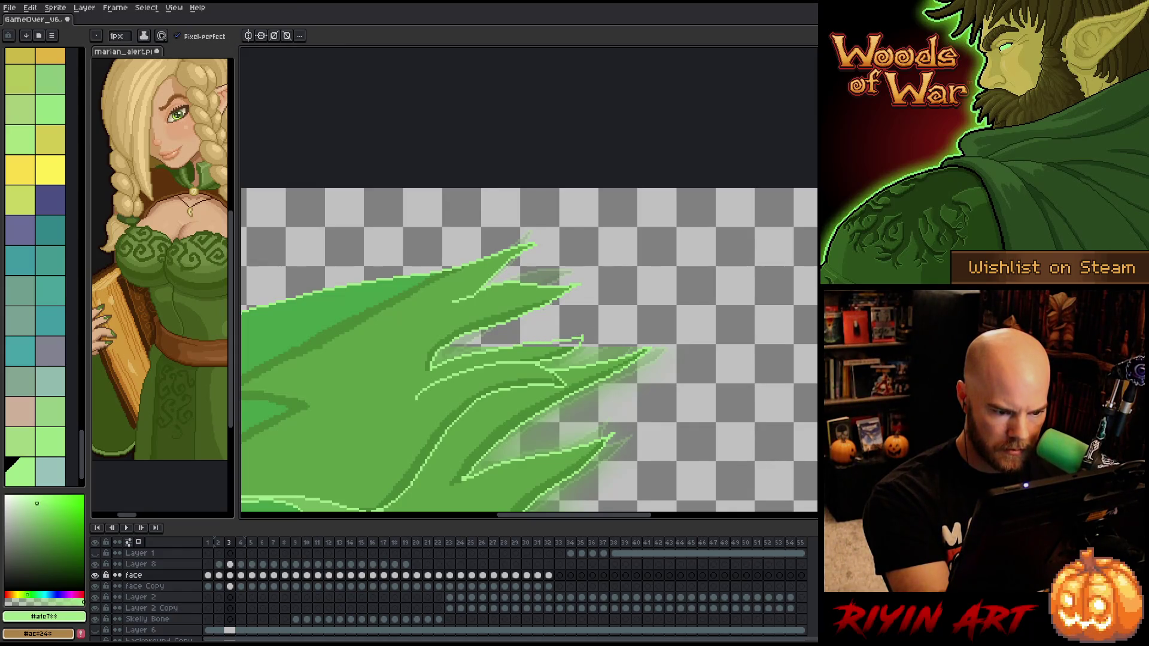
pyautogui.keyDown('alt'); pyautogui.click(573, 344); pyautogui.keyUp('alt')
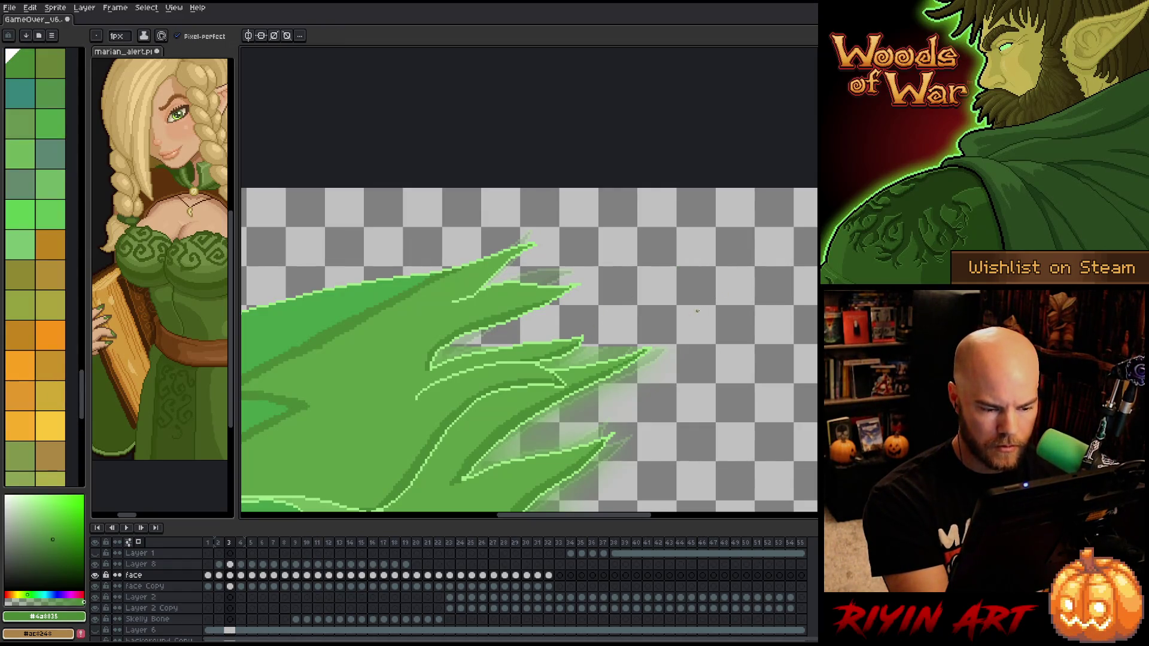
pyautogui.press('Left')
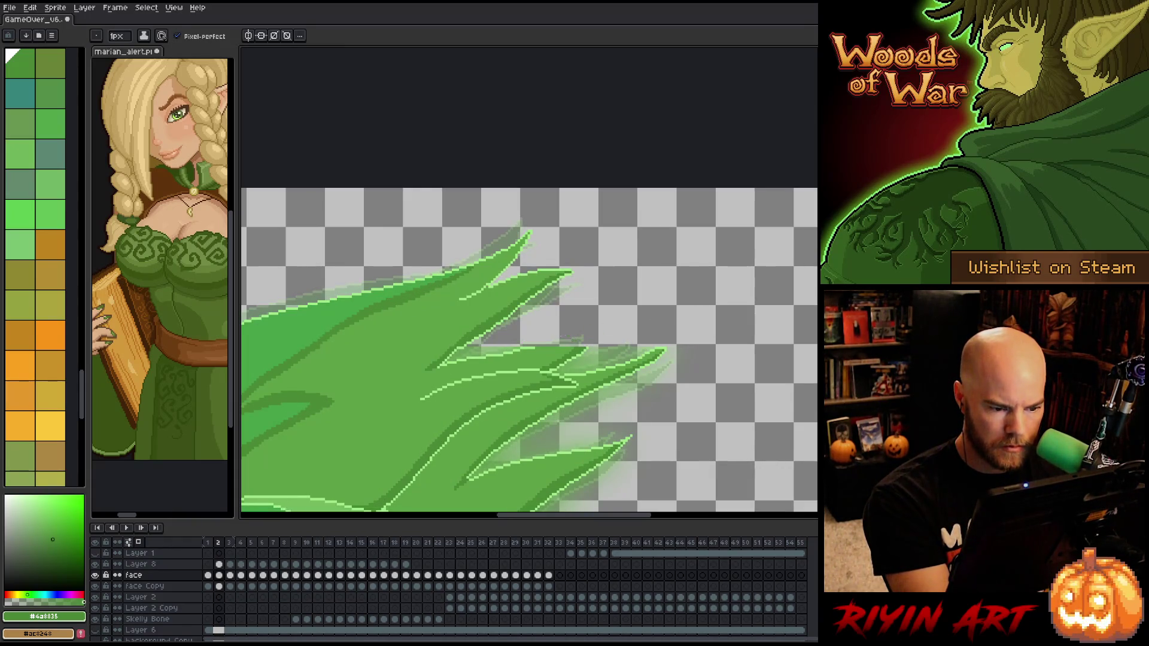
# Add a light-green outline stroke to frame 2's hair tip
pyautogui.keyDown('alt'); pyautogui.click(537, 345); pyautogui.keyUp('alt')
pyautogui.moveTo(542, 348); pyautogui.dragTo(591, 334)
pyautogui.keyDown('alt'); pyautogui.click(491, 389); pyautogui.keyUp('alt')
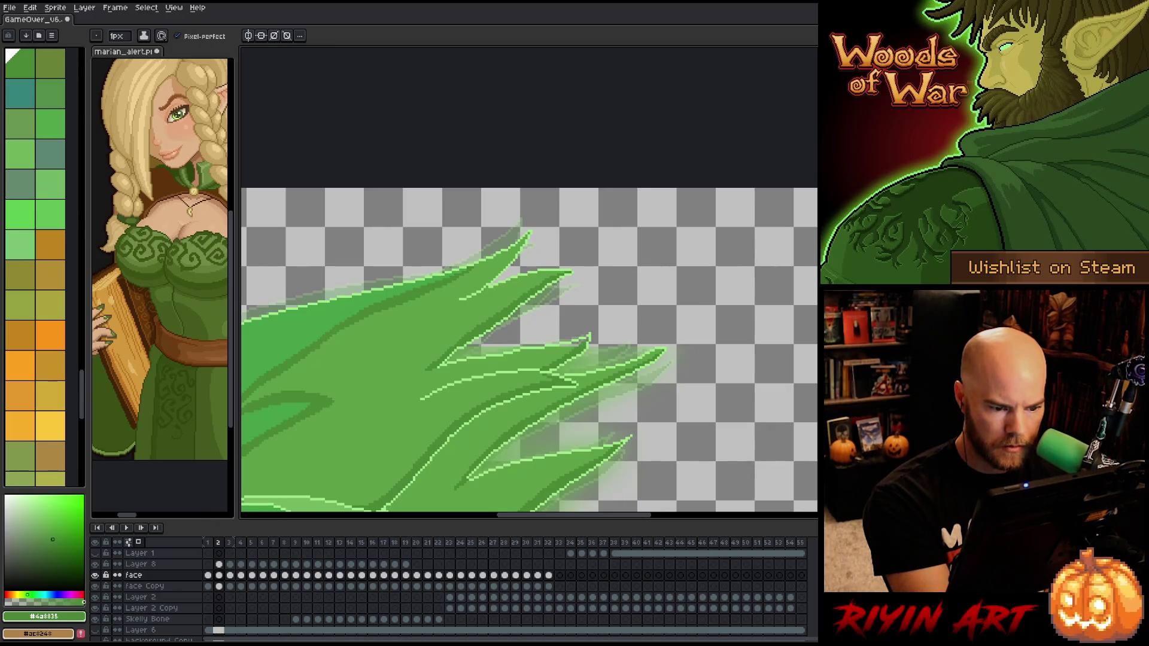
pyautogui.keyDown('alt'); pyautogui.click(583, 337); pyautogui.keyUp('alt')
pyautogui.press('g')
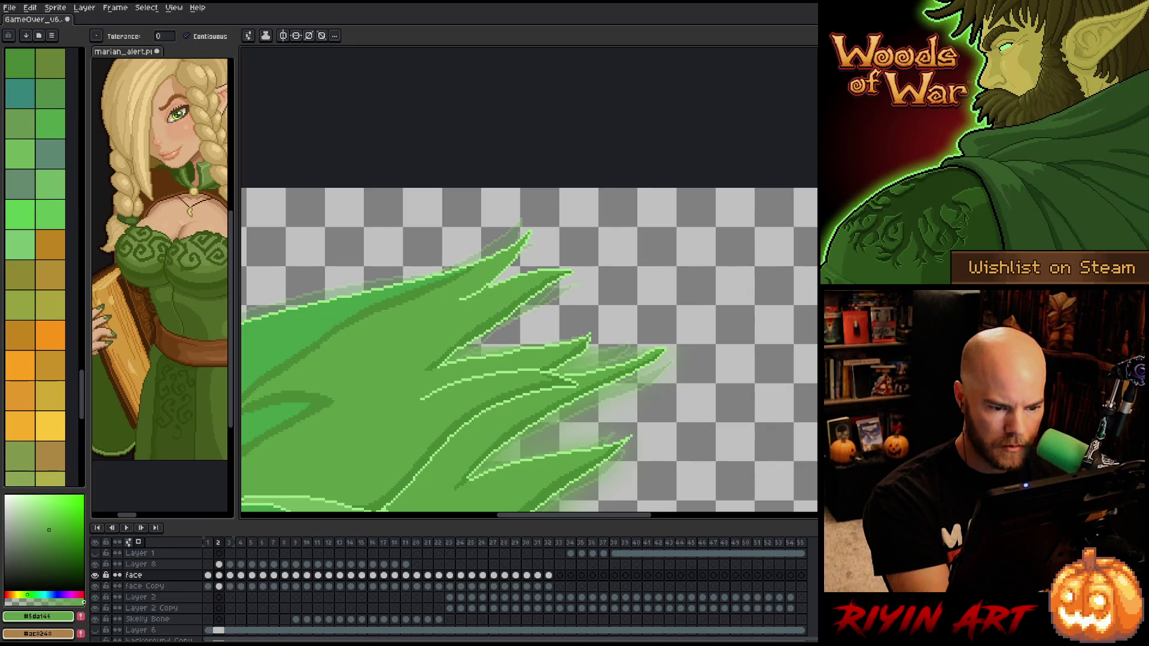
pyautogui.press('b')
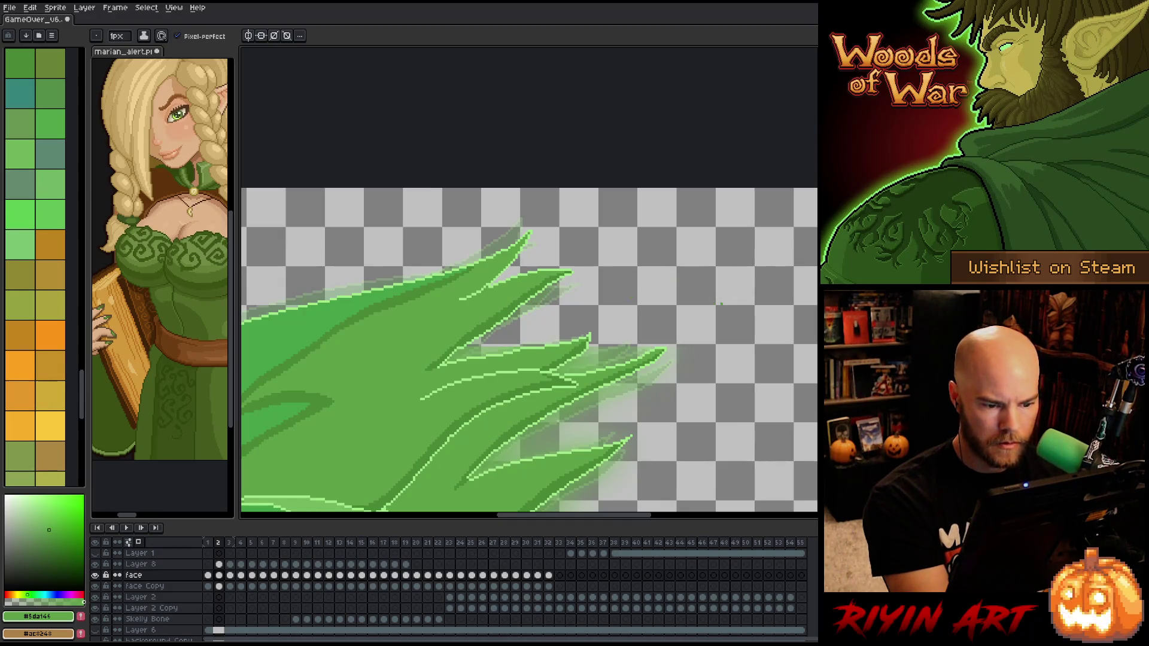
pyautogui.keyDown('alt'); pyautogui.click(491, 389); pyautogui.keyUp('alt')
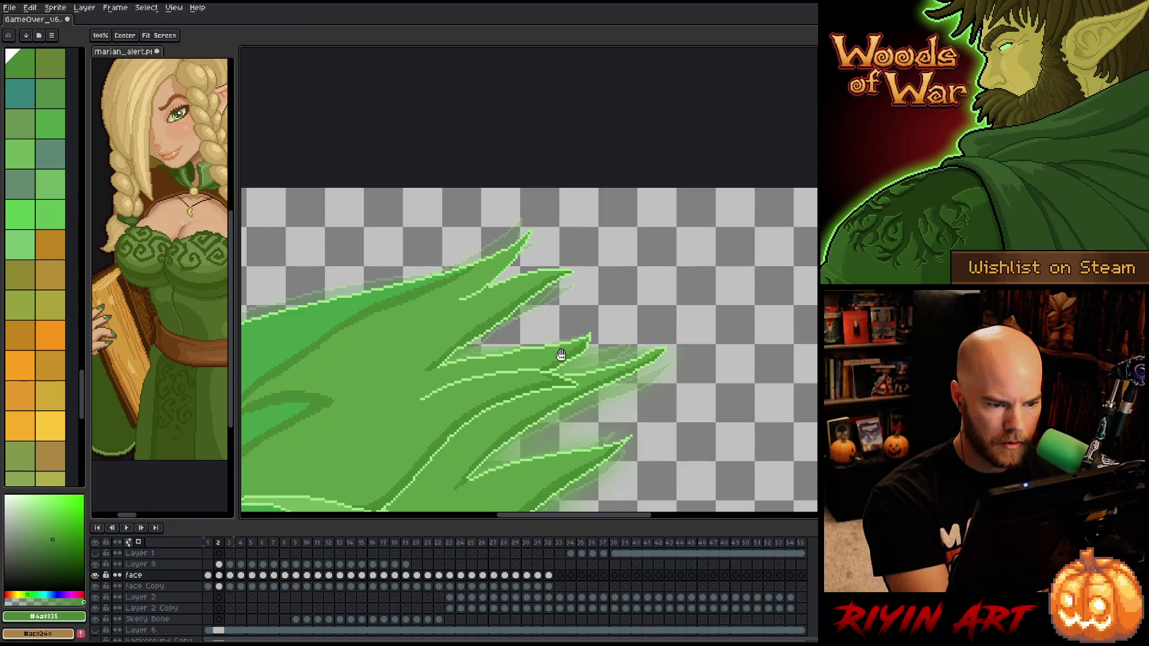
# Flip between frames 1, 2 and 3 to compare the hair tips, then advance to frame 4
pyautogui.press('Left')
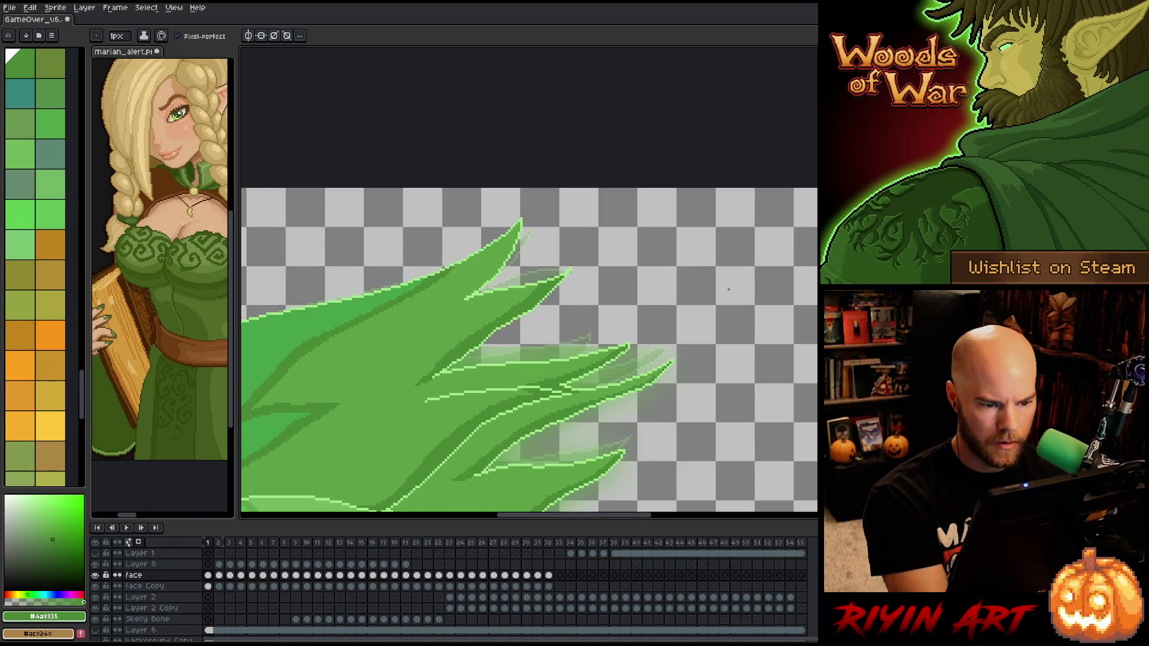
pyautogui.press('Right')
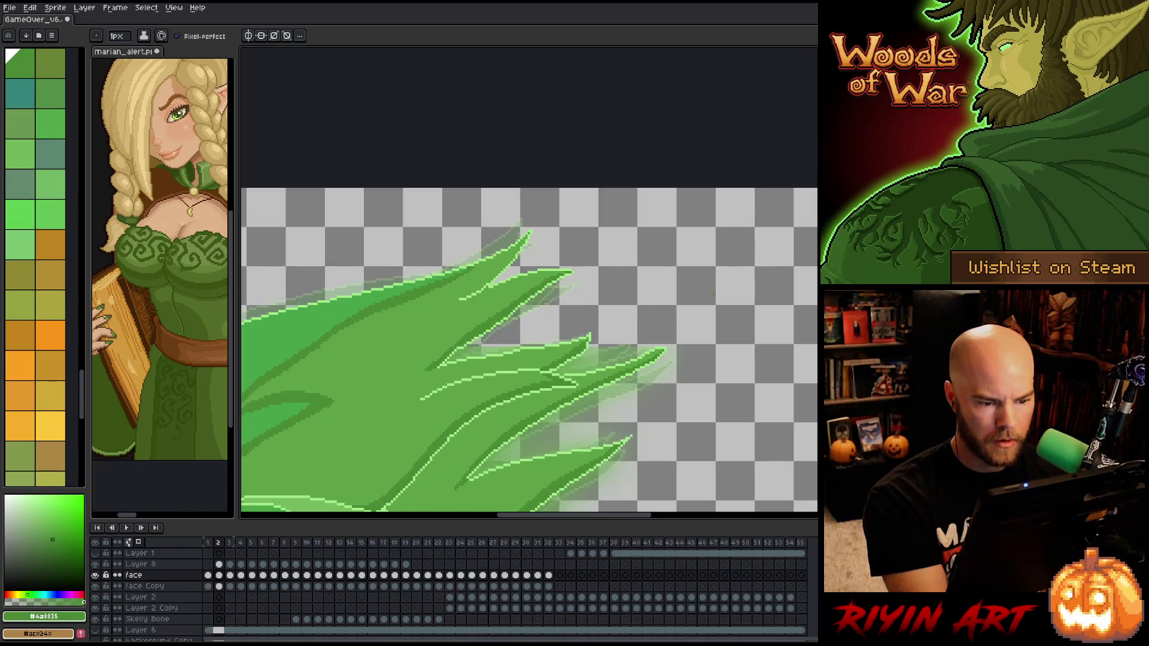
pyautogui.press('Right')
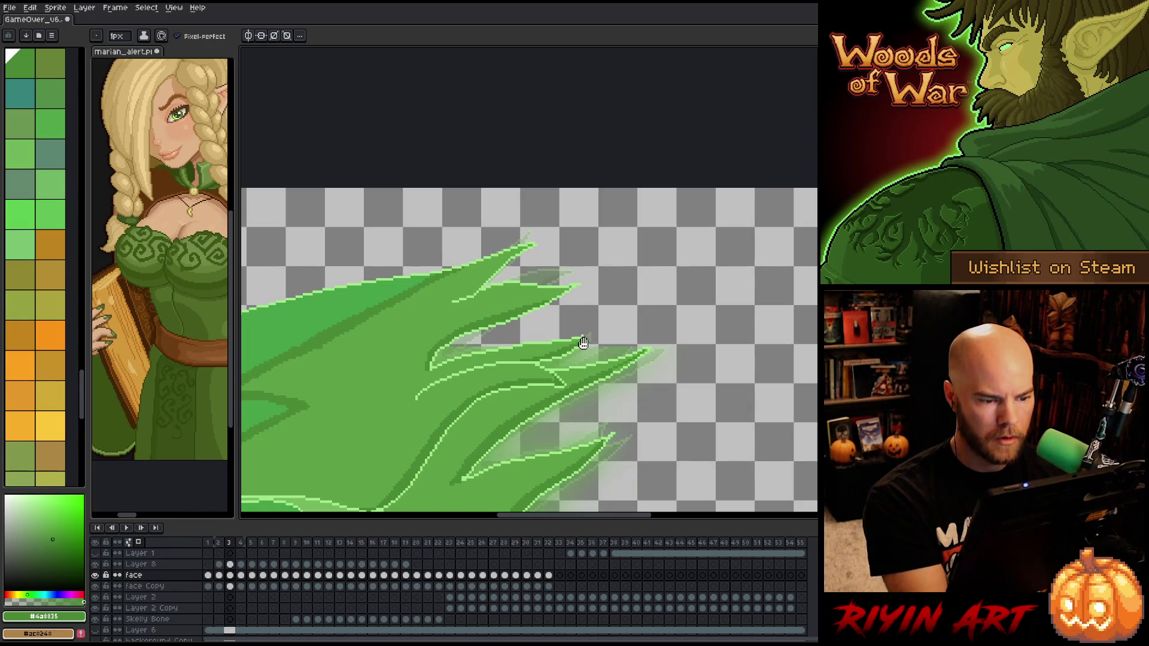
pyautogui.press('Left')
pyautogui.press('Right')
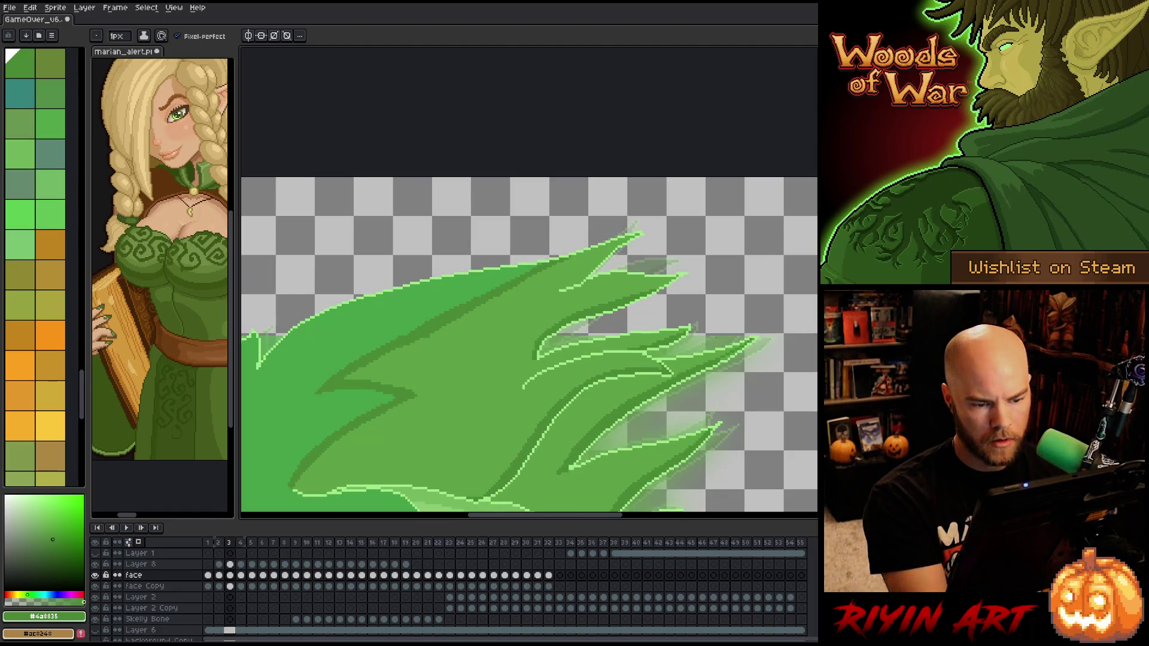
pyautogui.press('Right')
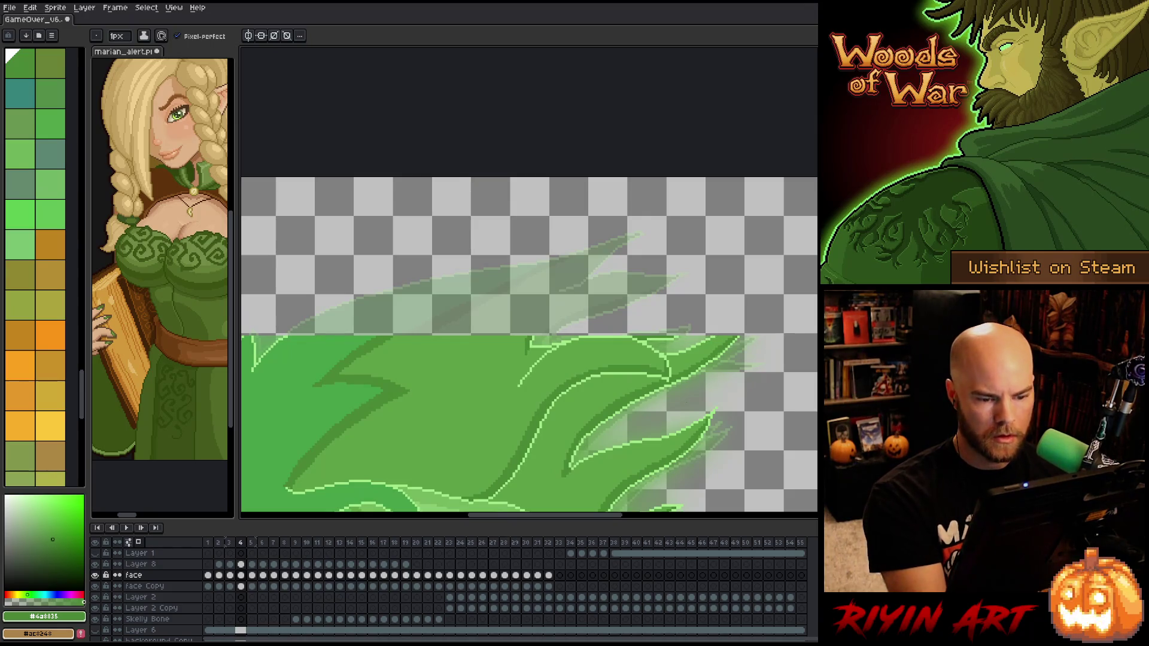
# Outline the top edge of frame 4's hair tips in light green
pyautogui.keyDown('alt'); pyautogui.click(681, 331); pyautogui.keyUp('alt')
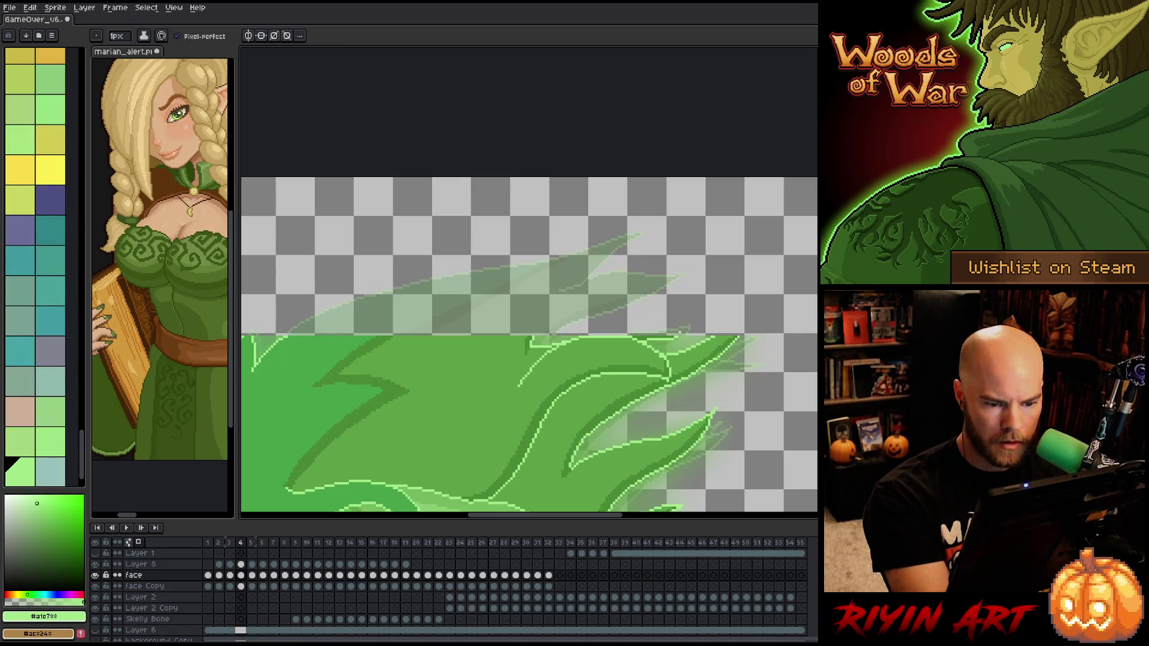
pyautogui.moveTo(682, 333)
pyautogui.mouseDown()
pyautogui.moveTo(704, 316)
pyautogui.moveTo(540, 333)
pyautogui.moveTo(681, 276)
pyautogui.moveTo(580, 286)
pyautogui.moveTo(635, 242)
pyautogui.moveTo(614, 242)
pyautogui.moveTo(575, 281)
pyautogui.moveTo(634, 267)
pyautogui.mouseUp()
pyautogui.press('q')
pyautogui.hotkey('ctrl', 'd')
pyautogui.press('b')
pyautogui.moveTo(655, 244)
pyautogui.mouseDown()
pyautogui.moveTo(368, 286)
pyautogui.moveTo(300, 317)
pyautogui.moveTo(287, 338)
pyautogui.mouseUp()
pyautogui.moveTo(339, 416); pyautogui.dragTo(518, 433)
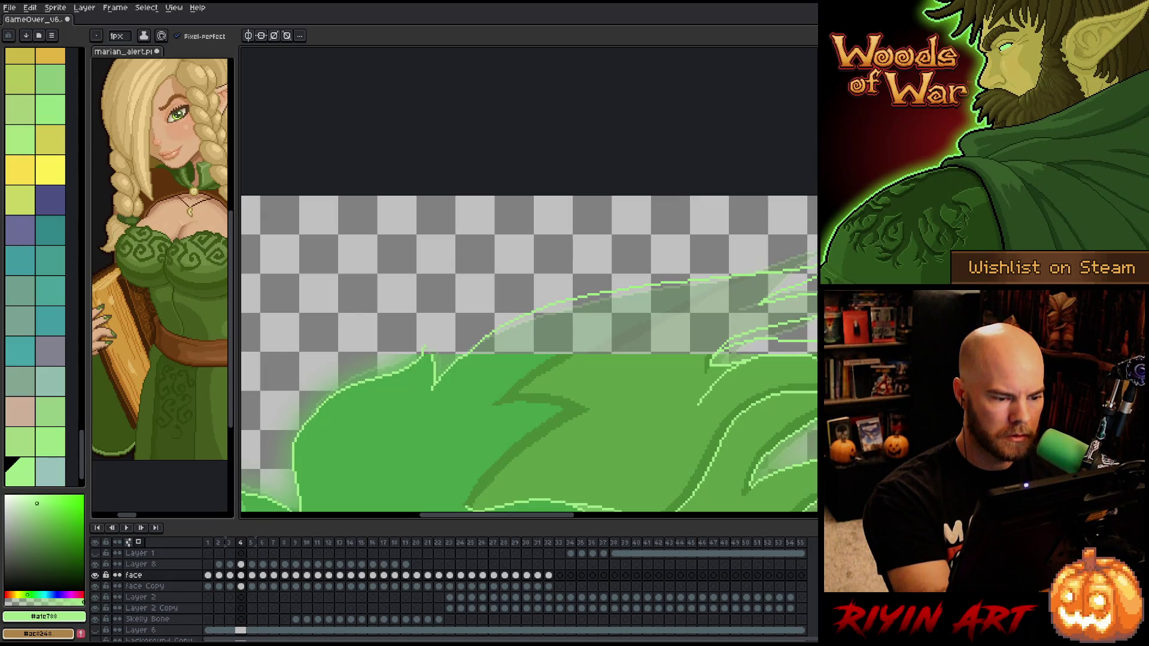
# Draw dark #4a8835 shading strands across the hair and fill between them with medium green
pyautogui.keyDown('alt'); pyautogui.click(429, 367); pyautogui.keyUp('alt')
pyautogui.press('g')
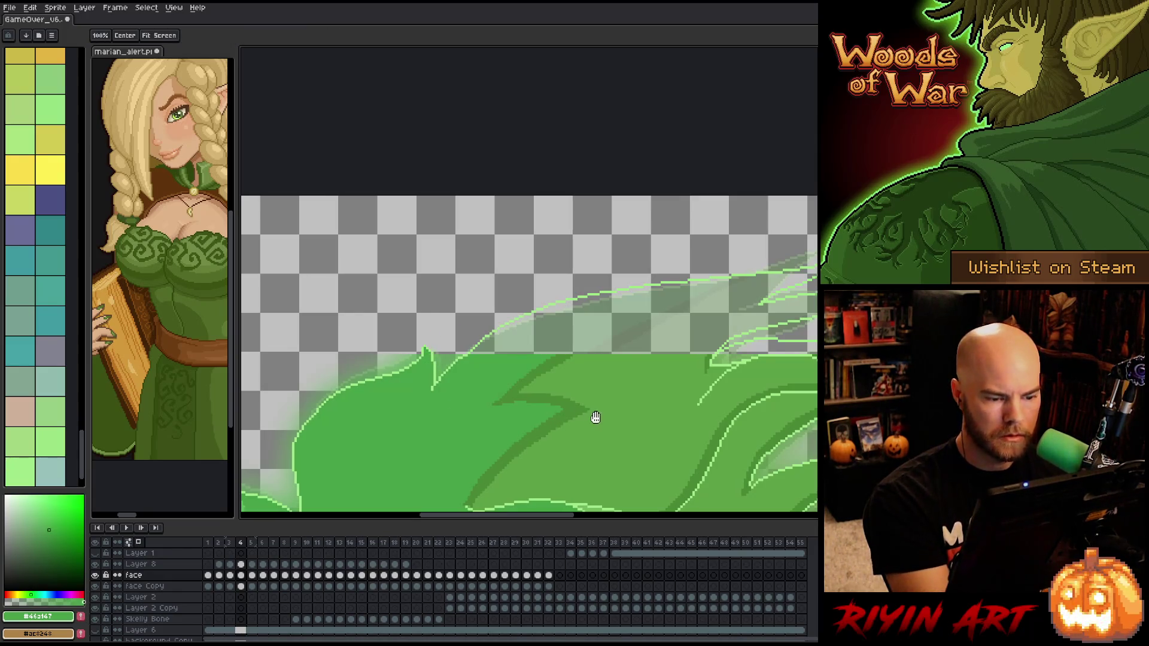
pyautogui.moveTo(595, 416); pyautogui.dragTo(377, 438)
pyautogui.press('b')
pyautogui.keyDown('alt'); pyautogui.click(361, 362); pyautogui.keyUp('alt')
pyautogui.moveTo(357, 377); pyautogui.dragTo(526, 307)
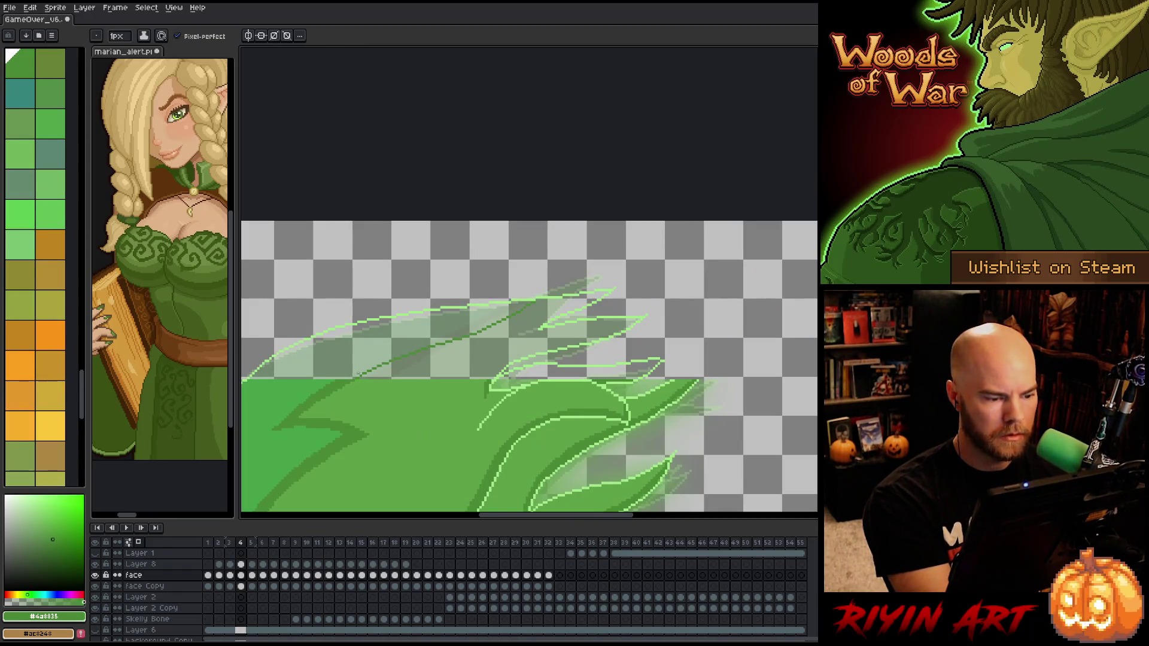
pyautogui.moveTo(354, 375); pyautogui.dragTo(521, 304)
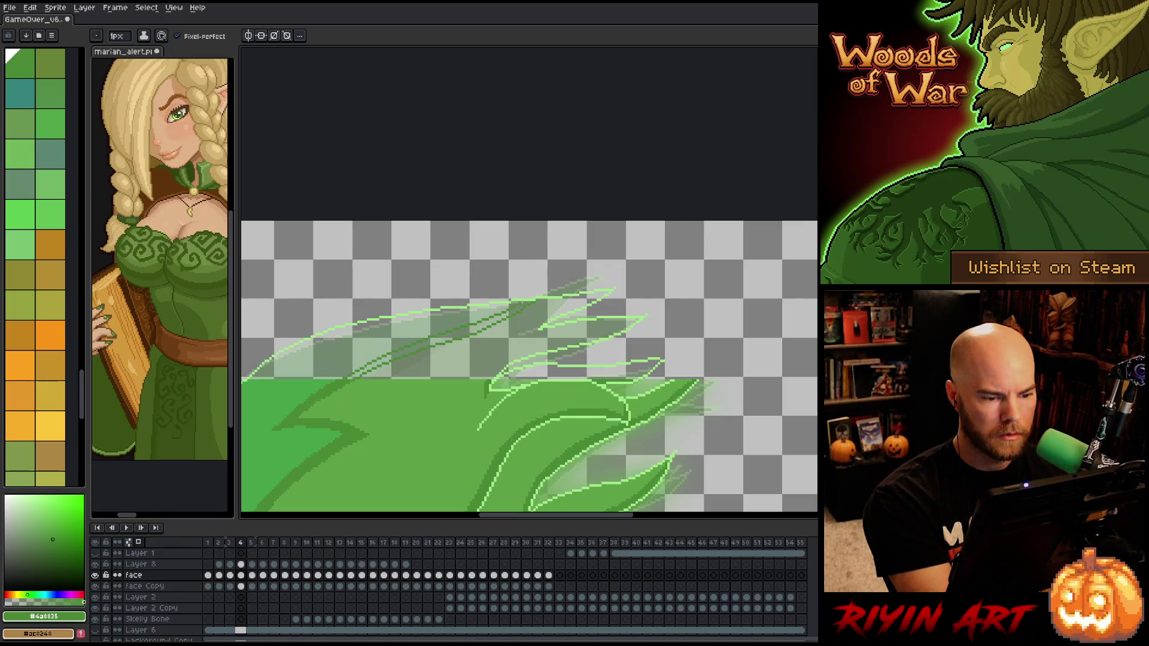
pyautogui.press('g')
pyautogui.click(395, 354)
pyautogui.click(419, 344)
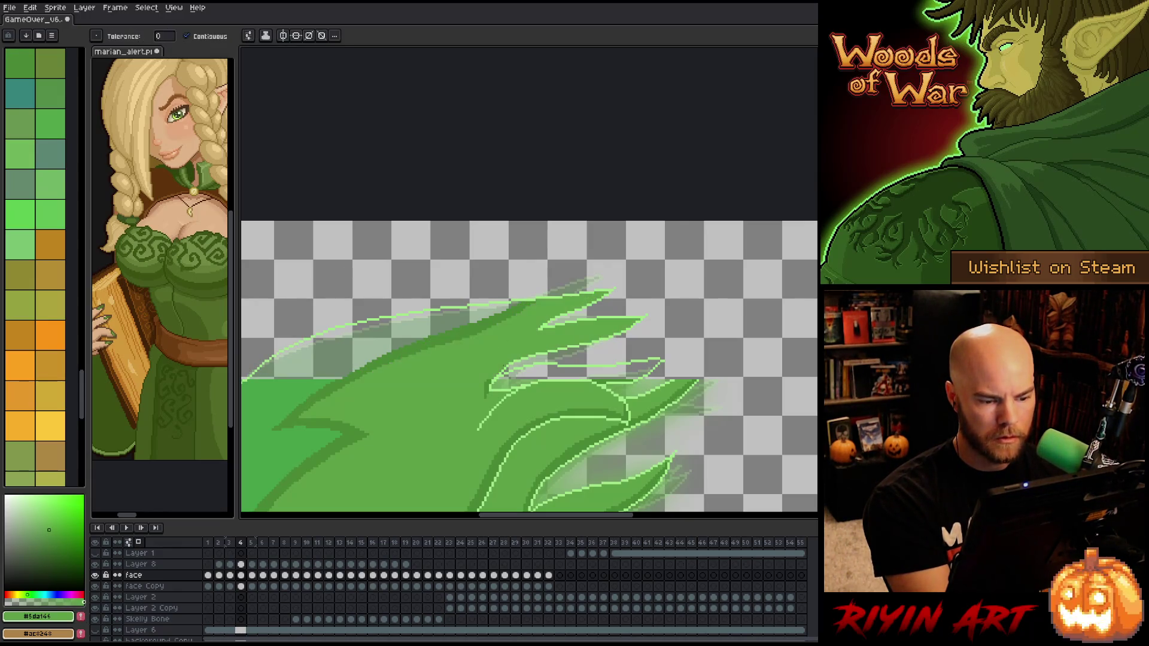
pyautogui.press('b')
pyautogui.moveTo(492, 376)
pyautogui.mouseDown()
pyautogui.moveTo(508, 359)
pyautogui.moveTo(630, 323)
pyautogui.mouseUp()
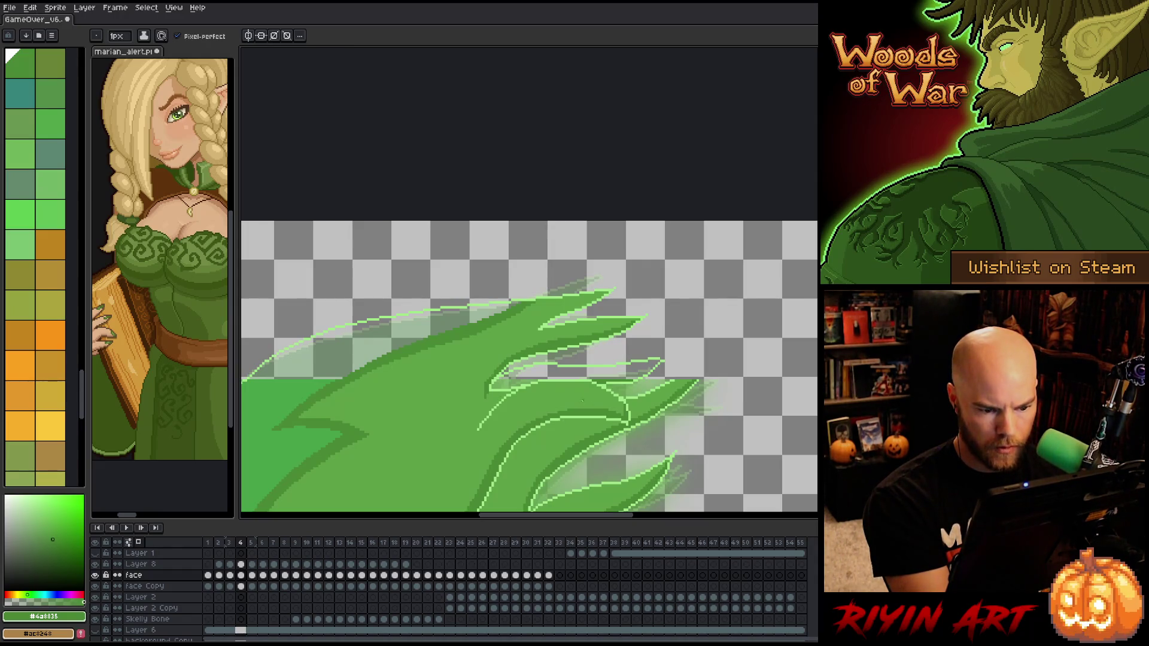
# After comparing with frame 3, fill the gap inside the tendril outline with #5da146 green
pyautogui.press(',')
pyautogui.press('.')
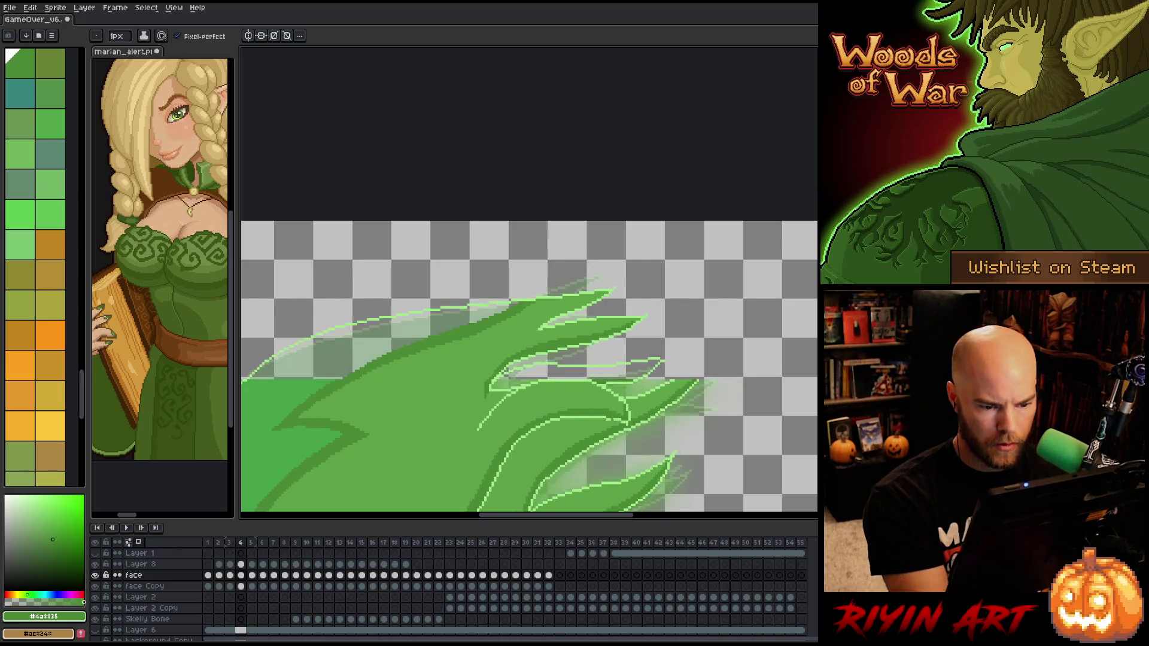
pyautogui.keyDown('alt'); pyautogui.click(419, 407); pyautogui.keyUp('alt')
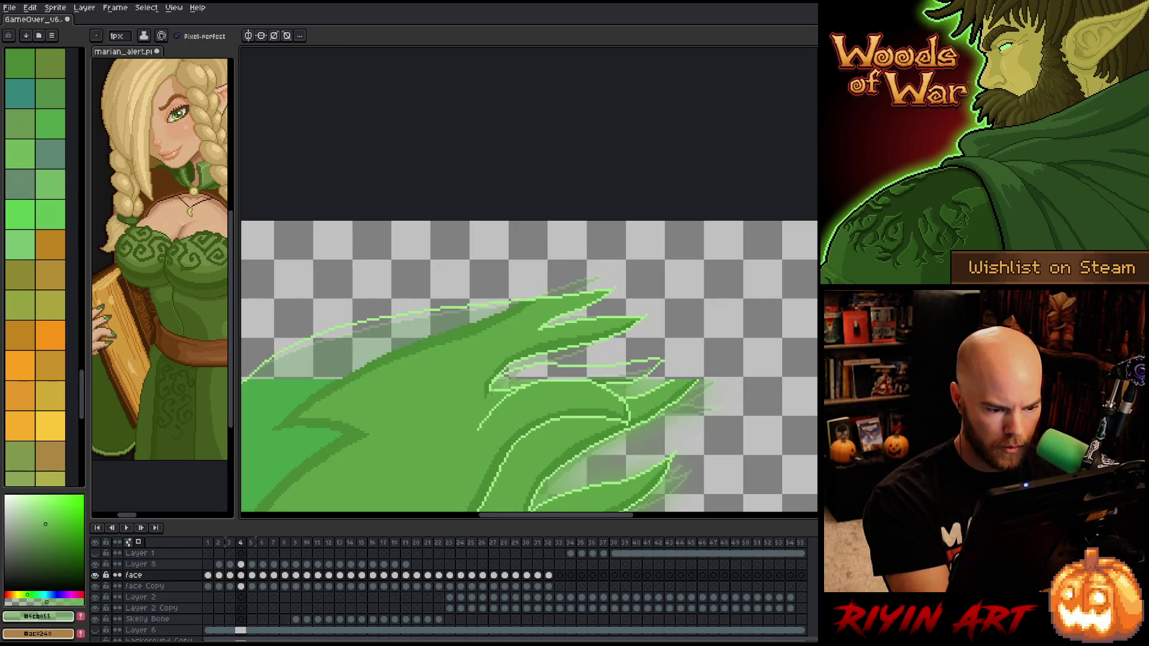
pyautogui.keyDown('alt'); pyautogui.click(485, 405); pyautogui.keyUp('alt')
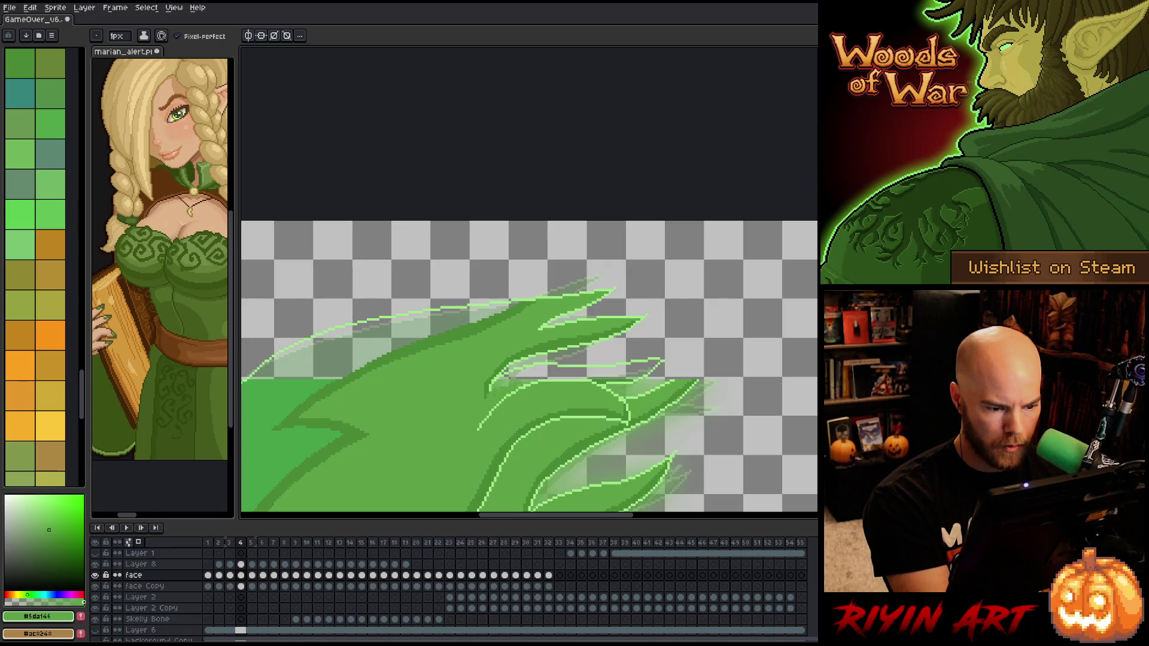
pyautogui.click(575, 373)
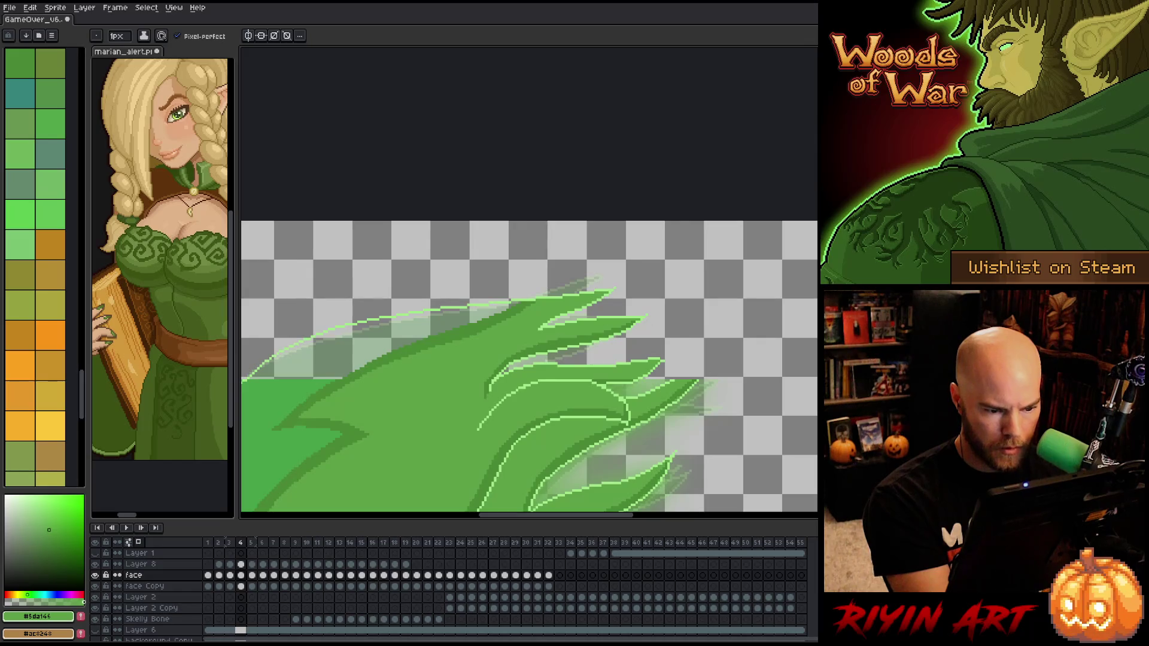
pyautogui.keyDown('alt'); pyautogui.click(607, 378); pyautogui.keyUp('alt')
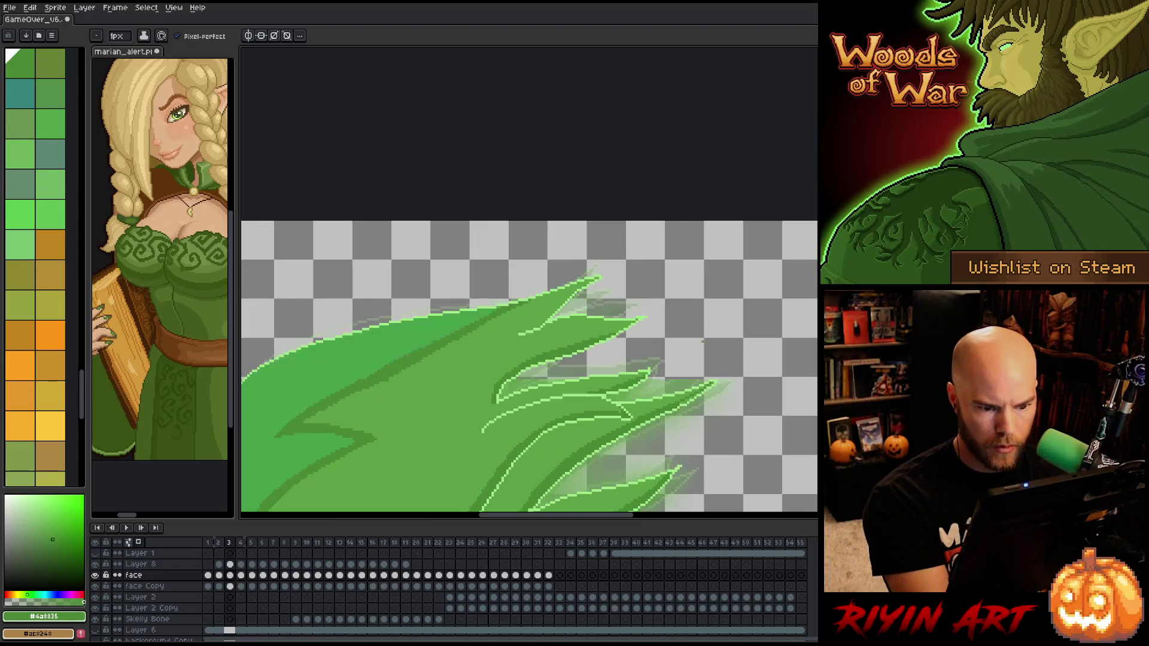
pyautogui.press('w')
pyautogui.press('b')
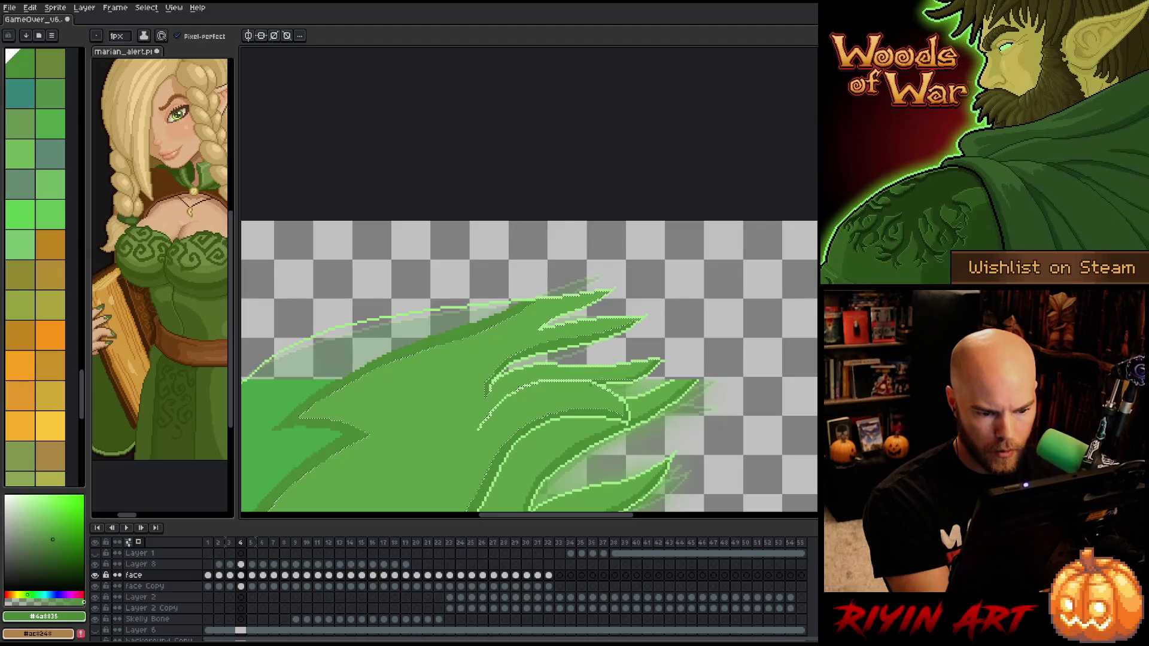
# Make the translucent band under the top outline solid #5da146 green
pyautogui.keyDown('alt'); pyautogui.click(676, 376); pyautogui.keyUp('alt')
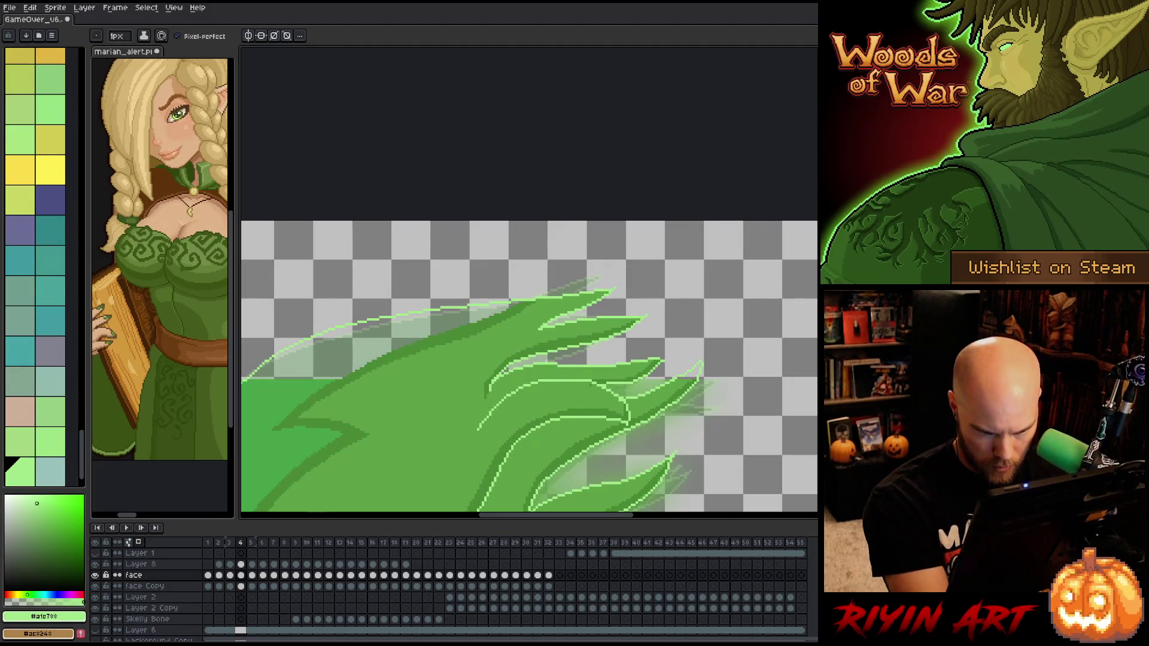
pyautogui.press('e')
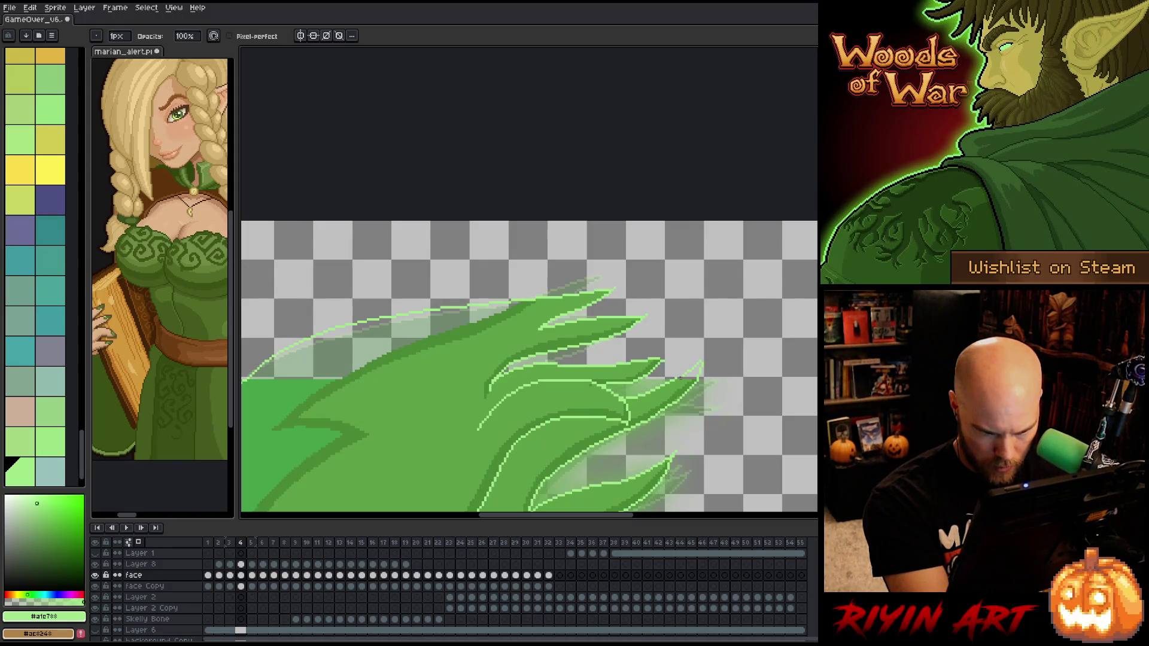
pyautogui.press('b')
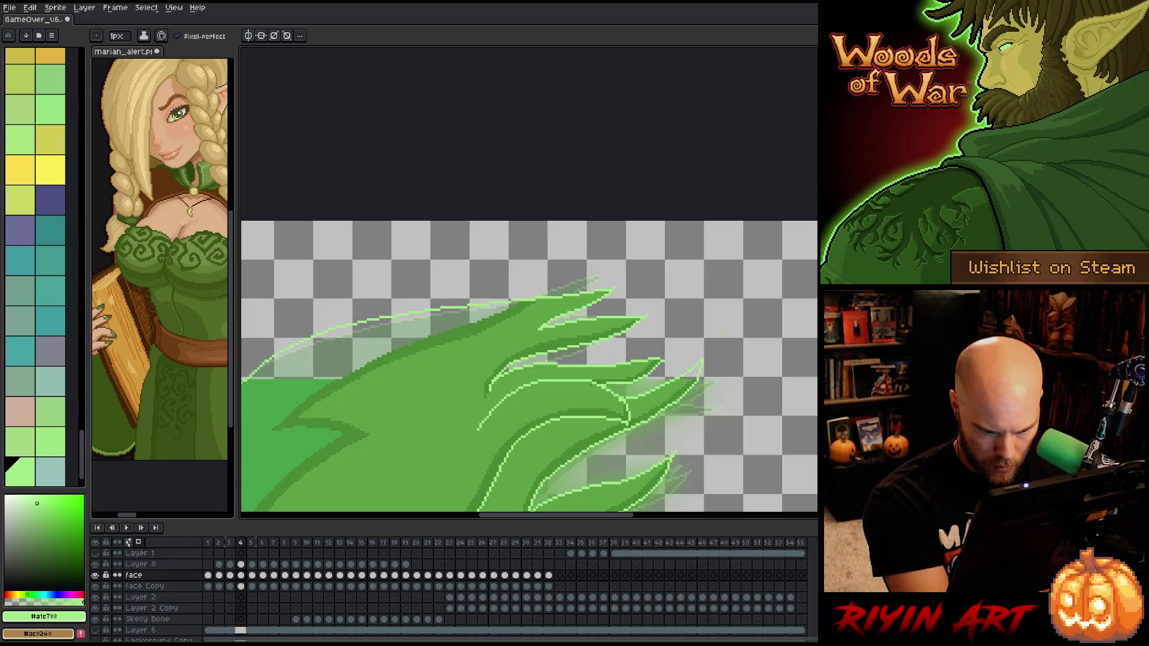
pyautogui.keyDown('alt'); pyautogui.click(698, 372); pyautogui.keyUp('alt')
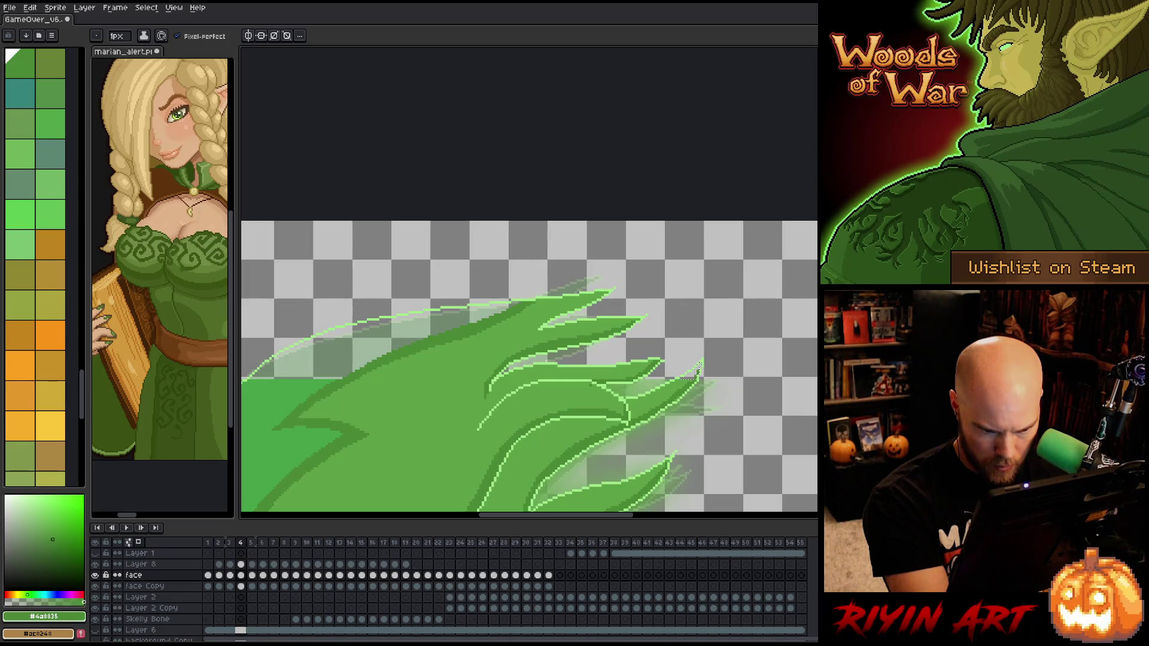
pyautogui.keyDown('alt'); pyautogui.click(697, 370); pyautogui.keyUp('alt')
pyautogui.press('g')
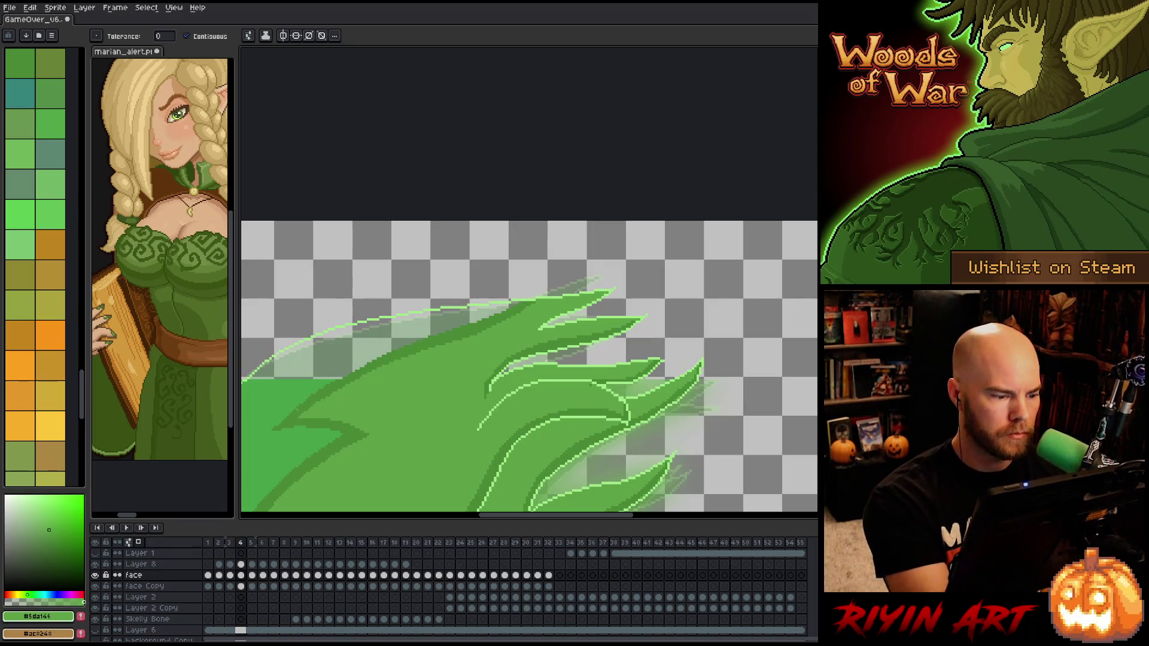
pyautogui.click(346, 363)
# Zoom out to check the whole face and save the animation
pyautogui.scroll(-2, 346, 363)
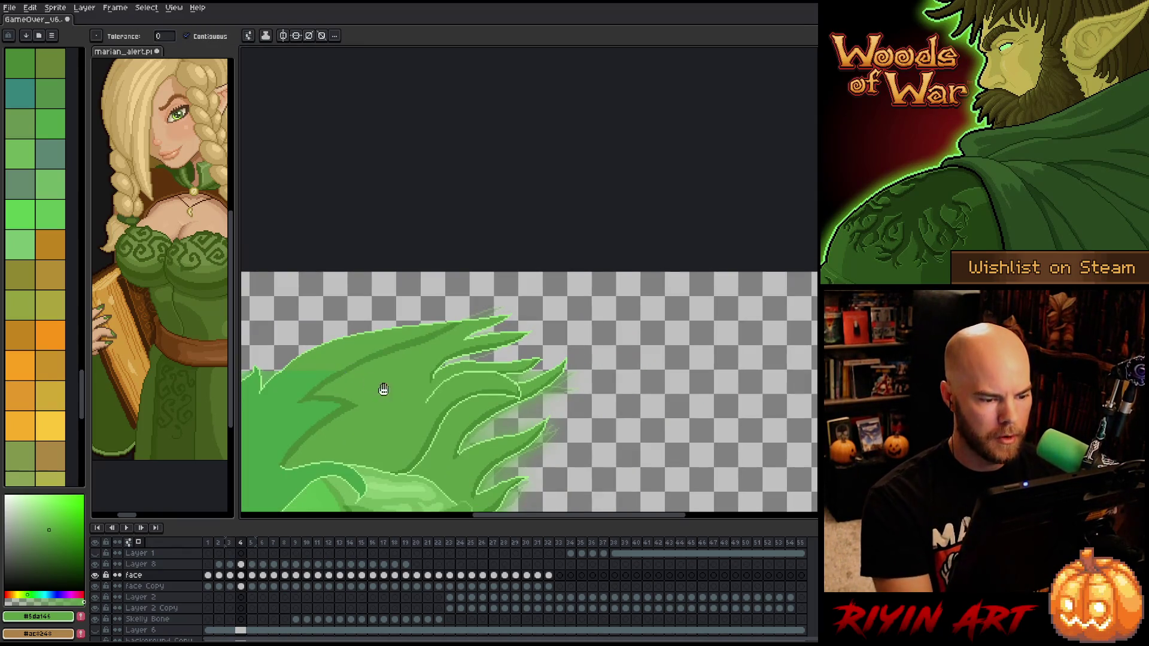
pyautogui.moveTo(380, 388); pyautogui.dragTo(541, 297)
pyautogui.press('g')
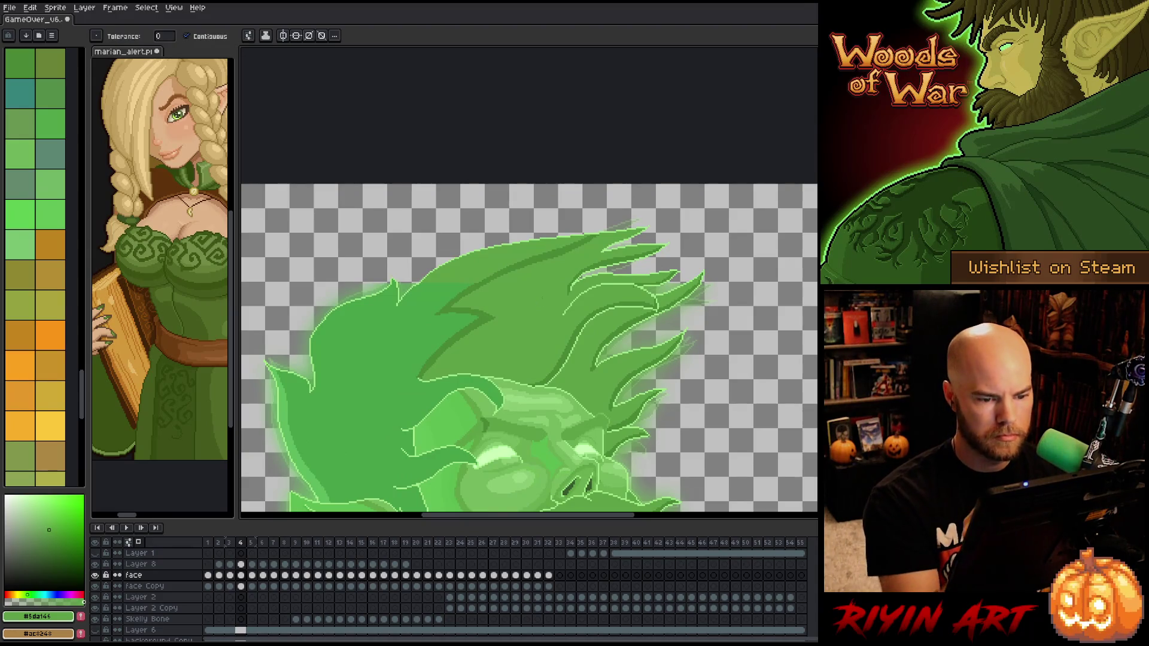
pyautogui.scroll(1, 630, 276)
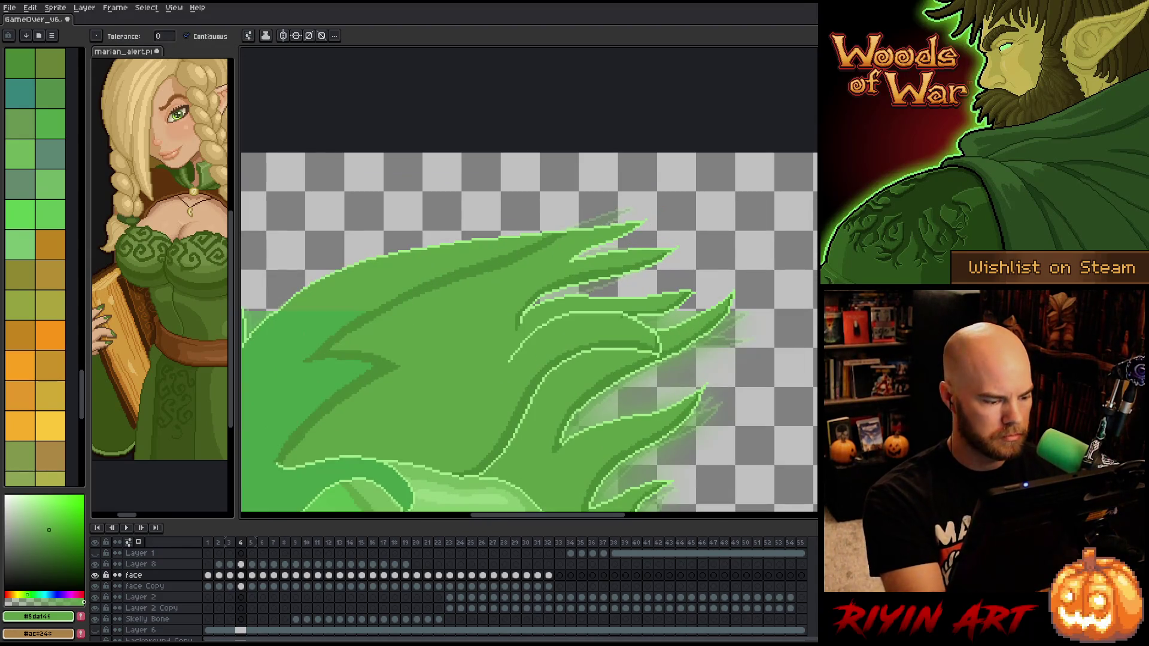
pyautogui.hotkey('ctrl', 's')
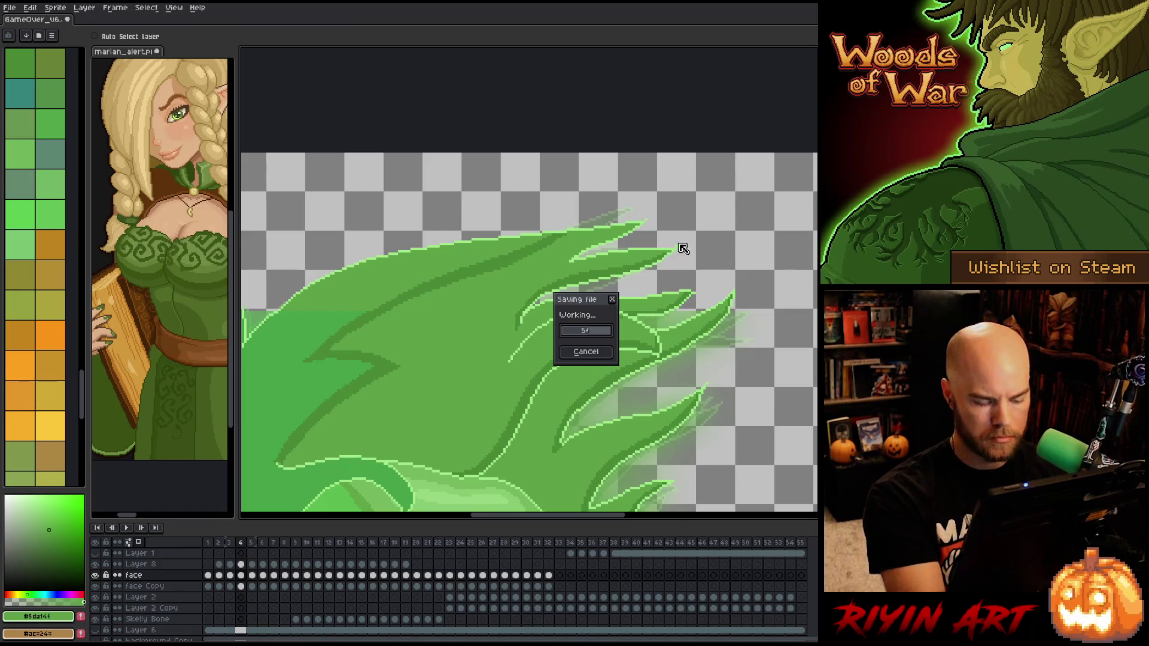
# On frame 5, draw a light-green outline stroke along the upper hair tip
pyautogui.press(',')
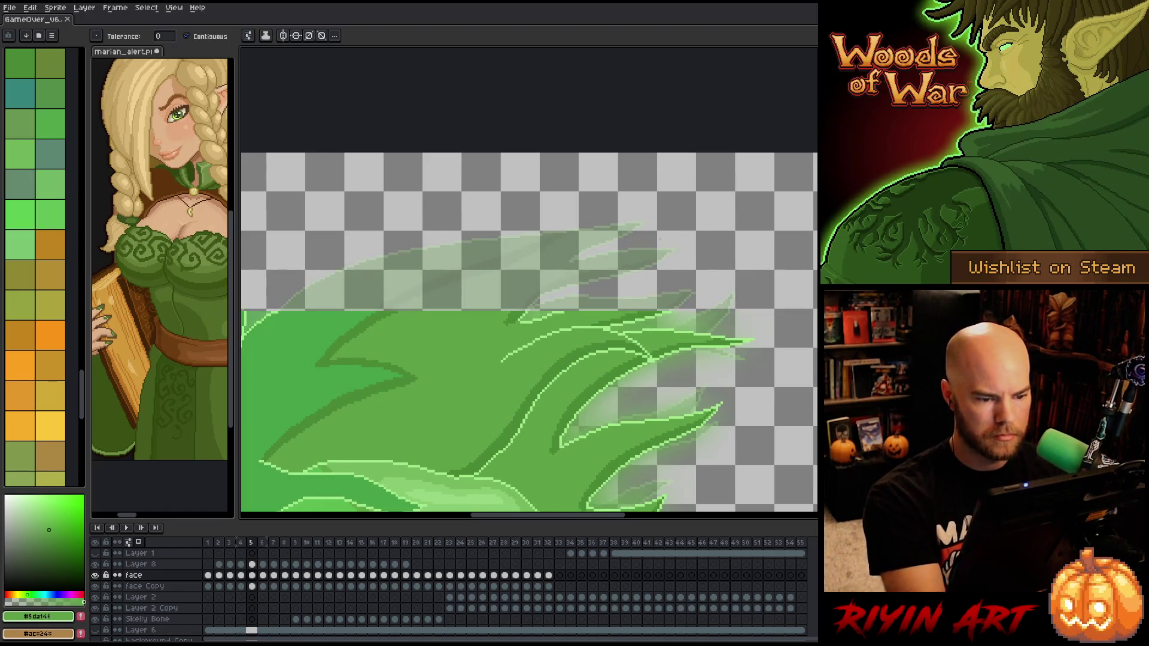
pyautogui.press('b')
pyautogui.keyDown('alt'); pyautogui.click(530, 310); pyautogui.keyUp('alt')
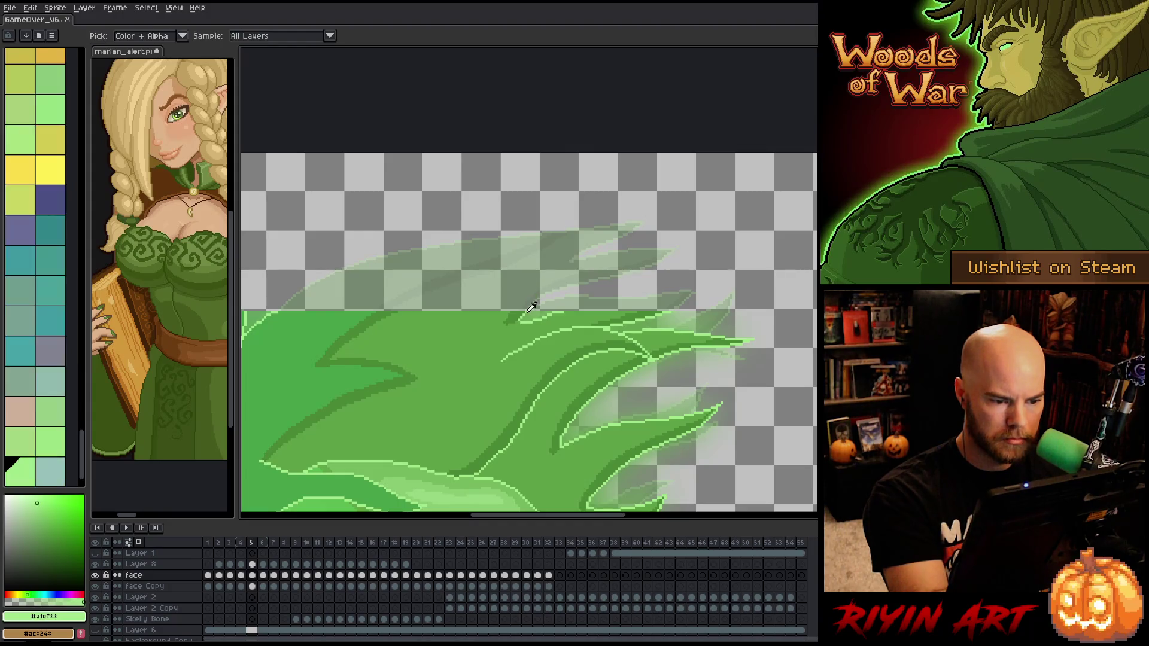
pyautogui.moveTo(529, 309); pyautogui.dragTo(671, 252)
pyautogui.hotkey('ctrl', 'z')
pyautogui.moveTo(527, 310)
pyautogui.mouseDown()
pyautogui.moveTo(673, 265)
pyautogui.moveTo(585, 256)
pyautogui.mouseUp()
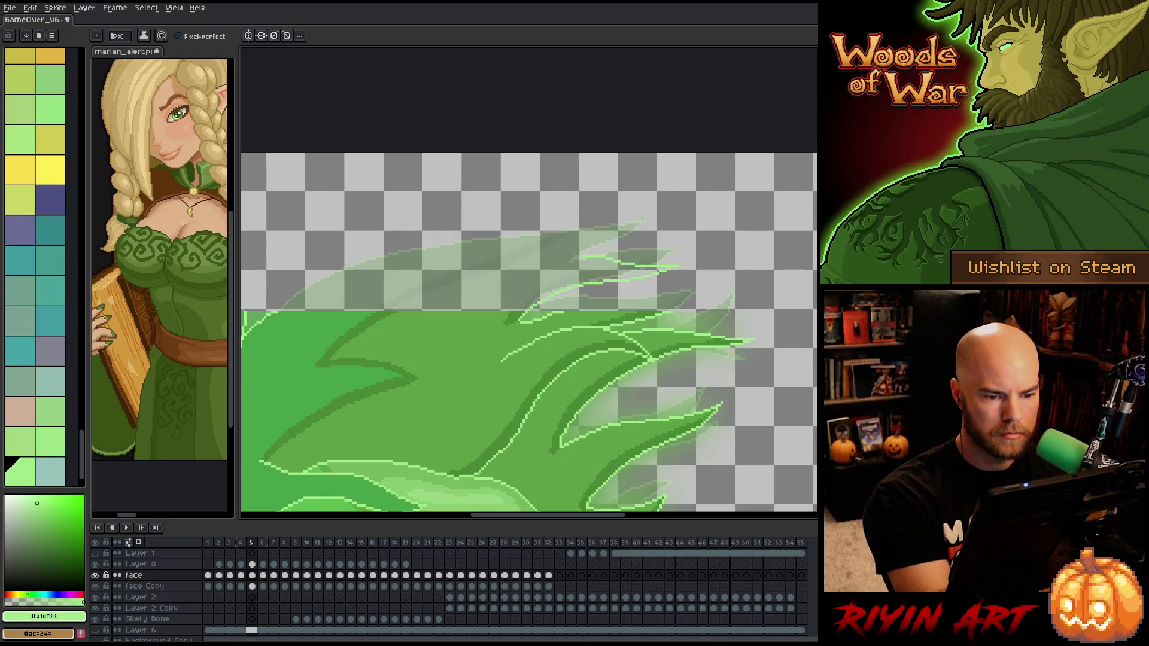
# Draw light-green outline strokes for a new swept-back hair spike rising above frame 5's hair
pyautogui.moveTo(570, 262)
pyautogui.mouseDown()
pyautogui.moveTo(639, 234)
pyautogui.moveTo(463, 240)
pyautogui.moveTo(273, 312)
pyautogui.mouseUp()
pyautogui.moveTo(374, 275); pyautogui.dragTo(457, 381)
pyautogui.keyDown('alt'); pyautogui.click(456, 382); pyautogui.keyUp('alt')
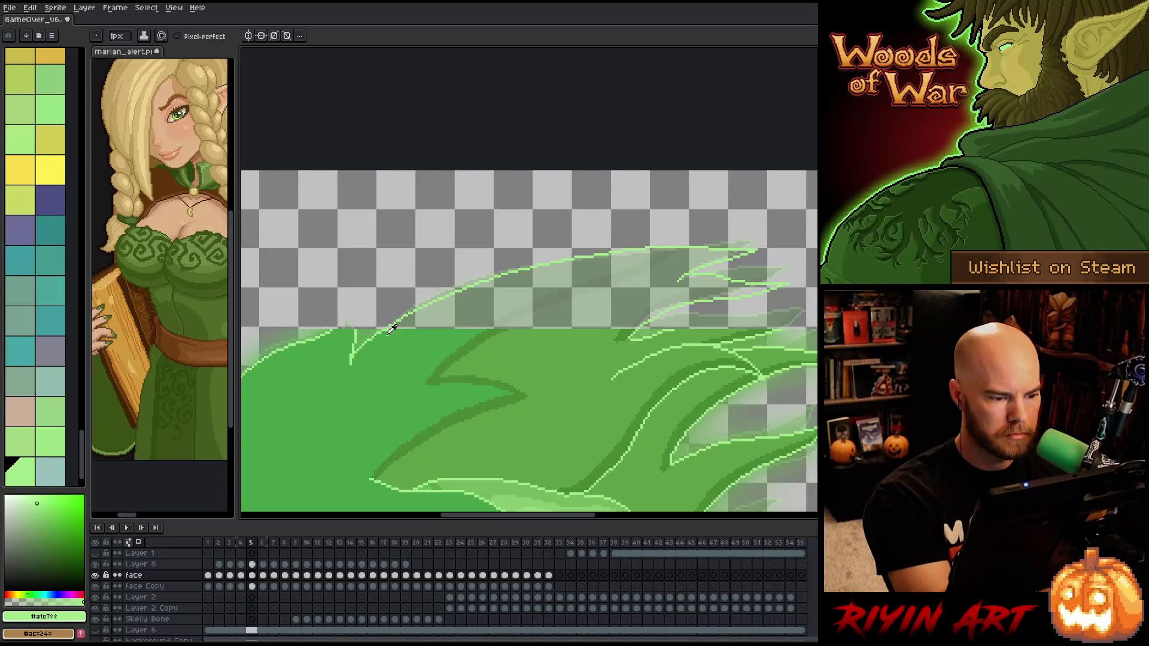
pyautogui.keyDown('alt'); pyautogui.click(352, 329); pyautogui.keyUp('alt')
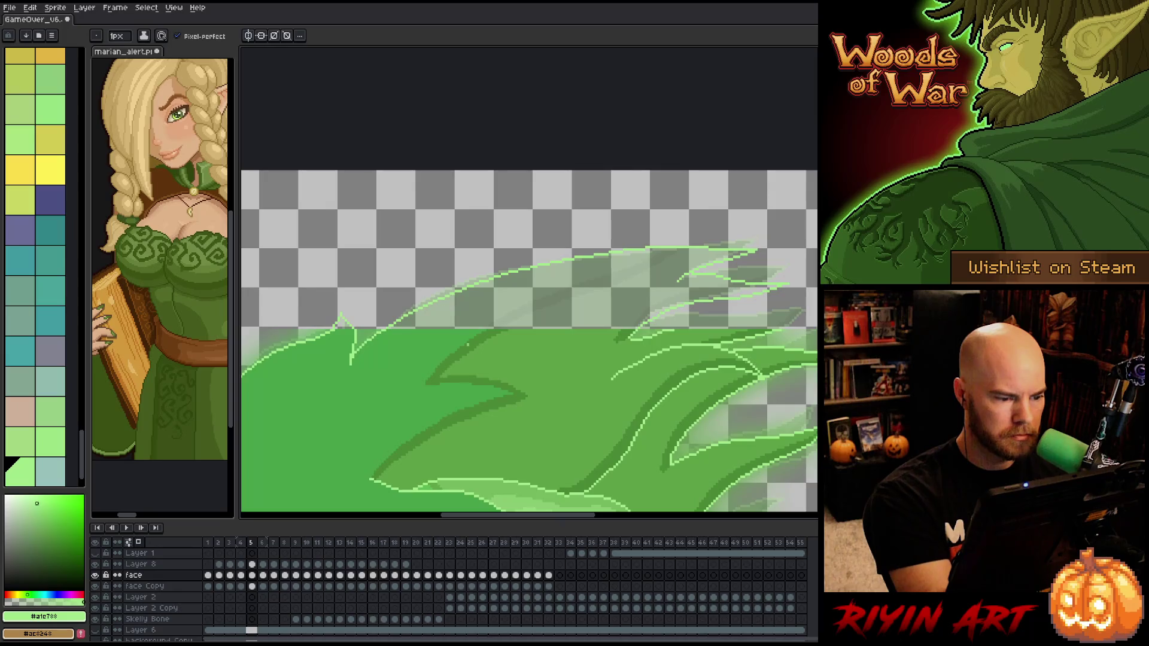
pyautogui.moveTo(557, 393); pyautogui.dragTo(492, 406)
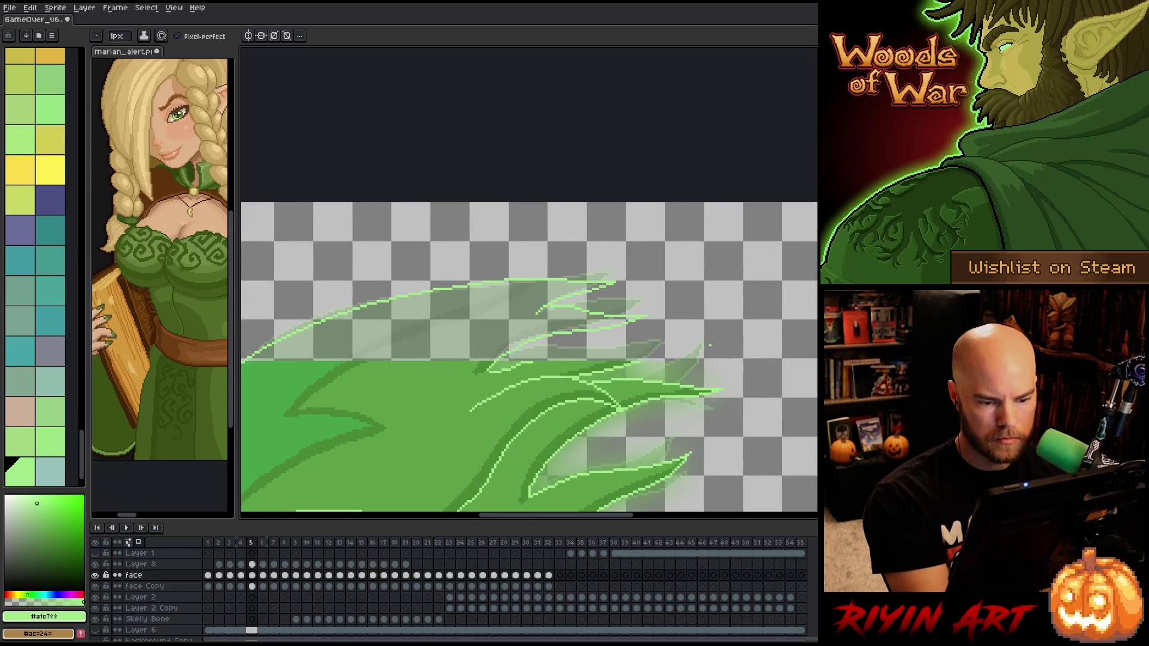
pyautogui.moveTo(670, 343); pyautogui.dragTo(528, 349)
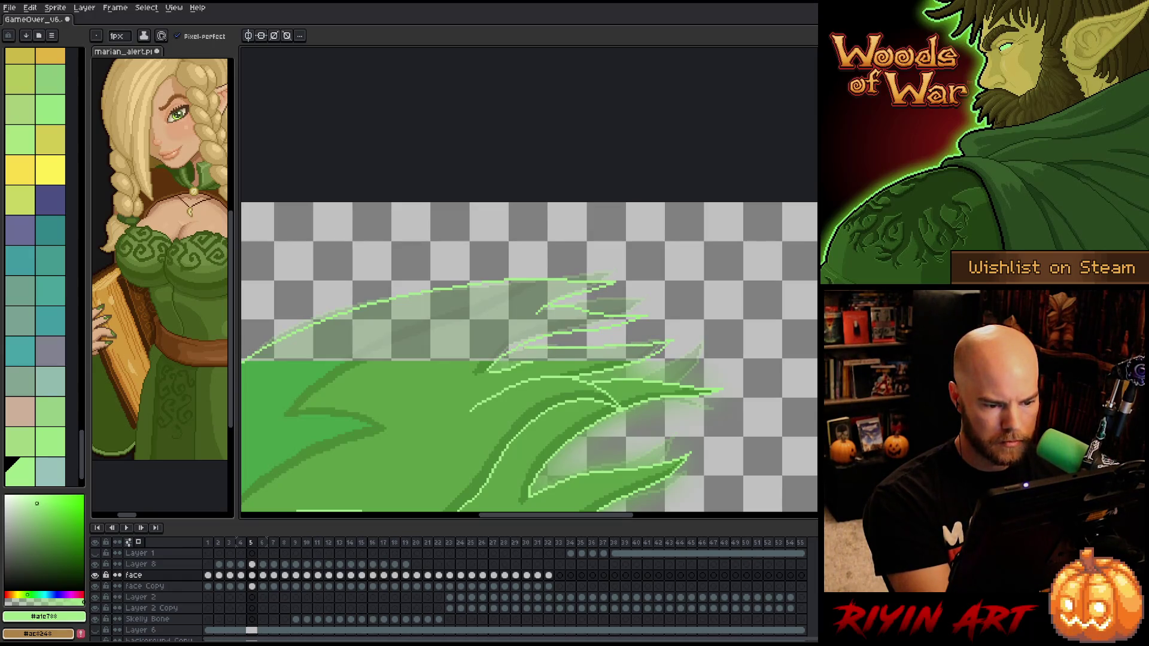
pyautogui.moveTo(647, 339); pyautogui.dragTo(605, 334)
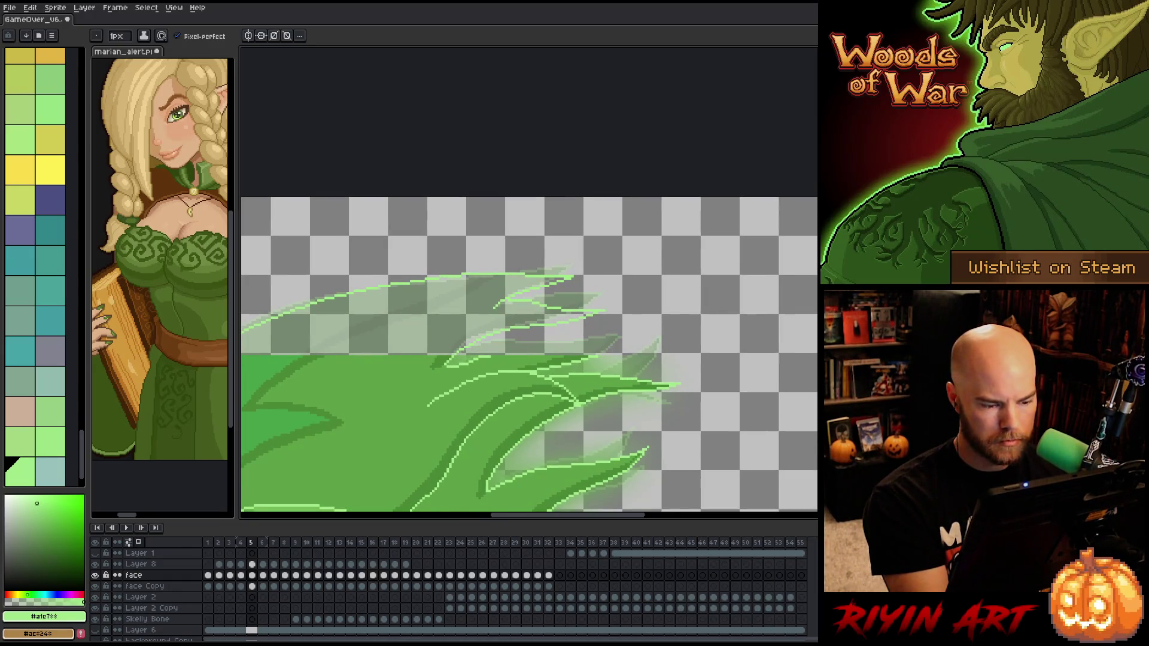
pyautogui.moveTo(488, 354); pyautogui.dragTo(629, 328)
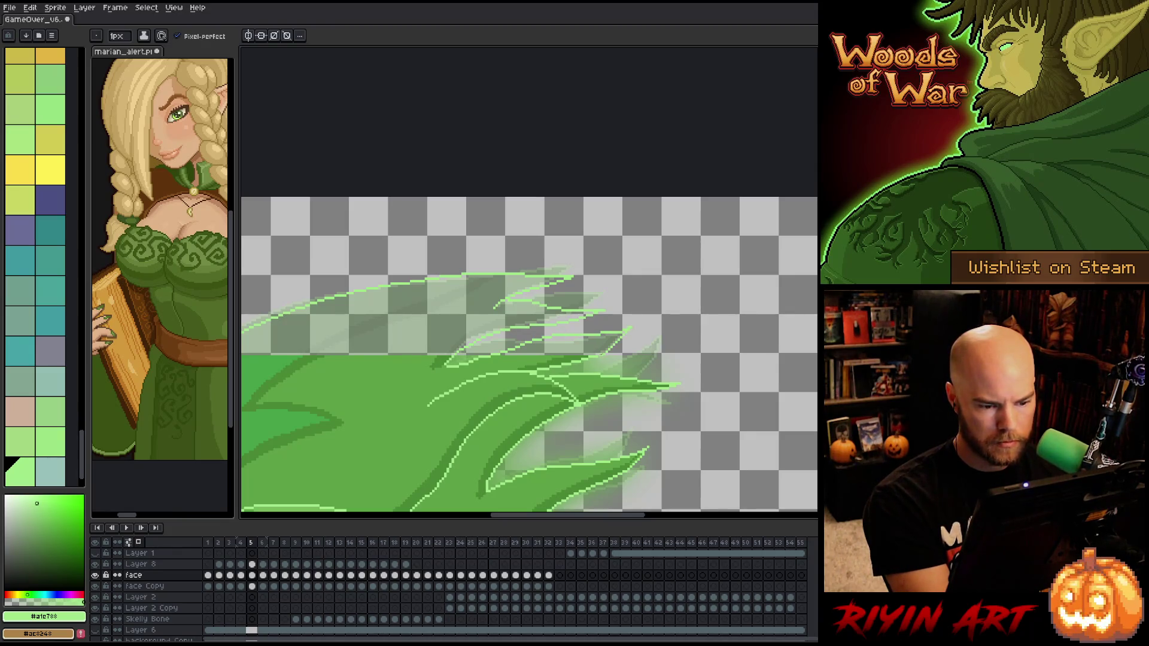
pyautogui.moveTo(693, 390); pyautogui.dragTo(661, 367)
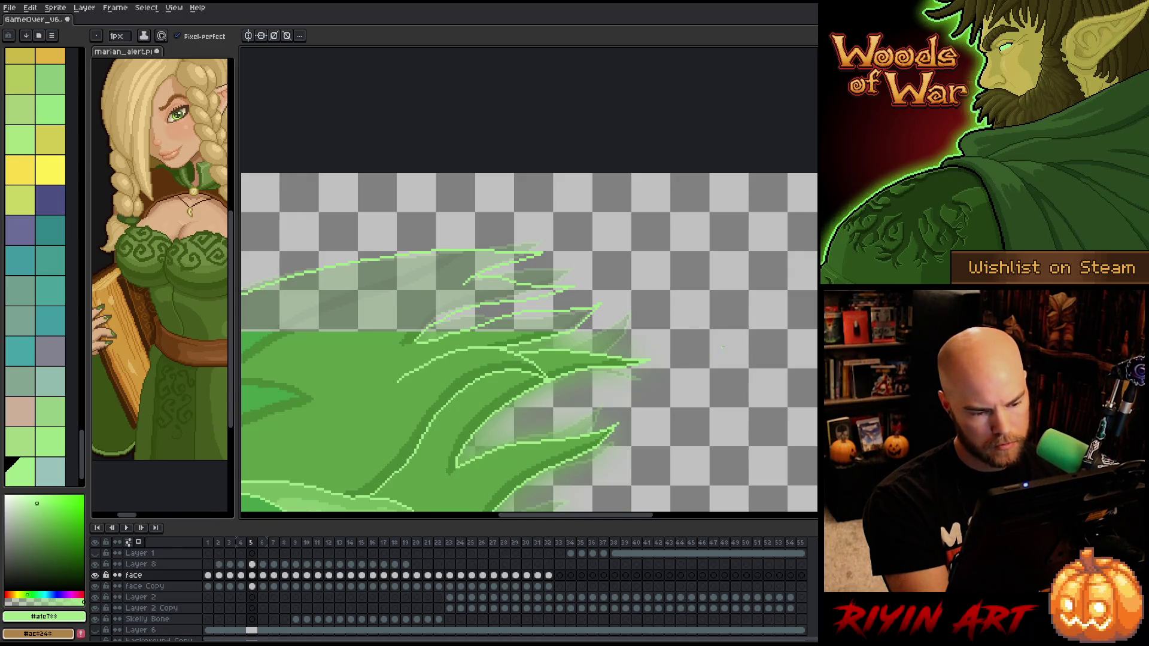
pyautogui.moveTo(723, 347); pyautogui.dragTo(808, 389)
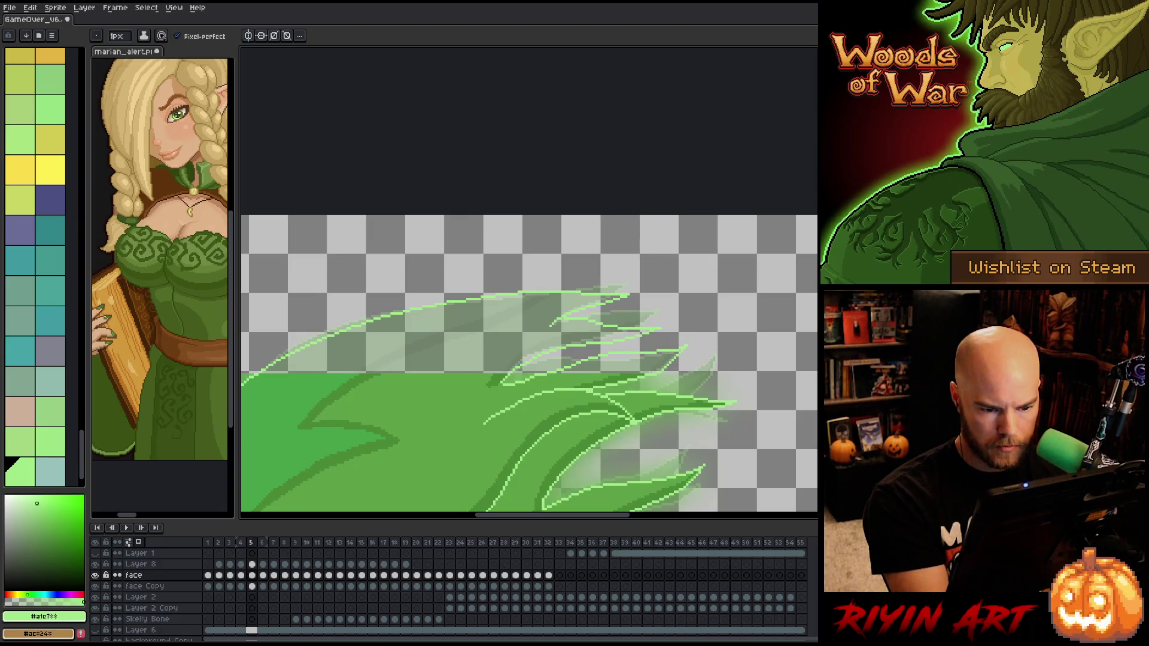
# Sample the dark hair green and bucket-fill the new spike shape
pyautogui.press('e')
pyautogui.press('b')
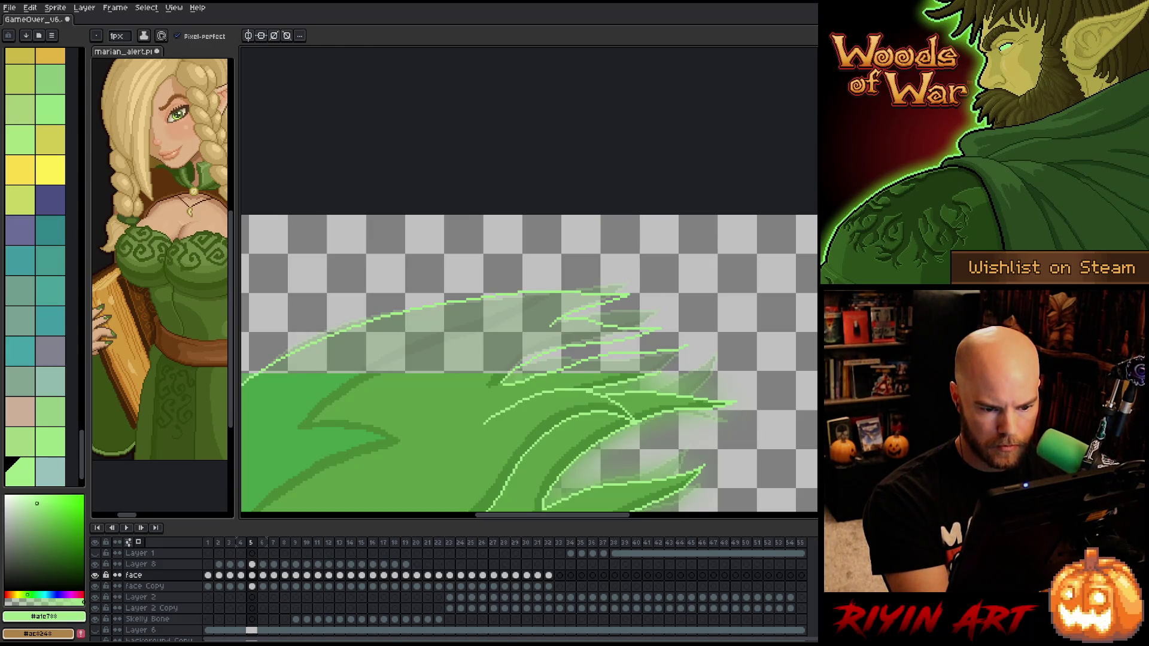
pyautogui.keyDown('alt'); pyautogui.click(647, 368); pyautogui.keyUp('alt')
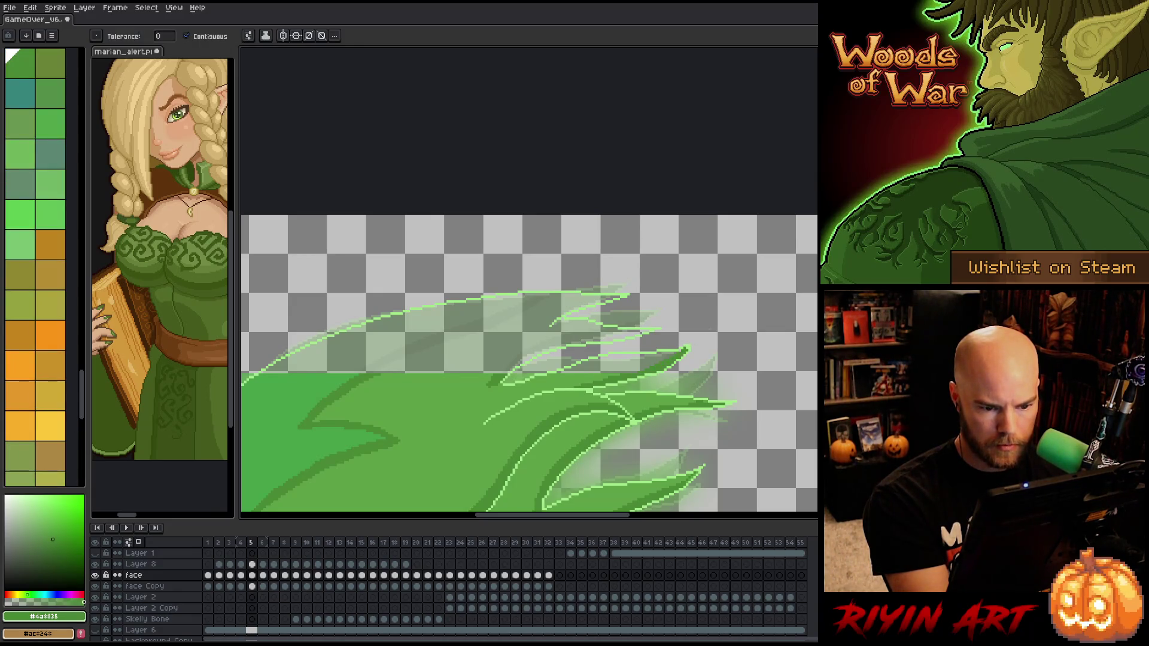
pyautogui.press('g')
pyautogui.keyDown('alt'); pyautogui.click(455, 419); pyautogui.keyUp('alt')
# Fill the new hair tip green and draw dark green shading lines across it
pyautogui.click(623, 363)
pyautogui.keyDown('alt'); pyautogui.click(488, 398); pyautogui.keyUp('alt')
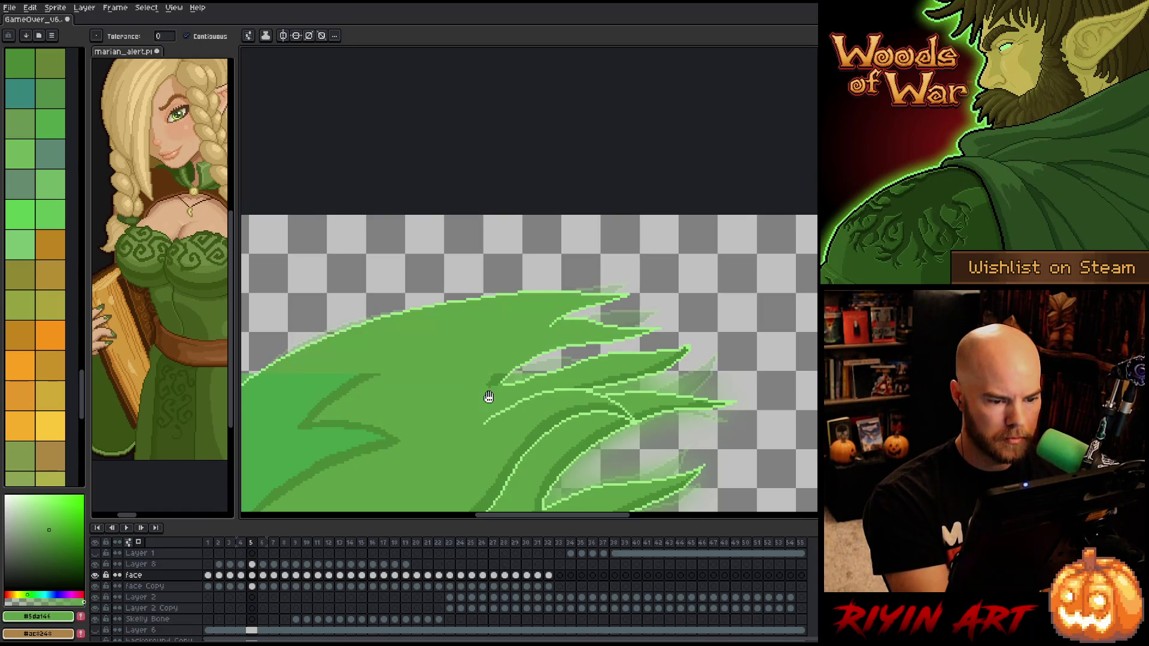
pyautogui.moveTo(488, 397); pyautogui.dragTo(640, 432)
pyautogui.press('b')
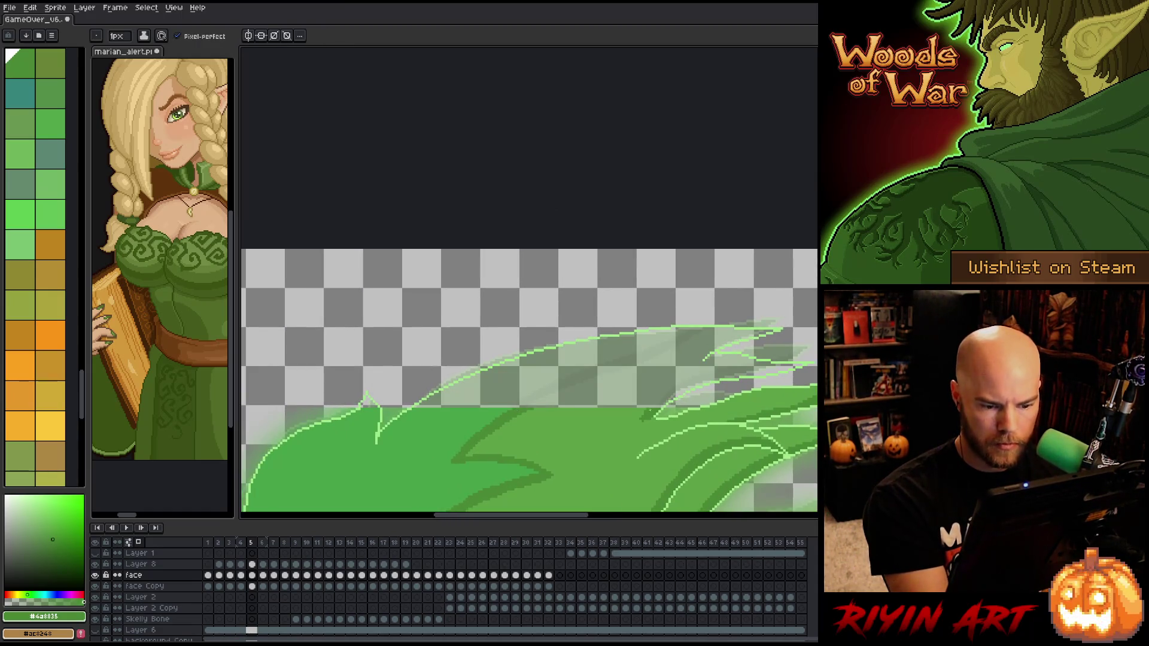
pyautogui.moveTo(673, 391); pyautogui.dragTo(813, 361)
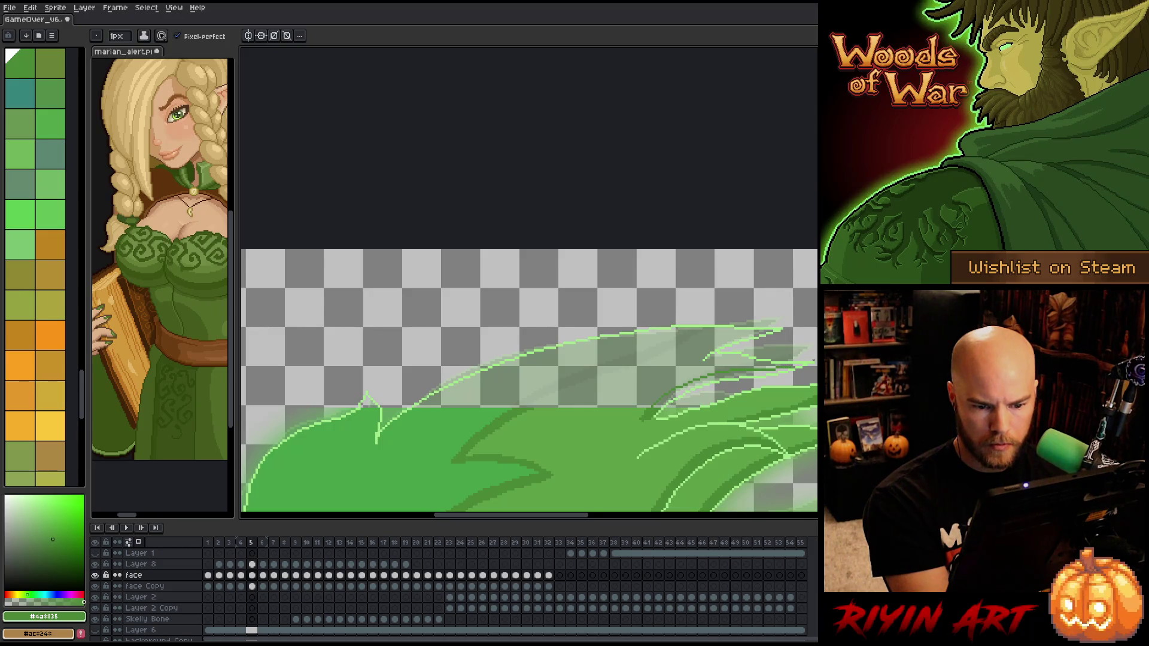
pyautogui.moveTo(654, 409); pyautogui.dragTo(788, 368)
pyautogui.moveTo(537, 405); pyautogui.dragTo(680, 333)
pyautogui.moveTo(528, 404); pyautogui.dragTo(676, 329)
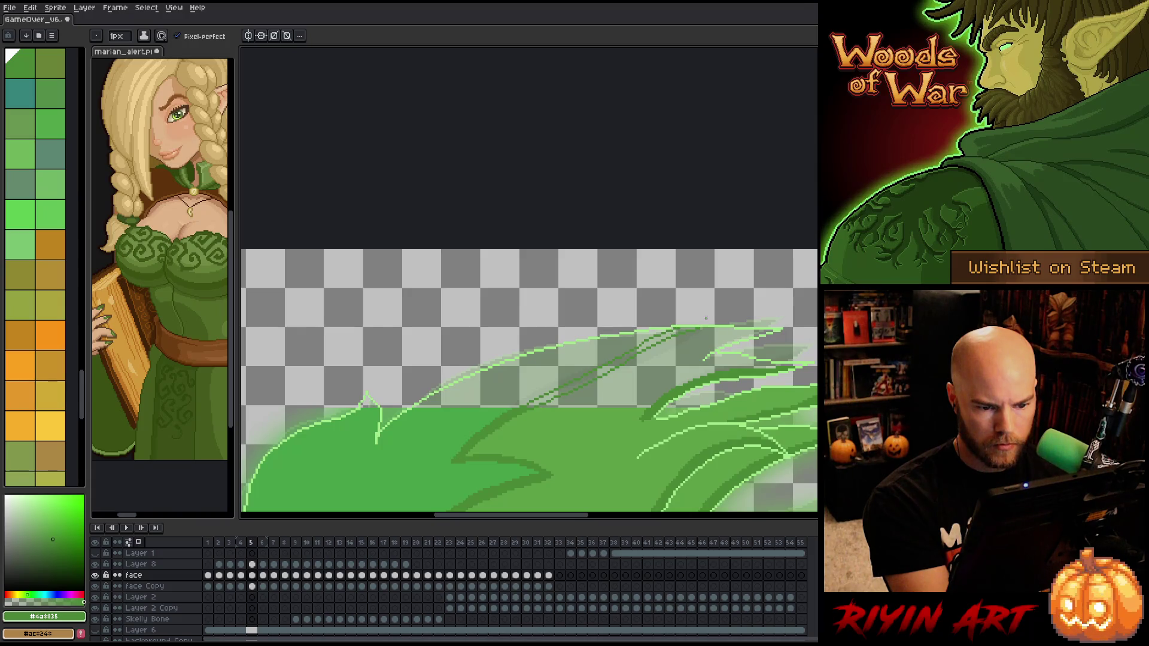
# Fill the gap between the dark shading strokes with dark green, undoing an overfill
pyautogui.press('g')
pyautogui.click(605, 365)
pyautogui.press('g')
pyautogui.click(569, 389)
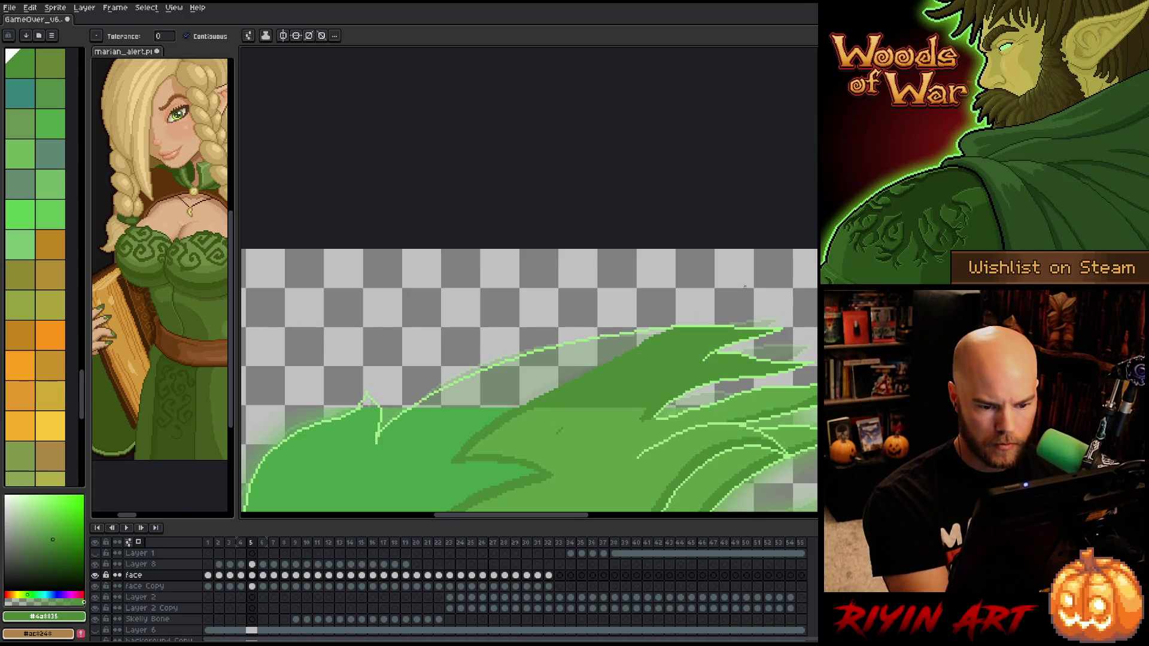
pyautogui.hotkey('ctrl', 'z')
# Fill the translucent area above the dark stroke with solid mid green
pyautogui.press('i')
pyautogui.click(585, 424)
pyautogui.press('b')
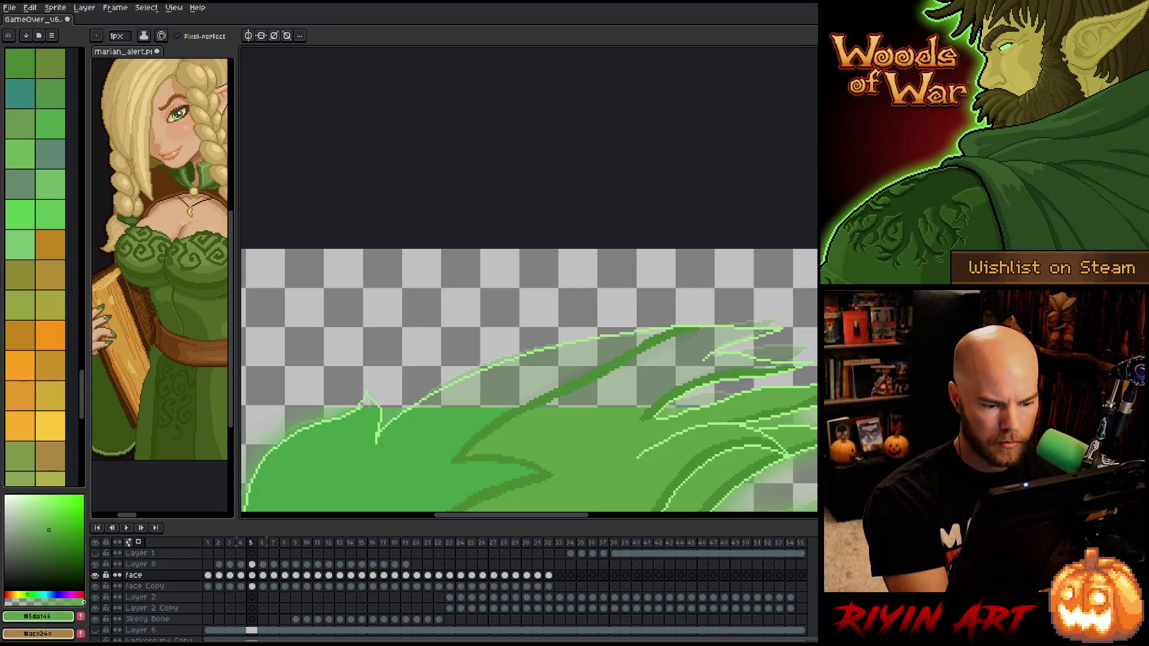
pyautogui.press('g')
pyautogui.click(575, 411)
pyautogui.press('b')
pyautogui.keyDown('alt'); pyautogui.click(457, 423); pyautogui.keyUp('alt')
pyautogui.press('g')
pyautogui.click(522, 379)
# Save the file and advance to frame 6
pyautogui.scroll(-3, 611, 431)
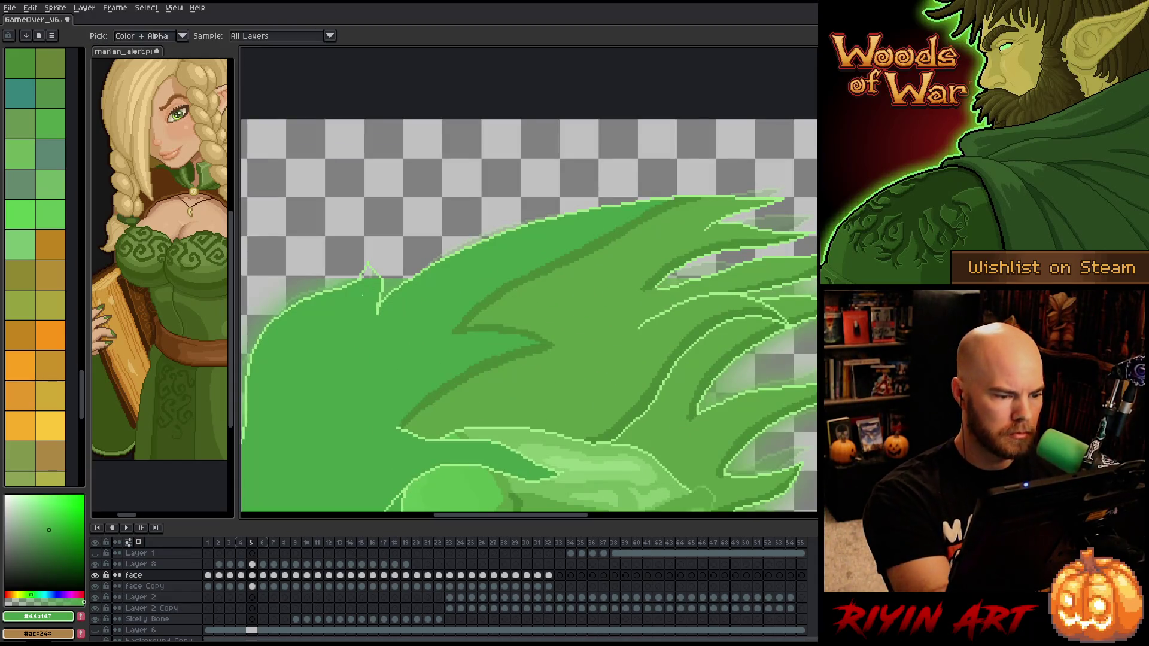
pyautogui.hotkey('ctrl', 's')
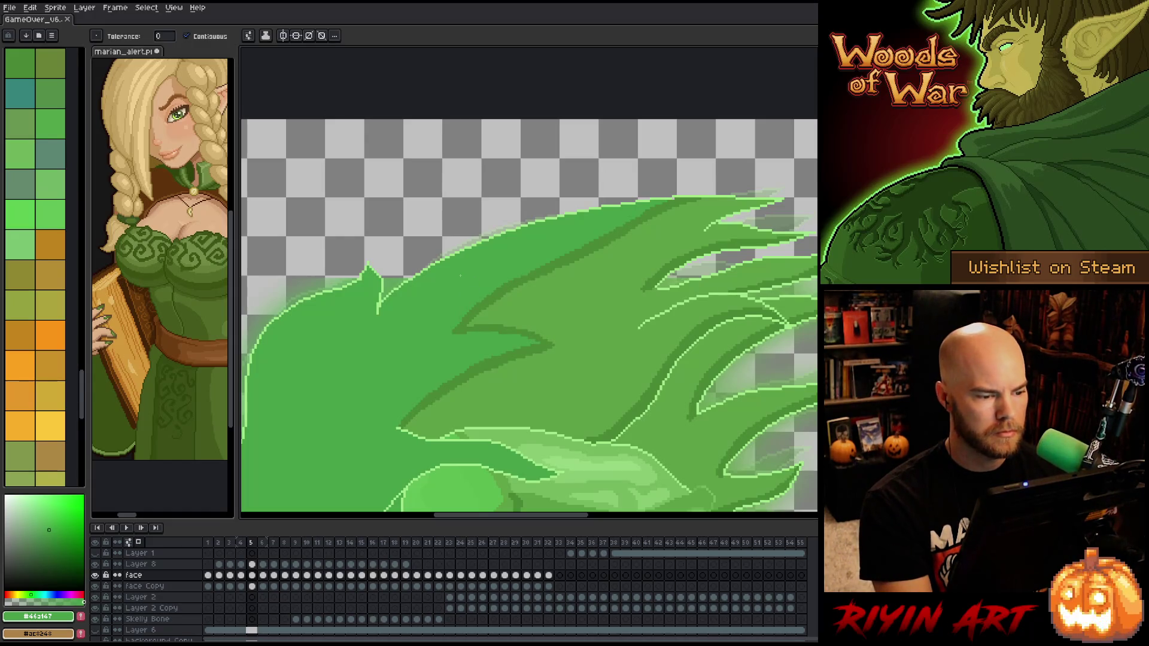
pyautogui.scroll(-2, 472, 298)
pyautogui.moveTo(437, 292); pyautogui.dragTo(395, 283)
pyautogui.scroll(1, 503, 231)
pyautogui.press('Right')
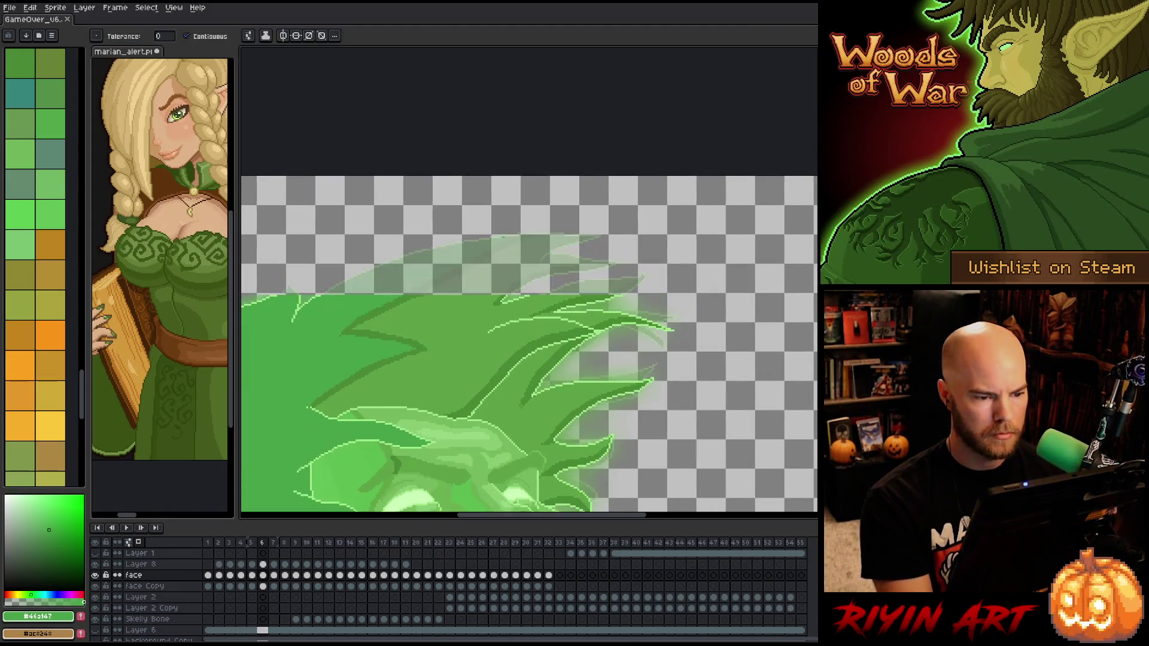
# Draw a long and a short light-green outline stroke for a new hair tip, redoing both once
pyautogui.keyDown('alt'); pyautogui.click(508, 294); pyautogui.keyUp('alt')
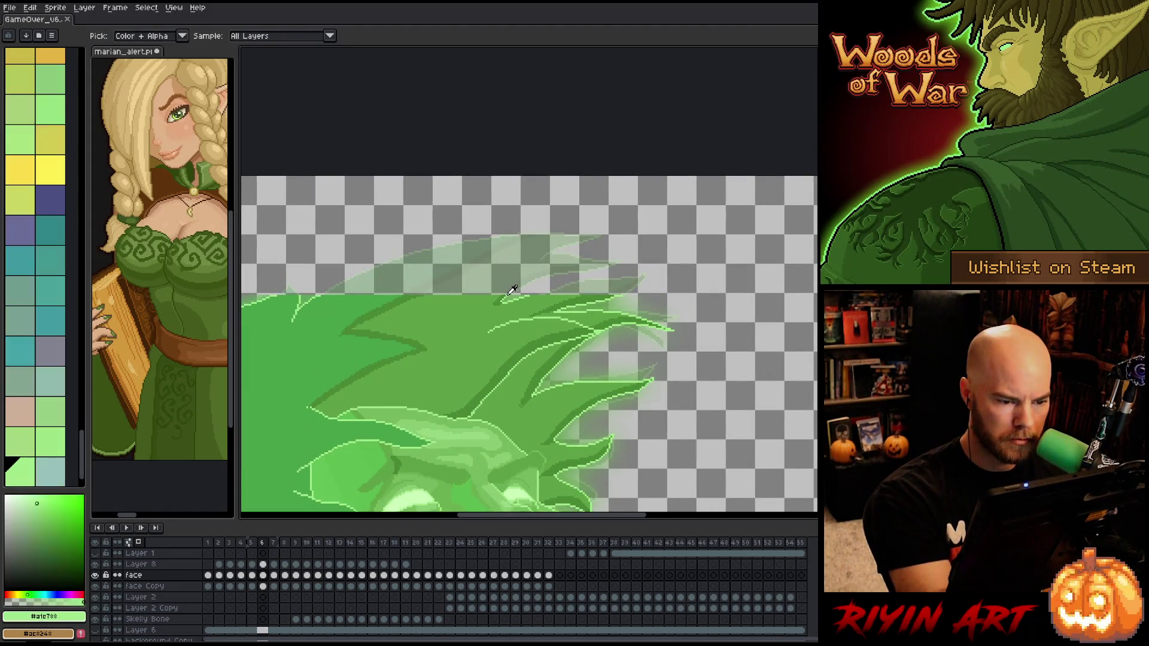
pyautogui.moveTo(506, 294)
pyautogui.mouseDown()
pyautogui.moveTo(604, 247)
pyautogui.moveTo(558, 252)
pyautogui.moveTo(595, 221)
pyautogui.moveTo(514, 224)
pyautogui.moveTo(316, 293)
pyautogui.mouseUp()
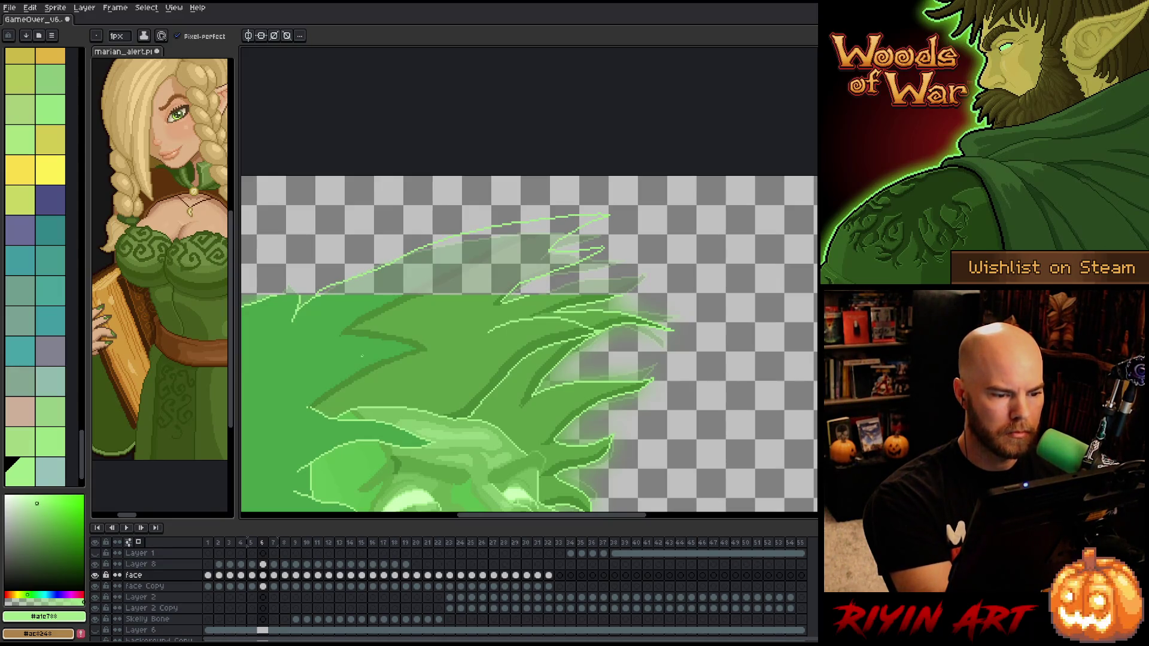
pyautogui.hotkey('ctrl', 'z')
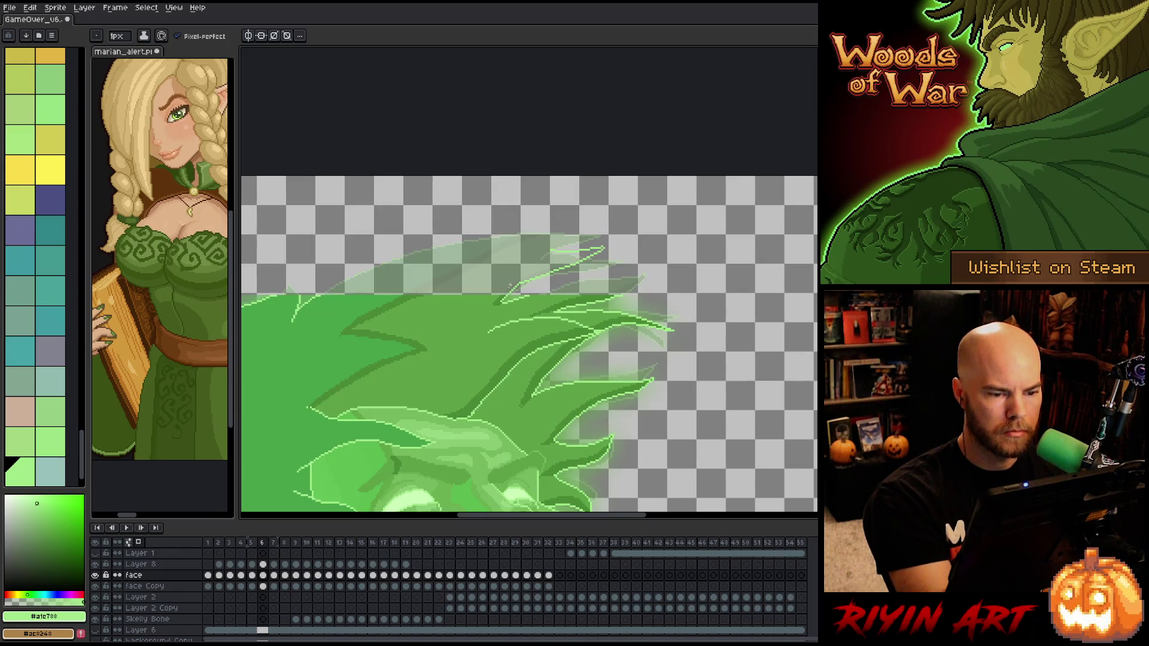
pyautogui.moveTo(317, 293)
pyautogui.mouseDown()
pyautogui.moveTo(438, 242)
pyautogui.moveTo(623, 223)
pyautogui.moveTo(576, 246)
pyautogui.mouseUp()
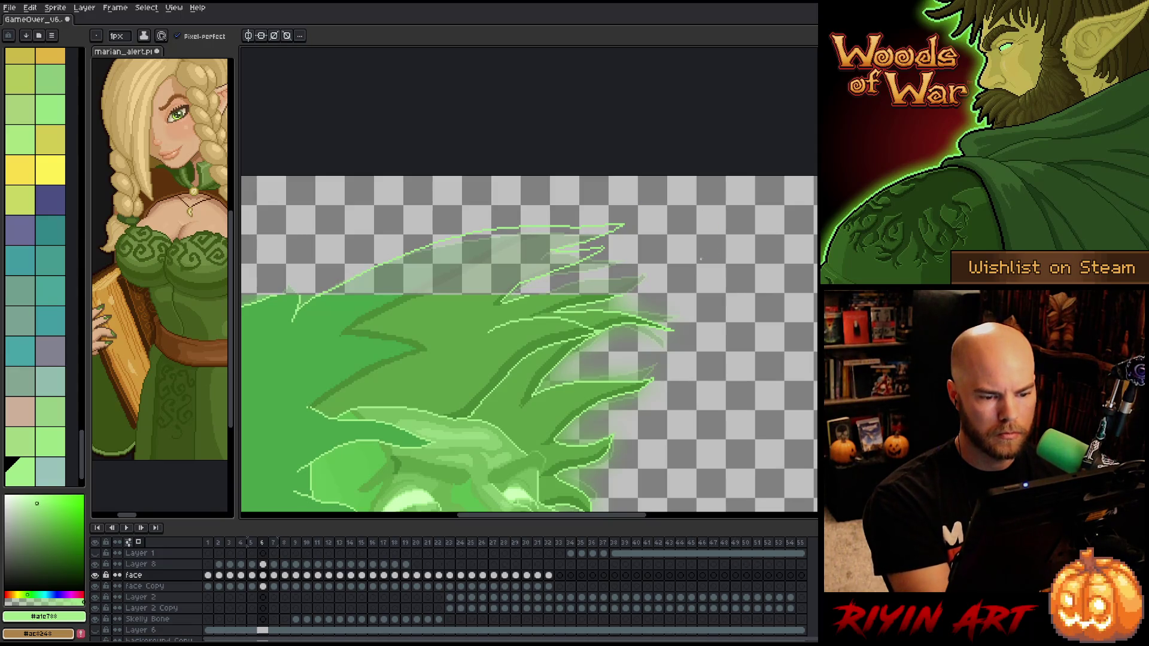
pyautogui.moveTo(534, 296); pyautogui.dragTo(625, 270)
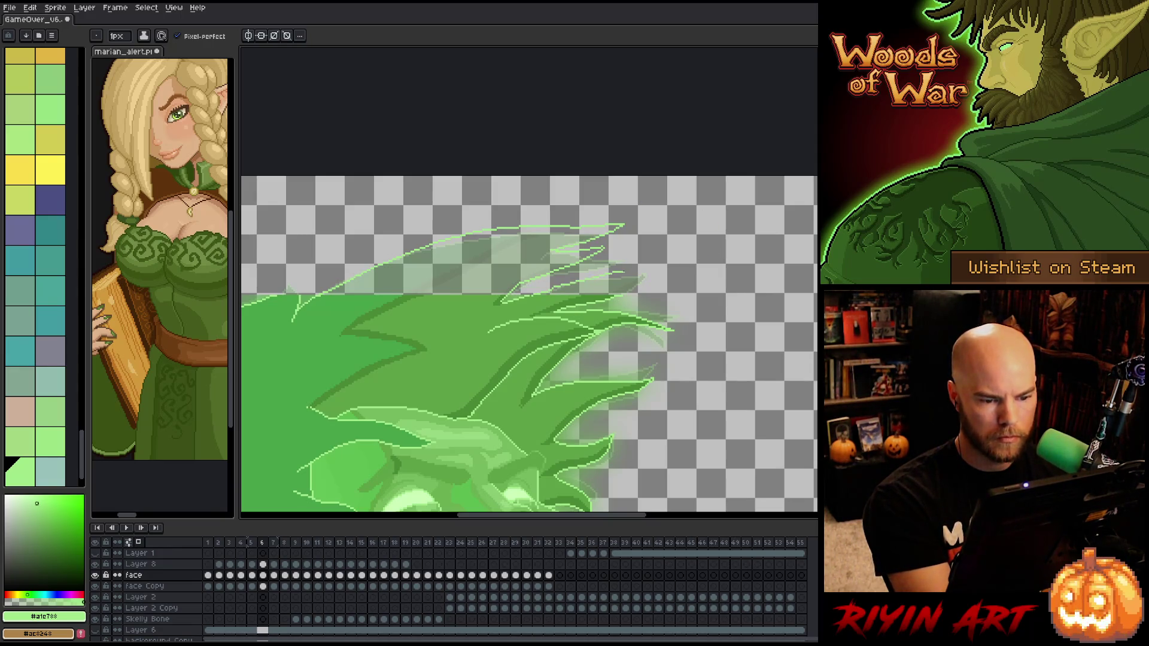
pyautogui.hotkey('ctrl', 'z')
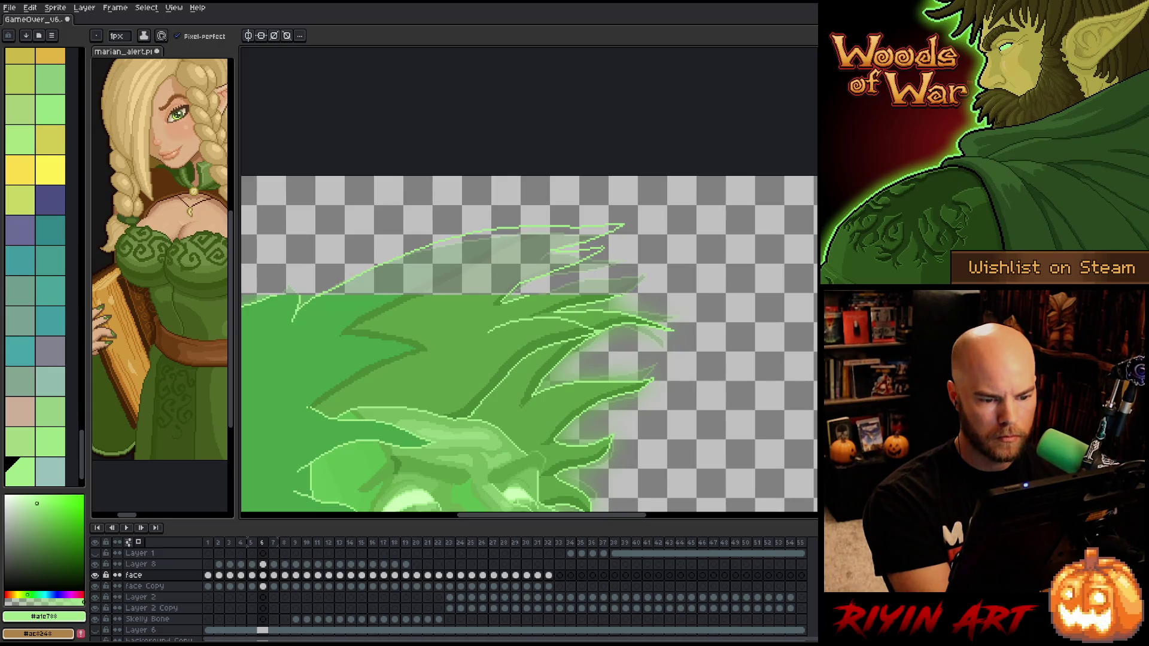
pyautogui.moveTo(639, 284); pyautogui.dragTo(549, 286)
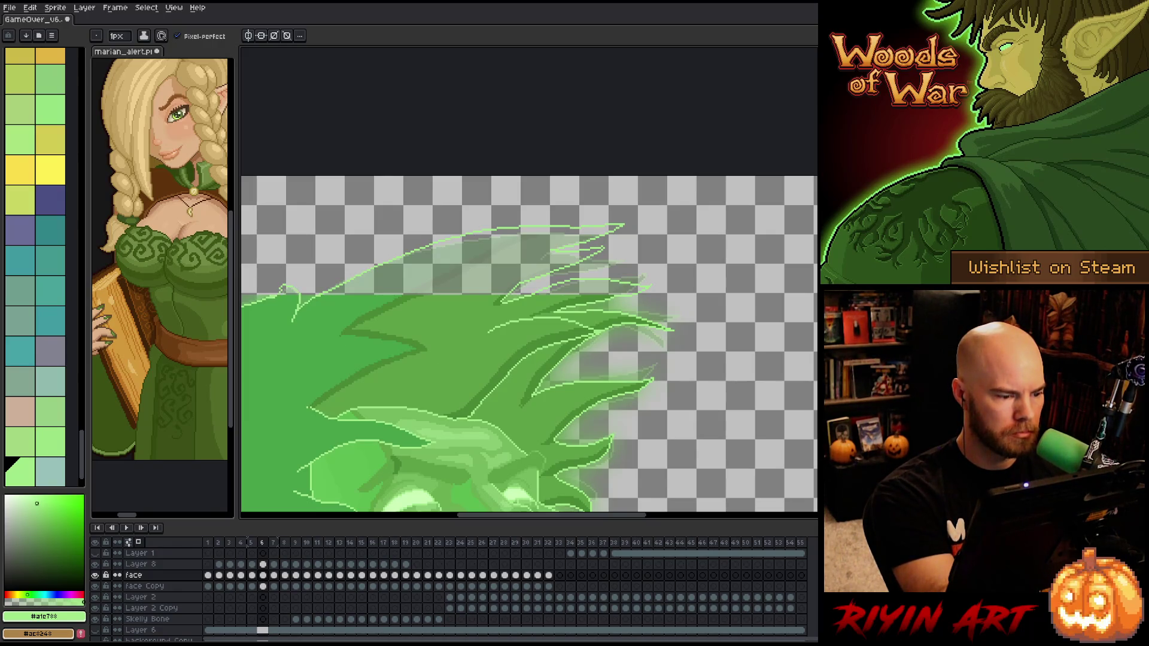
# Sample the darker hair green and save the file
pyautogui.press('g')
pyautogui.keyDown('alt'); pyautogui.click(285, 302); pyautogui.keyUp('alt')
pyautogui.press('b')
pyautogui.press('e')
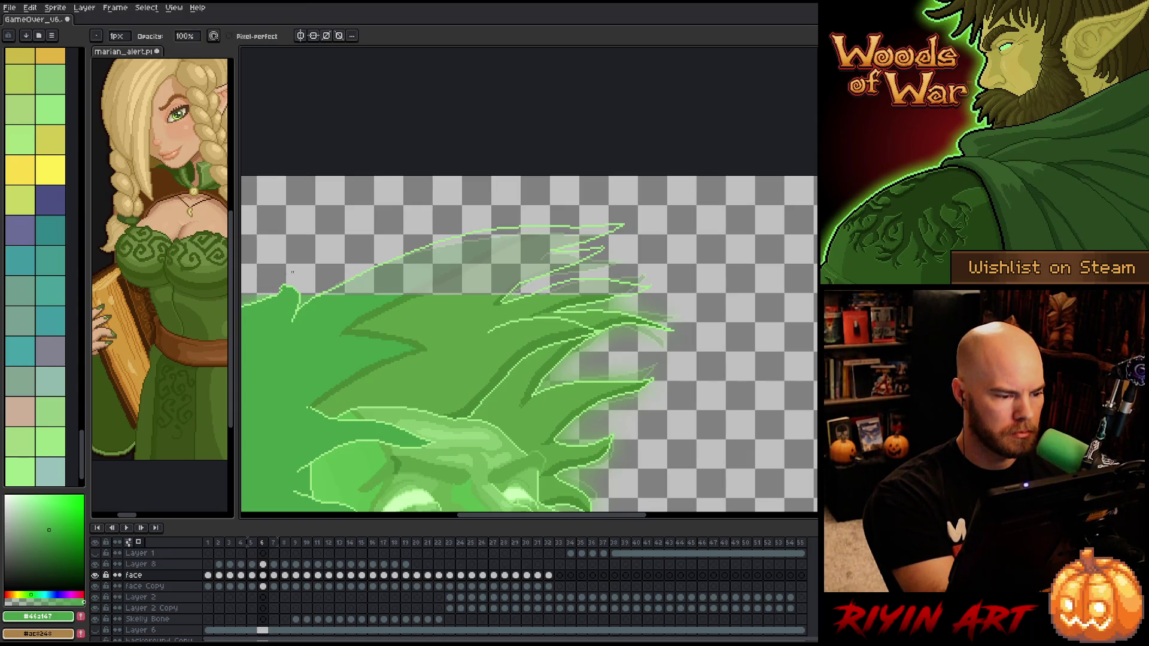
pyautogui.hotkey('ctrl', 's')
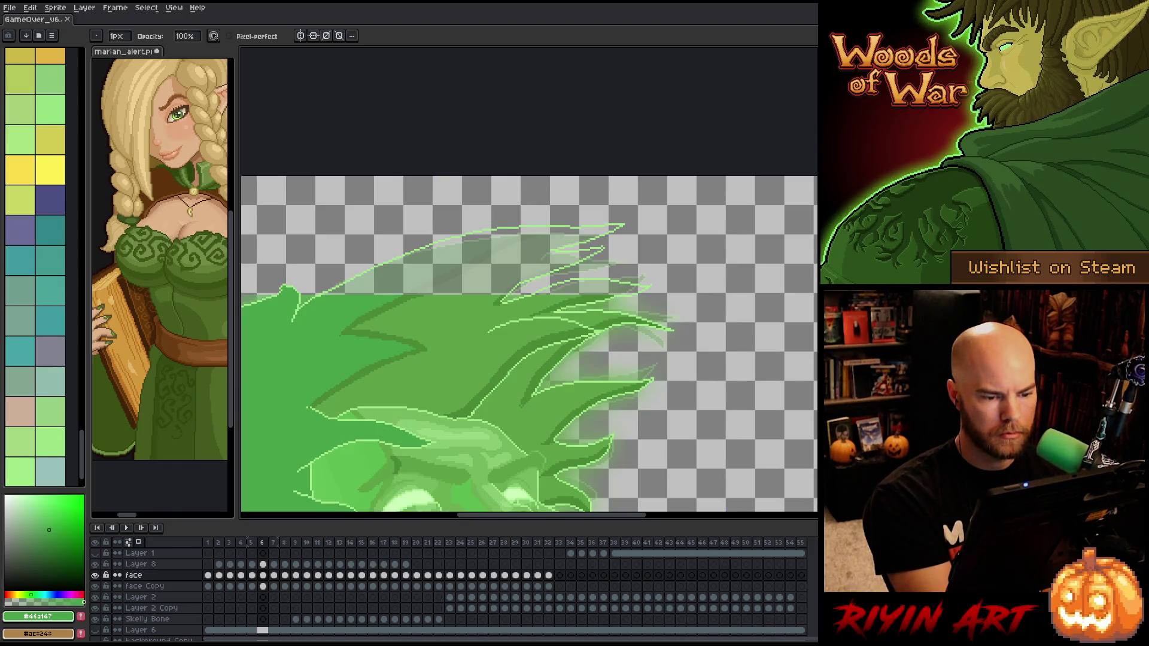
pyautogui.keyDown('alt'); pyautogui.click(608, 290); pyautogui.keyUp('alt')
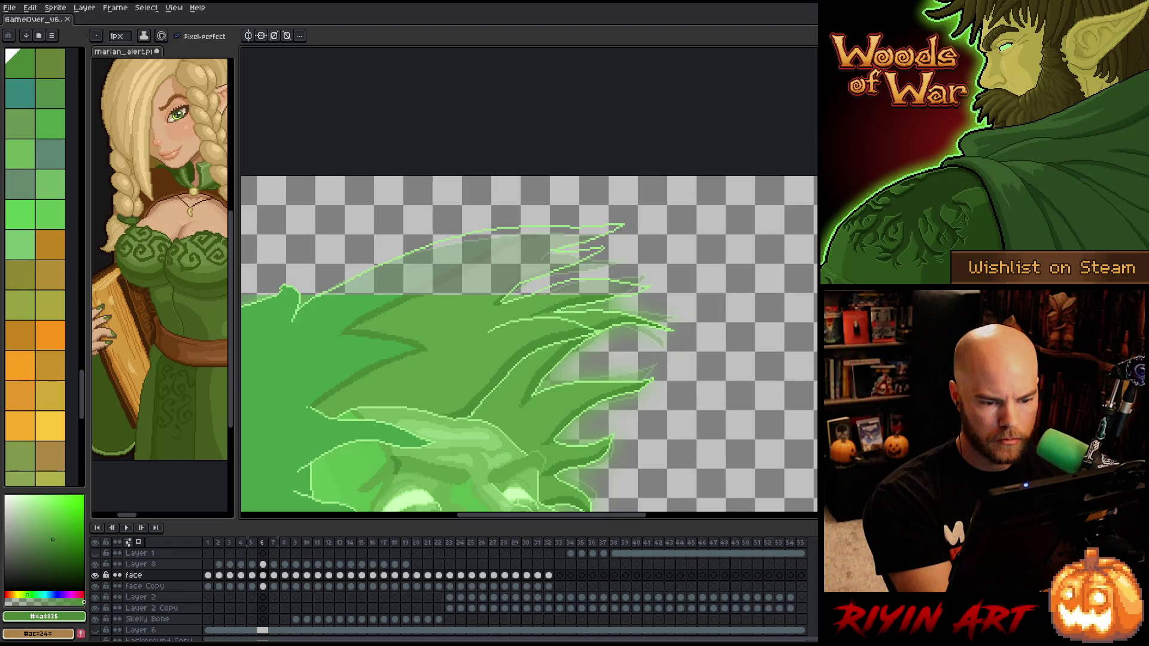
# Fill a hair strand green, then draw a dark strand line and fill its region darker green
pyautogui.press('g')
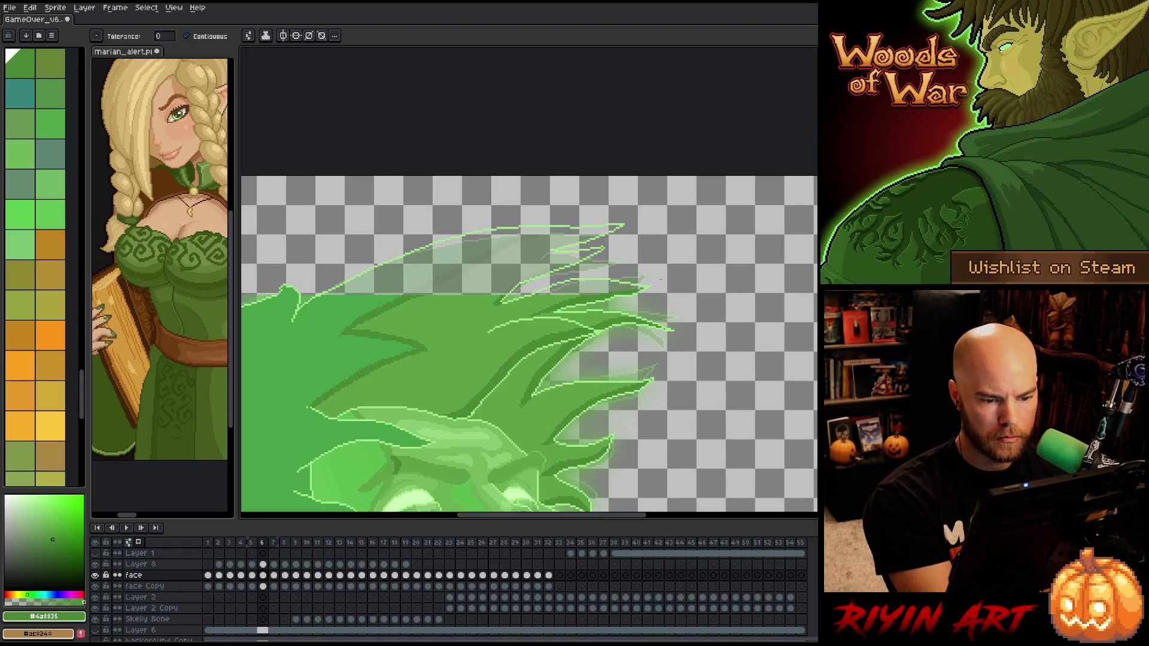
pyautogui.press('b')
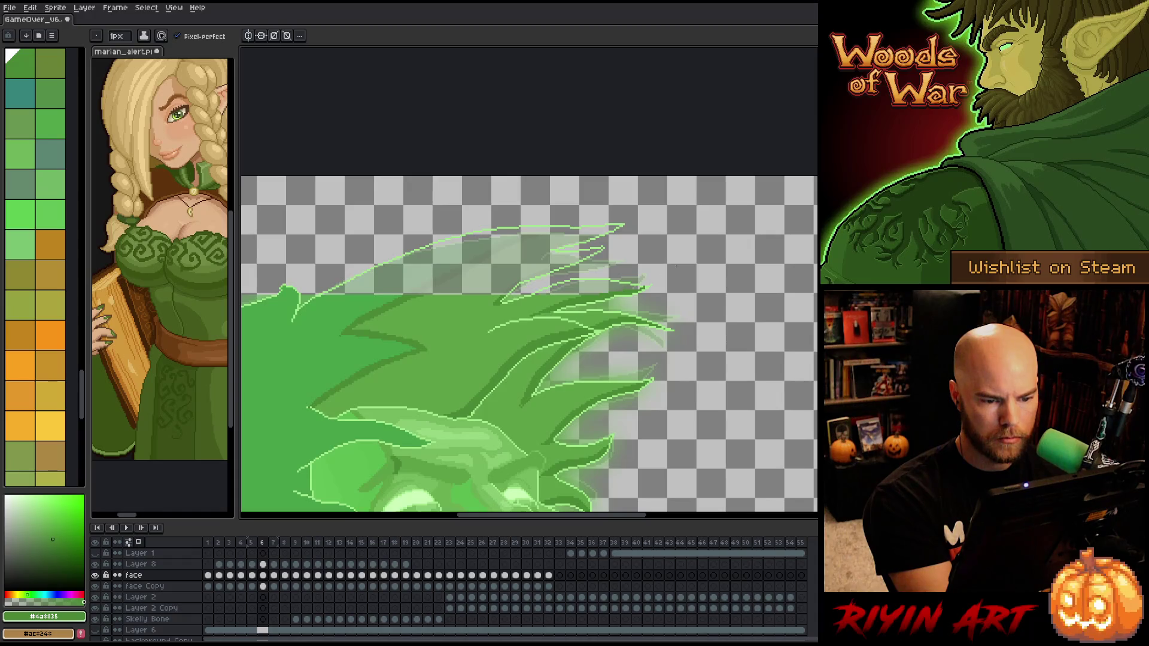
pyautogui.press('g')
pyautogui.click(589, 287)
pyautogui.press('b')
pyautogui.keyDown('alt'); pyautogui.click(502, 294); pyautogui.keyUp('alt')
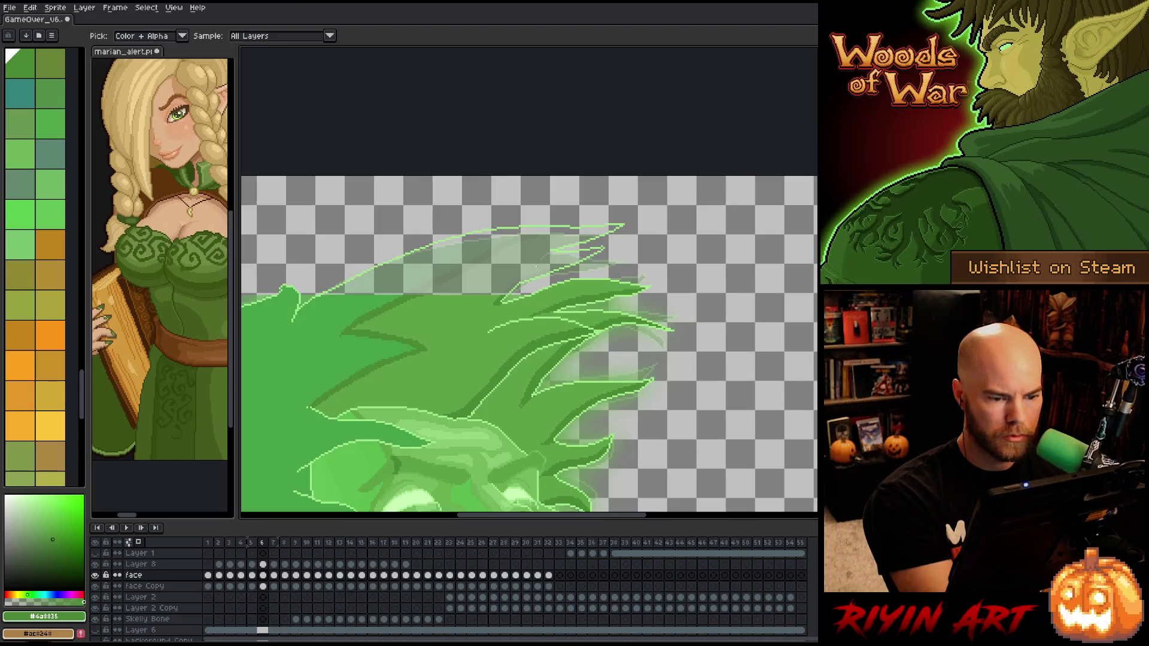
pyautogui.moveTo(580, 254); pyautogui.dragTo(528, 274)
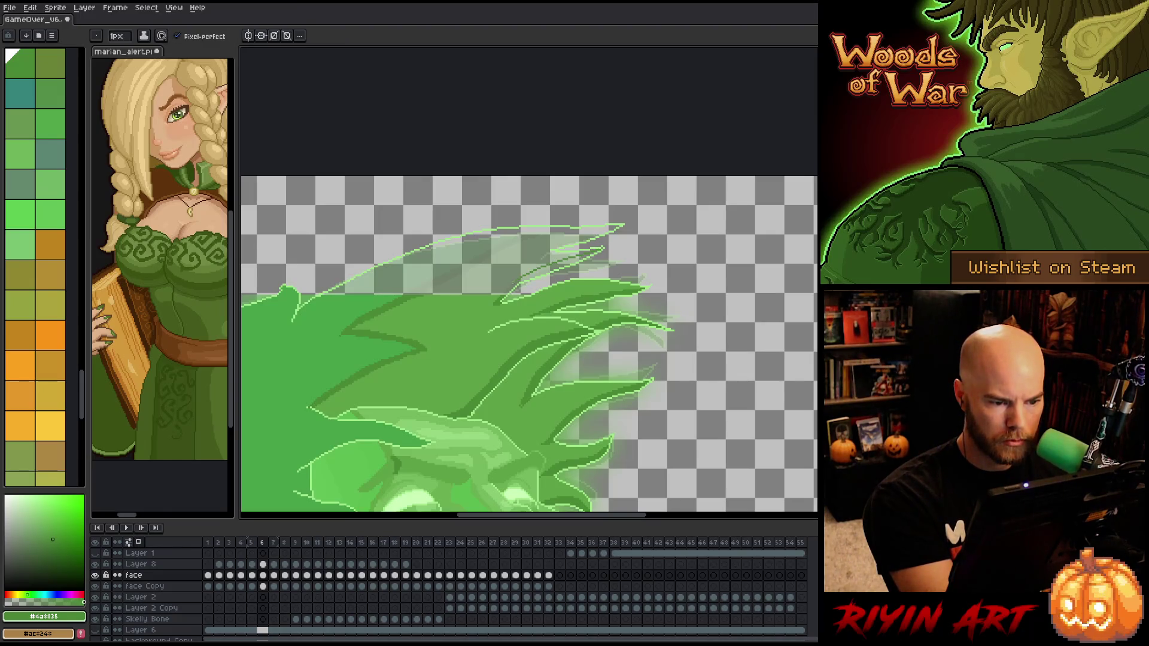
pyautogui.press('g')
pyautogui.click(560, 268)
# Draw two more dark strand lines up through the hair and fill the sliver between them
pyautogui.press('b')
pyautogui.moveTo(434, 289); pyautogui.dragTo(545, 227)
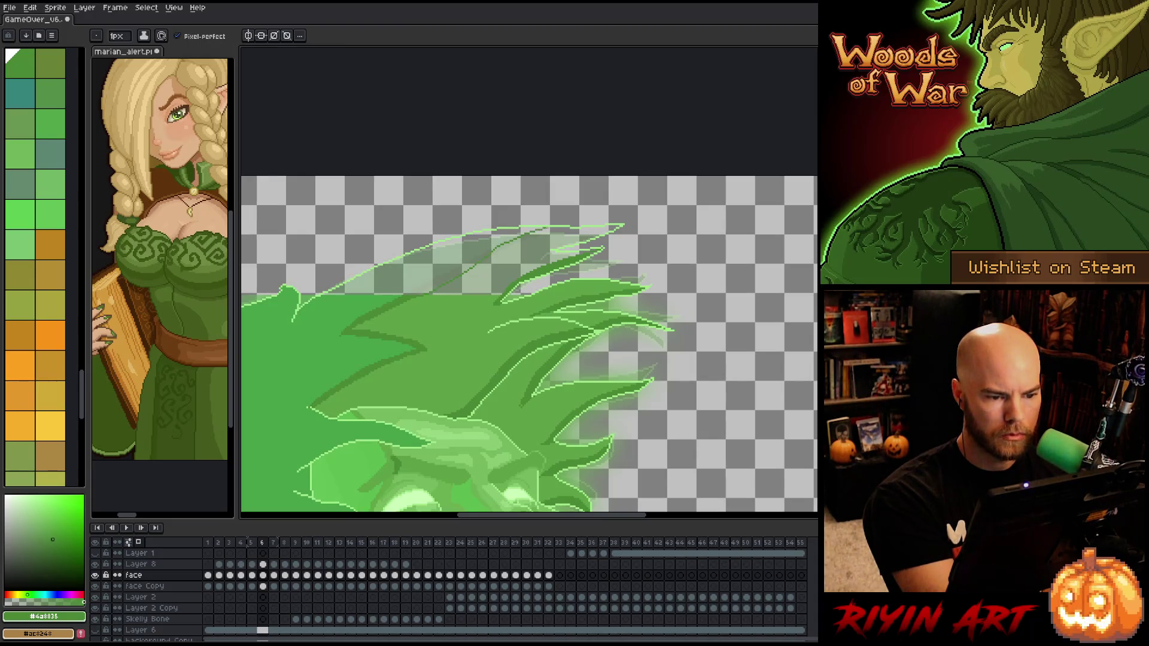
pyautogui.moveTo(413, 293); pyautogui.dragTo(511, 235)
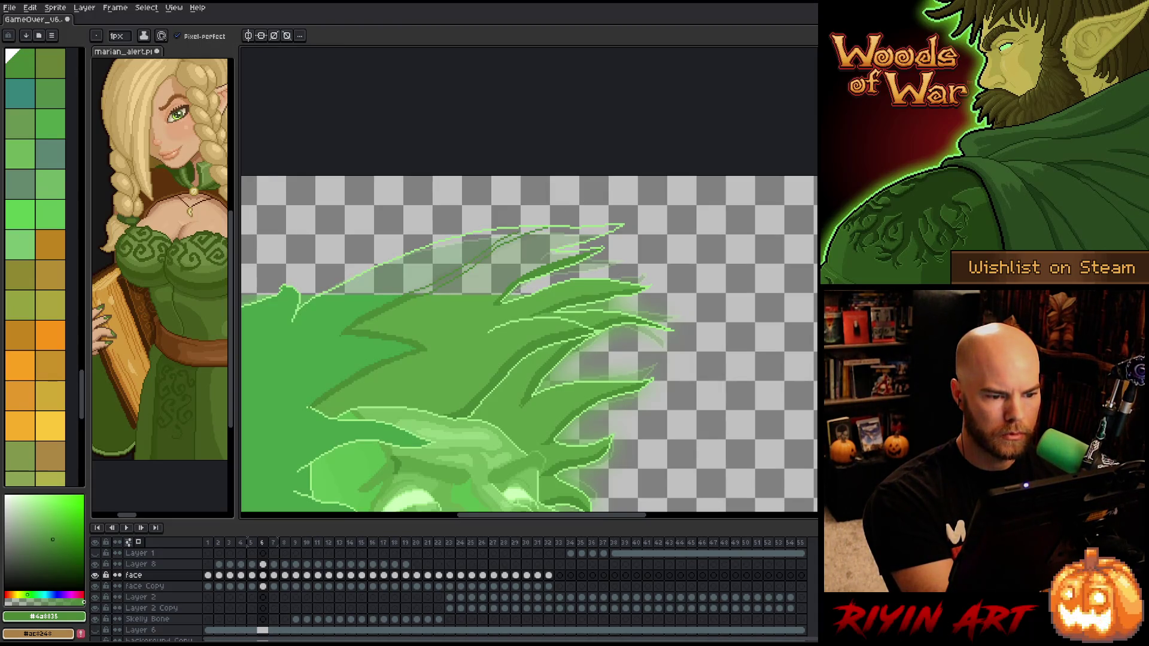
pyautogui.press('g')
pyautogui.click(539, 228)
pyautogui.press('b')
pyautogui.press('g')
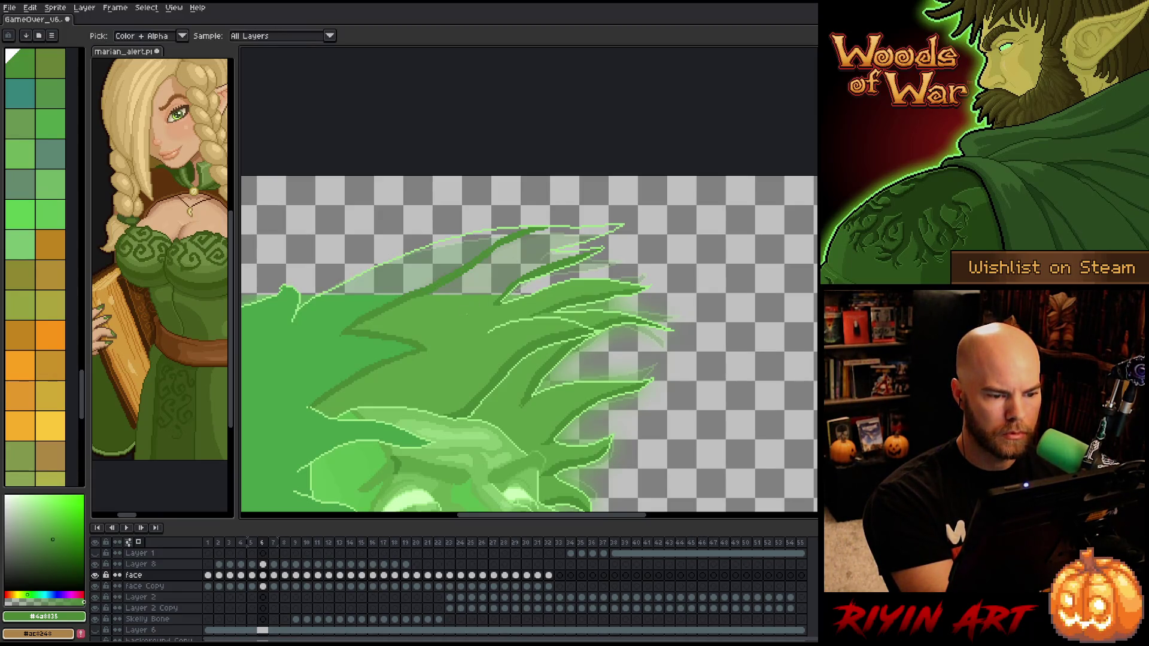
pyautogui.click(539, 251)
pyautogui.hotkey('ctrl', 'z')
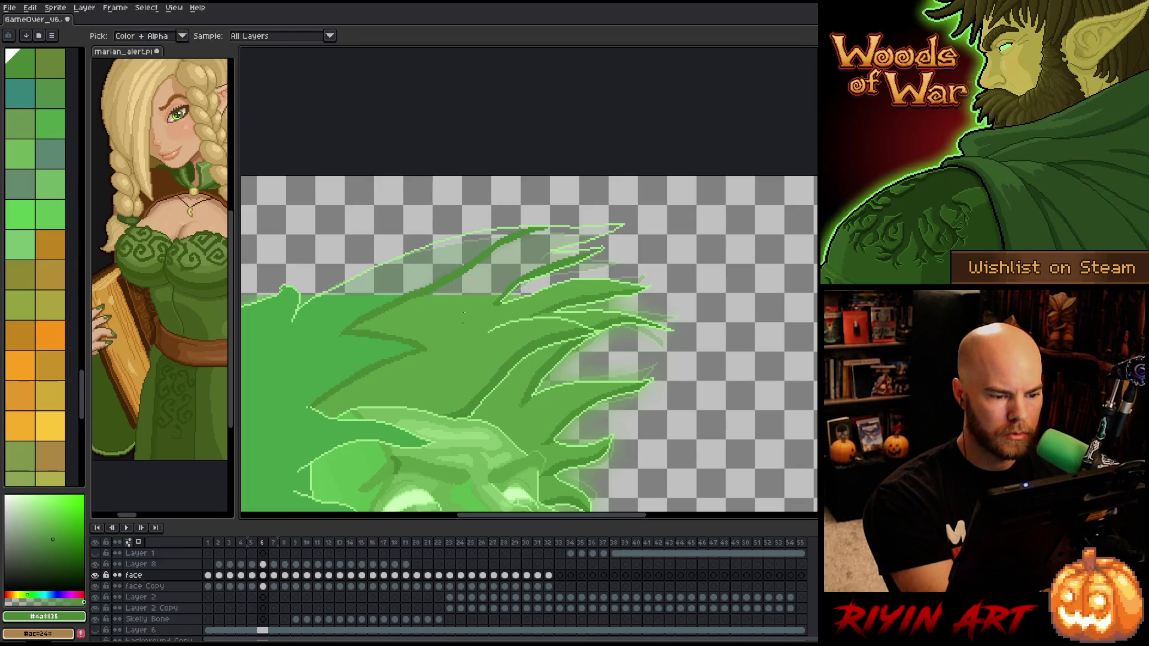
# Fill the hair above the dark line mid green, make the translucent top solid, and save
pyautogui.keyDown('alt'); pyautogui.click(465, 318); pyautogui.keyUp('alt')
pyautogui.click(488, 277)
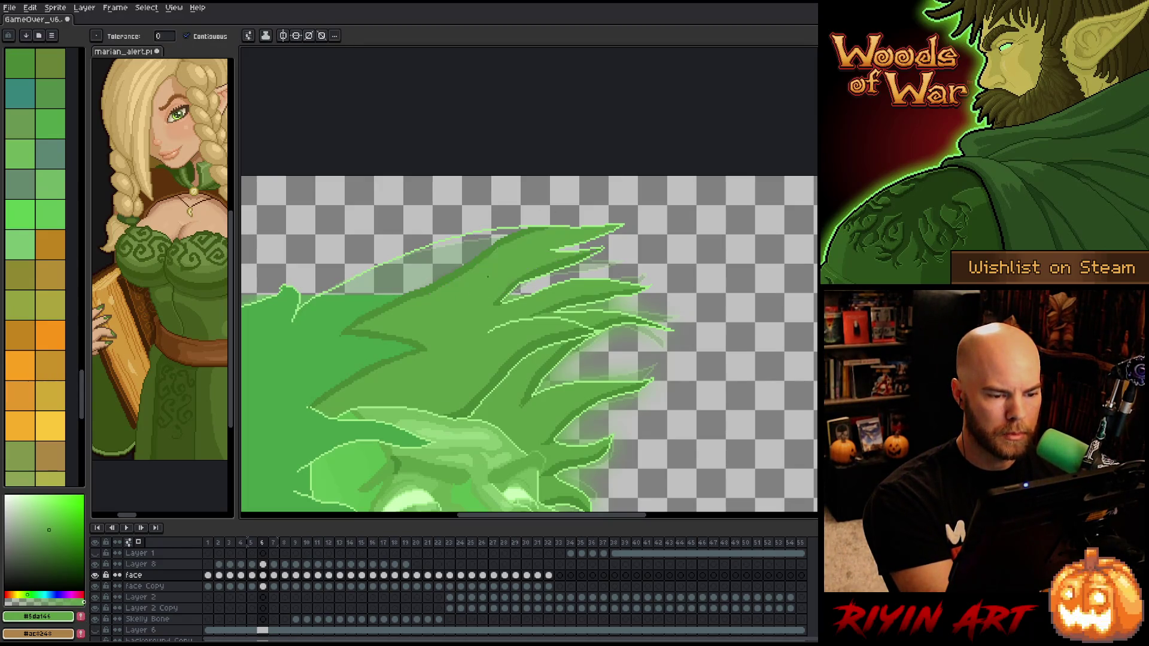
pyautogui.keyDown('alt'); pyautogui.click(383, 348); pyautogui.keyUp('alt')
pyautogui.click(395, 269)
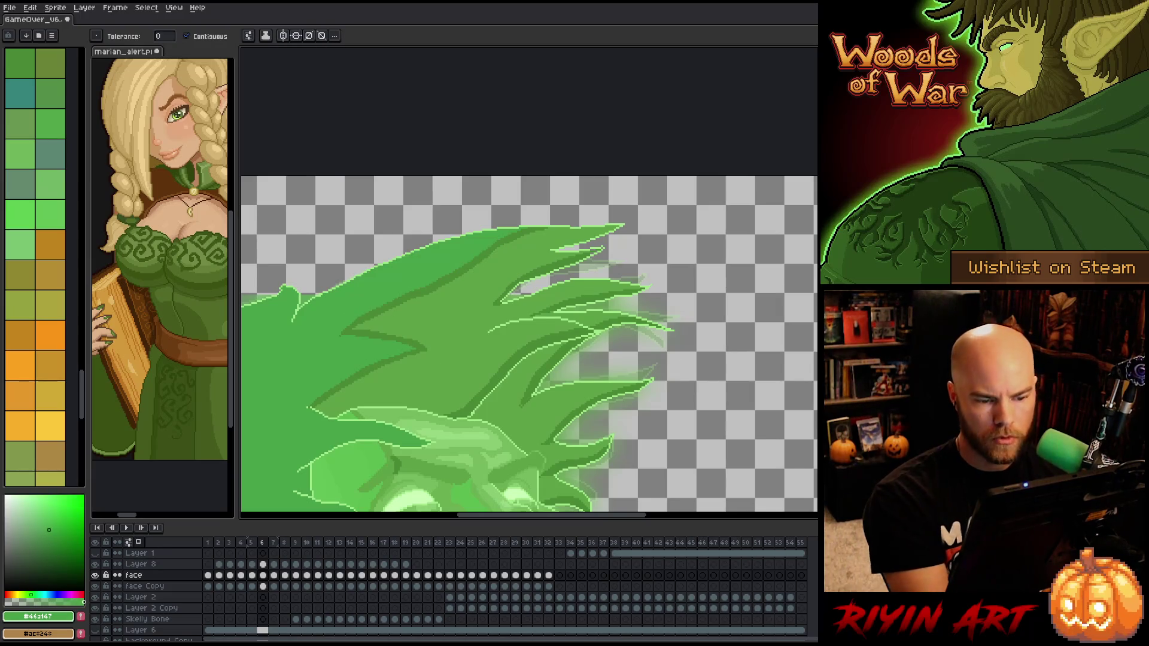
pyautogui.moveTo(467, 335); pyautogui.dragTo(477, 324)
pyautogui.hotkey('ctrl', 's')
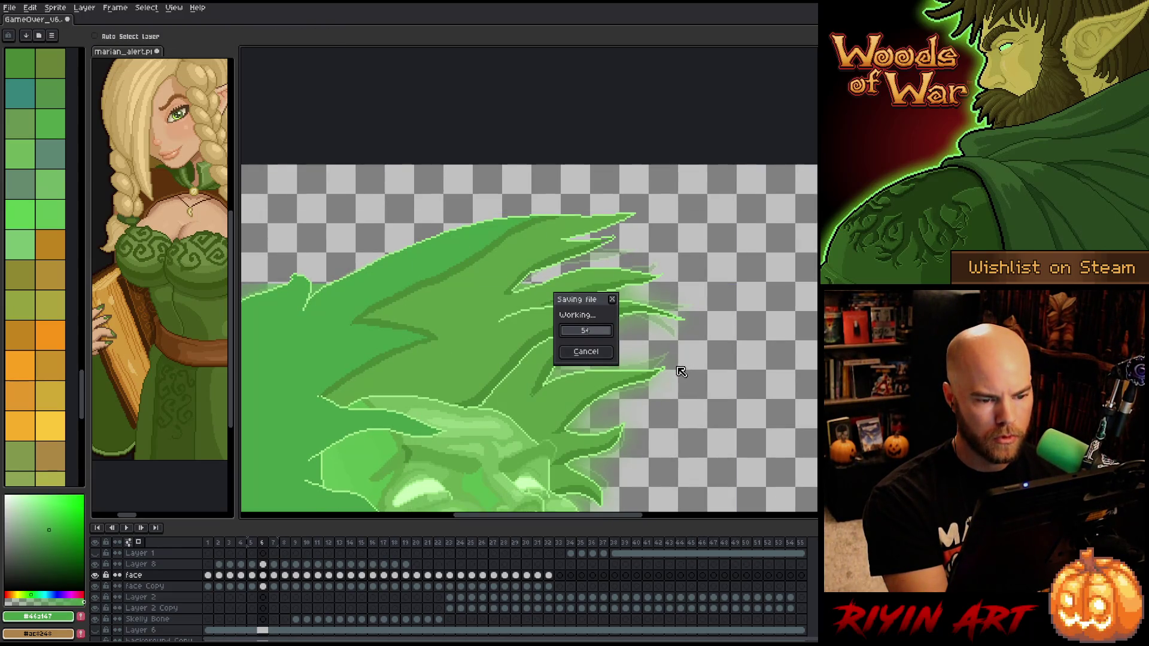
# Paint over the stray grey pixels in the hair with sampled mid, dark and light greens
pyautogui.scroll(5, 516, 264)
pyautogui.keyDown('alt'); pyautogui.click(516, 264); pyautogui.keyUp('alt')
pyautogui.moveTo(541, 263)
pyautogui.mouseDown()
pyautogui.moveTo(526, 263)
pyautogui.moveTo(542, 293)
pyautogui.mouseUp()
pyautogui.click(526, 293)
pyautogui.keyDown('alt'); pyautogui.click(527, 278); pyautogui.keyUp('alt')
pyautogui.click(571, 277)
pyautogui.click(614, 247)
pyautogui.keyDown('alt'); pyautogui.click(629, 247); pyautogui.keyUp('alt')
pyautogui.click(628, 233)
pyautogui.scroll(-5, 708, 187)
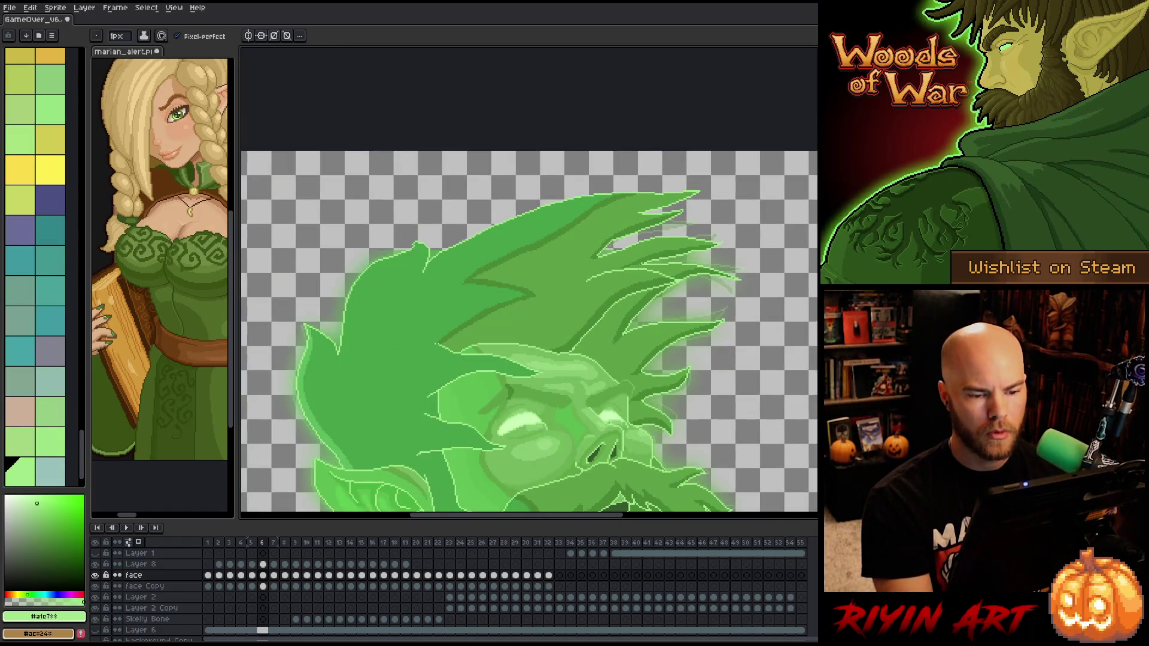
# Save, zoom out to check the whole sprite, then advance to frame 7
pyautogui.hotkey('ctrl', 's')
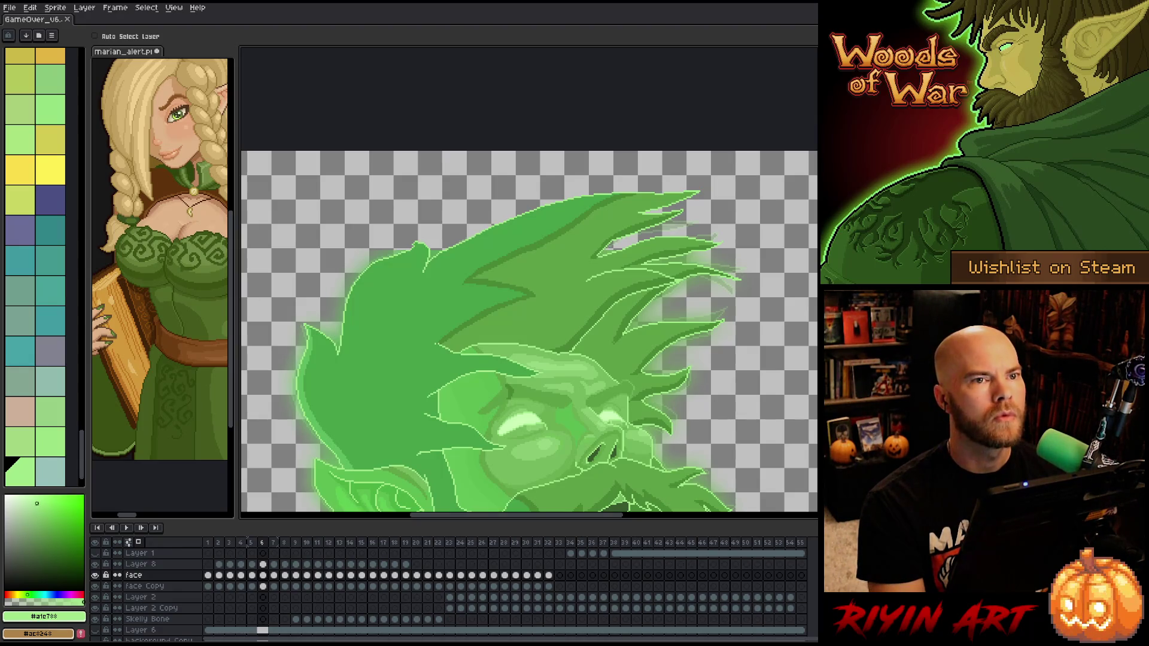
pyautogui.press('b')
pyautogui.press('-')
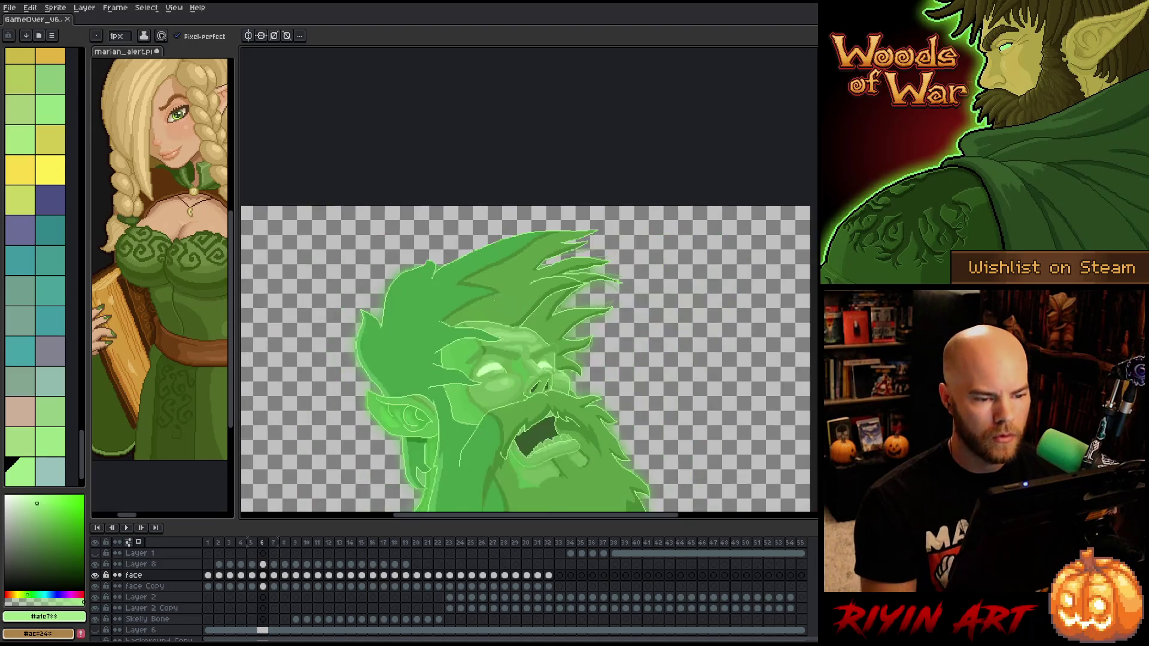
pyautogui.press('-')
pyautogui.press('+')
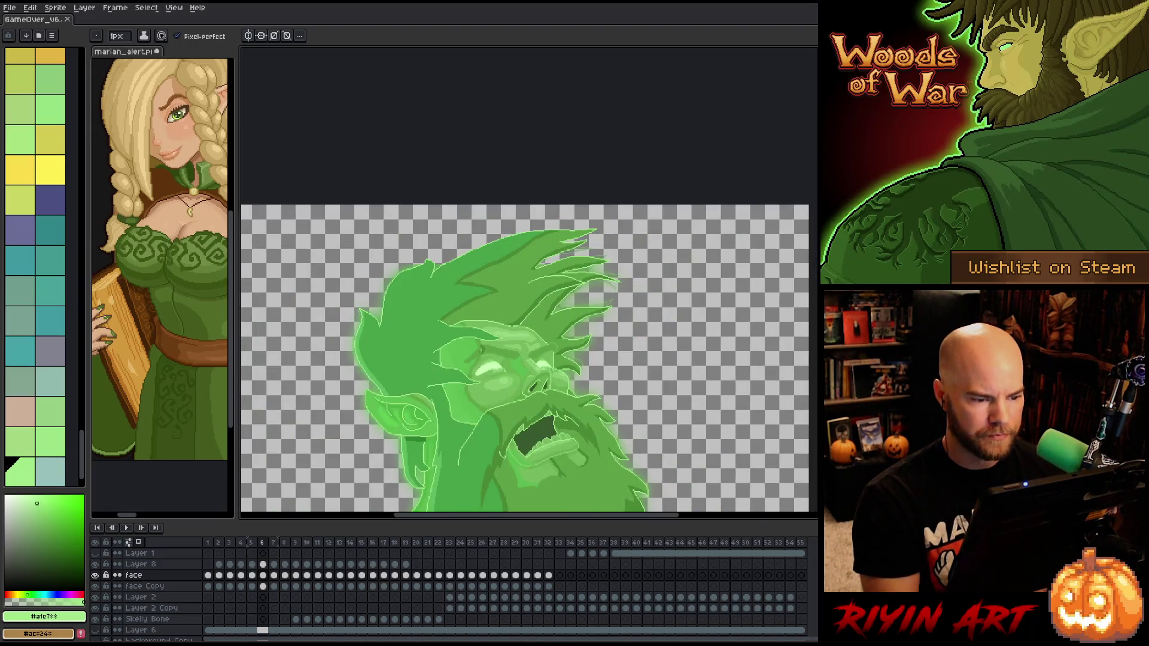
pyautogui.press('+')
pyautogui.press('+')
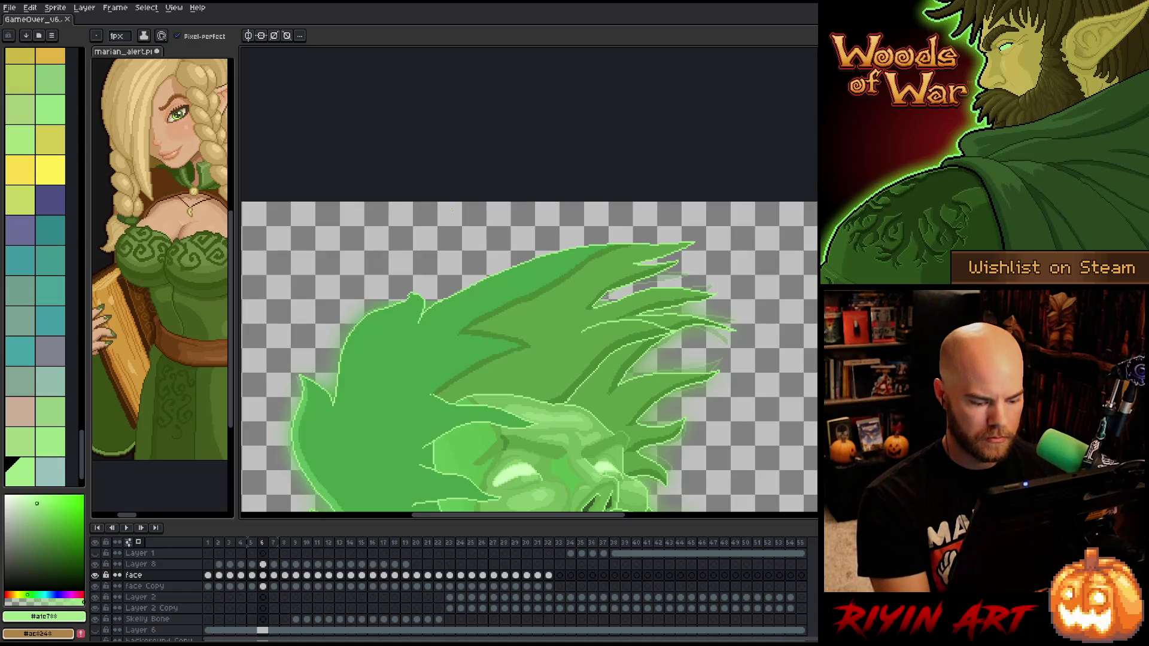
pyautogui.press('Right')
pyautogui.press('+')
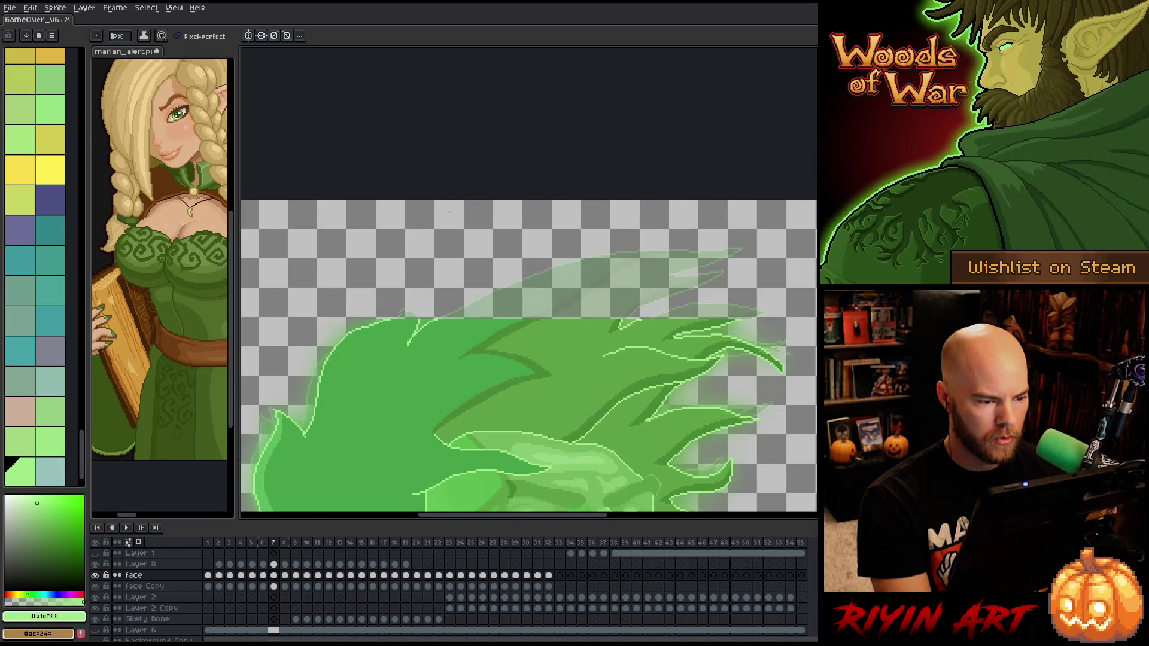
# Try a long mid-green strand line along the hair top, then undo it
pyautogui.press('i')
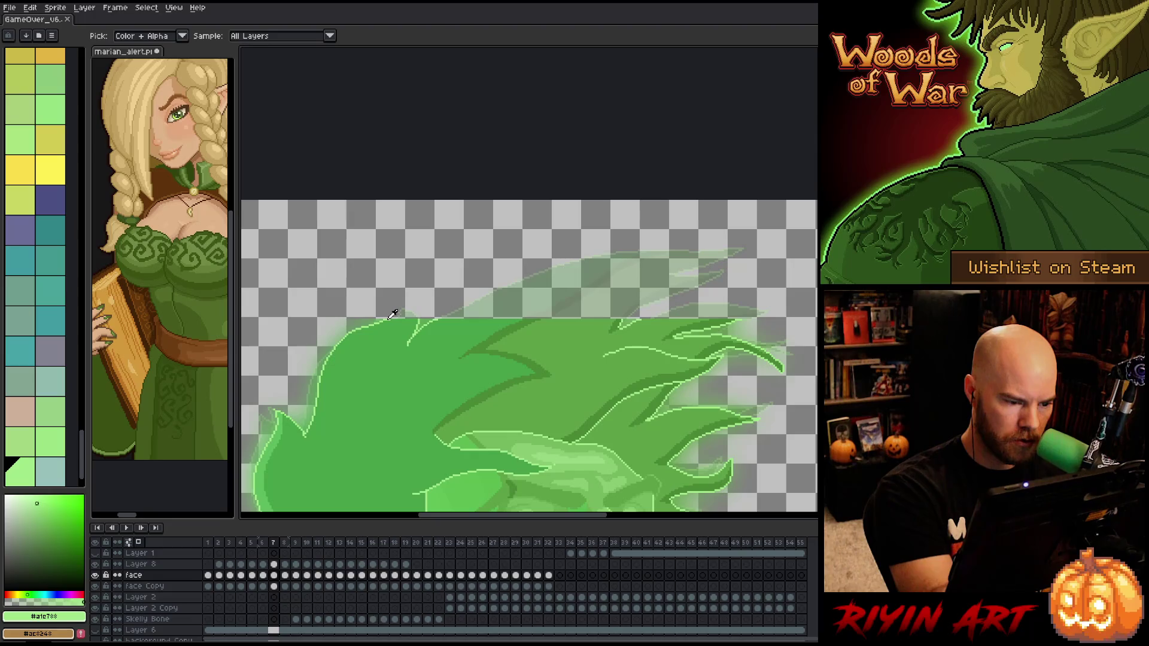
pyautogui.press('b')
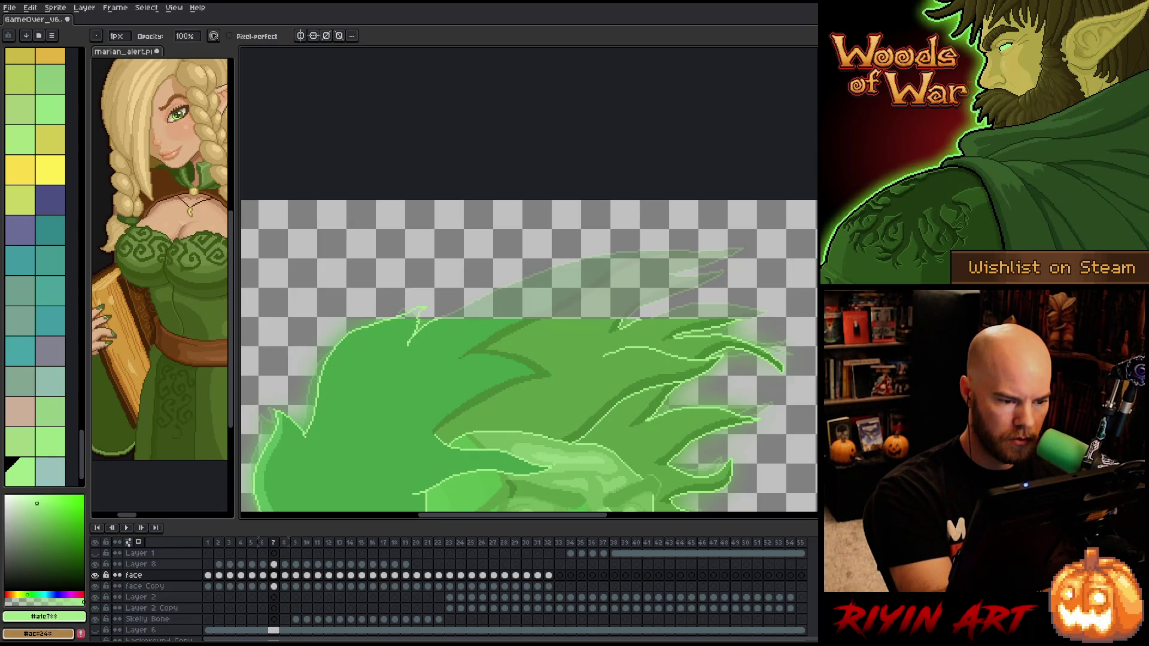
pyautogui.keyDown('alt'); pyautogui.click(383, 389); pyautogui.keyUp('alt')
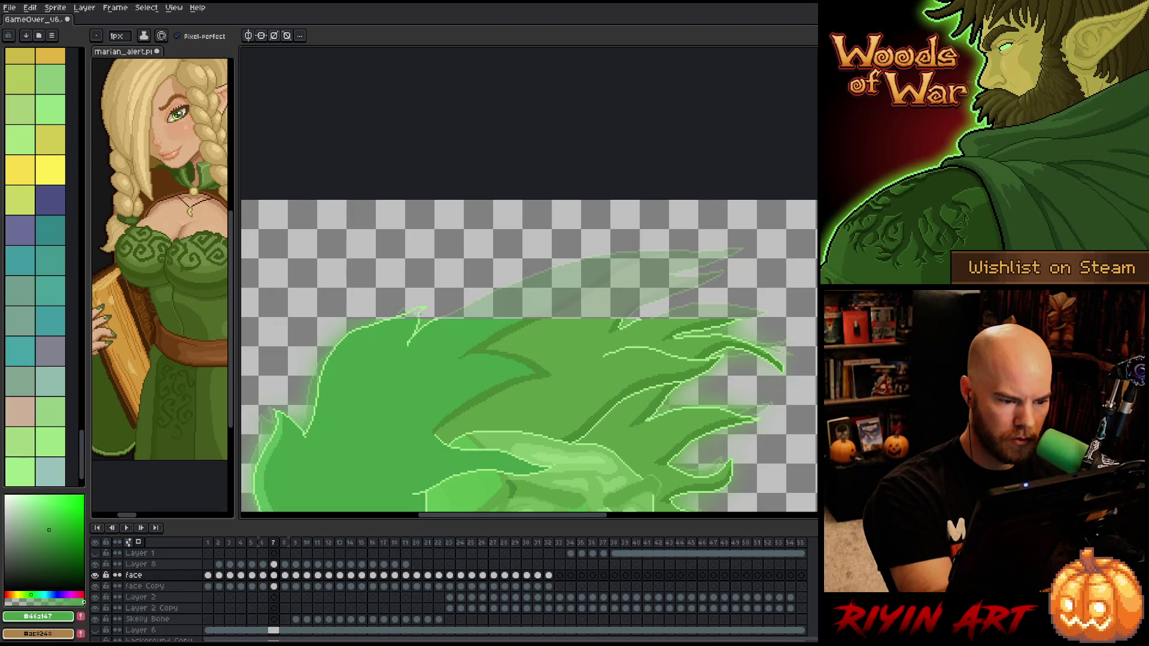
pyautogui.press('g')
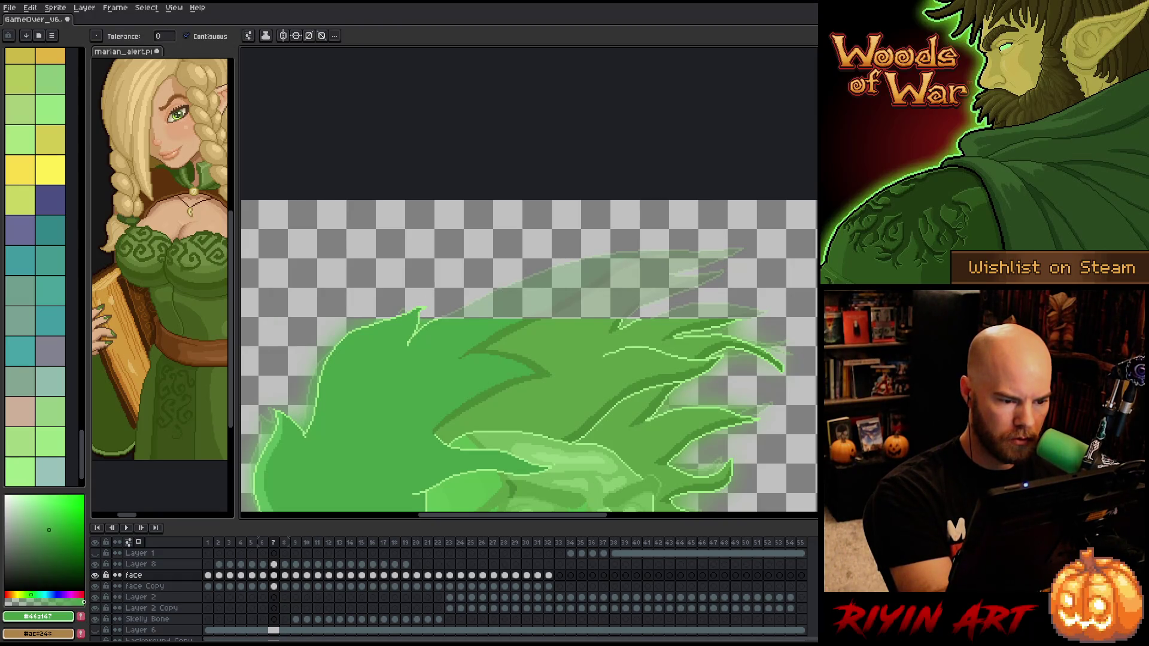
pyautogui.moveTo(516, 356); pyautogui.dragTo(426, 376)
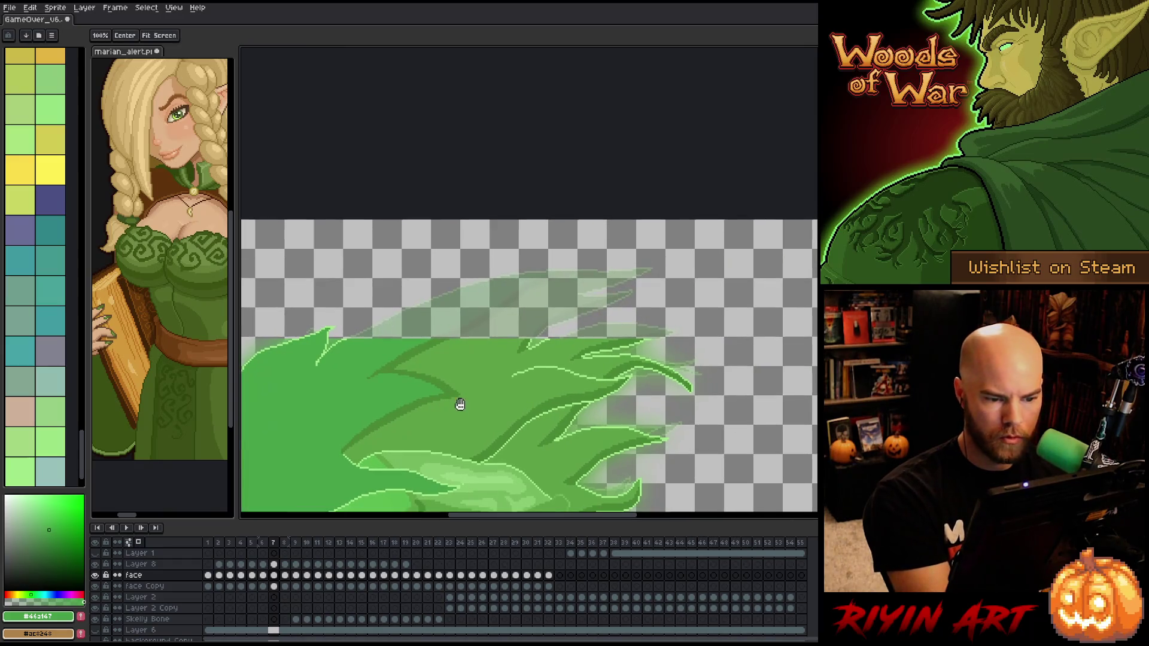
pyautogui.moveTo(350, 336)
pyautogui.mouseDown()
pyautogui.moveTo(490, 283)
pyautogui.moveTo(638, 253)
pyautogui.mouseUp()
pyautogui.hotkey('ctrl', 'z')
# Draw a light-green highlight line along a hair tip after two undone attempts
pyautogui.keyDown('alt'); pyautogui.click(346, 328); pyautogui.keyUp('alt')
pyautogui.moveTo(350, 336)
pyautogui.mouseDown()
pyautogui.moveTo(539, 276)
pyautogui.moveTo(650, 256)
pyautogui.mouseUp()
pyautogui.hotkey('ctrl', 'z')
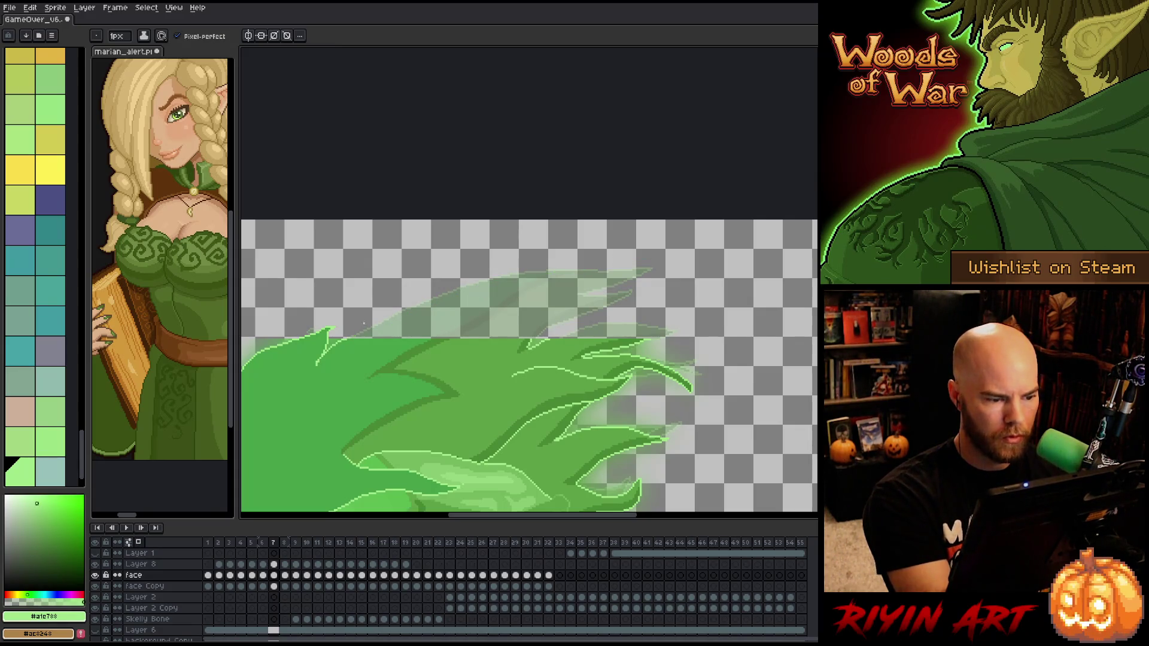
pyautogui.moveTo(350, 335)
pyautogui.mouseDown()
pyautogui.moveTo(452, 286)
pyautogui.moveTo(644, 257)
pyautogui.moveTo(557, 293)
pyautogui.moveTo(639, 293)
pyautogui.moveTo(539, 332)
pyautogui.moveTo(664, 314)
pyautogui.moveTo(653, 339)
pyautogui.mouseUp()
pyautogui.hotkey('ctrl', 'z')
pyautogui.moveTo(666, 324); pyautogui.dragTo(553, 339)
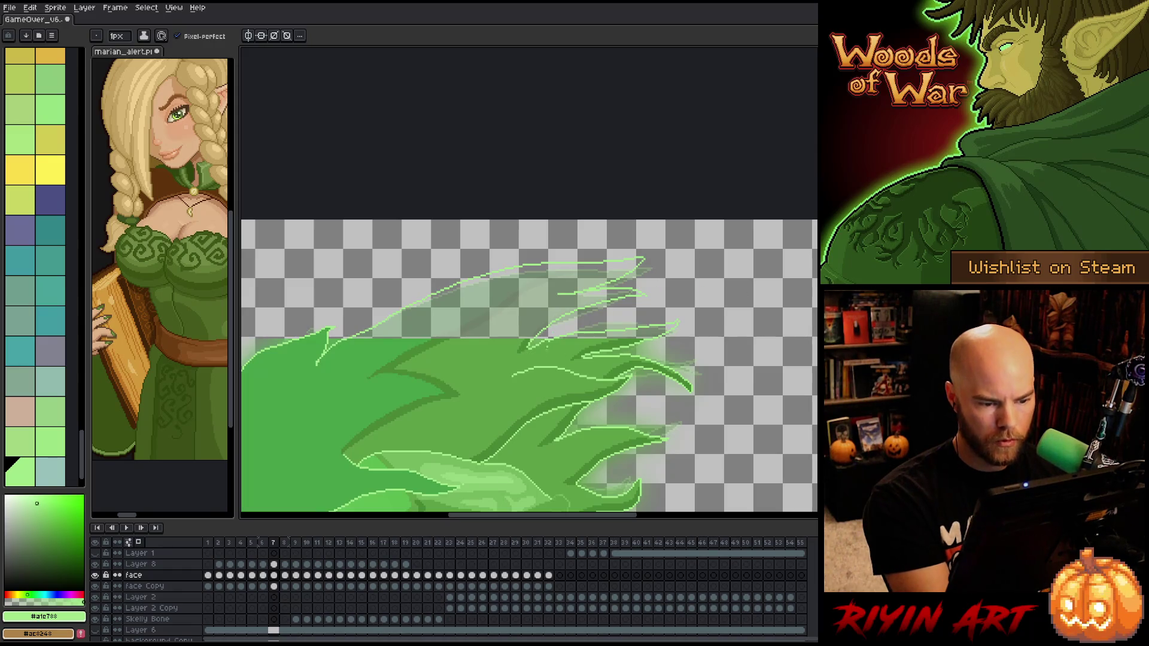
# Draw a dark green line under the light highlight stroke
pyautogui.keyDown('alt'); pyautogui.click(553, 342); pyautogui.keyUp('alt')
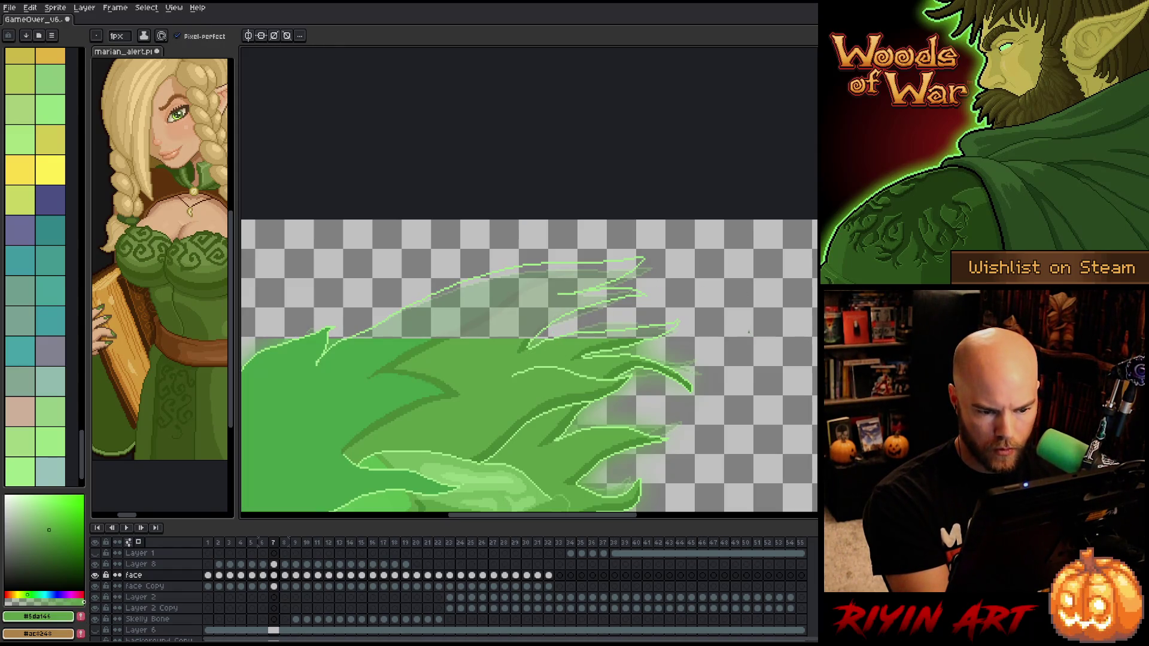
pyautogui.keyDown('alt'); pyautogui.click(638, 342); pyautogui.keyUp('alt')
pyautogui.moveTo(670, 327); pyautogui.dragTo(559, 338)
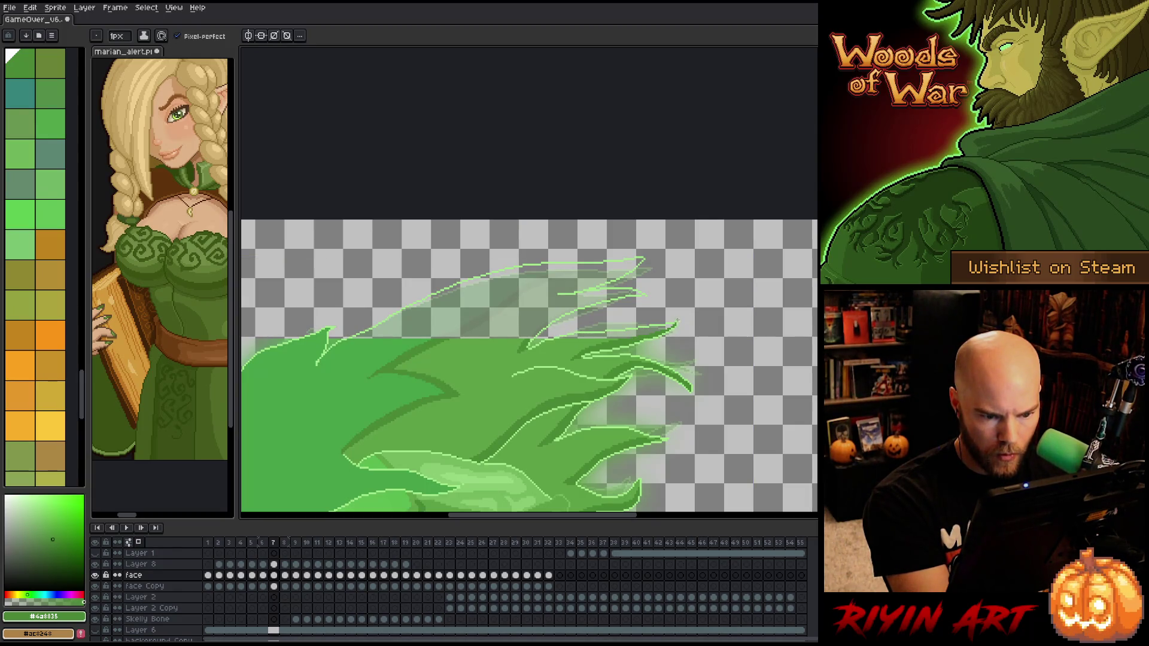
pyautogui.keyDown('alt'); pyautogui.click(680, 318); pyautogui.keyUp('alt')
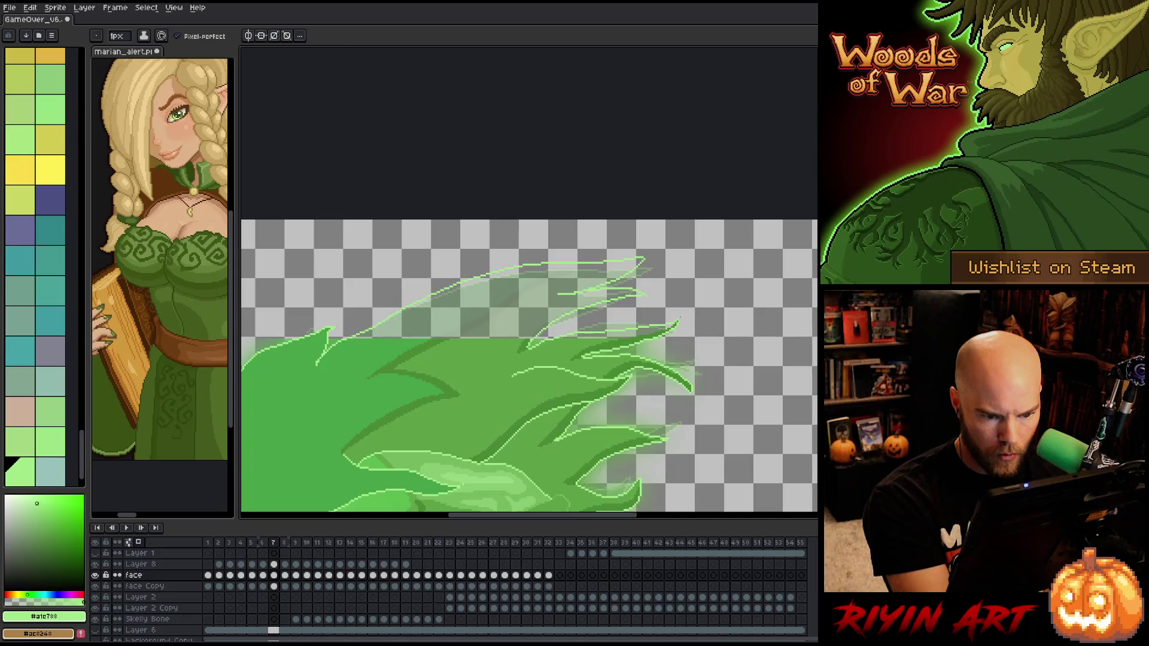
pyautogui.keyDown('alt'); pyautogui.click(526, 344); pyautogui.keyUp('alt')
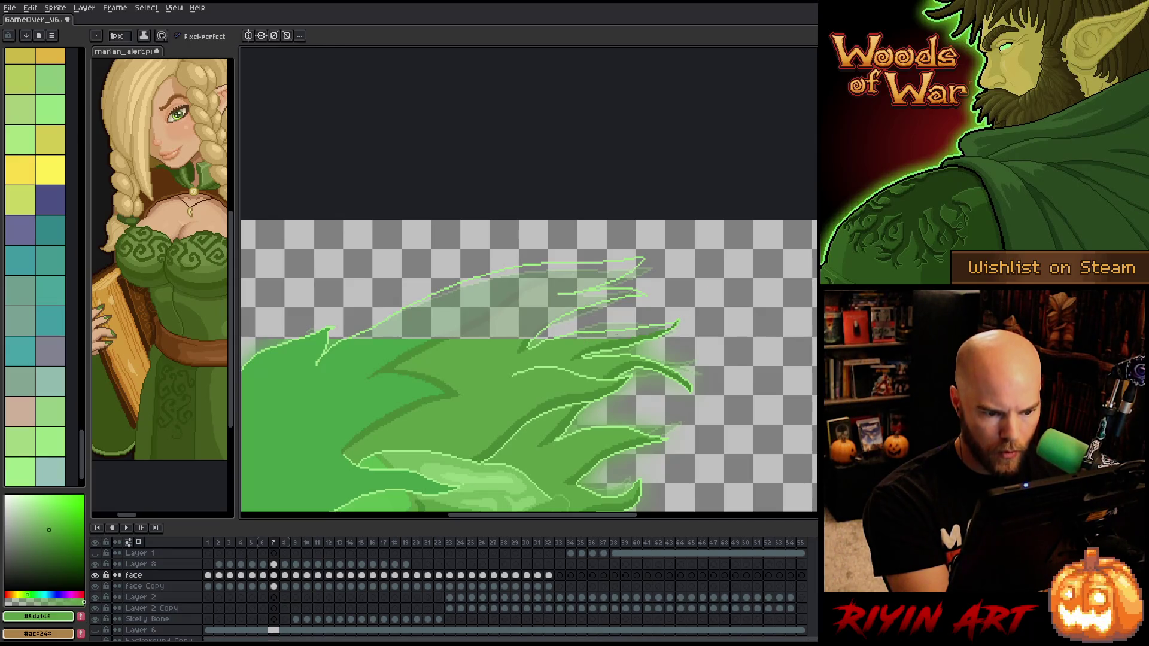
pyautogui.keyDown('alt'); pyautogui.click(527, 340); pyautogui.keyUp('alt')
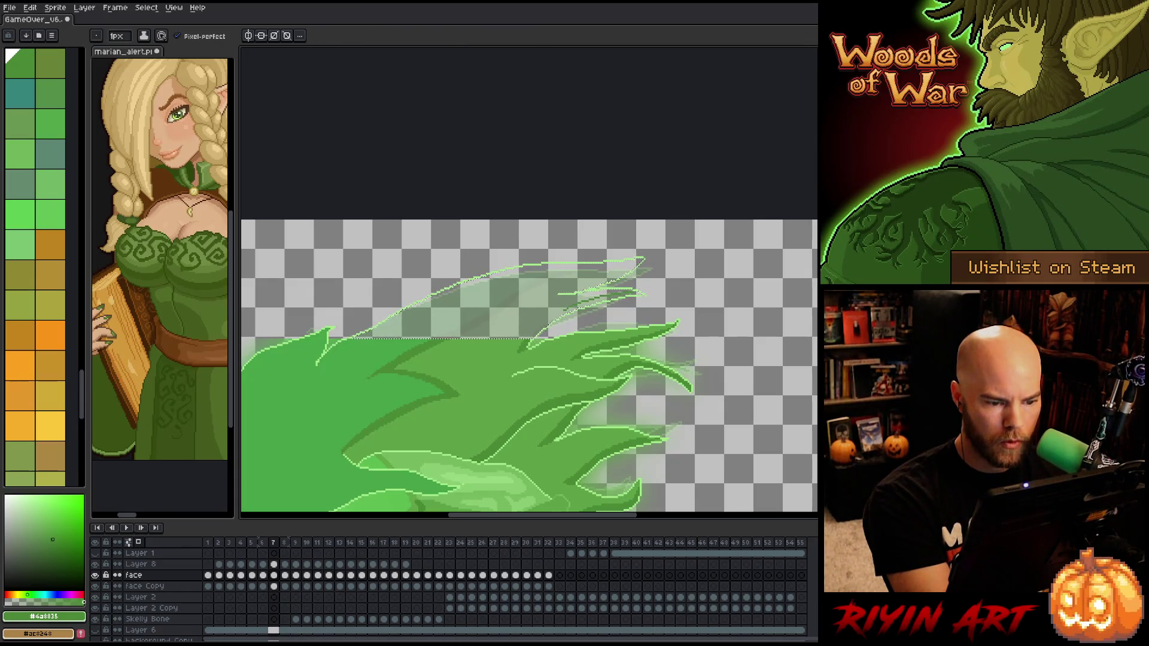
# Bucket-fill the selected area above the flame with sampled greens until solid, then go to frame 8
pyautogui.press('g')
pyautogui.press('b')
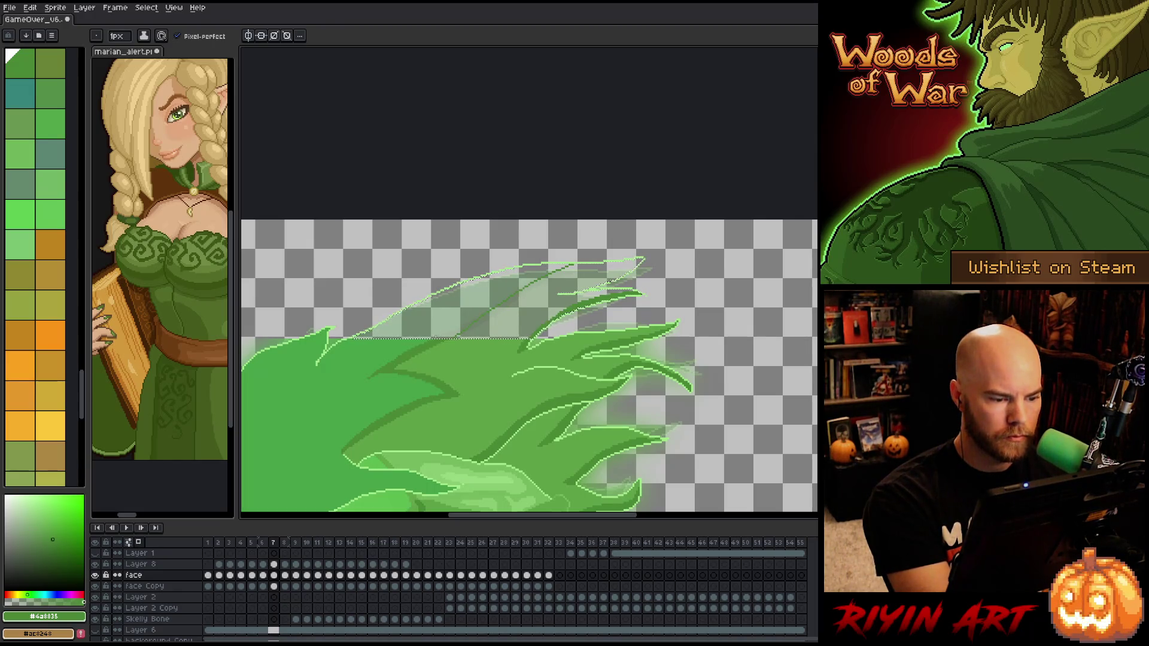
pyautogui.press('g')
pyautogui.click(490, 317)
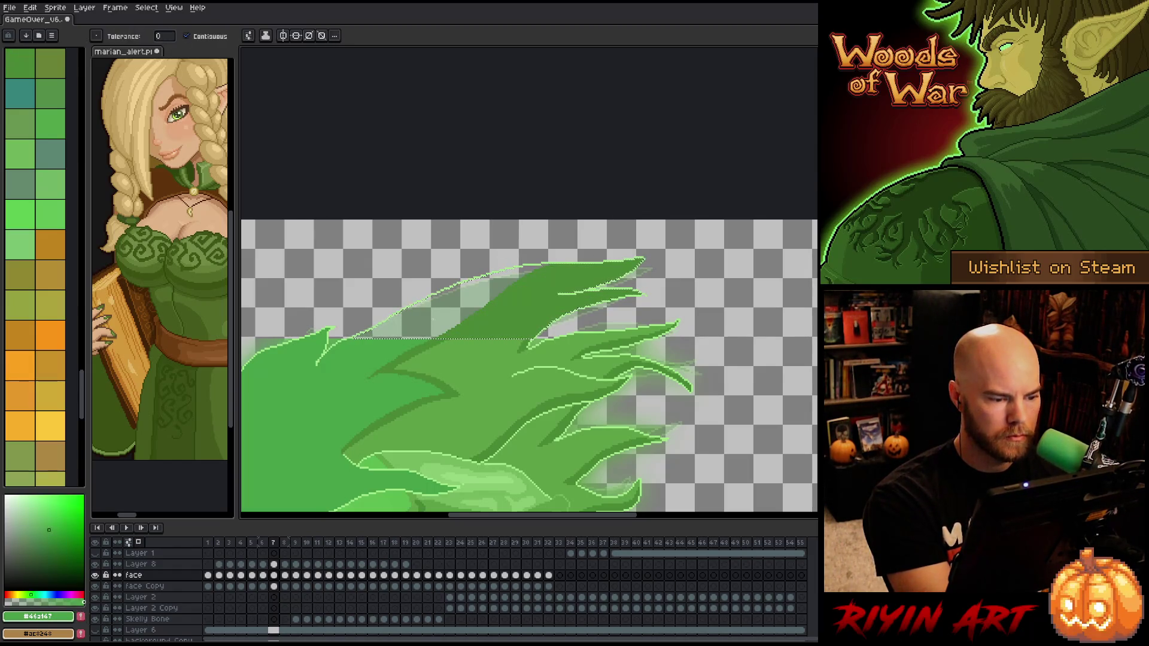
pyautogui.click(503, 277)
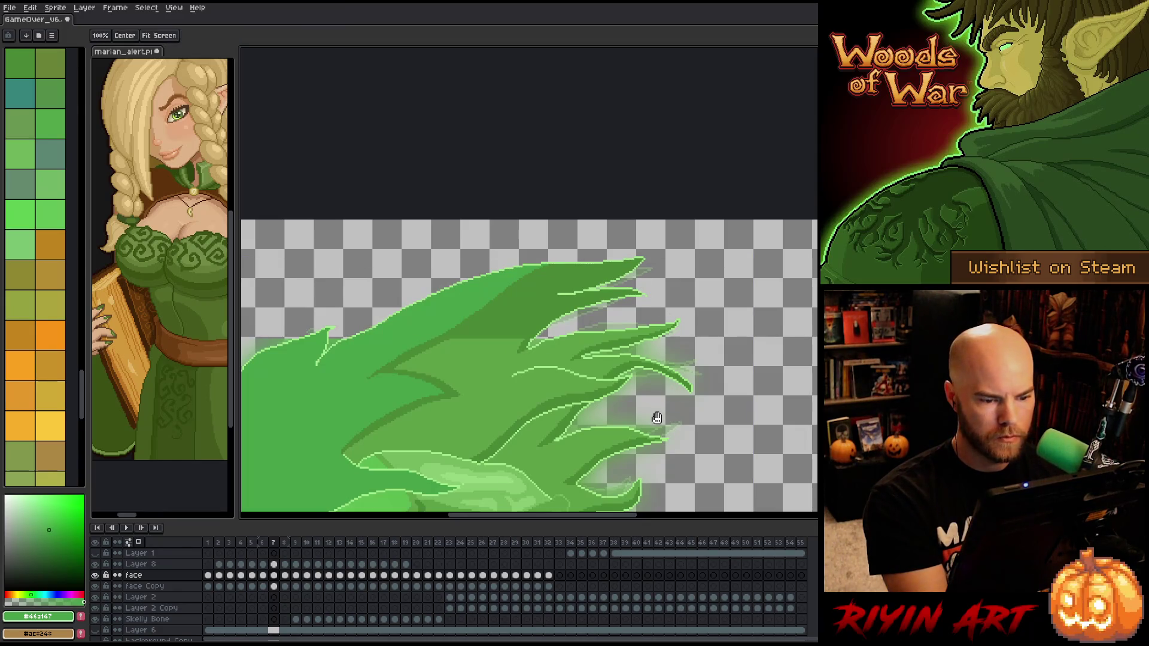
pyautogui.moveTo(659, 405); pyautogui.dragTo(662, 390)
pyautogui.hotkey('ctrl', 'z')
pyautogui.hotkey('ctrl', 'z')
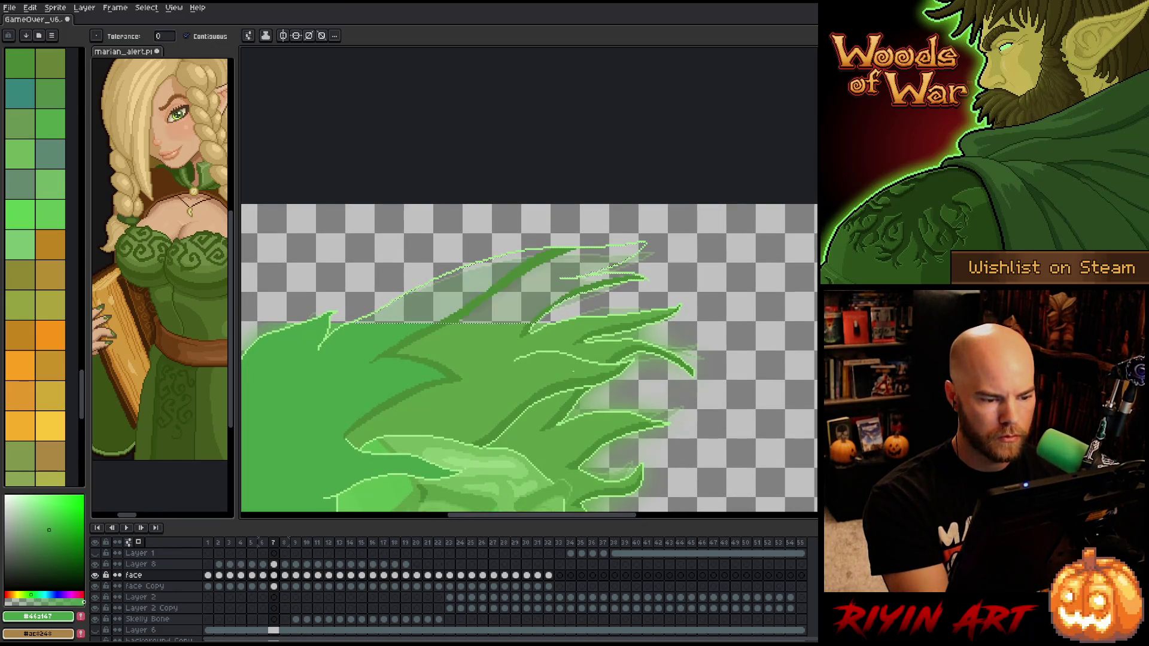
pyautogui.keyDown('alt'); pyautogui.click(501, 356); pyautogui.keyUp('alt')
pyautogui.click(503, 277)
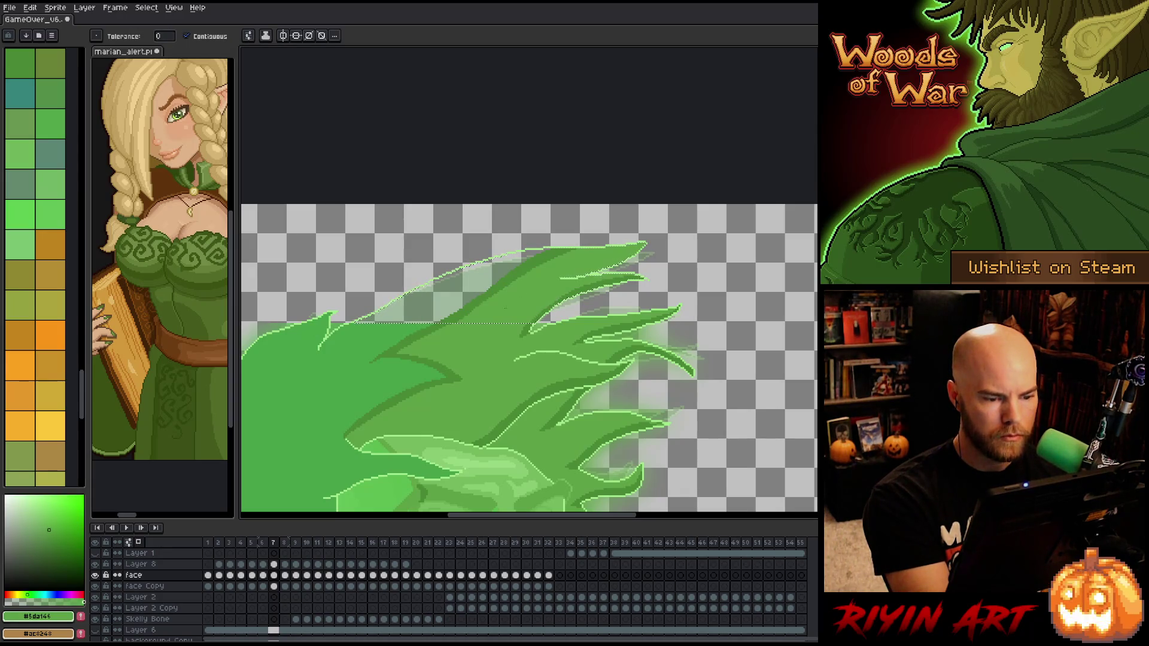
pyautogui.keyDown('alt'); pyautogui.click(317, 328); pyautogui.keyUp('alt')
pyautogui.click(446, 298)
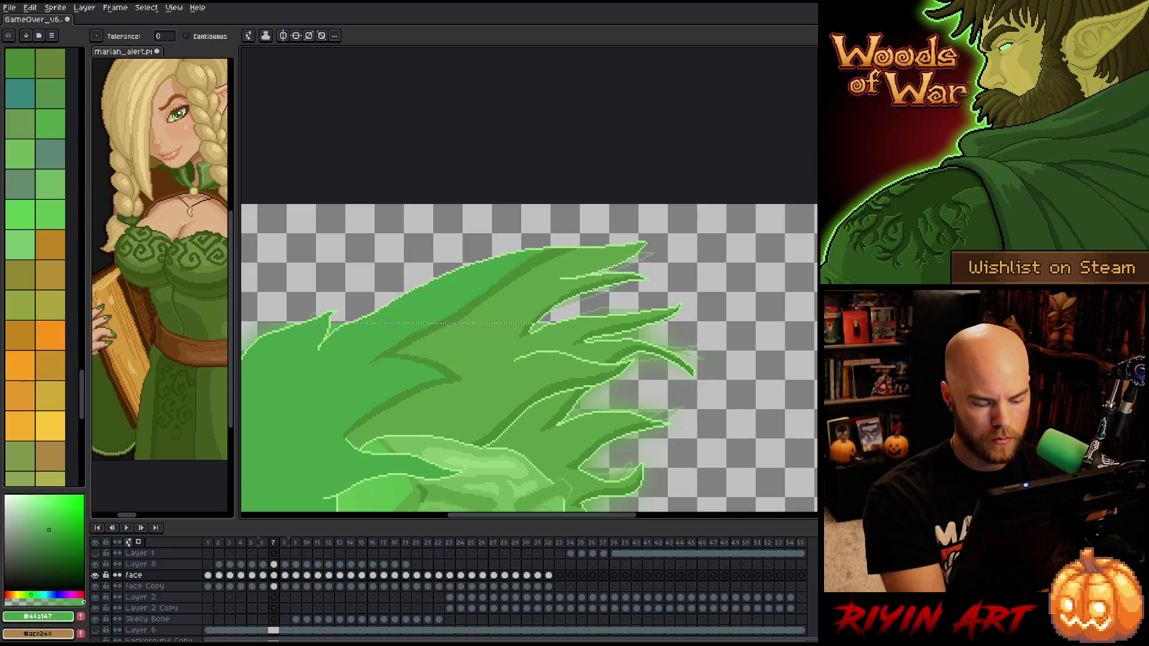
pyautogui.press('Right')
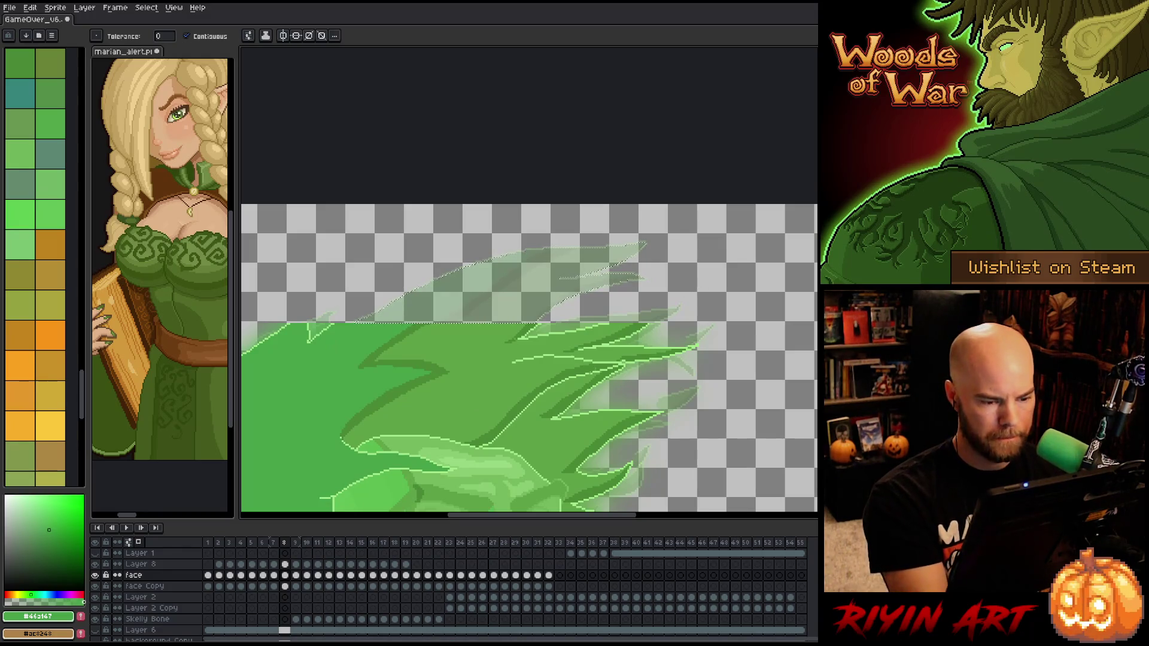
# Pick the dark green #4a8835 and the light green outline colour, then save the file
pyautogui.press('b')
pyautogui.keyDown('alt'); pyautogui.click(516, 338); pyautogui.keyUp('alt')
pyautogui.keyDown('alt'); pyautogui.click(526, 334); pyautogui.keyUp('alt')
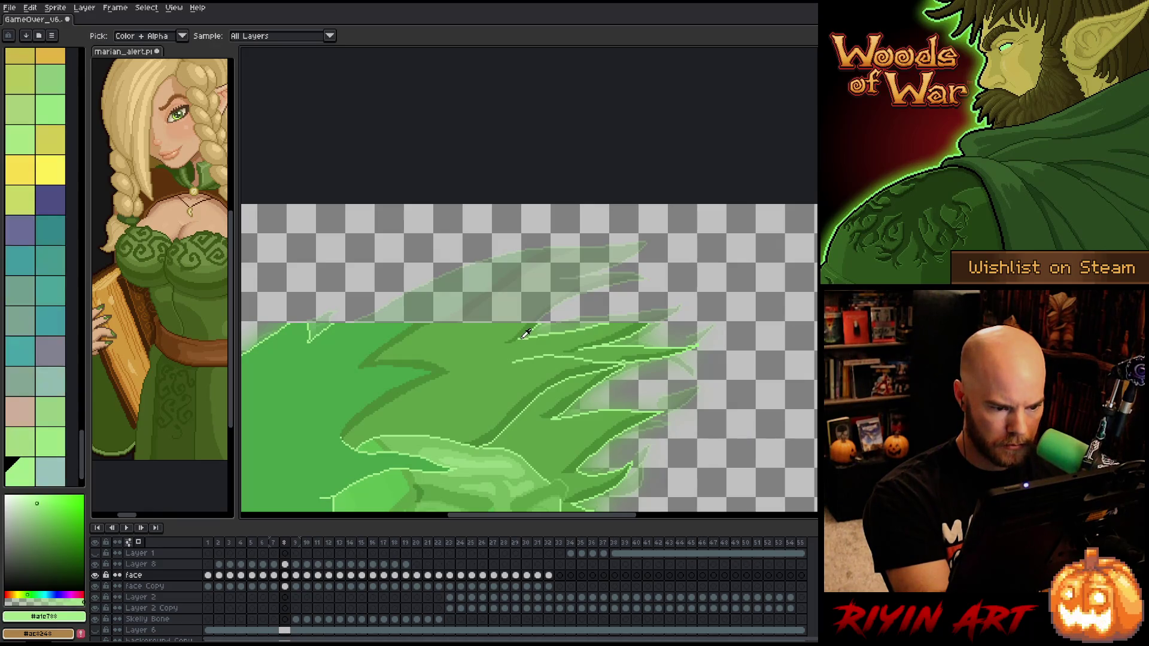
pyautogui.hotkey('ctrl', 's')
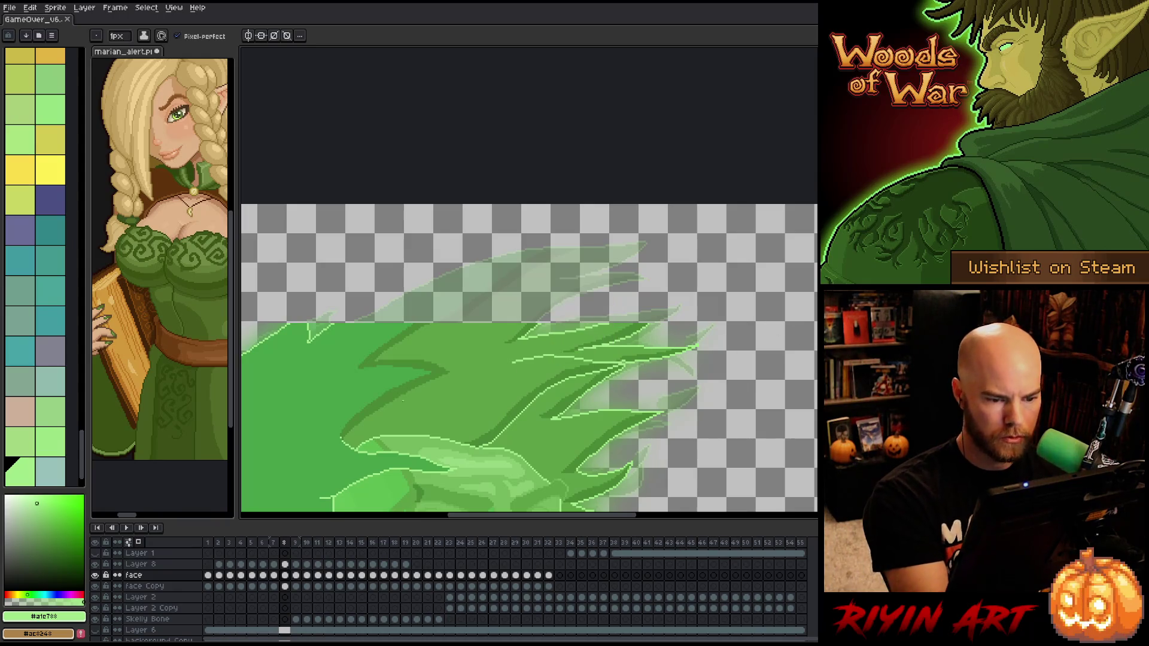
# Outline the hair tip in light green and add a dark-green #4a8835 stroke on the leaf edge
pyautogui.press('b')
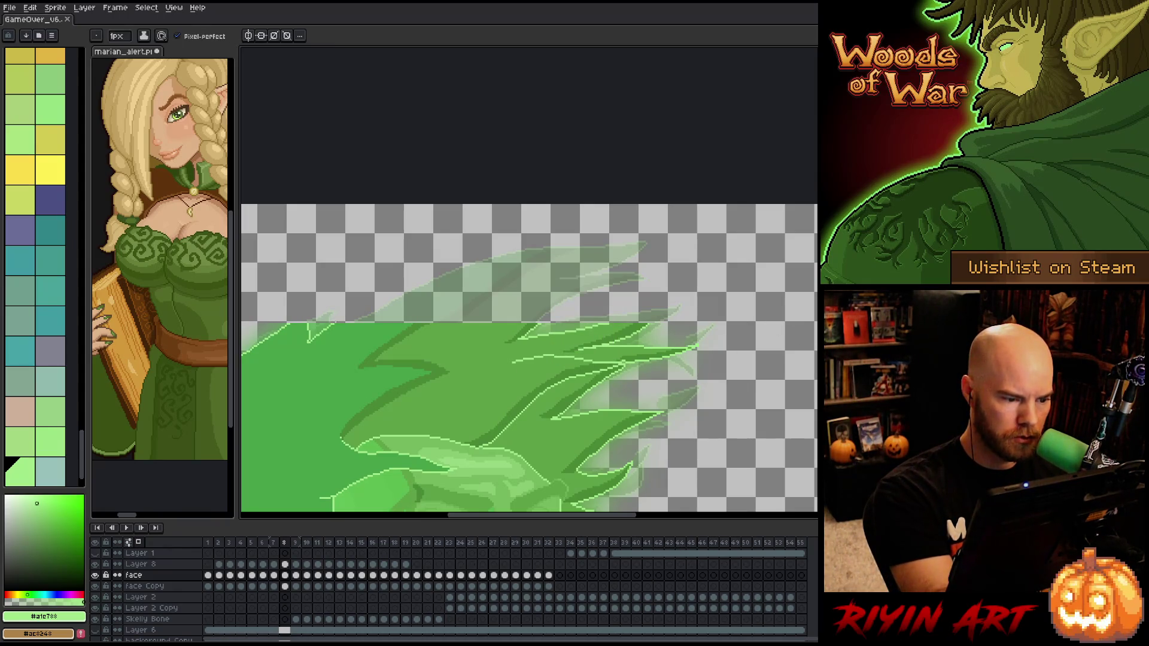
pyautogui.moveTo(455, 270)
pyautogui.mouseDown()
pyautogui.moveTo(600, 239)
pyautogui.moveTo(658, 275)
pyautogui.moveTo(578, 300)
pyautogui.mouseUp()
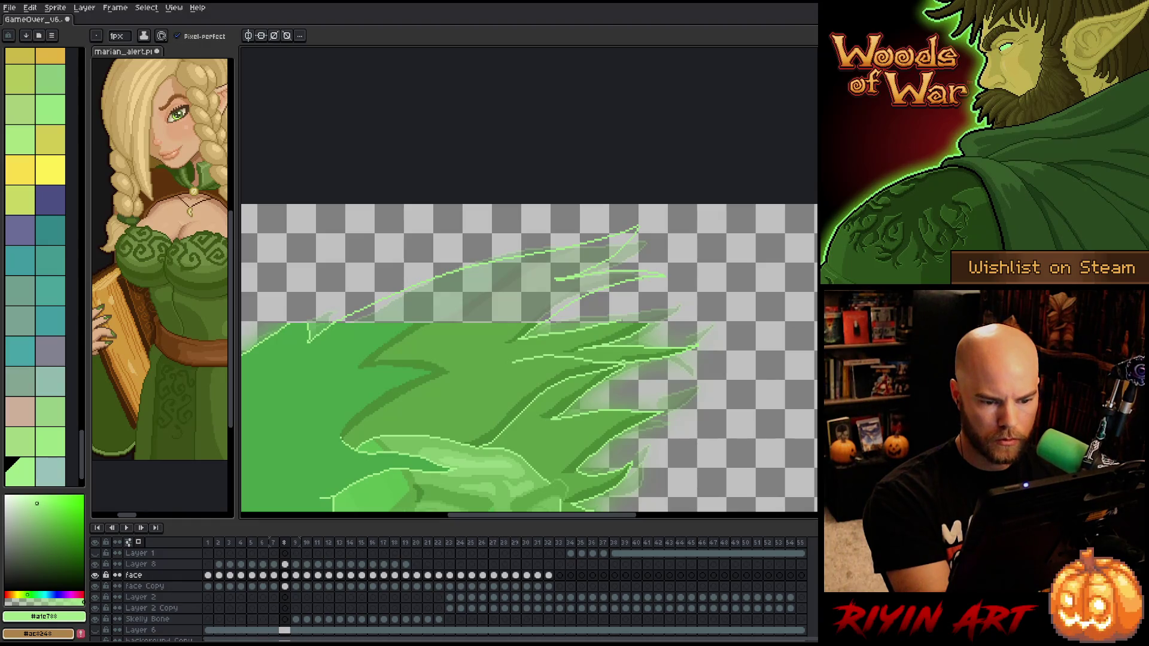
pyautogui.keyDown('alt'); pyautogui.click(642, 323); pyautogui.keyUp('alt')
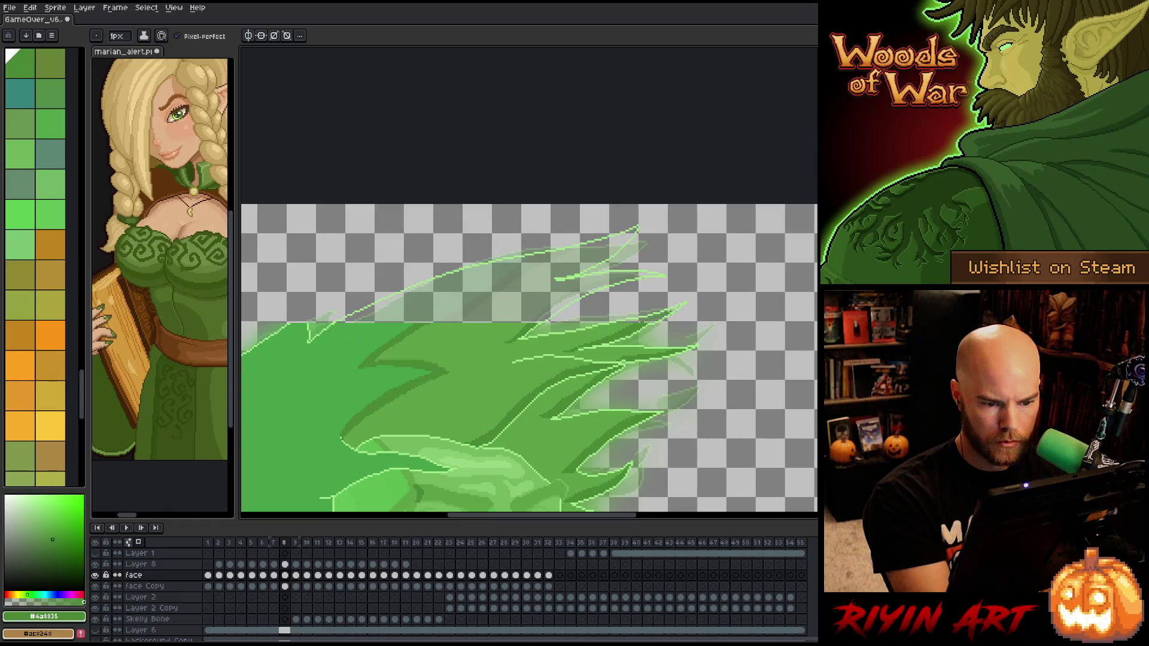
pyautogui.press('g')
pyautogui.press('b')
pyautogui.scroll(5, 614, 324)
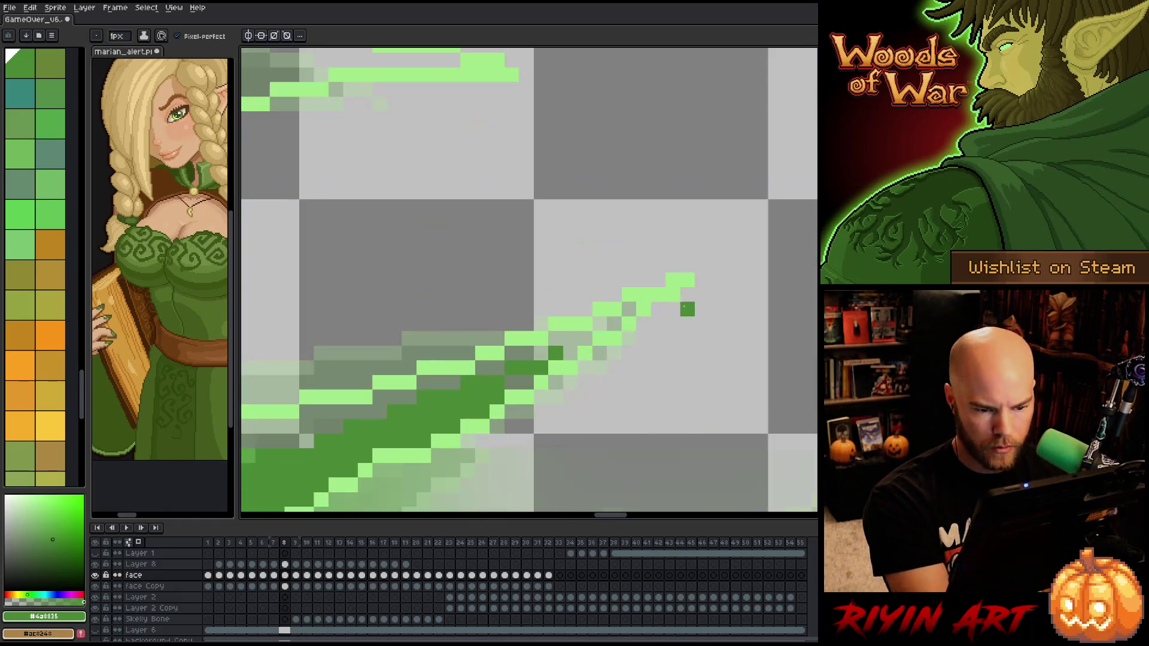
pyautogui.moveTo(614, 324); pyautogui.dragTo(569, 353)
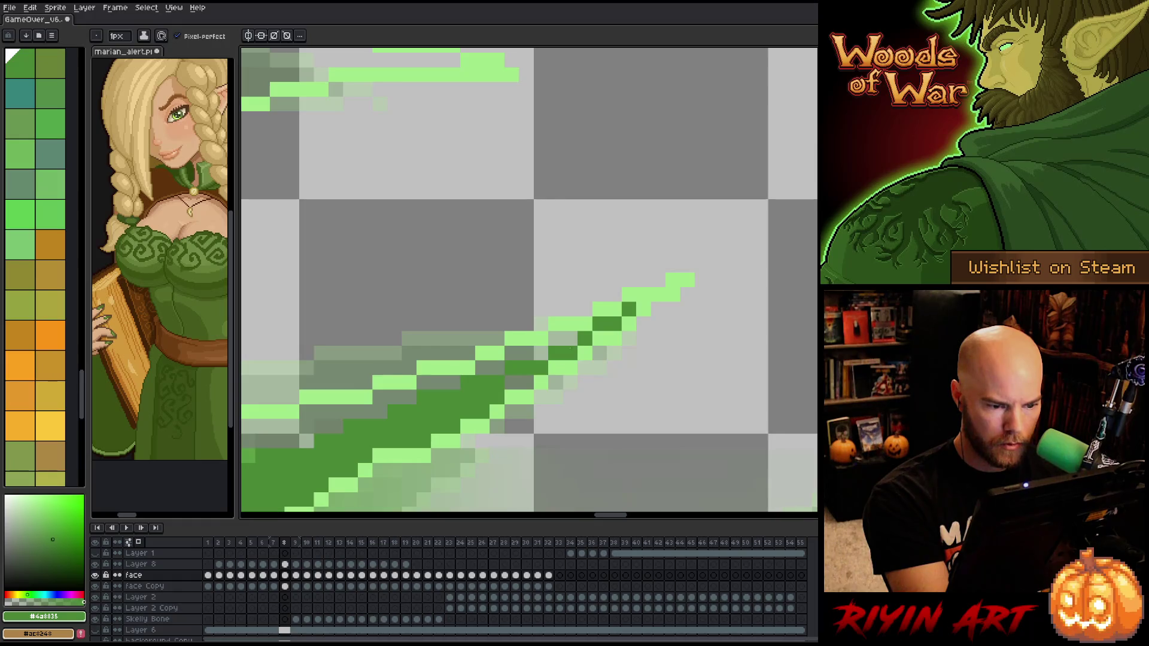
# Repaint the leftover grey pixels on the leaf edge with mid green #5da146
pyautogui.moveTo(520, 380)
pyautogui.mouseDown()
pyautogui.moveTo(498, 307)
pyautogui.moveTo(311, 418)
pyautogui.mouseUp()
pyautogui.keyDown('alt'); pyautogui.click(537, 353); pyautogui.keyUp('alt')
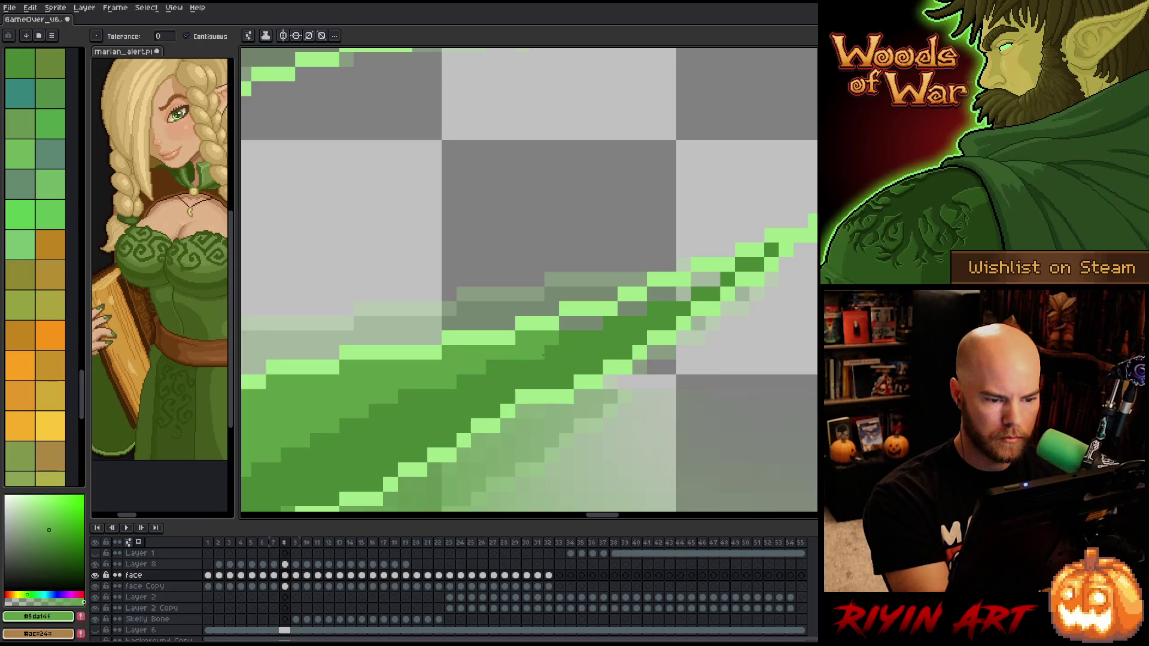
pyautogui.moveTo(567, 324); pyautogui.dragTo(582, 323)
pyautogui.click(625, 309)
pyautogui.click(660, 295)
pyautogui.scroll(-5, 558, 395)
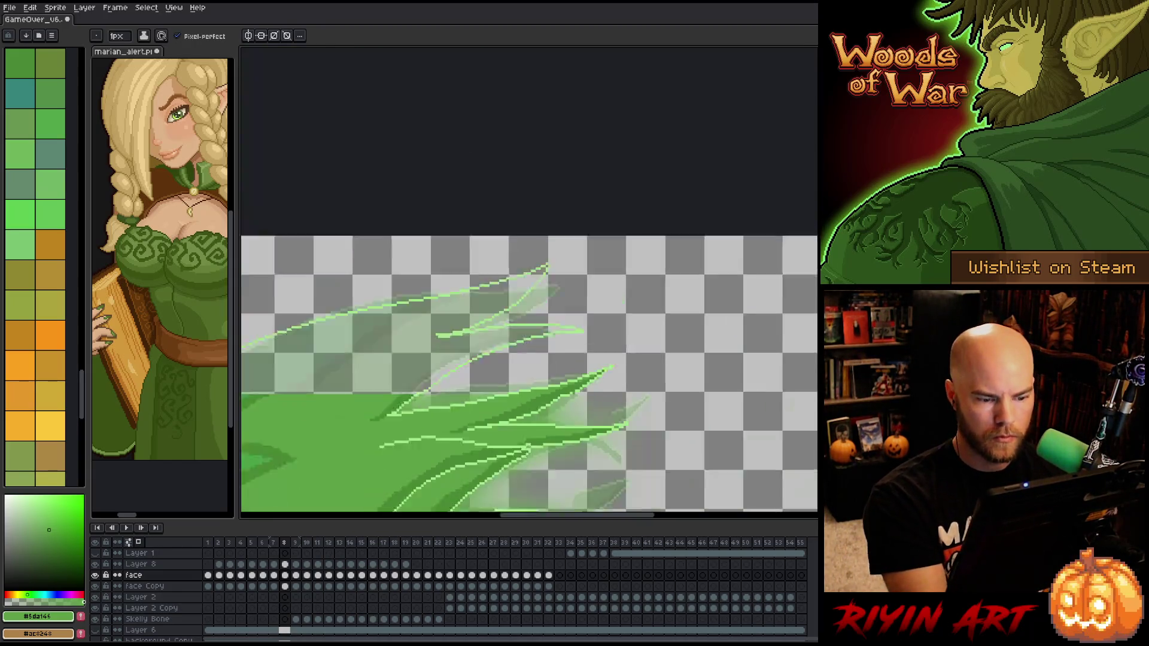
pyautogui.scroll(3, 518, 427)
# Draw a dark-green #4a8835 diagonal band across the hair tip, redoing the stroke once
pyautogui.keyDown('alt'); pyautogui.click(652, 326); pyautogui.keyUp('alt')
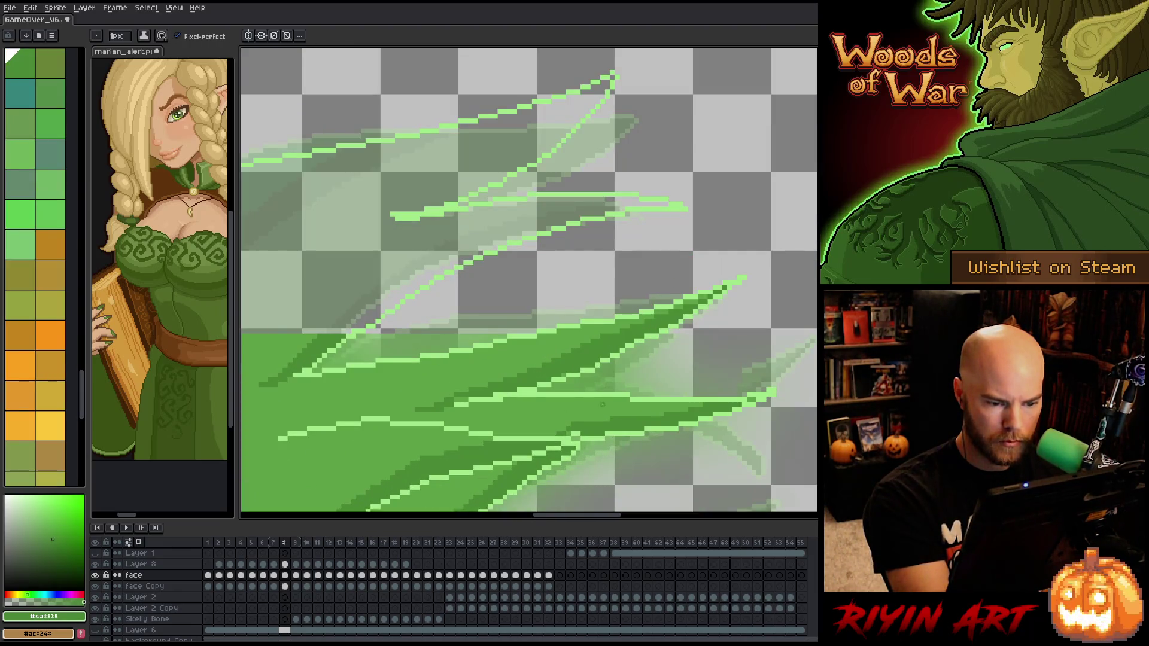
pyautogui.scroll(2, 603, 359)
pyautogui.press('alt')
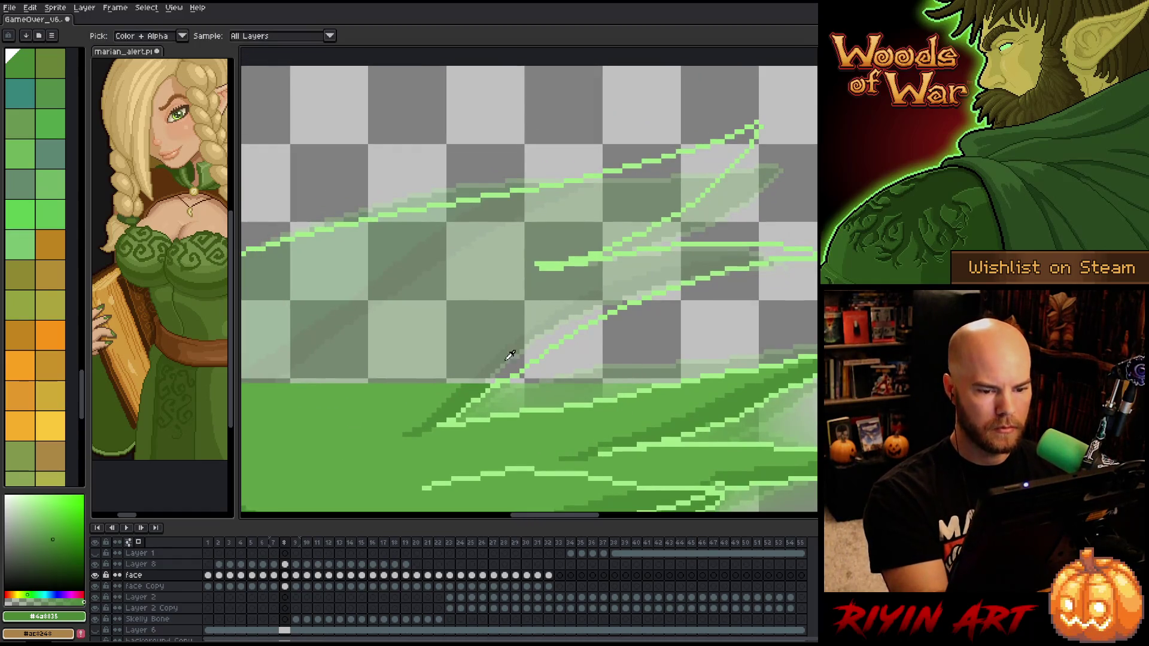
pyautogui.hscroll(3, 402, 377)
pyautogui.moveTo(717, 254)
pyautogui.mouseDown()
pyautogui.moveTo(524, 302)
pyautogui.moveTo(398, 386)
pyautogui.mouseUp()
pyautogui.press('b')
pyautogui.hscroll(-4, 521, 390)
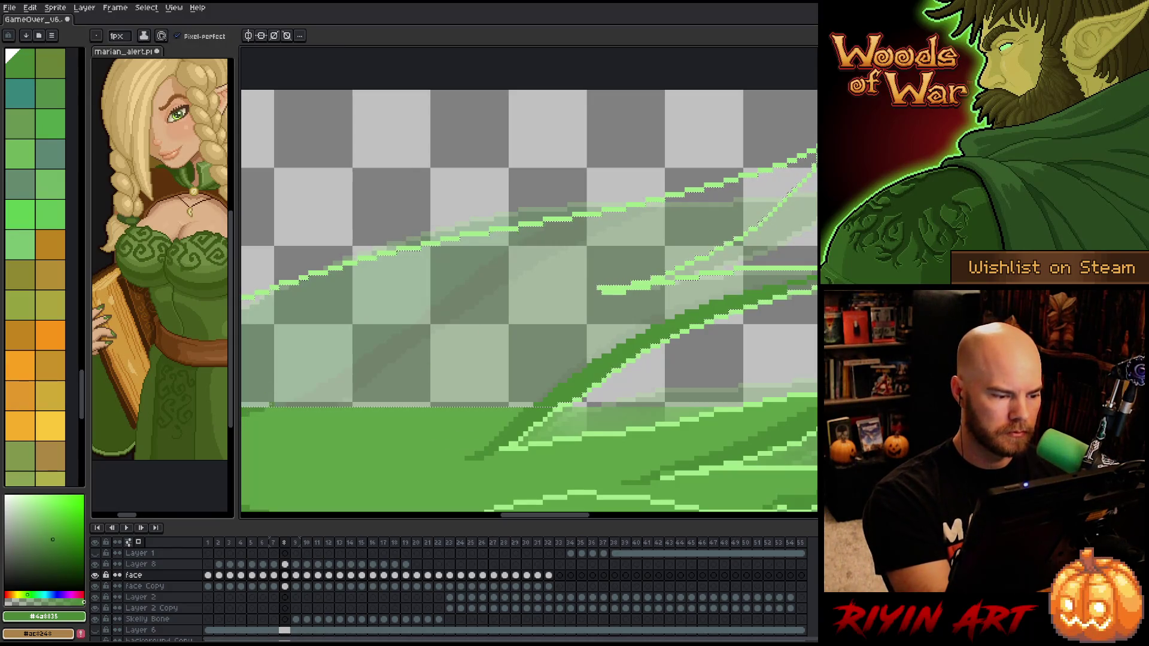
pyautogui.moveTo(594, 233)
pyautogui.mouseDown()
pyautogui.moveTo(704, 230)
pyautogui.moveTo(377, 404)
pyautogui.mouseUp()
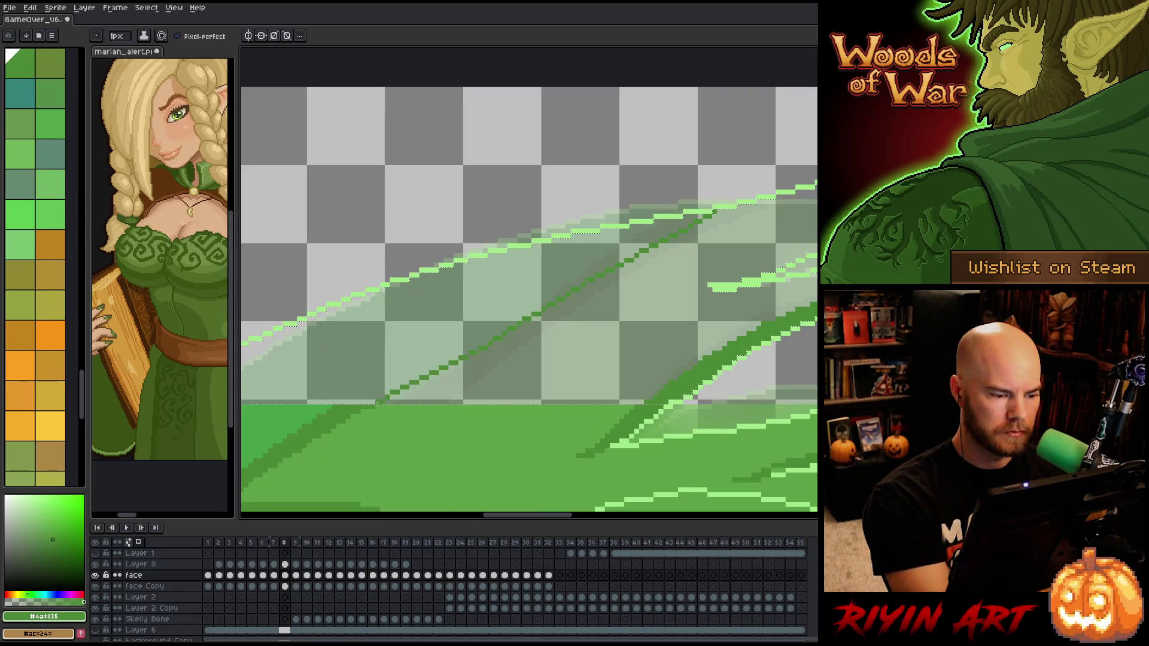
pyautogui.hotkey('ctrl', 'z')
pyautogui.moveTo(725, 211)
pyautogui.mouseDown()
pyautogui.moveTo(434, 350)
pyautogui.moveTo(371, 406)
pyautogui.moveTo(482, 297)
pyautogui.moveTo(647, 225)
pyautogui.mouseUp()
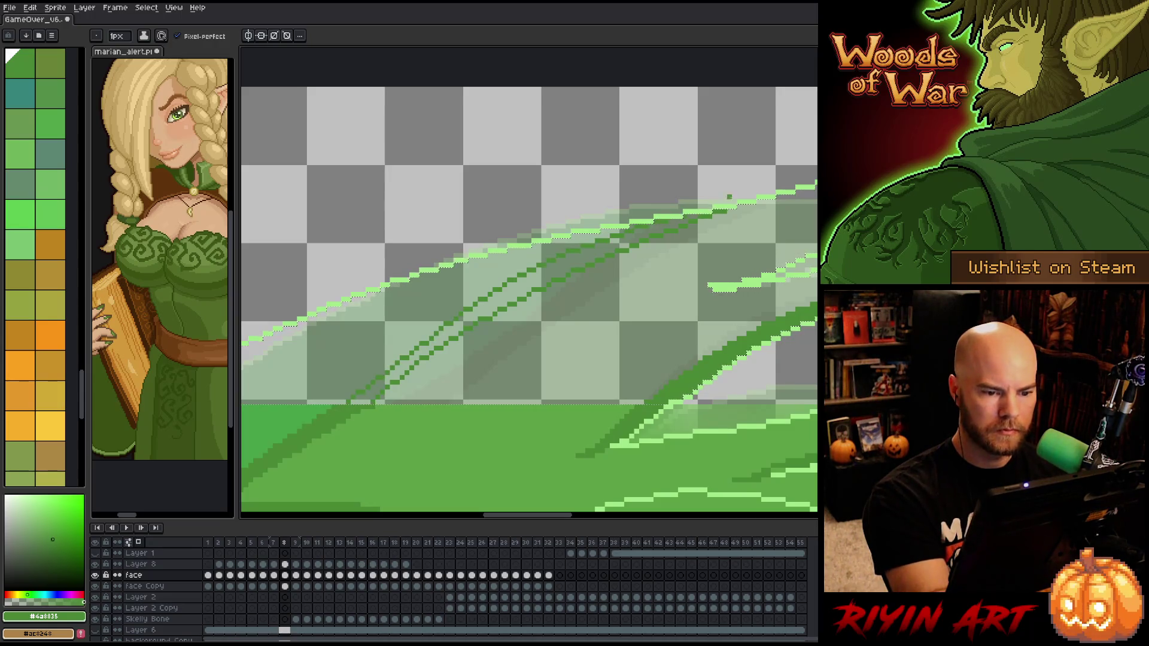
# Fill the bands around the dark strokes with mid green #5da146 and green #46b147
pyautogui.press('g')
pyautogui.click(613, 244)
pyautogui.keyDown('alt'); pyautogui.click(491, 428); pyautogui.keyUp('alt')
pyautogui.click(508, 359)
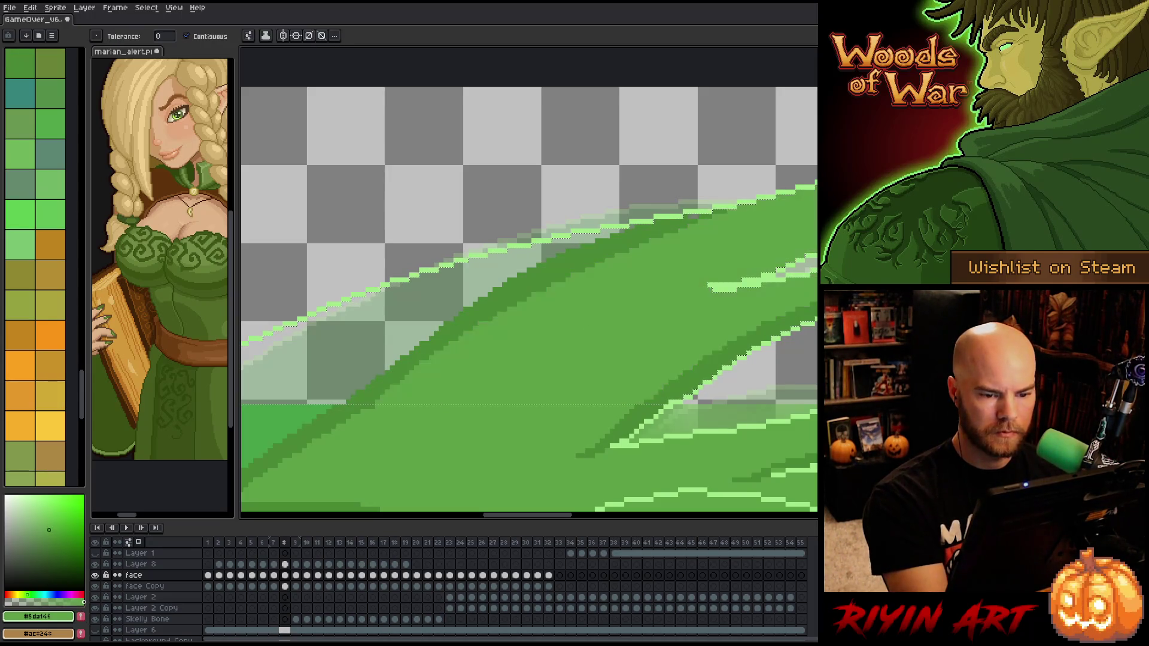
pyautogui.keyDown('alt'); pyautogui.click(283, 417); pyautogui.keyUp('alt')
pyautogui.click(287, 392)
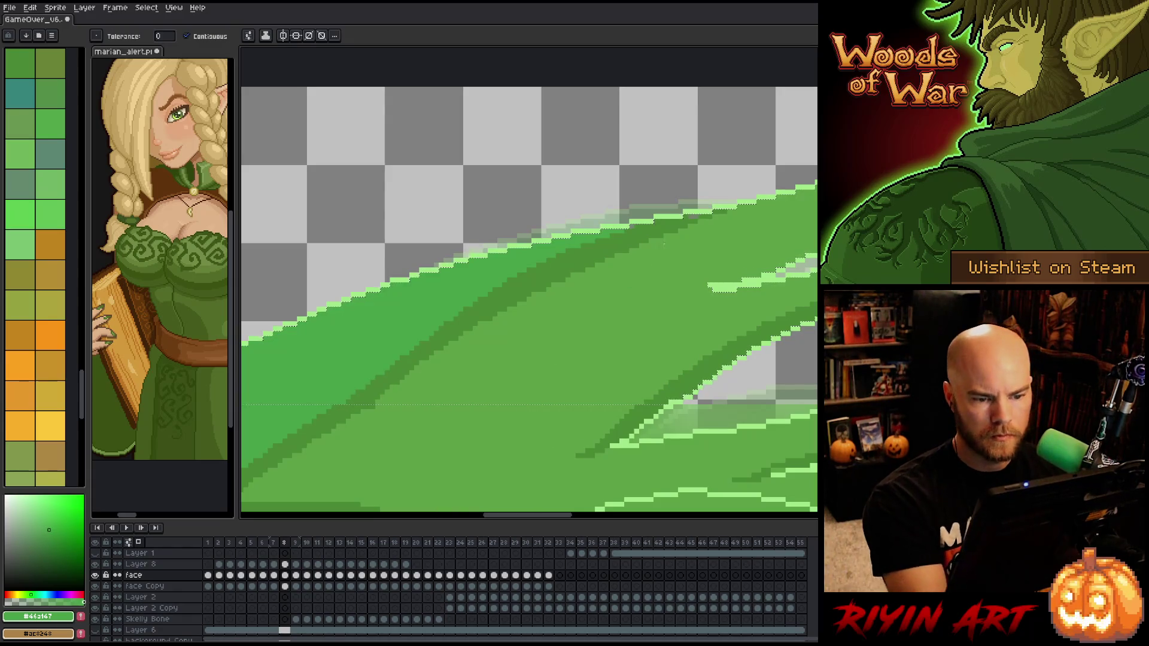
# Add a light-green #46b147 diagonal stroke along the hair edge
pyautogui.press('b')
pyautogui.keyDown('alt'); pyautogui.click(626, 231); pyautogui.keyUp('alt')
pyautogui.scroll(-3, 625, 231)
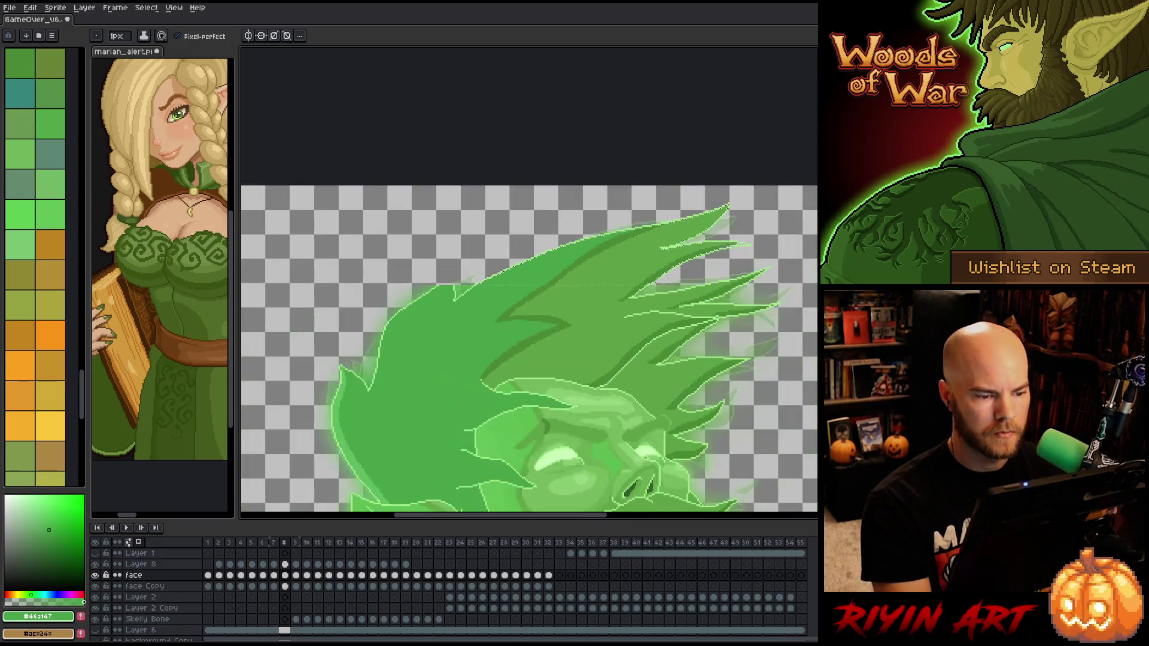
pyautogui.scroll(3, 457, 305)
pyautogui.press('v')
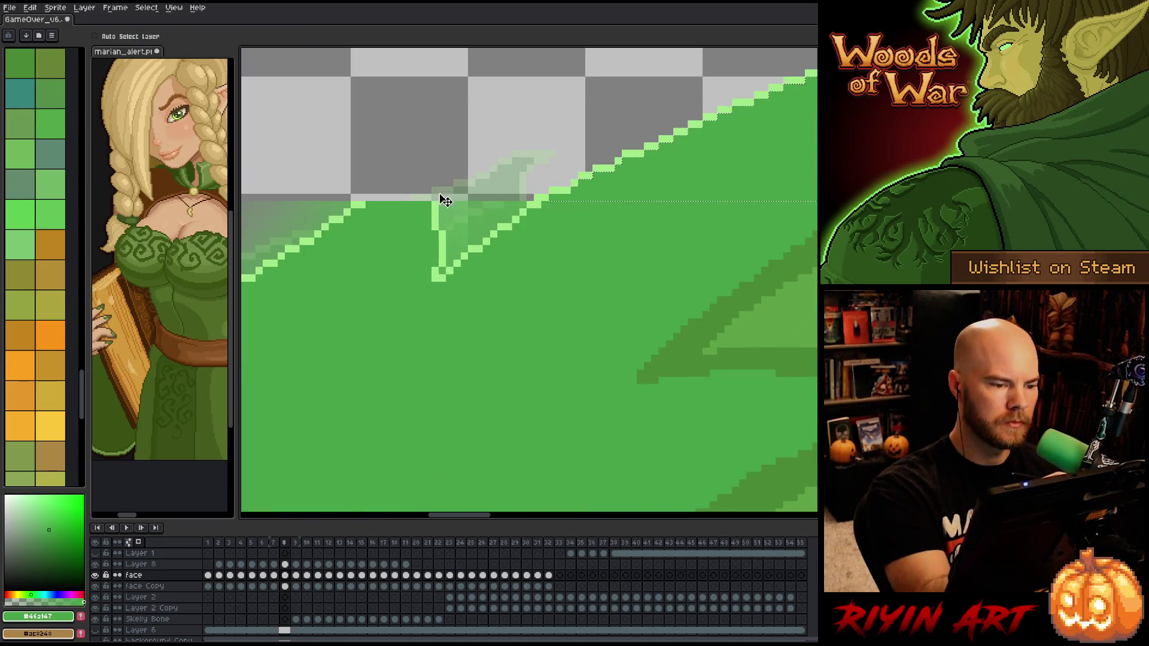
pyautogui.press('b')
pyautogui.keyDown('alt'); pyautogui.click(436, 210); pyautogui.keyUp('alt')
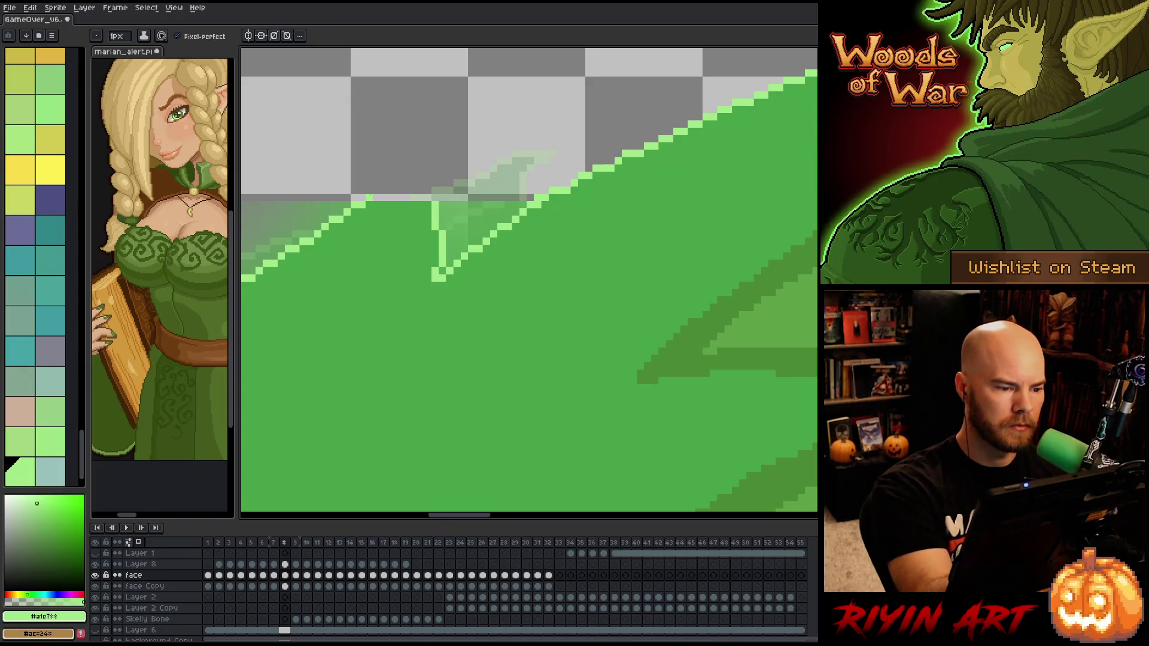